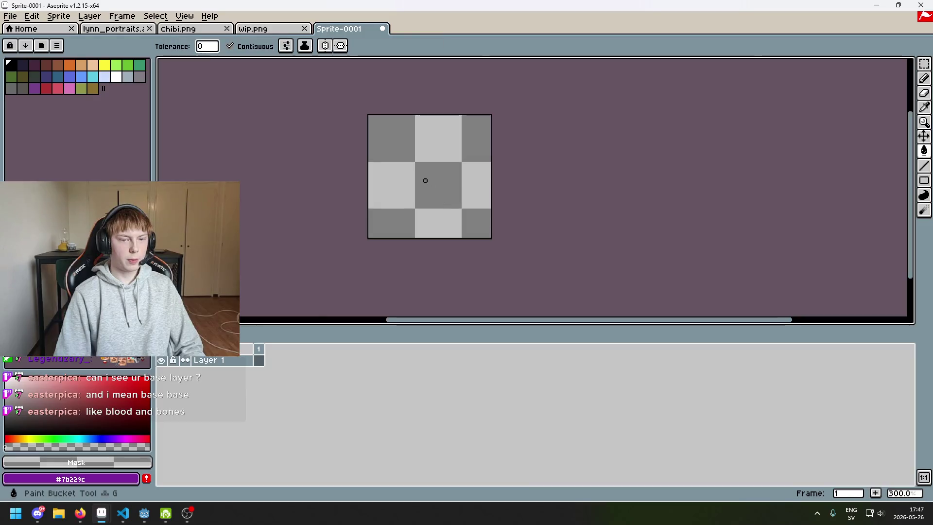
Sample the dark blue #3f3f74 from the portrait and fill the blank canvas with it
{"action": "left_click", "coordinate": [924, 78]}
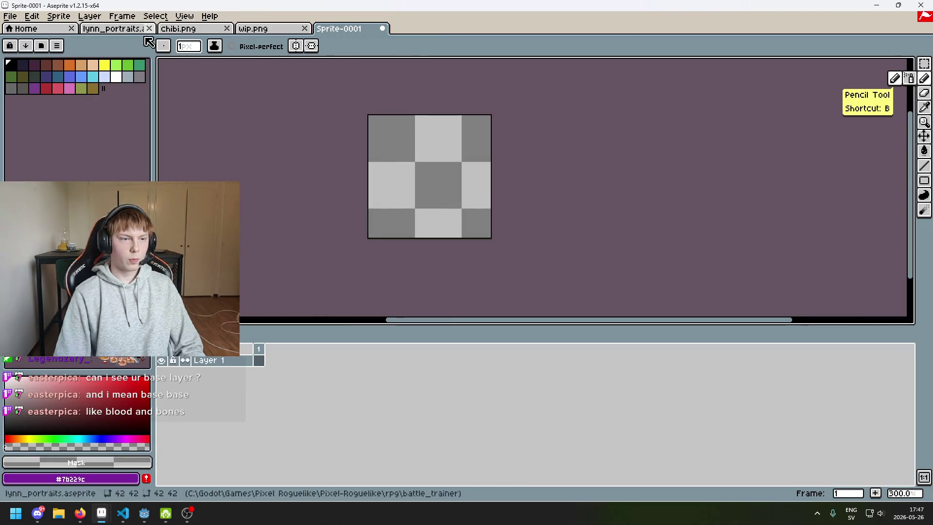
{"action": "left_click", "coordinate": [137, 30]}
{"action": "key", "text": "alt"}
{"action": "left_click", "coordinate": [344, 46]}
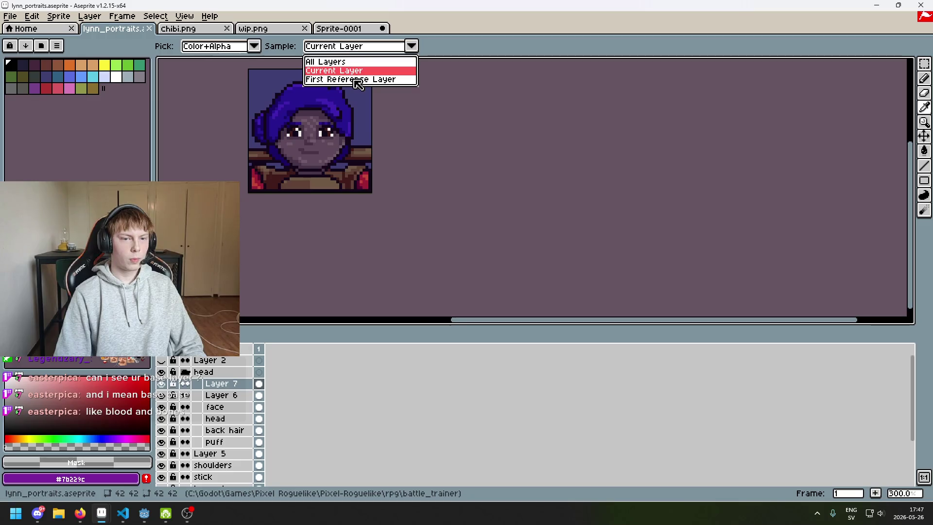
{"action": "left_click", "coordinate": [349, 79]}
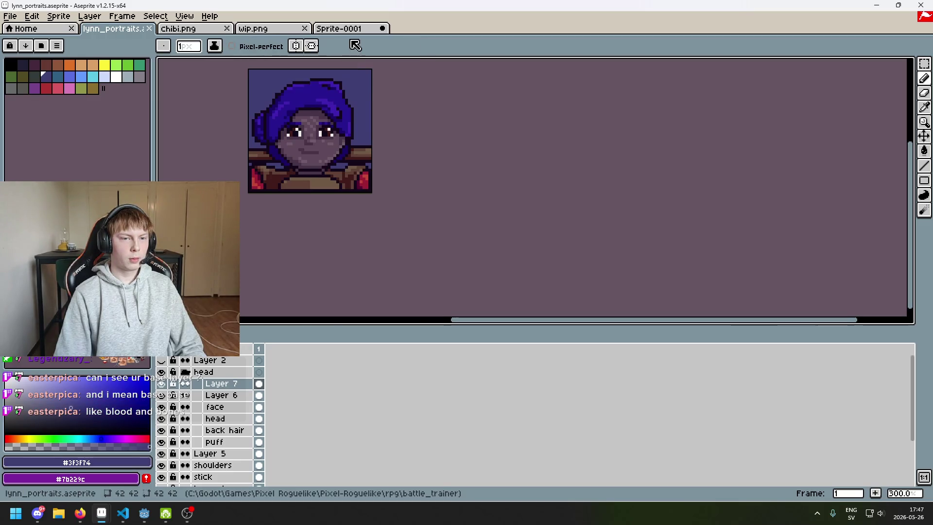
{"action": "left_click", "coordinate": [421, 160]}
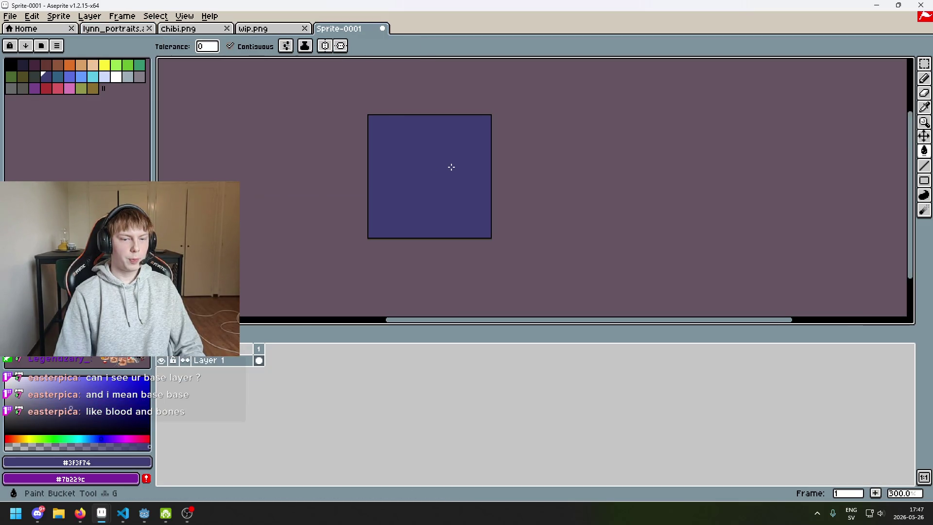
Rename the sprite's layer to BG
{"action": "double_click", "coordinate": [225, 360]}
{"action": "type", "text": "BG"}
{"action": "key", "text": "Return"}
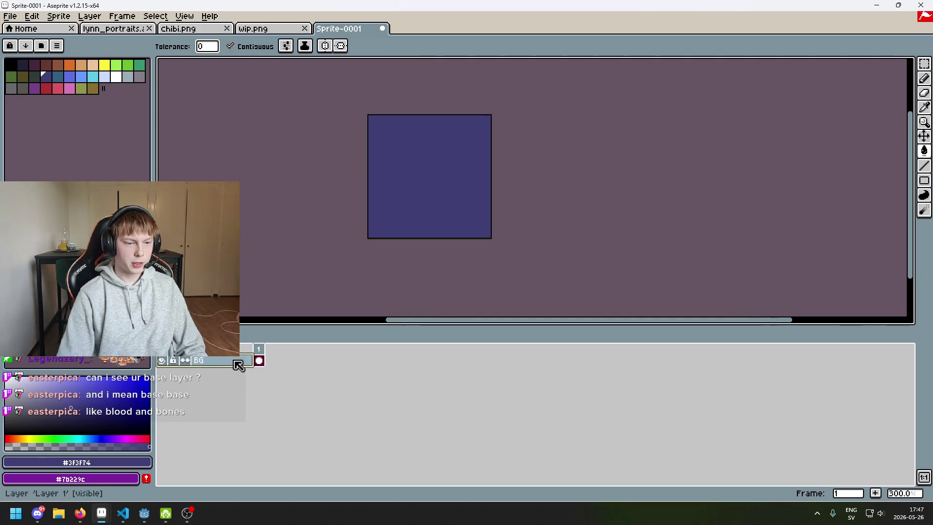
{"action": "scroll", "coordinate": [436, 188], "scroll_direction": "up", "scroll_amount": 1}
{"action": "left_click_drag", "start_coordinate": [436, 188], "coordinate": [354, 234]}
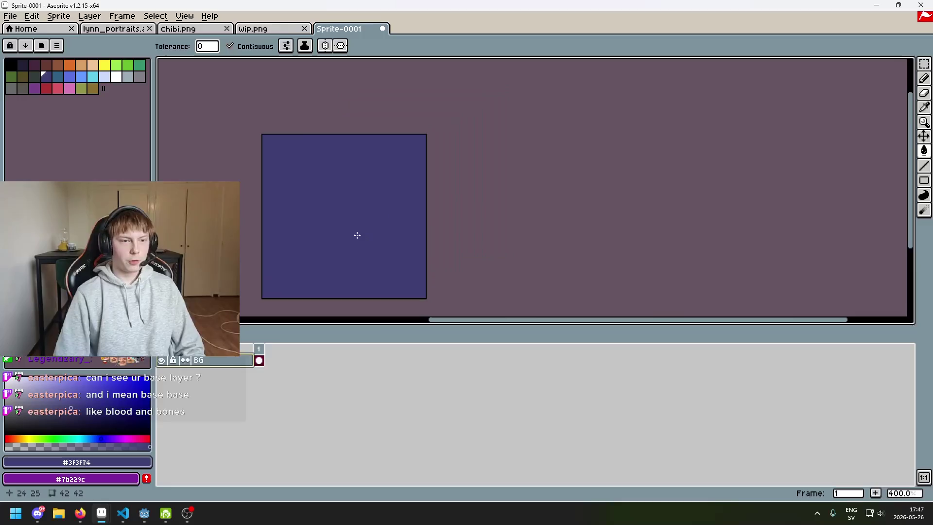
Enlarge the canvas to 103 by 79 pixels, extending it right and downward
{"action": "left_click", "coordinate": [250, 29]}
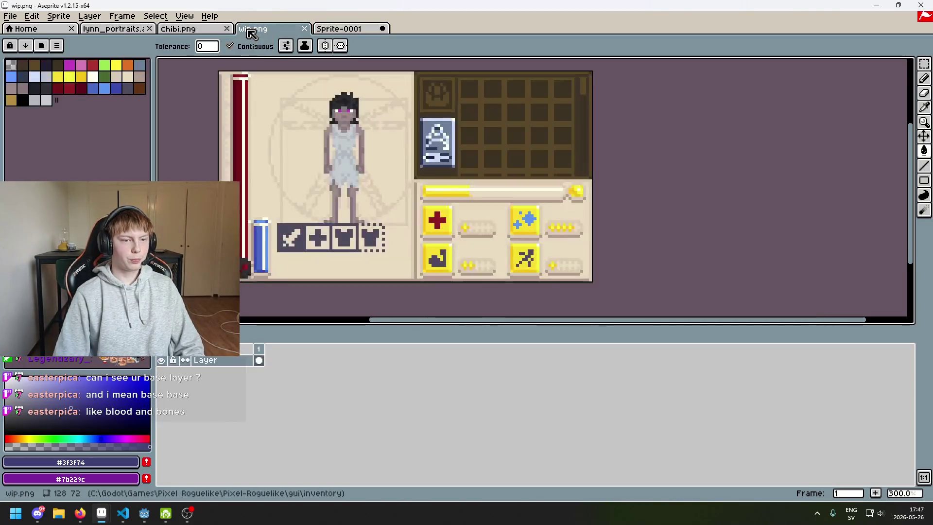
{"action": "left_click", "coordinate": [196, 29]}
{"action": "left_click", "coordinate": [345, 29]}
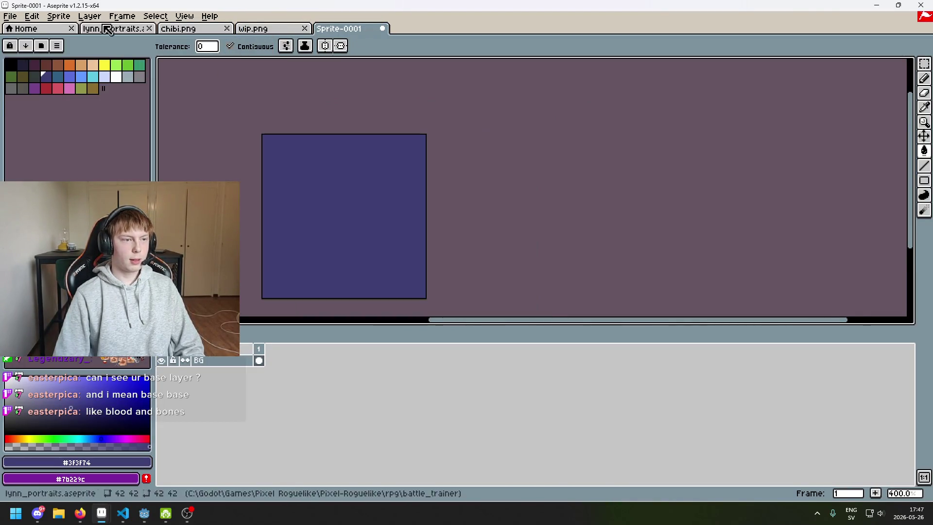
{"action": "left_click", "coordinate": [58, 16]}
{"action": "left_click", "coordinate": [112, 81]}
{"action": "mouse_move", "coordinate": [433, 197]}
{"action": "left_mouse_down"}
{"action": "mouse_move", "coordinate": [405, 164]}
{"action": "mouse_move", "coordinate": [499, 181]}
{"action": "left_mouse_up"}
{"action": "left_click_drag", "start_coordinate": [401, 202], "coordinate": [418, 274]}
{"action": "left_click_drag", "start_coordinate": [501, 212], "coordinate": [520, 213]}
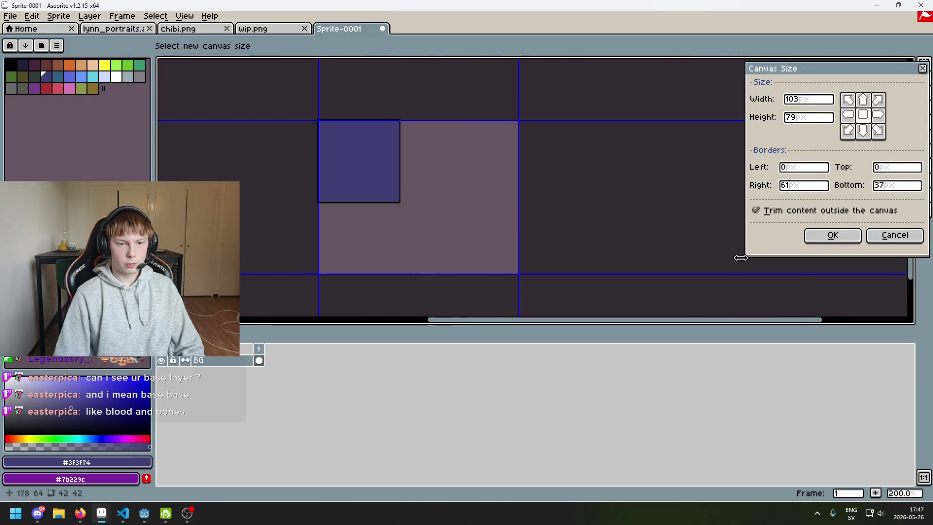
{"action": "left_click", "coordinate": [832, 234]}
{"action": "scroll", "coordinate": [275, 140], "scroll_direction": "up", "scroll_amount": 1}
{"action": "left_click", "coordinate": [255, 28]}
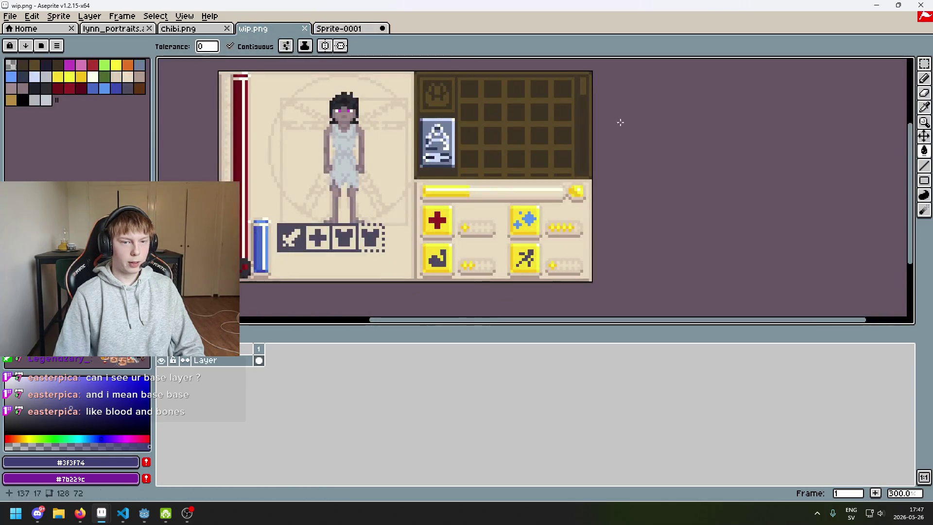
Copy the standing figure from wip.png and paste it right of the blue area
{"action": "left_click", "coordinate": [925, 63]}
{"action": "left_click_drag", "start_coordinate": [296, 85], "coordinate": [434, 214]}
{"action": "left_click_drag", "start_coordinate": [284, 75], "coordinate": [414, 234]}
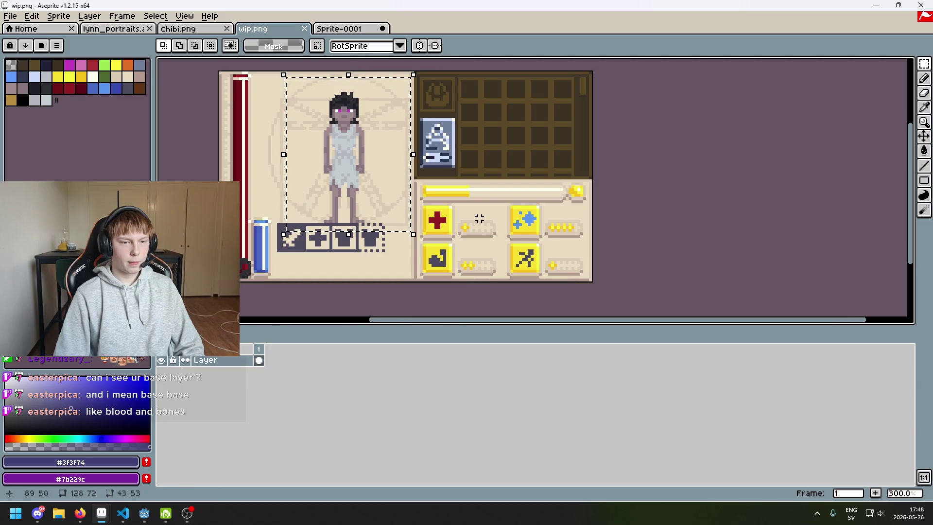
{"action": "key", "text": "ctrl+c"}
{"action": "left_click", "coordinate": [338, 28]}
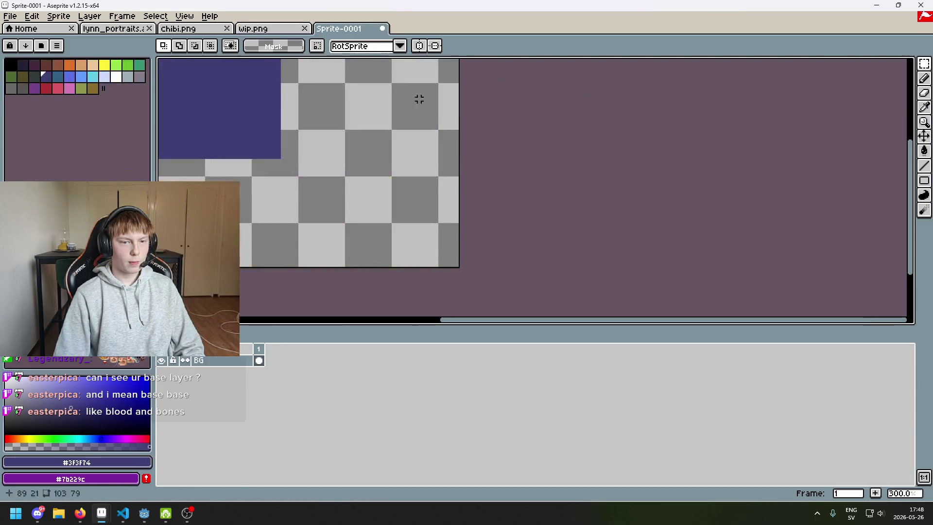
{"action": "key", "text": "ctrl+v"}
{"action": "mouse_move", "coordinate": [396, 206]}
{"action": "left_mouse_down"}
{"action": "mouse_move", "coordinate": [505, 251]}
{"action": "mouse_move", "coordinate": [486, 234]}
{"action": "left_mouse_up"}
{"action": "scroll", "coordinate": [573, 187], "scroll_direction": "down", "scroll_amount": 1}
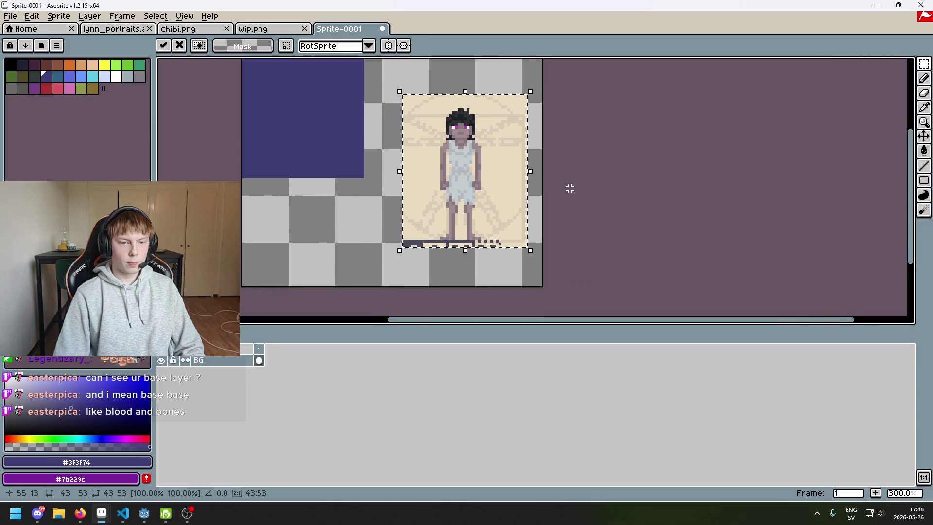
{"action": "left_click", "coordinate": [566, 188]}
Copy the first two chibi sprites from chibi.png and paste them below the blue area
{"action": "left_click", "coordinate": [178, 28]}
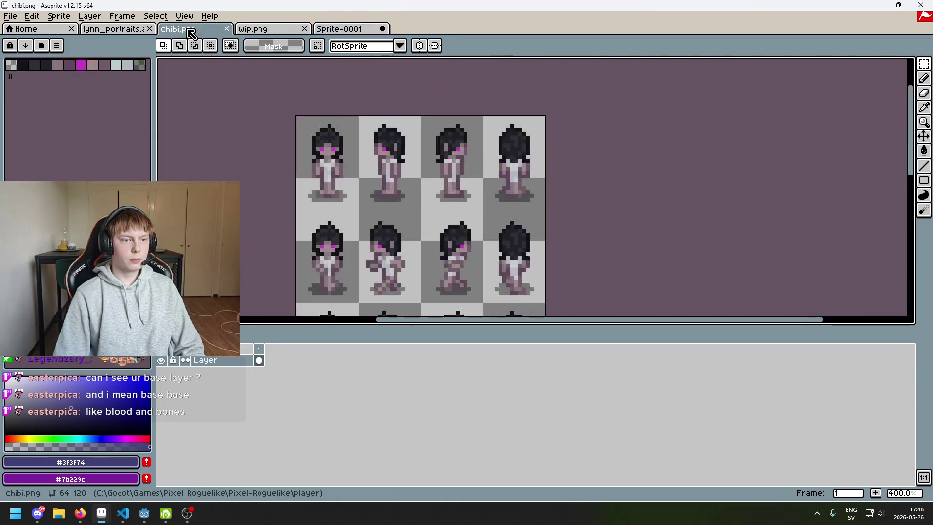
{"action": "scroll", "coordinate": [297, 111], "scroll_direction": "up", "scroll_amount": 1}
{"action": "left_click_drag", "start_coordinate": [286, 104], "coordinate": [443, 225]}
{"action": "key", "text": "ctrl+c"}
{"action": "key", "text": "ctrl+Tab"}
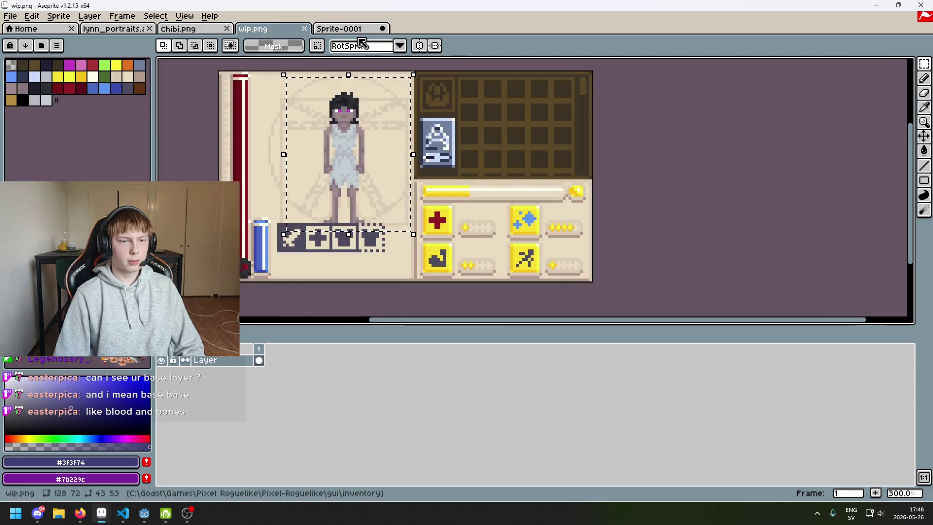
{"action": "key", "text": "ctrl+Tab"}
{"action": "key", "text": "ctrl+v"}
{"action": "left_click_drag", "start_coordinate": [334, 131], "coordinate": [366, 268]}
{"action": "left_click", "coordinate": [445, 229]}
Clear the leftover selections in the new sprite and in chibi.png
{"action": "mouse_move", "coordinate": [430, 92]}
{"action": "left_mouse_down"}
{"action": "mouse_move", "coordinate": [498, 188]}
{"action": "mouse_move", "coordinate": [536, 266]}
{"action": "left_mouse_up"}
{"action": "left_click", "coordinate": [579, 229]}
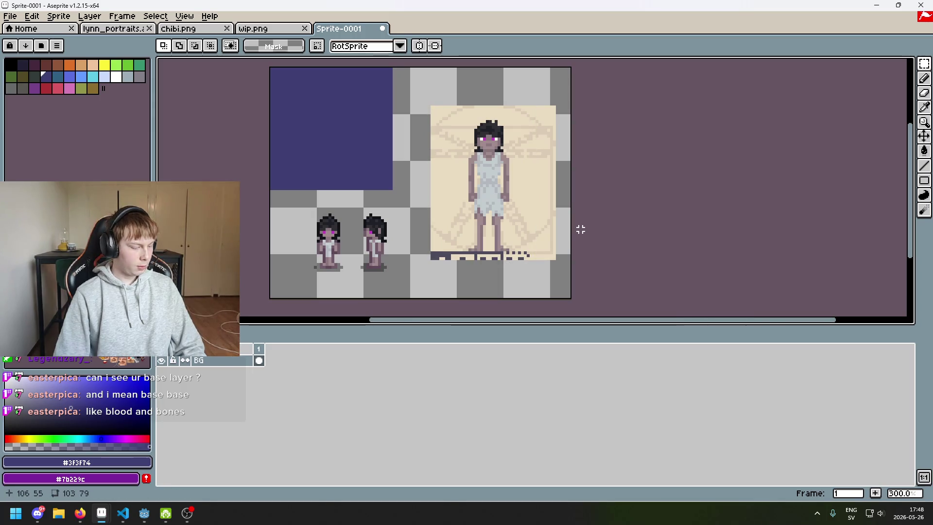
{"action": "left_click", "coordinate": [184, 29]}
{"action": "left_click", "coordinate": [555, 90]}
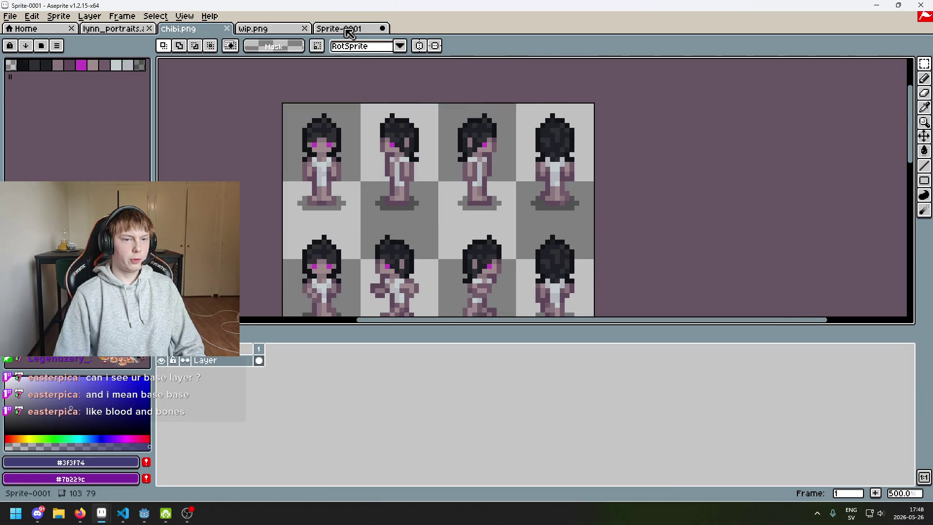
{"action": "left_click", "coordinate": [340, 28]}
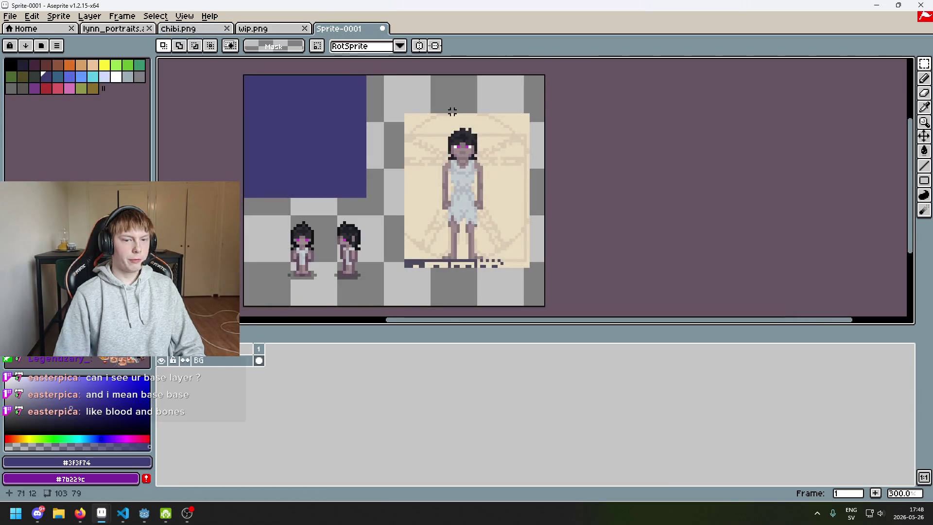
Open portraits/cartographer/neutral.png from the Pixel-Roguelike project folder
{"action": "left_click", "coordinate": [10, 16]}
{"action": "left_click", "coordinate": [44, 43]}
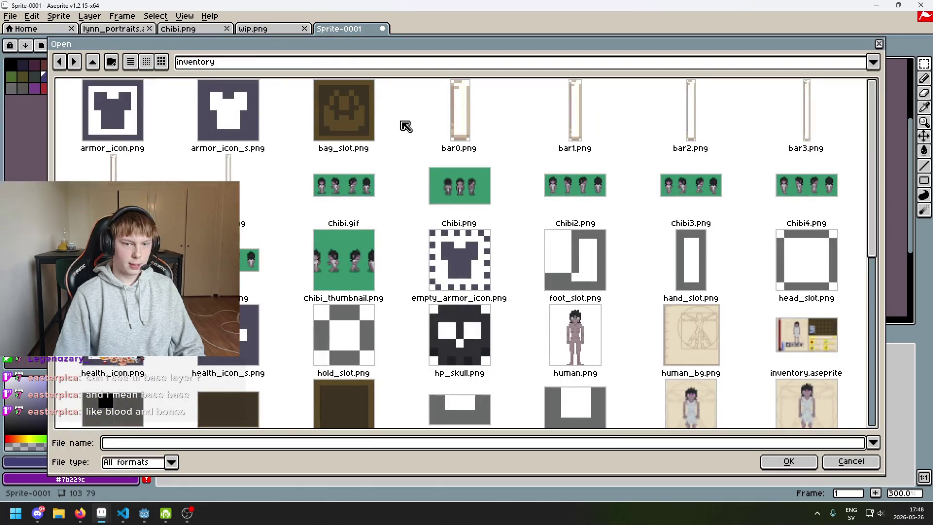
{"action": "left_click", "coordinate": [209, 63]}
{"action": "left_click", "coordinate": [245, 143]}
{"action": "left_click", "coordinate": [267, 62]}
{"action": "left_click", "coordinate": [276, 137]}
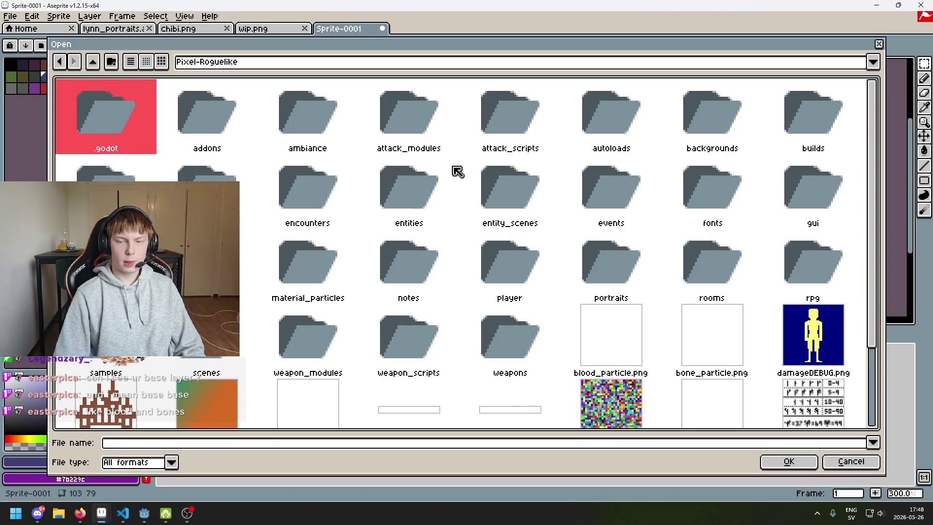
{"action": "double_click", "coordinate": [613, 253]}
{"action": "double_click", "coordinate": [163, 125]}
{"action": "left_click", "coordinate": [115, 127]}
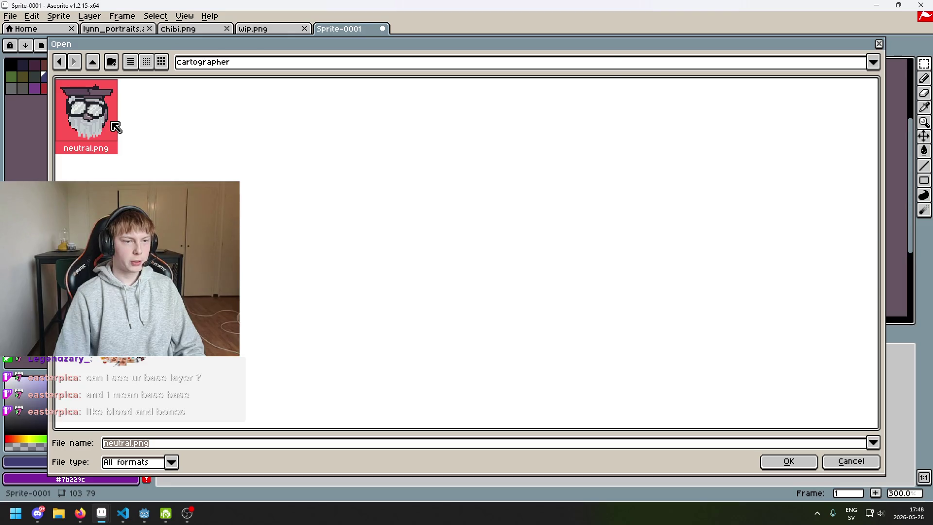
{"action": "double_click", "coordinate": [114, 126]}
{"action": "left_click_drag", "start_coordinate": [489, 153], "coordinate": [359, 127]}
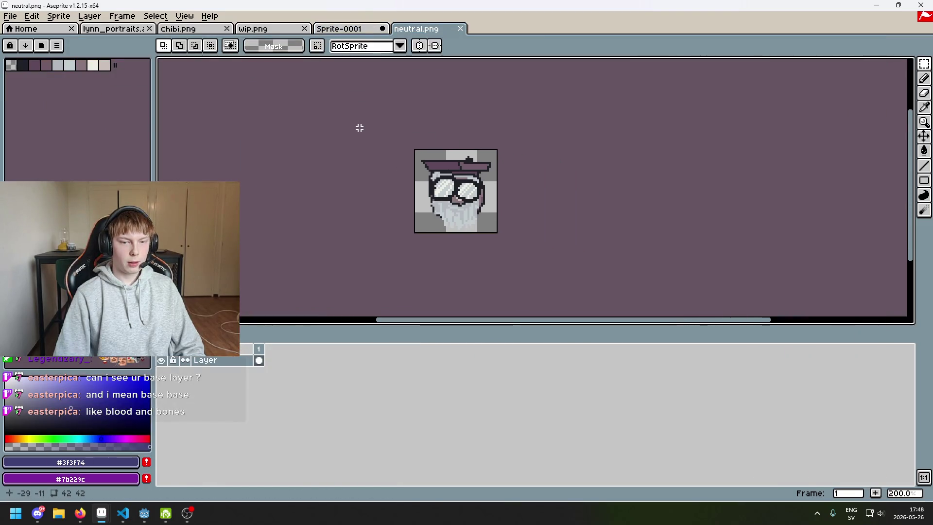
Open portraits/dummy/neutral.png, then go back to Sprite-0001
{"action": "left_click", "coordinate": [10, 17]}
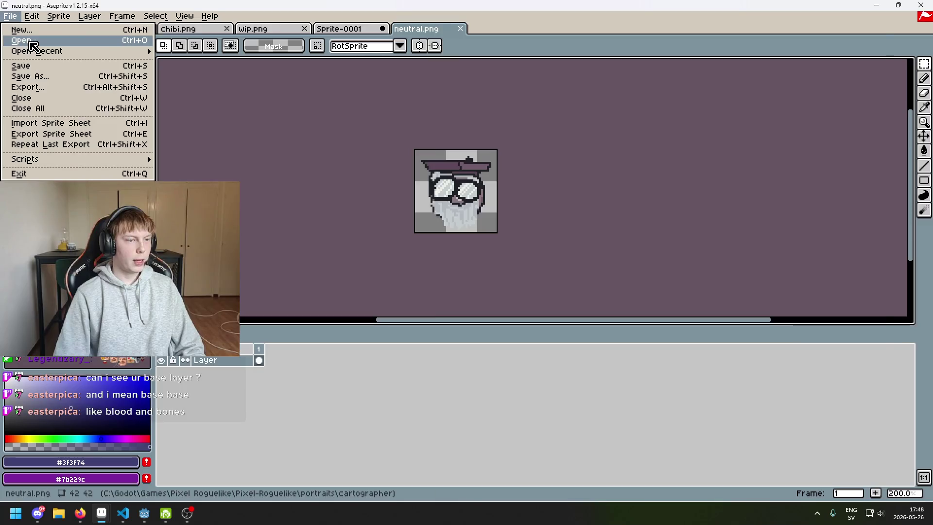
{"action": "left_click", "coordinate": [20, 38]}
{"action": "left_click", "coordinate": [242, 68]}
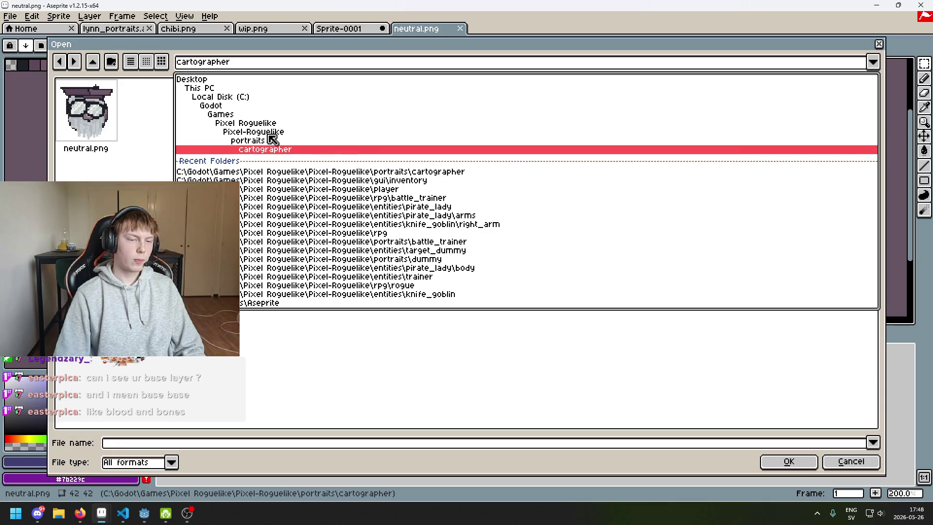
{"action": "left_click", "coordinate": [266, 140]}
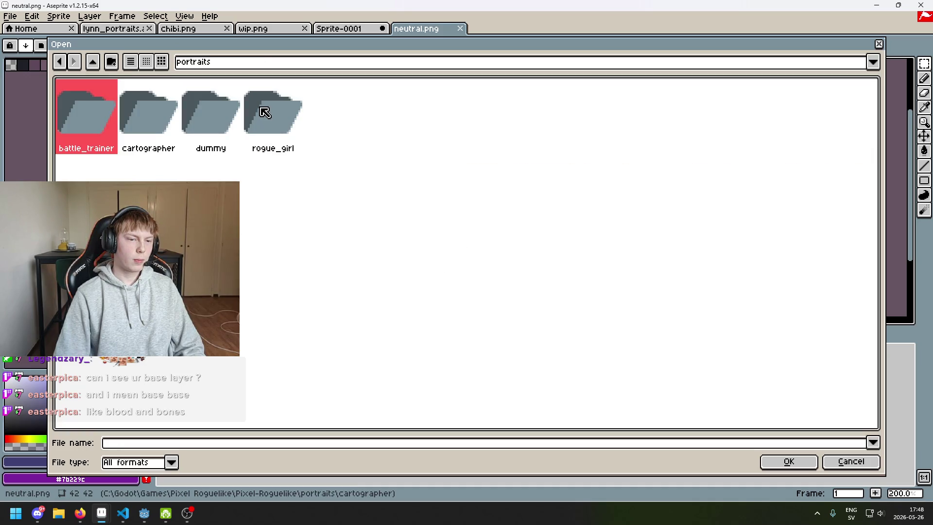
{"action": "double_click", "coordinate": [202, 112]}
{"action": "double_click", "coordinate": [114, 110]}
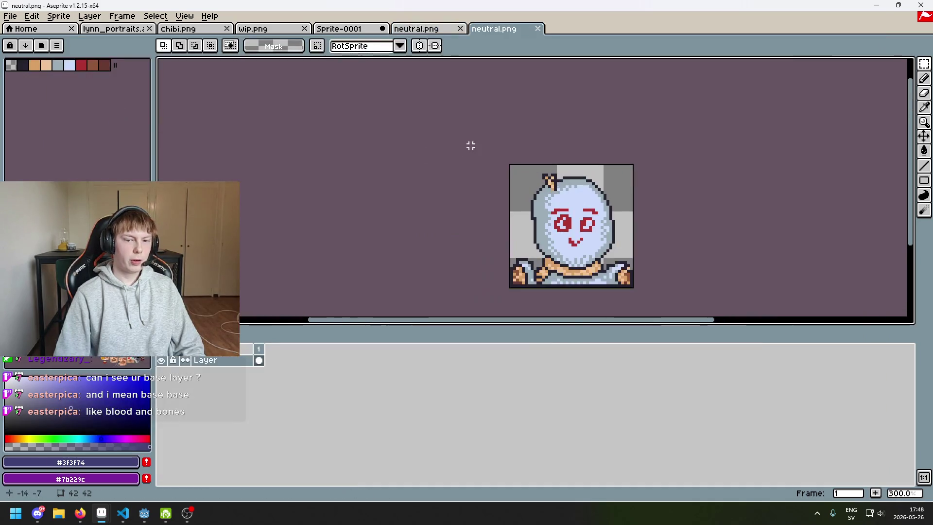
{"action": "left_click", "coordinate": [422, 29]}
{"action": "left_click", "coordinate": [350, 29]}
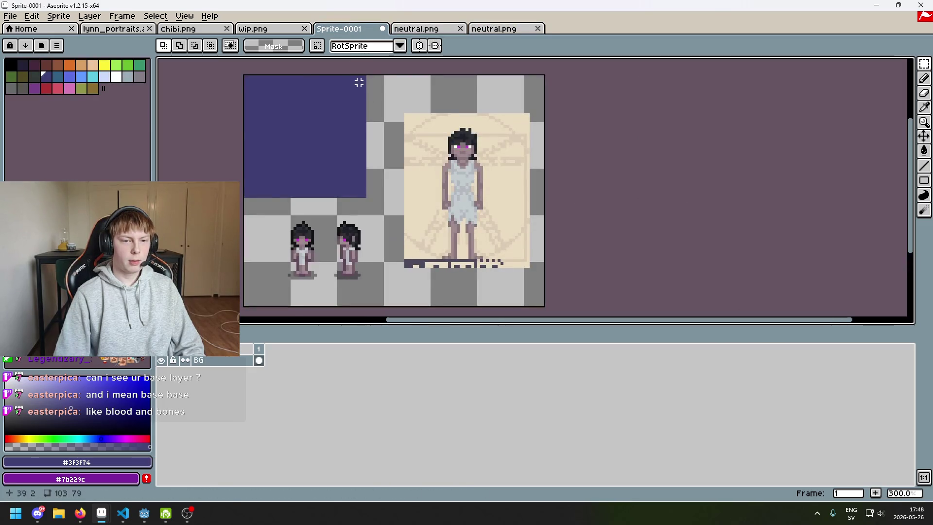
Paste the dummy portrait into the blue area, then undo the last step
{"action": "key", "text": "ctrl+v"}
{"action": "key", "text": "Return"}
{"action": "scroll", "coordinate": [405, 154], "scroll_direction": "up", "scroll_amount": 1}
{"action": "left_click_drag", "start_coordinate": [405, 155], "coordinate": [406, 157]}
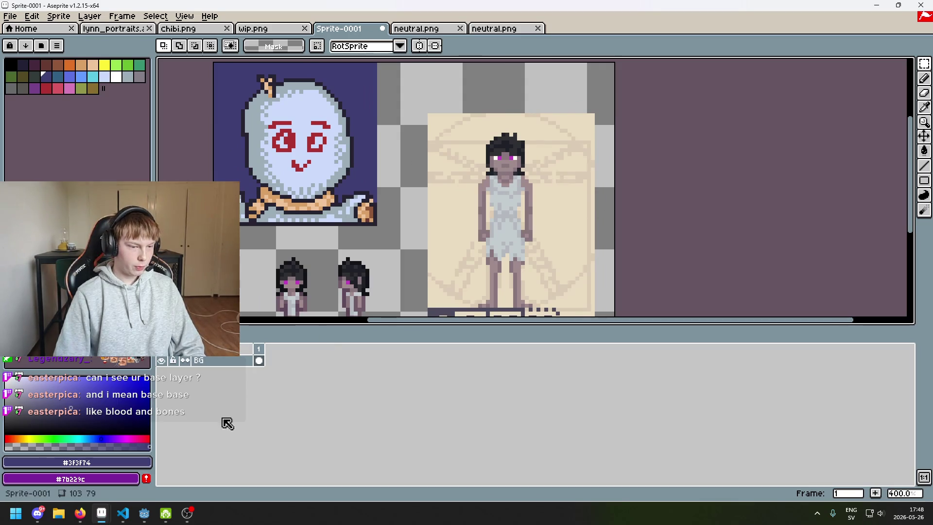
{"action": "key", "text": "ctrl+z"}
{"action": "key", "text": "ctrl+z"}
Add a new layer named dummy above BG and paste the portrait onto it
{"action": "right_click", "coordinate": [216, 362]}
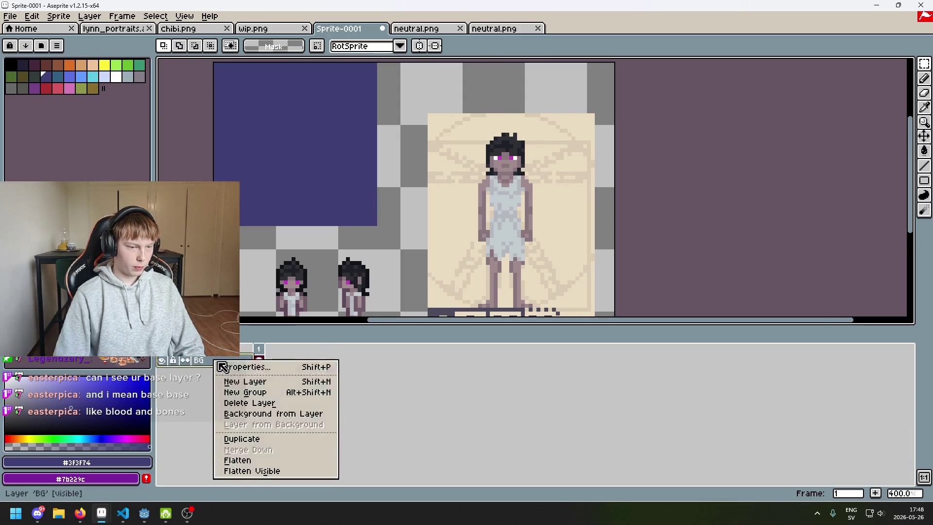
{"action": "left_click", "coordinate": [224, 382]}
{"action": "double_click", "coordinate": [229, 362]}
{"action": "type", "text": "dummy"}
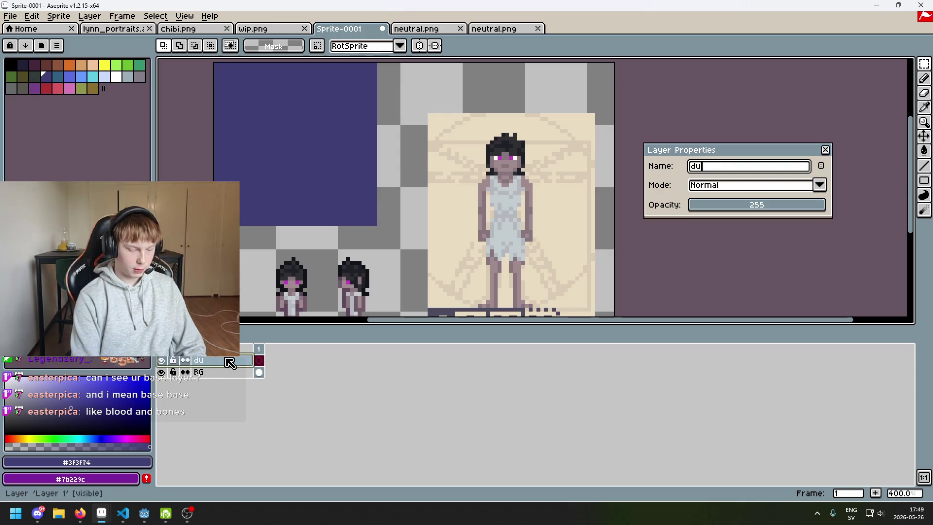
{"action": "key", "text": "Return"}
{"action": "key", "text": "ctrl+v"}
{"action": "key", "text": "Return"}
{"action": "key", "text": "1"}
{"action": "left_click_drag", "start_coordinate": [924, 63], "coordinate": [884, 63]}
{"action": "key", "text": "3"}
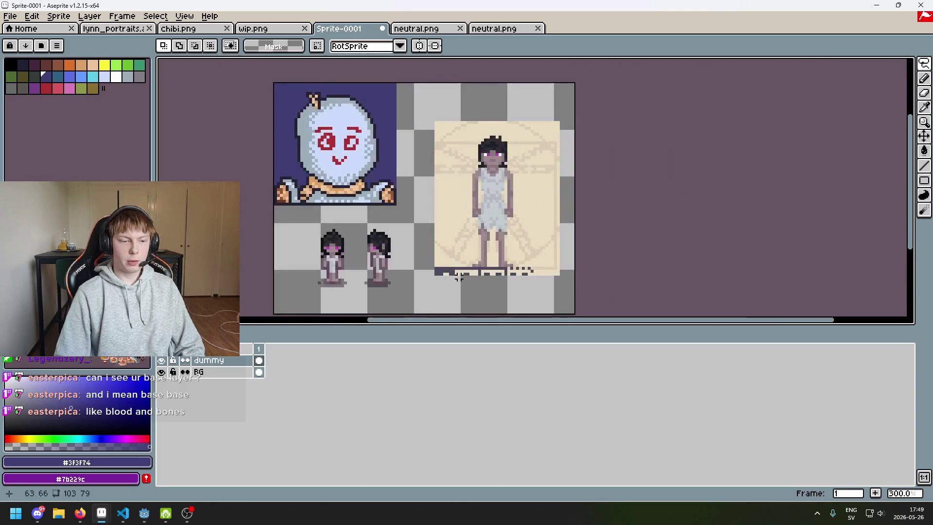
On BG, lasso the tall and small figures and delete them
{"action": "left_click", "coordinate": [216, 372]}
{"action": "left_click_drag", "start_coordinate": [311, 297], "coordinate": [290, 251]}
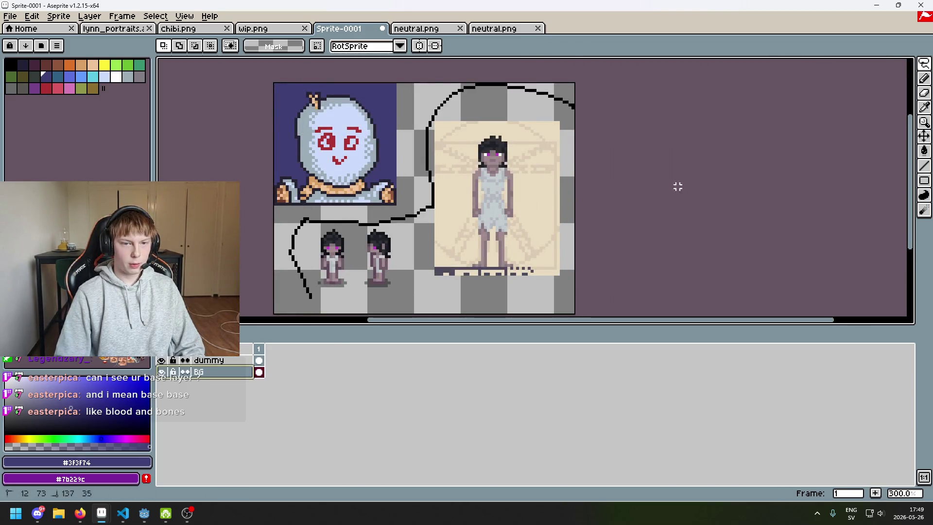
{"action": "left_click_drag", "start_coordinate": [669, 172], "coordinate": [258, 239]}
{"action": "key", "text": "Delete"}
{"action": "right_click", "coordinate": [219, 372]}
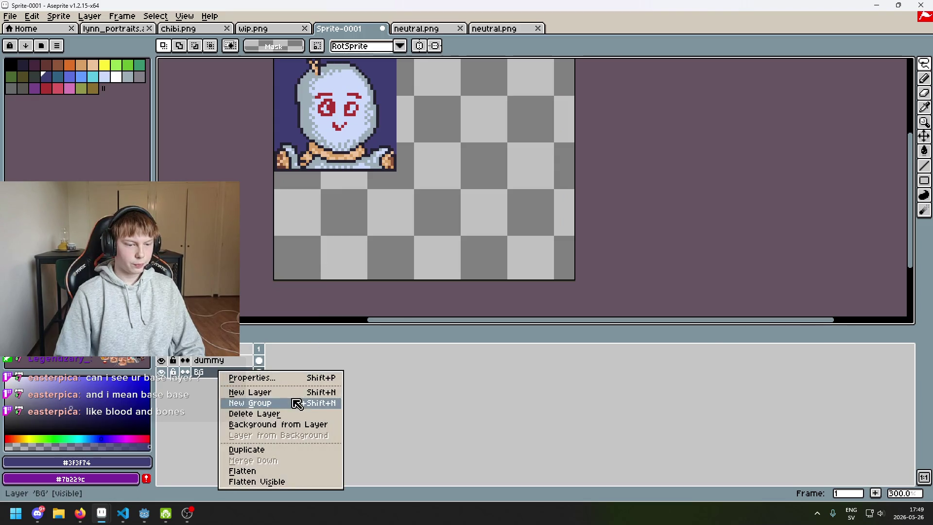
Paste the cut figures onto a new Layer 1 above BG
{"action": "left_click", "coordinate": [292, 392]}
{"action": "key", "text": "ctrl+v"}
{"action": "left_click_drag", "start_coordinate": [389, 138], "coordinate": [433, 192]}
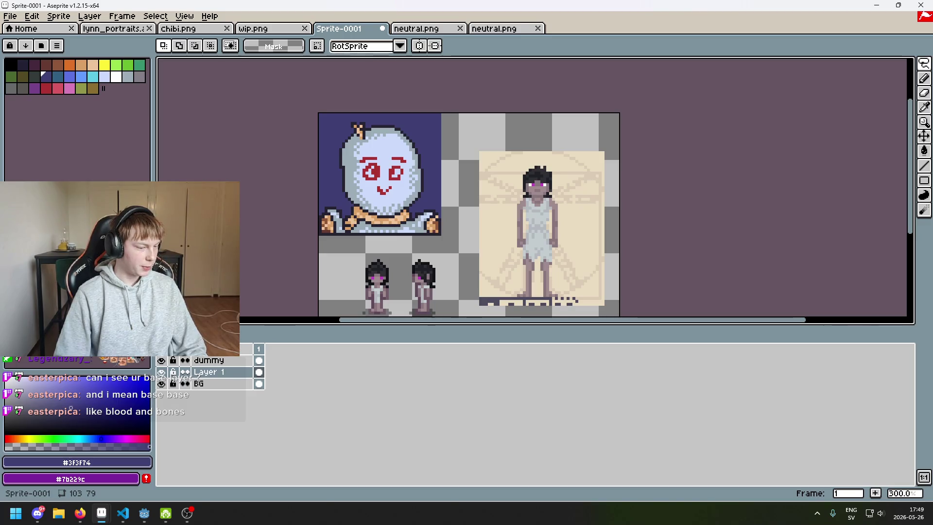
{"action": "scroll", "coordinate": [337, 284], "scroll_direction": "up", "scroll_amount": 1}
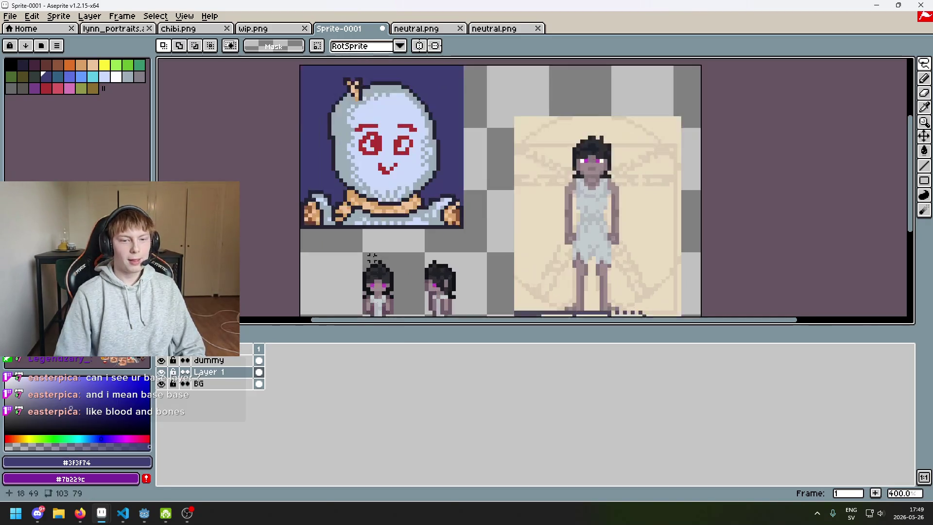
{"action": "left_click", "coordinate": [925, 65]}
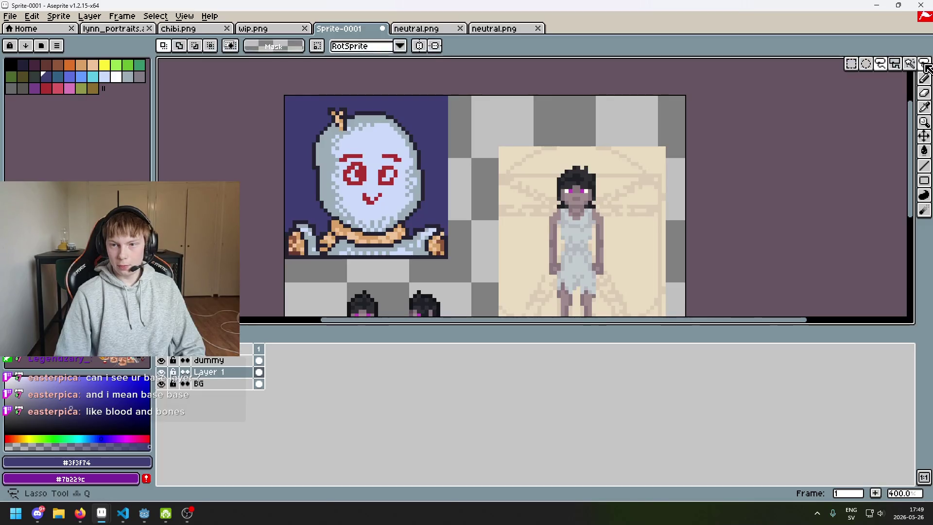
{"action": "left_click", "coordinate": [923, 80]}
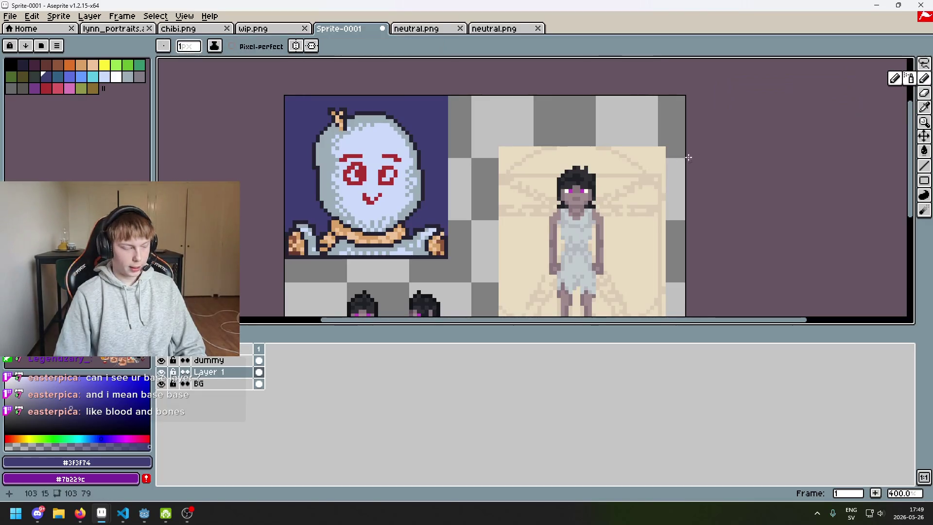
{"action": "scroll", "coordinate": [303, 275], "scroll_direction": "down", "scroll_amount": 1}
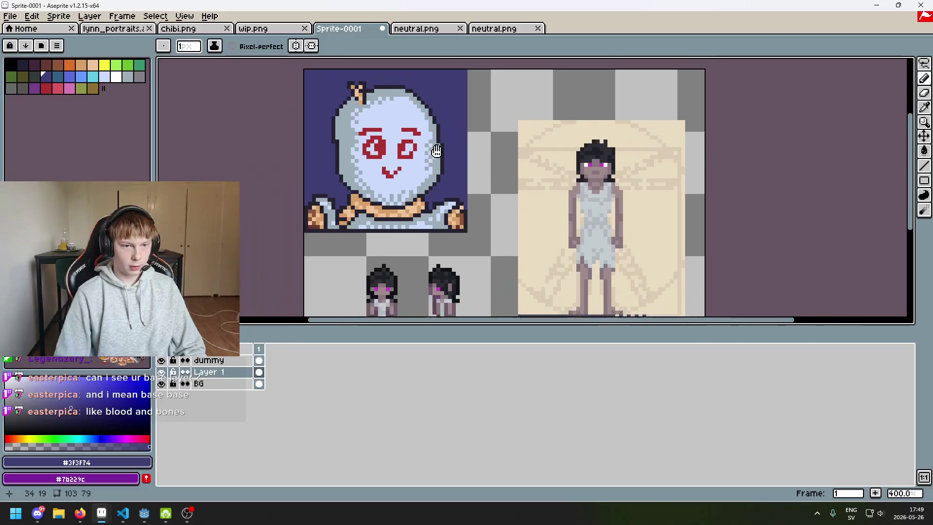
Toggle the dummy portrait layer's visibility to compare, then make it the active layer
{"action": "left_click", "coordinate": [161, 360]}
{"action": "left_click", "coordinate": [160, 360]}
{"action": "scroll", "coordinate": [364, 188], "scroll_direction": "up", "scroll_amount": 3}
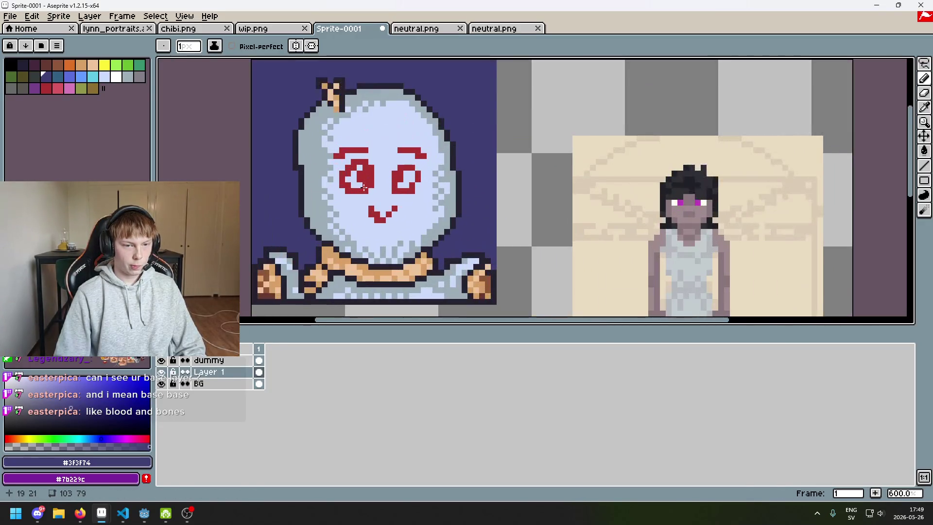
{"action": "scroll", "coordinate": [323, 229], "scroll_direction": "down", "scroll_amount": 1}
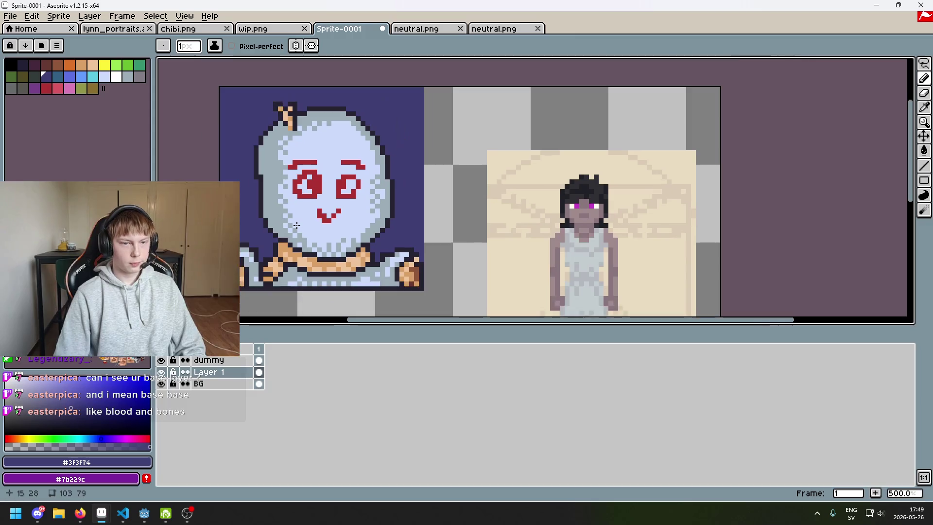
{"action": "left_click", "coordinate": [209, 364]}
{"action": "right_click", "coordinate": [209, 364]}
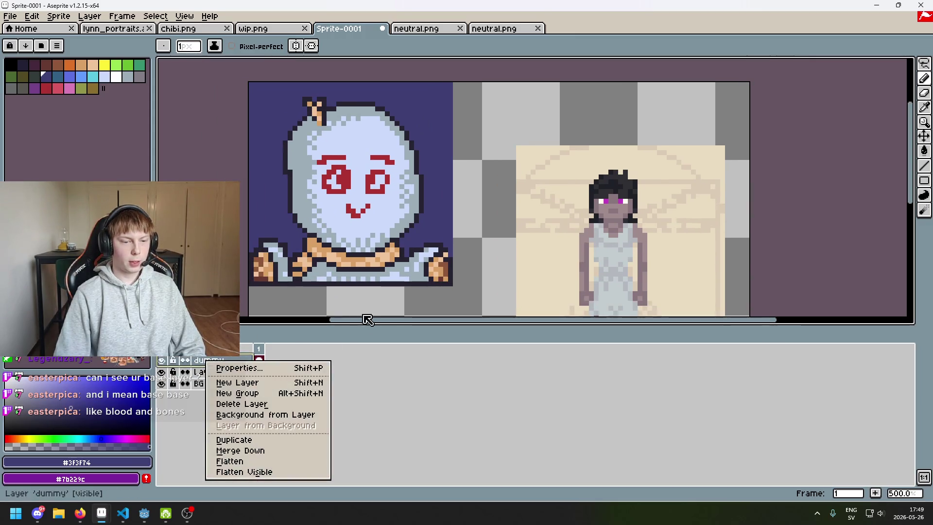
{"action": "left_click", "coordinate": [397, 280]}
{"action": "left_click_drag", "start_coordinate": [500, 196], "coordinate": [516, 208]}
{"action": "scroll", "coordinate": [559, 204], "scroll_direction": "up", "scroll_amount": 2}
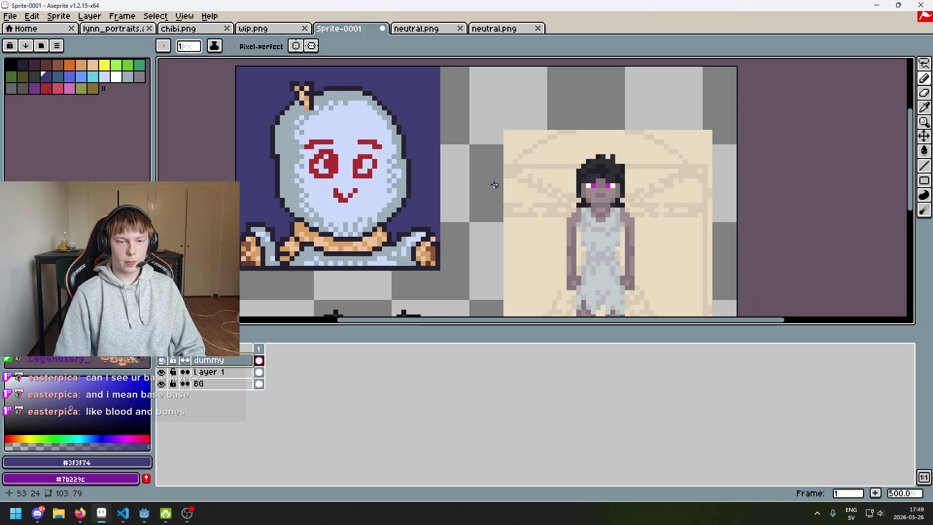
{"action": "scroll", "coordinate": [592, 195], "scroll_direction": "down", "scroll_amount": 1}
Sample the transparent colour from the canvas and return to the pencil
{"action": "key", "text": "i"}
{"action": "left_click", "coordinate": [593, 196]}
{"action": "key", "text": "b"}
{"action": "scroll", "coordinate": [425, 162], "scroll_direction": "down", "scroll_amount": 1}
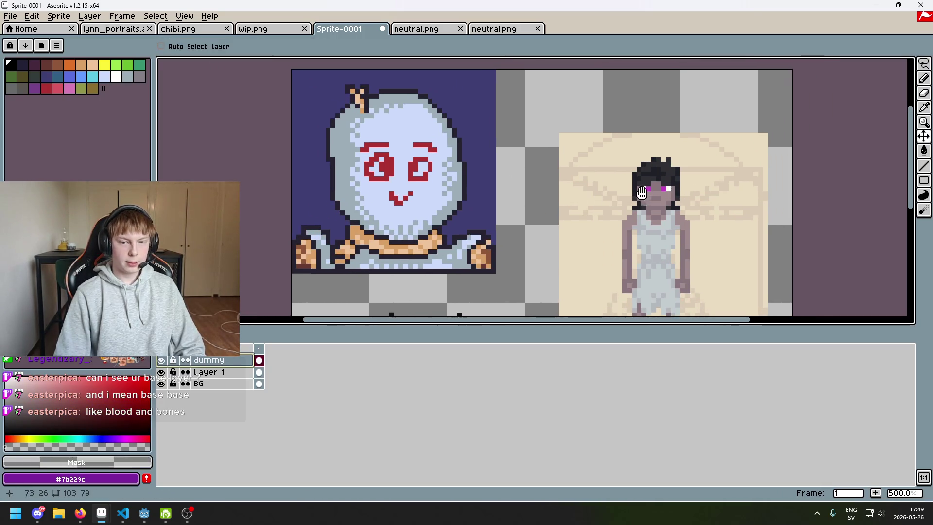
{"action": "scroll", "coordinate": [826, 146], "scroll_direction": "up", "scroll_amount": 1}
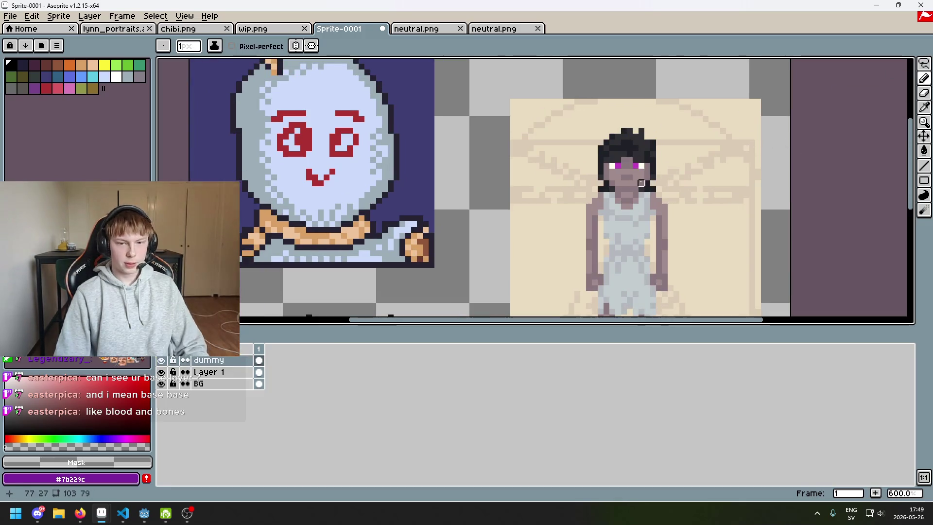
{"action": "key", "text": "i"}
{"action": "key", "text": "b"}
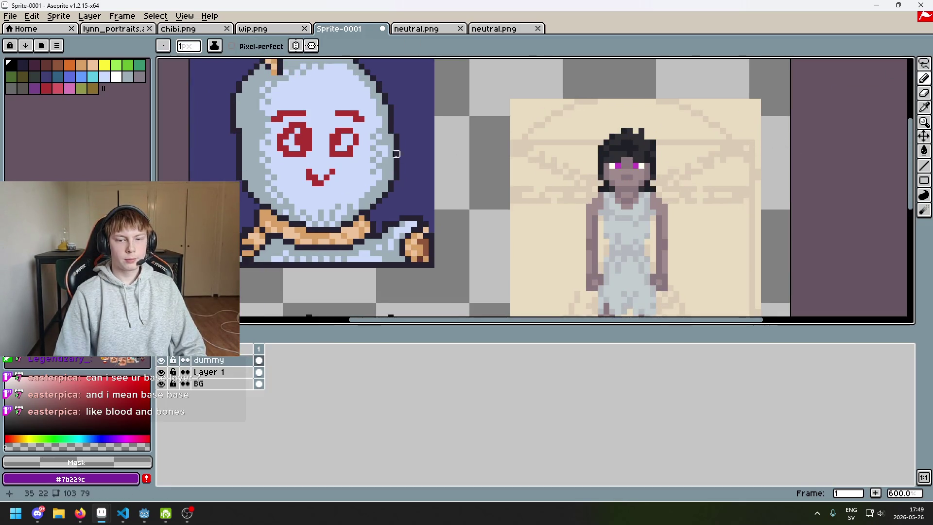
{"action": "scroll", "coordinate": [411, 166], "scroll_direction": "left", "scroll_amount": 2}
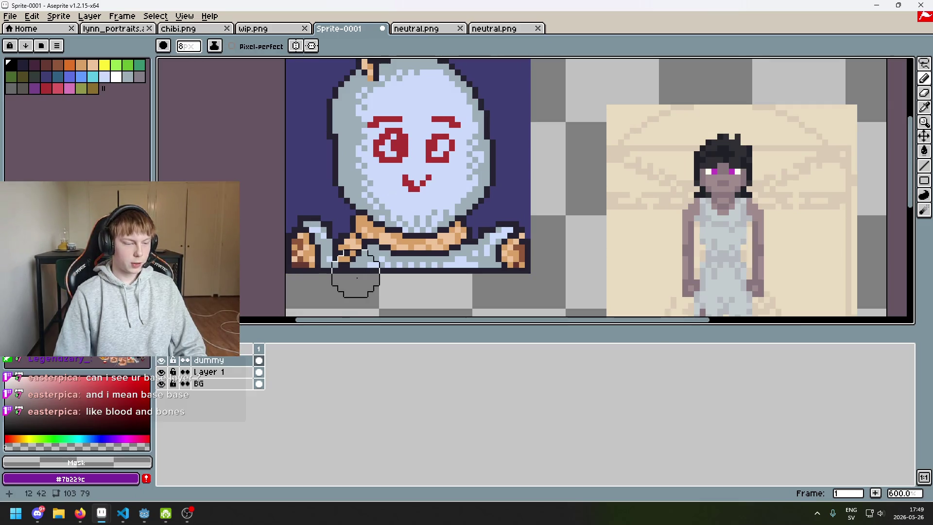
Add an empty Layer 2 at the top of the layer stack
{"action": "right_click", "coordinate": [225, 360]}
{"action": "left_click", "coordinate": [277, 384]}
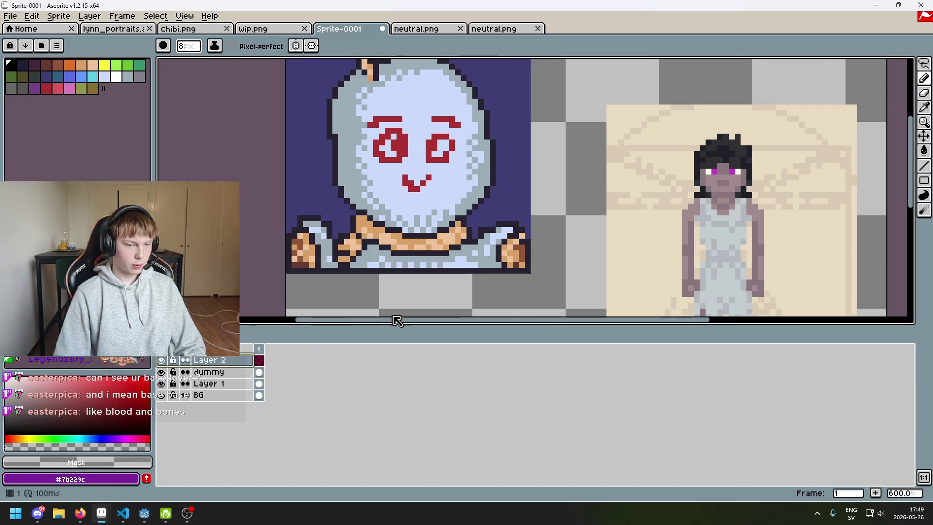
{"action": "key", "text": "i"}
{"action": "key", "text": "b"}
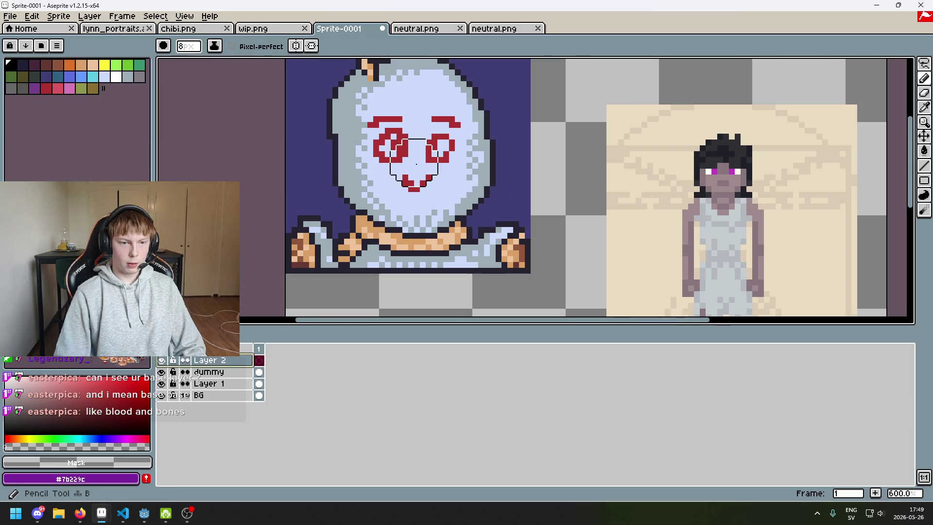
{"action": "scroll", "coordinate": [415, 166], "scroll_direction": "down", "scroll_amount": 2}
{"action": "key", "text": "b"}
{"action": "key", "text": "b"}
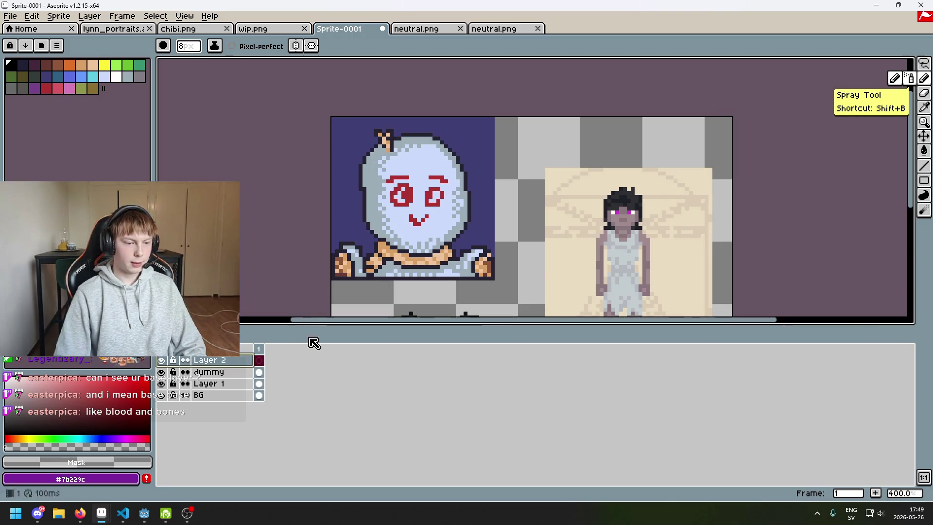
{"action": "mouse_move", "coordinate": [522, 229]}
{"action": "left_mouse_down"}
{"action": "mouse_move", "coordinate": [420, 210]}
{"action": "mouse_move", "coordinate": [512, 203]}
{"action": "left_mouse_up"}
{"action": "scroll", "coordinate": [543, 210], "scroll_direction": "up", "scroll_amount": 3}
{"action": "scroll", "coordinate": [401, 212], "scroll_direction": "down", "scroll_amount": 2}
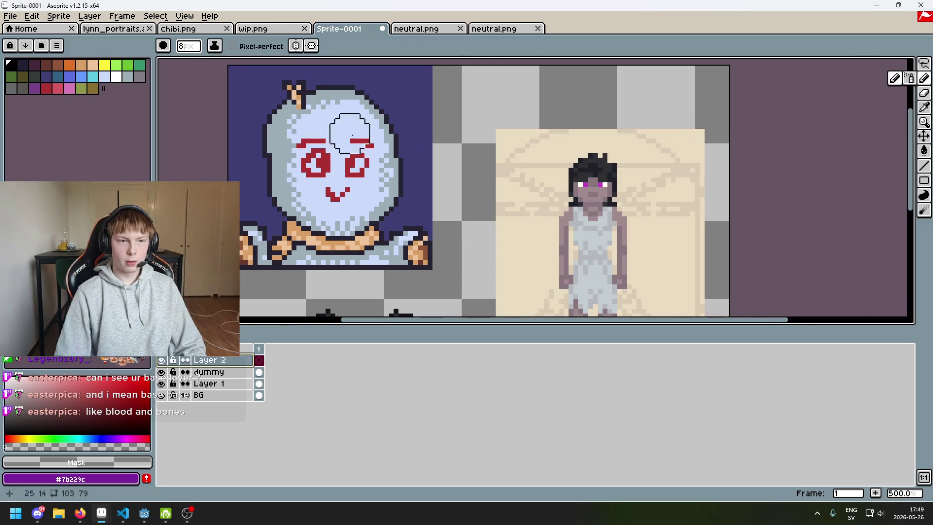
{"action": "left_click_drag", "start_coordinate": [167, 79], "coordinate": [204, 87]}
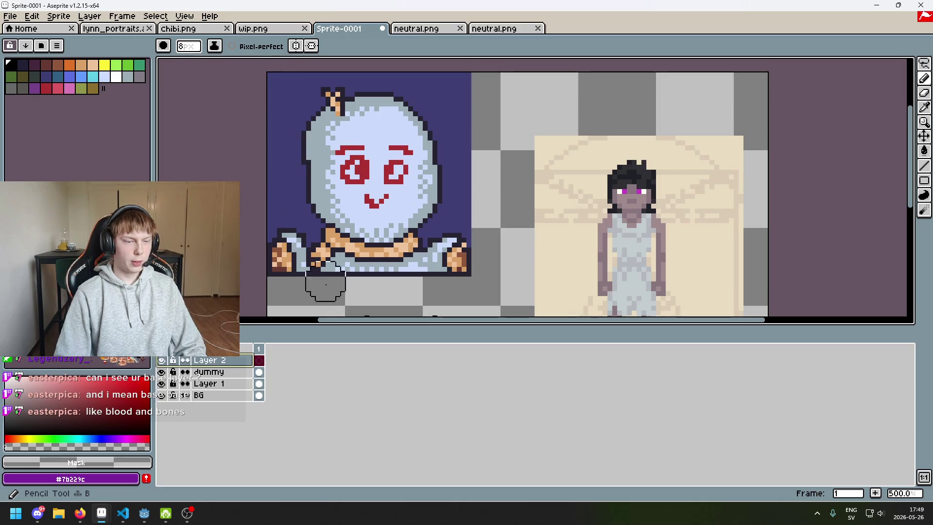
Set the background colour to palette entry 0
{"action": "left_click", "coordinate": [76, 461]}
{"action": "left_click", "coordinate": [13, 372]}
{"action": "key", "text": "Escape"}
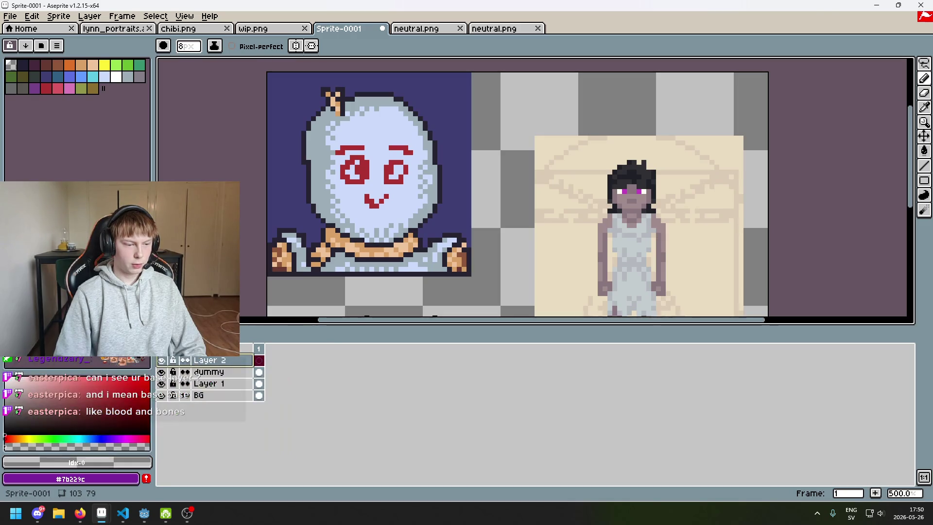
{"action": "left_click", "coordinate": [217, 46]}
Switch the ink to Simple Ink and check the sprite's colour mode
{"action": "left_click", "coordinate": [223, 60]}
{"action": "left_click", "coordinate": [58, 17]}
{"action": "mouse_move", "coordinate": [71, 45]}
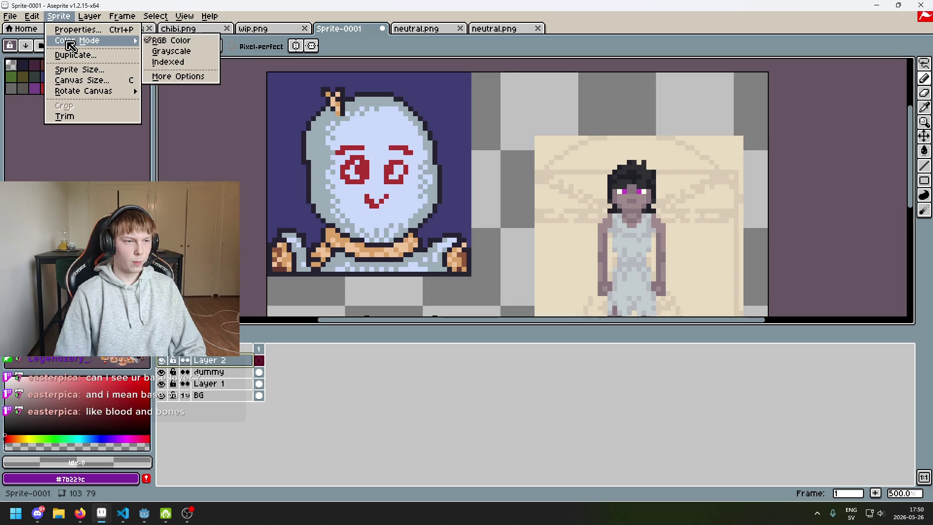
{"action": "key", "text": "Escape"}
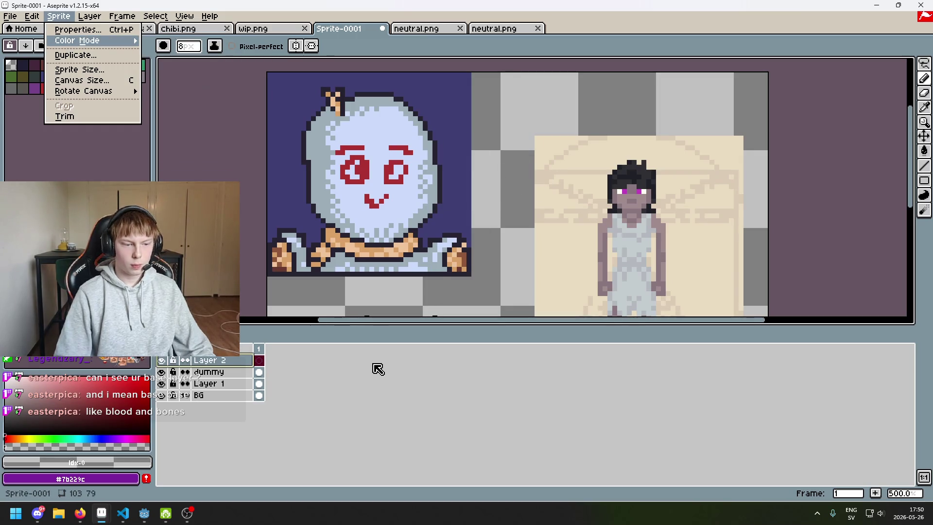
{"action": "key", "text": "Escape"}
{"action": "key", "text": "0"}
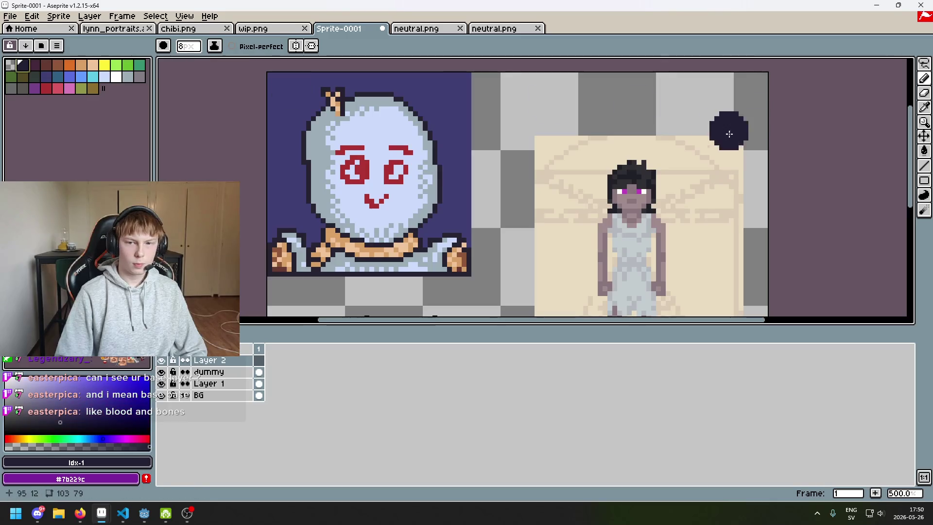
Sample the skin tone #a08b8e from the face, with sampling set to All Layers
{"action": "key", "text": "i"}
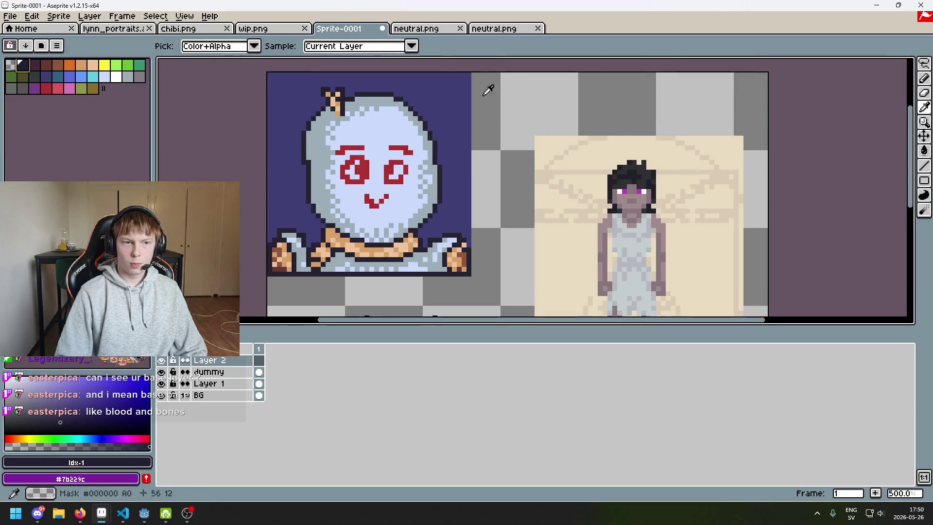
{"action": "left_click", "coordinate": [394, 46]}
{"action": "left_click", "coordinate": [392, 57]}
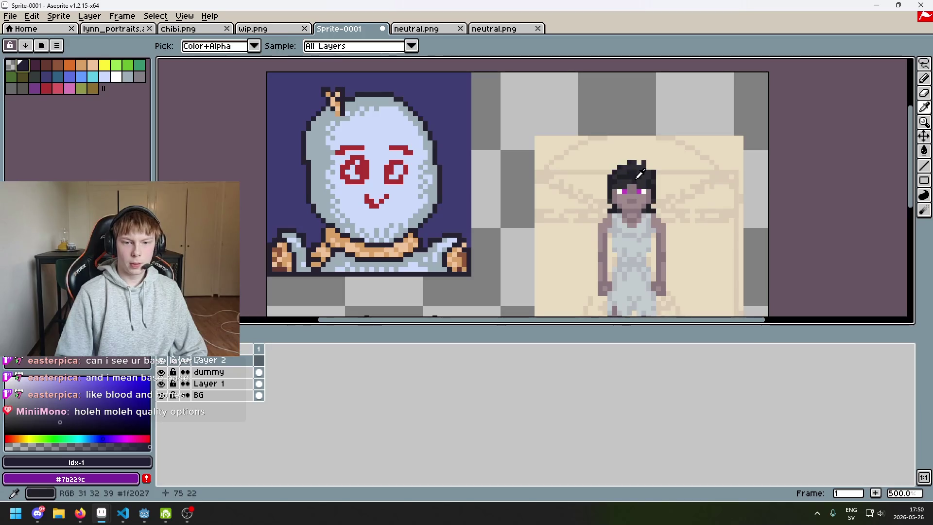
{"action": "left_click", "coordinate": [623, 193]}
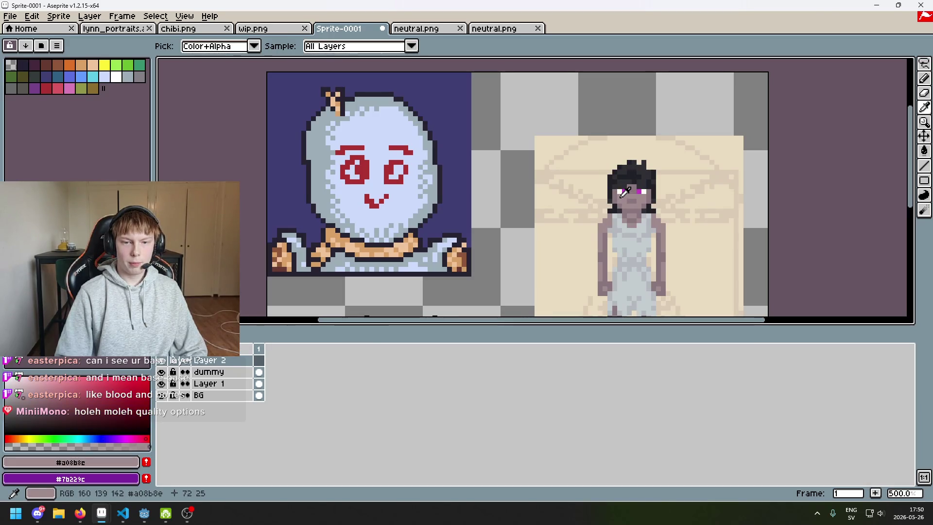
{"action": "key", "text": "b"}
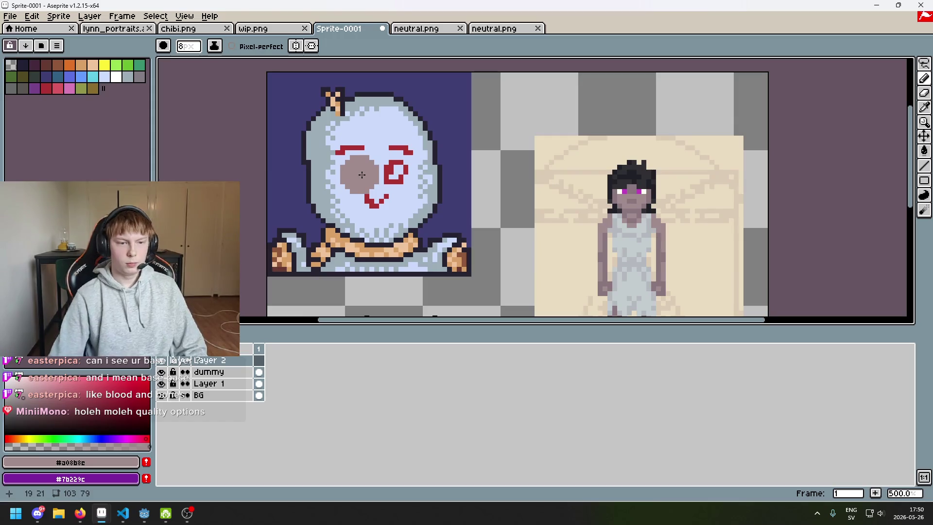
Lower the dummy portrait layer's opacity to 73
{"action": "left_click", "coordinate": [218, 374]}
{"action": "double_click", "coordinate": [220, 378]}
{"action": "left_click", "coordinate": [735, 212]}
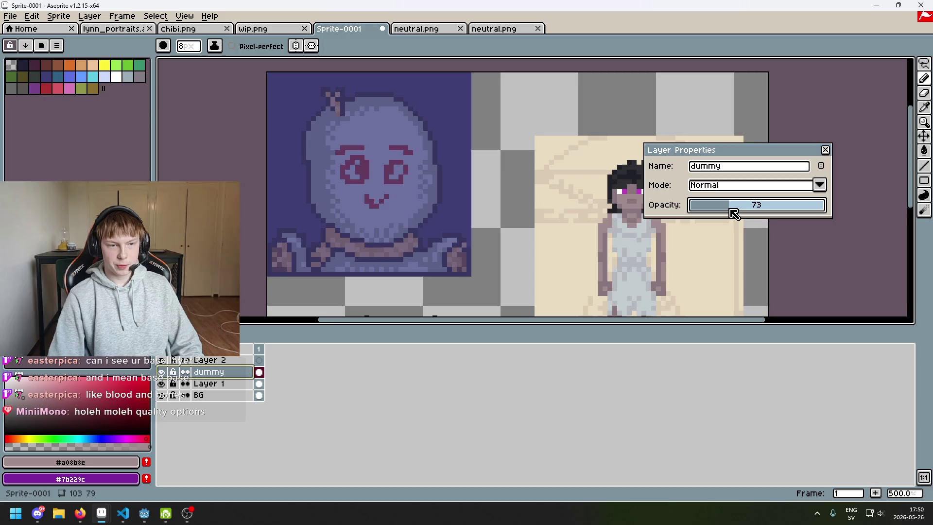
{"action": "left_click", "coordinate": [826, 152]}
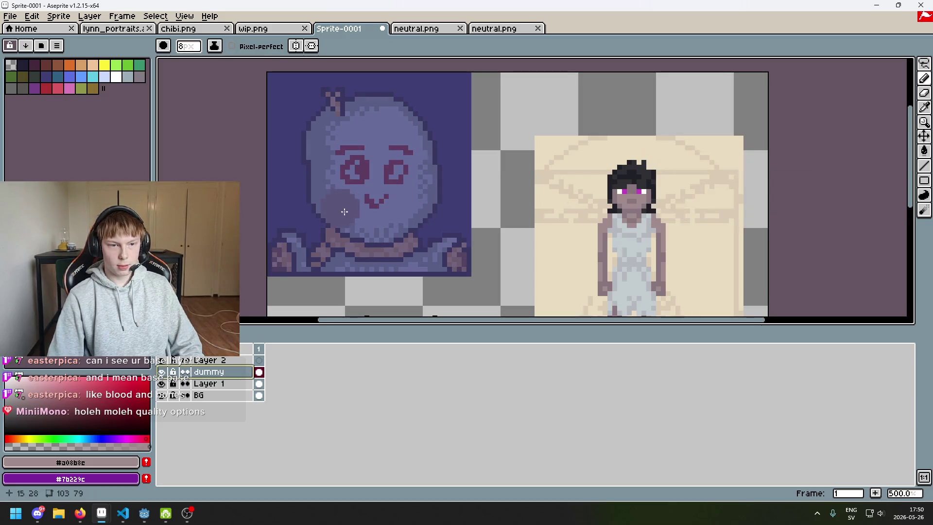
Paint over the dummy face's eyes and mouth with the face colour using the Pencil
{"action": "left_click_drag", "start_coordinate": [367, 206], "coordinate": [360, 161]}
{"action": "key", "text": "ctrl+z"}
{"action": "left_click_drag", "start_coordinate": [355, 194], "coordinate": [381, 156]}
{"action": "key", "text": "ctrl+z"}
{"action": "scroll", "coordinate": [426, 209], "scroll_direction": "down", "scroll_amount": 3}
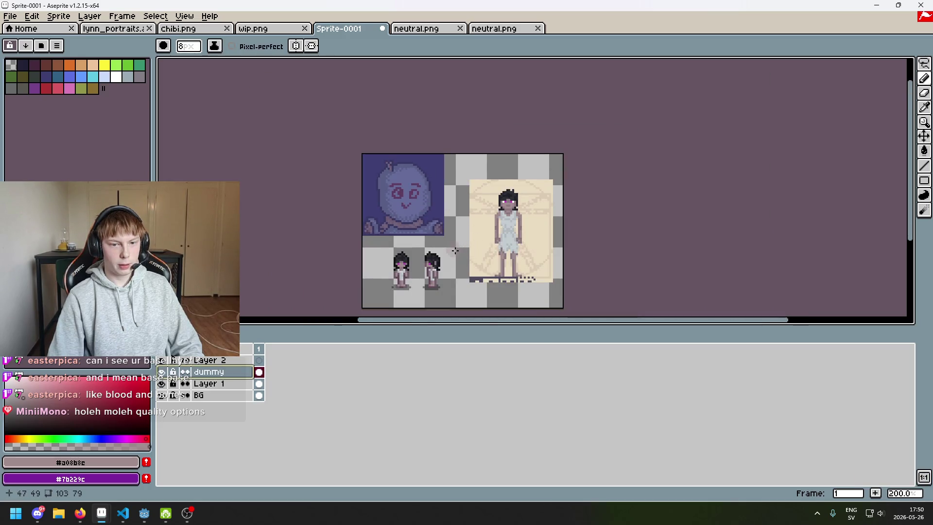
{"action": "scroll", "coordinate": [455, 250], "scroll_direction": "up", "scroll_amount": 1}
{"action": "left_click_drag", "start_coordinate": [362, 143], "coordinate": [369, 150]}
{"action": "scroll", "coordinate": [364, 155], "scroll_direction": "up", "scroll_amount": 3}
{"action": "mouse_move", "coordinate": [355, 189]}
{"action": "left_mouse_down"}
{"action": "mouse_move", "coordinate": [379, 184]}
{"action": "mouse_move", "coordinate": [336, 167]}
{"action": "left_mouse_up"}
{"action": "left_click_drag", "start_coordinate": [389, 124], "coordinate": [362, 177]}
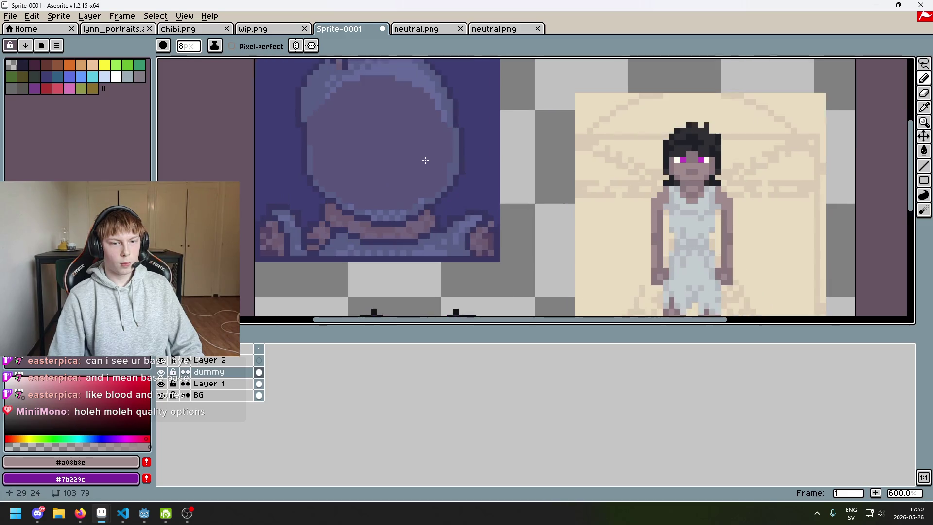
{"action": "scroll", "coordinate": [427, 157], "scroll_direction": "down", "scroll_amount": 1}
{"action": "scroll", "coordinate": [410, 141], "scroll_direction": "down", "scroll_amount": 1}
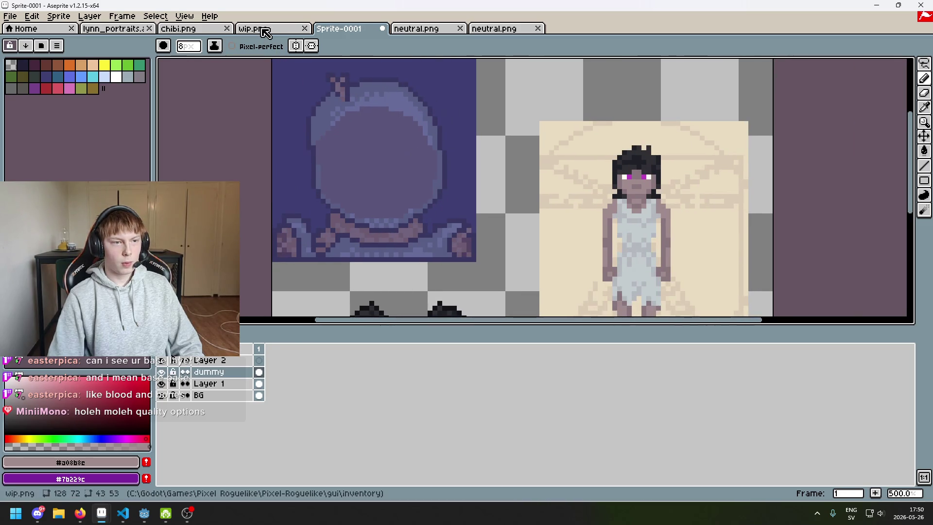
Select and copy the entire lynn_portraits image
{"action": "left_click", "coordinate": [423, 28]}
{"action": "left_click", "coordinate": [510, 29]}
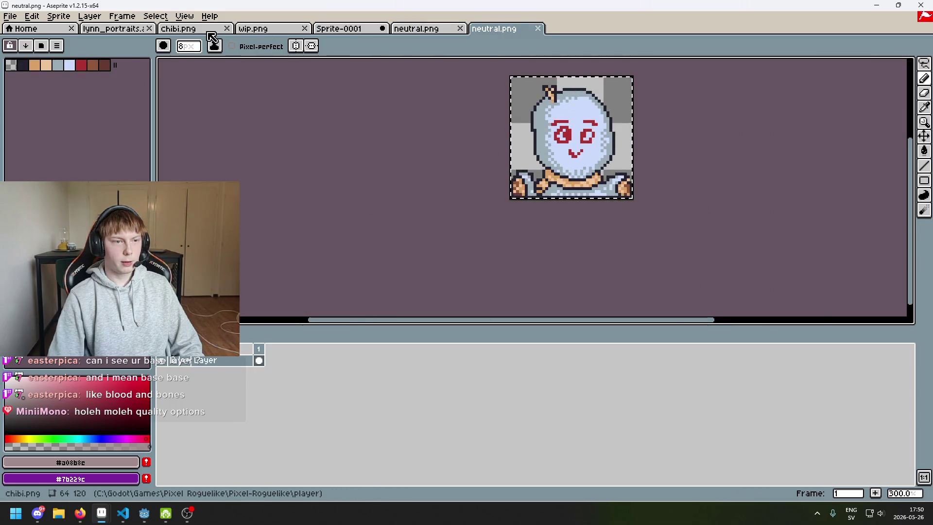
{"action": "left_click", "coordinate": [116, 29]}
{"action": "key", "text": "v"}
{"action": "key", "text": "ctrl+a"}
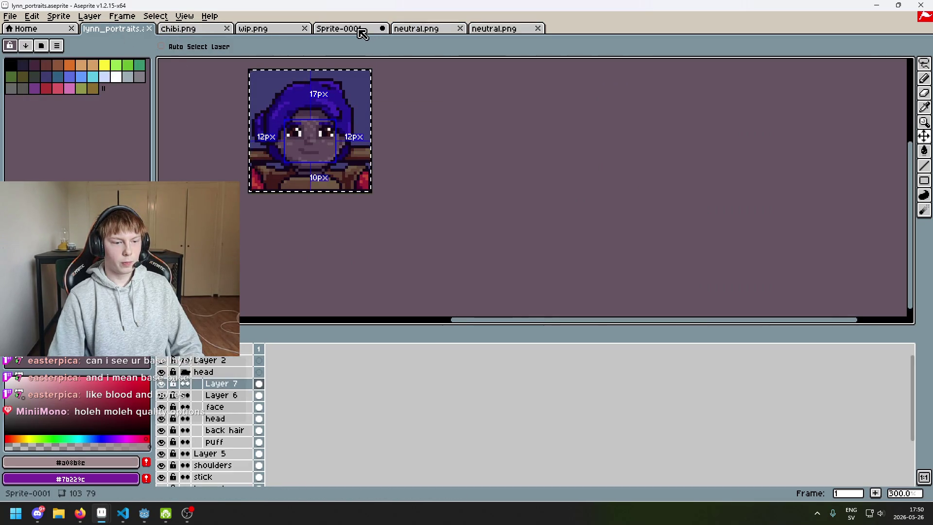
{"action": "key", "text": "b"}
{"action": "left_click", "coordinate": [200, 360]}
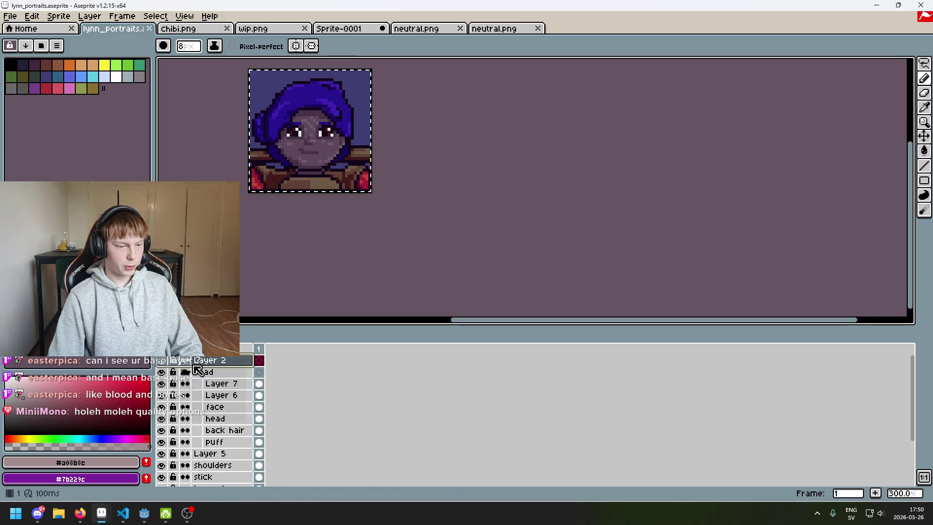
Open portraits/battle_trainer/neutral.png as another document
{"action": "left_click", "coordinate": [19, 16]}
{"action": "left_click", "coordinate": [22, 43]}
{"action": "left_click", "coordinate": [229, 63]}
{"action": "left_click", "coordinate": [261, 142]}
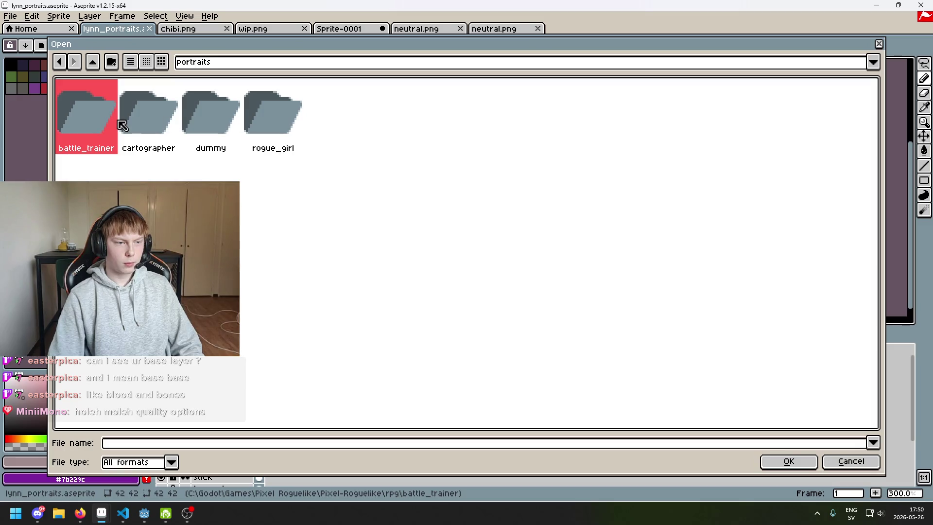
{"action": "double_click", "coordinate": [265, 120]}
{"action": "left_click", "coordinate": [59, 61]}
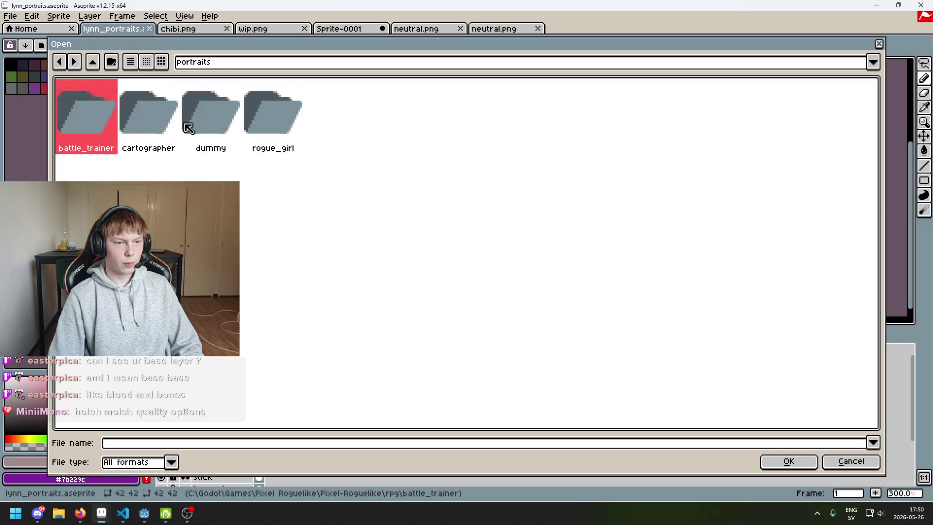
{"action": "left_click", "coordinate": [186, 124]}
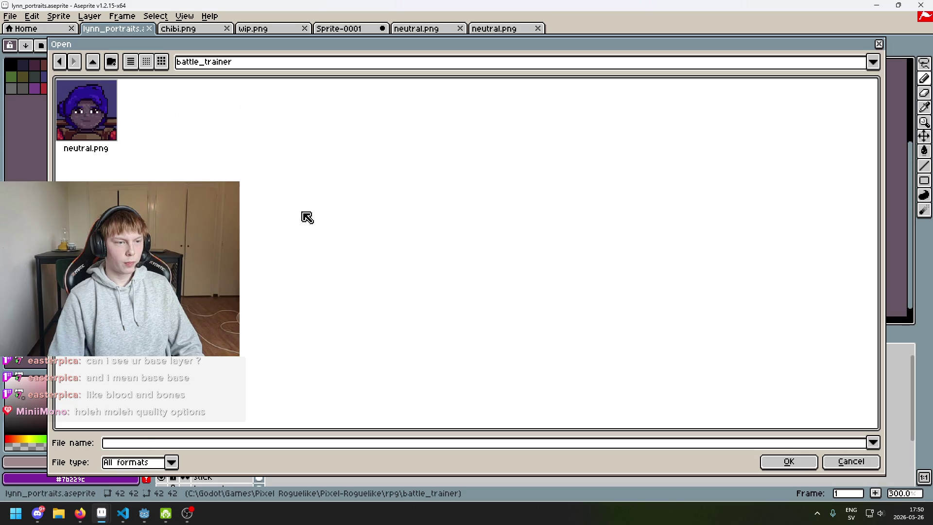
{"action": "double_click", "coordinate": [97, 146]}
{"action": "left_click", "coordinate": [417, 30]}
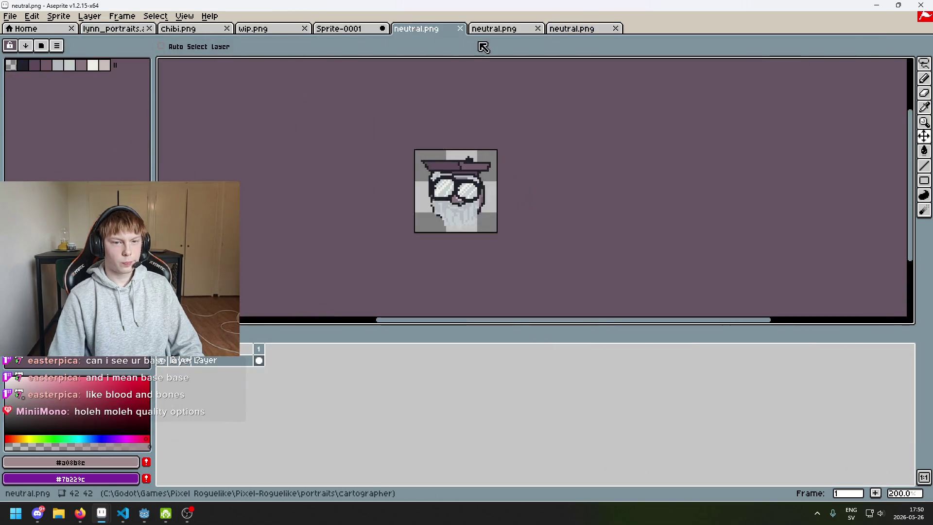
{"action": "left_click", "coordinate": [492, 30]}
{"action": "left_click", "coordinate": [340, 30]}
Paste the copied portrait onto a new empty layer
{"action": "left_click_drag", "start_coordinate": [445, 201], "coordinate": [489, 211]}
{"action": "key", "text": "ctrl+z"}
{"action": "key", "text": "ctrl+v"}
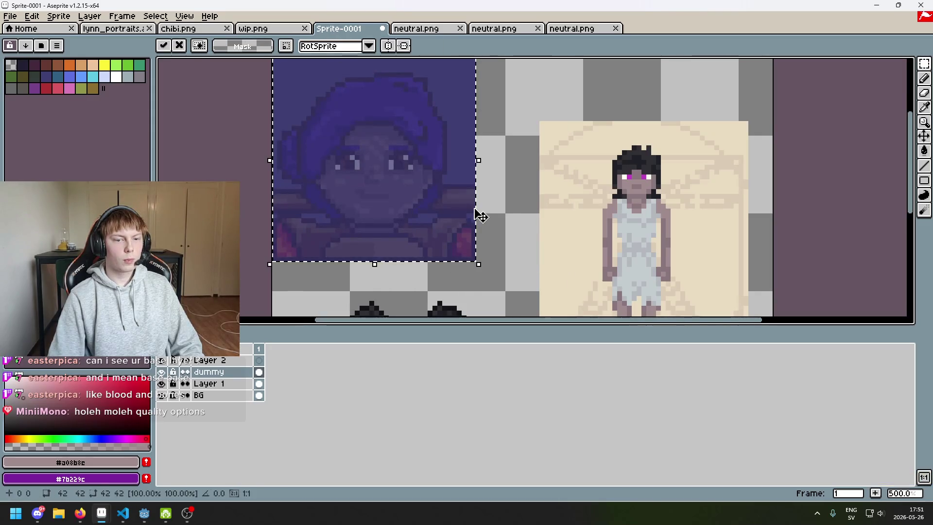
{"action": "key", "text": "ctrl+z"}
{"action": "right_click", "coordinate": [227, 372]}
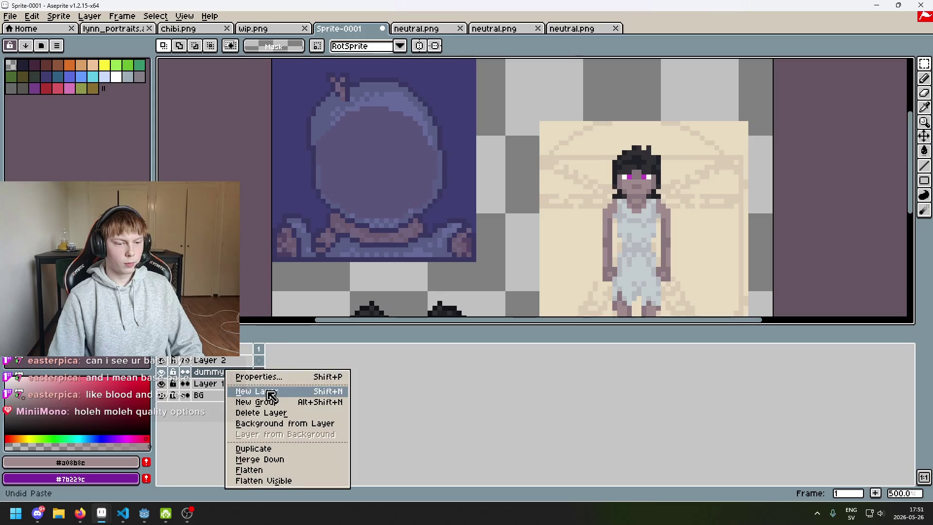
{"action": "left_click", "coordinate": [270, 394]}
{"action": "key", "text": "ctrl+v"}
{"action": "key", "text": "Return"}
Rename the new layer to lynn
{"action": "double_click", "coordinate": [228, 372]}
{"action": "type", "text": "lyn"}
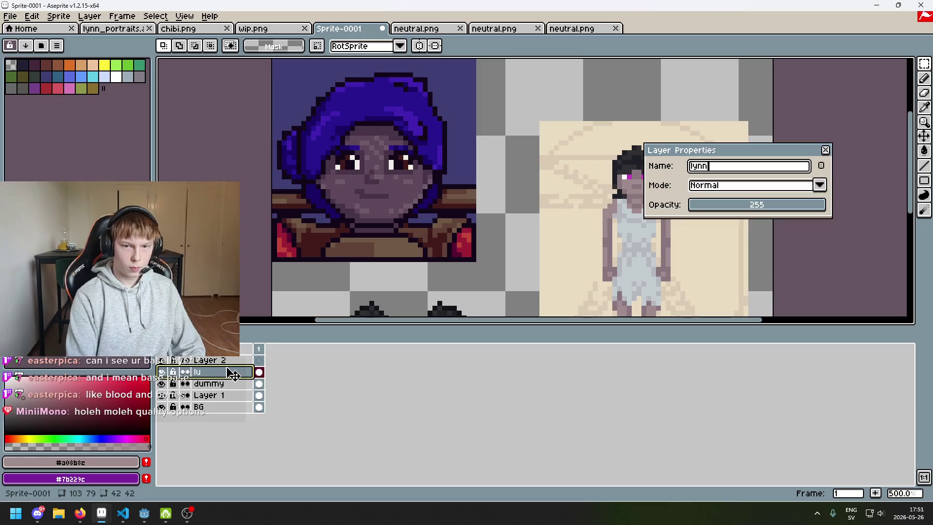
{"action": "type", "text": "n"}
{"action": "key", "text": "Return"}
{"action": "double_click", "coordinate": [228, 376]}
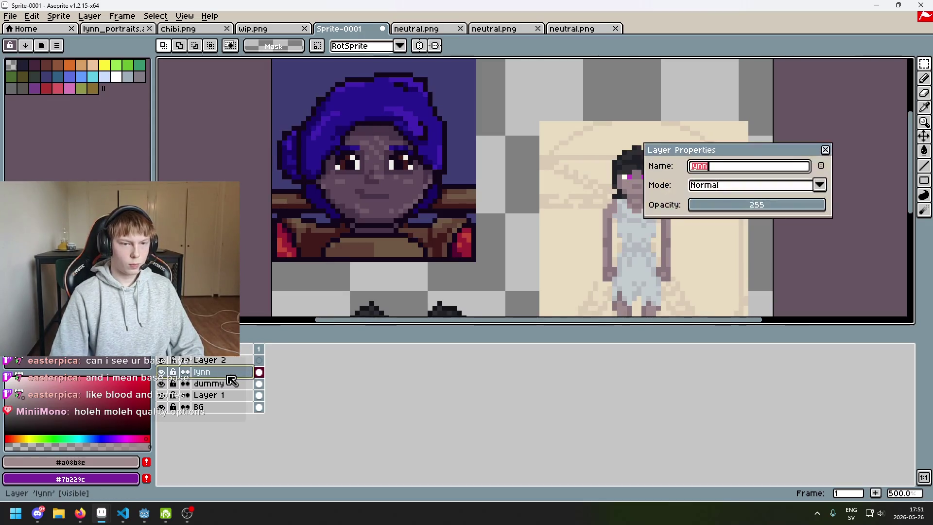
{"action": "left_click", "coordinate": [226, 386]}
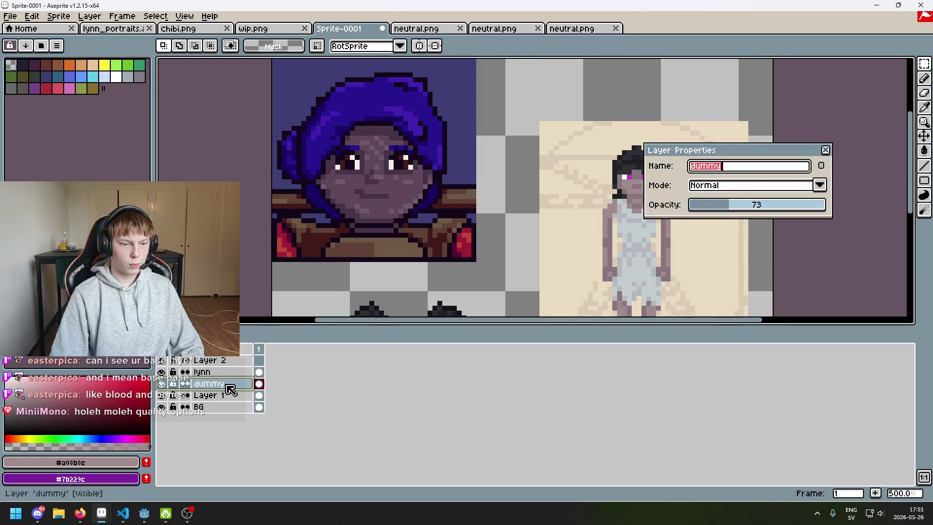
{"action": "left_click", "coordinate": [825, 149]}
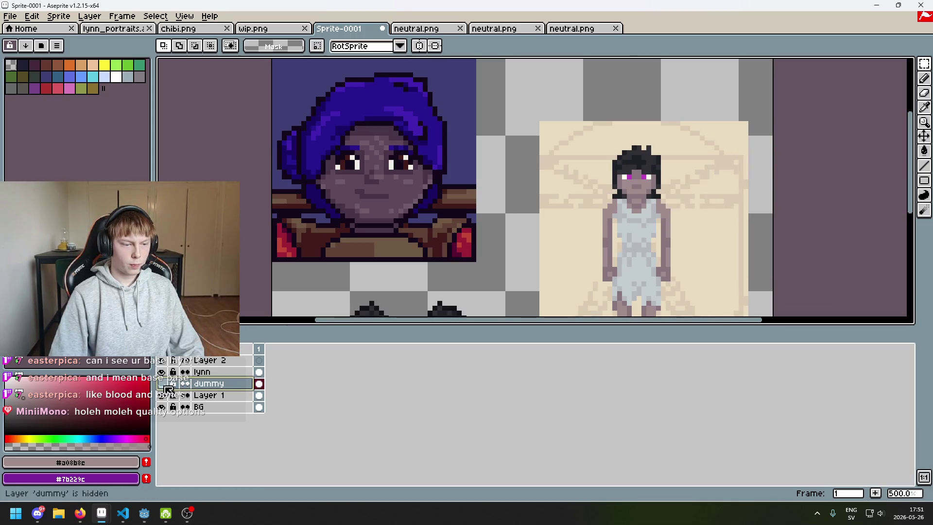
Set the lynn layer's opacity to 52, then hide it and show the dummy layer
{"action": "double_click", "coordinate": [195, 372]}
{"action": "left_click_drag", "start_coordinate": [704, 202], "coordinate": [725, 209]}
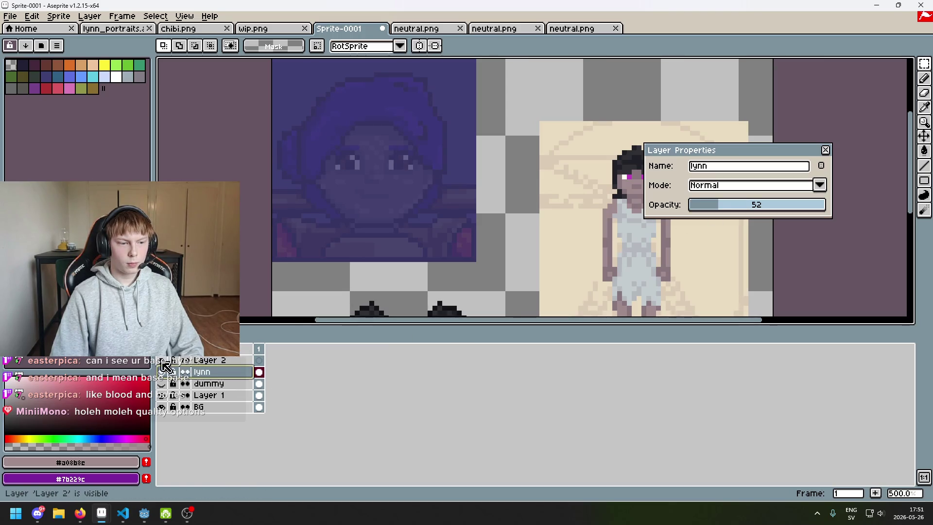
{"action": "left_click", "coordinate": [165, 372]}
{"action": "left_click", "coordinate": [165, 372]}
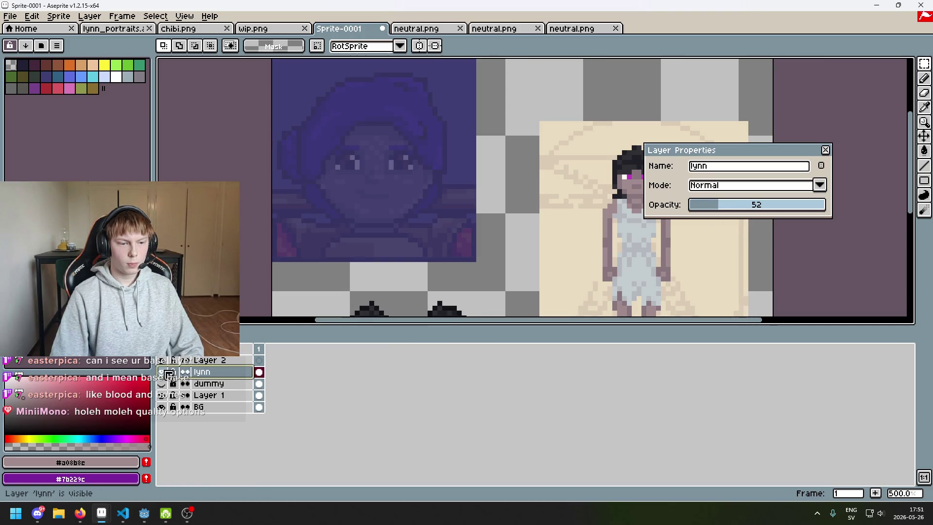
{"action": "left_click", "coordinate": [825, 150]}
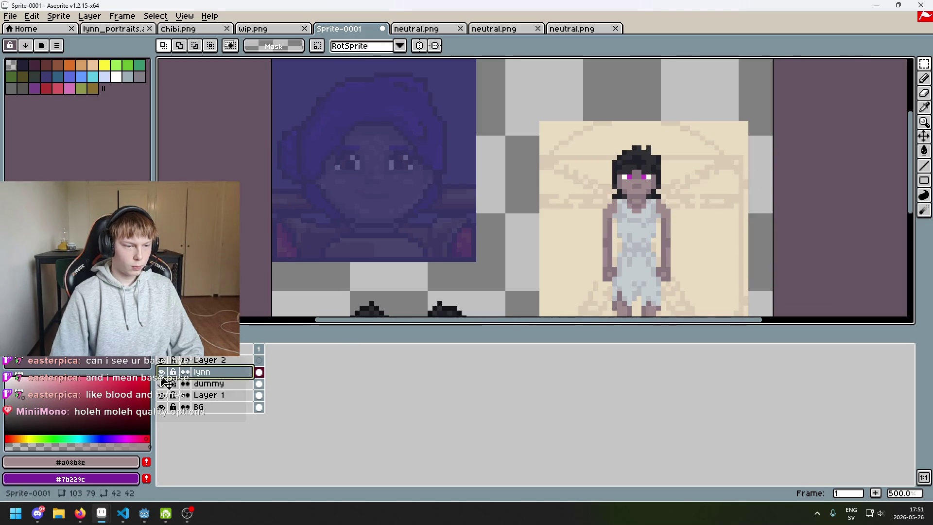
{"action": "left_click", "coordinate": [165, 372]}
{"action": "left_click", "coordinate": [165, 384]}
{"action": "left_click", "coordinate": [208, 384]}
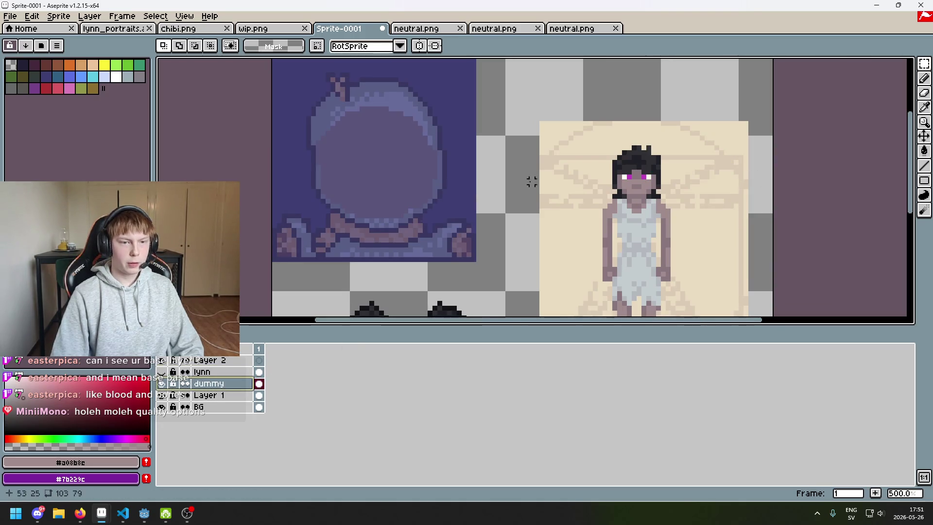
{"action": "left_click_drag", "start_coordinate": [924, 64], "coordinate": [874, 64]}
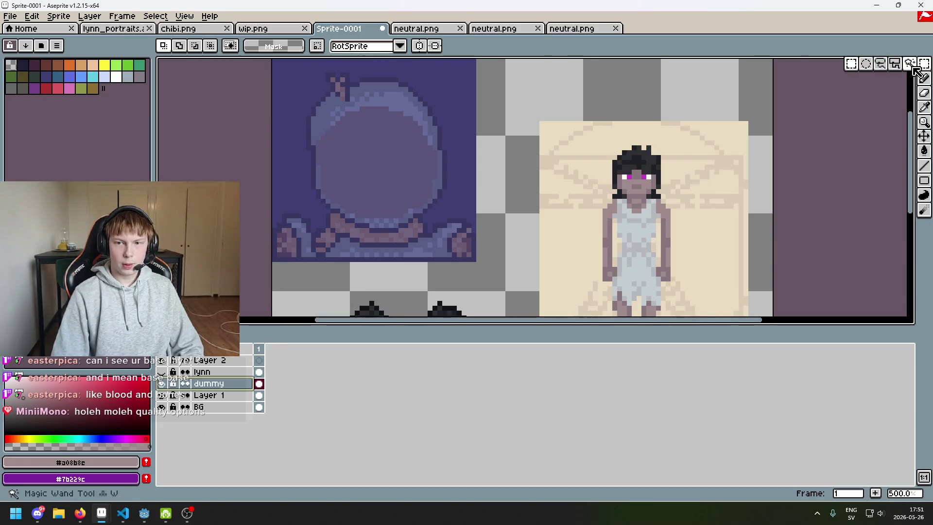
Fill the dummy's face circle with skin colour on Layer 2
{"action": "left_click", "coordinate": [335, 191]}
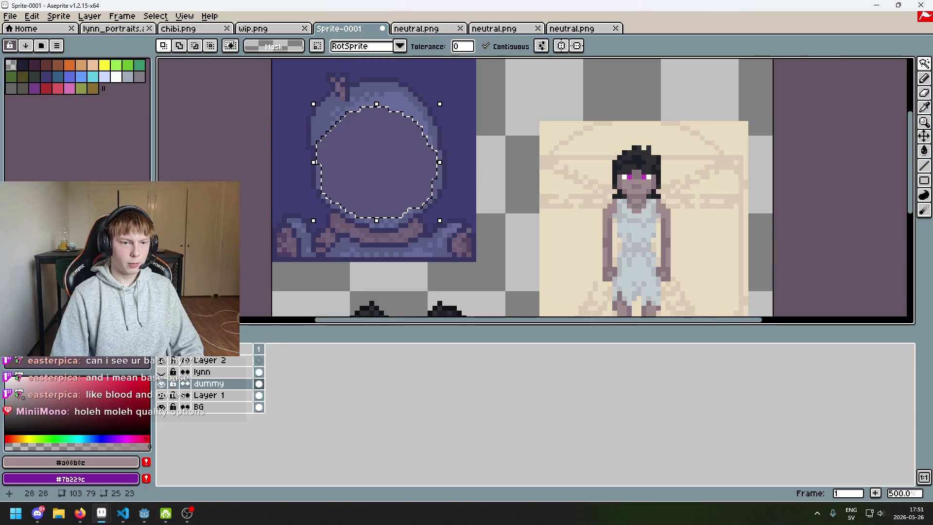
{"action": "left_click", "coordinate": [233, 360]}
{"action": "key", "text": "f"}
{"action": "key", "text": "ctrl+d"}
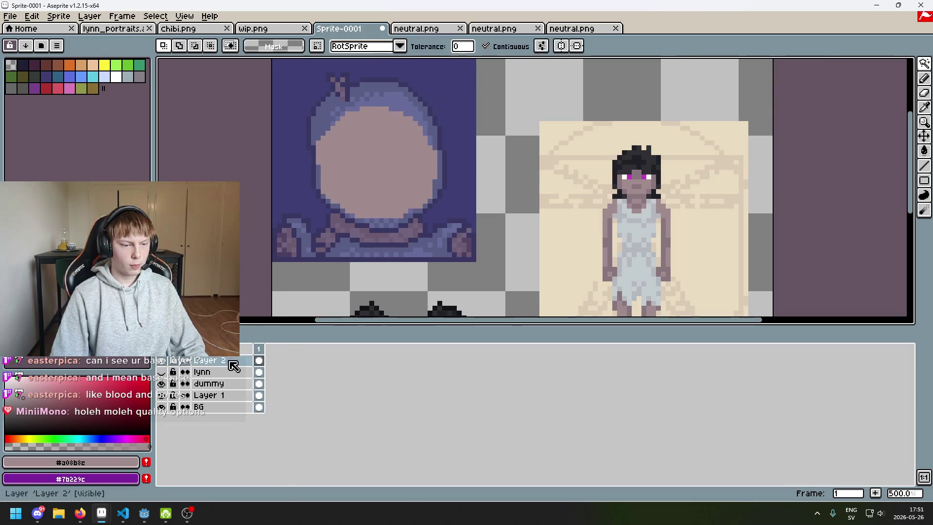
Rename Layer 2 to head, then switch over to OBS Studio
{"action": "double_click", "coordinate": [233, 362]}
{"action": "type", "text": "fac"}
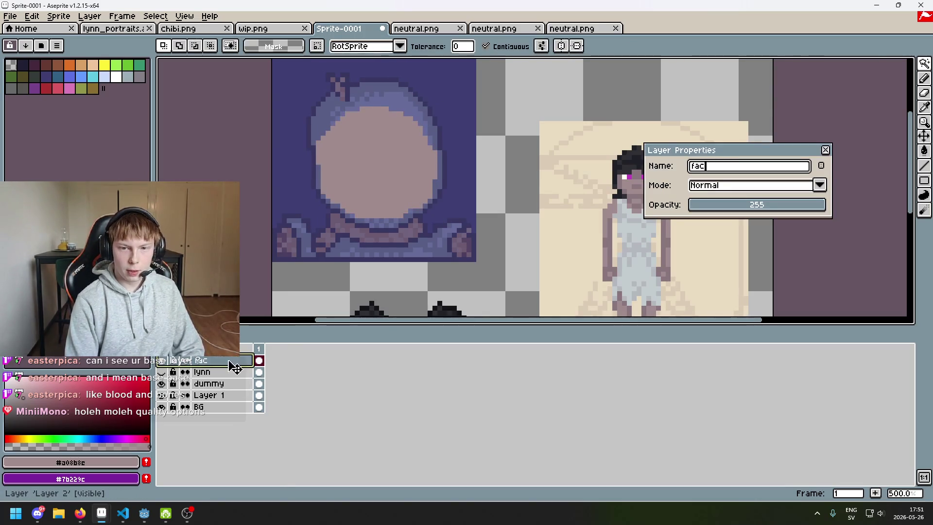
{"action": "type", "text": "ad"}
{"action": "key", "text": "Return"}
{"action": "double_click", "coordinate": [232, 365]}
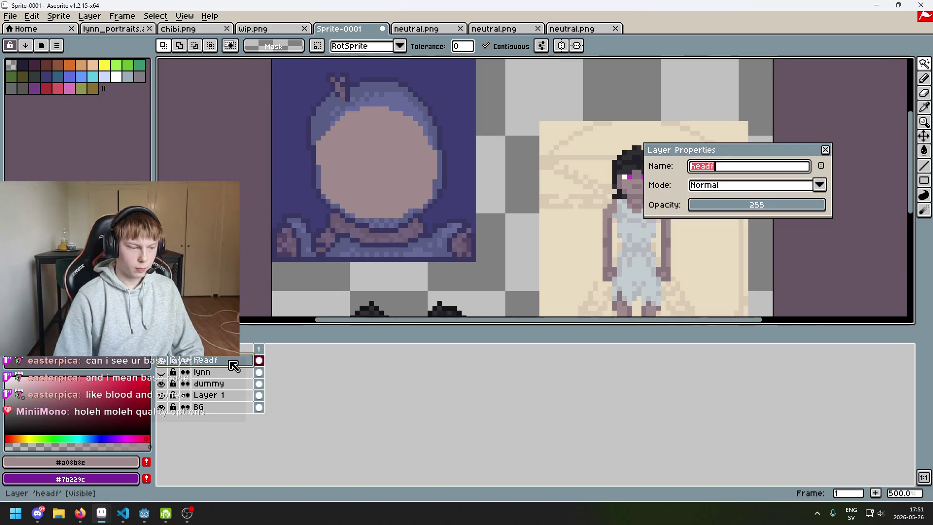
{"action": "key", "text": "BackSpace"}
{"action": "key", "text": "Return"}
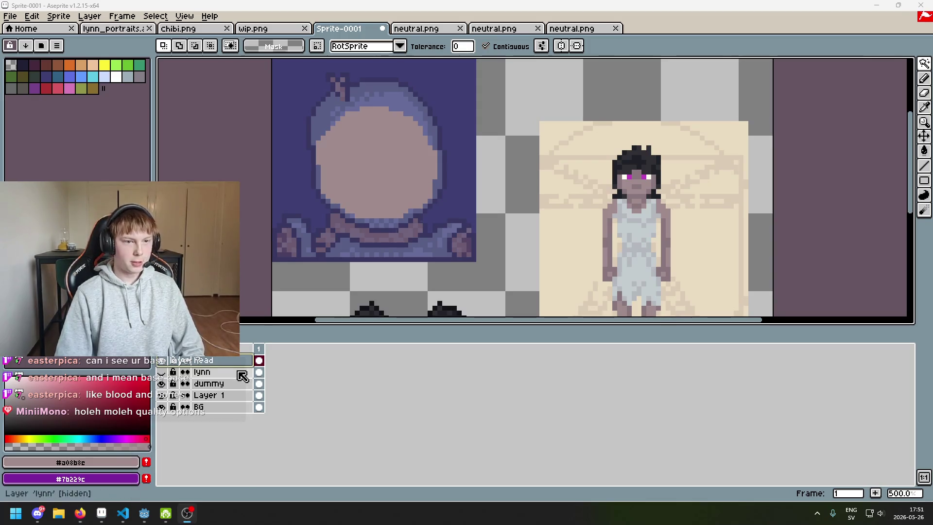
{"action": "key", "text": "alt+Tab"}
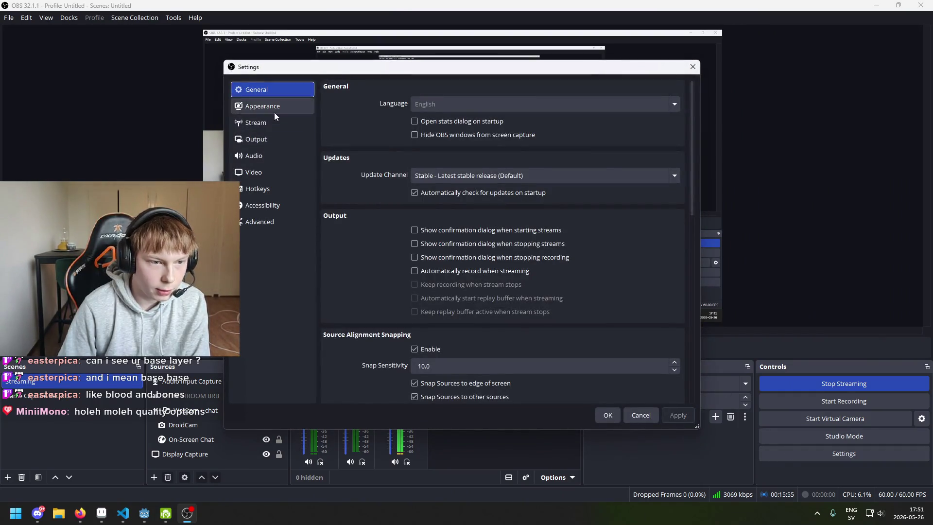
Set the streaming bitrate to 8000 Kbps in OBS Output settings and apply it
{"action": "left_click", "coordinate": [274, 112]}
{"action": "key", "text": "Down"}
{"action": "key", "text": "Up"}
{"action": "key", "text": "Down"}
{"action": "key", "text": "Down"}
{"action": "key", "text": "Down"}
{"action": "left_click", "coordinate": [275, 139]}
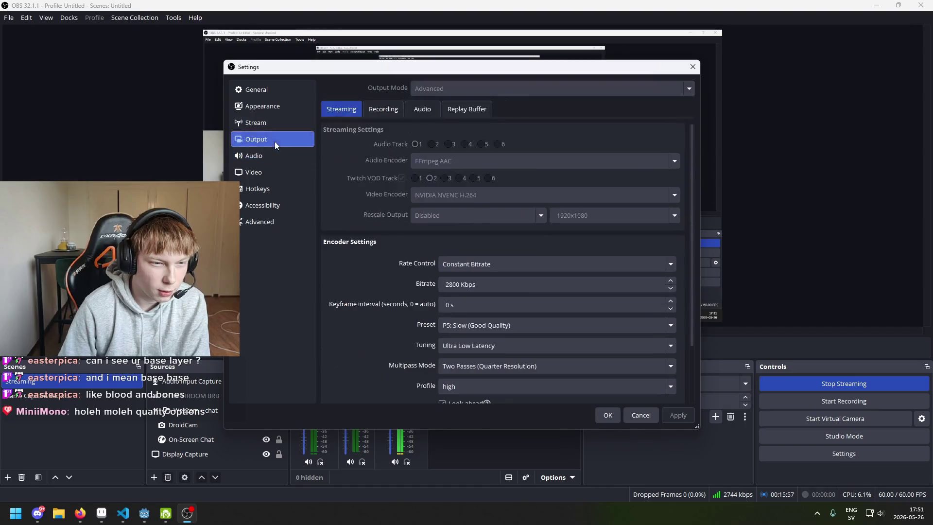
{"action": "left_click", "coordinate": [453, 284]}
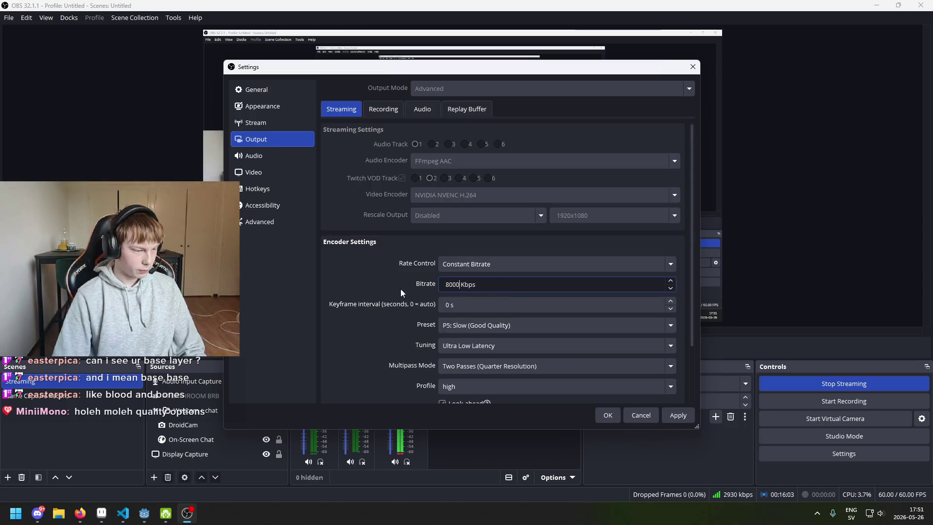
{"action": "left_click", "coordinate": [668, 418]}
{"action": "left_click", "coordinate": [608, 415]}
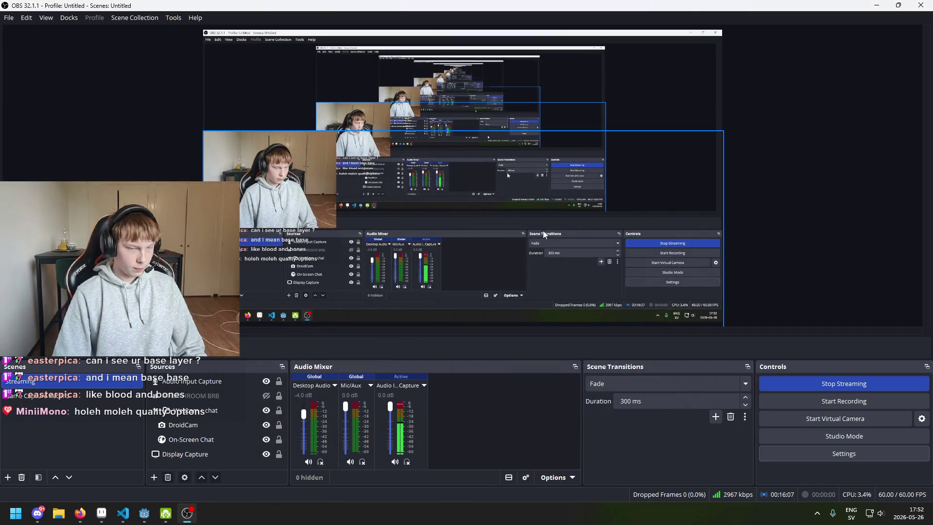
{"action": "key", "text": "alt+Tab"}
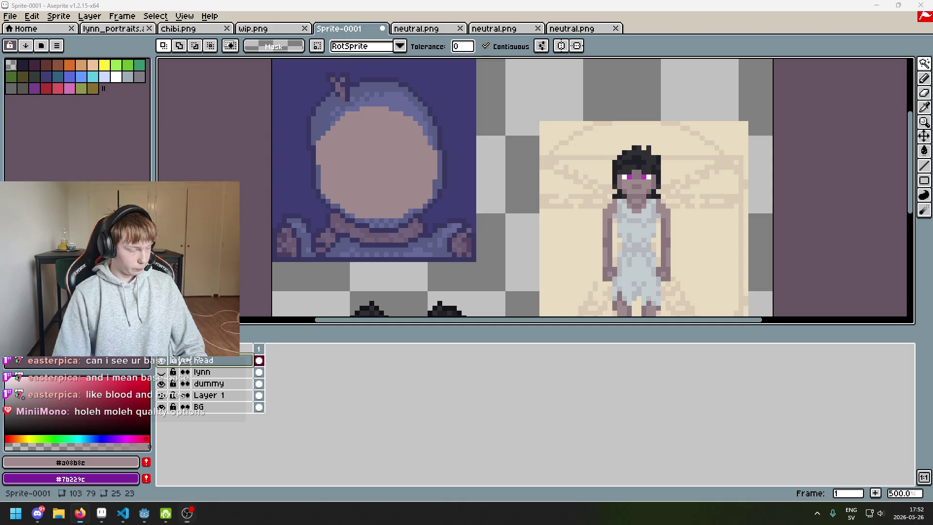
Zoom to 600% and pan to centre the skin-toned head on the canvas
{"action": "scroll", "coordinate": [426, 229], "scroll_direction": "down", "scroll_amount": 1}
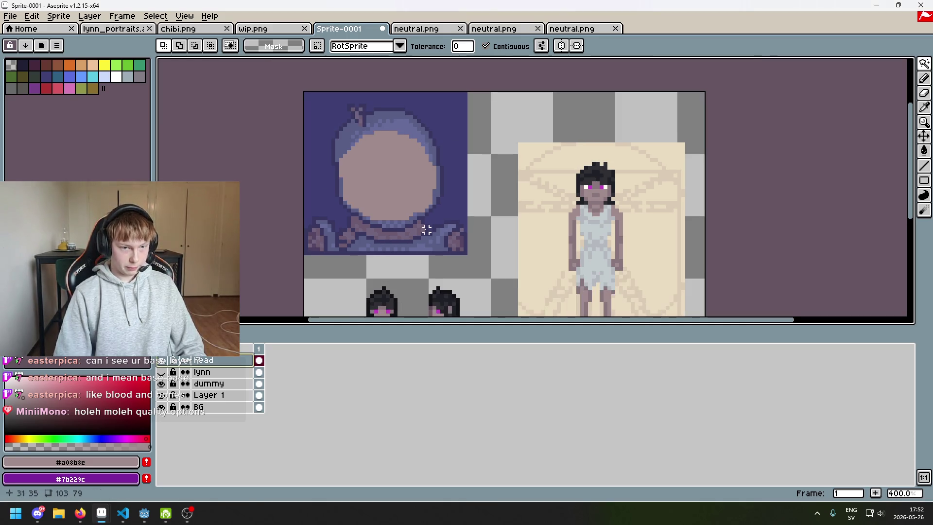
{"action": "scroll", "coordinate": [427, 225], "scroll_direction": "up", "scroll_amount": 2}
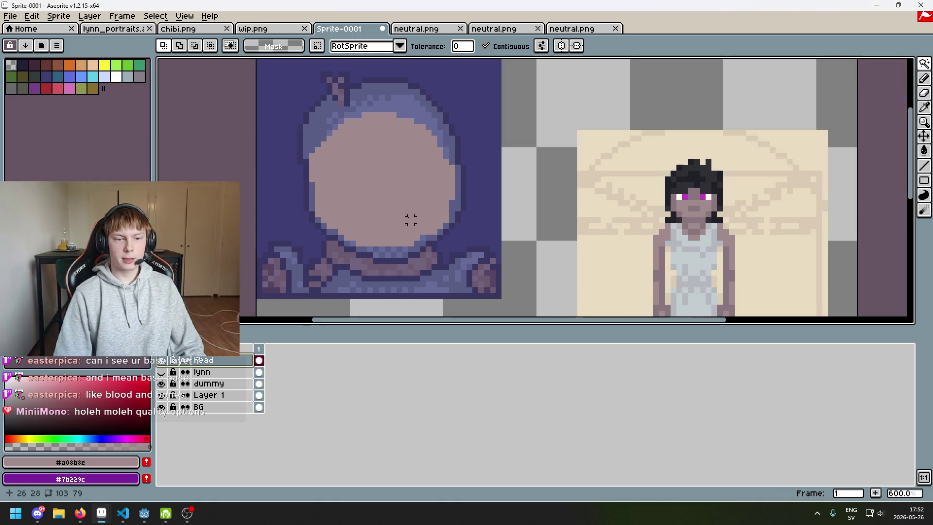
{"action": "scroll", "coordinate": [428, 219], "scroll_direction": "down", "scroll_amount": 2}
{"action": "scroll", "coordinate": [406, 234], "scroll_direction": "down", "scroll_amount": 1}
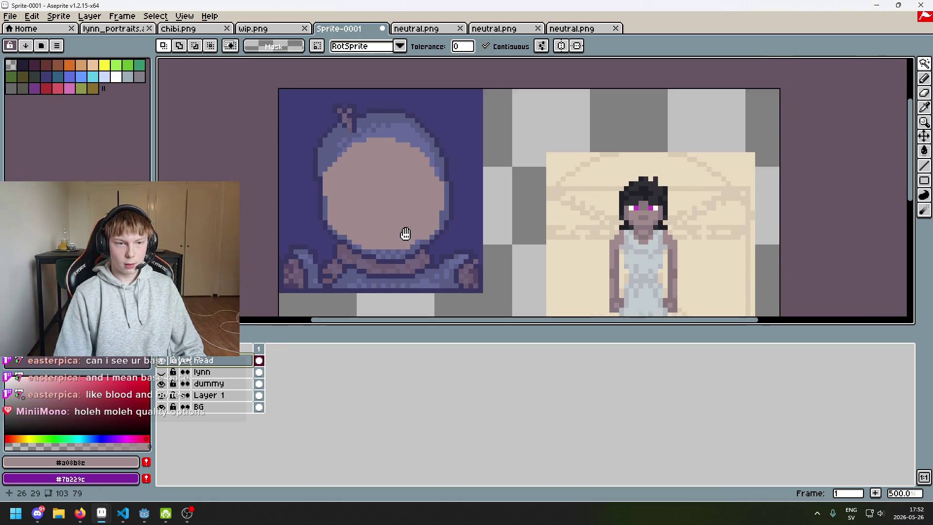
{"action": "scroll", "coordinate": [643, 193], "scroll_direction": "up", "scroll_amount": 1}
{"action": "left_click_drag", "start_coordinate": [453, 221], "coordinate": [551, 227]}
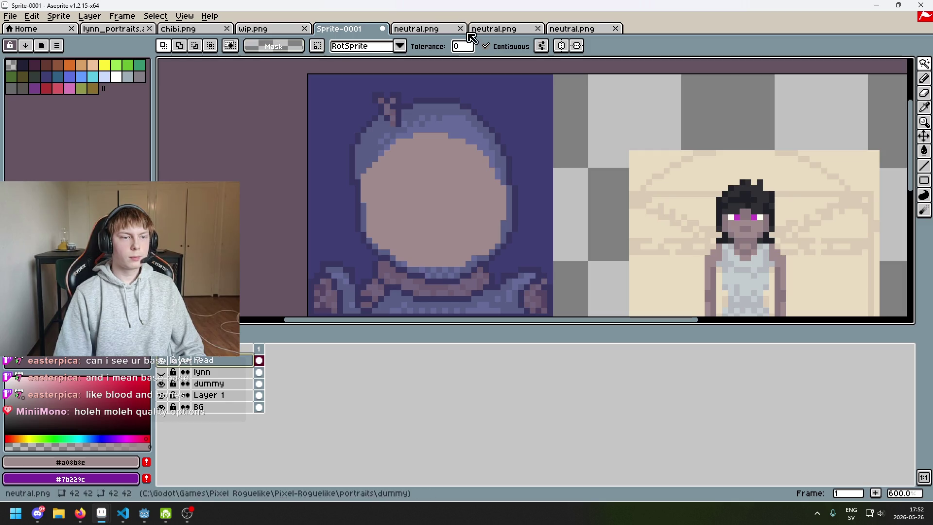
Look through the neutral.png reference tabs, then return to Sprite-0001
{"action": "left_click", "coordinate": [491, 30]}
{"action": "left_click", "coordinate": [546, 32]}
{"action": "left_click", "coordinate": [521, 34]}
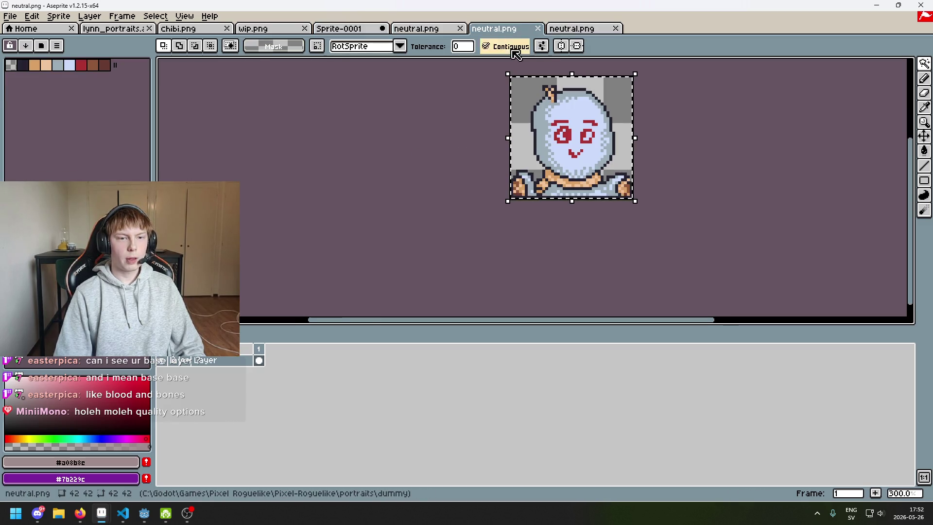
{"action": "left_click", "coordinate": [360, 28]}
{"action": "left_click", "coordinate": [209, 383]}
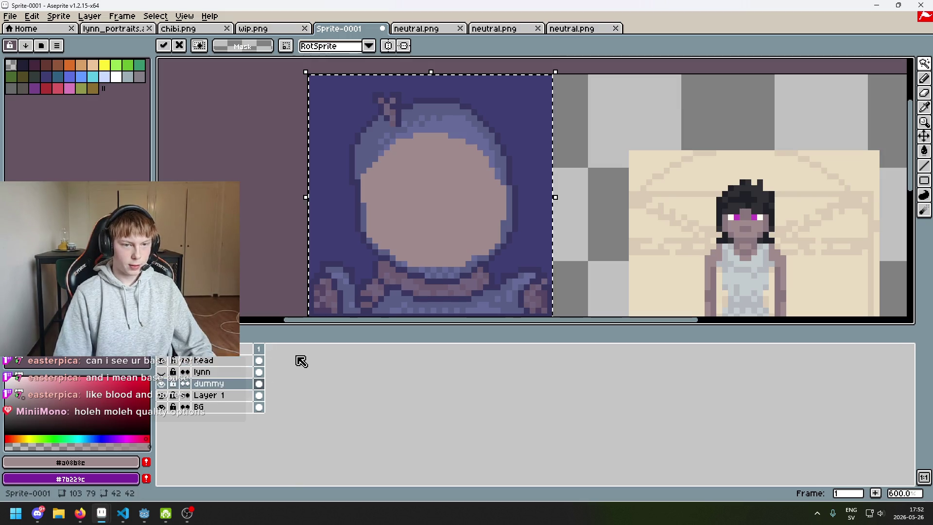
Deselect and toggle the head layer's visibility to compare
{"action": "key", "text": "ctrl+d"}
{"action": "left_click", "coordinate": [163, 361]}
{"action": "left_click", "coordinate": [162, 360]}
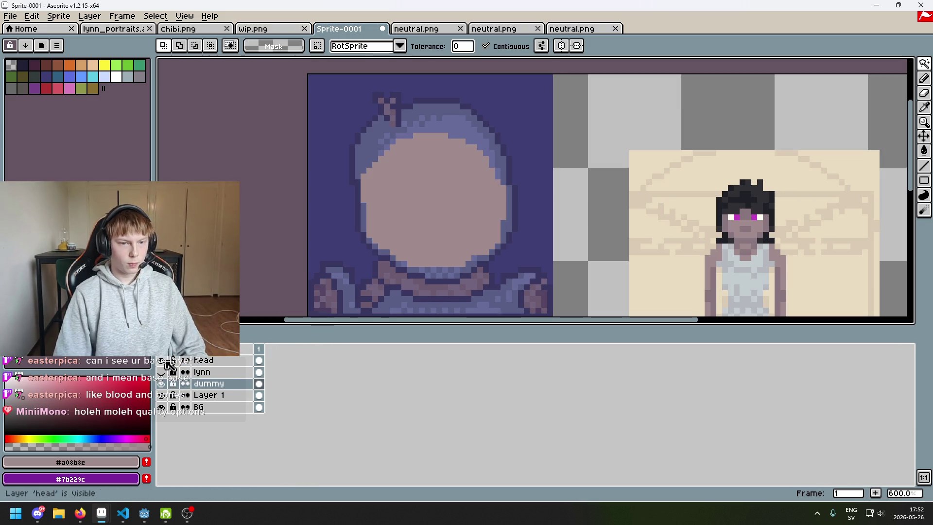
{"action": "double_click", "coordinate": [224, 361]}
{"action": "key", "text": "Return"}
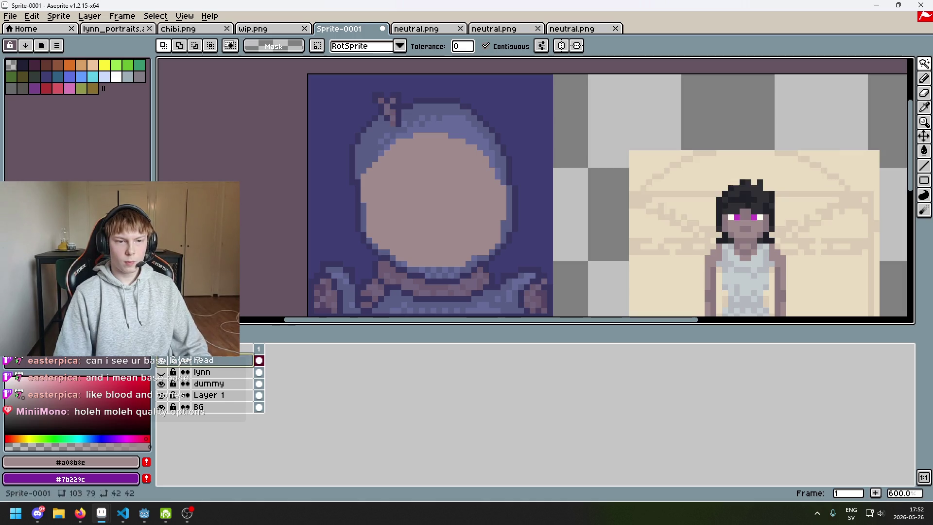
{"action": "left_click_drag", "start_coordinate": [302, 317], "coordinate": [350, 317]}
Draw a small skin-toned bump on the head's right side with the Pencil
{"action": "key", "text": "b"}
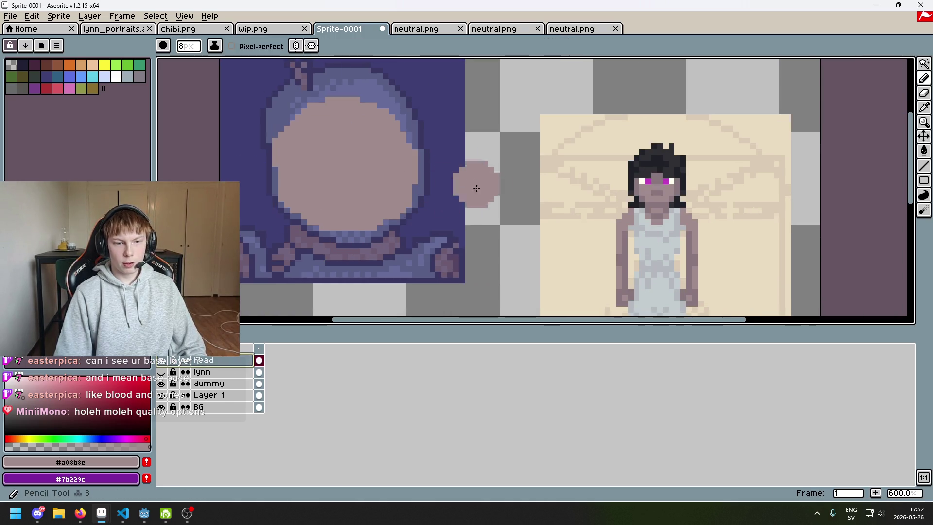
{"action": "left_click_drag", "start_coordinate": [427, 184], "coordinate": [437, 189]}
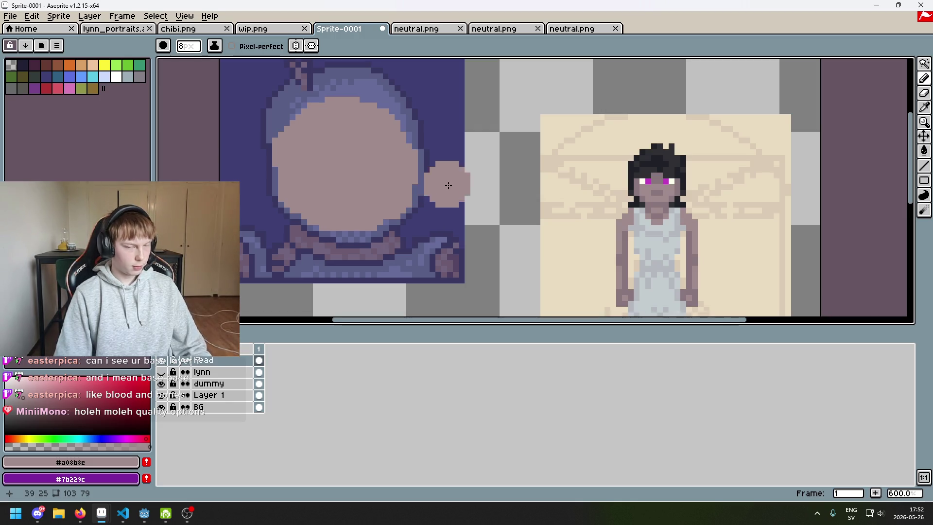
{"action": "scroll", "coordinate": [461, 182], "scroll_direction": "left", "scroll_amount": 3}
{"action": "key", "text": "ctrl+z"}
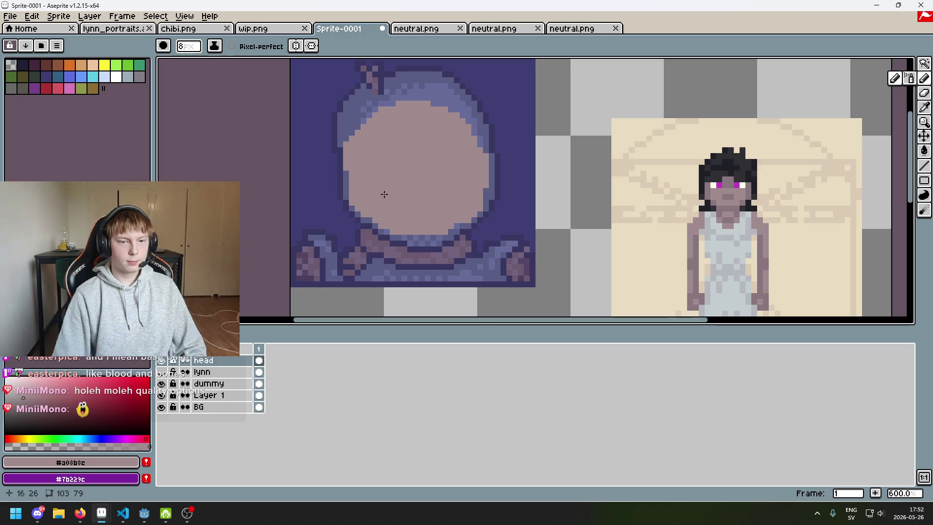
{"action": "left_click", "coordinate": [161, 360]}
{"action": "left_click", "coordinate": [160, 360]}
{"action": "key", "text": "ctrl+y"}
{"action": "scroll", "coordinate": [506, 209], "scroll_direction": "down", "scroll_amount": 1}
{"action": "scroll", "coordinate": [506, 209], "scroll_direction": "up", "scroll_amount": 1}
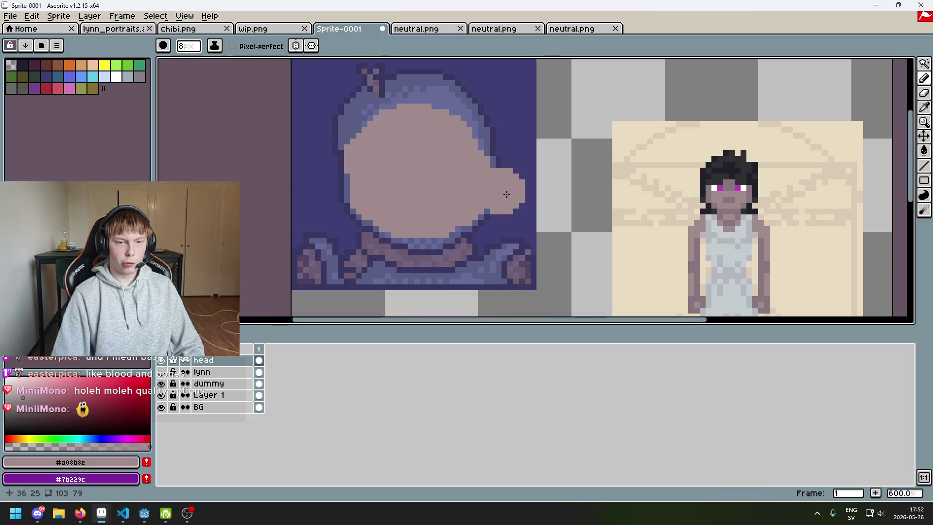
{"action": "scroll", "coordinate": [482, 244], "scroll_direction": "down", "scroll_amount": 2}
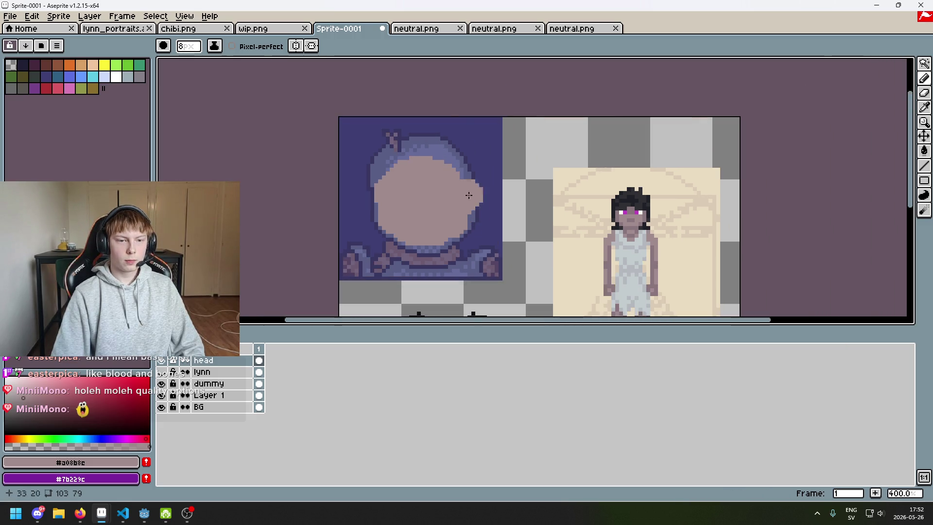
{"action": "key", "text": "ctrl+z"}
{"action": "left_click", "coordinate": [417, 31]}
Bring up the purple-haired neutral.png portrait and zoom in to centre it
{"action": "left_click", "coordinate": [500, 28]}
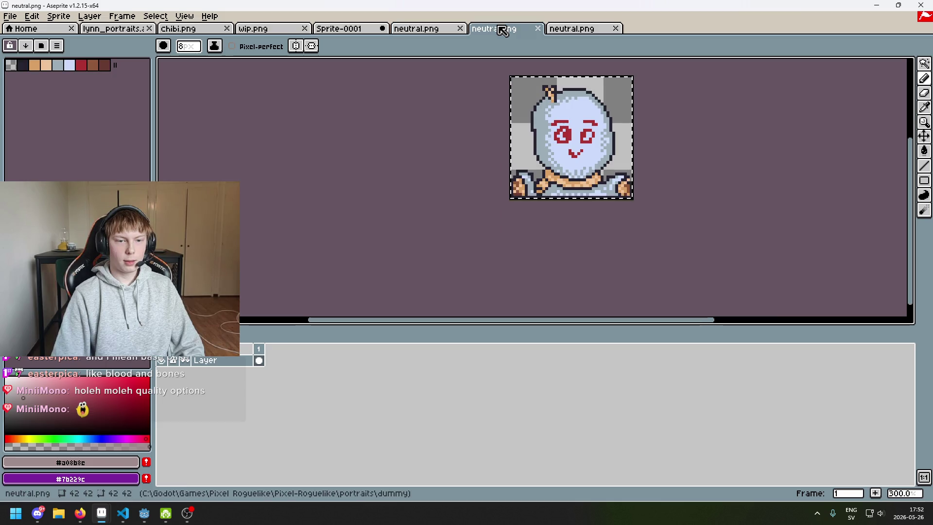
{"action": "left_click", "coordinate": [238, 31]}
{"action": "left_click", "coordinate": [362, 29]}
{"action": "left_click", "coordinate": [423, 29]}
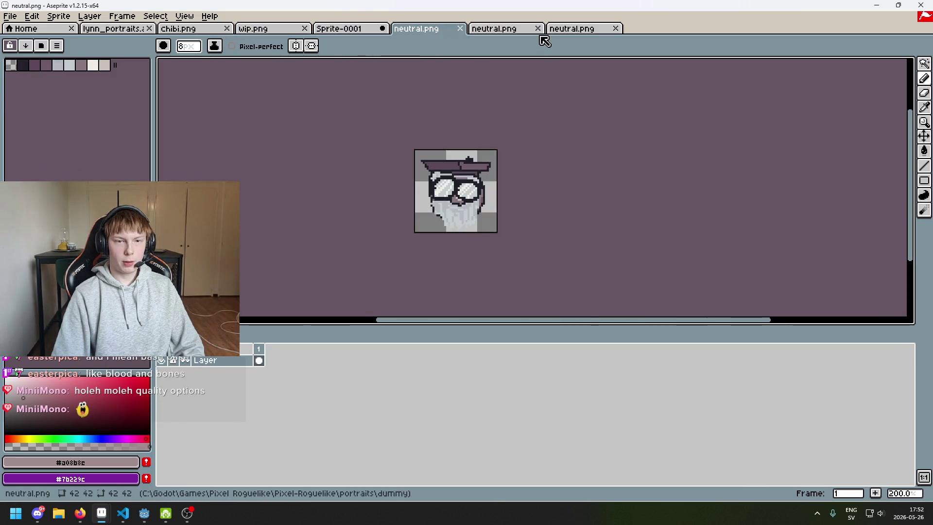
{"action": "left_click", "coordinate": [597, 32]}
{"action": "left_click", "coordinate": [422, 30]}
{"action": "scroll", "coordinate": [520, 184], "scroll_direction": "up", "scroll_amount": 4}
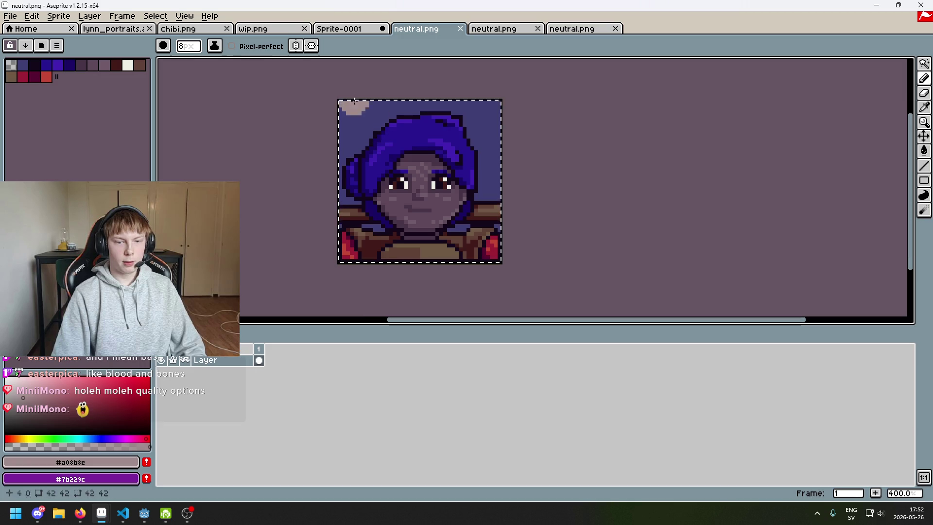
{"action": "scroll", "coordinate": [520, 214], "scroll_direction": "up", "scroll_amount": 1}
{"action": "left_click_drag", "start_coordinate": [519, 238], "coordinate": [601, 242]}
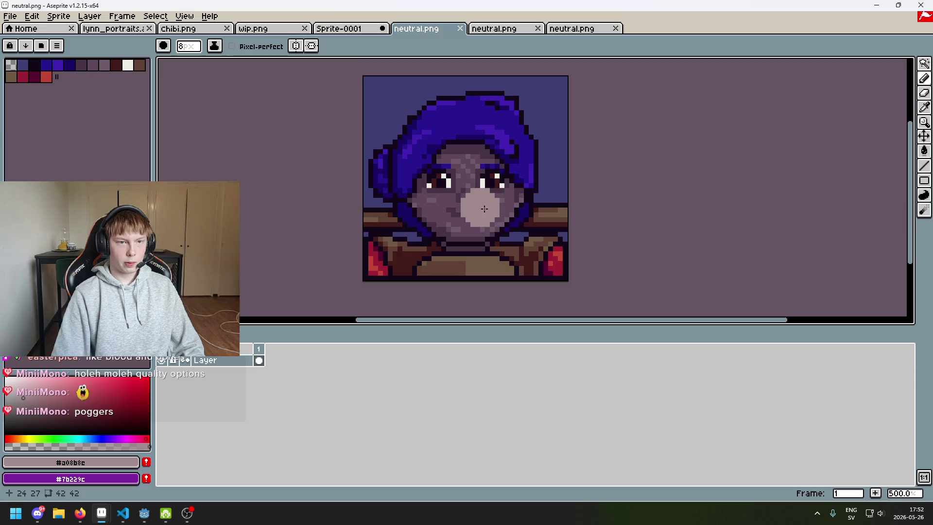
{"action": "left_click", "coordinate": [326, 32]}
Show the lynn layer and hide the head and dummy layers
{"action": "scroll", "coordinate": [477, 173], "scroll_direction": "up", "scroll_amount": 1}
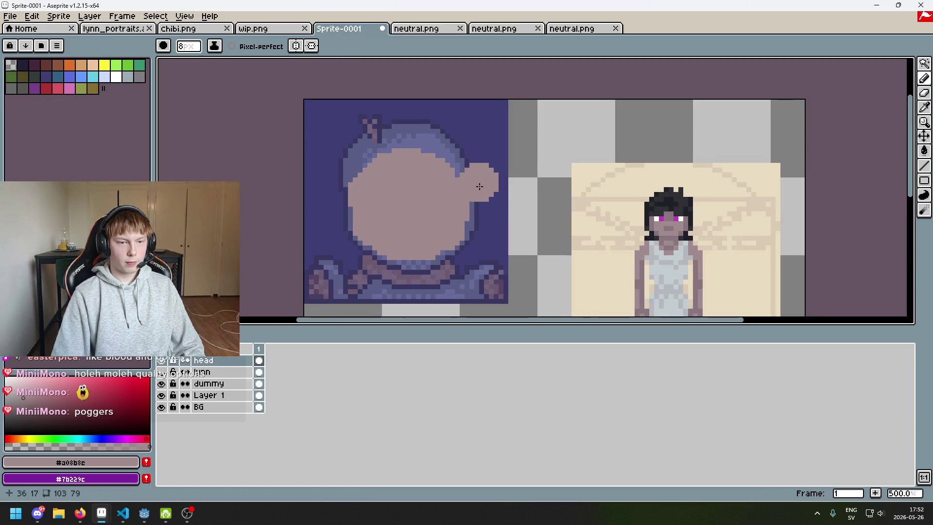
{"action": "scroll", "coordinate": [565, 188], "scroll_direction": "up", "scroll_amount": 2}
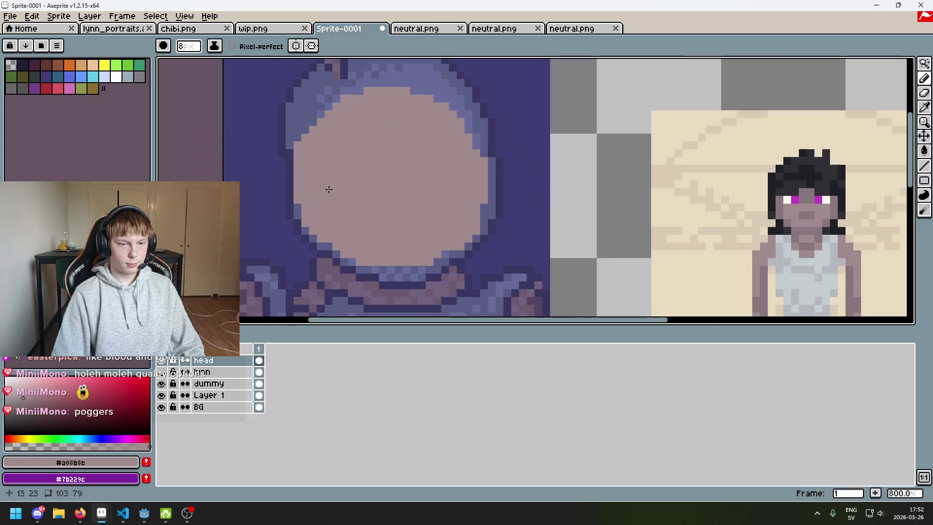
{"action": "scroll", "coordinate": [341, 195], "scroll_direction": "down", "scroll_amount": 3}
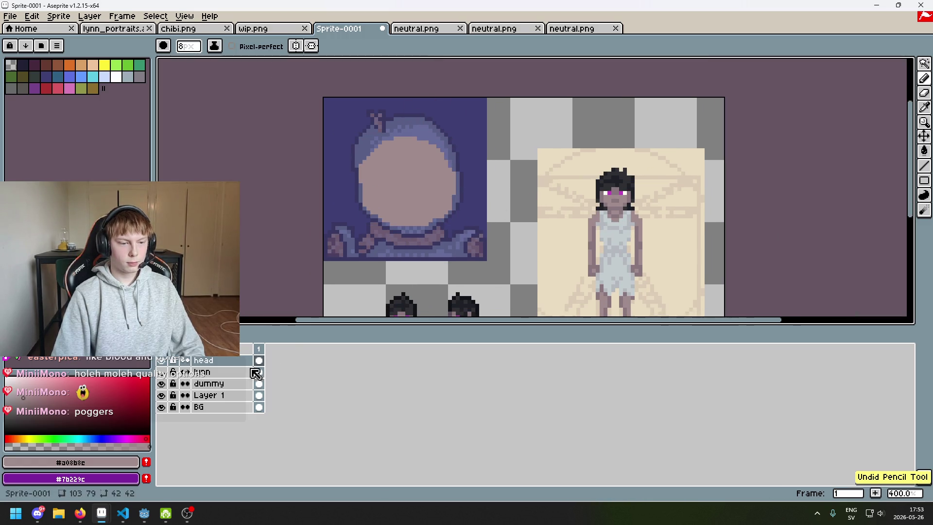
{"action": "left_click", "coordinate": [163, 373]}
{"action": "left_click", "coordinate": [162, 361]}
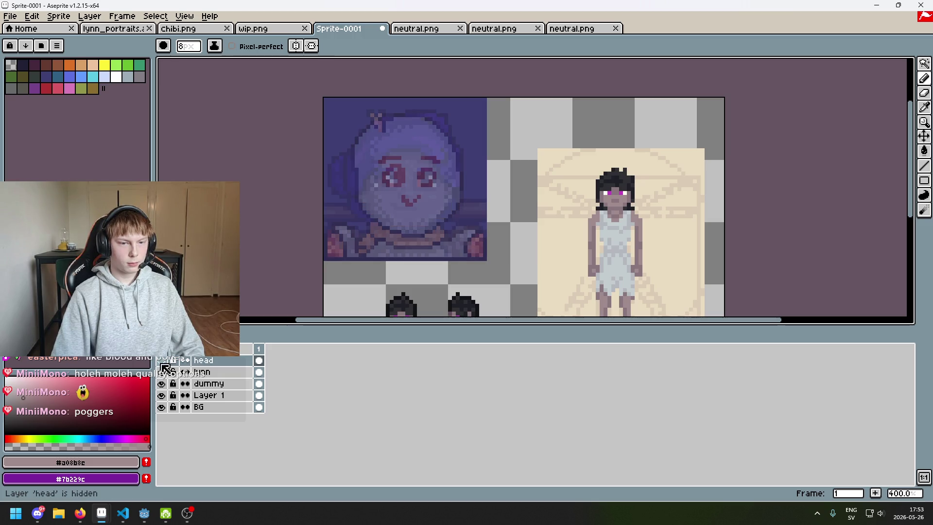
{"action": "left_click", "coordinate": [162, 384]}
Toggle the head, dummy and Layer 1 visibility repeatedly to compare the face
{"action": "left_click", "coordinate": [163, 360]}
{"action": "left_click", "coordinate": [163, 361]}
{"action": "left_click", "coordinate": [164, 361]}
{"action": "left_click", "coordinate": [164, 361]}
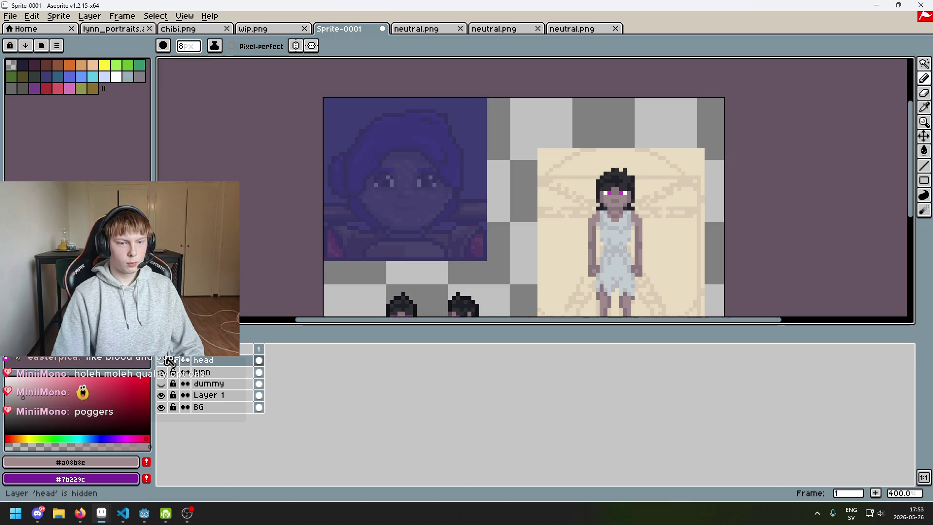
{"action": "left_click", "coordinate": [163, 360]}
{"action": "left_click", "coordinate": [163, 361]}
{"action": "left_click", "coordinate": [164, 361]}
{"action": "left_click", "coordinate": [164, 361]}
{"action": "left_click", "coordinate": [162, 385]}
{"action": "left_click", "coordinate": [162, 384]}
{"action": "left_click", "coordinate": [162, 394]}
{"action": "left_click", "coordinate": [162, 393]}
{"action": "left_click", "coordinate": [162, 385]}
{"action": "left_click", "coordinate": [163, 384]}
{"action": "left_click", "coordinate": [163, 361]}
{"action": "left_click", "coordinate": [163, 361]}
{"action": "left_click", "coordinate": [163, 361]}
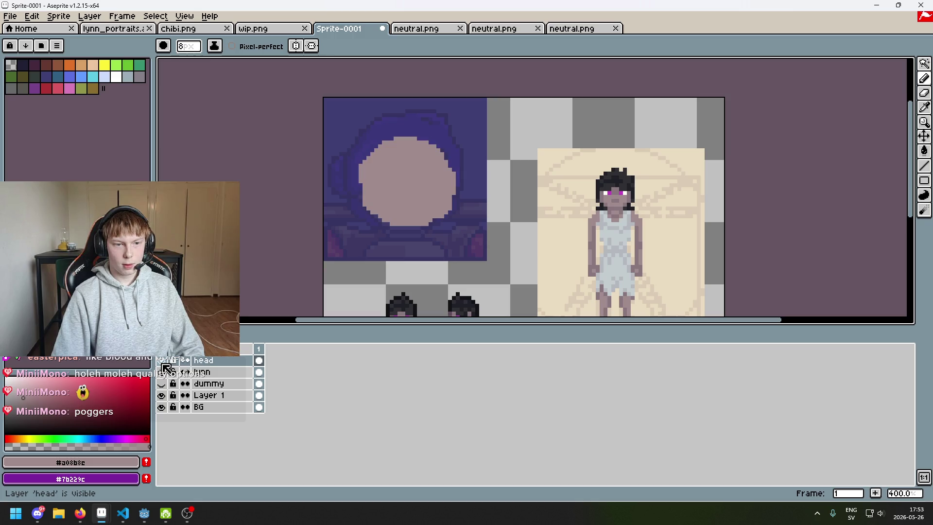
{"action": "scroll", "coordinate": [506, 213], "scroll_direction": "up", "scroll_amount": 2}
Try erasing along the head's right edge, then undo it to keep the round outline
{"action": "key", "text": "e"}
{"action": "left_click_drag", "start_coordinate": [423, 151], "coordinate": [421, 192]}
{"action": "key", "text": "ctrl+z"}
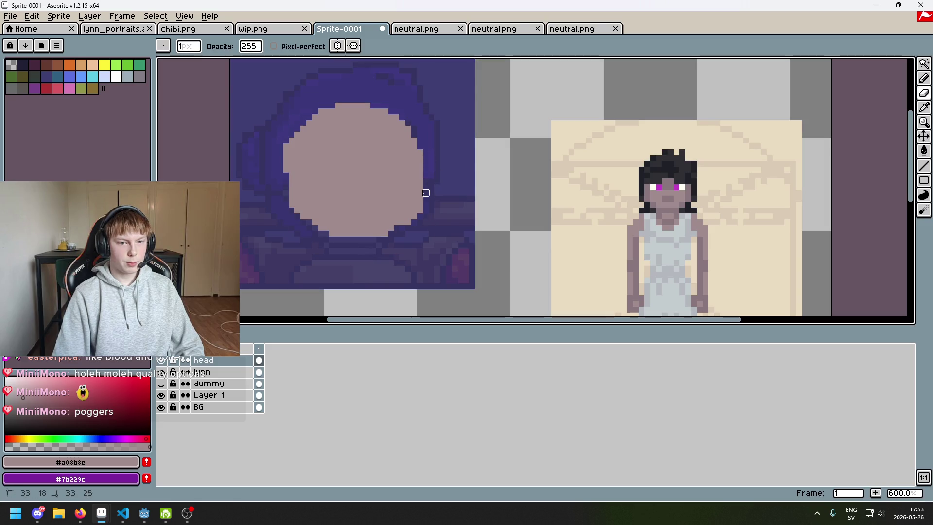
{"action": "key", "text": "ctrl+z"}
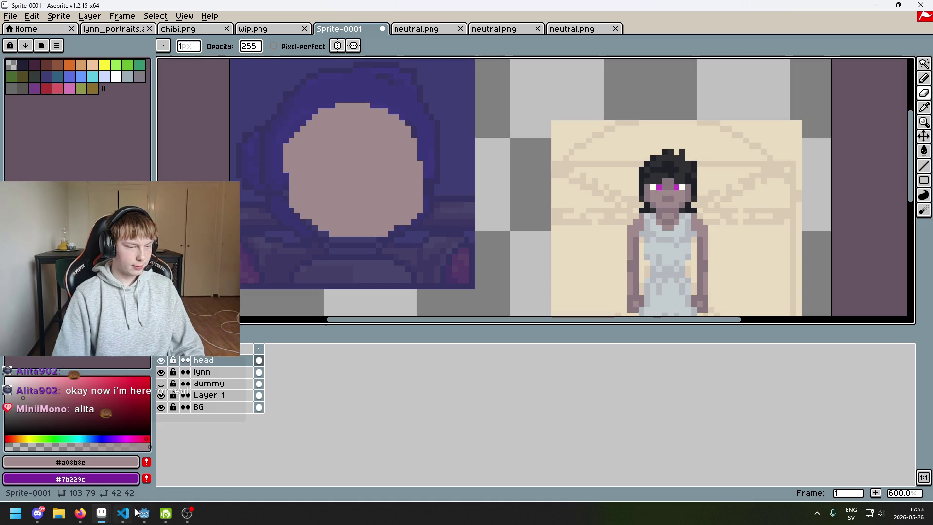
Switch to the Godot game project from the taskbar
{"action": "mouse_move", "coordinate": [152, 515]}
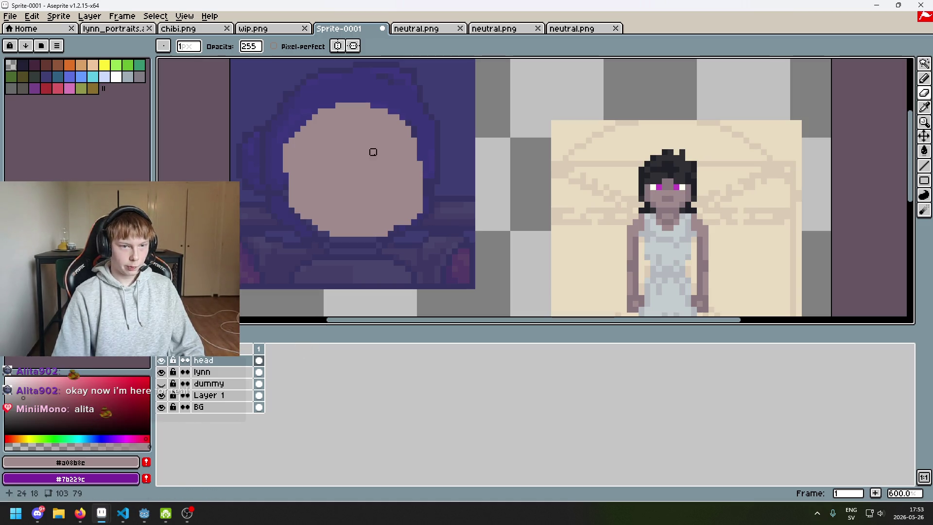
{"action": "scroll", "coordinate": [303, 187], "scroll_direction": "up", "scroll_amount": 1}
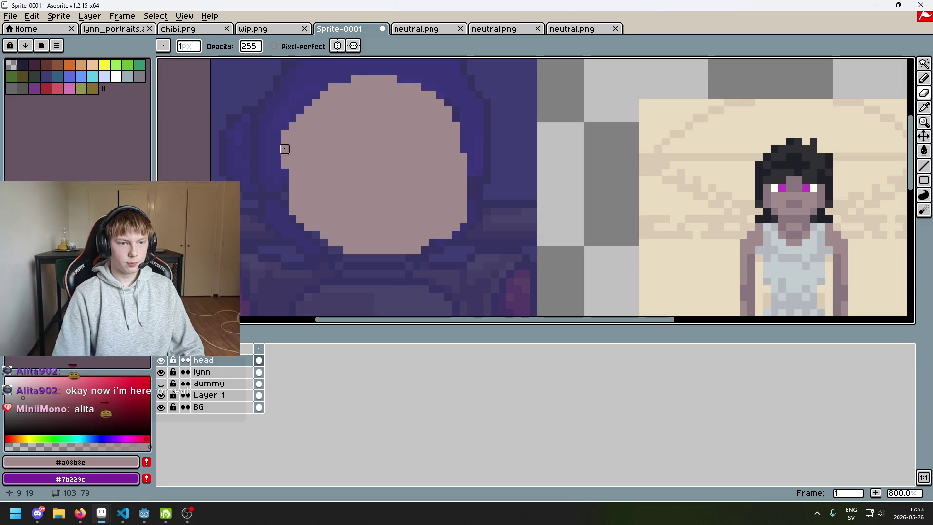
{"action": "left_click", "coordinate": [139, 516]}
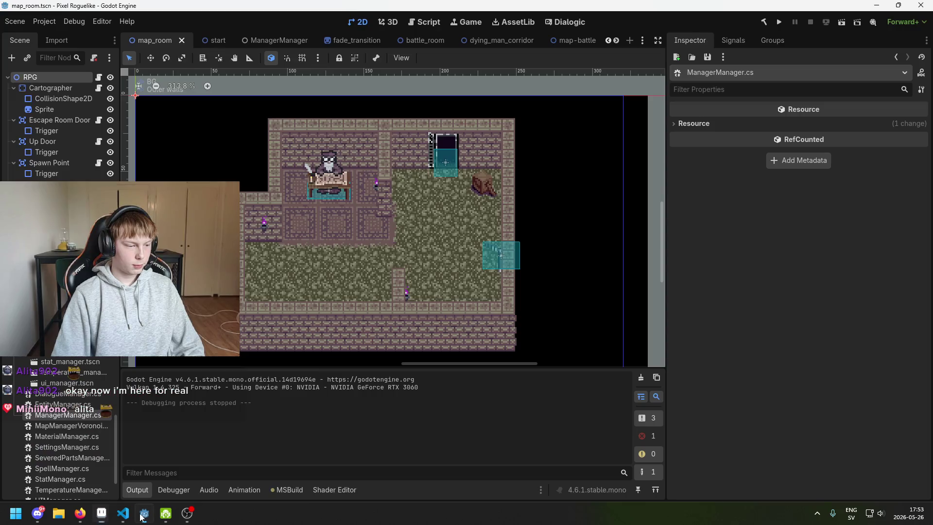
Run the Pixel Roguelike project (F5) so it builds and opens Whitherward's title screen
{"action": "left_click", "coordinate": [777, 21]}
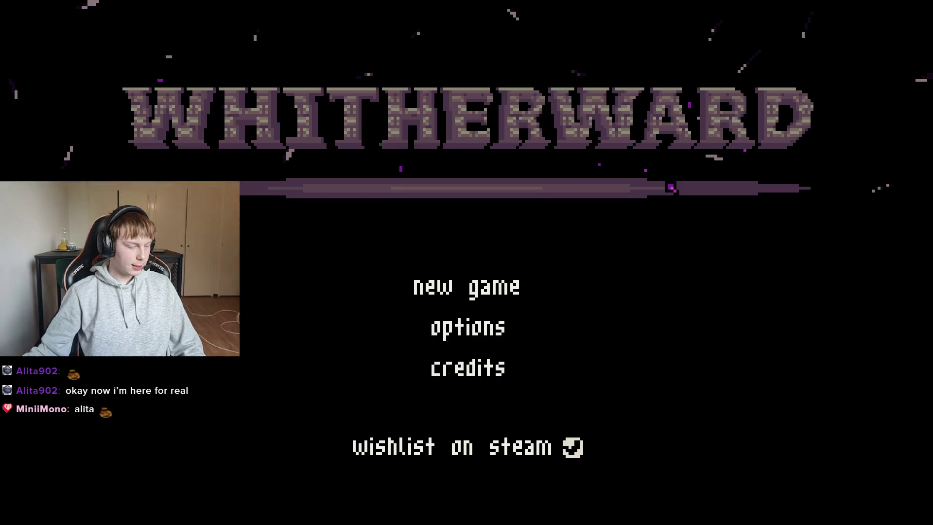
Start a new game and walk through the doorway and upper hallway to the right-most torch
{"action": "left_click", "coordinate": [484, 298]}
{"action": "key", "text": "w"}
{"action": "key", "text": "d"}
{"action": "key", "text": "d"}
{"action": "key", "text": "w"}
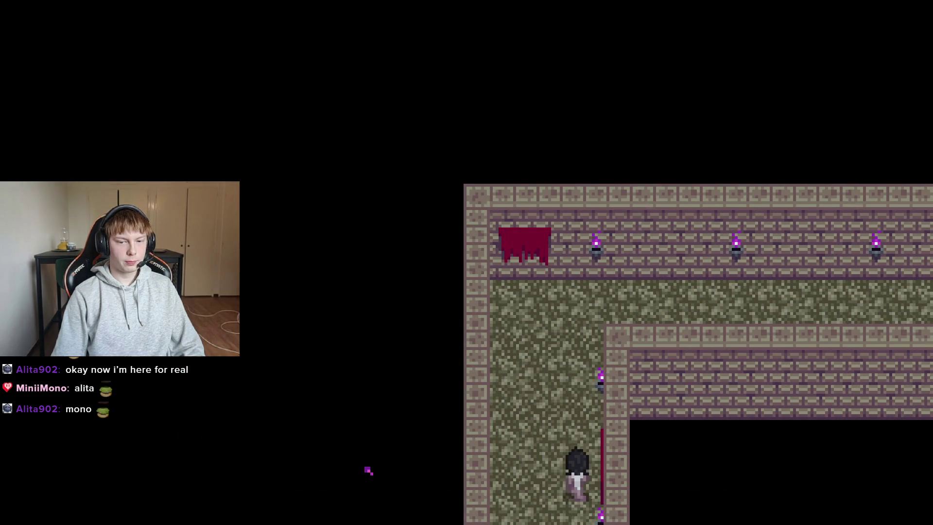
{"action": "key", "text": "d"}
{"action": "key", "text": "d"}
{"action": "key", "text": "s"}
{"action": "key", "text": "d"}
{"action": "key", "text": "w"}
{"action": "key", "text": "d"}
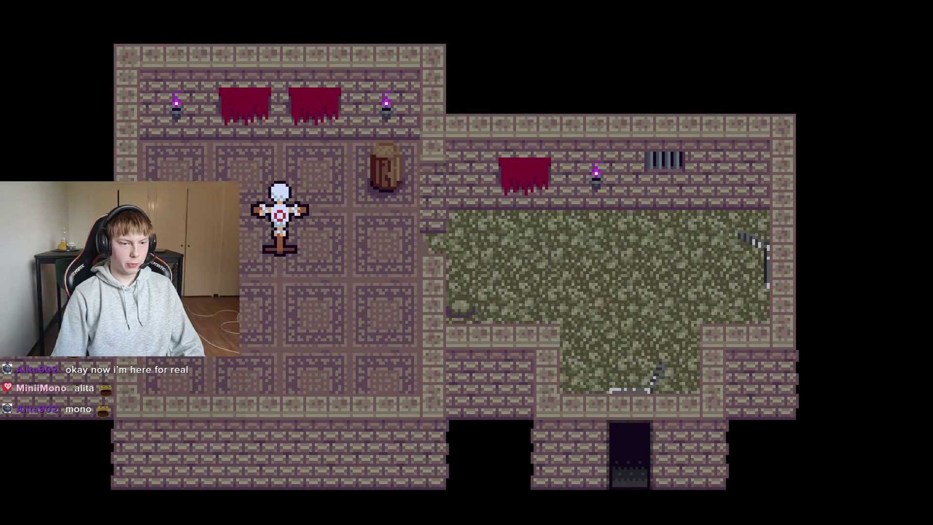
Walk under the training dummy and interact with it using E
{"action": "key", "text": "d"}
{"action": "key", "text": "w"}
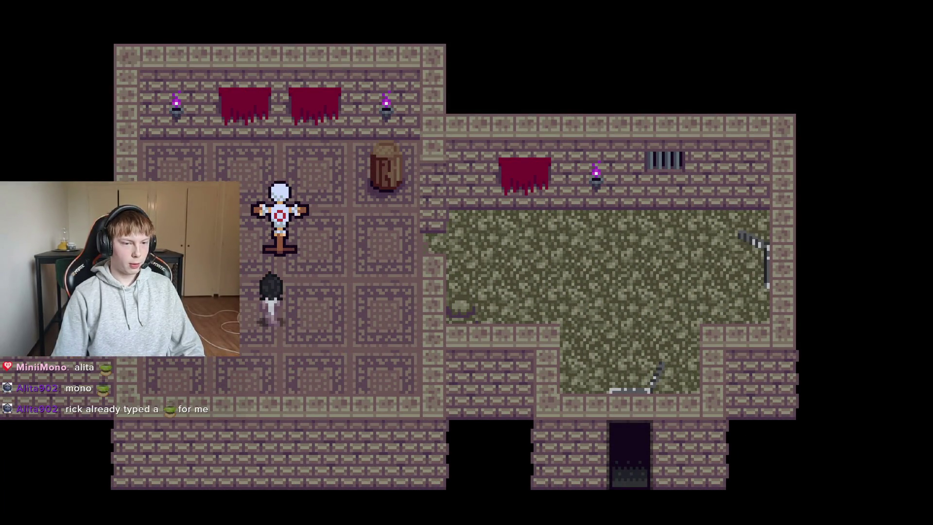
{"action": "key", "text": "d"}
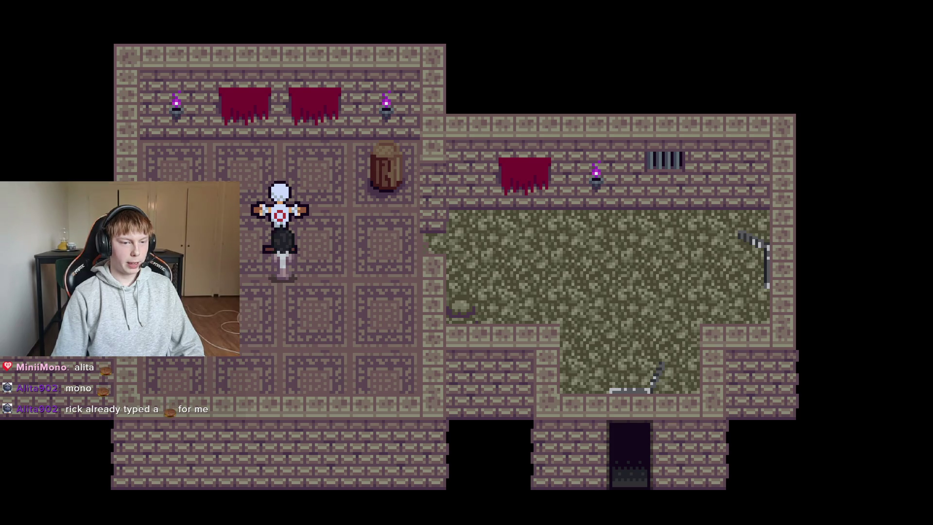
{"action": "key", "text": "e"}
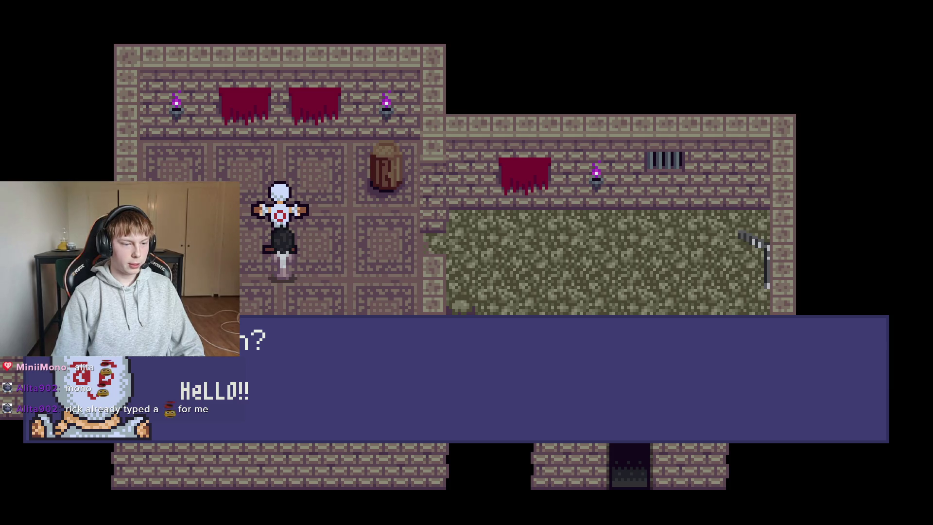
Advance through the dummy's dialogue, the ambush and the trainer's lines
{"action": "key", "text": "e"}
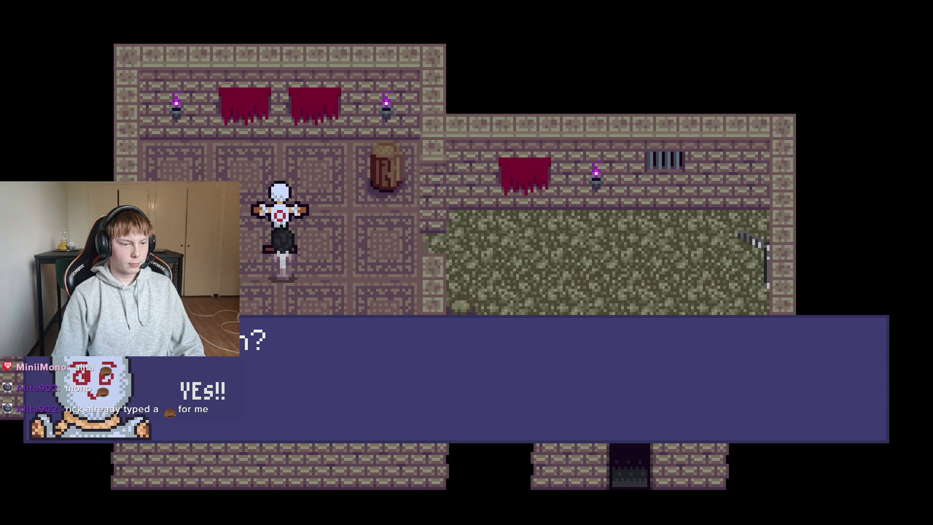
{"action": "key", "text": "e"}
{"action": "key", "text": "Right"}
{"action": "key", "text": "Down"}
{"action": "key", "text": "Left"}
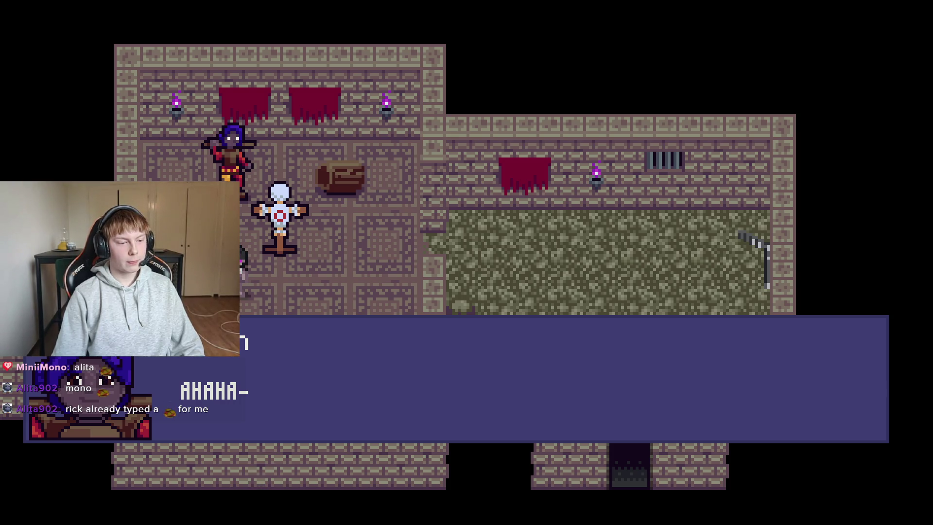
{"action": "key", "text": "z"}
{"action": "key", "text": "z"}
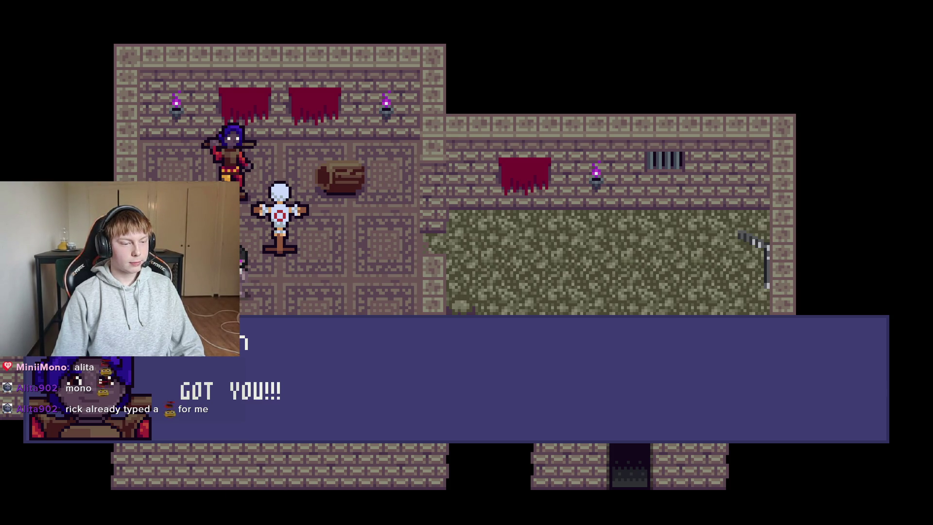
{"action": "key", "text": "z"}
{"action": "key", "text": "z"}
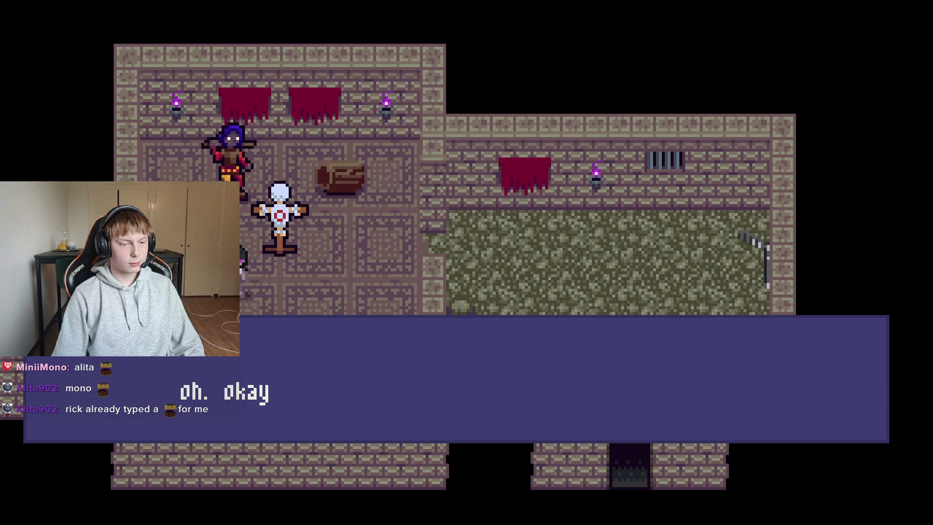
{"action": "key", "text": "z"}
Choose 'fight Training' over 'Leave' and continue into training
{"action": "key", "text": "Down"}
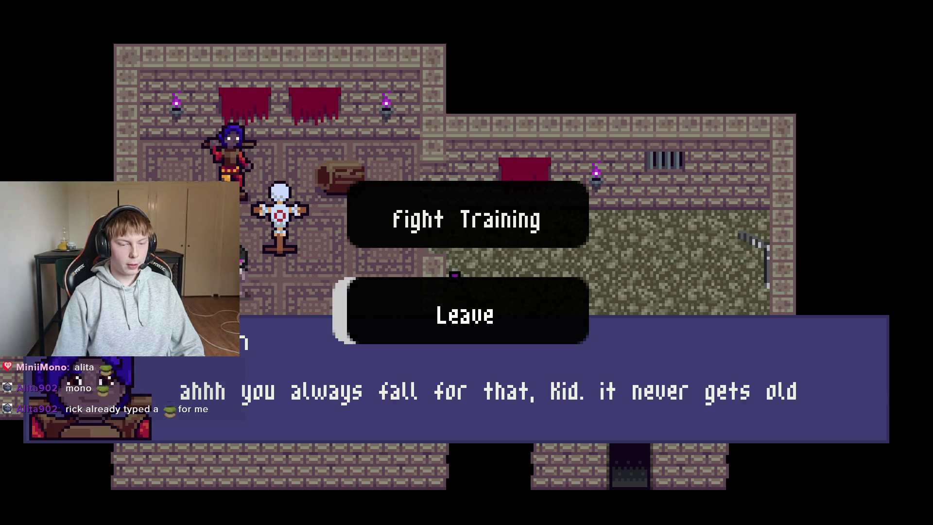
{"action": "key", "text": "Up"}
{"action": "key", "text": "Down"}
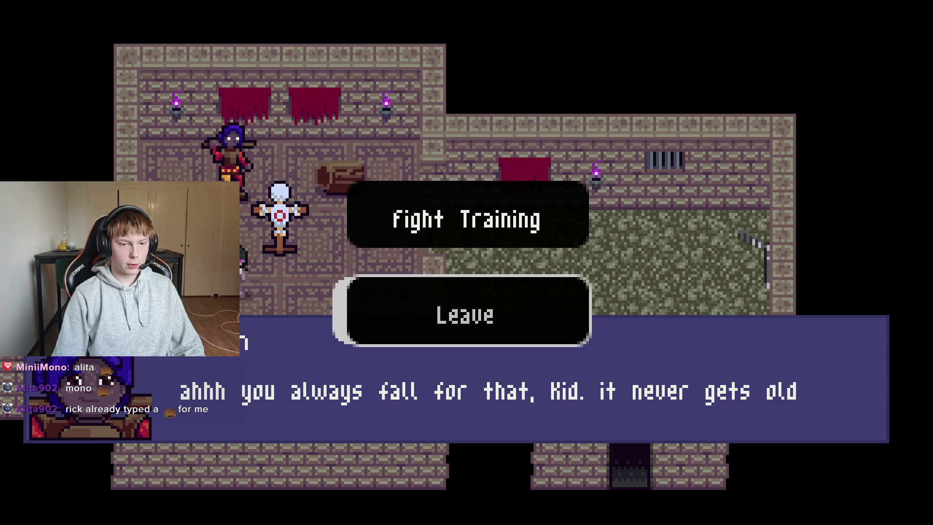
{"action": "key", "text": "Up"}
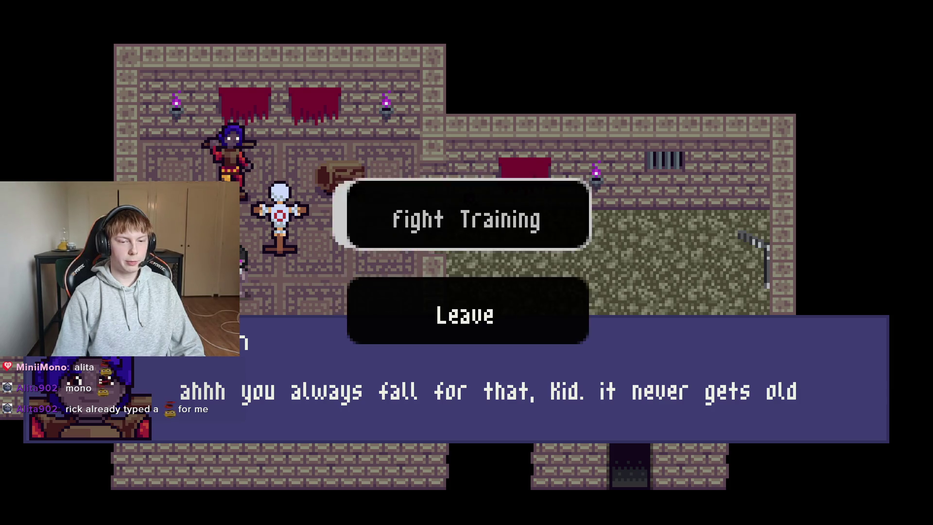
{"action": "key", "text": "Down"}
{"action": "key", "text": "Up"}
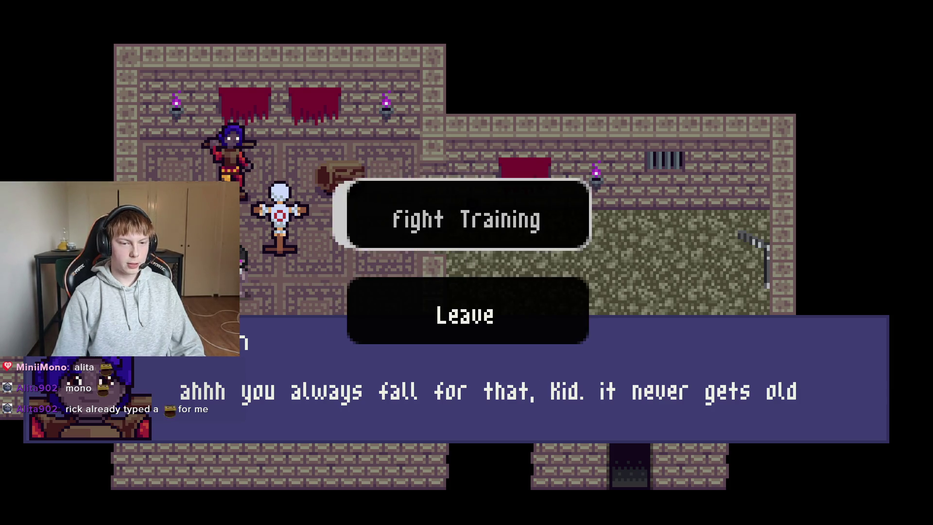
{"action": "key", "text": "Down"}
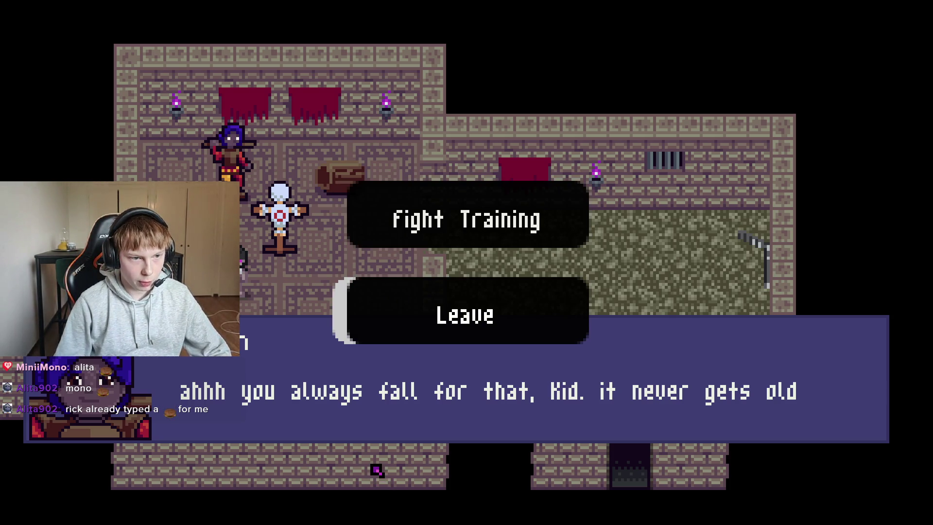
{"action": "key", "text": "Up"}
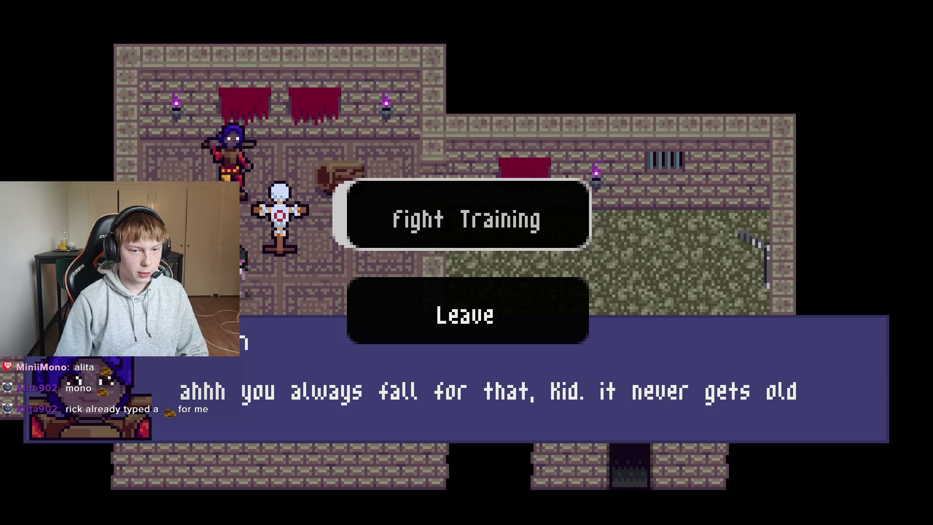
{"action": "key", "text": "Return"}
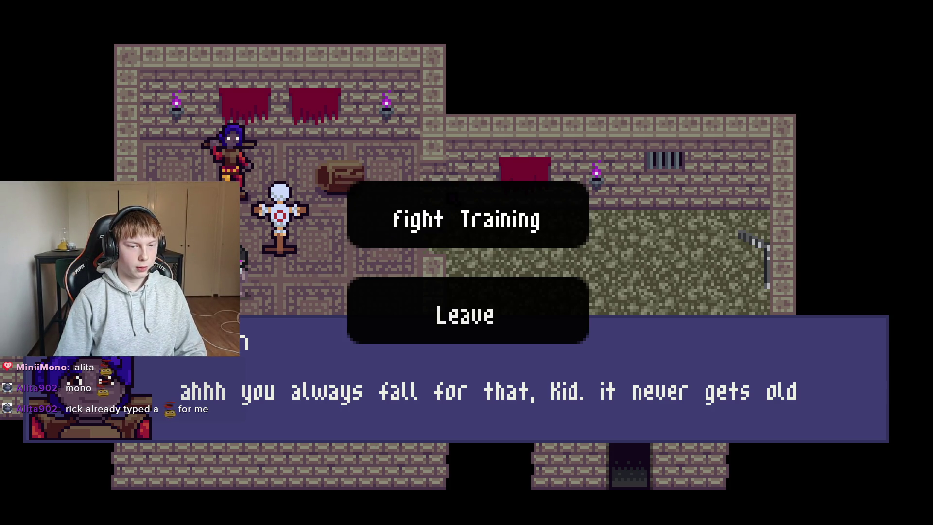
{"action": "key", "text": "Return"}
{"action": "key", "text": "Return"}
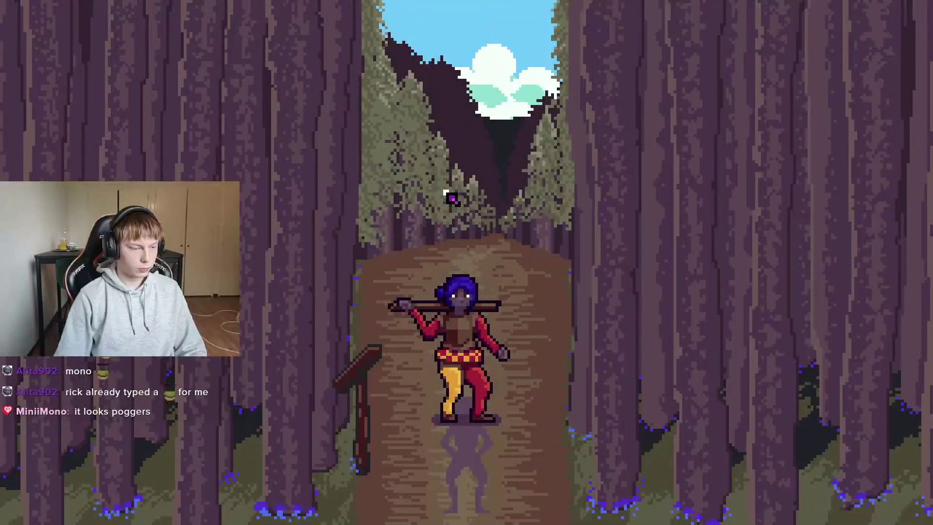
Practise two staff swings and a spin attack
{"action": "left_click", "coordinate": [565, 431]}
{"action": "left_click", "coordinate": [618, 442]}
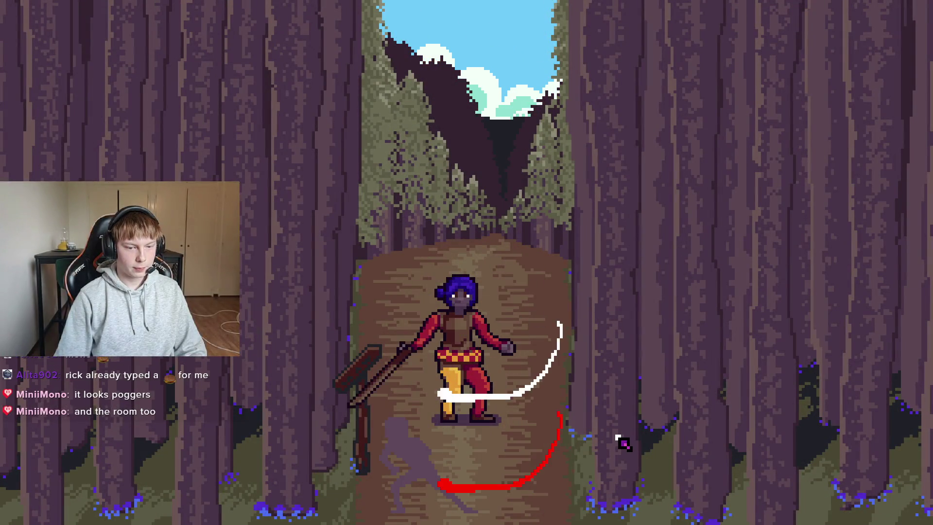
{"action": "left_click", "coordinate": [595, 376]}
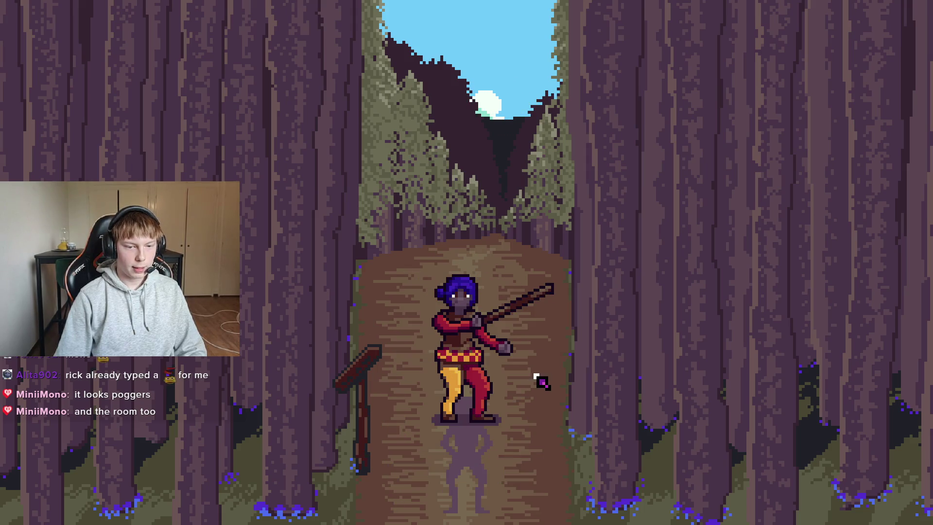
Quit the game with F8 and return to the Sprite-0001 portrait in Aseprite
{"action": "key", "text": "F8"}
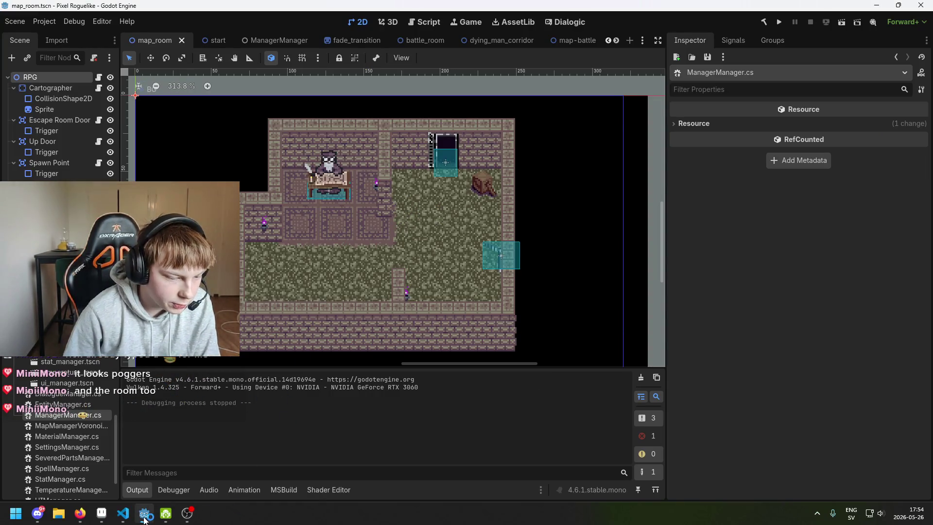
{"action": "mouse_move", "coordinate": [101, 512]}
{"action": "mouse_move", "coordinate": [150, 479]}
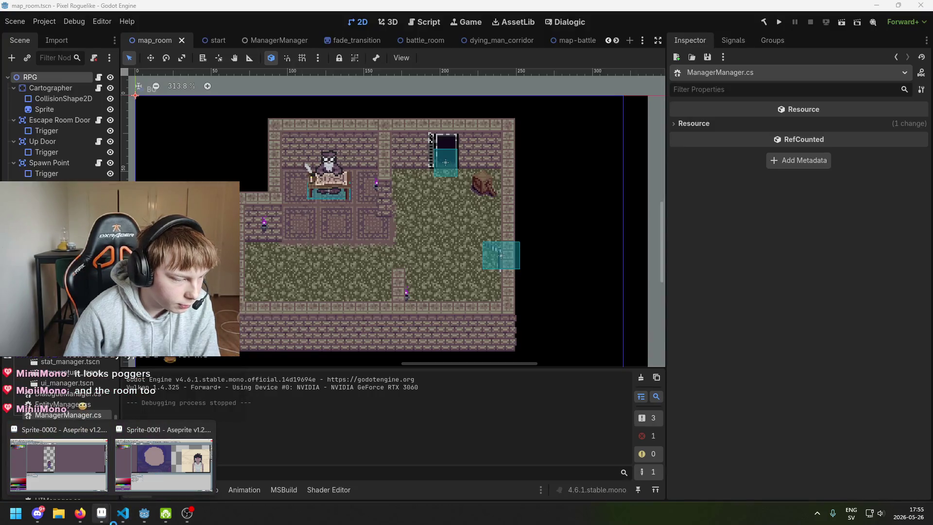
{"action": "left_click", "coordinate": [185, 475]}
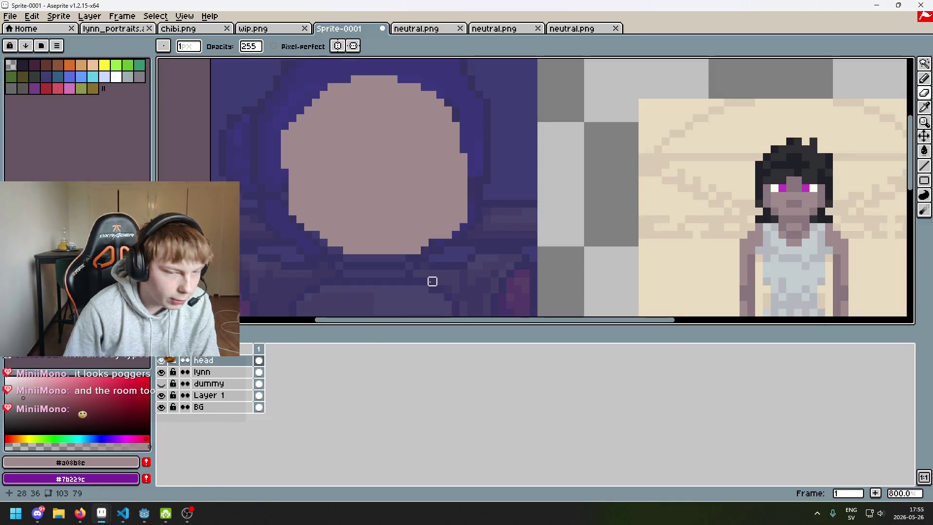
Undo two eraser strokes and a trial chin-pixel erase on the head
{"action": "scroll", "coordinate": [451, 225], "scroll_direction": "up", "scroll_amount": 1}
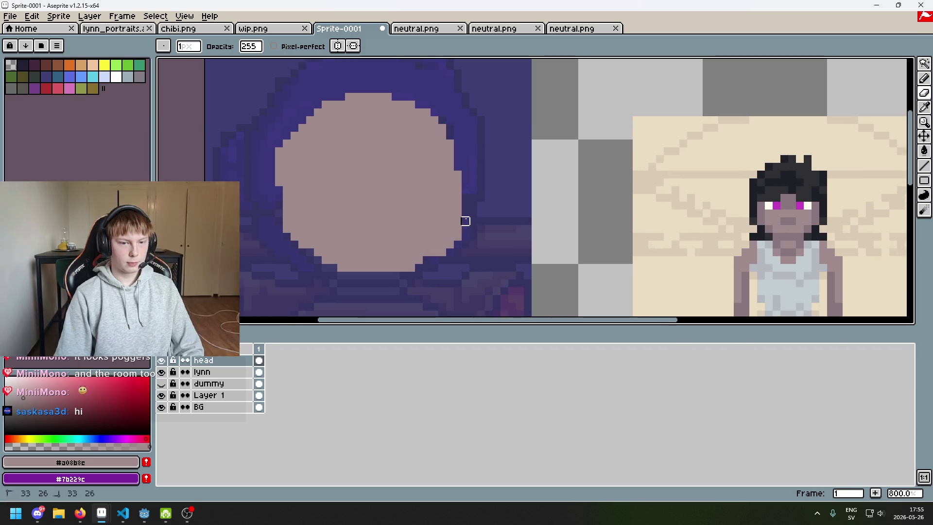
{"action": "key", "text": "ctrl+z"}
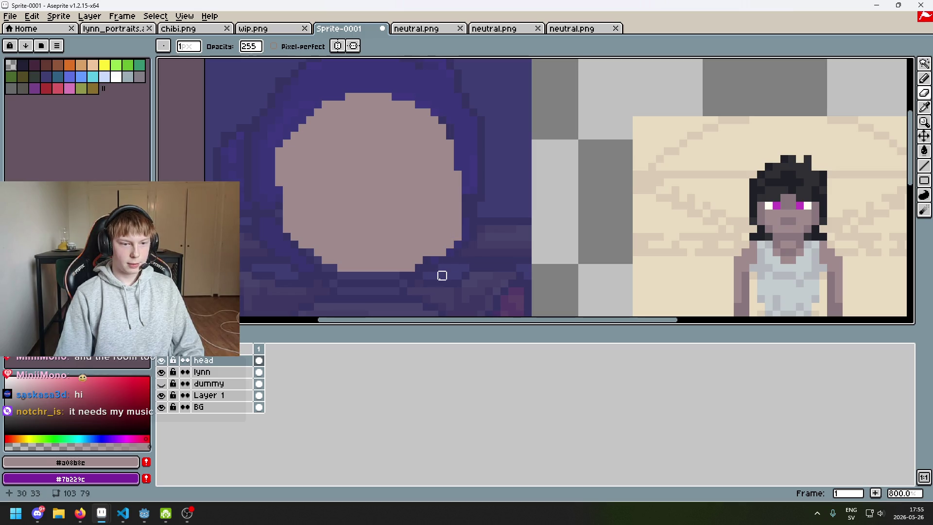
{"action": "key", "text": "ctrl+z"}
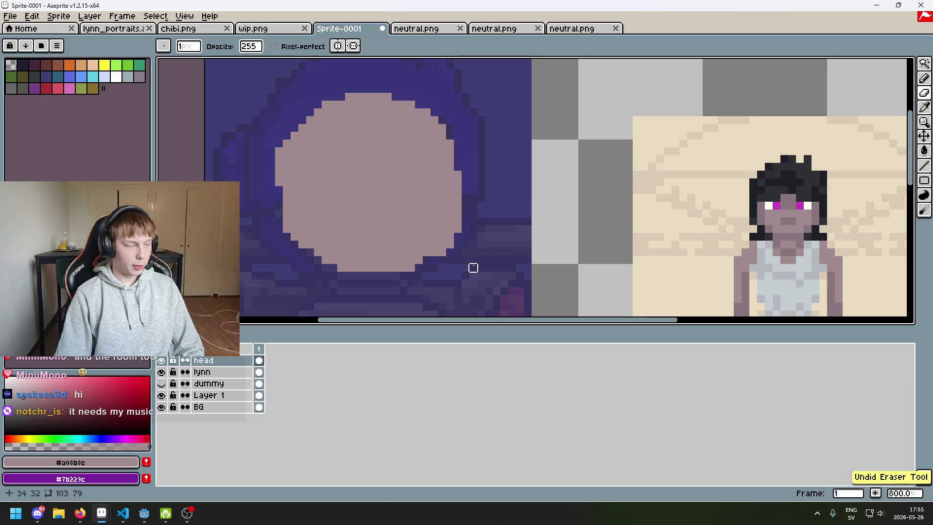
{"action": "scroll", "coordinate": [466, 260], "scroll_direction": "up", "scroll_amount": 2}
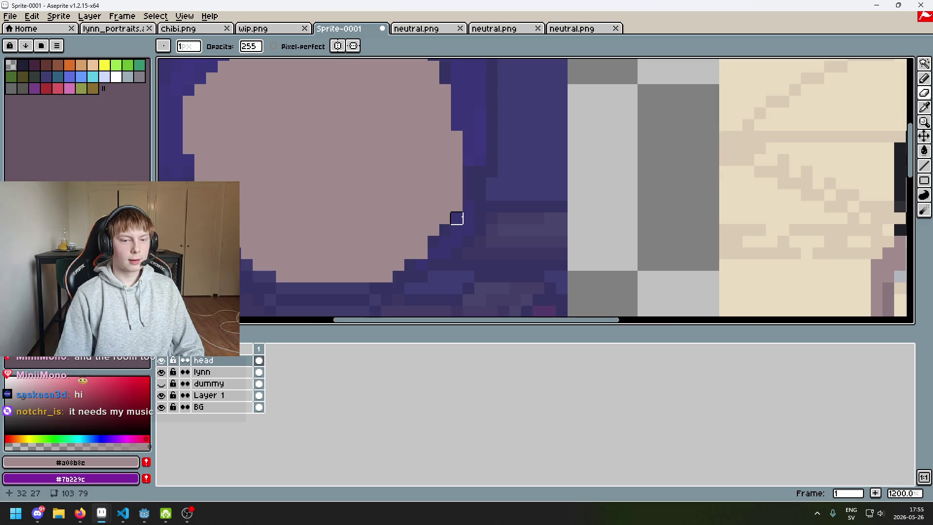
{"action": "scroll", "coordinate": [415, 256], "scroll_direction": "down", "scroll_amount": 4}
{"action": "scroll", "coordinate": [415, 256], "scroll_direction": "up", "scroll_amount": 4}
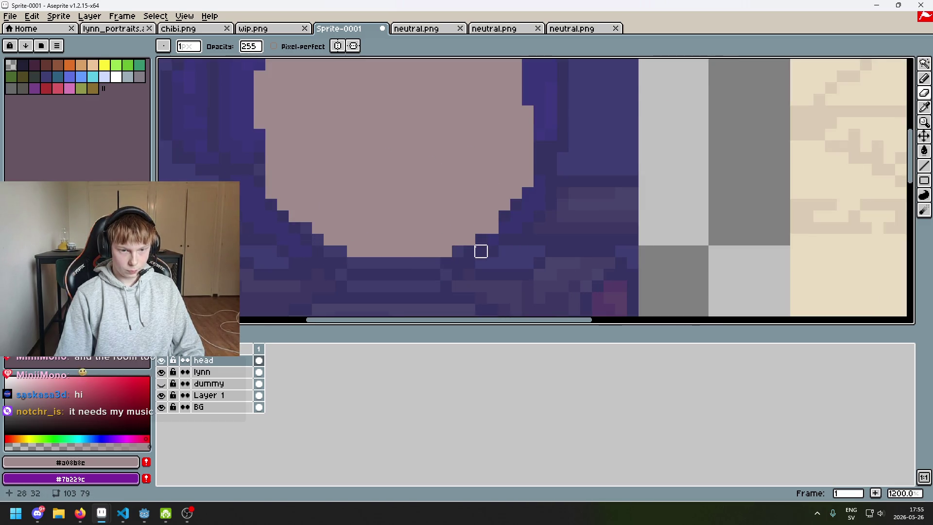
{"action": "left_click", "coordinate": [445, 251]}
{"action": "key", "text": "ctrl+z"}
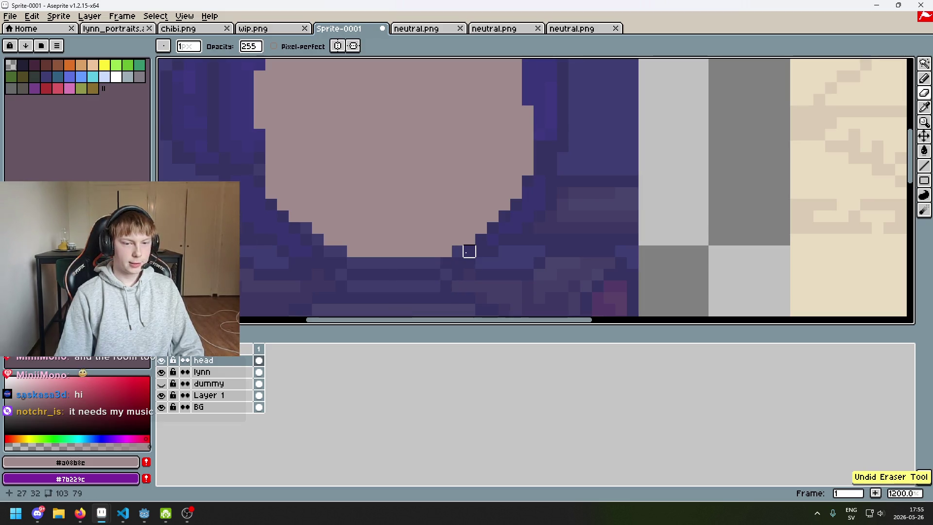
Undo the remaining eraser strokes and the stray pixel on the head's left edge
{"action": "scroll", "coordinate": [423, 257], "scroll_direction": "down", "scroll_amount": 4}
{"action": "scroll", "coordinate": [427, 257], "scroll_direction": "up", "scroll_amount": 4}
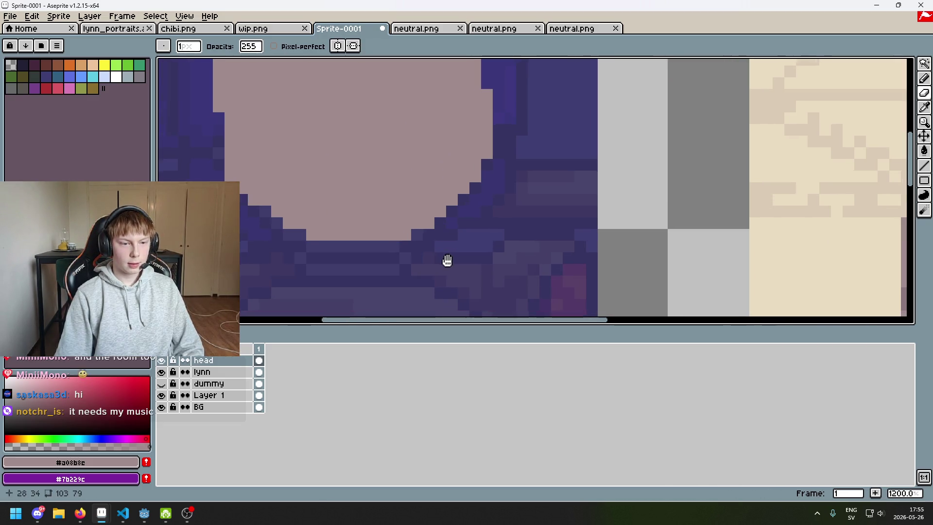
{"action": "scroll", "coordinate": [444, 257], "scroll_direction": "down", "scroll_amount": 4}
{"action": "scroll", "coordinate": [468, 254], "scroll_direction": "up", "scroll_amount": 1}
{"action": "left_click_drag", "start_coordinate": [474, 260], "coordinate": [479, 291]}
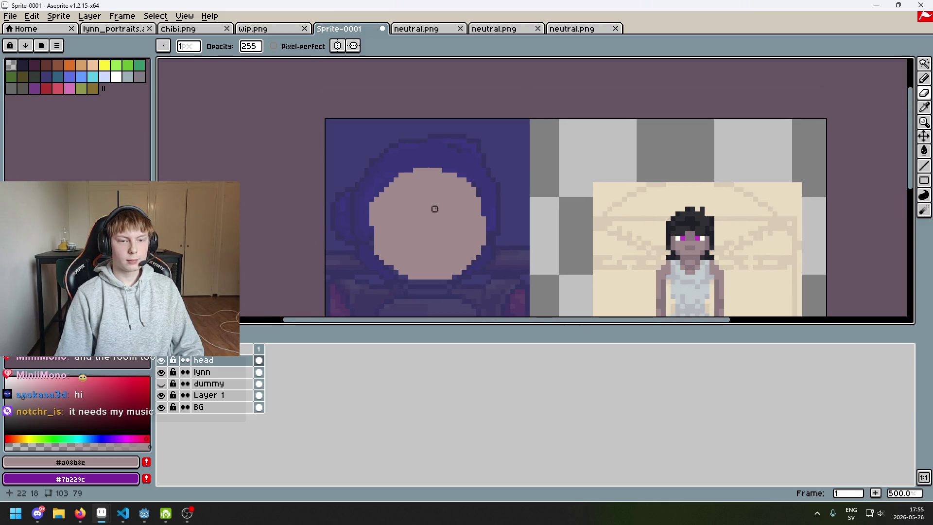
{"action": "scroll", "coordinate": [403, 199], "scroll_direction": "up", "scroll_amount": 2}
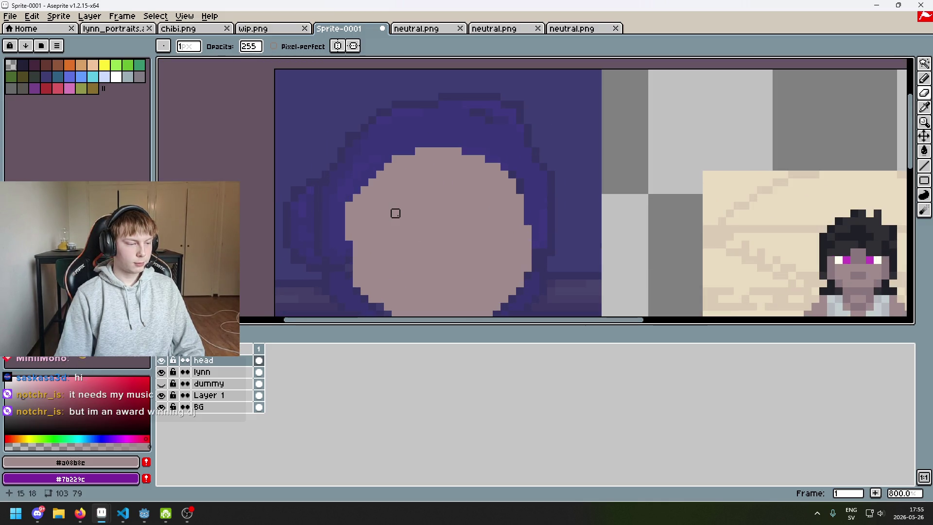
{"action": "scroll", "coordinate": [349, 220], "scroll_direction": "up", "scroll_amount": 3}
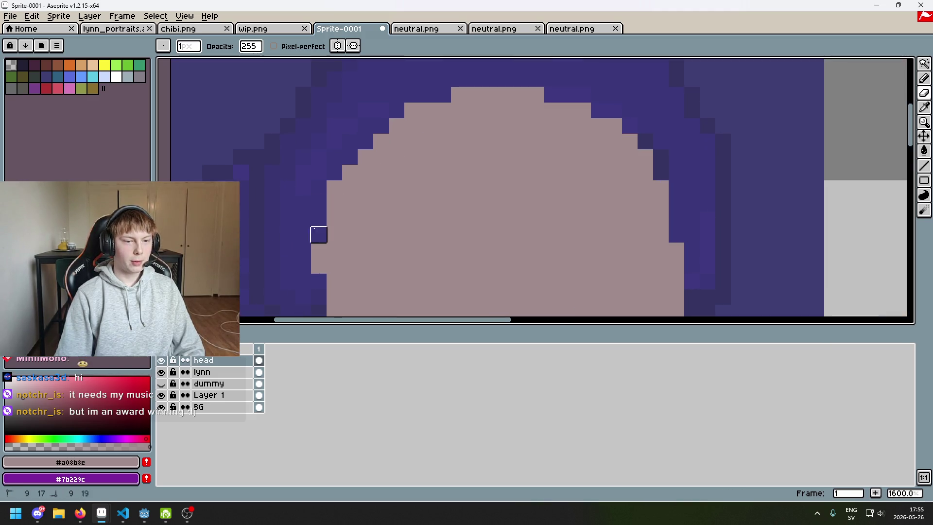
{"action": "scroll", "coordinate": [302, 250], "scroll_direction": "down", "scroll_amount": 5}
{"action": "scroll", "coordinate": [434, 214], "scroll_direction": "up", "scroll_amount": 4}
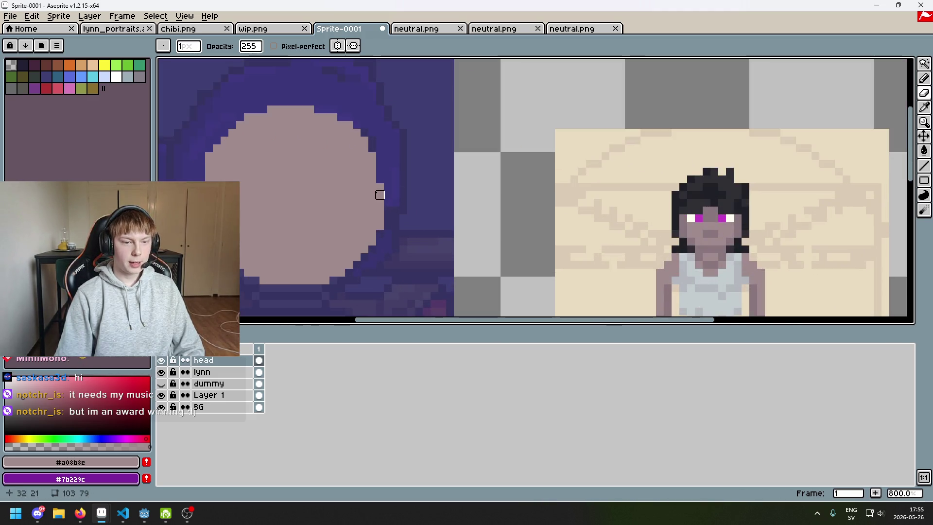
{"action": "key", "text": "ctrl+z"}
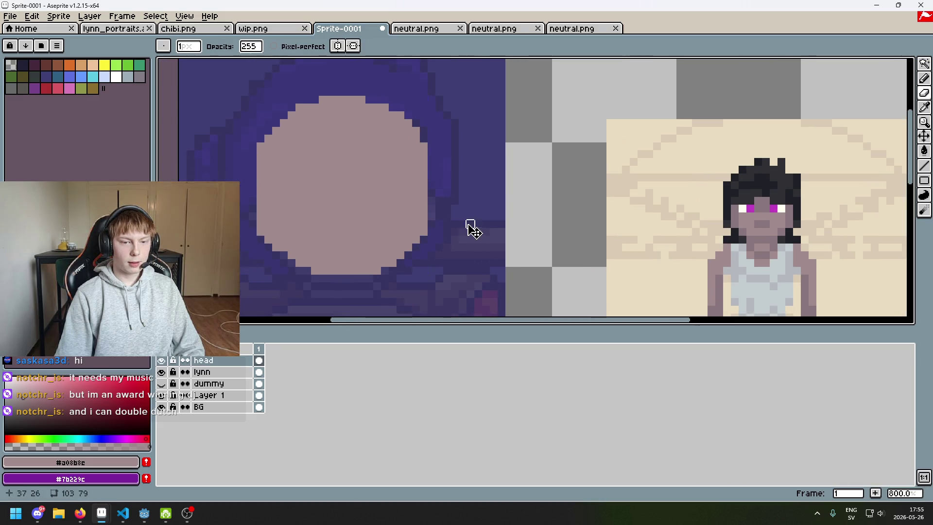
{"action": "key", "text": "ctrl+z"}
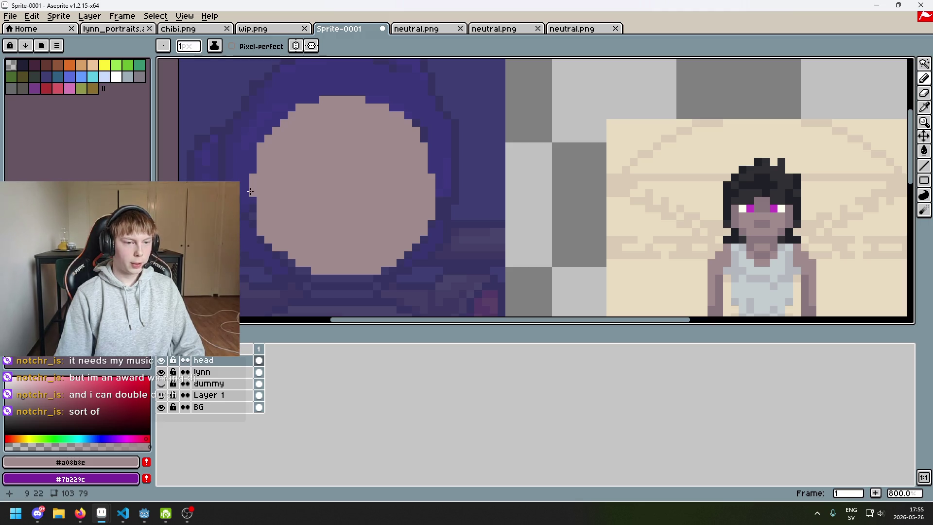
{"action": "key", "text": "ctrl+z"}
{"action": "key", "text": "ctrl+z"}
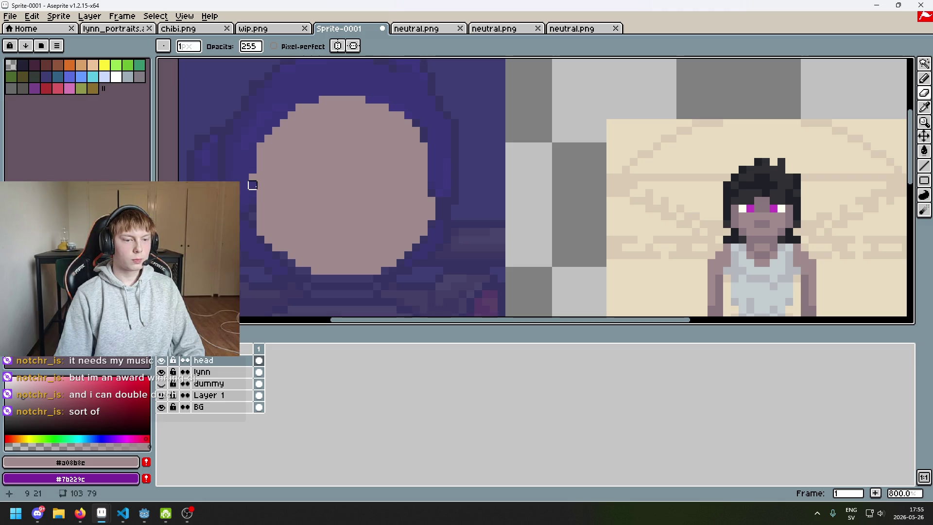
Settle on the Pencil and turn on symmetry through the head's vertical centre
{"action": "key", "text": "b"}
{"action": "key", "text": "e"}
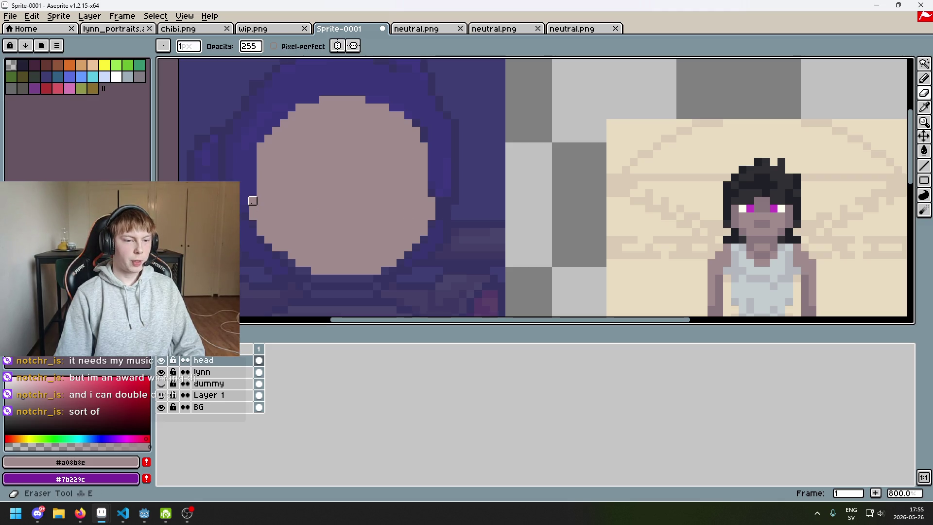
{"action": "key", "text": "b"}
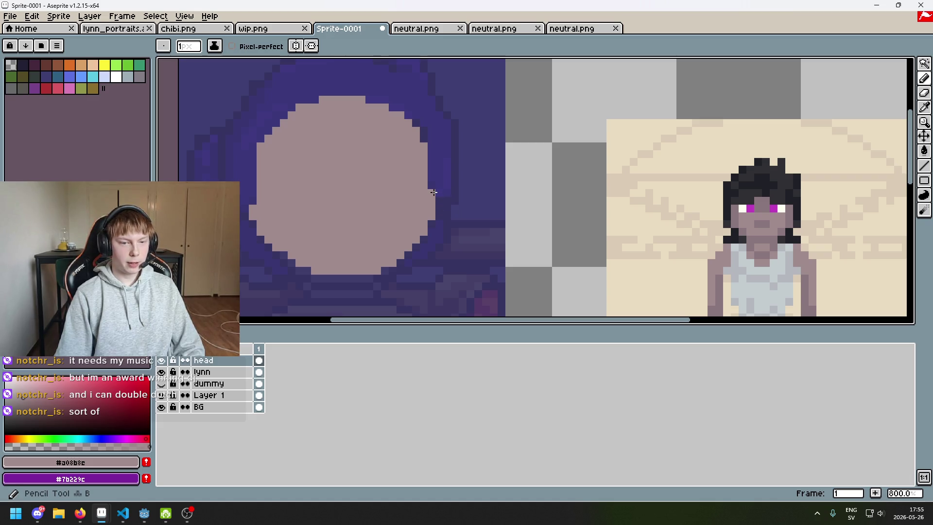
{"action": "key", "text": "e"}
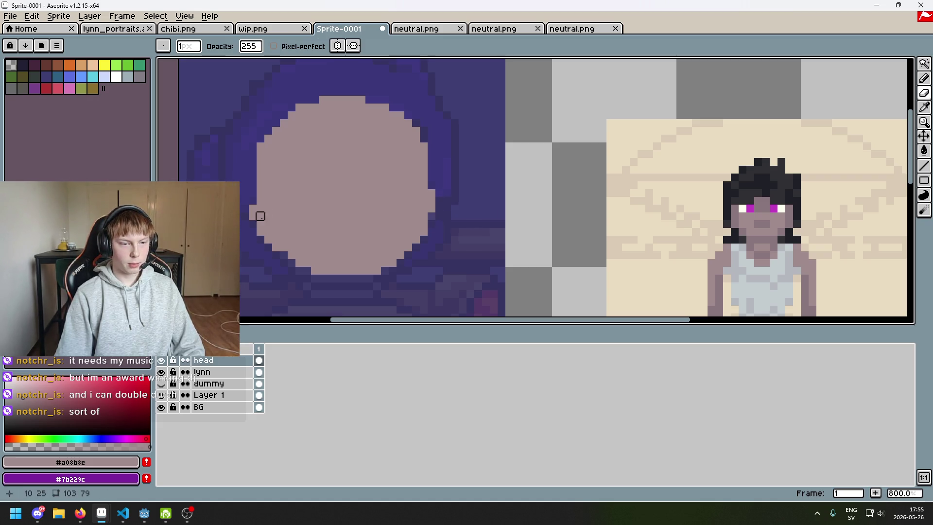
{"action": "key", "text": "b"}
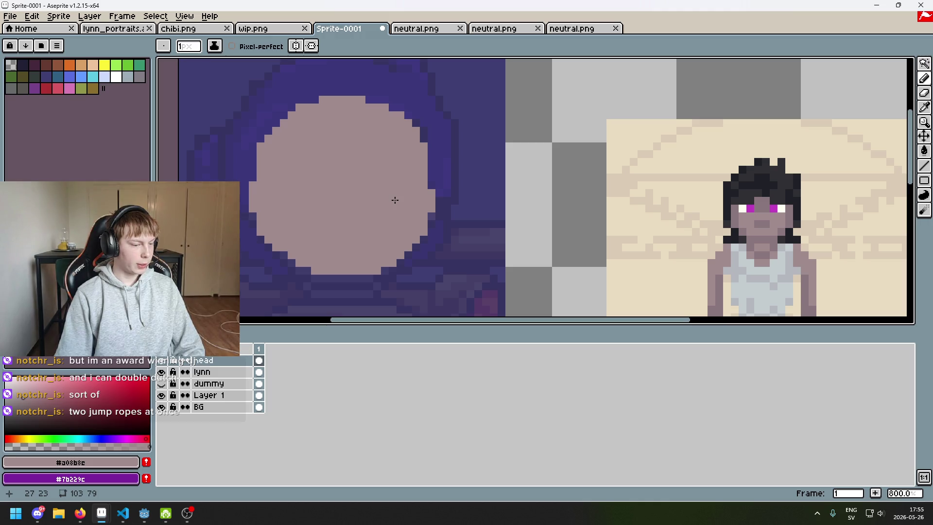
{"action": "left_click_drag", "start_coordinate": [447, 216], "coordinate": [520, 203]}
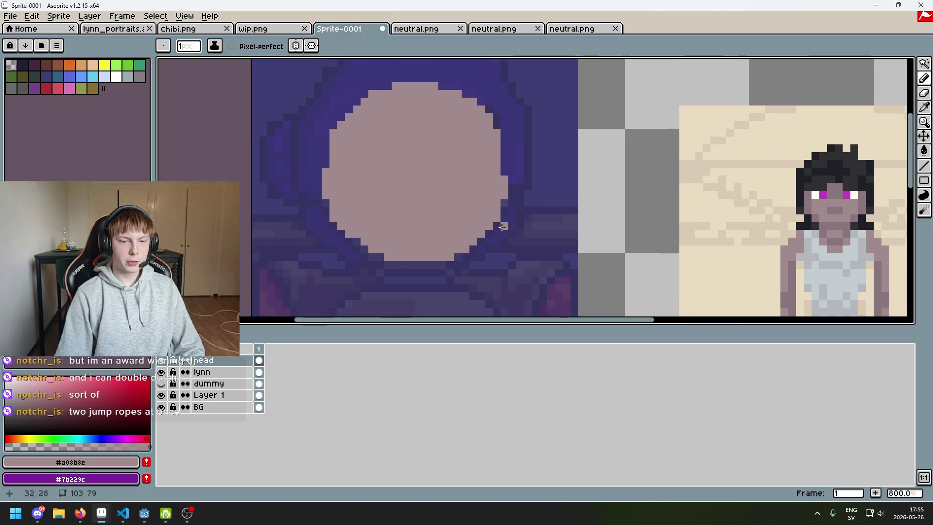
{"action": "left_click", "coordinate": [296, 46]}
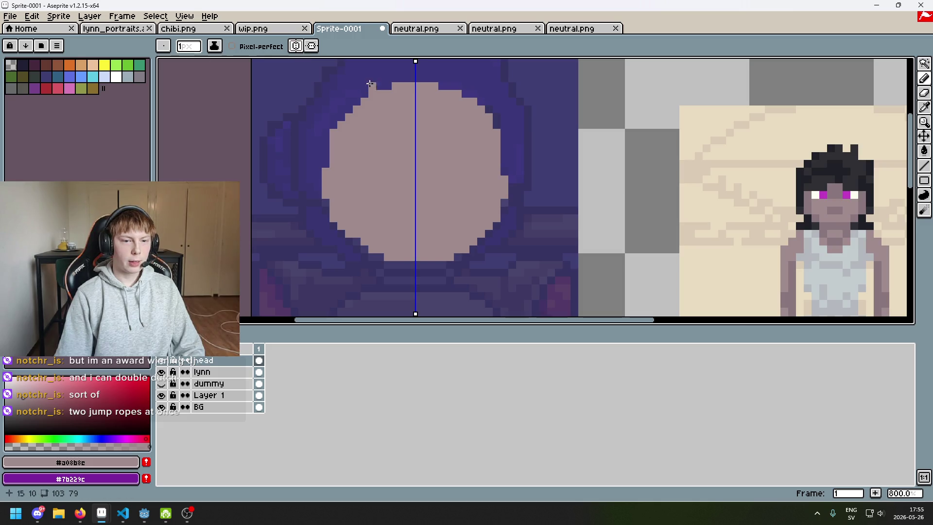
{"action": "scroll", "coordinate": [413, 107], "scroll_direction": "down", "scroll_amount": 3}
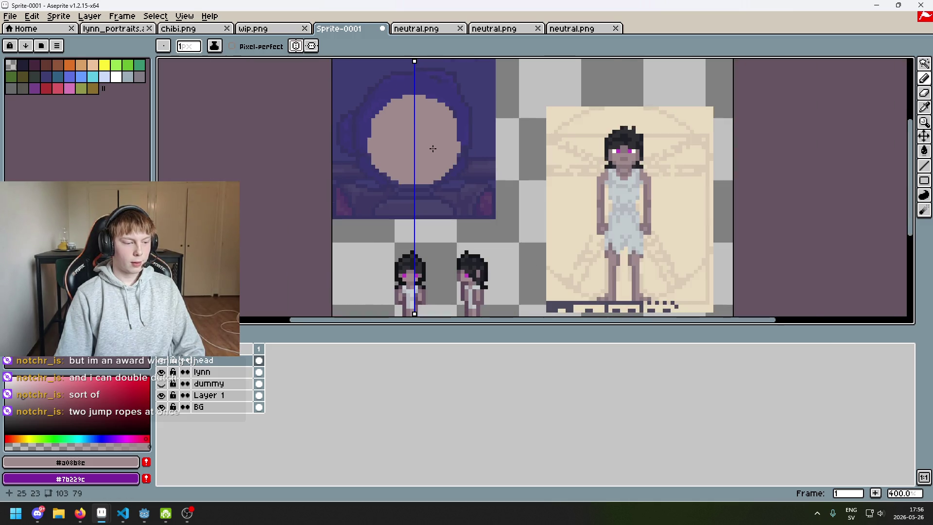
{"action": "scroll", "coordinate": [437, 136], "scroll_direction": "up", "scroll_amount": 5}
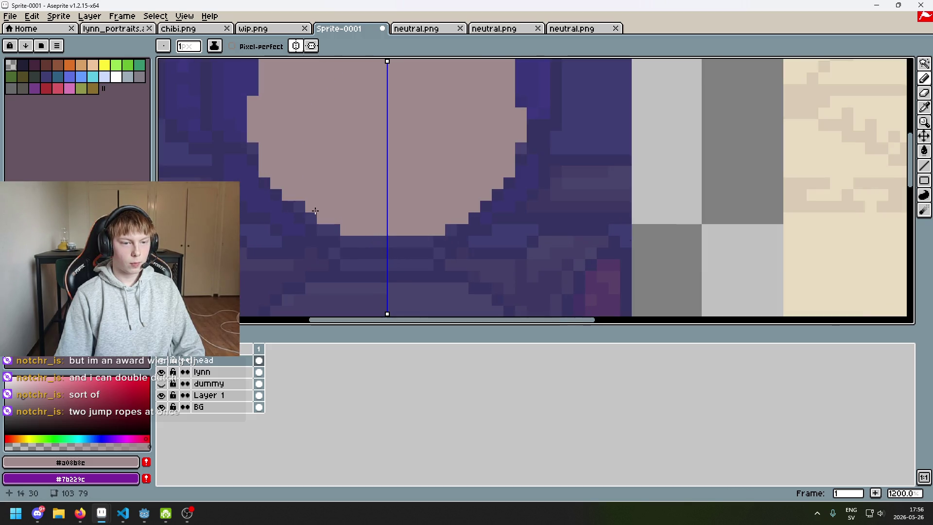
{"action": "left_click_drag", "start_coordinate": [267, 167], "coordinate": [267, 159]}
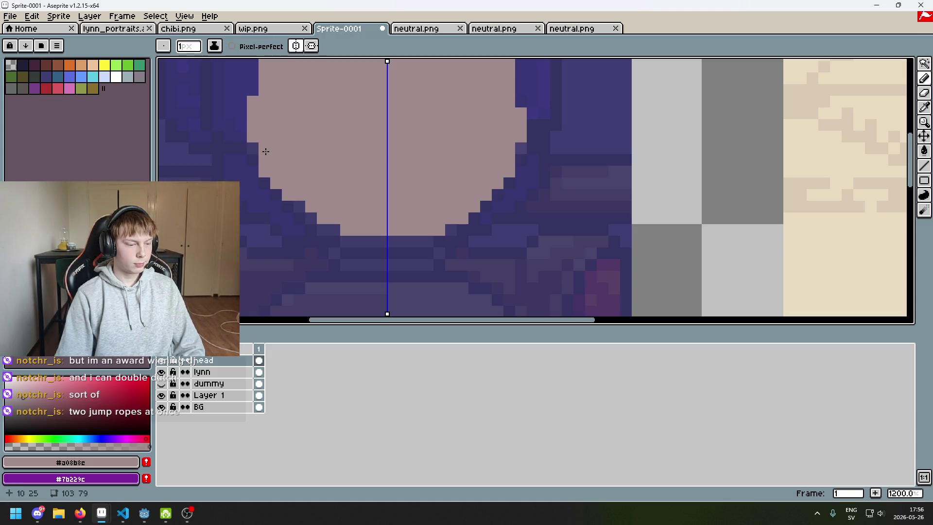
{"action": "mouse_move", "coordinate": [248, 137]}
{"action": "left_mouse_down"}
{"action": "mouse_move", "coordinate": [253, 105]}
{"action": "mouse_move", "coordinate": [285, 170]}
{"action": "left_mouse_up"}
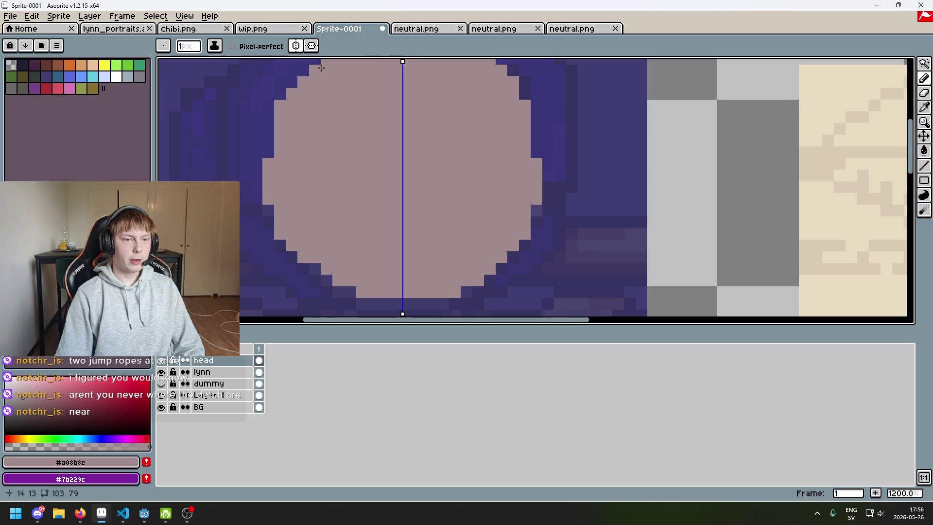
{"action": "left_click", "coordinate": [299, 46]}
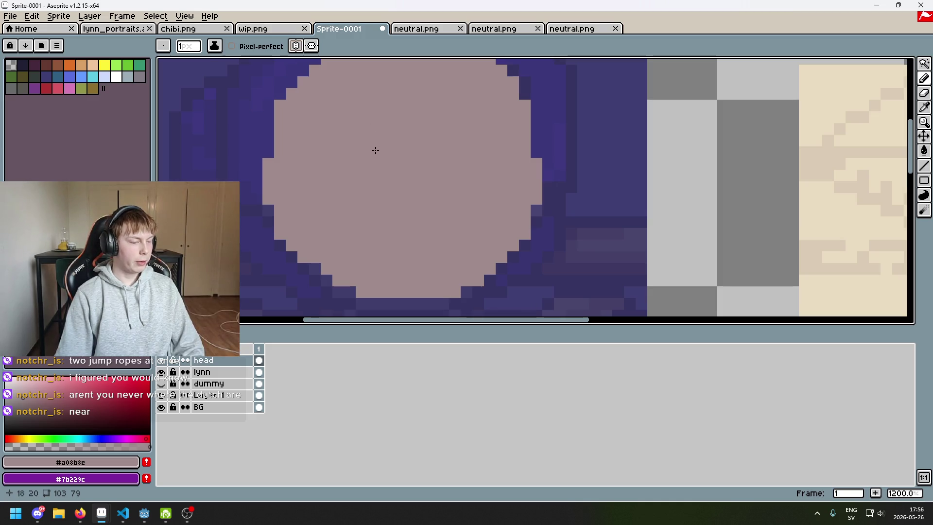
{"action": "scroll", "coordinate": [374, 153], "scroll_direction": "down", "scroll_amount": 3}
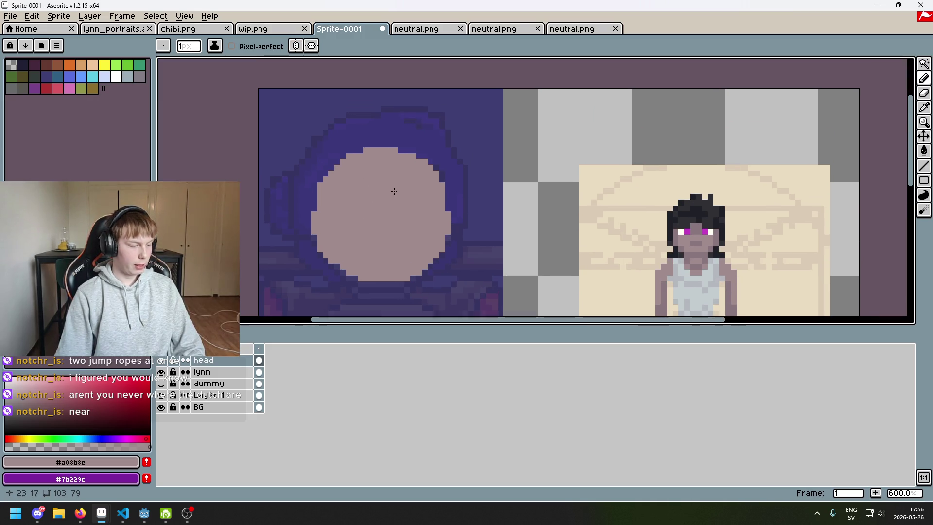
{"action": "scroll", "coordinate": [391, 190], "scroll_direction": "up", "scroll_amount": 1}
{"action": "key", "text": "ctrl+s"}
{"action": "left_click", "coordinate": [855, 461]}
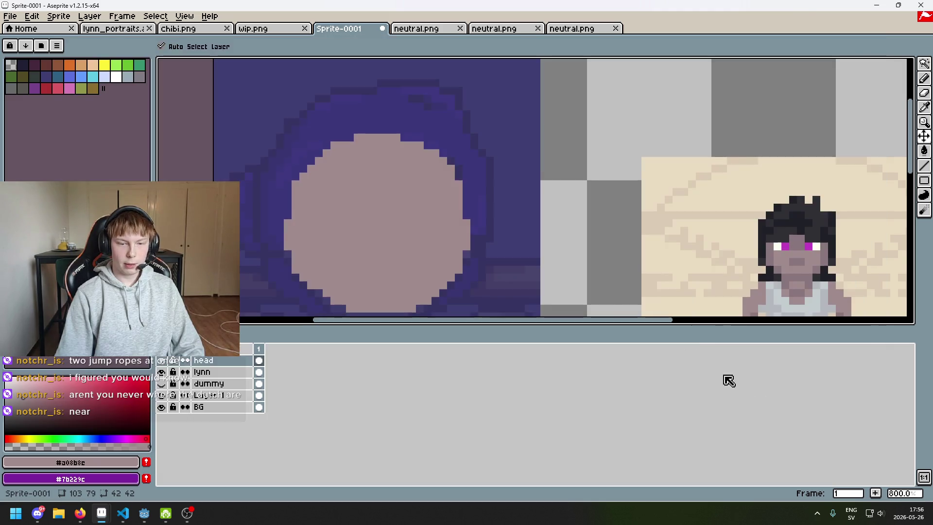
{"action": "scroll", "coordinate": [308, 198], "scroll_direction": "right", "scroll_amount": 3}
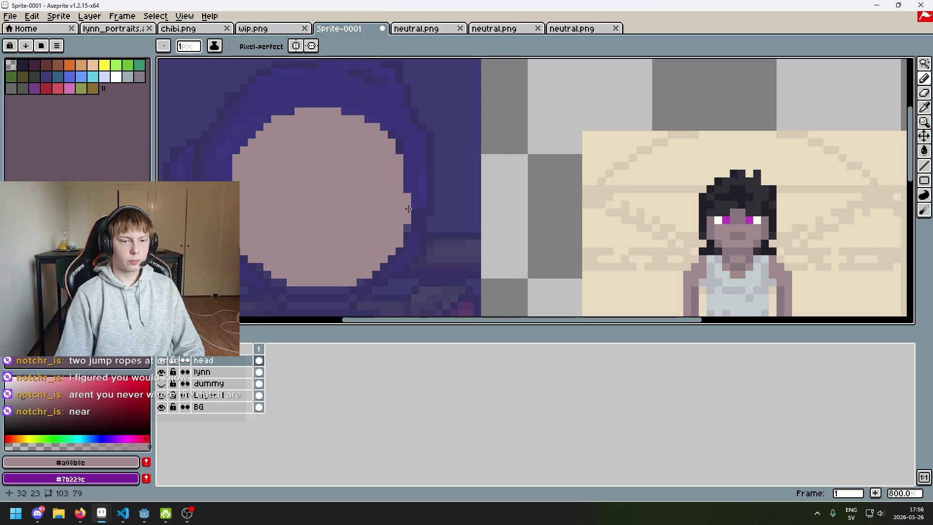
{"action": "key", "text": "e"}
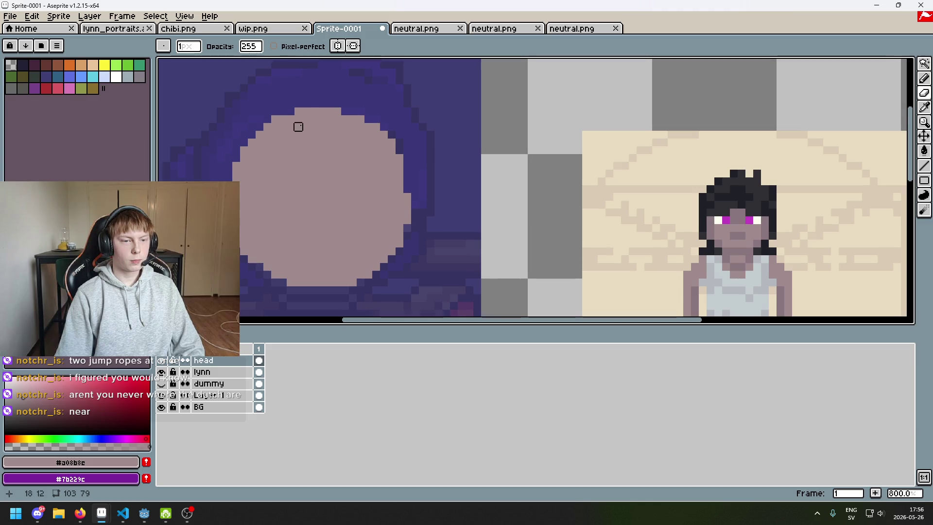
{"action": "left_click", "coordinate": [339, 46]}
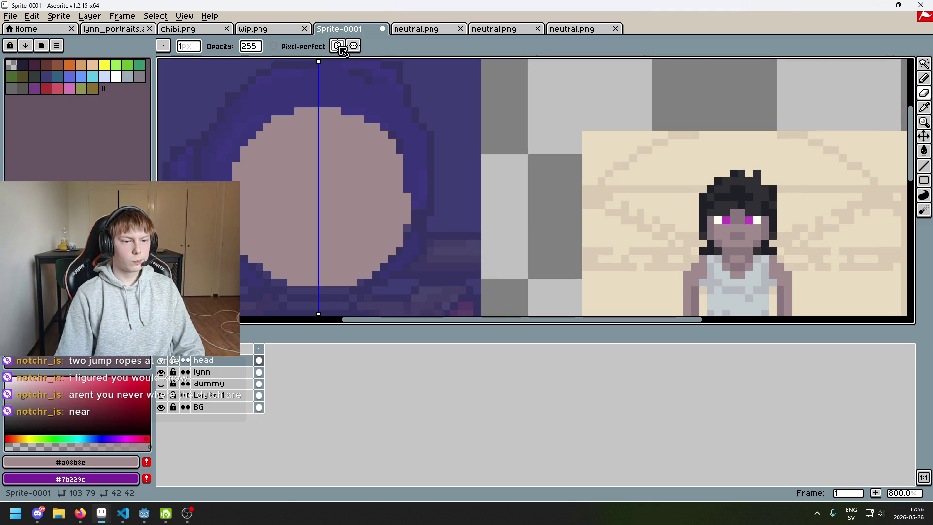
Add mirrored skin pixels down the head's upper sides to round it out
{"action": "left_click", "coordinate": [339, 46]}
{"action": "key", "text": "b"}
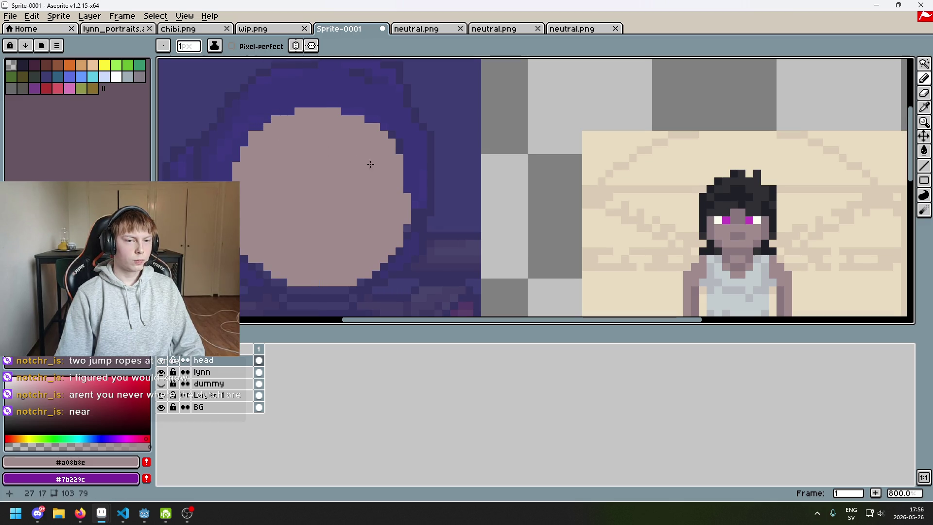
{"action": "scroll", "coordinate": [379, 137], "scroll_direction": "down", "scroll_amount": 2}
{"action": "scroll", "coordinate": [510, 176], "scroll_direction": "up", "scroll_amount": 2}
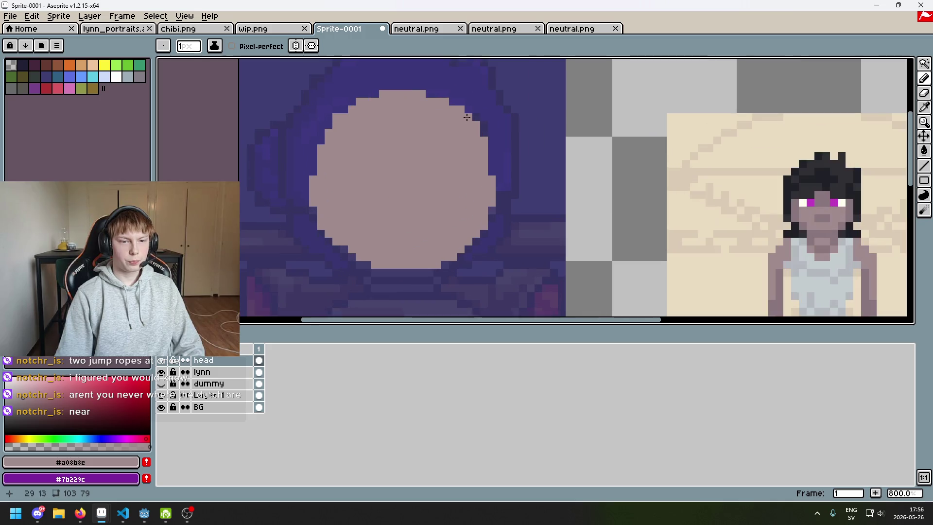
{"action": "left_click", "coordinate": [297, 47]}
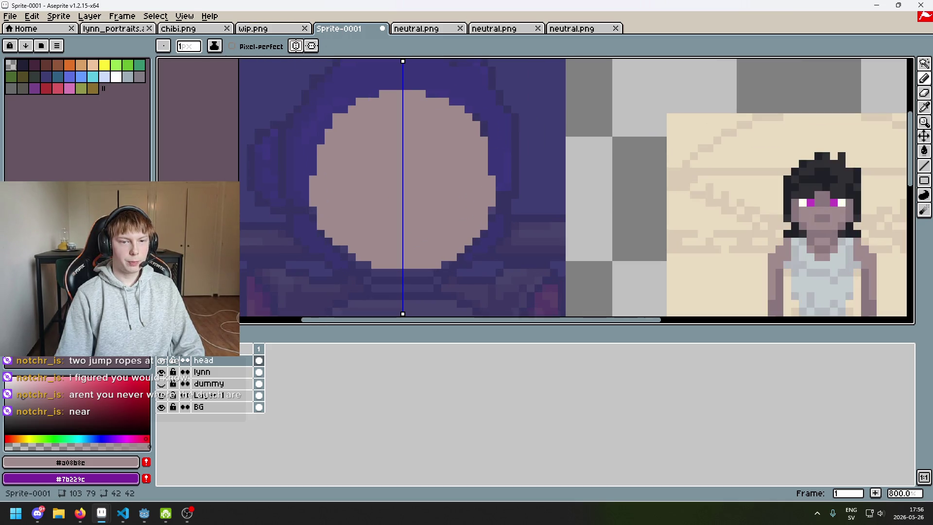
{"action": "left_click", "coordinate": [459, 111]}
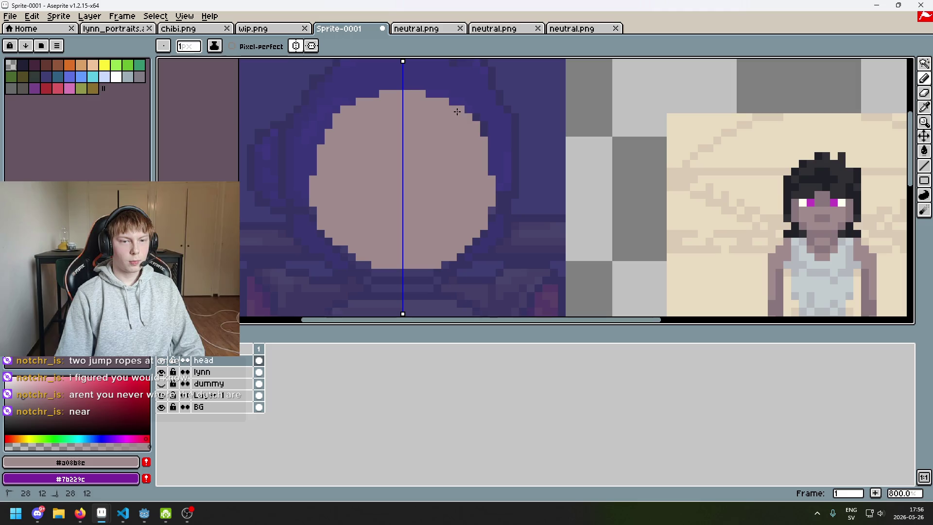
{"action": "left_click", "coordinate": [474, 128]}
{"action": "left_click", "coordinate": [480, 144]}
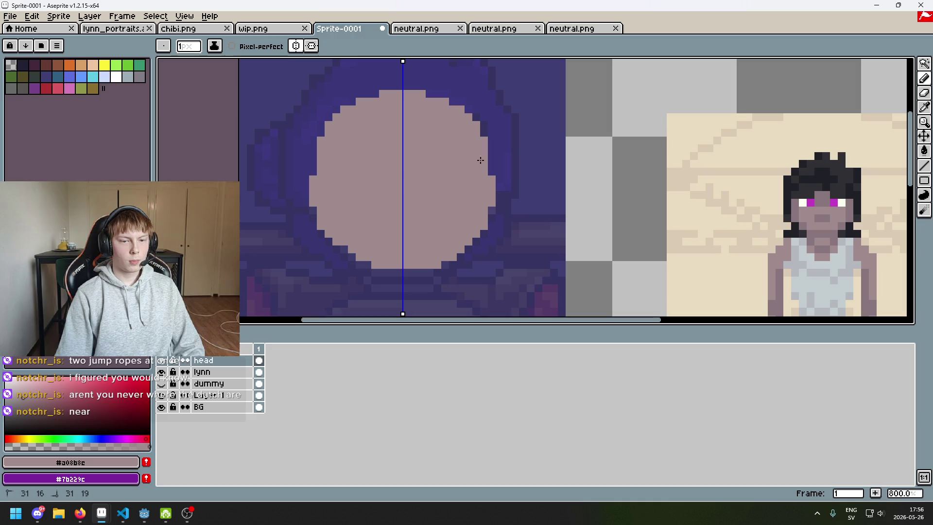
Turn symmetry off and eyedrop the darker skin shade #8a767d from the reference character's face
{"action": "left_click", "coordinate": [297, 46]}
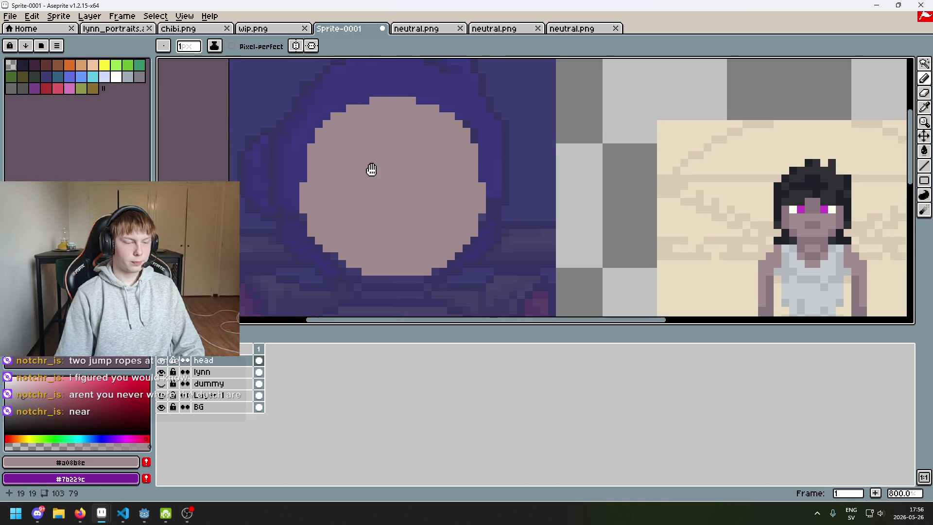
{"action": "scroll", "coordinate": [377, 166], "scroll_direction": "right", "scroll_amount": 5}
{"action": "key", "text": "i"}
{"action": "left_click", "coordinate": [674, 184]}
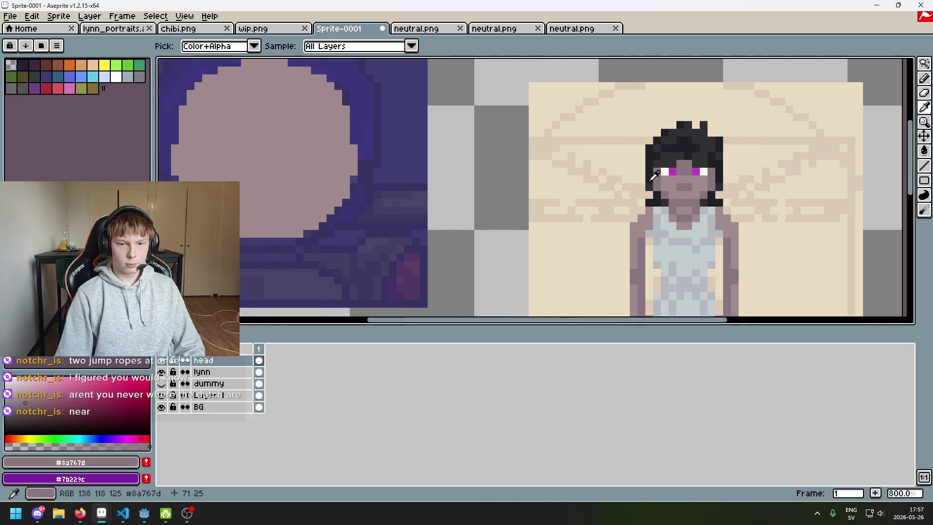
{"action": "key", "text": "b"}
{"action": "scroll", "coordinate": [420, 181], "scroll_direction": "down", "scroll_amount": 2}
{"action": "scroll", "coordinate": [420, 181], "scroll_direction": "up", "scroll_amount": 1}
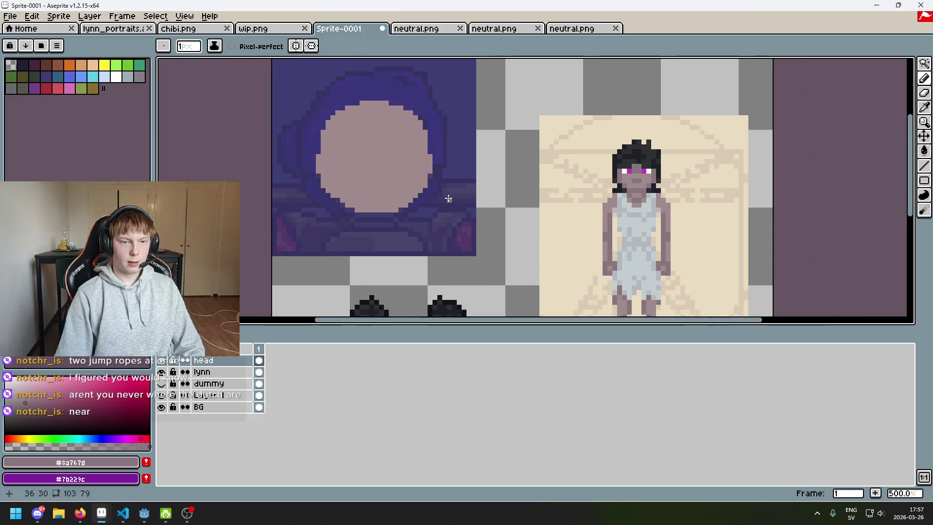
{"action": "scroll", "coordinate": [393, 156], "scroll_direction": "up", "scroll_amount": 1}
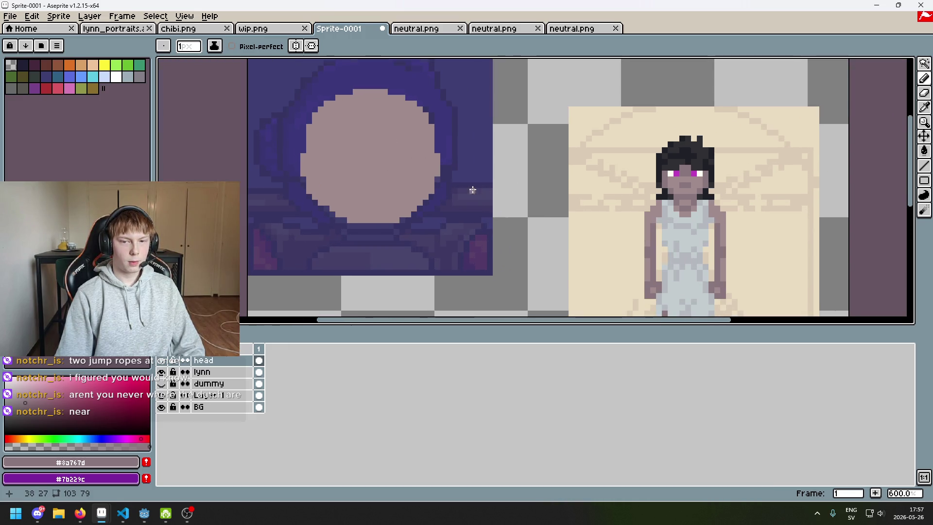
{"action": "scroll", "coordinate": [474, 189], "scroll_direction": "up", "scroll_amount": 2}
{"action": "scroll", "coordinate": [471, 188], "scroll_direction": "down", "scroll_amount": 1}
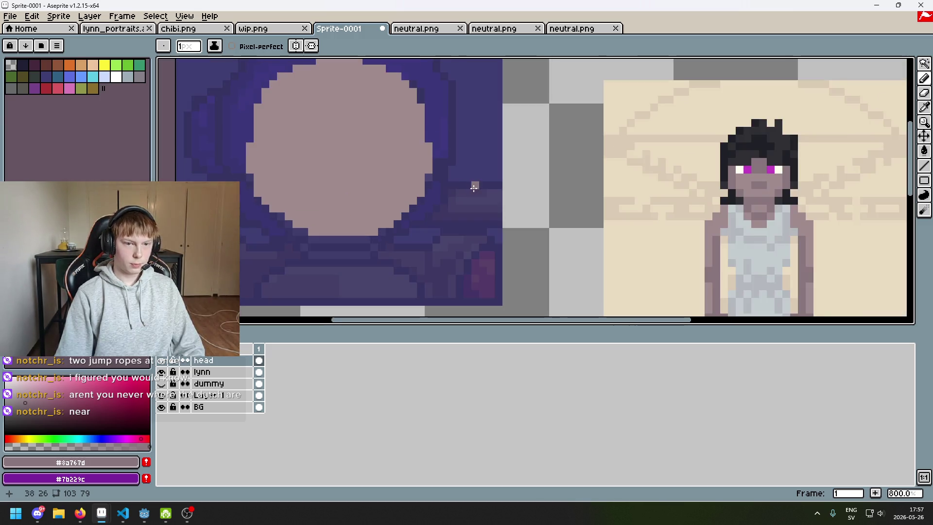
{"action": "scroll", "coordinate": [470, 188], "scroll_direction": "down", "scroll_amount": 3}
{"action": "scroll", "coordinate": [491, 114], "scroll_direction": "up", "scroll_amount": 1}
{"action": "mouse_move", "coordinate": [513, 157]}
{"action": "left_mouse_down"}
{"action": "mouse_move", "coordinate": [462, 202]}
{"action": "mouse_move", "coordinate": [588, 209]}
{"action": "left_mouse_up"}
Select the portrait area, nudge it down a few pixels, and commit the move
{"action": "scroll", "coordinate": [588, 210], "scroll_direction": "up", "scroll_amount": 1}
{"action": "scroll", "coordinate": [573, 152], "scroll_direction": "down", "scroll_amount": 2}
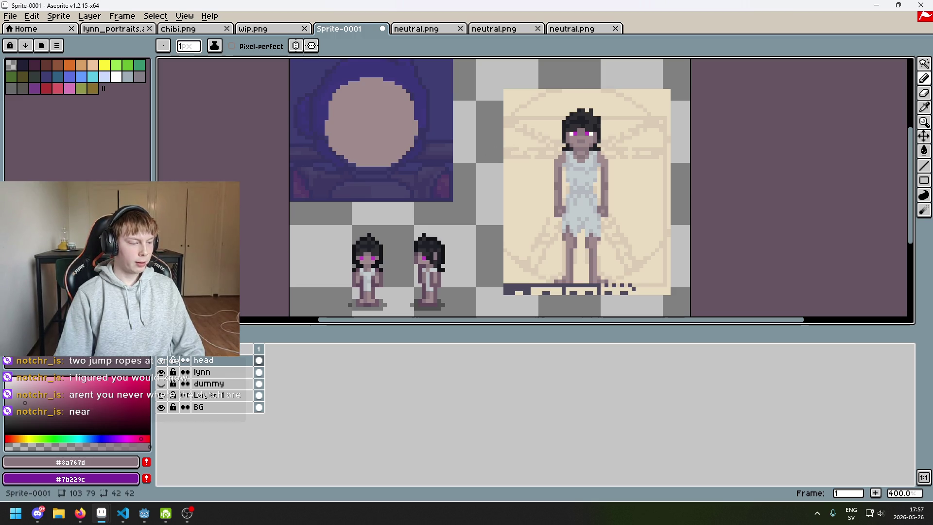
{"action": "mouse_move", "coordinate": [379, 149]}
{"action": "left_mouse_down"}
{"action": "mouse_move", "coordinate": [381, 209]}
{"action": "mouse_move", "coordinate": [395, 191]}
{"action": "left_mouse_up"}
{"action": "left_click", "coordinate": [924, 64]}
{"action": "key", "text": "m"}
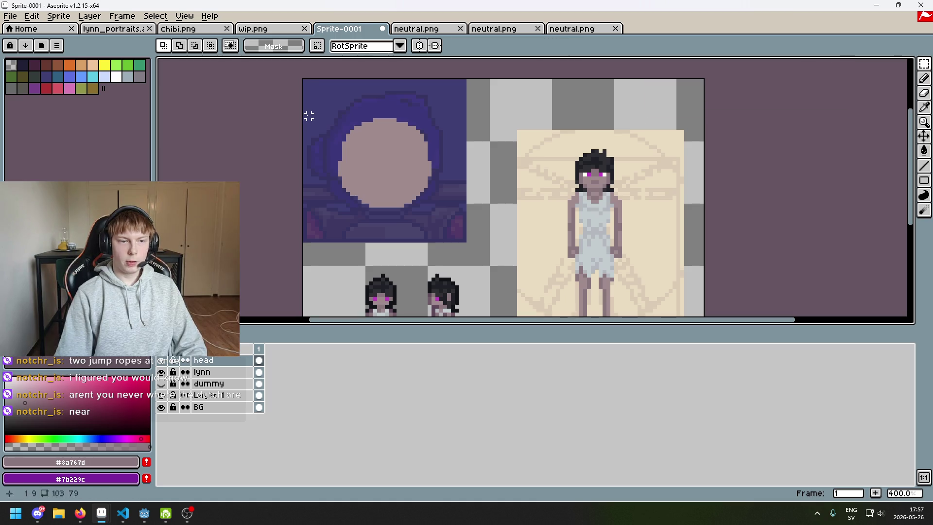
{"action": "left_click_drag", "start_coordinate": [307, 112], "coordinate": [498, 259]}
{"action": "key", "text": "Down"}
{"action": "key", "text": "Down"}
{"action": "key", "text": "Down"}
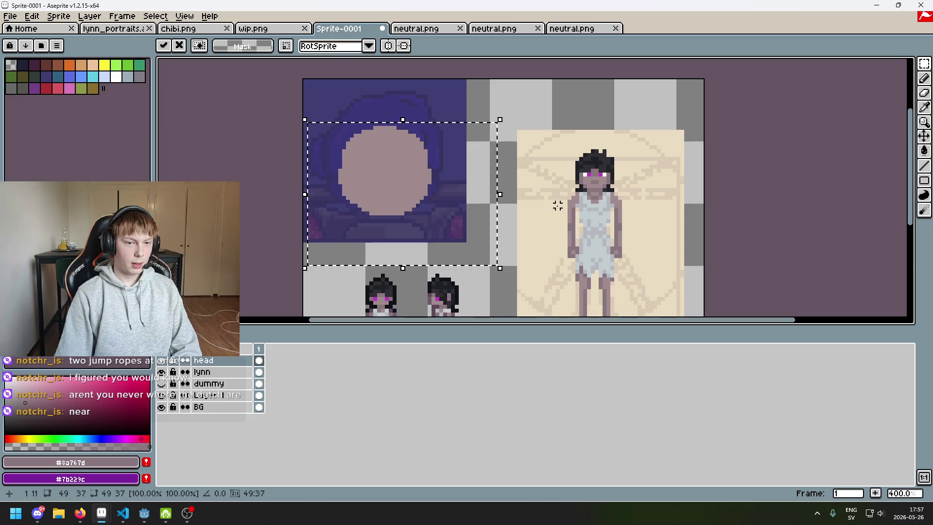
{"action": "left_click", "coordinate": [557, 206]}
Zoom in on the head and switch tools ready to trim its pixels
{"action": "scroll", "coordinate": [514, 194], "scroll_direction": "up", "scroll_amount": 3}
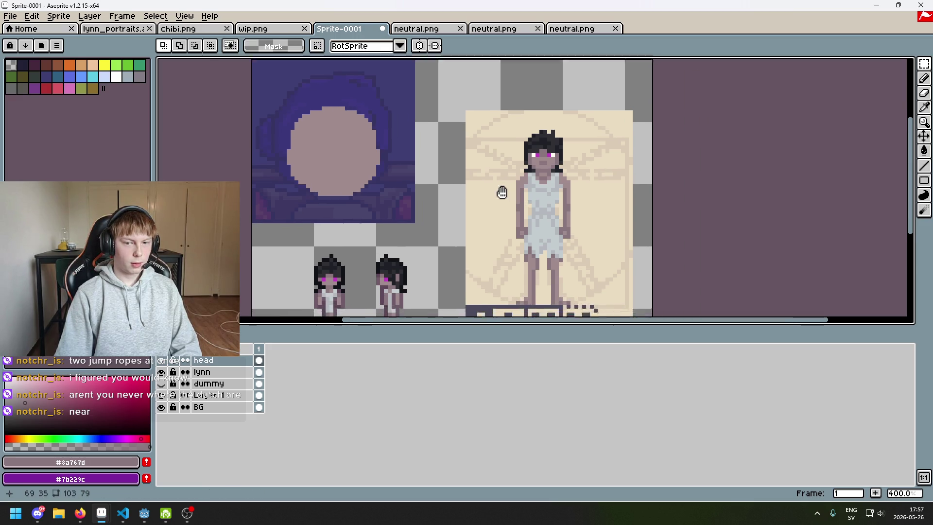
{"action": "scroll", "coordinate": [525, 161], "scroll_direction": "down", "scroll_amount": 3}
{"action": "scroll", "coordinate": [526, 161], "scroll_direction": "up", "scroll_amount": 2}
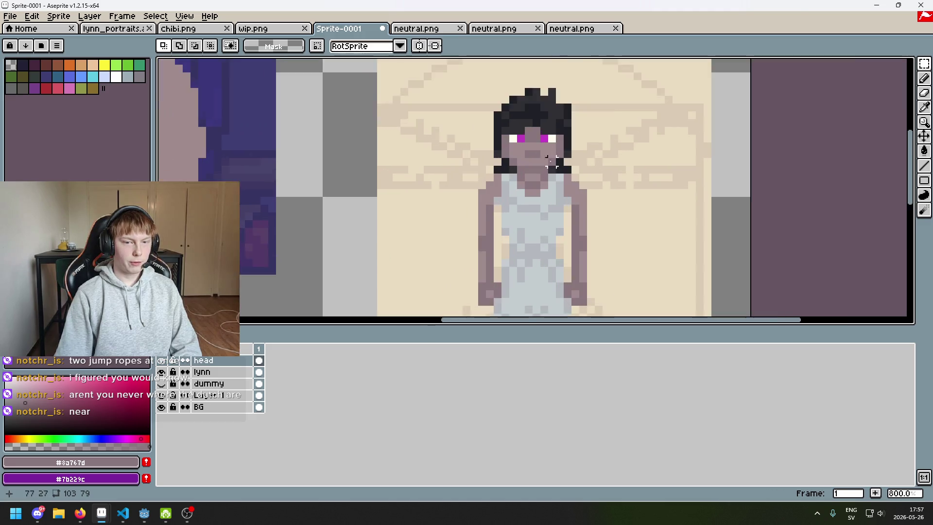
{"action": "scroll", "coordinate": [546, 190], "scroll_direction": "down", "scroll_amount": 2}
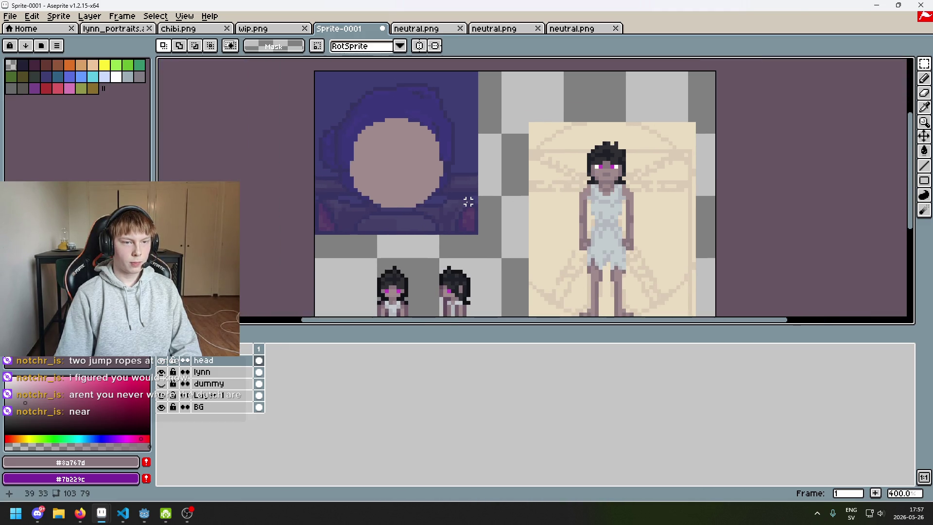
{"action": "scroll", "coordinate": [428, 190], "scroll_direction": "up", "scroll_amount": 3}
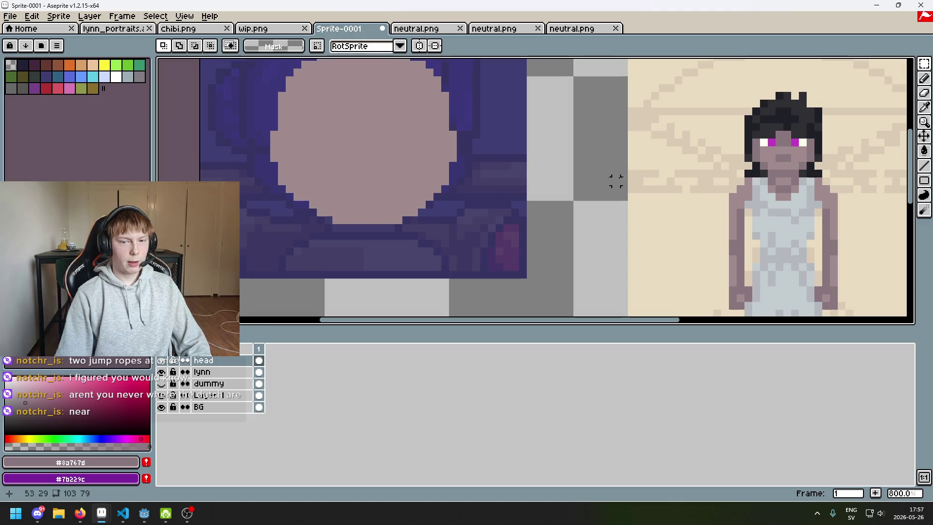
{"action": "scroll", "coordinate": [600, 181], "scroll_direction": "left", "scroll_amount": 2}
{"action": "key", "text": "b"}
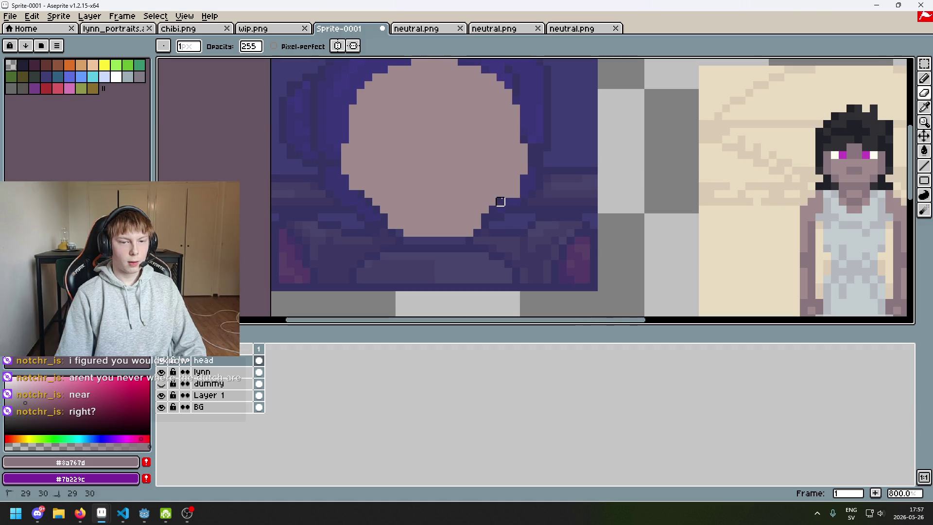
{"action": "scroll", "coordinate": [531, 233], "scroll_direction": "down", "scroll_amount": 1}
{"action": "scroll", "coordinate": [487, 231], "scroll_direction": "up", "scroll_amount": 4}
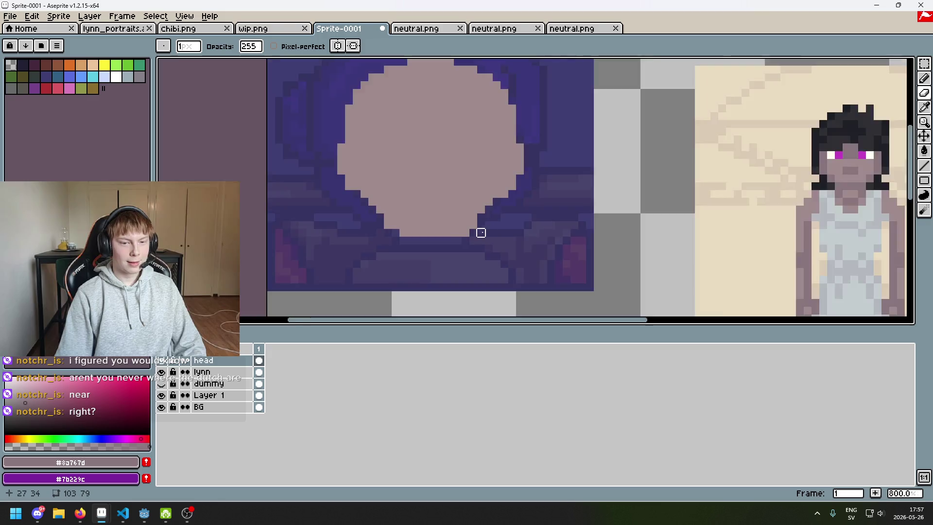
{"action": "left_click", "coordinate": [300, 218]}
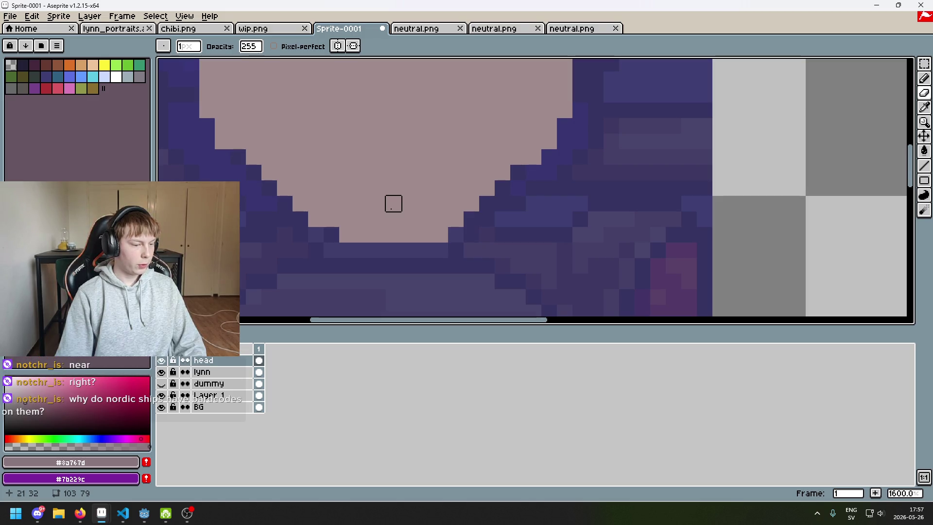
{"action": "scroll", "coordinate": [394, 203], "scroll_direction": "down", "scroll_amount": 5}
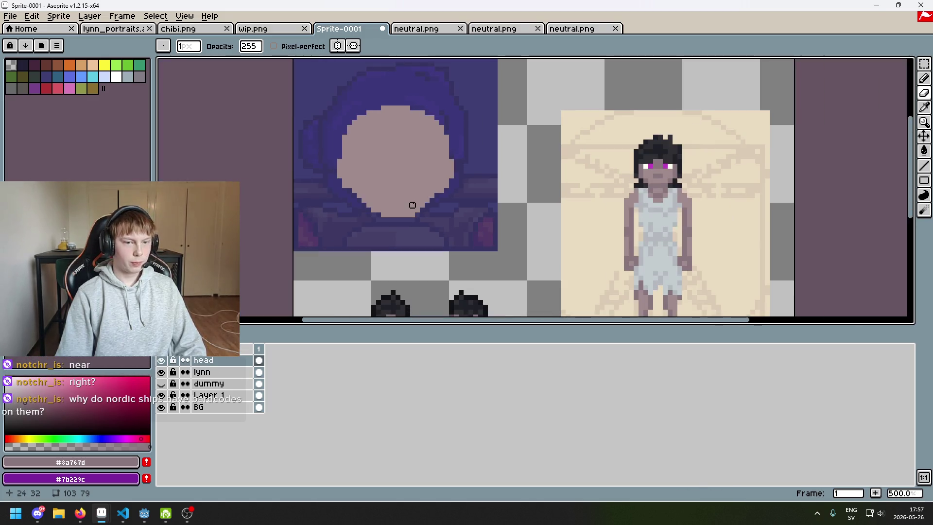
{"action": "scroll", "coordinate": [442, 216], "scroll_direction": "up", "scroll_amount": 5}
{"action": "key", "text": "ctrl+z"}
{"action": "scroll", "coordinate": [434, 218], "scroll_direction": "down", "scroll_amount": 5}
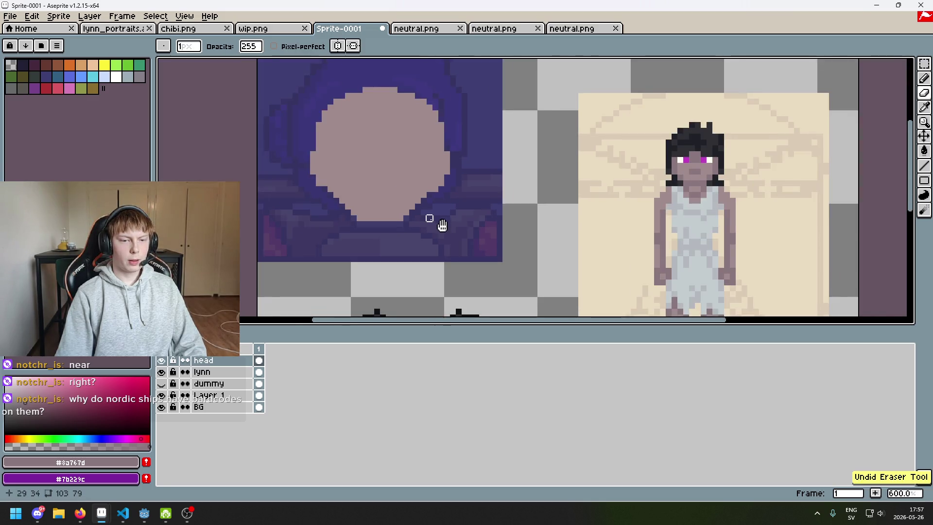
{"action": "scroll", "coordinate": [427, 223], "scroll_direction": "up", "scroll_amount": 2}
{"action": "scroll", "coordinate": [423, 230], "scroll_direction": "up", "scroll_amount": 2}
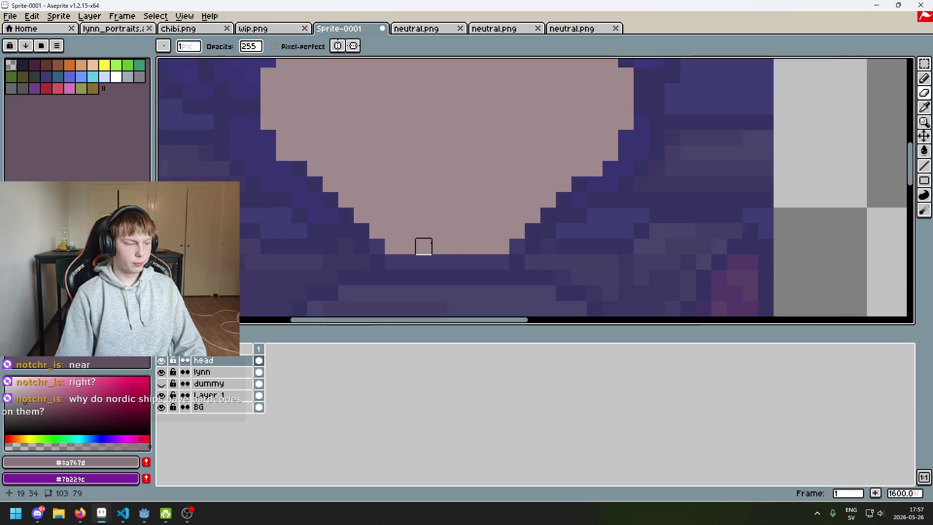
{"action": "scroll", "coordinate": [423, 246], "scroll_direction": "down", "scroll_amount": 2}
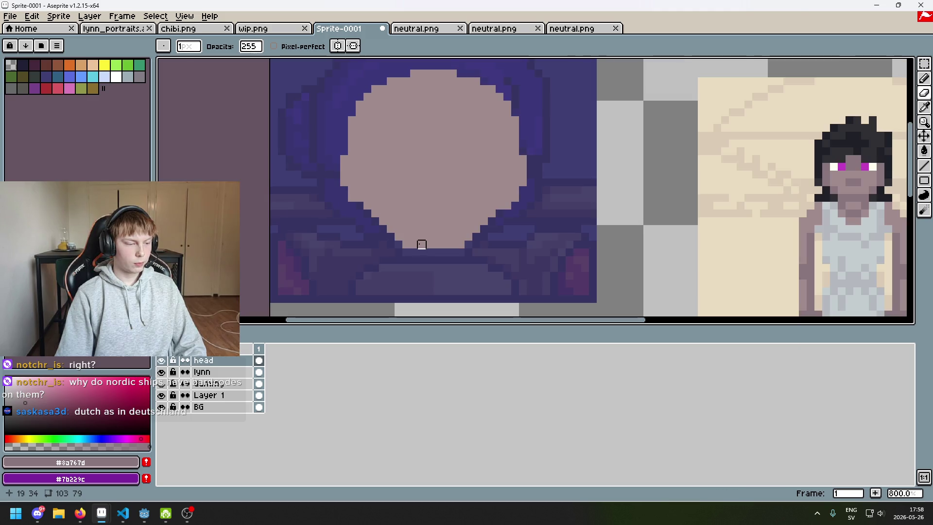
{"action": "scroll", "coordinate": [422, 243], "scroll_direction": "up", "scroll_amount": 1}
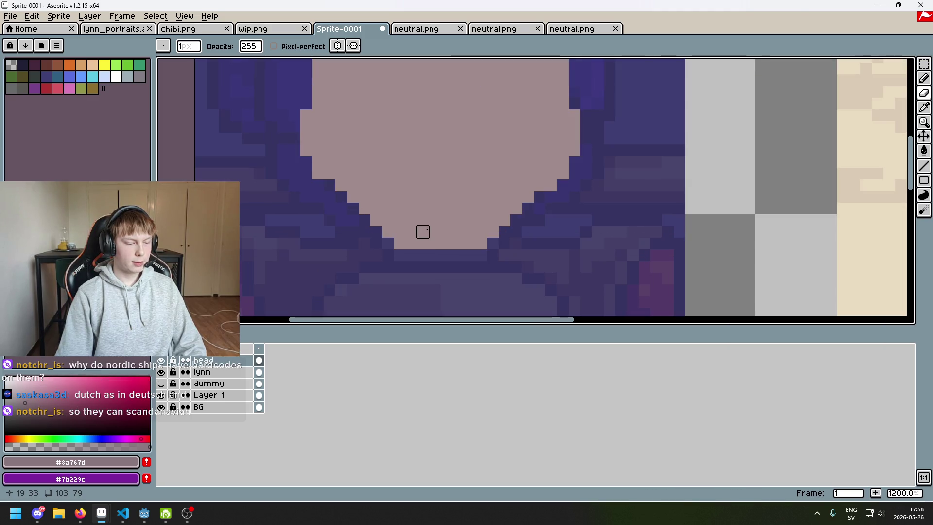
{"action": "left_click_drag", "start_coordinate": [504, 244], "coordinate": [340, 254]}
{"action": "key", "text": "ctrl+z"}
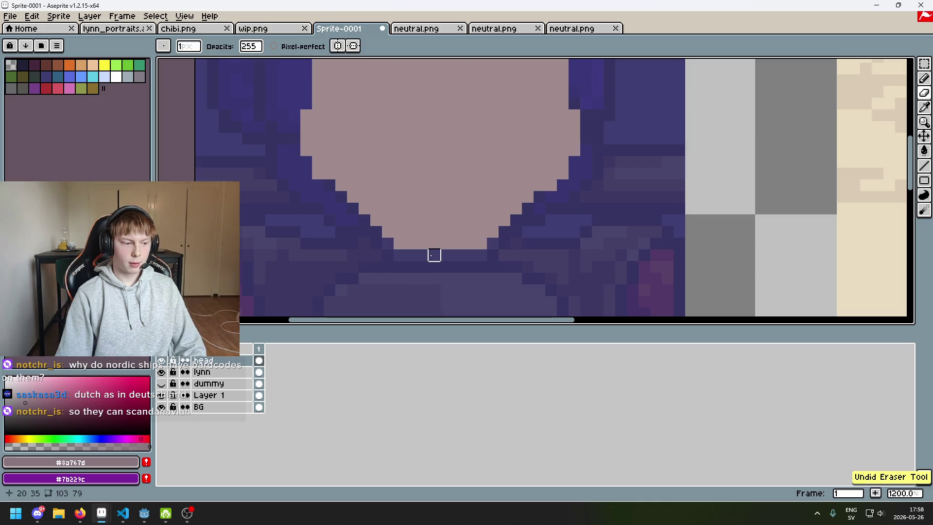
{"action": "scroll", "coordinate": [437, 253], "scroll_direction": "down", "scroll_amount": 2}
{"action": "scroll", "coordinate": [448, 250], "scroll_direction": "up", "scroll_amount": 2}
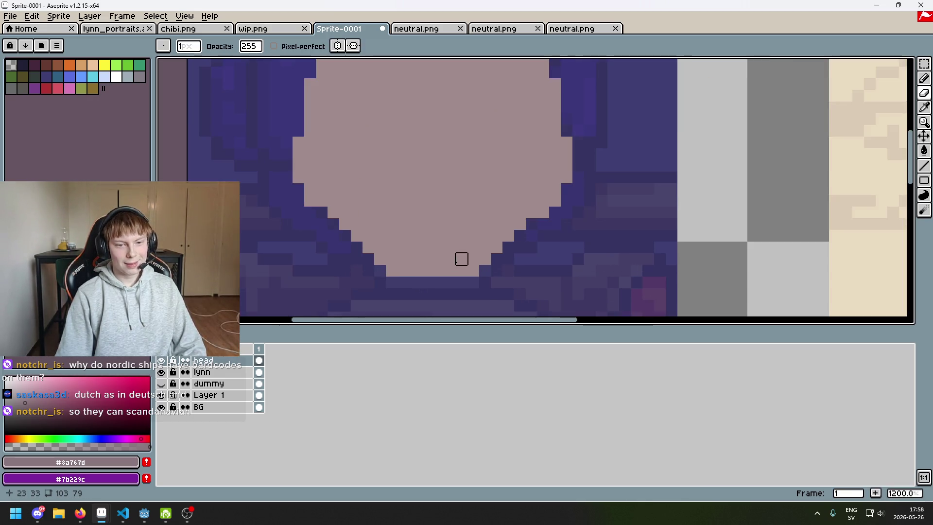
{"action": "left_click_drag", "start_coordinate": [391, 271], "coordinate": [402, 270]}
{"action": "left_click_drag", "start_coordinate": [473, 270], "coordinate": [414, 281]}
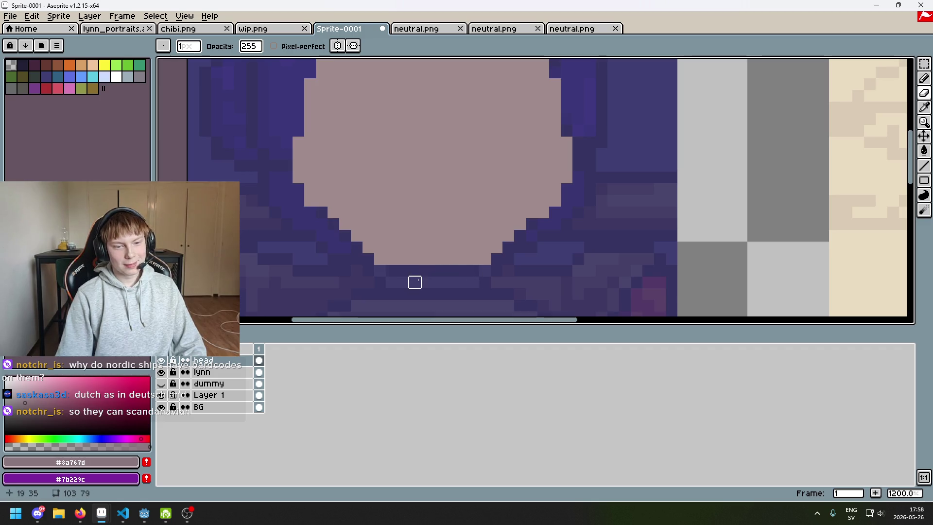
{"action": "key", "text": "ctrl+z"}
{"action": "key", "text": "ctrl+z"}
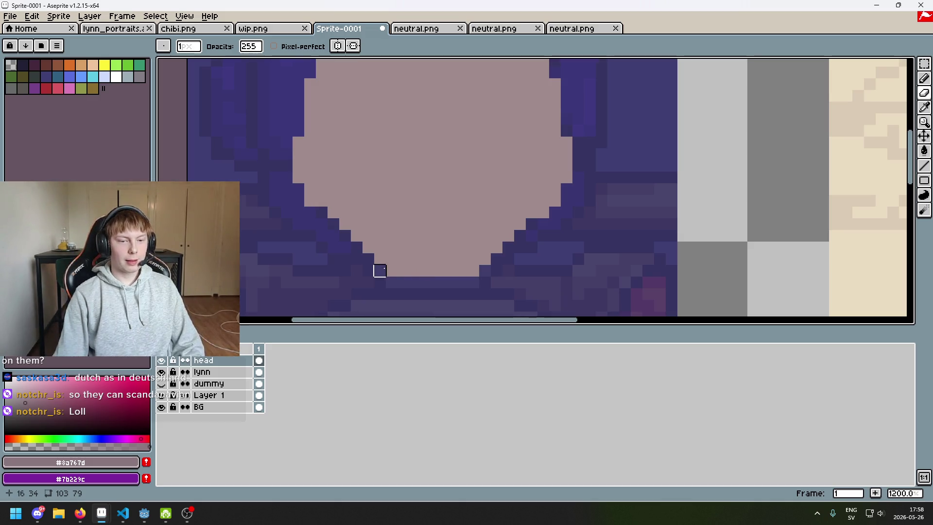
{"action": "scroll", "coordinate": [484, 282], "scroll_direction": "down", "scroll_amount": 2}
{"action": "scroll", "coordinate": [487, 271], "scroll_direction": "up", "scroll_amount": 4}
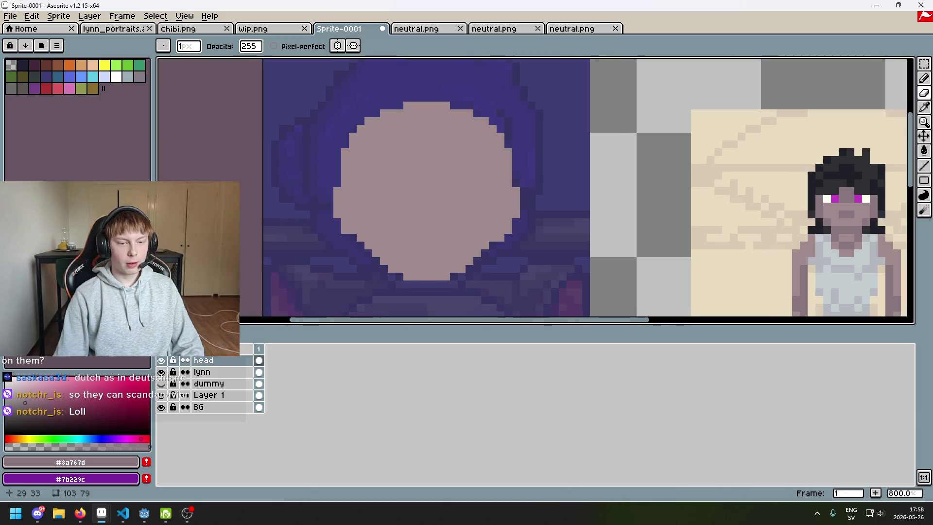
{"action": "left_click_drag", "start_coordinate": [330, 284], "coordinate": [459, 283]}
{"action": "scroll", "coordinate": [498, 297], "scroll_direction": "down", "scroll_amount": 5}
{"action": "key", "text": "ctrl+z"}
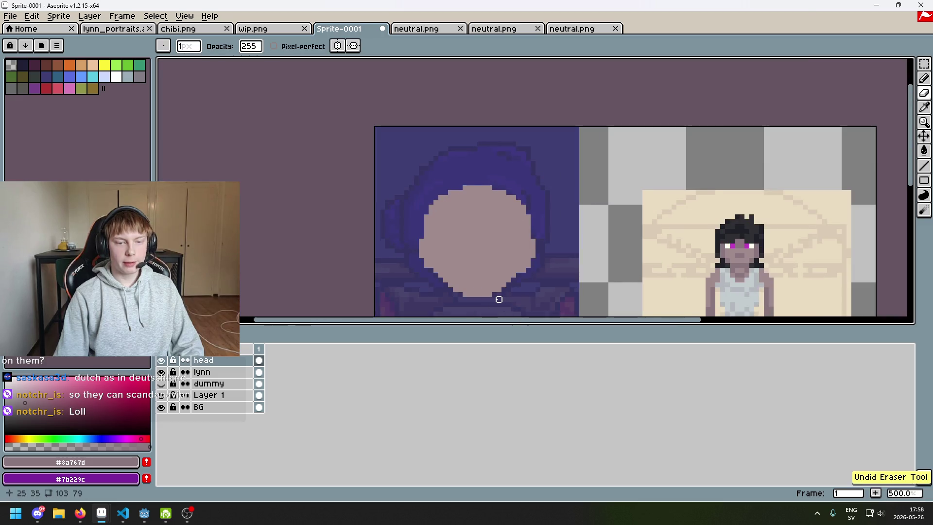
{"action": "scroll", "coordinate": [504, 275], "scroll_direction": "up", "scroll_amount": 2}
{"action": "key", "text": "b"}
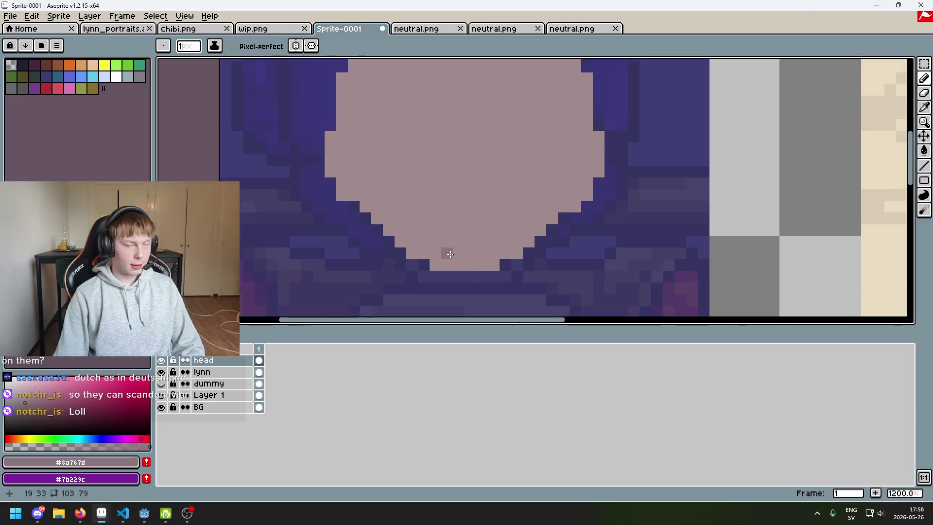
{"action": "scroll", "coordinate": [450, 254], "scroll_direction": "down", "scroll_amount": 1}
{"action": "scroll", "coordinate": [389, 235], "scroll_direction": "up", "scroll_amount": 2}
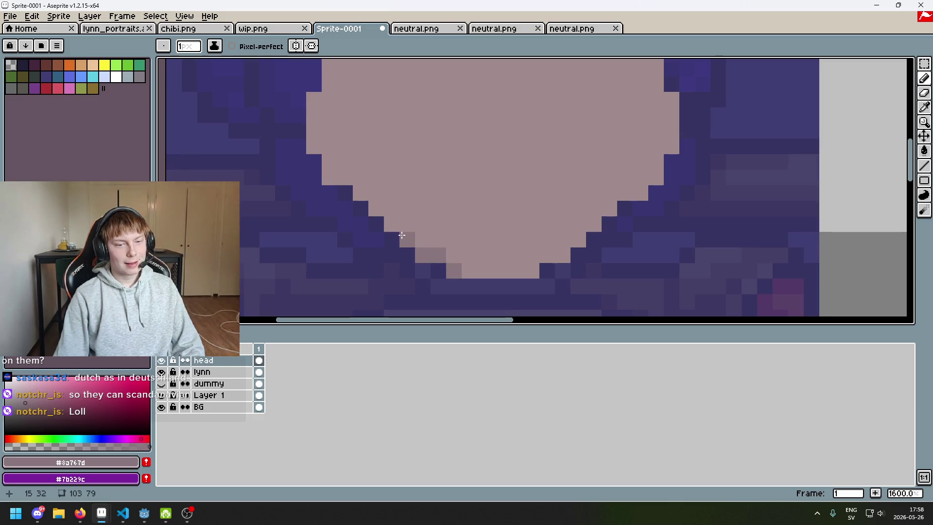
{"action": "left_click", "coordinate": [391, 223]}
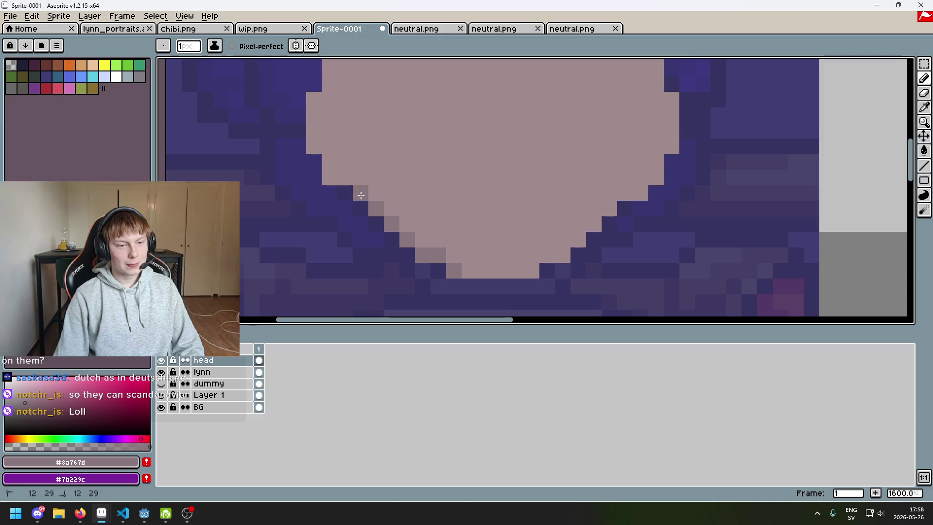
{"action": "scroll", "coordinate": [326, 176], "scroll_direction": "down", "scroll_amount": 5}
{"action": "scroll", "coordinate": [307, 163], "scroll_direction": "up", "scroll_amount": 4}
{"action": "key", "text": "e"}
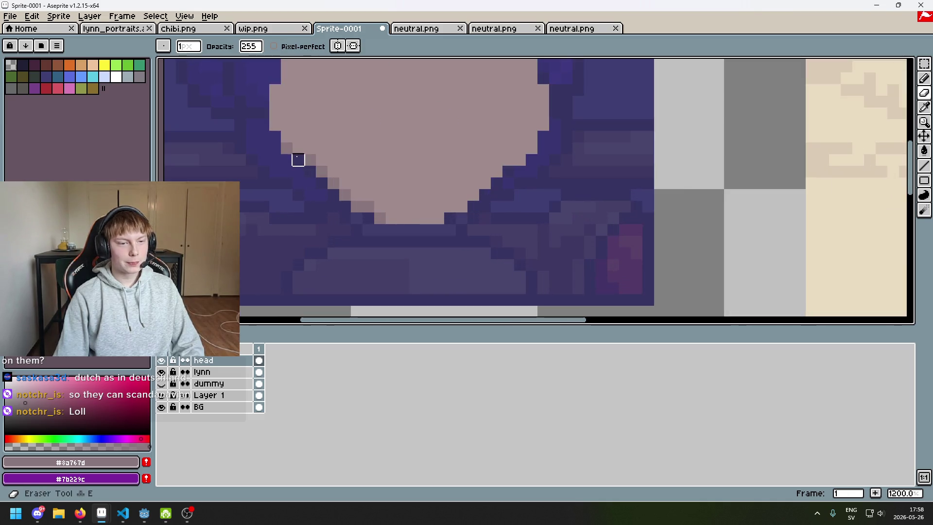
{"action": "left_click", "coordinate": [297, 148]}
{"action": "key", "text": "ctrl+z"}
{"action": "key", "text": "b"}
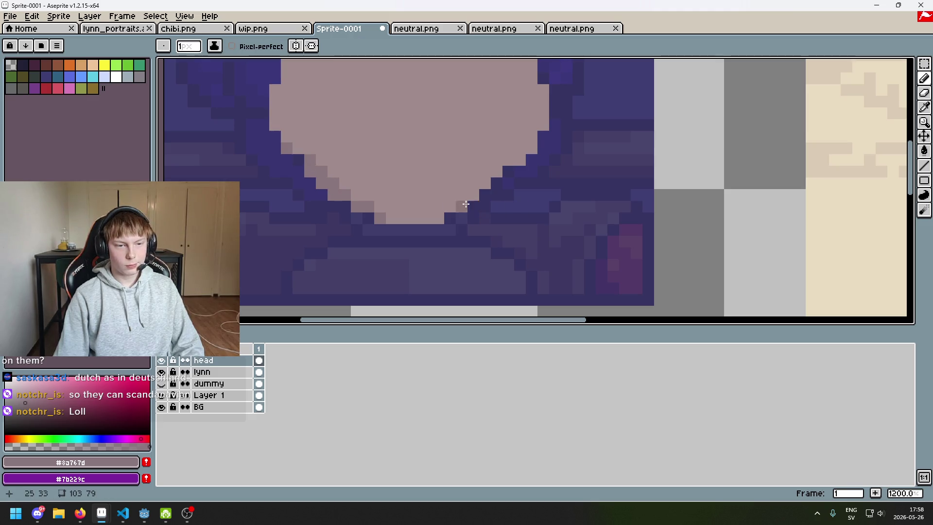
{"action": "scroll", "coordinate": [475, 205], "scroll_direction": "down", "scroll_amount": 4}
{"action": "scroll", "coordinate": [457, 230], "scroll_direction": "up", "scroll_amount": 3}
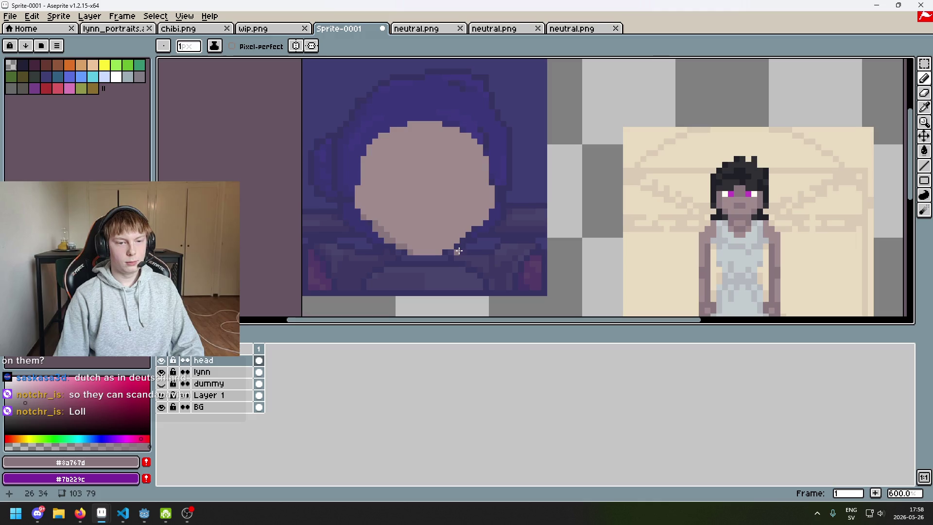
{"action": "left_click", "coordinate": [295, 45]}
{"action": "scroll", "coordinate": [444, 200], "scroll_direction": "up", "scroll_amount": 2}
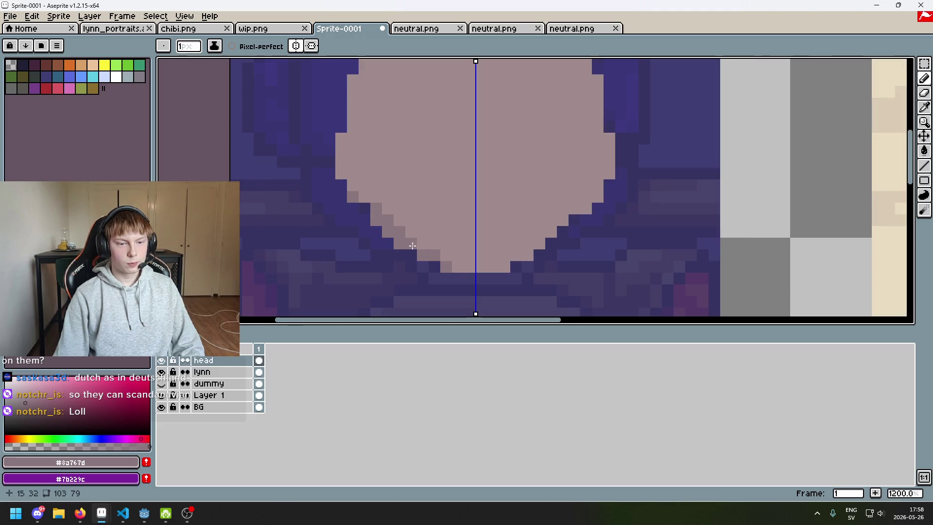
{"action": "scroll", "coordinate": [378, 209], "scroll_direction": "down", "scroll_amount": 4}
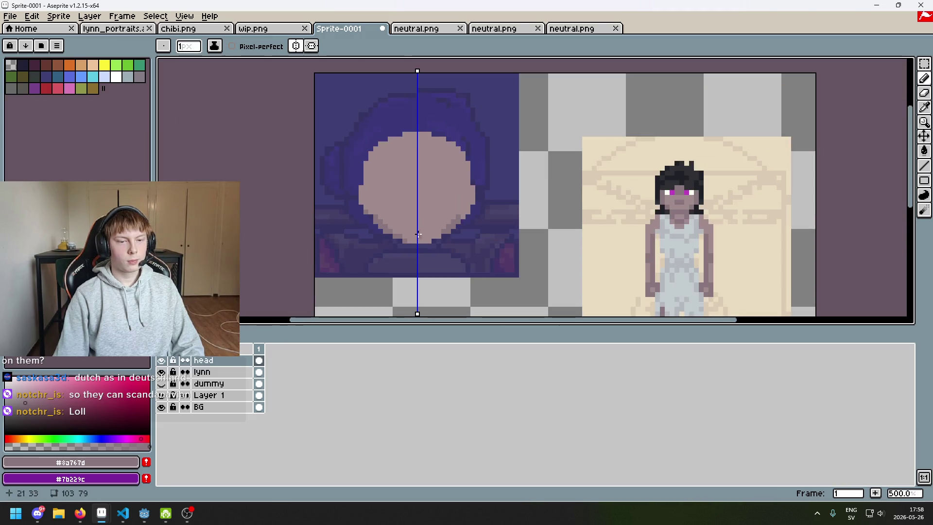
{"action": "left_click", "coordinate": [296, 45]}
{"action": "scroll", "coordinate": [461, 172], "scroll_direction": "up", "scroll_amount": 1}
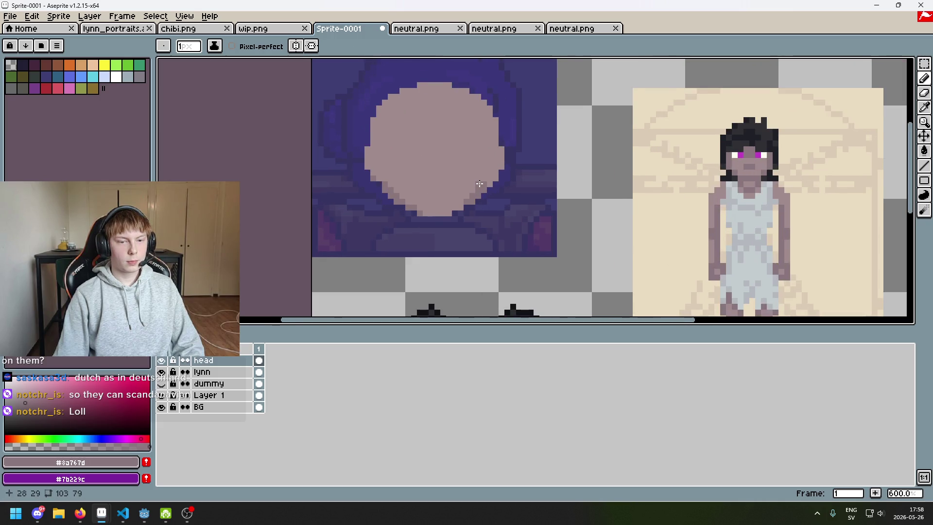
{"action": "scroll", "coordinate": [479, 226], "scroll_direction": "up", "scroll_amount": 3}
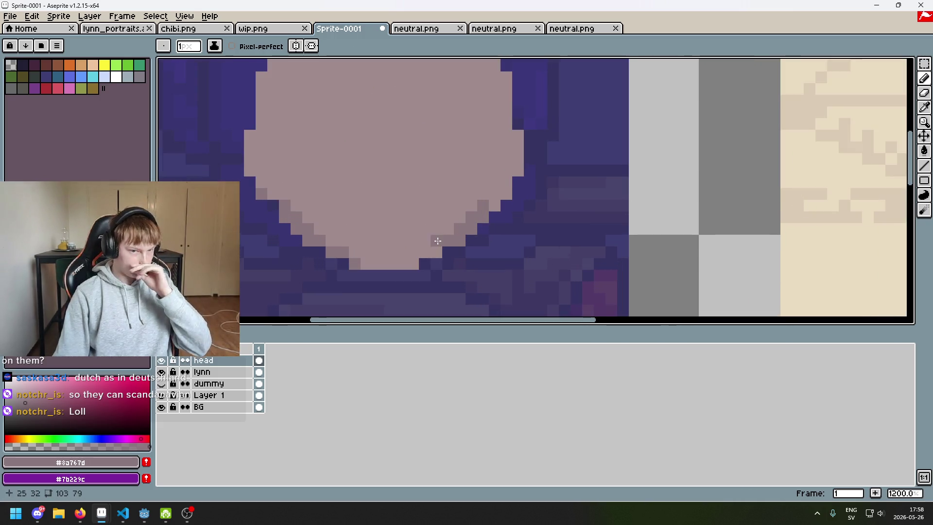
{"action": "scroll", "coordinate": [481, 235], "scroll_direction": "down", "scroll_amount": 4}
{"action": "left_click_drag", "start_coordinate": [488, 234], "coordinate": [474, 264]}
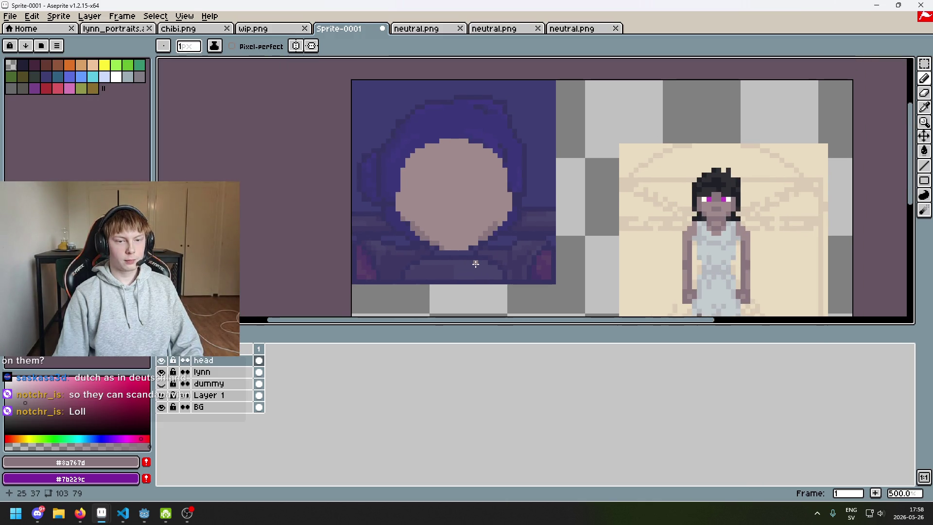
{"action": "scroll", "coordinate": [481, 250], "scroll_direction": "up", "scroll_amount": 4}
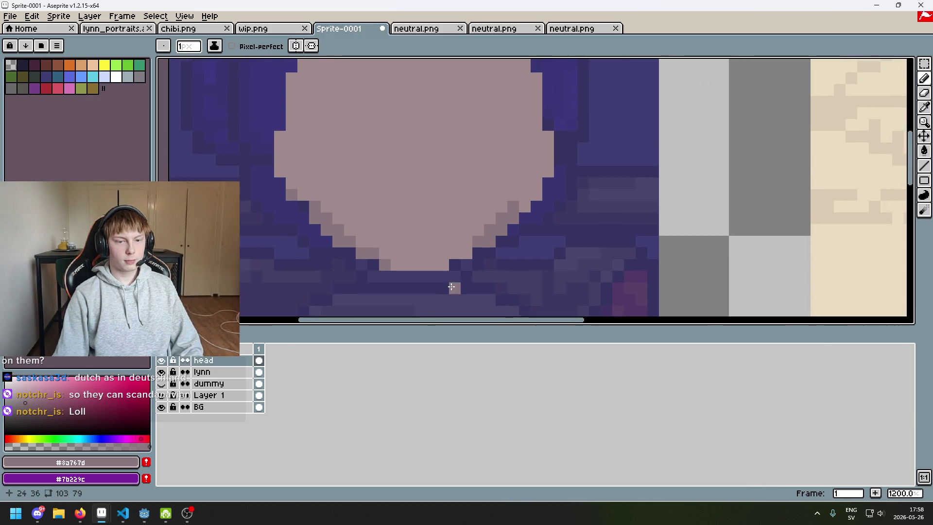
{"action": "key", "text": "e"}
{"action": "scroll", "coordinate": [384, 266], "scroll_direction": "down", "scroll_amount": 2}
{"action": "scroll", "coordinate": [384, 266], "scroll_direction": "down", "scroll_amount": 1}
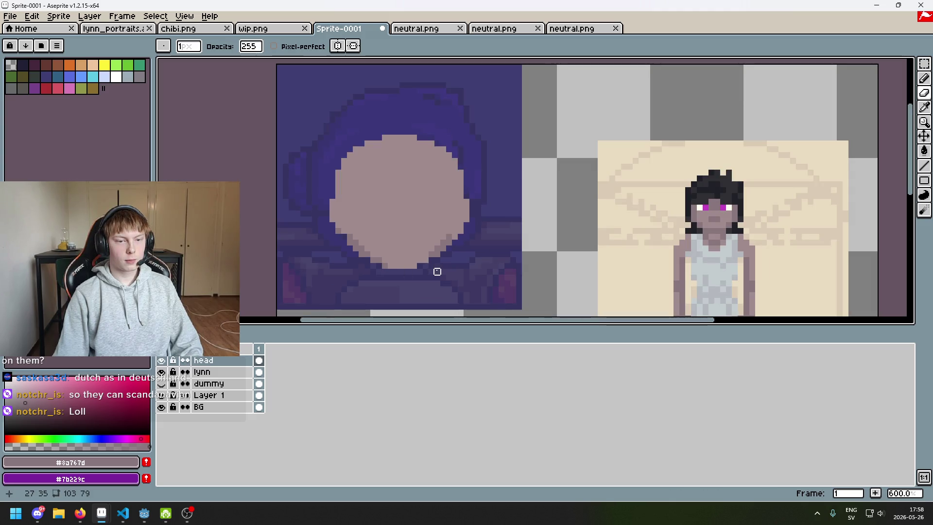
{"action": "scroll", "coordinate": [437, 248], "scroll_direction": "up", "scroll_amount": 4}
{"action": "key", "text": "b"}
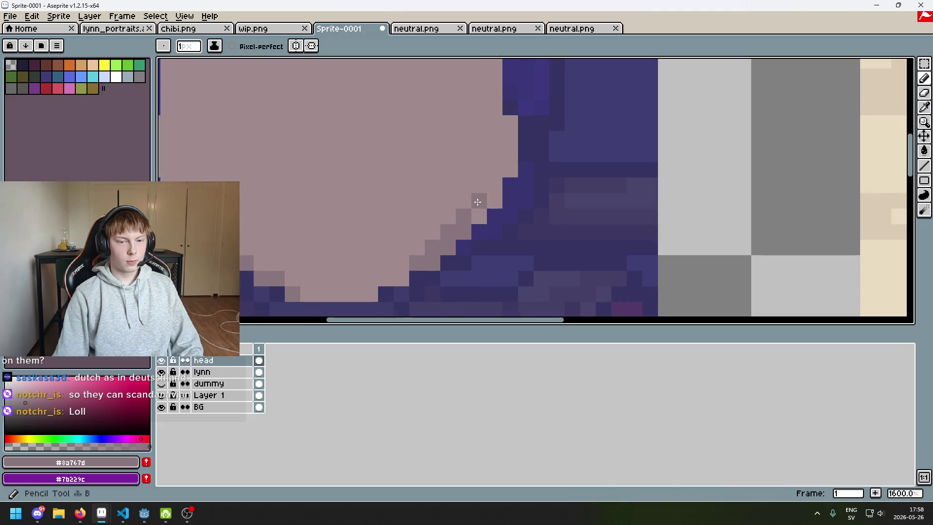
{"action": "left_click", "coordinate": [477, 219]}
{"action": "scroll", "coordinate": [477, 200], "scroll_direction": "down", "scroll_amount": 4}
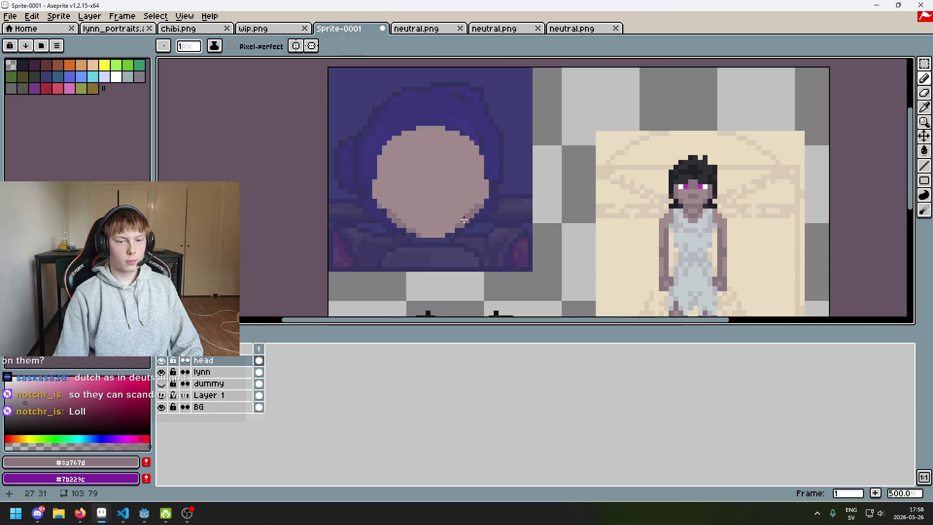
{"action": "scroll", "coordinate": [427, 250], "scroll_direction": "up", "scroll_amount": 3}
{"action": "left_click", "coordinate": [427, 254]}
{"action": "key", "text": "ctrl+z"}
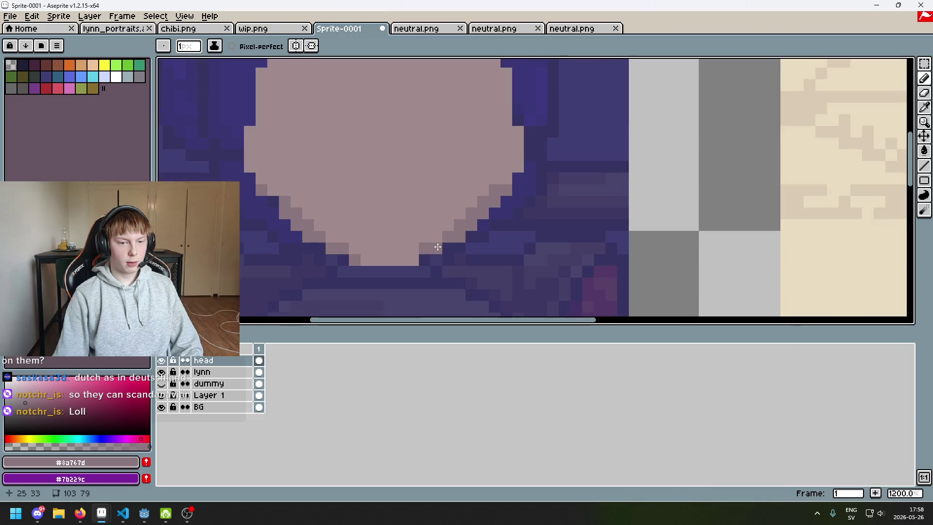
{"action": "scroll", "coordinate": [430, 261], "scroll_direction": "down", "scroll_amount": 5}
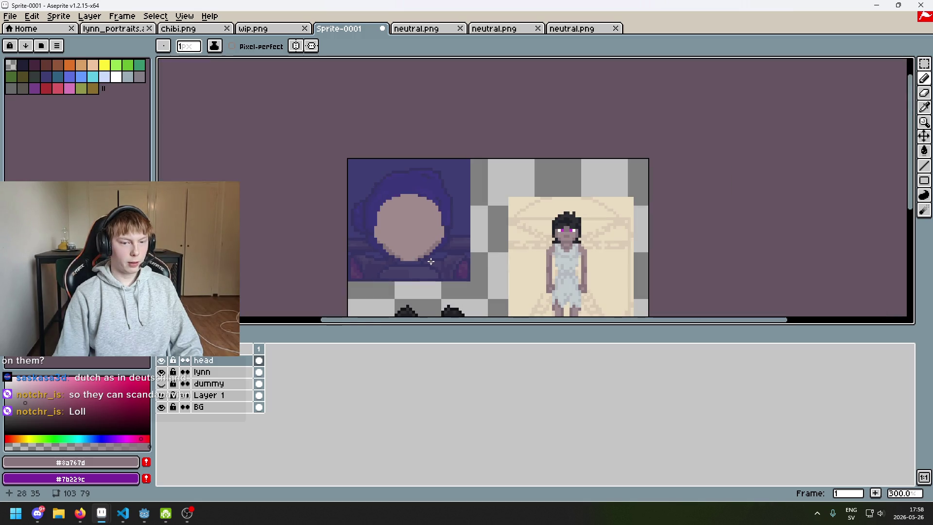
{"action": "scroll", "coordinate": [430, 261], "scroll_direction": "up", "scroll_amount": 4}
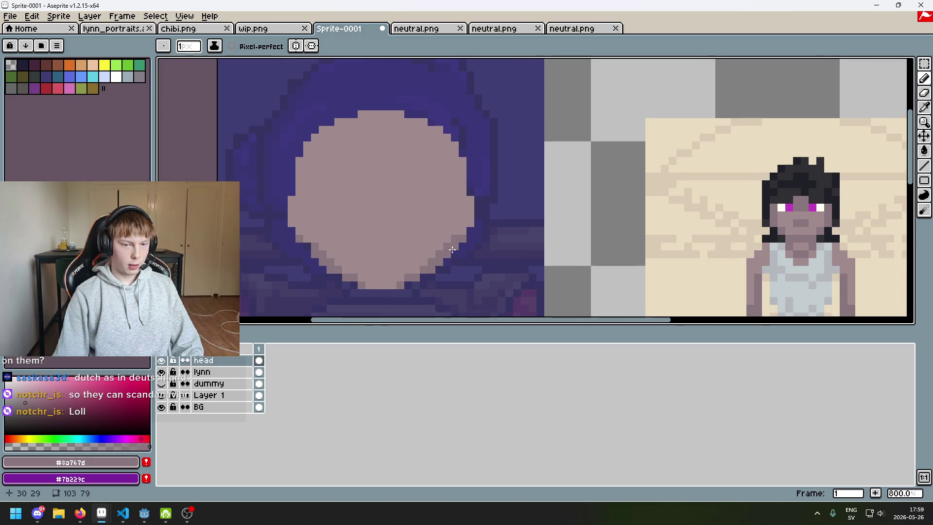
{"action": "scroll", "coordinate": [456, 231], "scroll_direction": "up", "scroll_amount": 3}
{"action": "scroll", "coordinate": [456, 232], "scroll_direction": "down", "scroll_amount": 3}
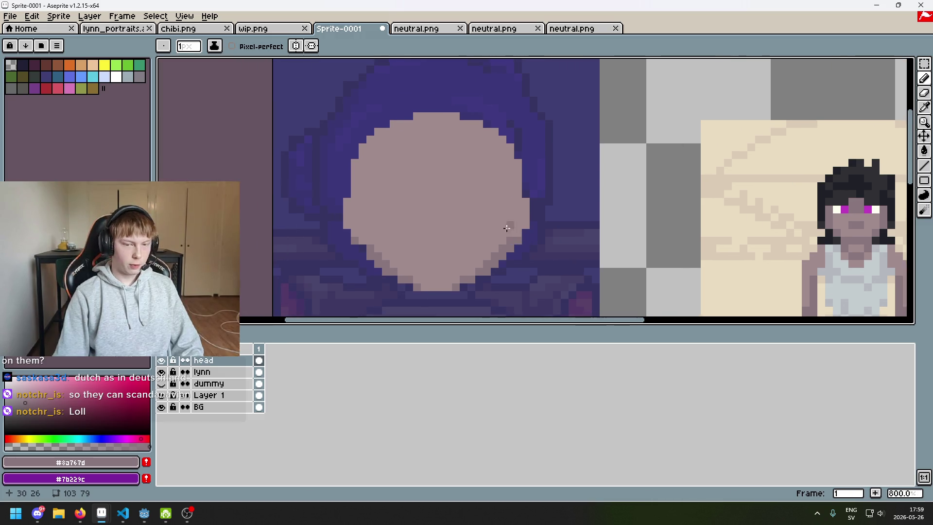
{"action": "scroll", "coordinate": [544, 225], "scroll_direction": "up", "scroll_amount": 3}
{"action": "mouse_move", "coordinate": [544, 225]}
{"action": "left_mouse_down"}
{"action": "mouse_move", "coordinate": [558, 219]}
{"action": "mouse_move", "coordinate": [566, 187]}
{"action": "mouse_move", "coordinate": [563, 194]}
{"action": "left_mouse_up"}
{"action": "key", "text": "ctrl+z"}
Draw a dark shadow stroke down the face's right edge, undoing earlier attempts
{"action": "left_click", "coordinate": [562, 161]}
{"action": "mouse_move", "coordinate": [562, 160]}
{"action": "left_mouse_down"}
{"action": "mouse_move", "coordinate": [545, 173]}
{"action": "mouse_move", "coordinate": [546, 229]}
{"action": "left_mouse_up"}
{"action": "key", "text": "ctrl+z"}
{"action": "key", "text": "ctrl+z"}
{"action": "mouse_move", "coordinate": [547, 192]}
{"action": "left_mouse_down"}
{"action": "mouse_move", "coordinate": [547, 210]}
{"action": "mouse_move", "coordinate": [567, 173]}
{"action": "left_mouse_up"}
{"action": "scroll", "coordinate": [573, 194], "scroll_direction": "down", "scroll_amount": 3}
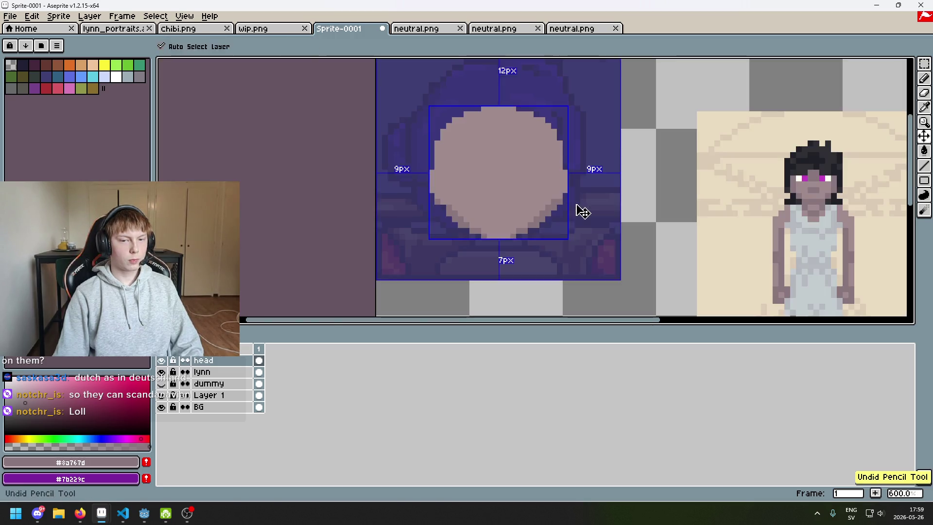
{"action": "key", "text": "ctrl+z"}
{"action": "scroll", "coordinate": [546, 169], "scroll_direction": "up", "scroll_amount": 3}
{"action": "left_click_drag", "start_coordinate": [523, 146], "coordinate": [524, 173]}
{"action": "scroll", "coordinate": [525, 173], "scroll_direction": "down", "scroll_amount": 4}
{"action": "scroll", "coordinate": [525, 146], "scroll_direction": "up", "scroll_amount": 1}
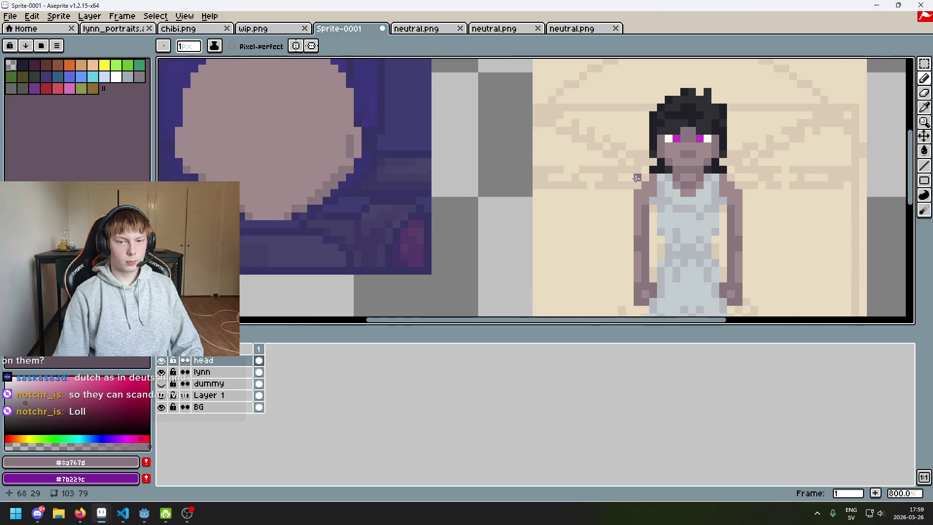
{"action": "scroll", "coordinate": [541, 144], "scroll_direction": "down", "scroll_amount": 2}
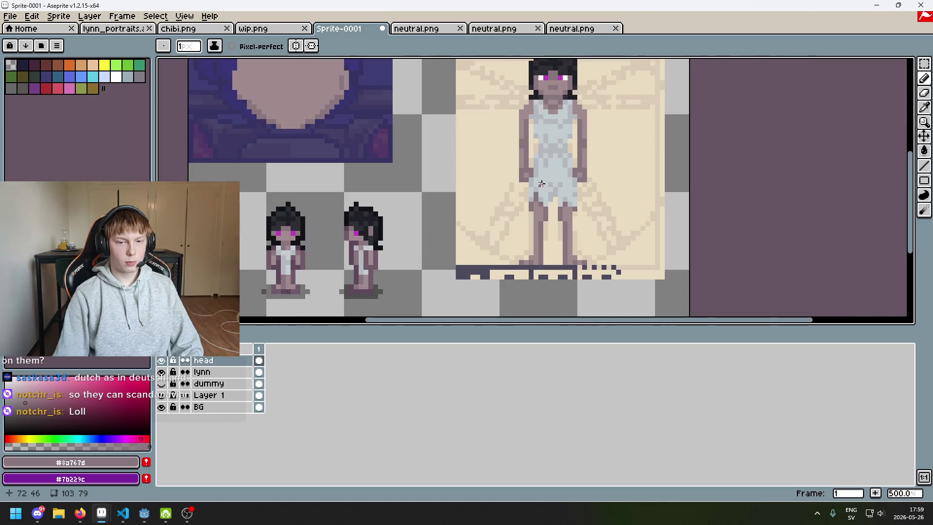
Eyedrop the light and darker skin colours from the small sprites
{"action": "mouse_move", "coordinate": [541, 184]}
{"action": "left_mouse_down"}
{"action": "mouse_move", "coordinate": [491, 266]}
{"action": "mouse_move", "coordinate": [548, 183]}
{"action": "left_mouse_up"}
{"action": "scroll", "coordinate": [414, 226], "scroll_direction": "up", "scroll_amount": 2}
{"action": "key", "text": "alt"}
{"action": "left_click", "coordinate": [413, 226], "text": "alt"}
{"action": "scroll", "coordinate": [418, 221], "scroll_direction": "up", "scroll_amount": 5}
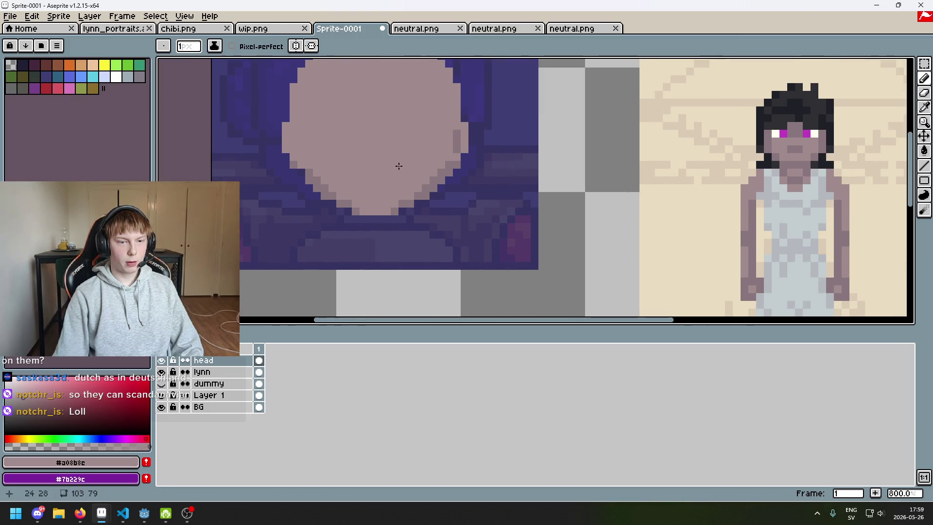
{"action": "scroll", "coordinate": [452, 246], "scroll_direction": "down", "scroll_amount": 1}
{"action": "scroll", "coordinate": [433, 239], "scroll_direction": "up", "scroll_amount": 6}
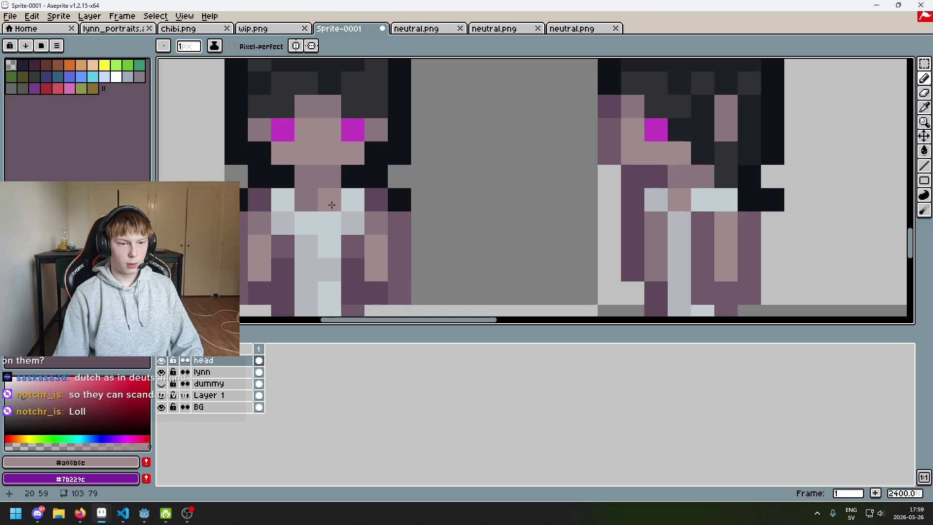
{"action": "left_click", "coordinate": [327, 136], "text": "alt"}
{"action": "scroll", "coordinate": [431, 232], "scroll_direction": "down", "scroll_amount": 3}
{"action": "mouse_move", "coordinate": [431, 232]}
{"action": "left_mouse_down"}
{"action": "mouse_move", "coordinate": [431, 250]}
{"action": "mouse_move", "coordinate": [390, 284]}
{"action": "left_mouse_up"}
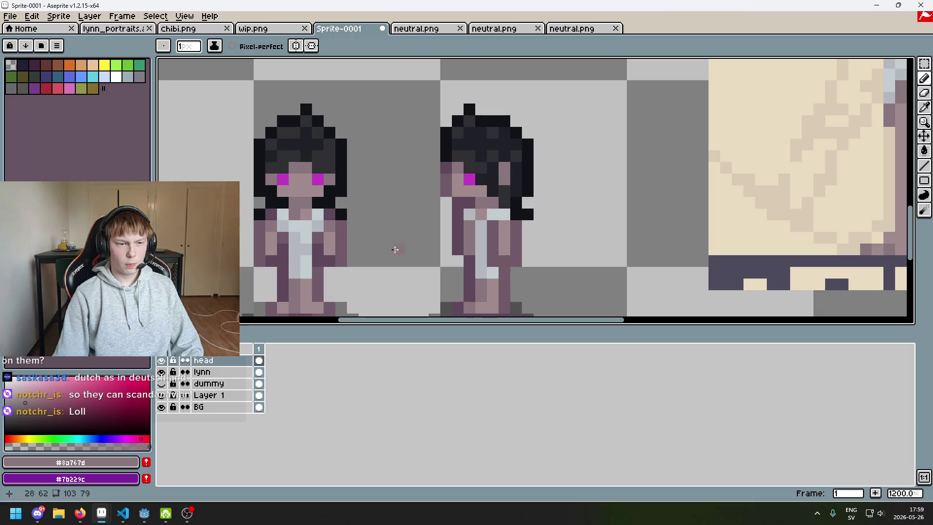
{"action": "scroll", "coordinate": [485, 246], "scroll_direction": "down", "scroll_amount": 4}
{"action": "scroll", "coordinate": [525, 218], "scroll_direction": "up", "scroll_amount": 1}
{"action": "scroll", "coordinate": [547, 198], "scroll_direction": "down", "scroll_amount": 1}
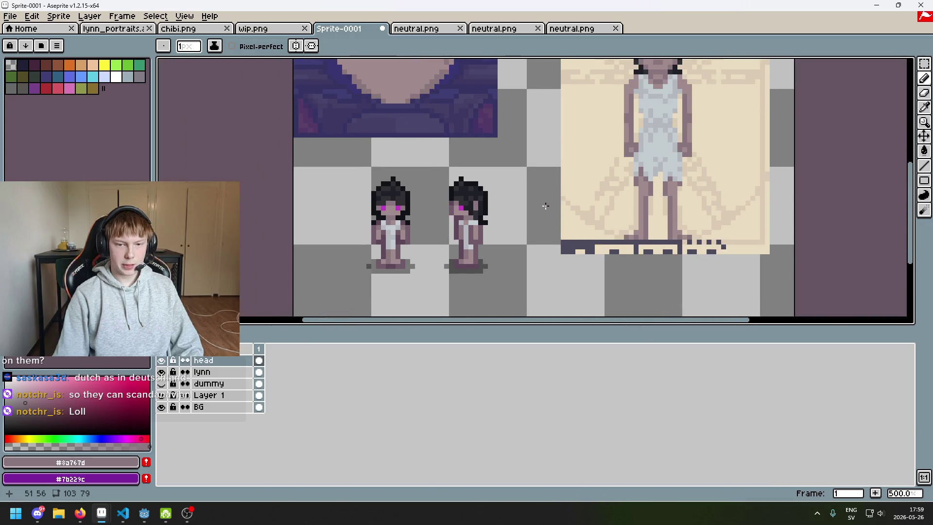
Pick the deep mauve shadow colour and draw a short mouth line on the face
{"action": "scroll", "coordinate": [450, 220], "scroll_direction": "up", "scroll_amount": 4}
{"action": "scroll", "coordinate": [446, 206], "scroll_direction": "up", "scroll_amount": 3}
{"action": "left_click", "coordinate": [444, 191], "text": "alt"}
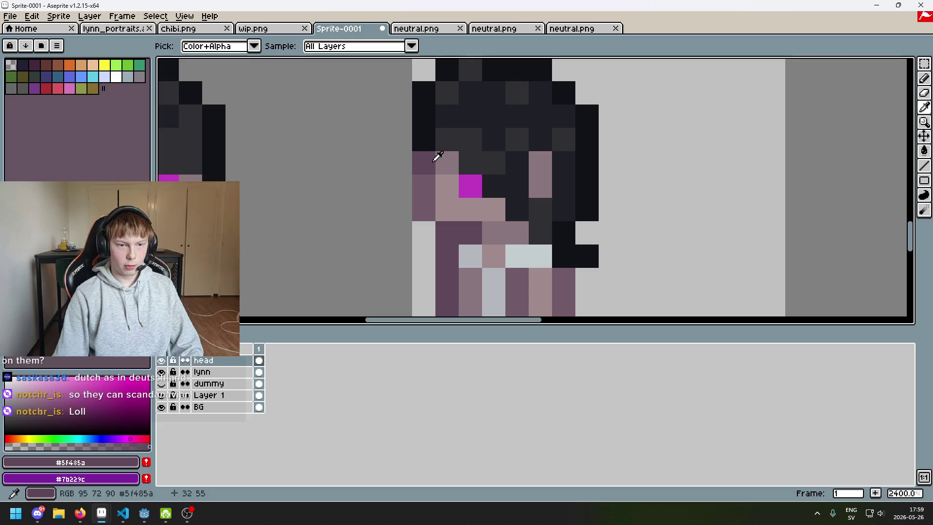
{"action": "left_click", "coordinate": [430, 194], "text": "alt"}
{"action": "scroll", "coordinate": [437, 194], "scroll_direction": "down", "scroll_amount": 1}
{"action": "left_click_drag", "start_coordinate": [419, 147], "coordinate": [443, 148]}
Frame the portrait head together with the small sprites and the full figure
{"action": "left_click_drag", "start_coordinate": [452, 225], "coordinate": [473, 312]}
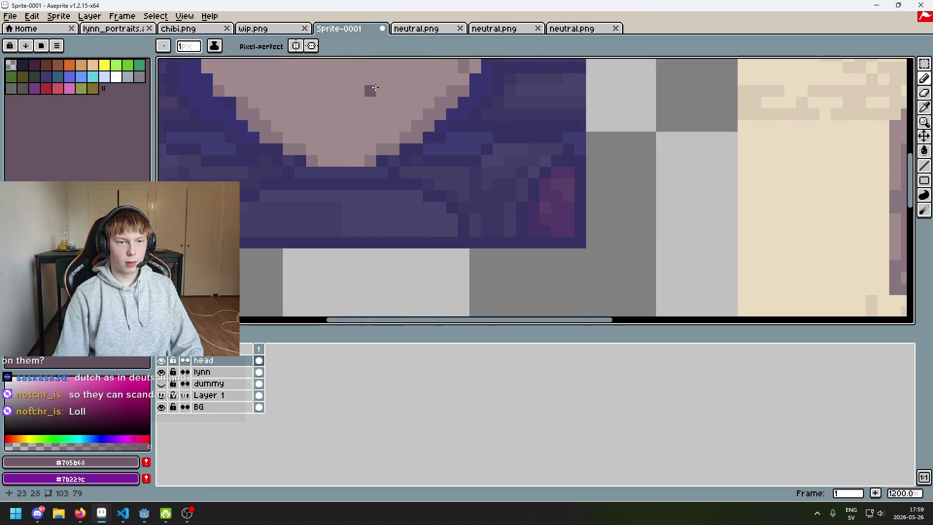
{"action": "scroll", "coordinate": [369, 89], "scroll_direction": "down", "scroll_amount": 1}
{"action": "mouse_move", "coordinate": [427, 214]}
{"action": "left_mouse_down"}
{"action": "mouse_move", "coordinate": [479, 145]}
{"action": "mouse_move", "coordinate": [432, 253]}
{"action": "left_mouse_up"}
{"action": "scroll", "coordinate": [678, 164], "scroll_direction": "up", "scroll_amount": 1}
{"action": "scroll", "coordinate": [668, 160], "scroll_direction": "down", "scroll_amount": 4}
{"action": "scroll", "coordinate": [563, 184], "scroll_direction": "up", "scroll_amount": 2}
{"action": "scroll", "coordinate": [563, 184], "scroll_direction": "down", "scroll_amount": 1}
{"action": "scroll", "coordinate": [563, 183], "scroll_direction": "up", "scroll_amount": 1}
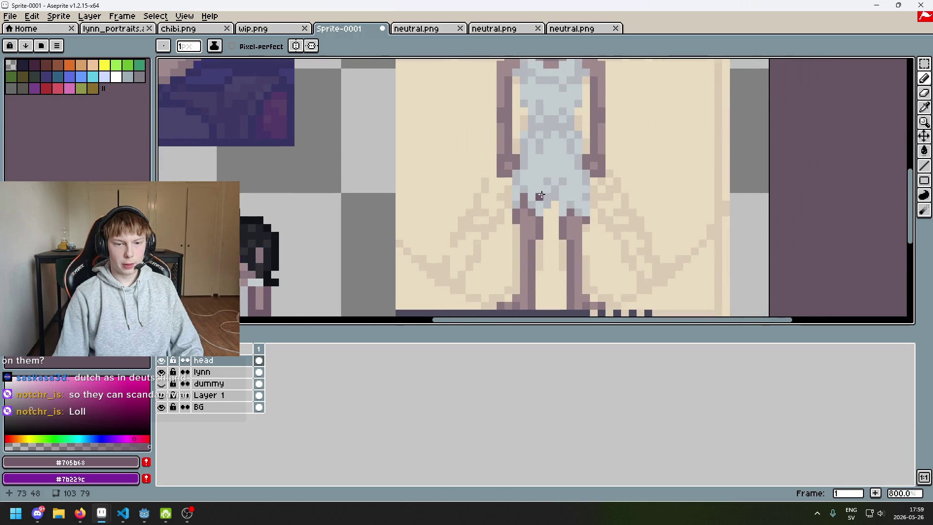
{"action": "left_click_drag", "start_coordinate": [526, 198], "coordinate": [513, 303]}
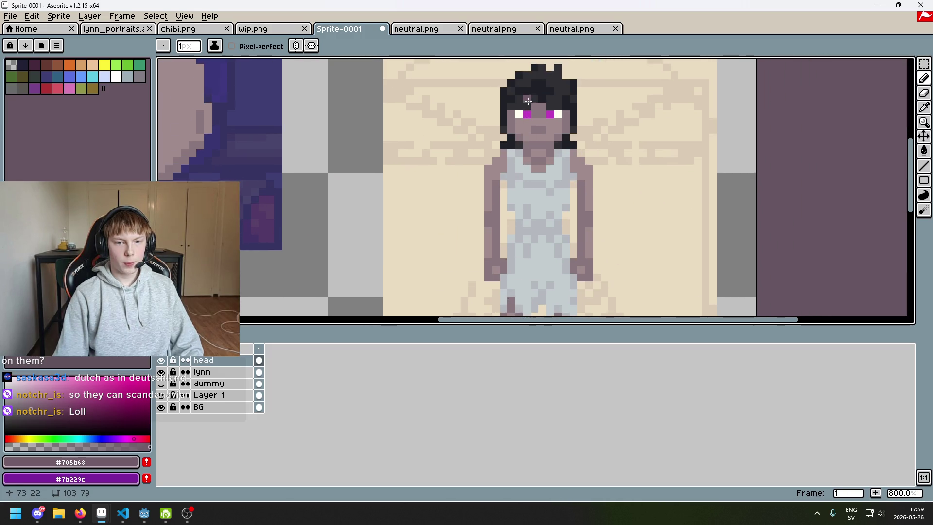
{"action": "scroll", "coordinate": [527, 101], "scroll_direction": "down", "scroll_amount": 3}
{"action": "left_click_drag", "start_coordinate": [423, 216], "coordinate": [535, 235]}
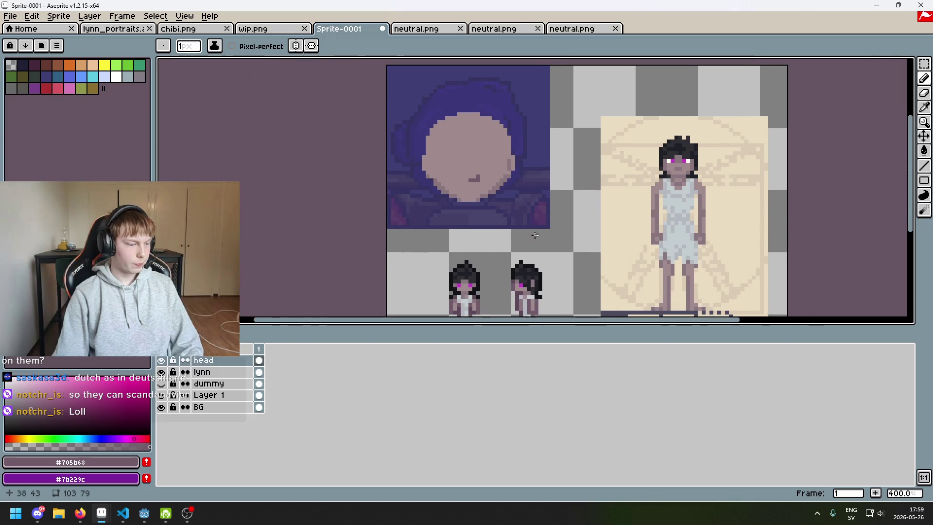
{"action": "scroll", "coordinate": [449, 151], "scroll_direction": "up", "scroll_amount": 3}
{"action": "scroll", "coordinate": [479, 177], "scroll_direction": "up", "scroll_amount": 1}
{"action": "scroll", "coordinate": [427, 201], "scroll_direction": "up", "scroll_amount": 1}
{"action": "scroll", "coordinate": [405, 208], "scroll_direction": "up", "scroll_amount": 1}
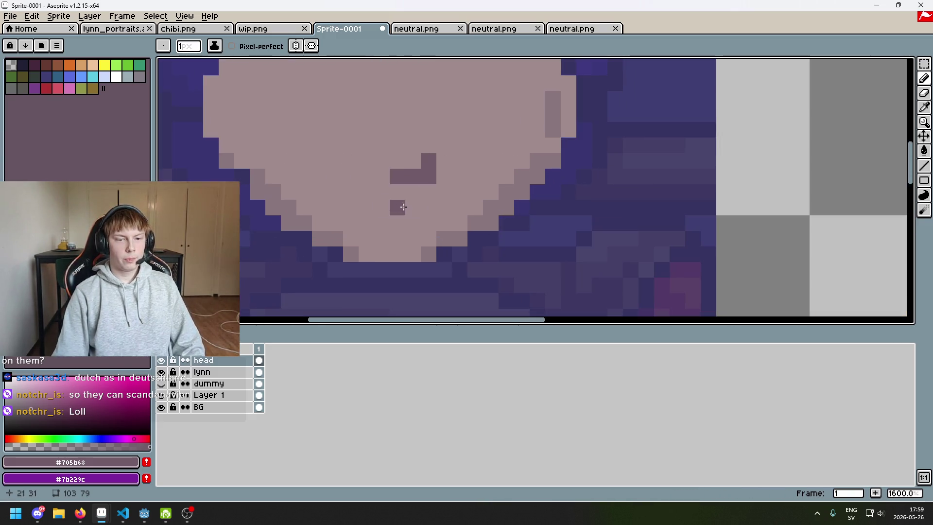
{"action": "scroll", "coordinate": [350, 209], "scroll_direction": "down", "scroll_amount": 3}
{"action": "scroll", "coordinate": [360, 214], "scroll_direction": "up", "scroll_amount": 1}
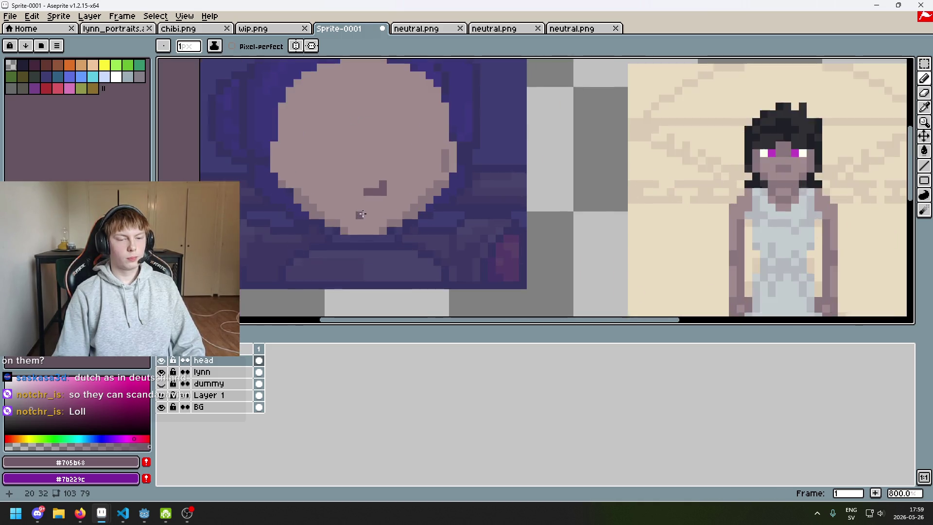
{"action": "scroll", "coordinate": [362, 215], "scroll_direction": "down", "scroll_amount": 2}
{"action": "scroll", "coordinate": [367, 198], "scroll_direction": "up", "scroll_amount": 1}
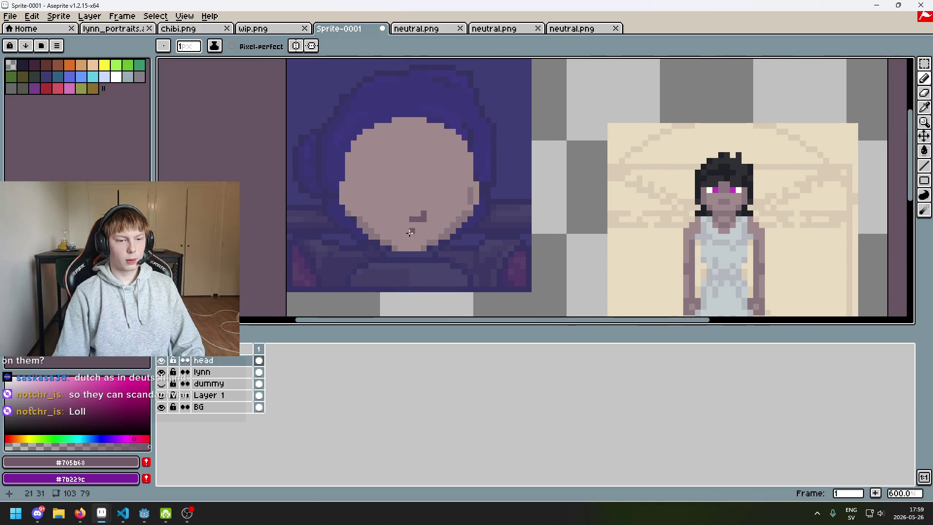
{"action": "scroll", "coordinate": [411, 232], "scroll_direction": "up", "scroll_amount": 4}
{"action": "scroll", "coordinate": [393, 226], "scroll_direction": "up", "scroll_amount": 1}
Darken a diagonal of pixels along the lower-left jaw and chin edge
{"action": "left_click", "coordinate": [406, 250]}
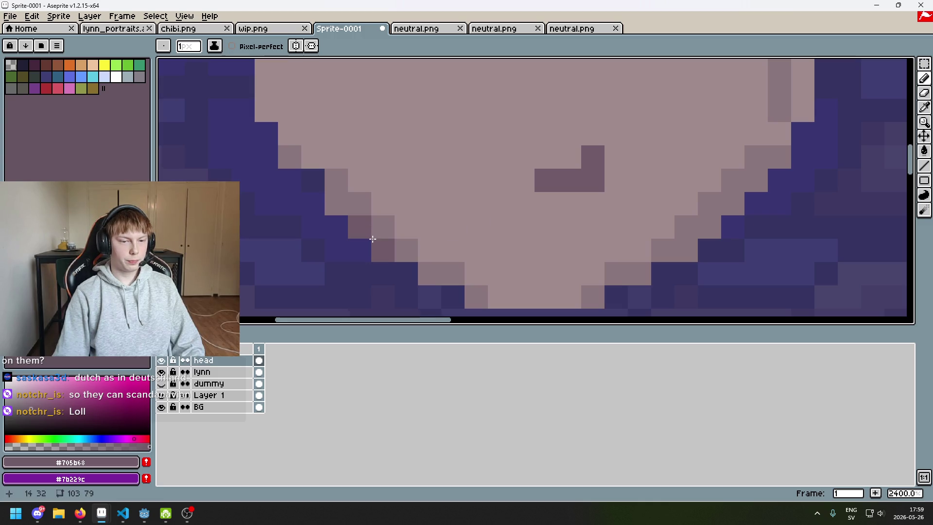
{"action": "left_click", "coordinate": [382, 227]}
{"action": "key", "text": "ctrl+z"}
{"action": "left_click", "coordinate": [360, 204]}
{"action": "left_click", "coordinate": [328, 174]}
{"action": "left_click", "coordinate": [359, 227]}
{"action": "left_click", "coordinate": [383, 250]}
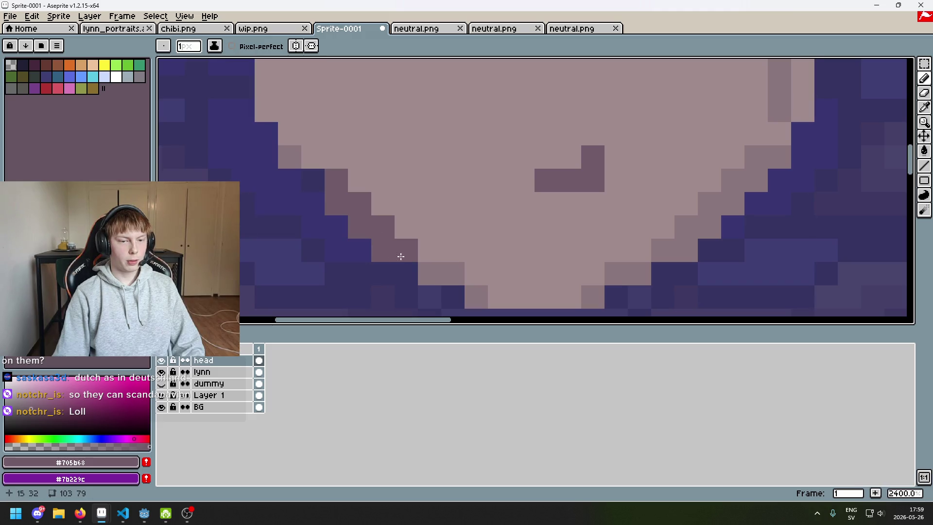
{"action": "left_click", "coordinate": [451, 274]}
{"action": "left_click", "coordinate": [429, 274]}
{"action": "left_click", "coordinate": [476, 298]}
{"action": "scroll", "coordinate": [481, 298], "scroll_direction": "down", "scroll_amount": 8}
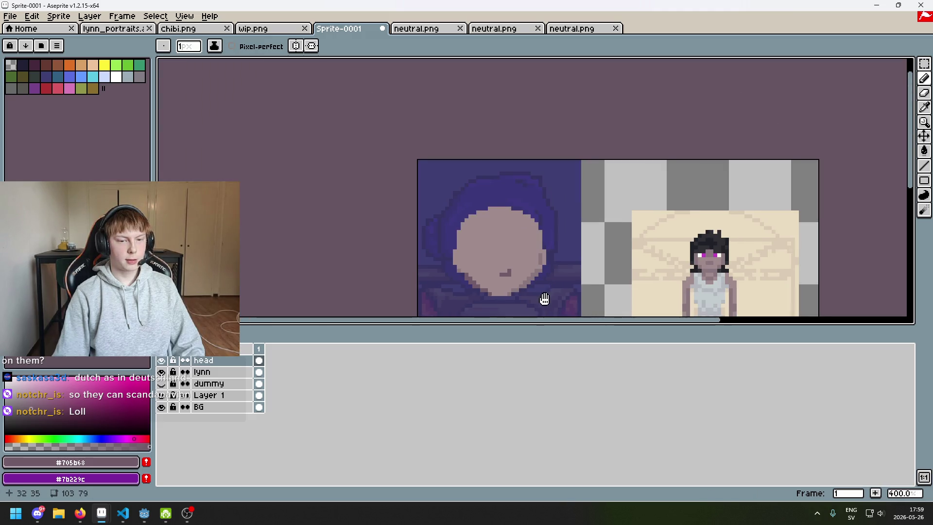
{"action": "left_click_drag", "start_coordinate": [544, 298], "coordinate": [473, 218]}
{"action": "key", "text": "ctrl+z"}
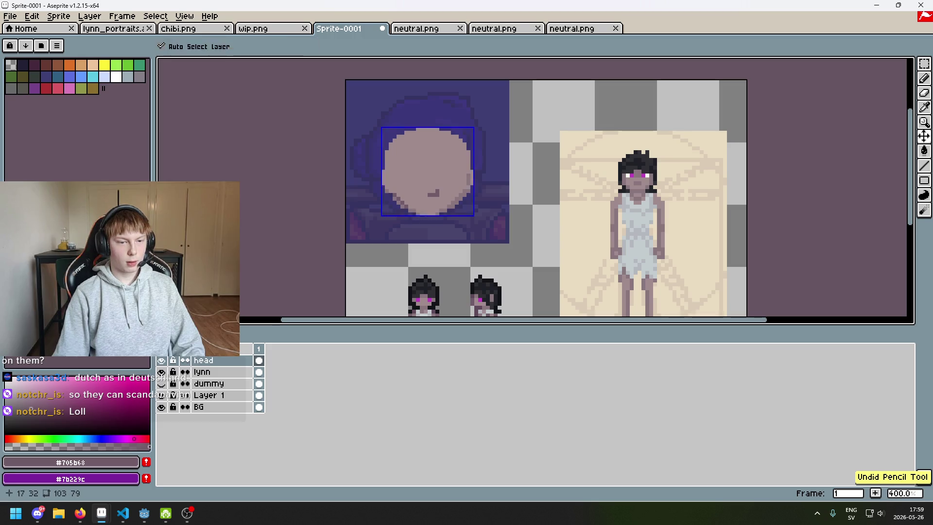
Try a lighter mauve pixel on the chin outline, then undo it
{"action": "scroll", "coordinate": [421, 214], "scroll_direction": "up", "scroll_amount": 6}
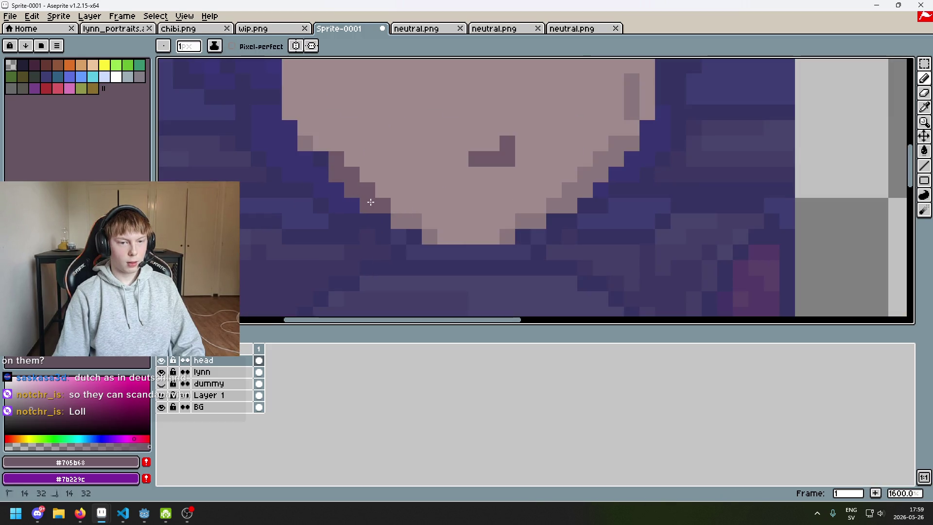
{"action": "left_click", "coordinate": [418, 216], "text": "alt"}
{"action": "left_click", "coordinate": [402, 209]}
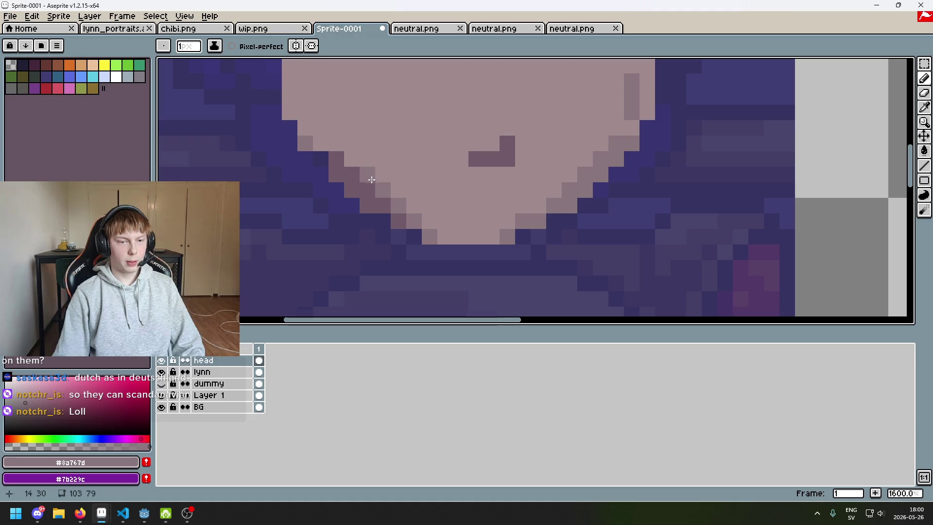
{"action": "scroll", "coordinate": [406, 203], "scroll_direction": "down", "scroll_amount": 5}
{"action": "scroll", "coordinate": [407, 204], "scroll_direction": "up", "scroll_amount": 5}
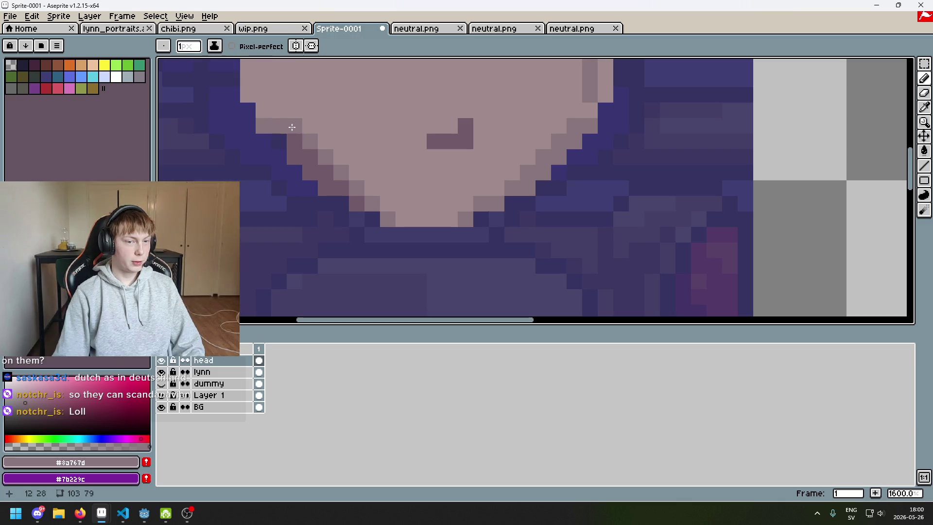
{"action": "key", "text": "ctrl+z"}
Re-pick the deep mauve and test a dark pixel beside the mouth, then undo it
{"action": "left_click", "coordinate": [306, 146], "text": "alt"}
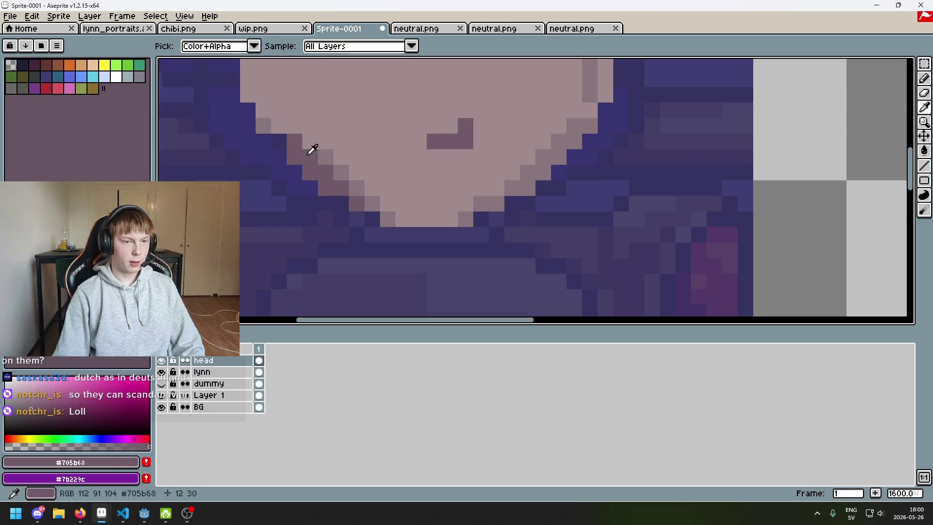
{"action": "scroll", "coordinate": [449, 207], "scroll_direction": "right", "scroll_amount": 2}
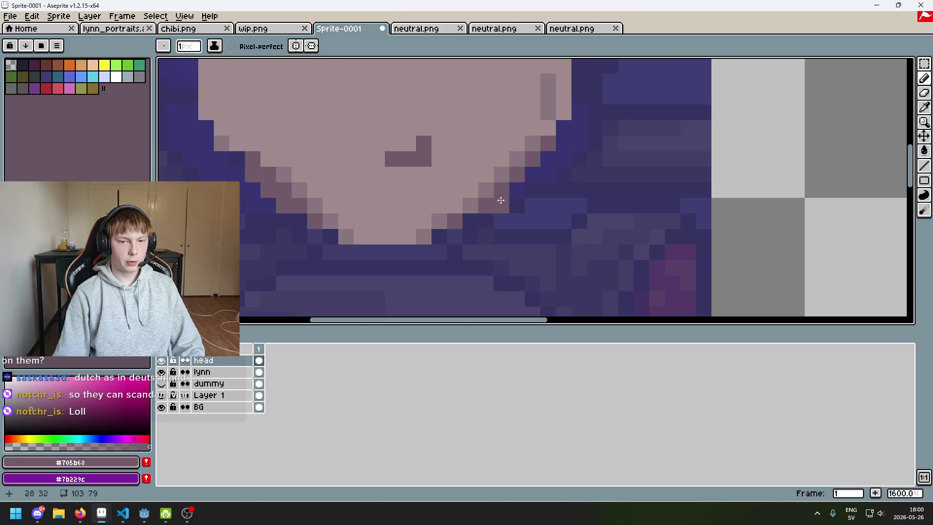
{"action": "scroll", "coordinate": [504, 195], "scroll_direction": "down", "scroll_amount": 4}
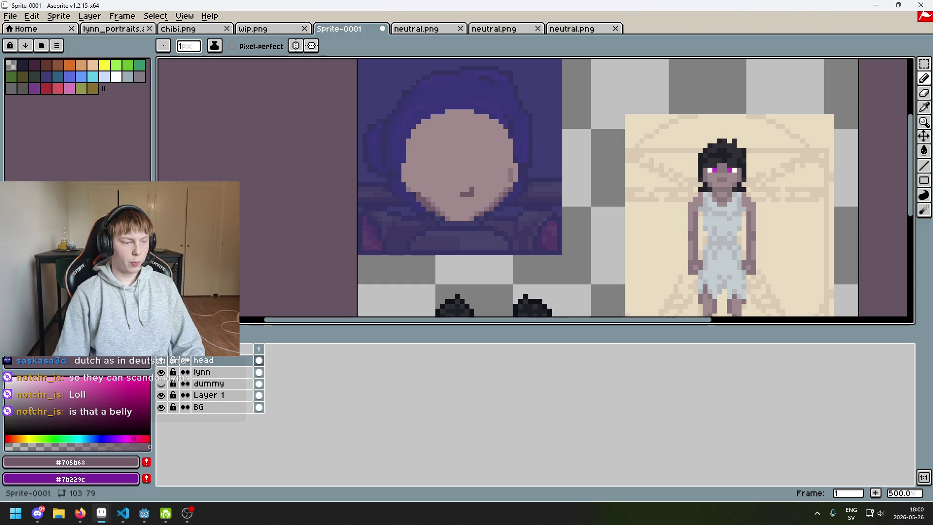
{"action": "scroll", "coordinate": [447, 241], "scroll_direction": "up", "scroll_amount": 2}
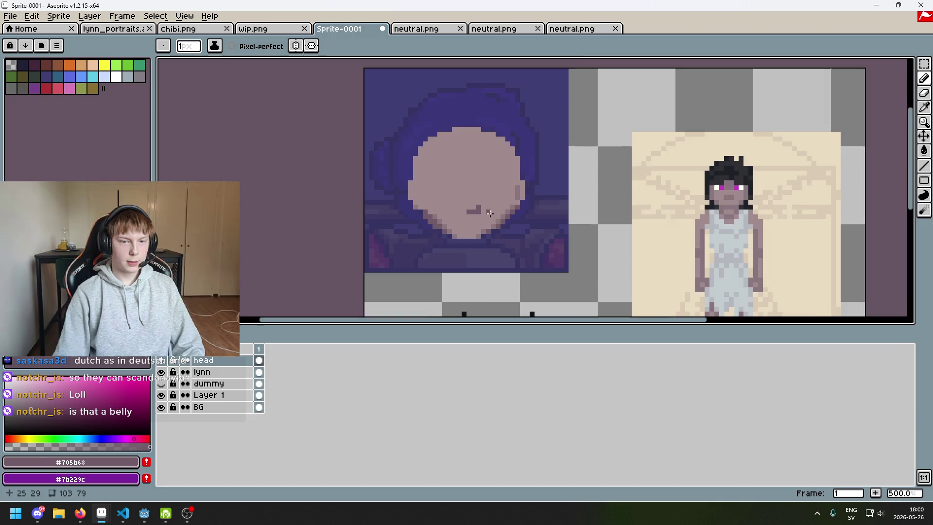
{"action": "left_click", "coordinate": [498, 194]}
{"action": "scroll", "coordinate": [498, 210], "scroll_direction": "up", "scroll_amount": 3}
{"action": "scroll", "coordinate": [498, 210], "scroll_direction": "down", "scroll_amount": 3}
{"action": "key", "text": "ctrl+z"}
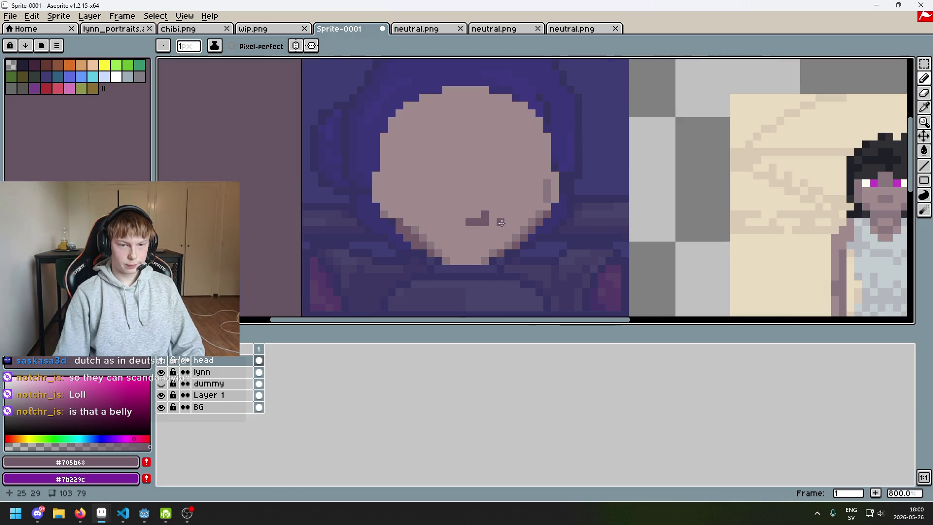
Hide the lynn layer's hooded figure and undo the stray pencil pixels around the mouth
{"action": "left_click", "coordinate": [161, 371]}
{"action": "left_click", "coordinate": [479, 216]}
{"action": "key", "text": "ctrl+z"}
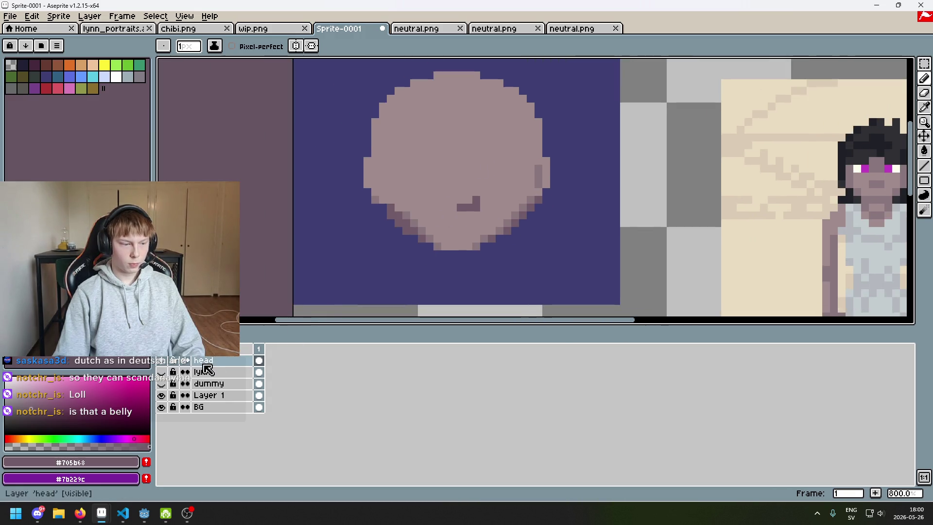
{"action": "scroll", "coordinate": [446, 241], "scroll_direction": "down", "scroll_amount": 1}
{"action": "left_click_drag", "start_coordinate": [464, 200], "coordinate": [497, 174]}
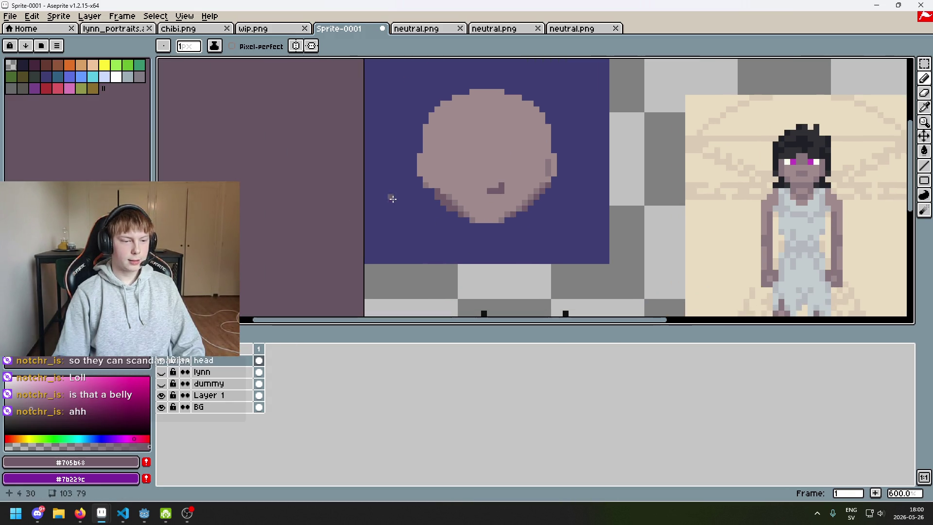
{"action": "key", "text": "ctrl+z"}
{"action": "left_click", "coordinate": [456, 225], "text": "shift"}
{"action": "left_click", "coordinate": [666, 232], "text": "shift"}
{"action": "key", "text": "ctrl+z"}
{"action": "key", "text": "b"}
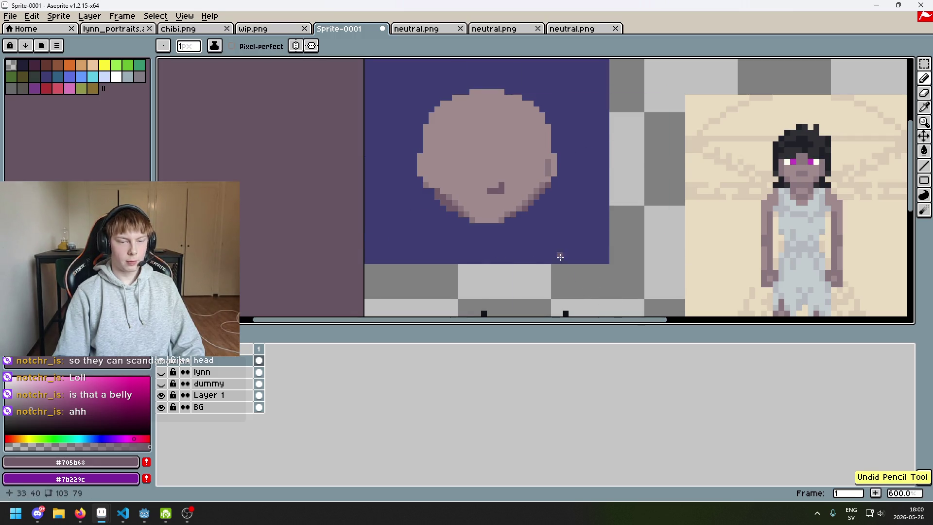
Recentre the view on the head and bring up the layer options menu
{"action": "scroll", "coordinate": [497, 156], "scroll_direction": "down", "scroll_amount": 1}
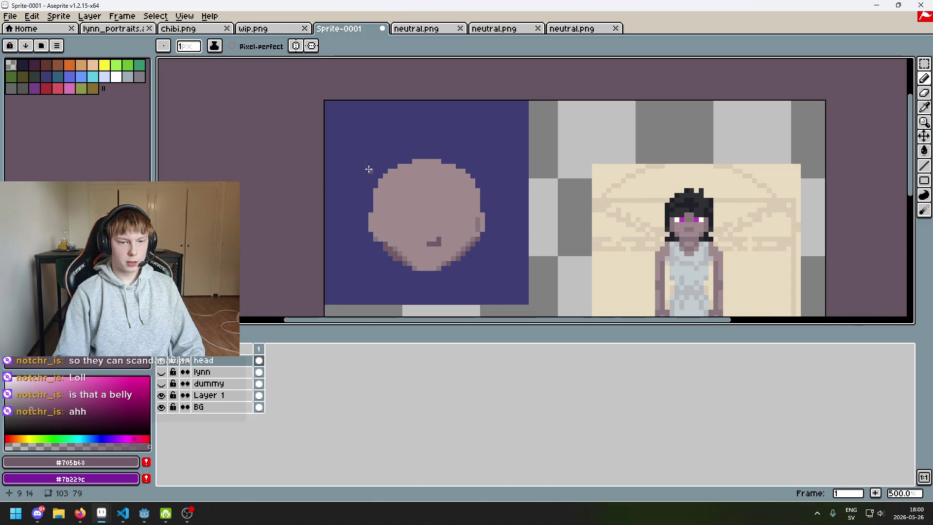
{"action": "scroll", "coordinate": [479, 194], "scroll_direction": "up", "scroll_amount": 1}
{"action": "scroll", "coordinate": [486, 201], "scroll_direction": "down", "scroll_amount": 1}
{"action": "scroll", "coordinate": [486, 201], "scroll_direction": "up", "scroll_amount": 2}
{"action": "mouse_move", "coordinate": [450, 224]}
{"action": "left_mouse_down"}
{"action": "mouse_move", "coordinate": [477, 173]}
{"action": "mouse_move", "coordinate": [437, 212]}
{"action": "mouse_move", "coordinate": [462, 211]}
{"action": "mouse_move", "coordinate": [316, 181]}
{"action": "left_mouse_up"}
{"action": "key", "text": "i"}
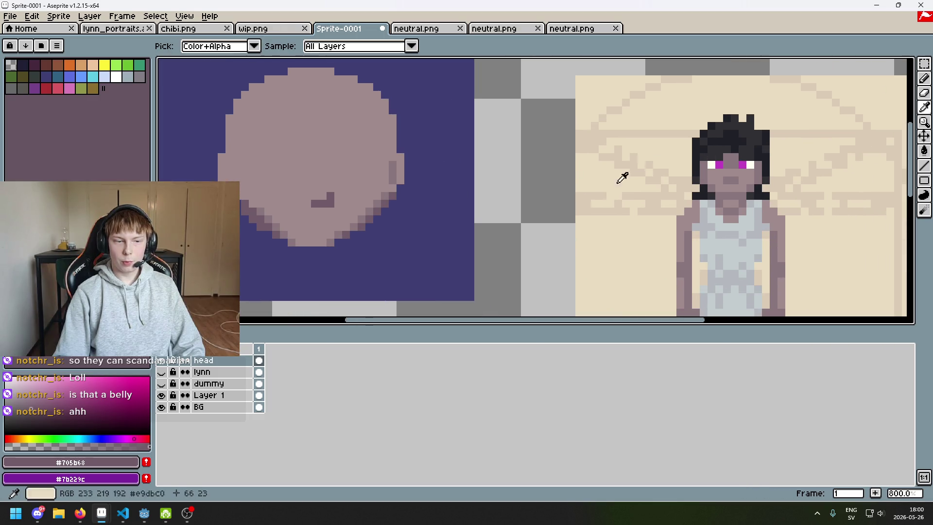
{"action": "key", "text": "b"}
{"action": "right_click", "coordinate": [234, 359]}
Add a new layer above the head layer and sample the reference figure's dark hair colour
{"action": "left_click", "coordinate": [272, 377]}
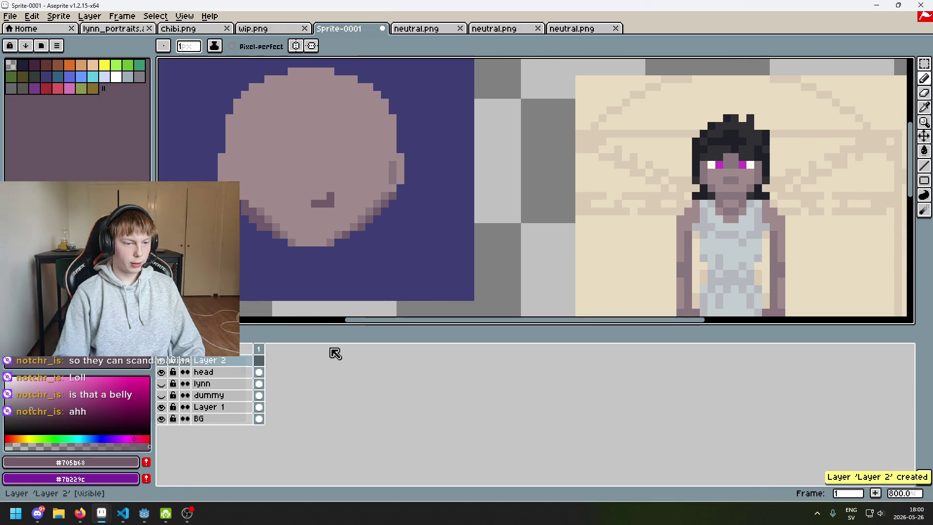
{"action": "left_click", "coordinate": [731, 141], "text": "alt"}
{"action": "left_click_drag", "start_coordinate": [485, 127], "coordinate": [607, 198]}
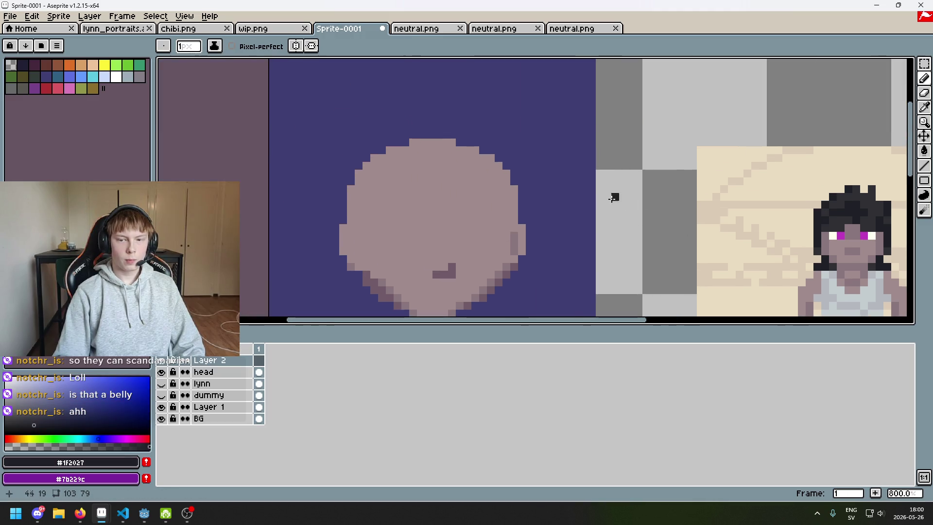
{"action": "scroll", "coordinate": [606, 197], "scroll_direction": "right", "scroll_amount": 5}
{"action": "left_click", "coordinate": [712, 162], "text": "alt"}
{"action": "scroll", "coordinate": [505, 142], "scroll_direction": "left", "scroll_amount": 5}
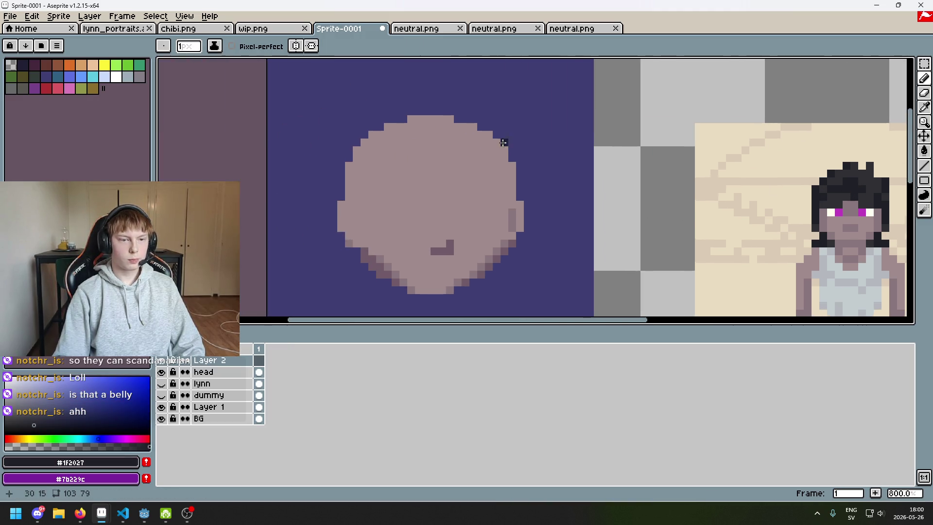
Rename the new layer to 'hair'
{"action": "double_click", "coordinate": [225, 360]}
{"action": "type", "text": "hau"}
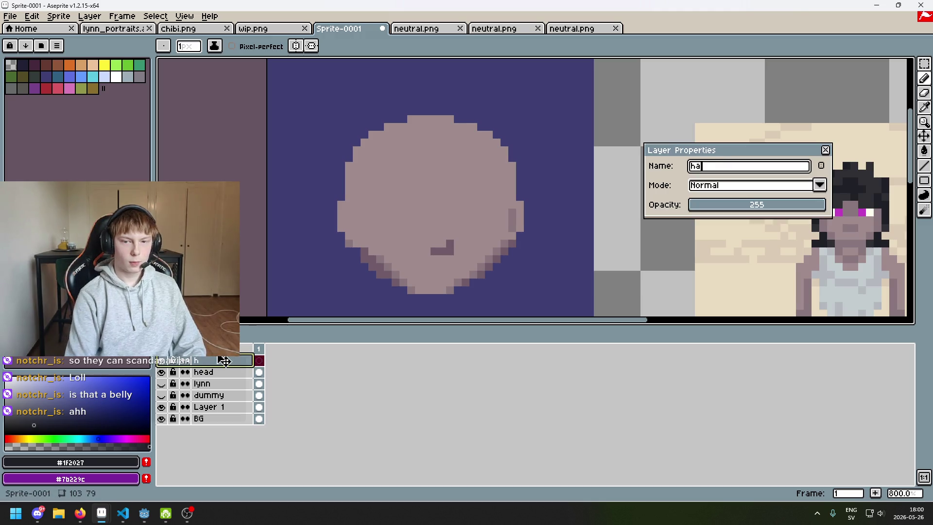
{"action": "key", "text": "BackSpace"}
{"action": "type", "text": "ir"}
{"action": "key", "text": "Return"}
Sample the skin colour from the head layer, then make the hair layer active
{"action": "scroll", "coordinate": [505, 256], "scroll_direction": "down", "scroll_amount": 2}
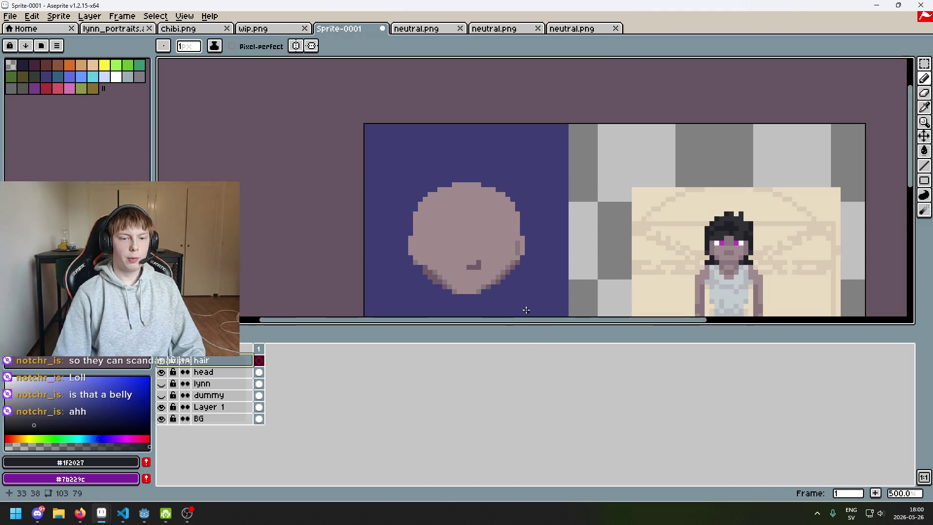
{"action": "scroll", "coordinate": [515, 257], "scroll_direction": "up", "scroll_amount": 3}
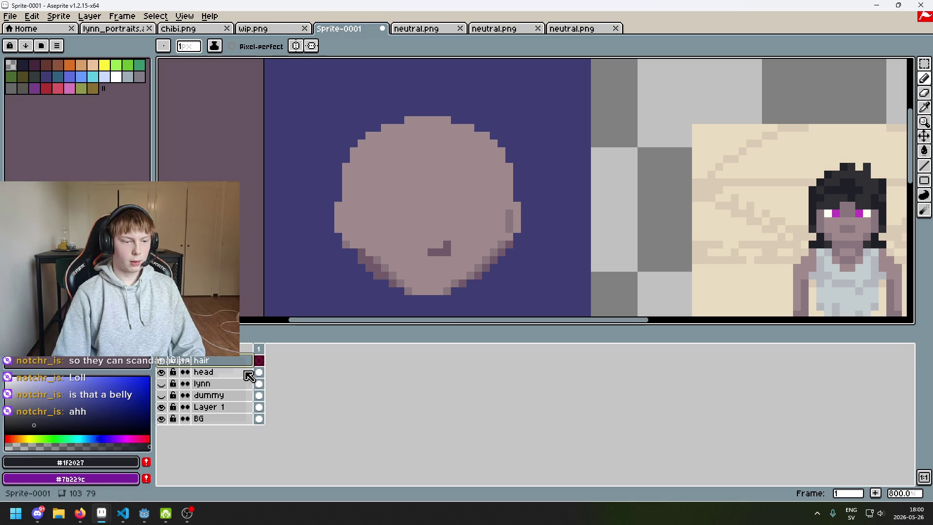
{"action": "left_click", "coordinate": [259, 371]}
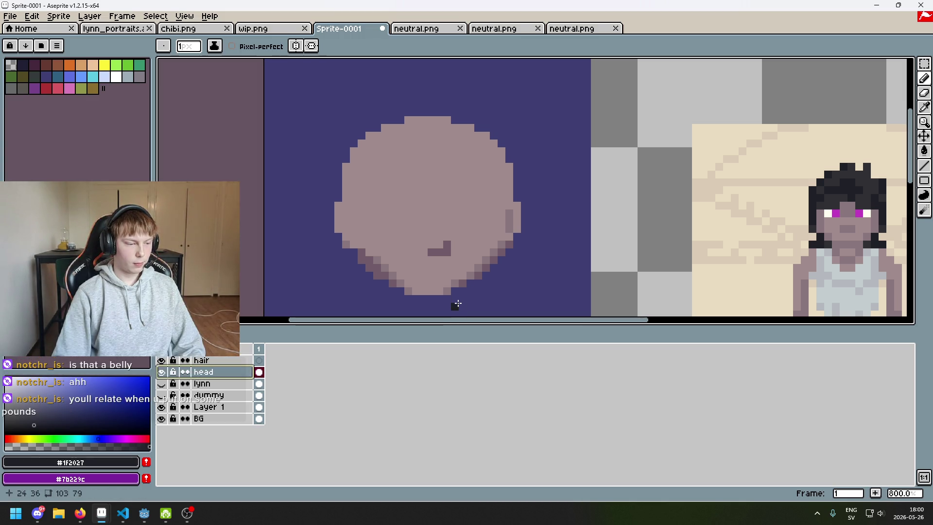
{"action": "scroll", "coordinate": [478, 285], "scroll_direction": "up", "scroll_amount": 5}
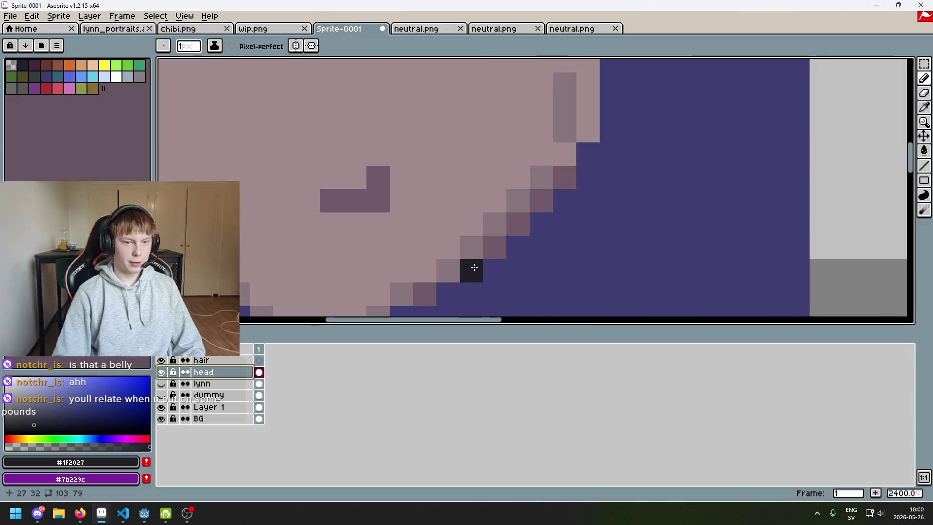
{"action": "left_click", "coordinate": [465, 246], "text": "alt"}
{"action": "scroll", "coordinate": [503, 212], "scroll_direction": "down", "scroll_amount": 4}
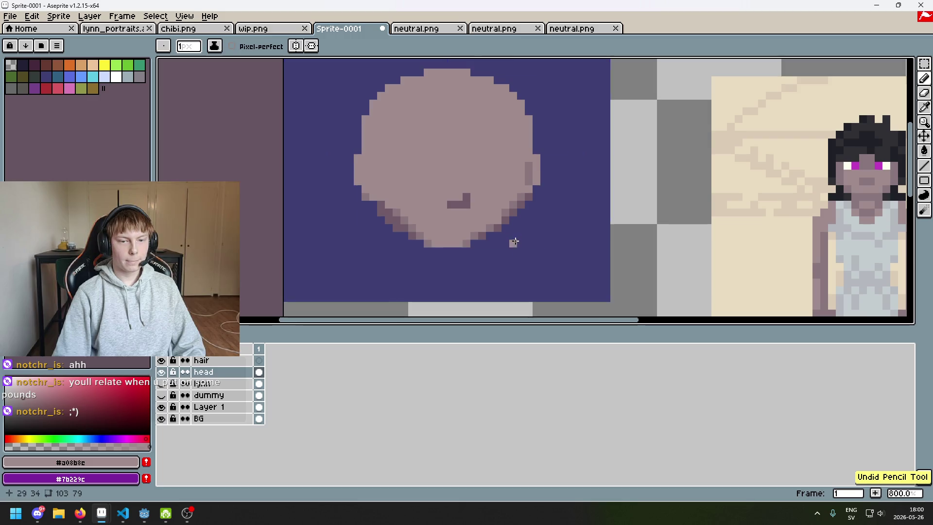
{"action": "scroll", "coordinate": [514, 223], "scroll_direction": "up", "scroll_amount": 3}
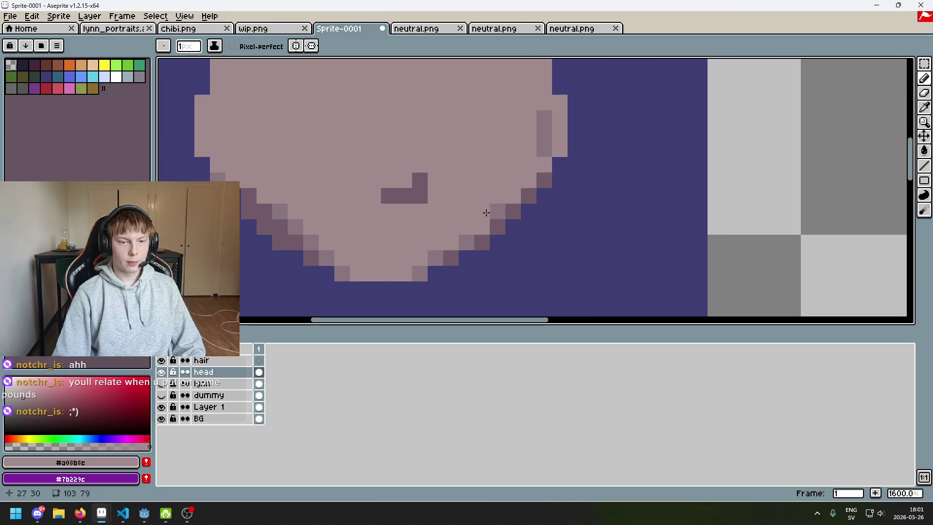
{"action": "scroll", "coordinate": [492, 223], "scroll_direction": "down", "scroll_amount": 5}
{"action": "scroll", "coordinate": [504, 240], "scroll_direction": "up", "scroll_amount": 1}
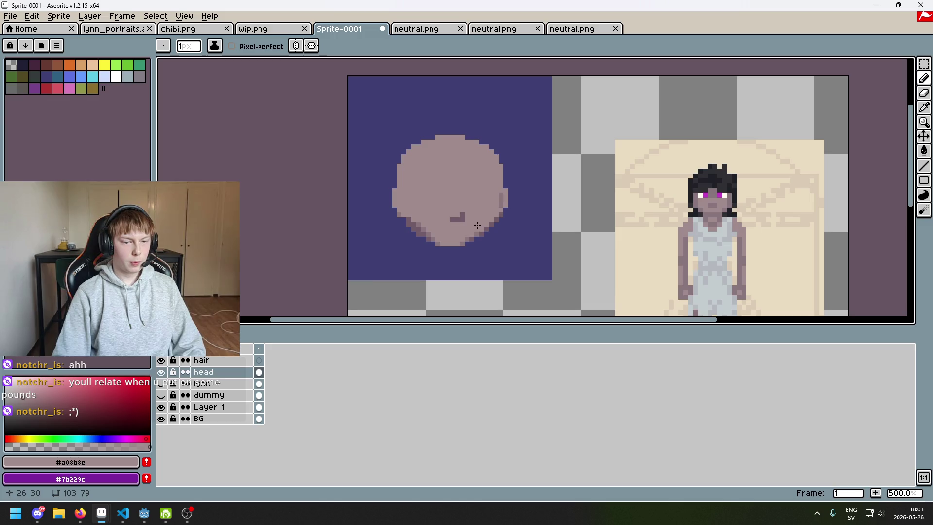
{"action": "scroll", "coordinate": [478, 225], "scroll_direction": "up", "scroll_amount": 4}
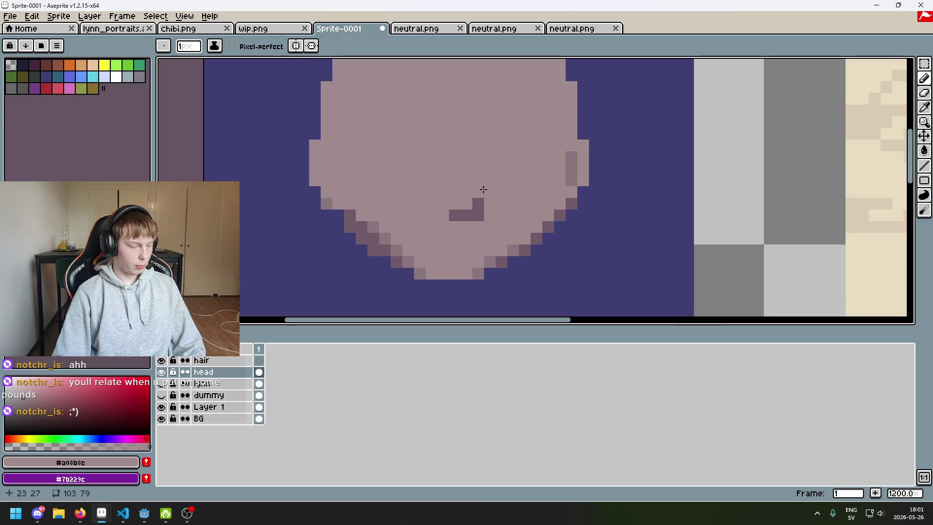
{"action": "scroll", "coordinate": [484, 190], "scroll_direction": "down", "scroll_amount": 3}
{"action": "left_click", "coordinate": [201, 360]}
Sample the reference figure's dark hair colour #1f2027 and recentre the view on the head
{"action": "key", "text": "i"}
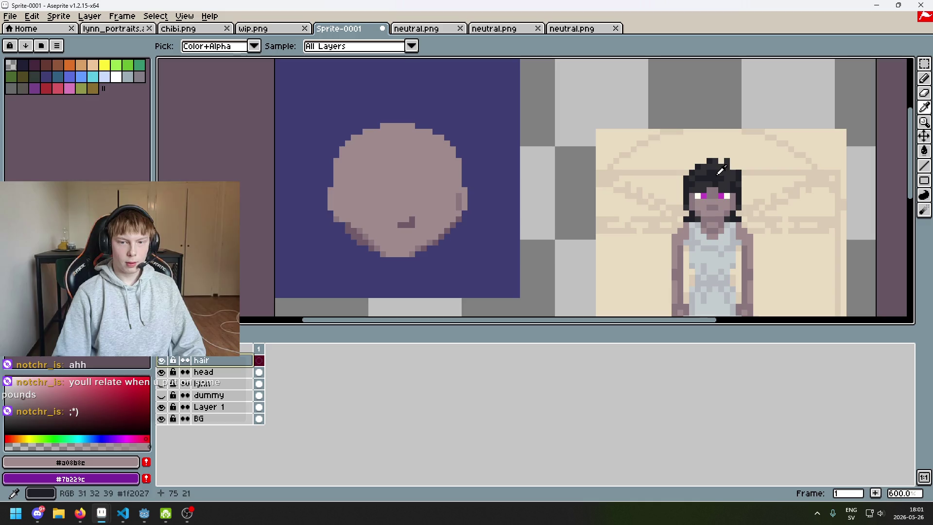
{"action": "left_click", "coordinate": [721, 169]}
{"action": "key", "text": "b"}
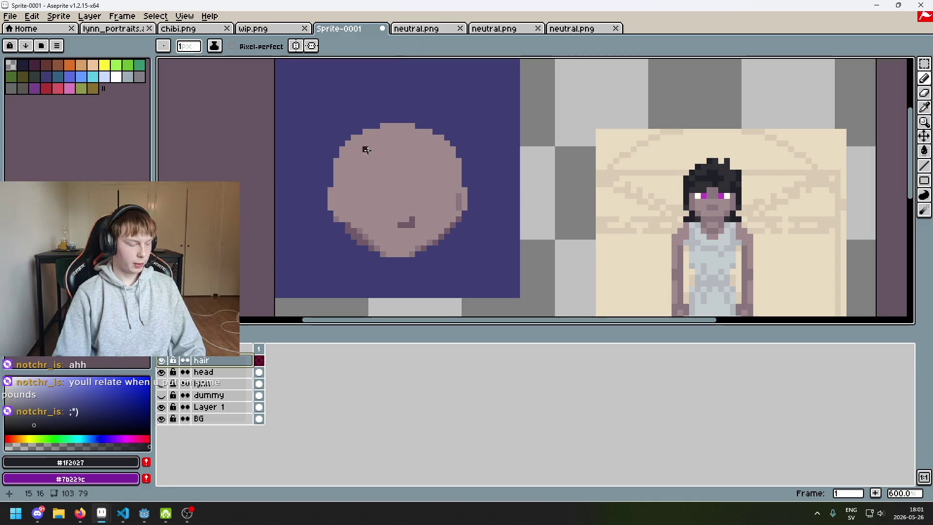
{"action": "scroll", "coordinate": [363, 154], "scroll_direction": "up", "scroll_amount": 3}
{"action": "mouse_move", "coordinate": [503, 165]}
{"action": "left_mouse_down"}
{"action": "mouse_move", "coordinate": [381, 85]}
{"action": "mouse_move", "coordinate": [417, 146]}
{"action": "left_mouse_up"}
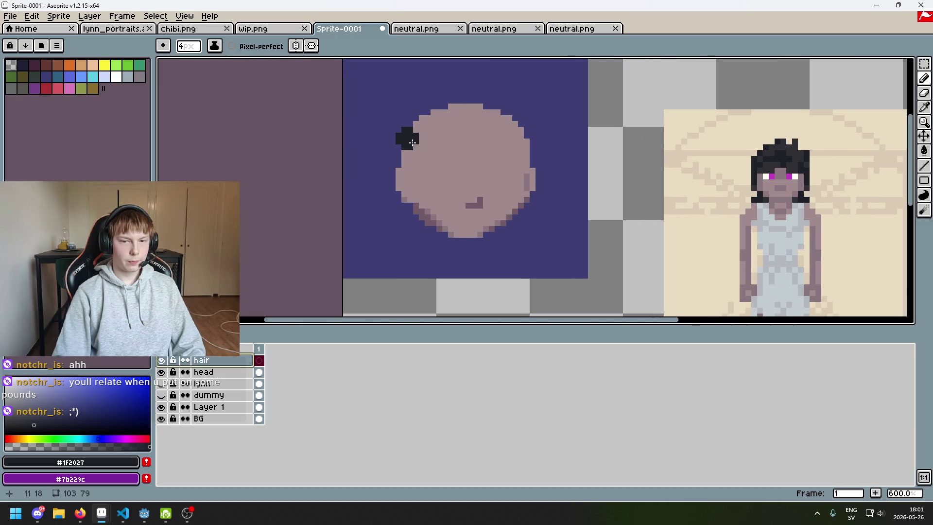
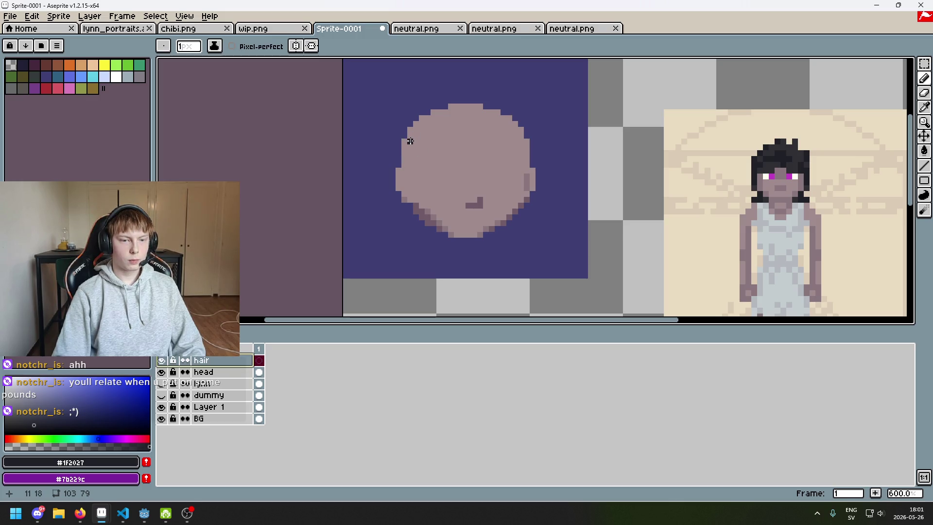
Undo the last hair stroke and redraw it one pixel up-left
{"action": "key", "text": "ctrl+z"}
{"action": "left_click_drag", "start_coordinate": [415, 123], "coordinate": [404, 142]}
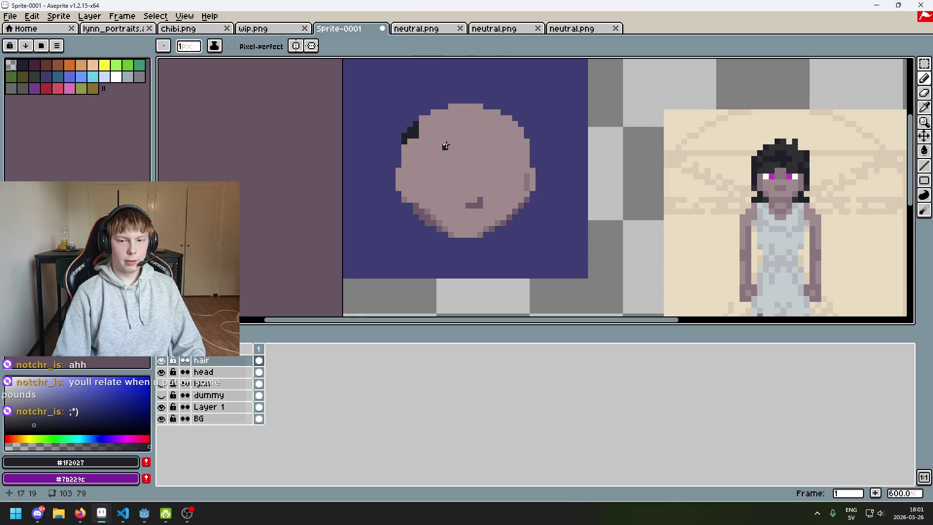
{"action": "scroll", "coordinate": [480, 156], "scroll_direction": "down", "scroll_amount": 1}
{"action": "scroll", "coordinate": [480, 156], "scroll_direction": "down", "scroll_amount": 2}
{"action": "scroll", "coordinate": [486, 131], "scroll_direction": "up", "scroll_amount": 2}
{"action": "scroll", "coordinate": [625, 146], "scroll_direction": "down", "scroll_amount": 2}
{"action": "scroll", "coordinate": [495, 160], "scroll_direction": "down", "scroll_amount": 1}
{"action": "scroll", "coordinate": [527, 175], "scroll_direction": "up", "scroll_amount": 3}
{"action": "scroll", "coordinate": [455, 208], "scroll_direction": "down", "scroll_amount": 1}
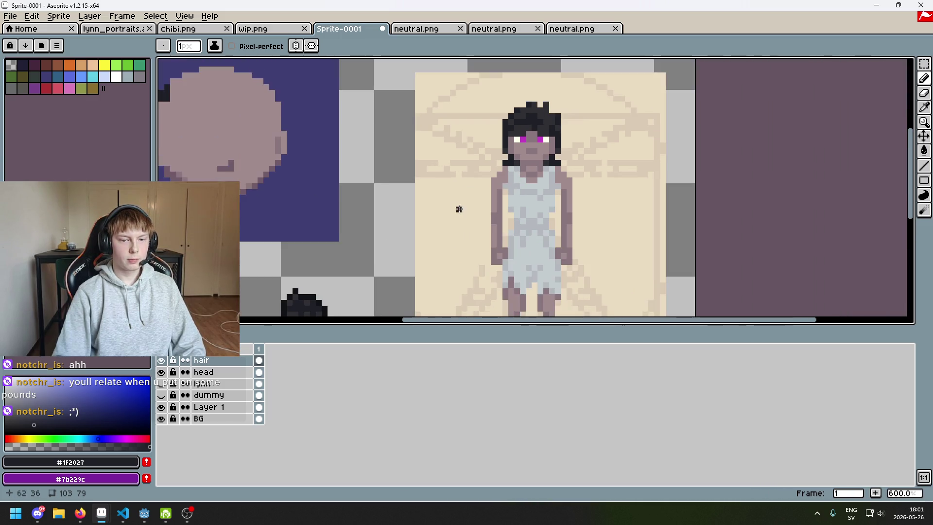
{"action": "scroll", "coordinate": [428, 226], "scroll_direction": "up", "scroll_amount": 1}
{"action": "scroll", "coordinate": [443, 218], "scroll_direction": "down", "scroll_amount": 1}
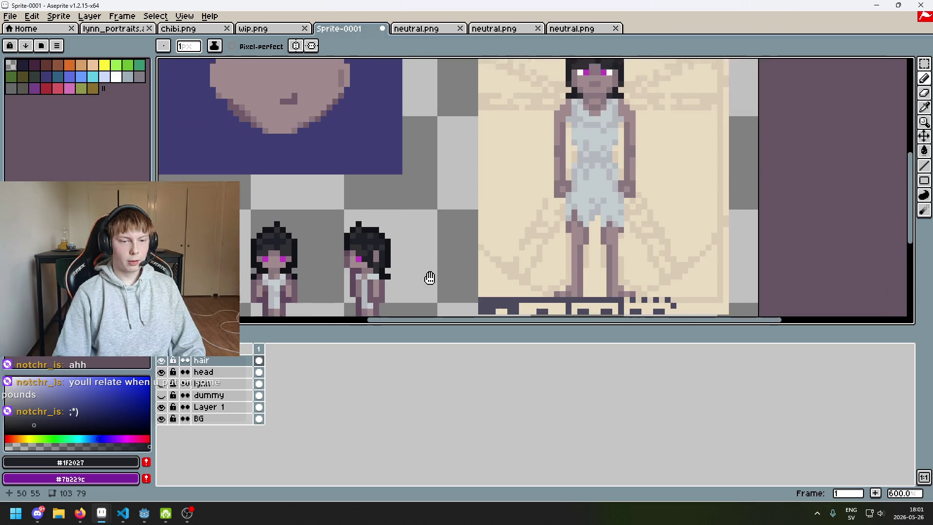
Bring the head circle into view and paint two more dark hair pixels
{"action": "left_click_drag", "start_coordinate": [430, 183], "coordinate": [666, 182]}
{"action": "scroll", "coordinate": [499, 183], "scroll_direction": "up", "scroll_amount": 3}
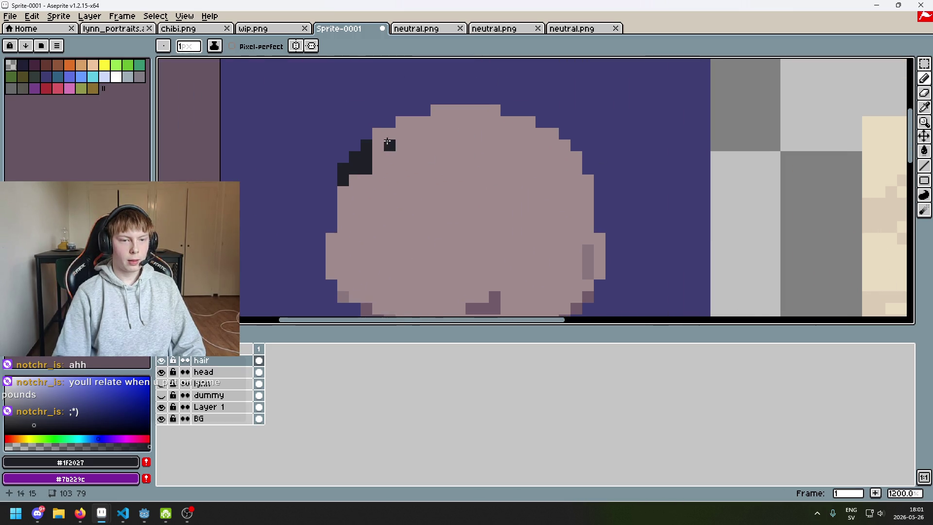
{"action": "left_click_drag", "start_coordinate": [376, 137], "coordinate": [401, 134]}
{"action": "scroll", "coordinate": [494, 144], "scroll_direction": "down", "scroll_amount": 3}
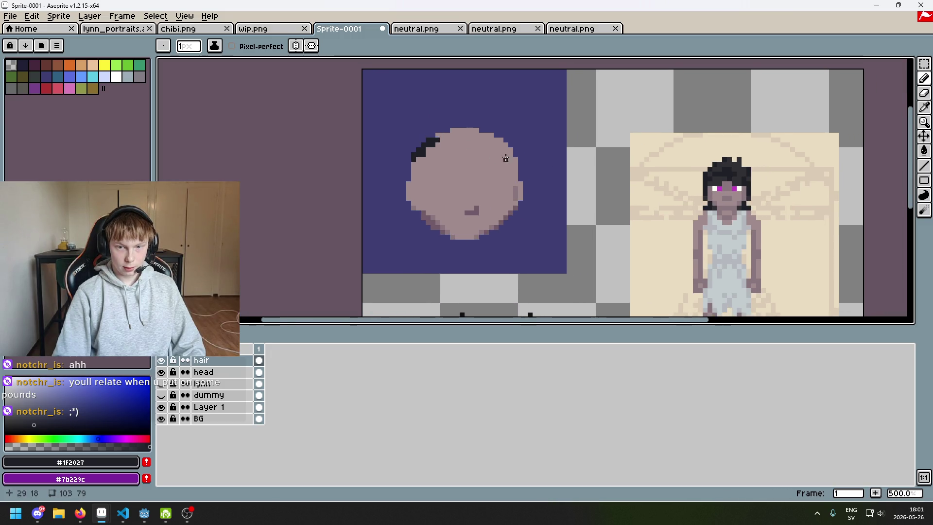
{"action": "scroll", "coordinate": [742, 166], "scroll_direction": "up", "scroll_amount": 3}
Extend the dark hairline with pixels along the head's top edge
{"action": "key", "text": "i"}
{"action": "key", "text": "b"}
{"action": "scroll", "coordinate": [616, 124], "scroll_direction": "down", "scroll_amount": 3}
{"action": "scroll", "coordinate": [342, 118], "scroll_direction": "up", "scroll_amount": 3}
{"action": "left_click", "coordinate": [343, 118]}
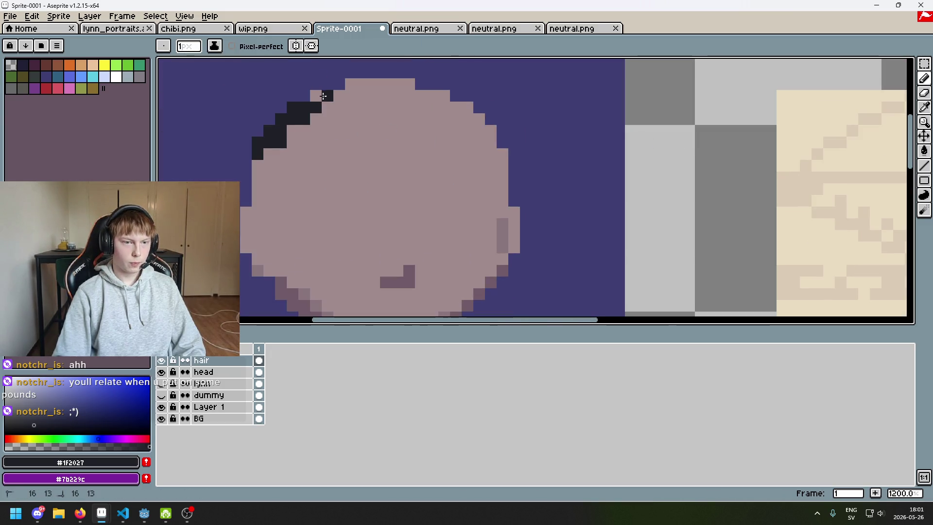
{"action": "left_click", "coordinate": [347, 95], "text": "shift"}
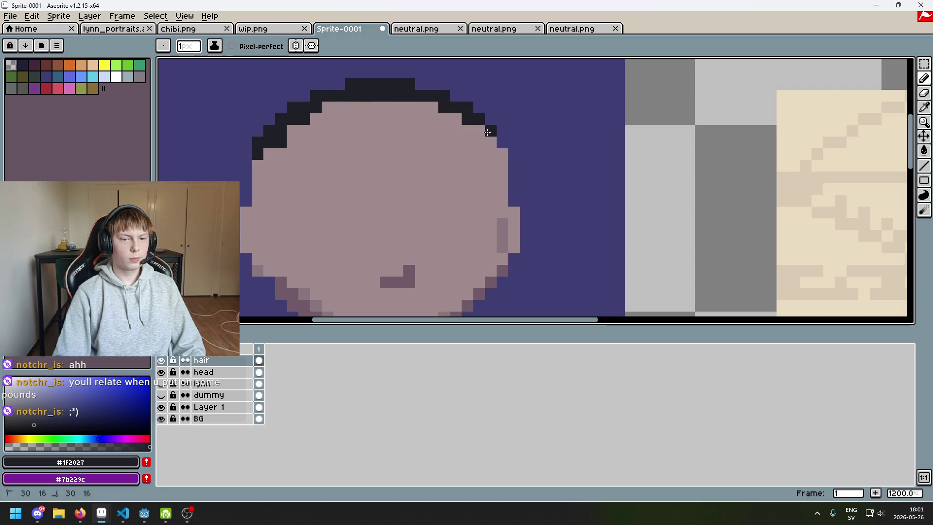
{"action": "scroll", "coordinate": [501, 171], "scroll_direction": "down", "scroll_amount": 4}
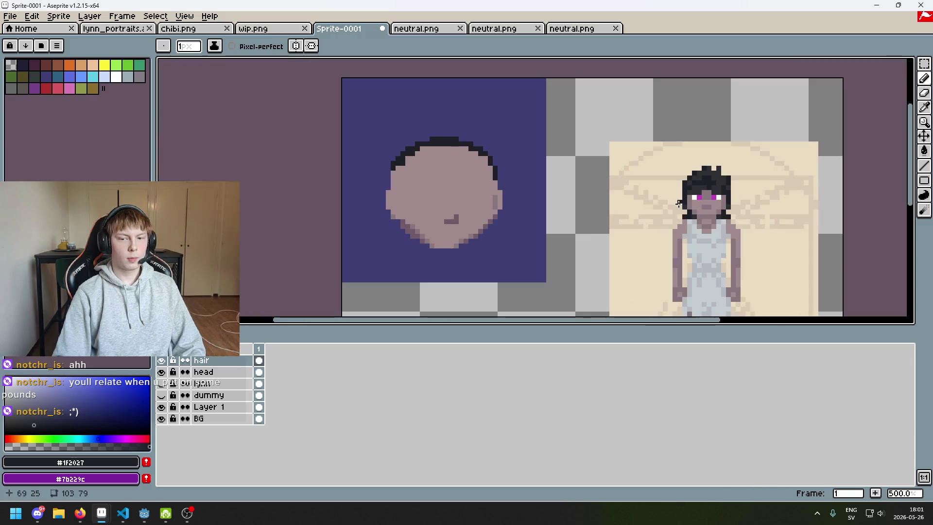
{"action": "scroll", "coordinate": [733, 204], "scroll_direction": "up", "scroll_amount": 4}
{"action": "scroll", "coordinate": [729, 194], "scroll_direction": "down", "scroll_amount": 4}
{"action": "scroll", "coordinate": [622, 184], "scroll_direction": "up", "scroll_amount": 4}
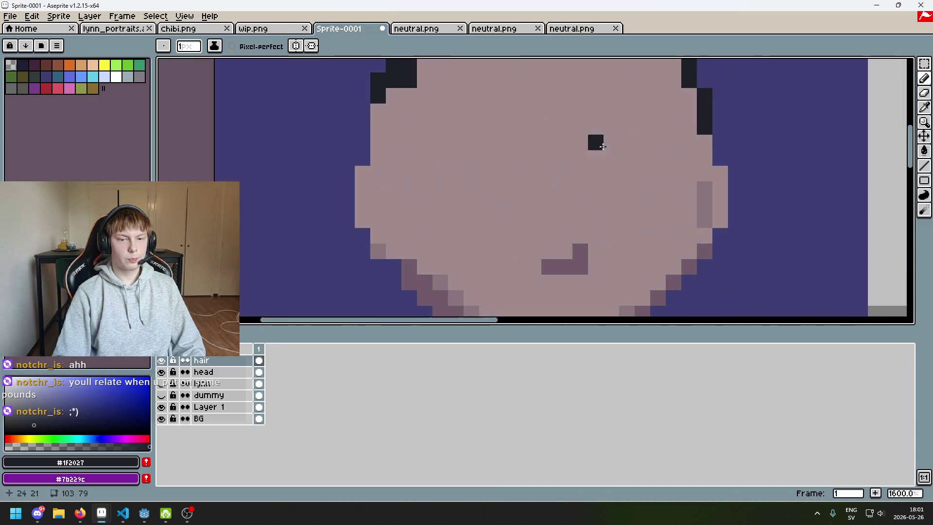
{"action": "scroll", "coordinate": [486, 129], "scroll_direction": "down", "scroll_amount": 3}
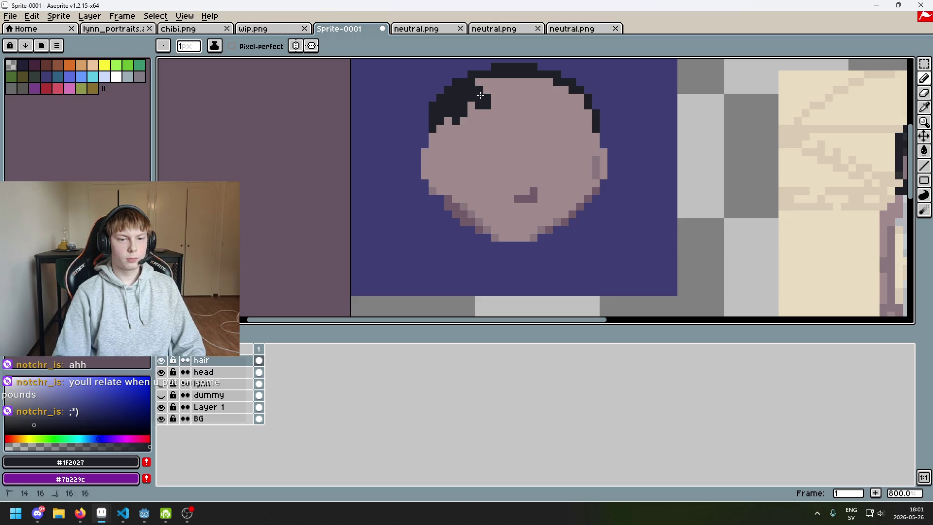
{"action": "scroll", "coordinate": [480, 107], "scroll_direction": "right", "scroll_amount": 5}
Sample the magenta eye colour from the reference as the drawing colour
{"action": "key", "text": "i"}
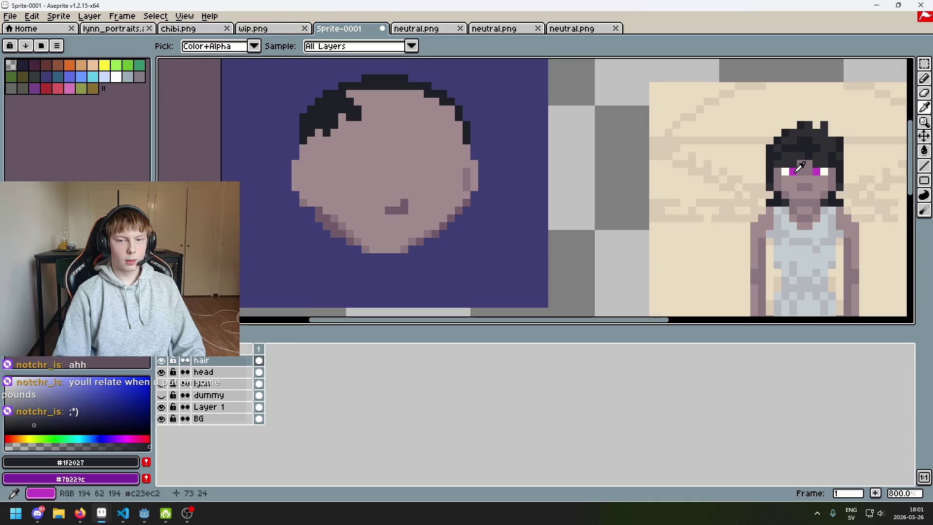
{"action": "left_click", "coordinate": [799, 167]}
{"action": "key", "text": "b"}
{"action": "left_click", "coordinate": [383, 165]}
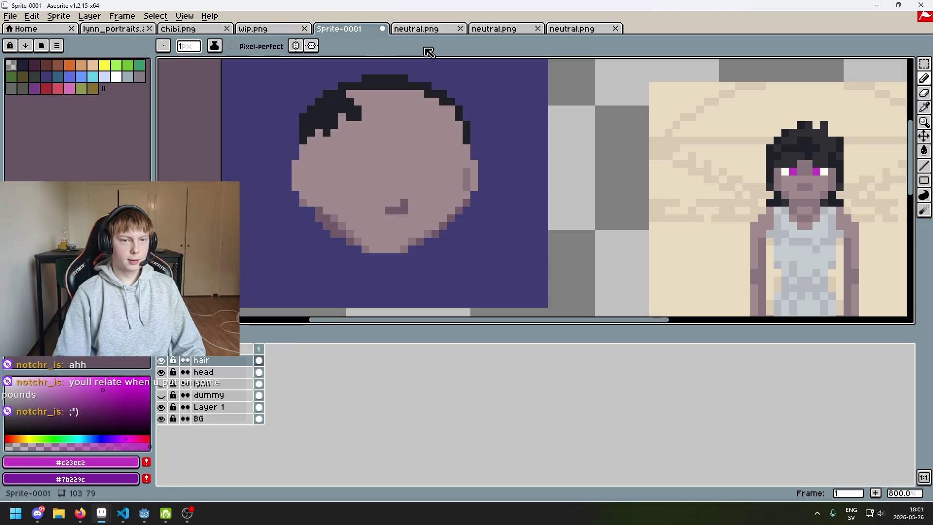
Go to the purple-haired lynn_portraits file with the layers panel hidden
{"action": "left_click", "coordinate": [200, 30]}
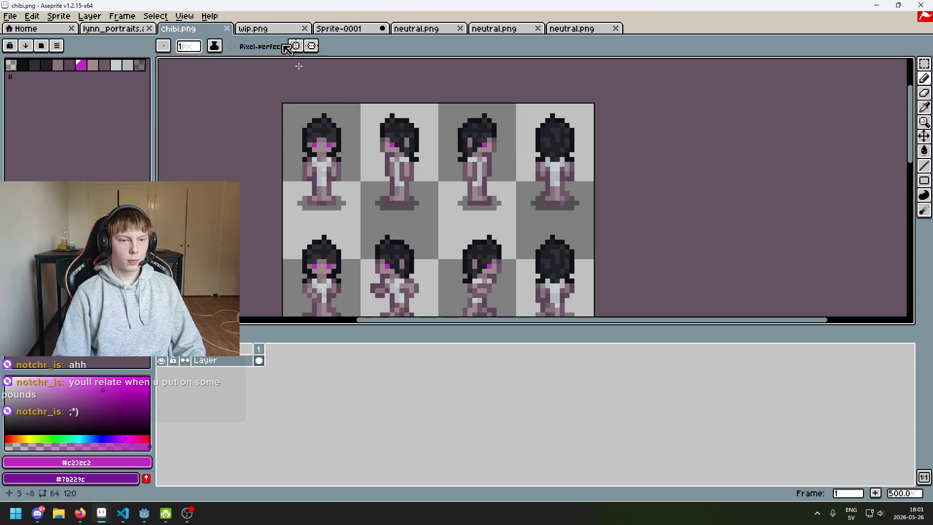
{"action": "left_click", "coordinate": [270, 30]}
{"action": "left_click", "coordinate": [127, 29]}
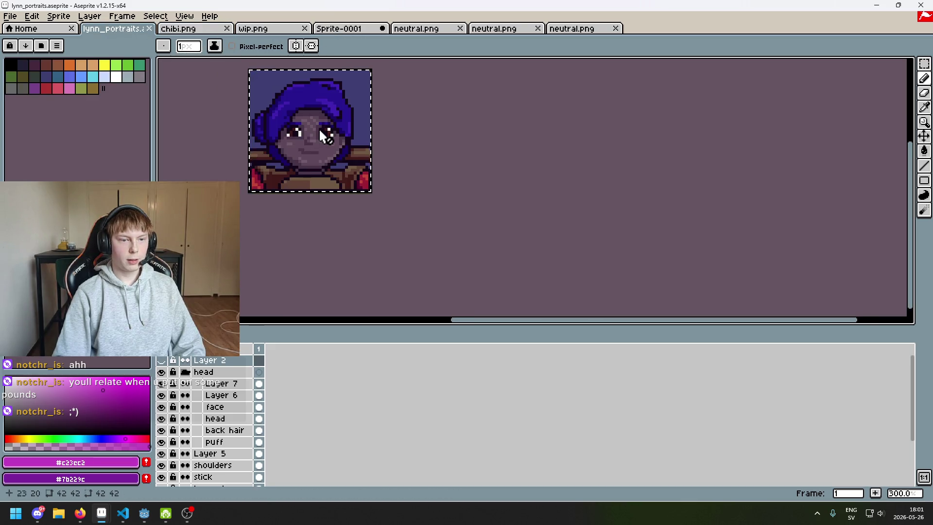
{"action": "key", "text": "Tab"}
{"action": "key", "text": "Tab"}
{"action": "scroll", "coordinate": [345, 144], "scroll_direction": "up", "scroll_amount": 2}
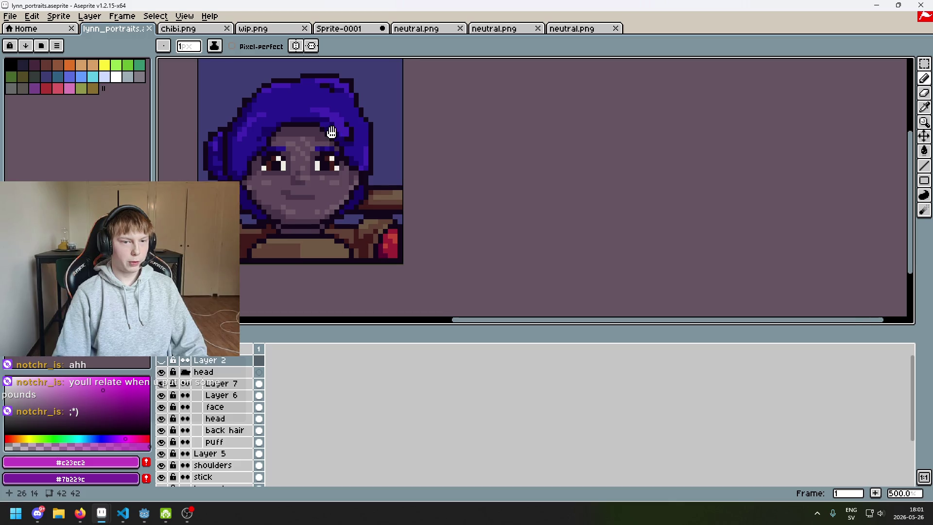
{"action": "scroll", "coordinate": [223, 441], "scroll_direction": "down", "scroll_amount": 3}
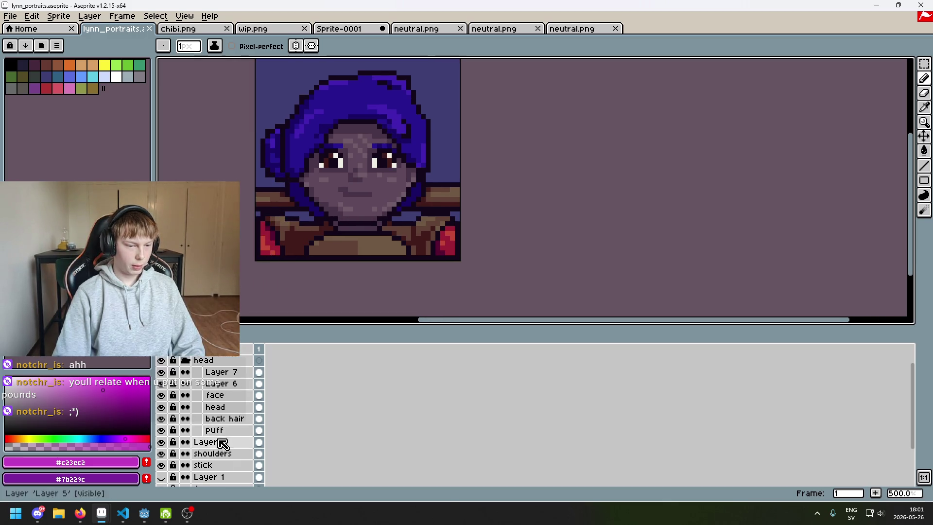
{"action": "scroll", "coordinate": [235, 443], "scroll_direction": "up", "scroll_amount": 2}
{"action": "scroll", "coordinate": [236, 447], "scroll_direction": "down", "scroll_amount": 3}
{"action": "scroll", "coordinate": [216, 465], "scroll_direction": "down", "scroll_amount": 2}
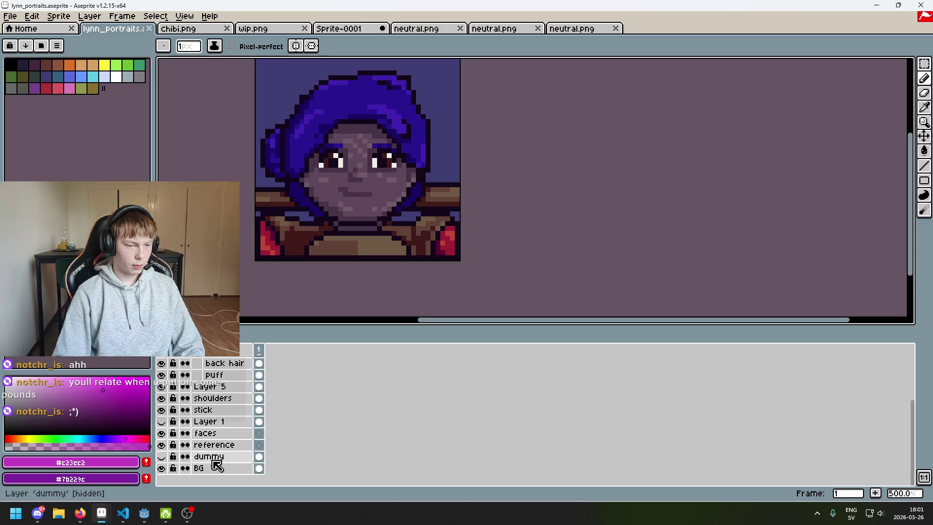
{"action": "scroll", "coordinate": [219, 457], "scroll_direction": "up", "scroll_amount": 3}
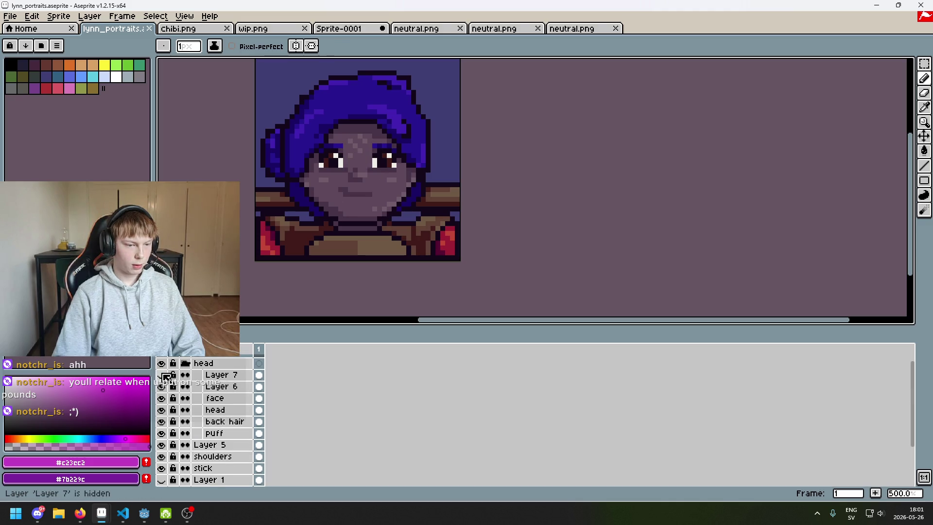
Hide the face layer and rectangle-select the portrait's face area
{"action": "left_click", "coordinate": [162, 364]}
{"action": "left_click", "coordinate": [161, 364]}
{"action": "left_click", "coordinate": [161, 363]}
{"action": "left_click", "coordinate": [162, 363]}
{"action": "left_click", "coordinate": [162, 398]}
{"action": "left_click", "coordinate": [924, 63]}
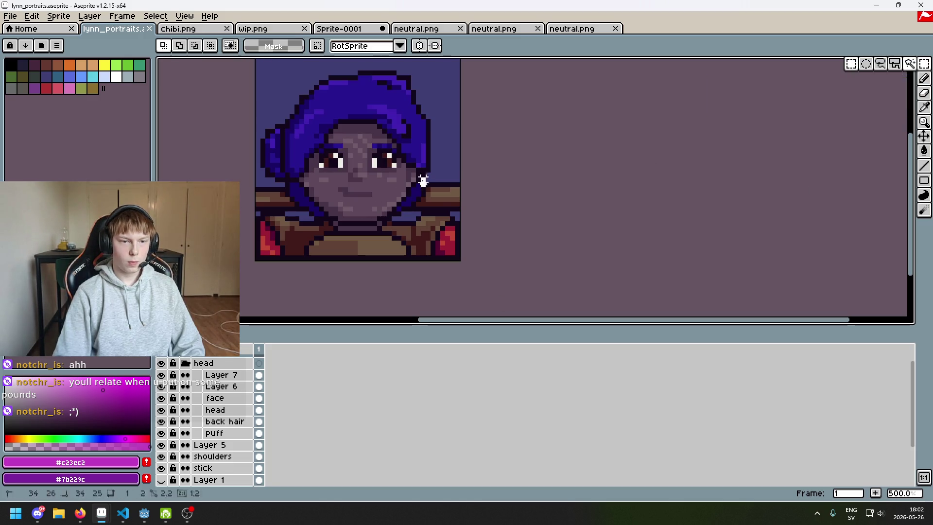
{"action": "left_click_drag", "start_coordinate": [277, 132], "coordinate": [428, 189]}
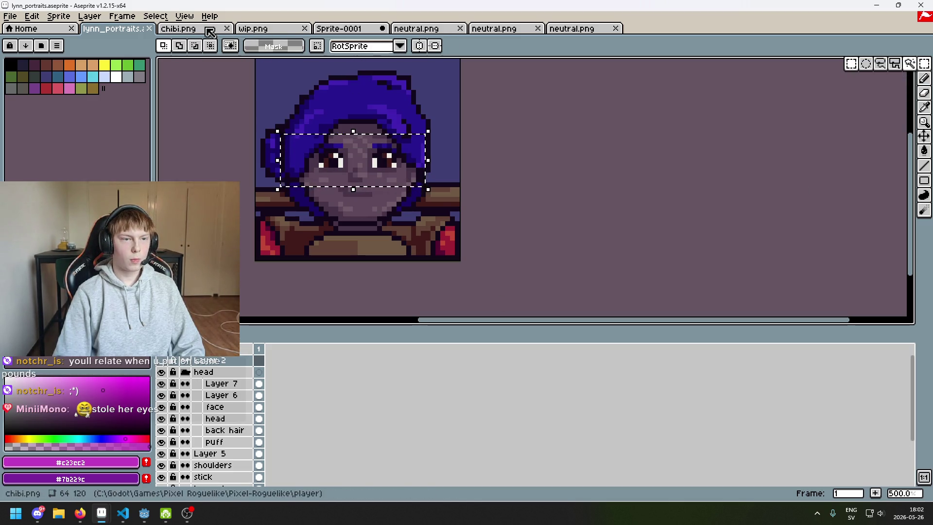
Return to the portrait with the face selection and re-show the face layer
{"action": "left_click", "coordinate": [360, 30]}
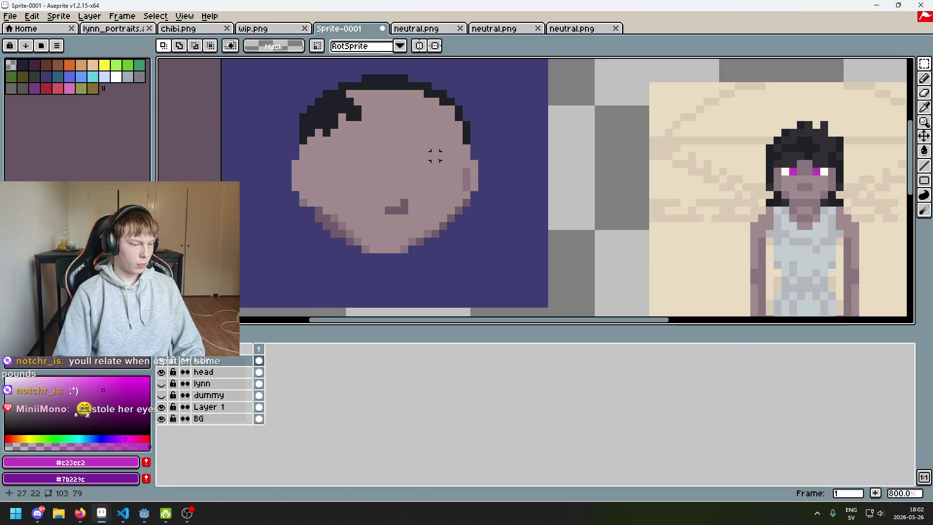
{"action": "key", "text": "ctrl+shift+Tab"}
{"action": "key", "text": "ctrl+Tab"}
{"action": "left_click", "coordinate": [146, 29]}
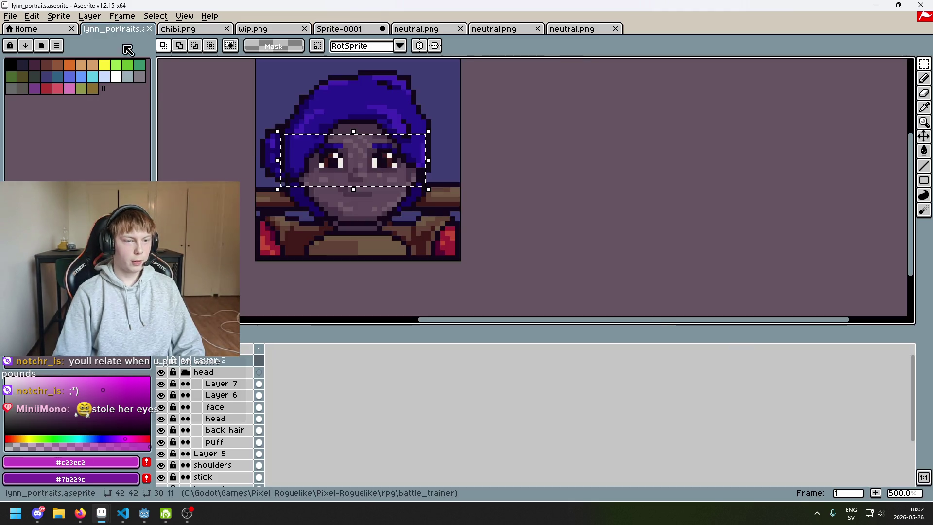
{"action": "left_click", "coordinate": [164, 407]}
{"action": "left_click", "coordinate": [164, 407]}
{"action": "left_click", "coordinate": [164, 407]}
{"action": "left_click", "coordinate": [164, 407]}
Copy the selected face pixels from the face layer and return to Sprite-0001
{"action": "left_click", "coordinate": [258, 407]}
{"action": "key", "text": "ctrl+c"}
{"action": "key", "text": "ctrl+d"}
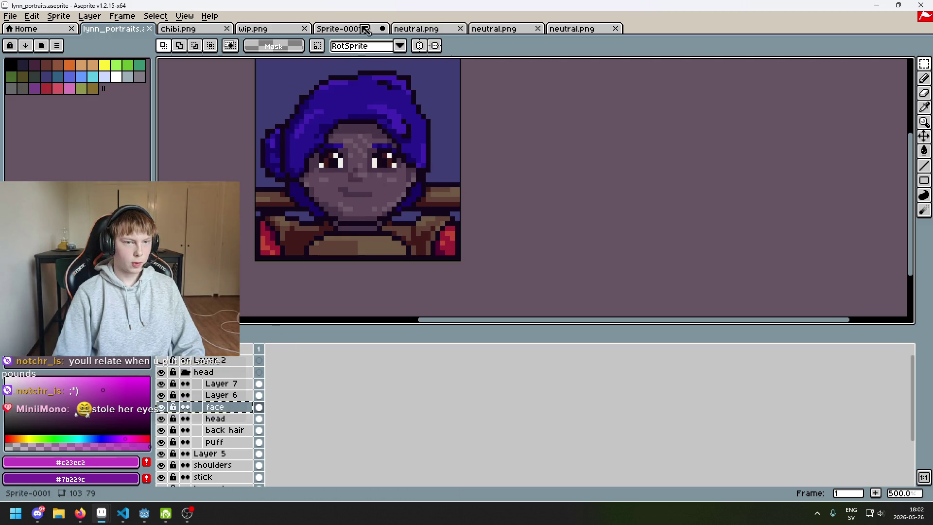
{"action": "left_click", "coordinate": [454, 30]}
{"action": "left_click", "coordinate": [340, 29]}
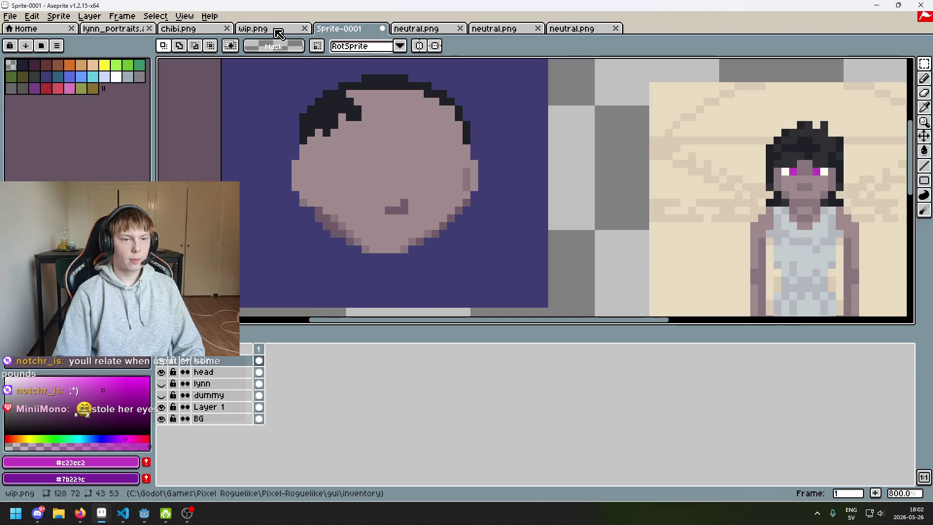
Paste the copied face onto the head sprite
{"action": "key", "text": "ctrl+v"}
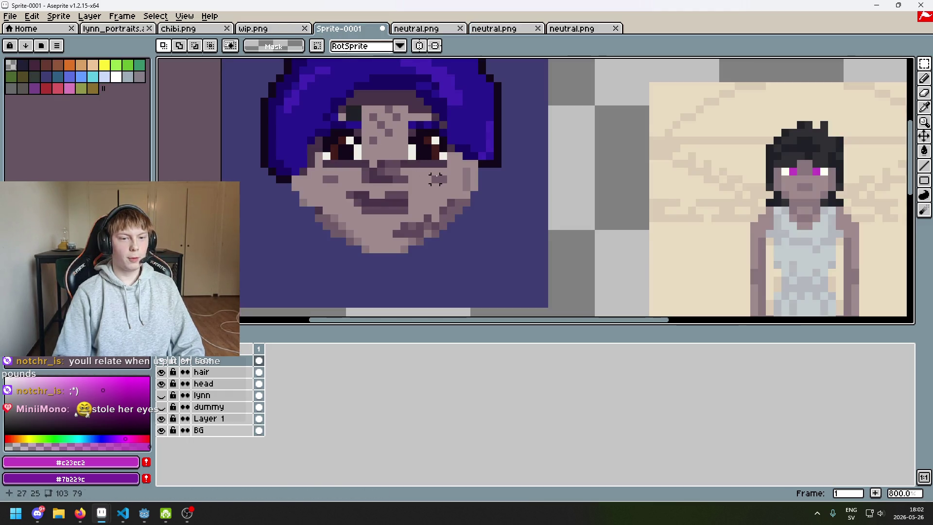
{"action": "scroll", "coordinate": [435, 180], "scroll_direction": "down", "scroll_amount": 1}
{"action": "scroll", "coordinate": [436, 179], "scroll_direction": "up", "scroll_amount": 3}
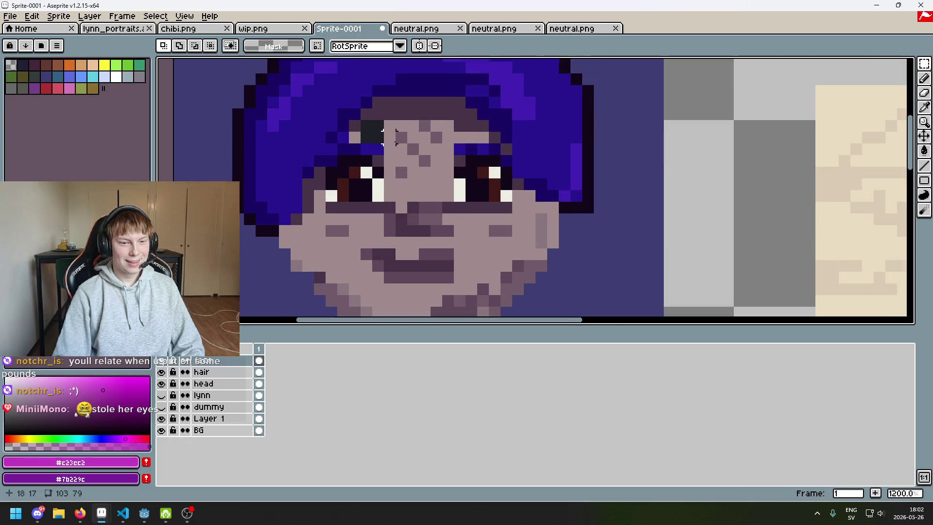
Paint skin over the mouth, nose shadow and blush with an 8px brush
{"action": "left_click", "coordinate": [924, 78]}
{"action": "key", "text": "ctrl+z"}
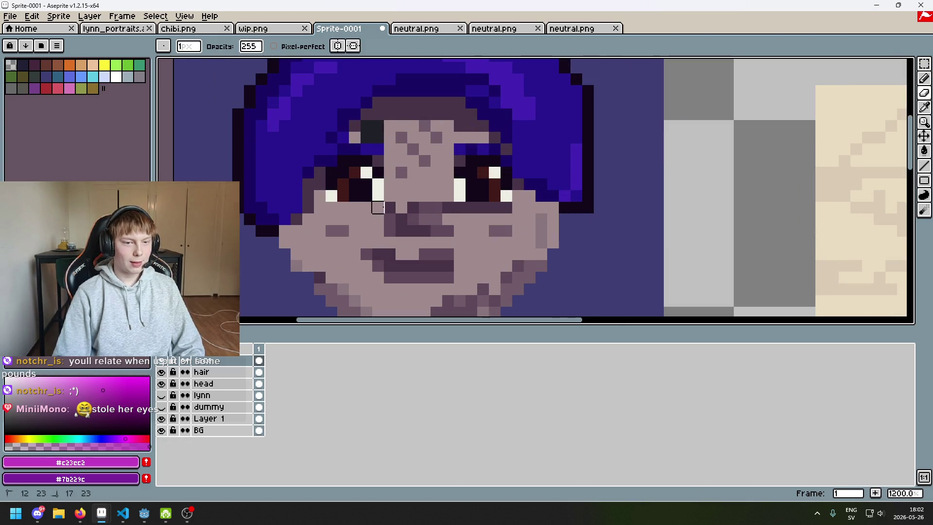
{"action": "left_click_drag", "start_coordinate": [377, 160], "coordinate": [378, 149]}
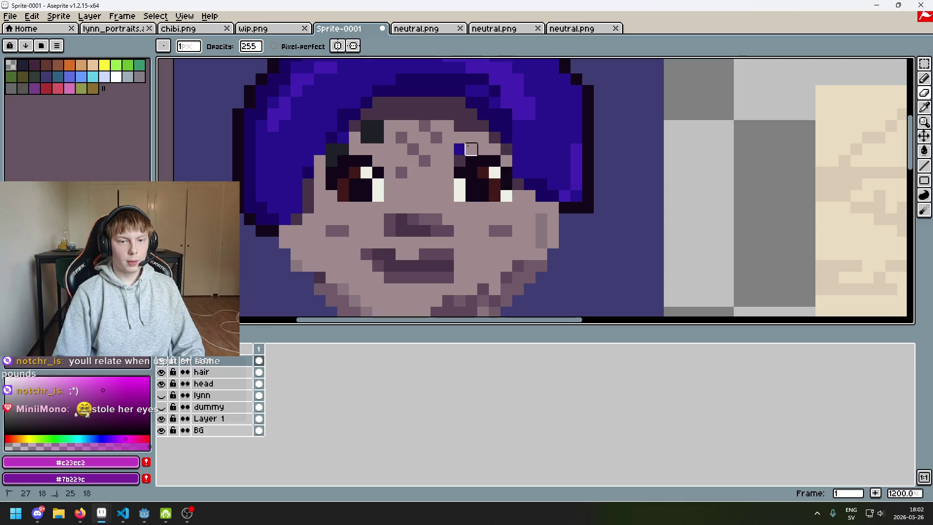
{"action": "key", "text": "plus"}
{"action": "key", "text": "plus"}
{"action": "key", "text": "plus"}
{"action": "mouse_move", "coordinate": [406, 226]}
{"action": "left_mouse_down"}
{"action": "mouse_move", "coordinate": [395, 240]}
{"action": "mouse_move", "coordinate": [396, 291]}
{"action": "mouse_move", "coordinate": [266, 213]}
{"action": "mouse_move", "coordinate": [267, 165]}
{"action": "mouse_move", "coordinate": [284, 122]}
{"action": "mouse_move", "coordinate": [475, 98]}
{"action": "mouse_move", "coordinate": [467, 140]}
{"action": "mouse_move", "coordinate": [528, 141]}
{"action": "mouse_move", "coordinate": [516, 204]}
{"action": "mouse_move", "coordinate": [500, 222]}
{"action": "mouse_move", "coordinate": [494, 188]}
{"action": "mouse_move", "coordinate": [492, 208]}
{"action": "mouse_move", "coordinate": [448, 150]}
{"action": "mouse_move", "coordinate": [396, 161]}
{"action": "mouse_move", "coordinate": [392, 186]}
{"action": "left_mouse_up"}
{"action": "scroll", "coordinate": [316, 125], "scroll_direction": "down", "scroll_amount": 3}
{"action": "scroll", "coordinate": [364, 131], "scroll_direction": "up", "scroll_amount": 1}
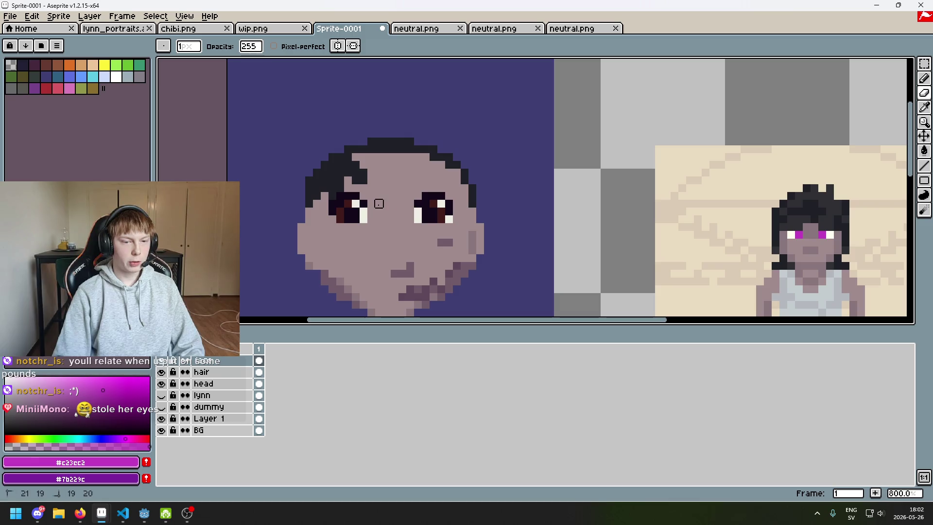
{"action": "scroll", "coordinate": [631, 126], "scroll_direction": "right", "scroll_amount": 2}
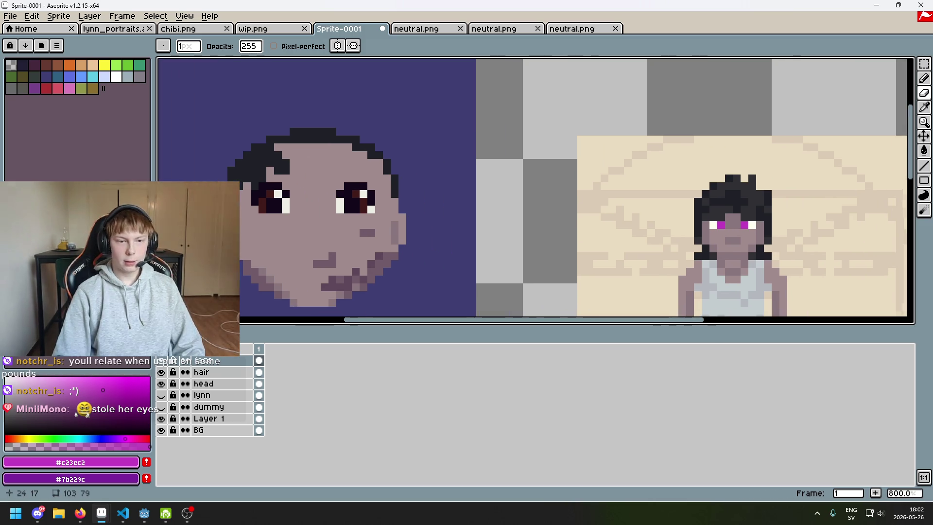
Select the eye region and nudge it two pixels left, then commit
{"action": "left_click", "coordinate": [923, 64]}
{"action": "scroll", "coordinate": [631, 145], "scroll_direction": "left", "scroll_amount": 3}
{"action": "scroll", "coordinate": [534, 174], "scroll_direction": "up", "scroll_amount": 2}
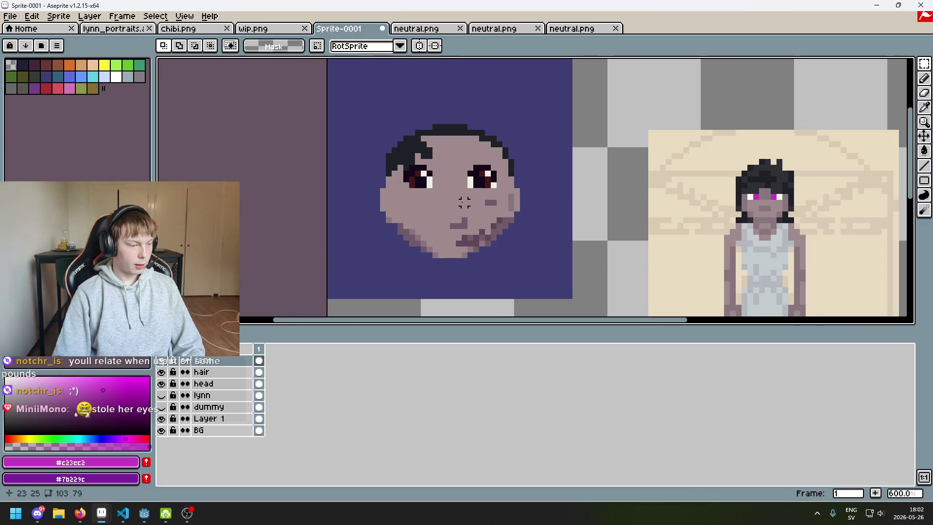
{"action": "scroll", "coordinate": [487, 209], "scroll_direction": "down", "scroll_amount": 2}
{"action": "mouse_move", "coordinate": [382, 169]}
{"action": "left_mouse_down"}
{"action": "mouse_move", "coordinate": [471, 204]}
{"action": "mouse_move", "coordinate": [504, 232]}
{"action": "left_mouse_up"}
{"action": "key", "text": "Left"}
{"action": "key", "text": "Left"}
{"action": "key", "text": "Right"}
{"action": "key", "text": "Return"}
Pan toward the right cheek and select the right eye and cheek area
{"action": "scroll", "coordinate": [486, 204], "scroll_direction": "up", "scroll_amount": 2}
{"action": "left_click_drag", "start_coordinate": [465, 214], "coordinate": [523, 221]}
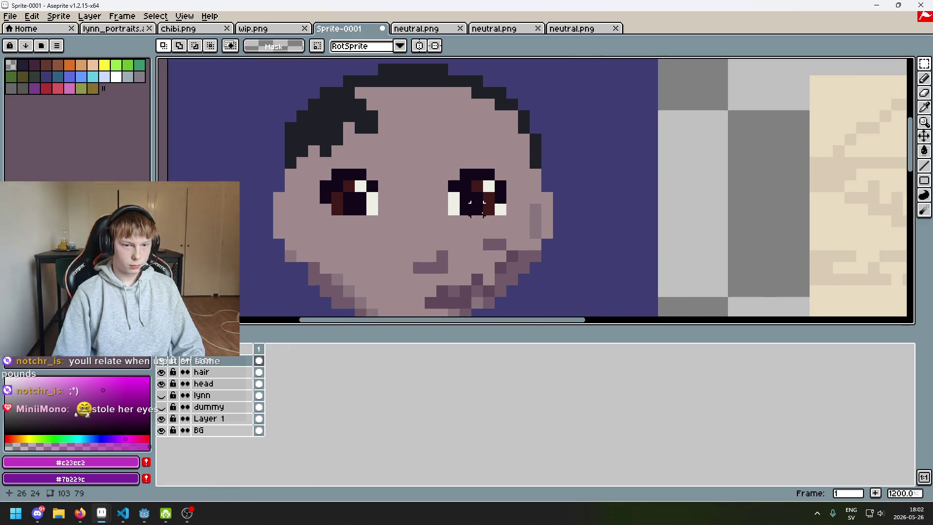
{"action": "scroll", "coordinate": [482, 204], "scroll_direction": "down", "scroll_amount": 3}
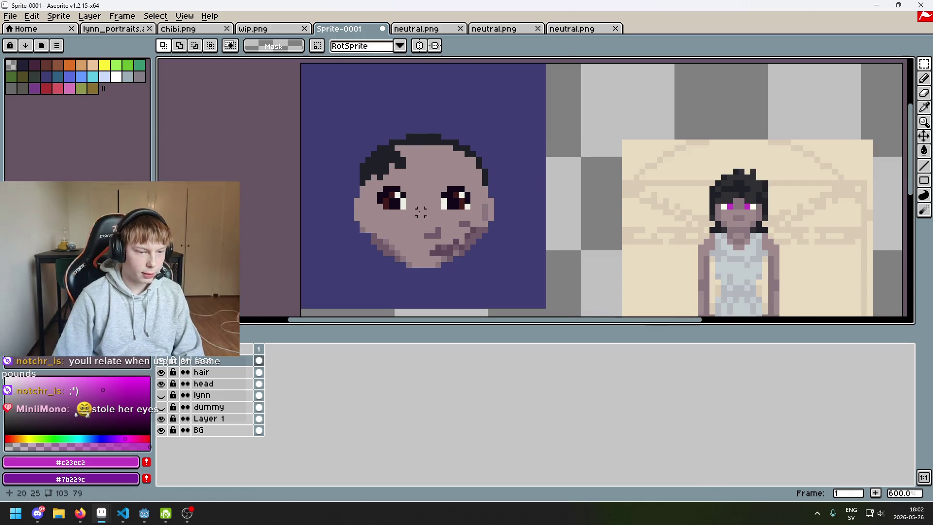
{"action": "scroll", "coordinate": [391, 235], "scroll_direction": "up", "scroll_amount": 1}
{"action": "left_click_drag", "start_coordinate": [411, 170], "coordinate": [501, 261]}
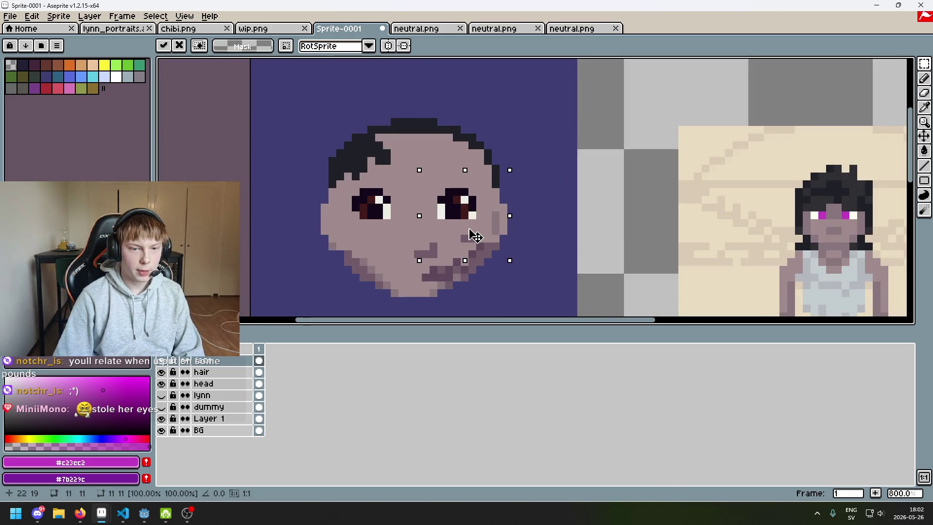
Shift the right eye two pixels right, then delete both eyes
{"action": "key", "text": "Right"}
{"action": "key", "text": "Right"}
{"action": "left_click", "coordinate": [550, 230]}
{"action": "left_click_drag", "start_coordinate": [485, 222], "coordinate": [412, 186]}
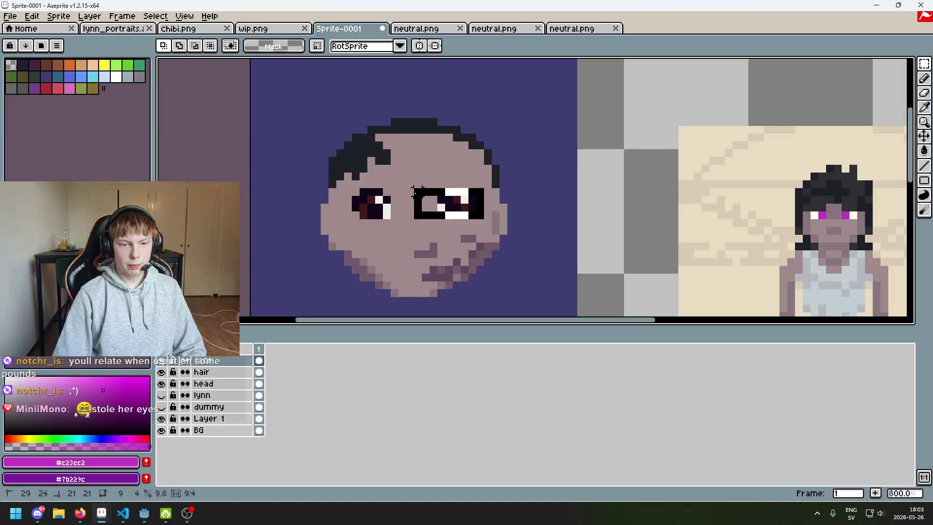
{"action": "key", "text": "Delete"}
{"action": "left_click_drag", "start_coordinate": [349, 178], "coordinate": [410, 221]}
{"action": "key", "text": "Delete"}
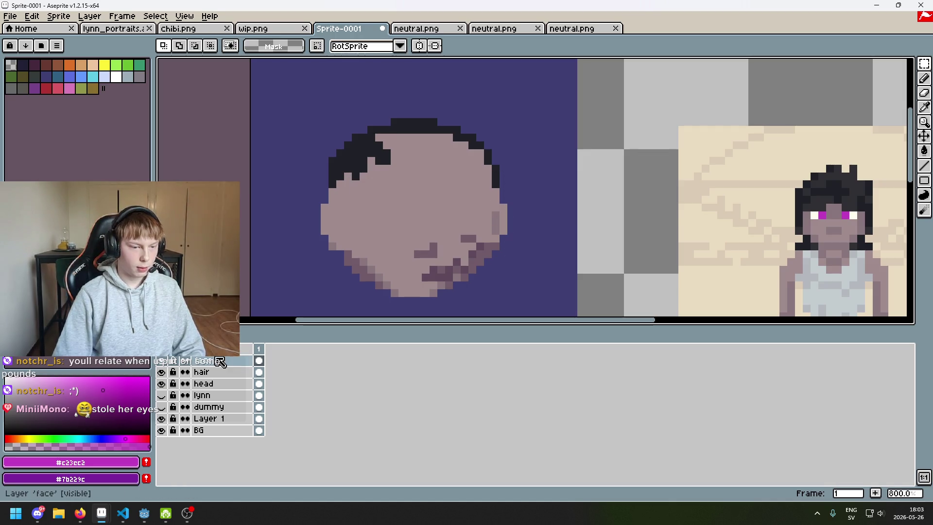
Keep the top layer named head and pick the skin colour for the Pencil
{"action": "double_click", "coordinate": [235, 360]}
{"action": "type", "text": "head"}
{"action": "key", "text": "Return"}
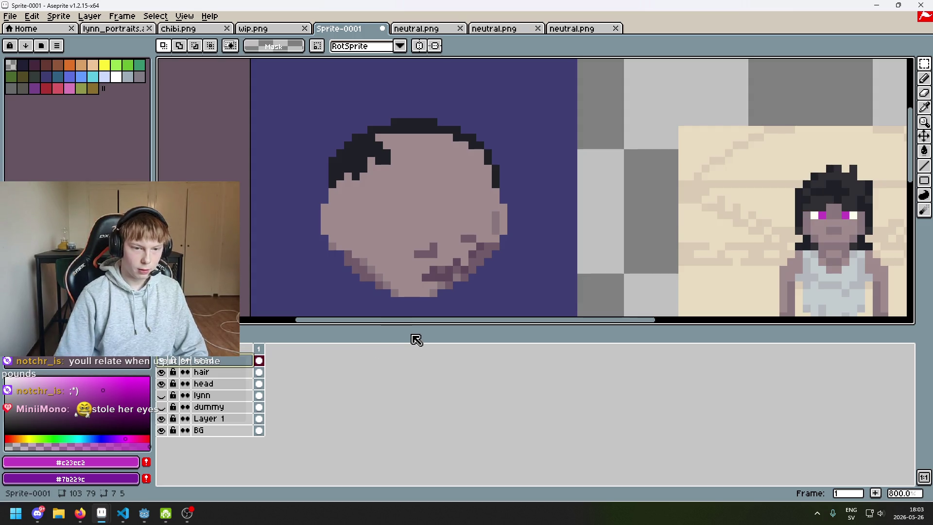
{"action": "key", "text": "b"}
{"action": "left_click", "coordinate": [467, 244], "text": "alt"}
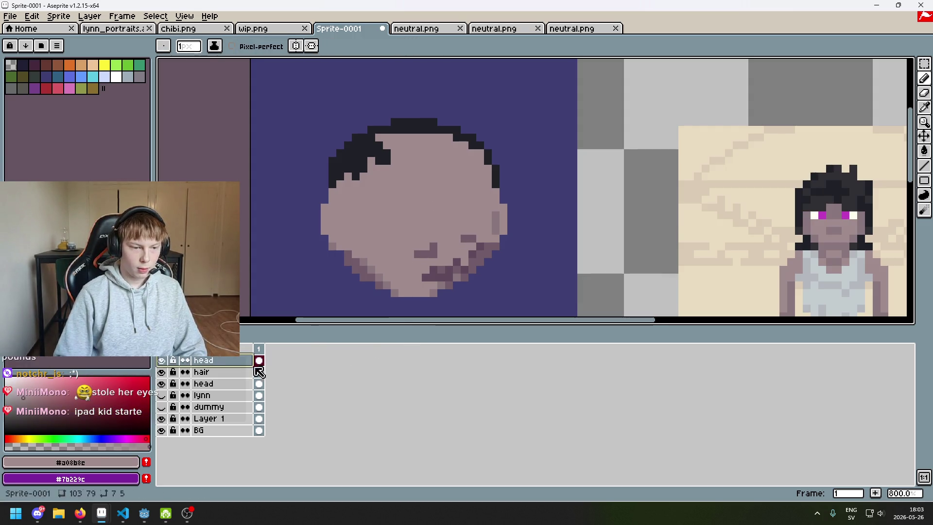
Add a layer named face and paste the eye onto it, then undo back
{"action": "right_click", "coordinate": [219, 361]}
{"action": "left_click", "coordinate": [233, 366]}
{"action": "double_click", "coordinate": [232, 361]}
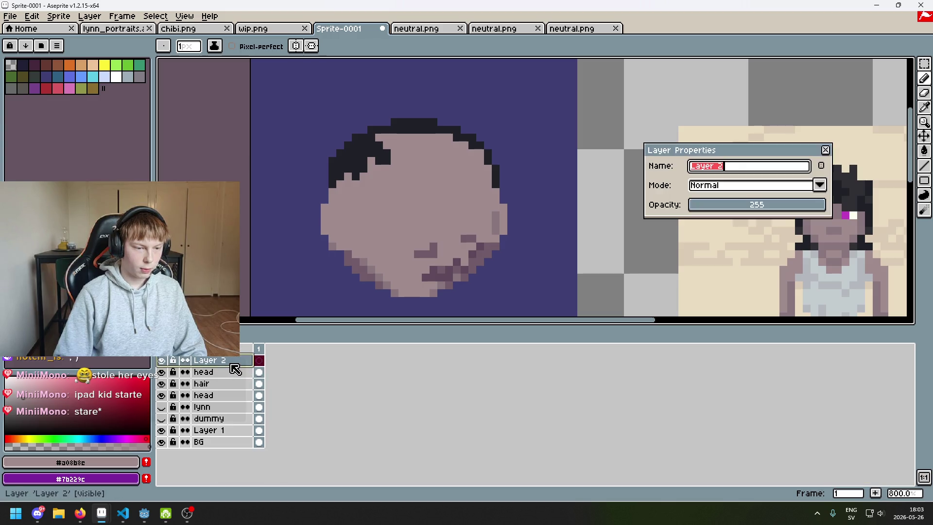
{"action": "type", "text": "face"}
{"action": "key", "text": "Return"}
{"action": "key", "text": "ctrl+v"}
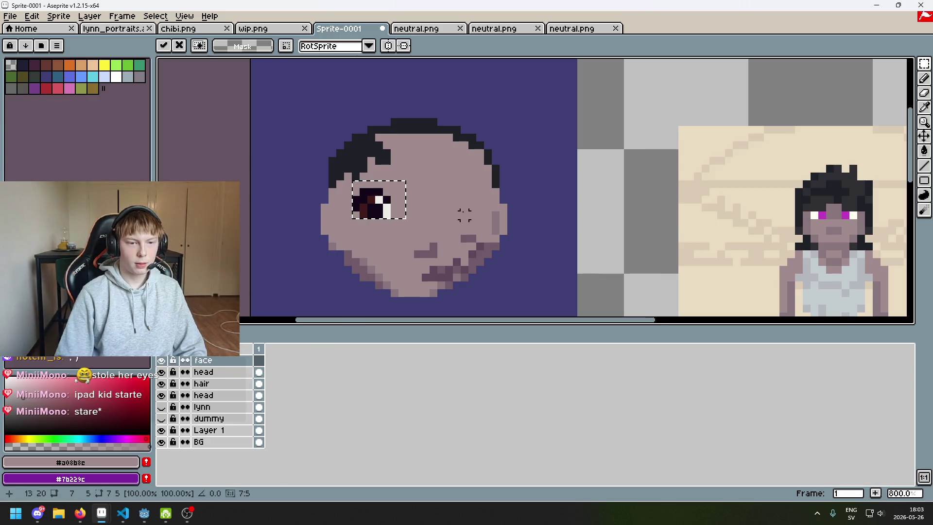
{"action": "key", "text": "Return"}
{"action": "scroll", "coordinate": [476, 216], "scroll_direction": "down", "scroll_amount": 4}
{"action": "key", "text": "ctrl+z"}
{"action": "key", "text": "ctrl+z"}
{"action": "key", "text": "ctrl+z"}
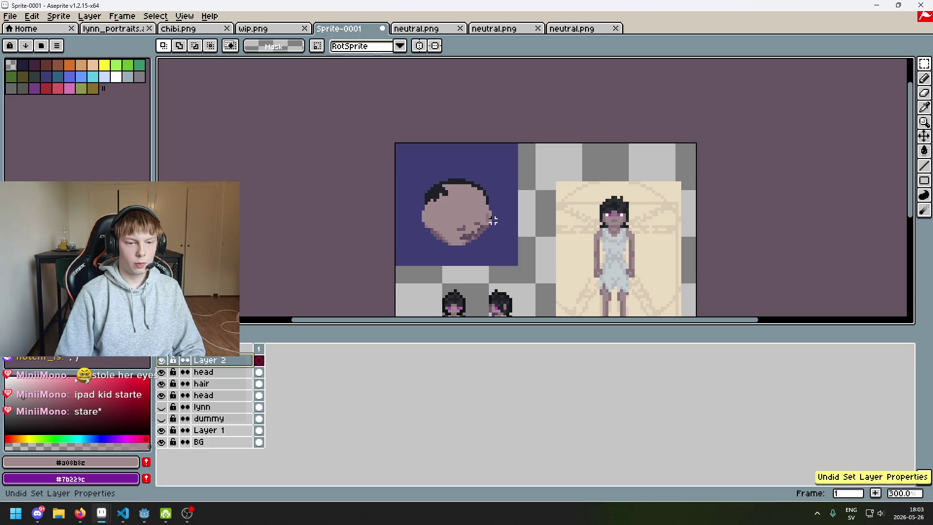
Cut both eyes from the face and add a new layer above it
{"action": "key", "text": "m"}
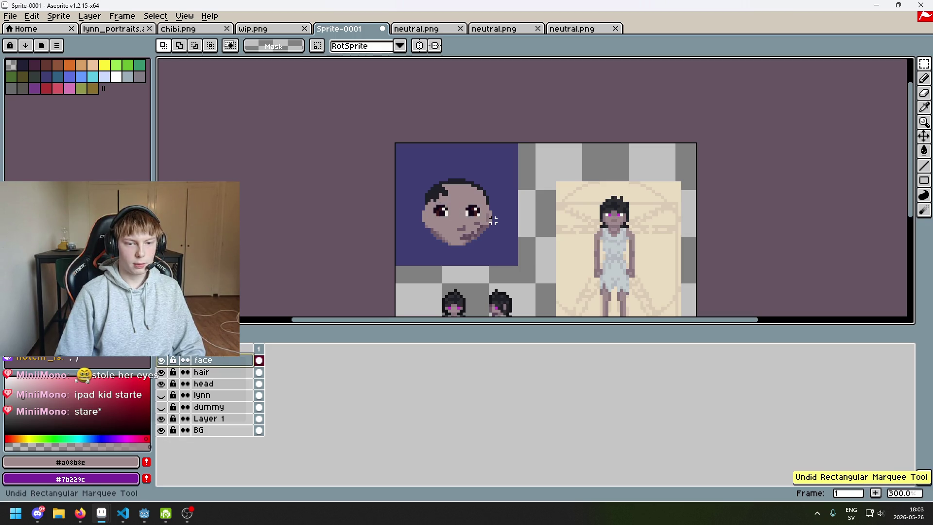
{"action": "scroll", "coordinate": [492, 219], "scroll_direction": "up", "scroll_amount": 1}
{"action": "scroll", "coordinate": [487, 220], "scroll_direction": "up", "scroll_amount": 1}
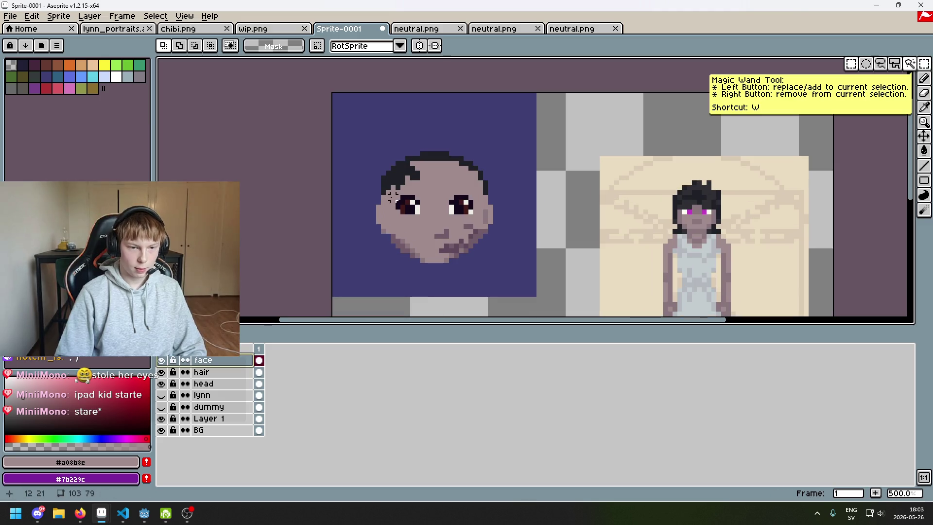
{"action": "left_click_drag", "start_coordinate": [388, 188], "coordinate": [475, 221]}
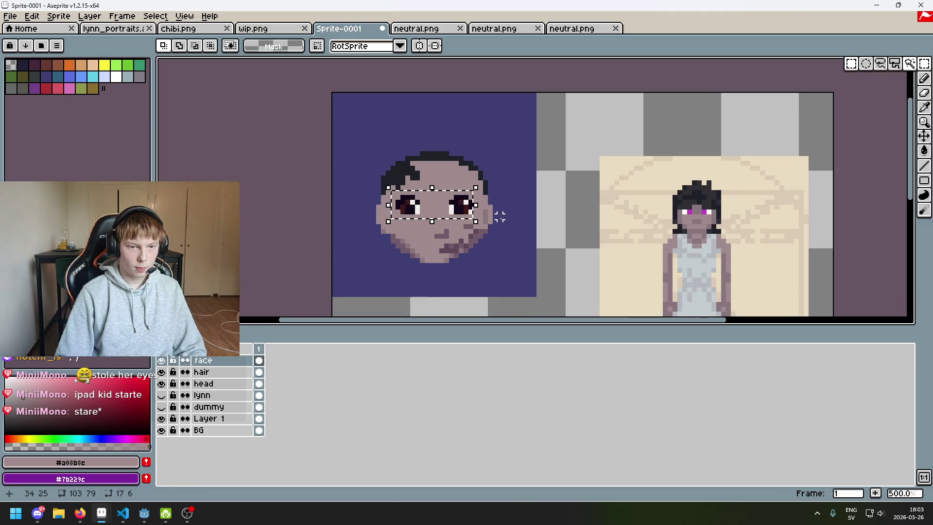
{"action": "key", "text": "ctrl+x"}
{"action": "right_click", "coordinate": [221, 359]}
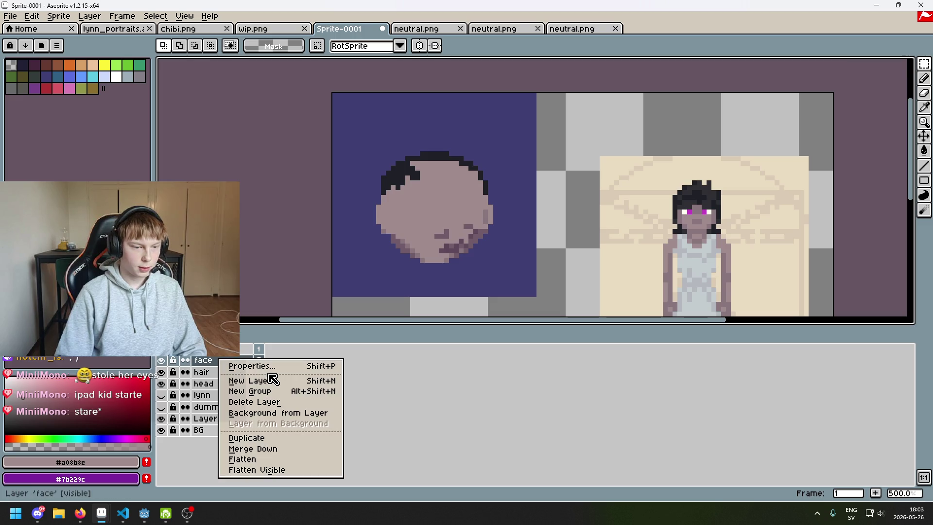
{"action": "left_click", "coordinate": [262, 379]}
{"action": "double_click", "coordinate": [220, 365]}
Name the new top layer face and rename the layer below it head
{"action": "type", "text": "face"}
{"action": "key", "text": "Return"}
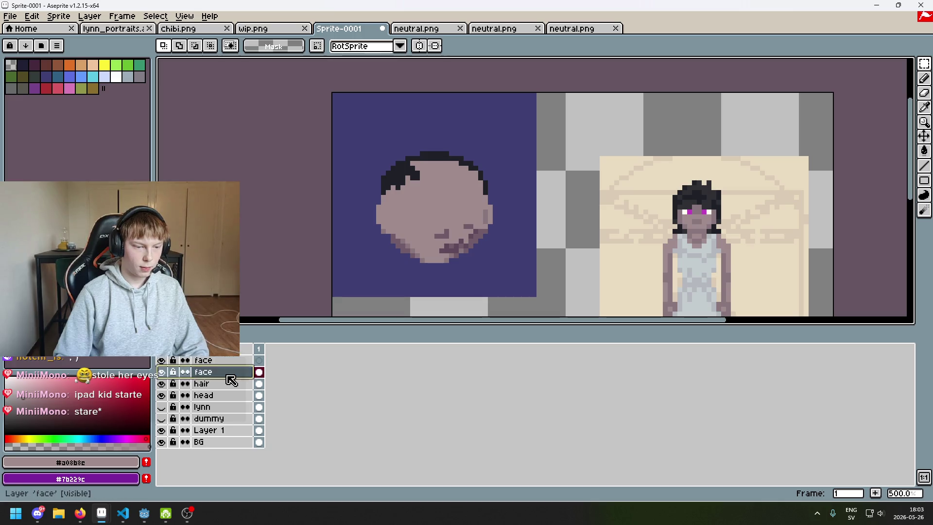
{"action": "double_click", "coordinate": [229, 373]}
{"action": "type", "text": "head"}
{"action": "key", "text": "Return"}
Paint skin colour over the chin shading pixels with the Pencil
{"action": "scroll", "coordinate": [447, 202], "scroll_direction": "up", "scroll_amount": 4}
{"action": "key", "text": "b"}
{"action": "left_click_drag", "start_coordinate": [519, 212], "coordinate": [535, 219]}
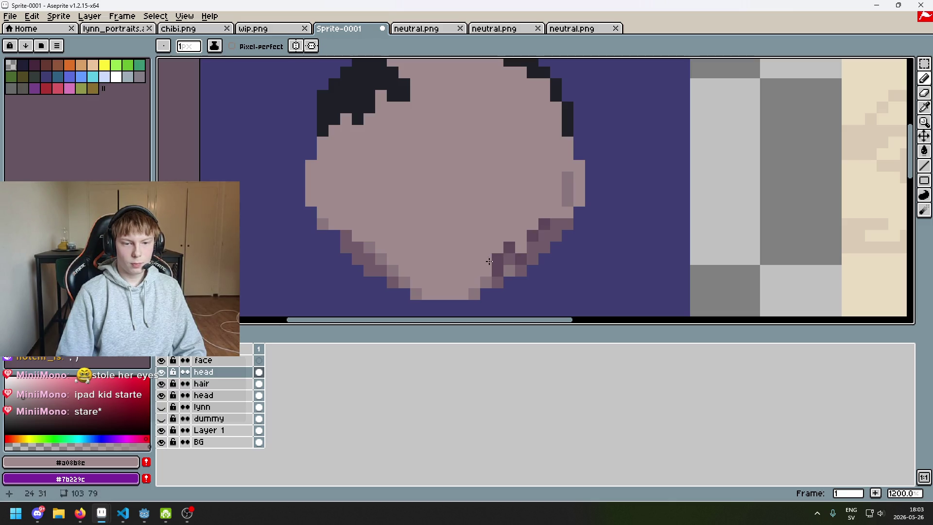
{"action": "key", "text": "e"}
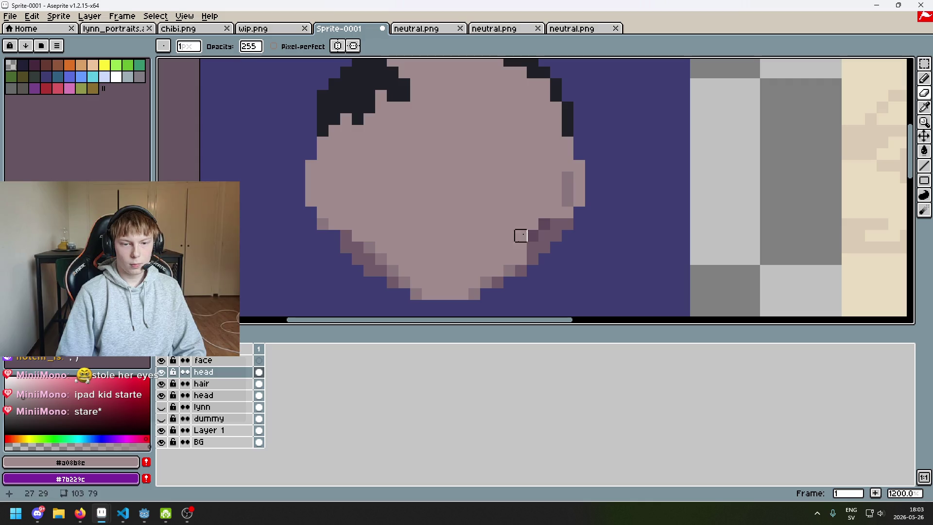
{"action": "key", "text": "ctrl+z"}
{"action": "scroll", "coordinate": [519, 259], "scroll_direction": "down", "scroll_amount": 2}
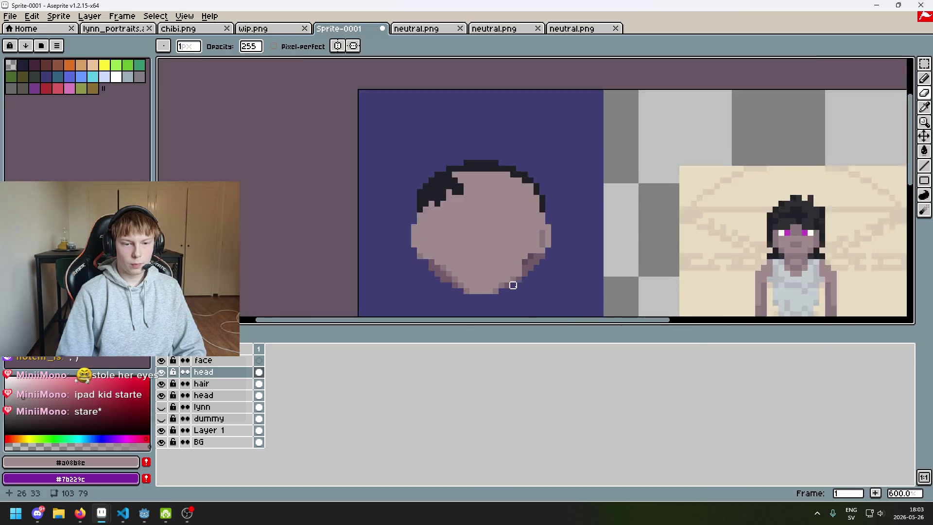
{"action": "scroll", "coordinate": [513, 279], "scroll_direction": "up", "scroll_amount": 4}
{"action": "scroll", "coordinate": [491, 275], "scroll_direction": "down", "scroll_amount": 3}
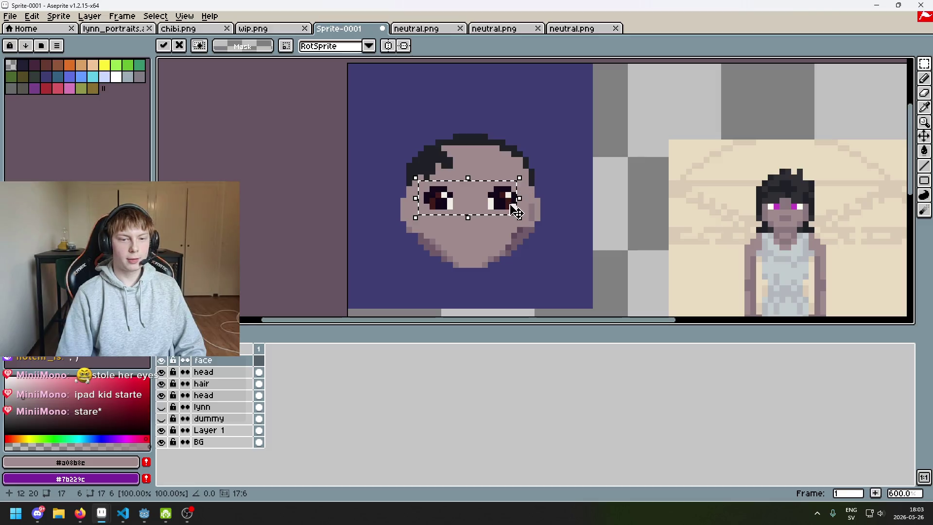
Paste the eyes onto the face layer and nudge each eye by one pixel
{"action": "key", "text": "m"}
{"action": "left_click_drag", "start_coordinate": [413, 163], "coordinate": [398, 156]}
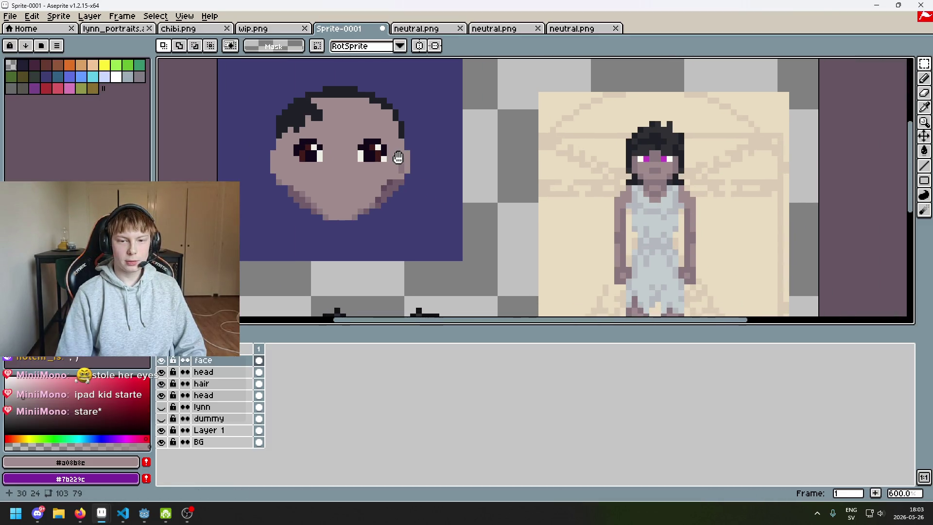
{"action": "scroll", "coordinate": [340, 147], "scroll_direction": "up", "scroll_amount": 3}
{"action": "mouse_move", "coordinate": [362, 108]}
{"action": "left_mouse_down"}
{"action": "mouse_move", "coordinate": [436, 183]}
{"action": "mouse_move", "coordinate": [426, 170]}
{"action": "left_mouse_up"}
{"action": "left_click", "coordinate": [451, 162]}
{"action": "mouse_move", "coordinate": [260, 133]}
{"action": "left_mouse_down"}
{"action": "mouse_move", "coordinate": [321, 183]}
{"action": "mouse_move", "coordinate": [307, 174]}
{"action": "left_mouse_up"}
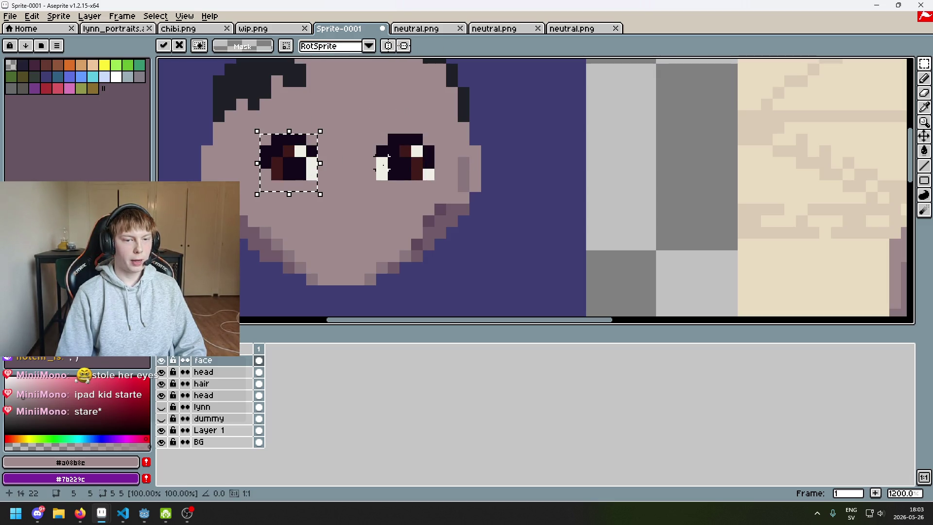
{"action": "left_click", "coordinate": [383, 163]}
{"action": "left_click_drag", "start_coordinate": [258, 132], "coordinate": [319, 181]}
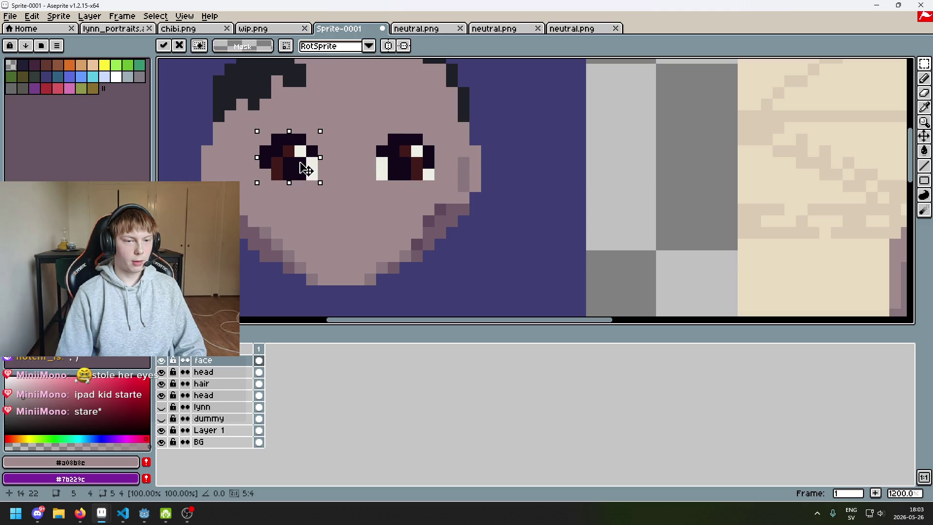
{"action": "left_click", "coordinate": [360, 157]}
{"action": "mouse_move", "coordinate": [351, 130]}
{"action": "left_mouse_down"}
{"action": "mouse_move", "coordinate": [437, 184]}
{"action": "mouse_move", "coordinate": [416, 171]}
{"action": "left_mouse_up"}
{"action": "left_click", "coordinate": [452, 163]}
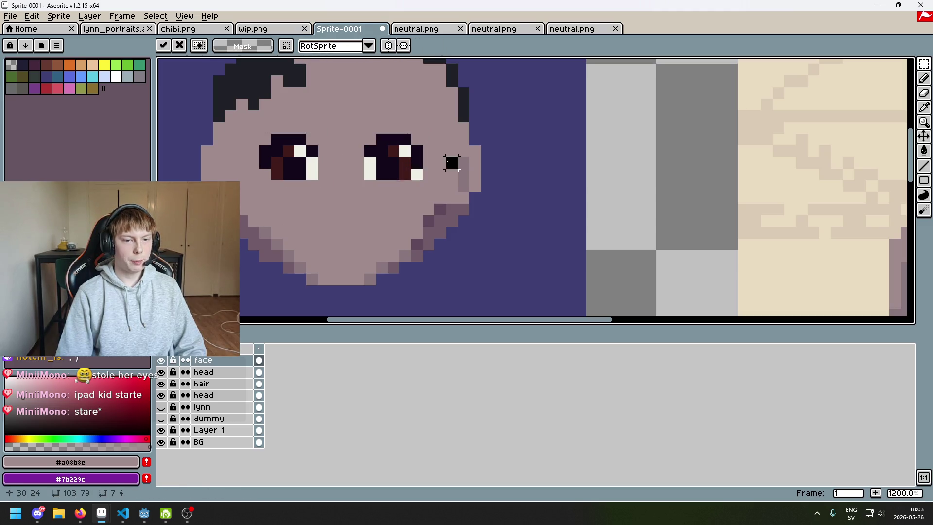
{"action": "scroll", "coordinate": [459, 162], "scroll_direction": "down", "scroll_amount": 4}
{"action": "scroll", "coordinate": [450, 162], "scroll_direction": "up", "scroll_amount": 5}
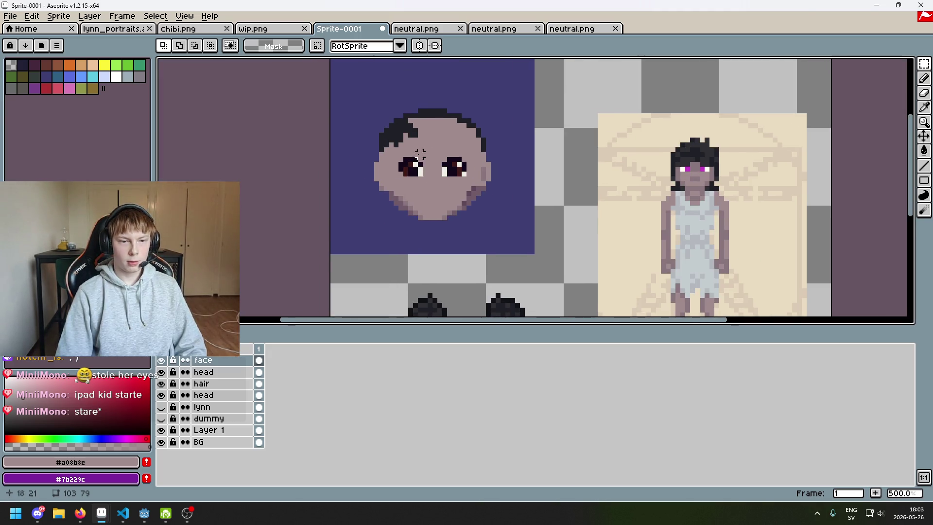
Fine-tune the positions of the left and right eyes, then centre the view on them
{"action": "left_click_drag", "start_coordinate": [350, 149], "coordinate": [423, 210]}
{"action": "left_click", "coordinate": [462, 165]}
{"action": "mouse_move", "coordinate": [463, 156]}
{"action": "left_mouse_down"}
{"action": "mouse_move", "coordinate": [561, 218]}
{"action": "mouse_move", "coordinate": [528, 153]}
{"action": "left_mouse_up"}
{"action": "scroll", "coordinate": [567, 189], "scroll_direction": "down", "scroll_amount": 5}
{"action": "scroll", "coordinate": [528, 153], "scroll_direction": "up", "scroll_amount": 5}
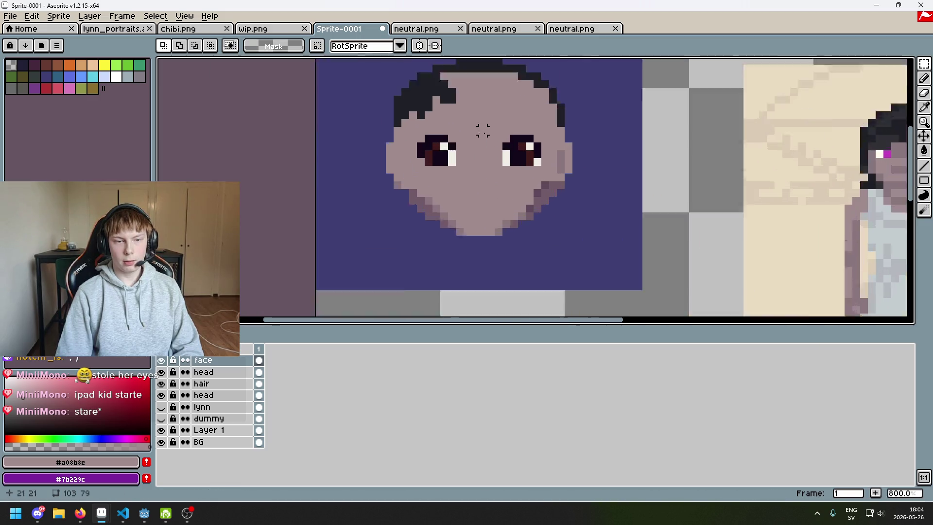
{"action": "left_click_drag", "start_coordinate": [360, 124], "coordinate": [457, 195]}
{"action": "scroll", "coordinate": [458, 167], "scroll_direction": "down", "scroll_amount": 2}
{"action": "left_click", "coordinate": [498, 183]}
{"action": "scroll", "coordinate": [505, 183], "scroll_direction": "down", "scroll_amount": 3}
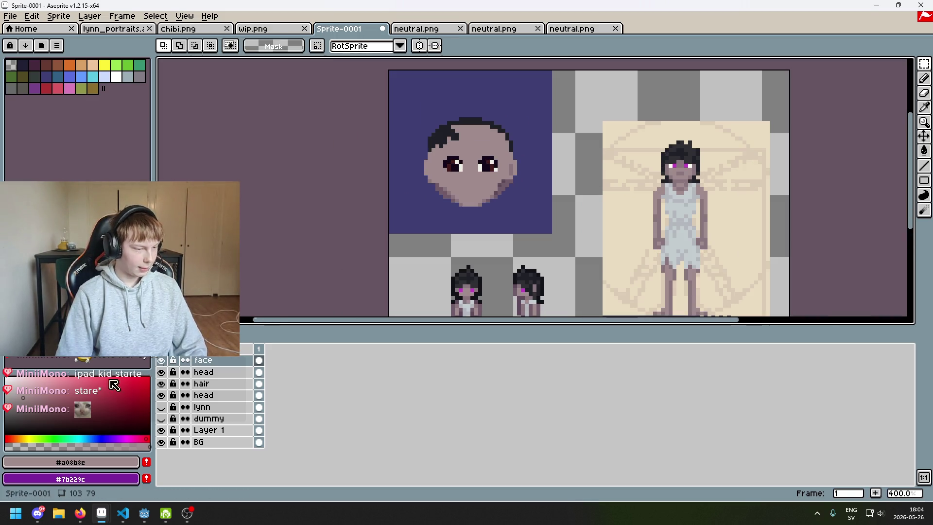
{"action": "scroll", "coordinate": [480, 181], "scroll_direction": "up", "scroll_amount": 3}
{"action": "left_click_drag", "start_coordinate": [480, 180], "coordinate": [404, 193]}
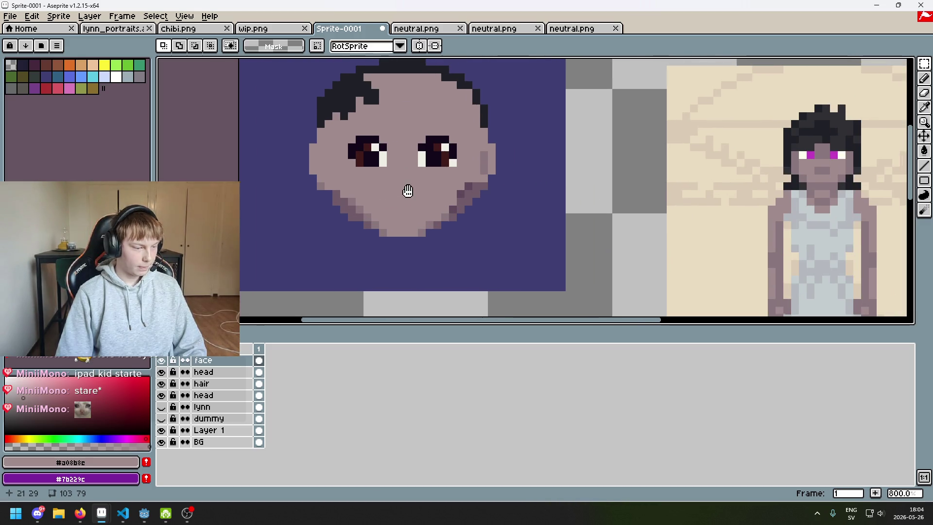
{"action": "scroll", "coordinate": [389, 160], "scroll_direction": "up", "scroll_amount": 3}
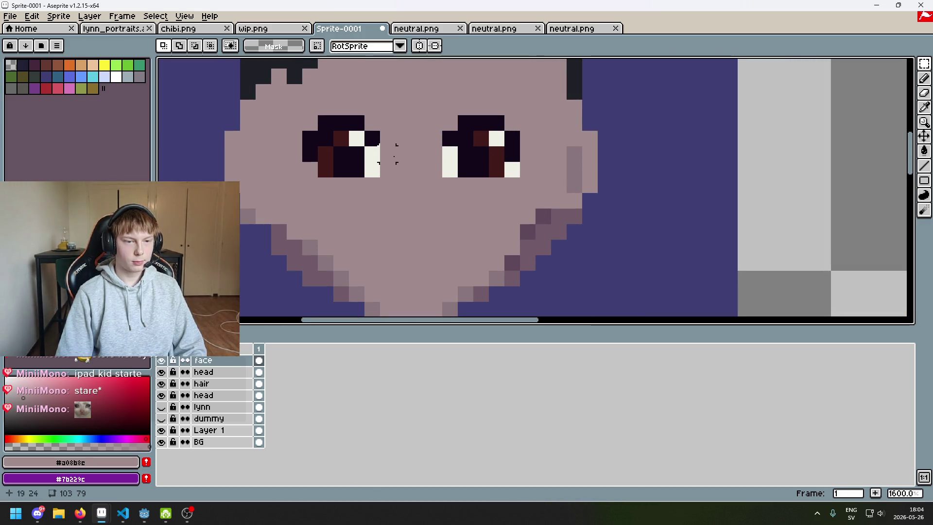
{"action": "left_click_drag", "start_coordinate": [396, 150], "coordinate": [370, 209]}
Compare with the browser reference, reselect the eyes and undo the right eye's extra shifts
{"action": "left_click", "coordinate": [80, 513]}
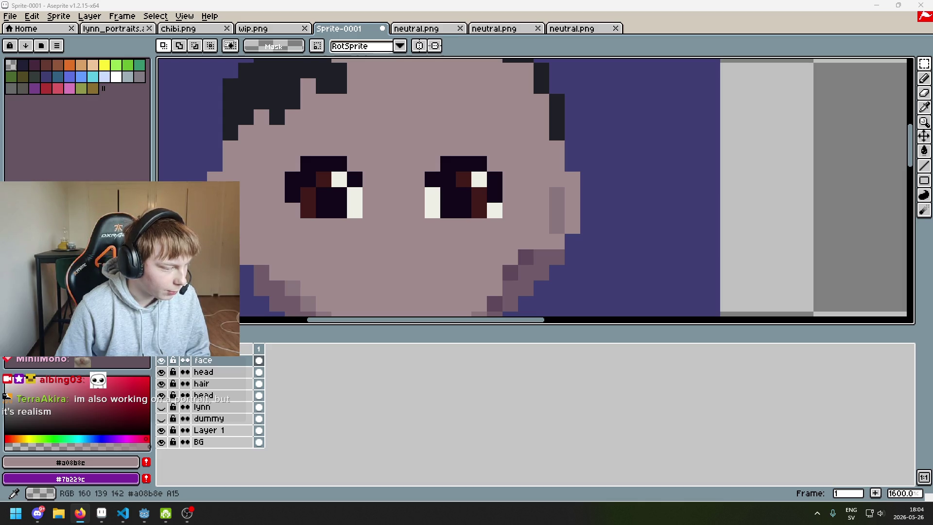
{"action": "scroll", "coordinate": [459, 181], "scroll_direction": "down", "scroll_amount": 4}
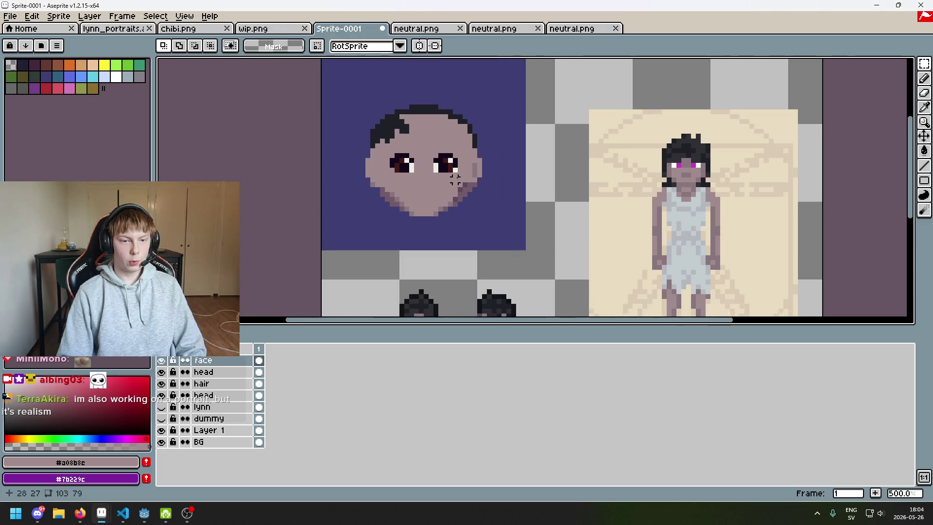
{"action": "mouse_move", "coordinate": [460, 180]}
{"action": "left_mouse_down"}
{"action": "mouse_move", "coordinate": [398, 119]}
{"action": "mouse_move", "coordinate": [410, 132]}
{"action": "left_mouse_up"}
{"action": "scroll", "coordinate": [398, 174], "scroll_direction": "up", "scroll_amount": 5}
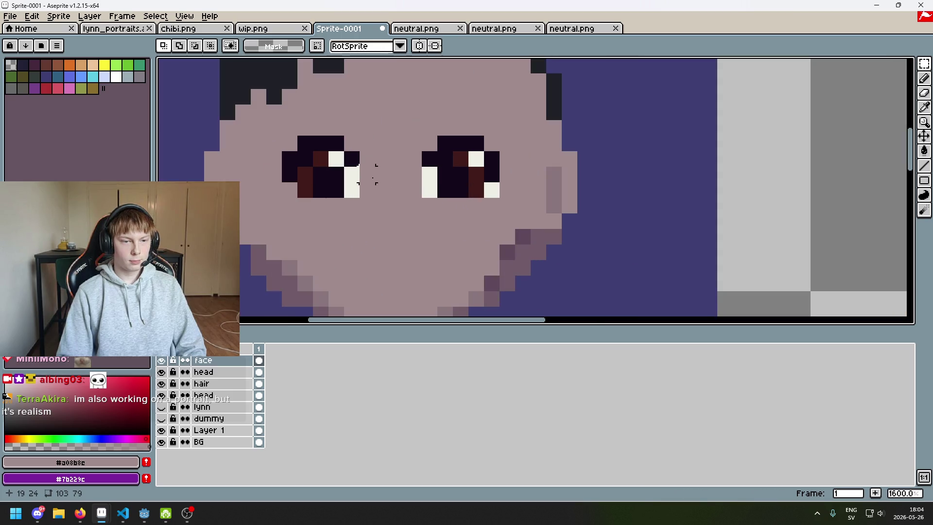
{"action": "left_click_drag", "start_coordinate": [284, 142], "coordinate": [402, 219]}
{"action": "scroll", "coordinate": [402, 219], "scroll_direction": "down", "scroll_amount": 3}
{"action": "left_click_drag", "start_coordinate": [401, 178], "coordinate": [457, 222]}
{"action": "left_click", "coordinate": [461, 223]}
{"action": "left_click_drag", "start_coordinate": [391, 163], "coordinate": [464, 227]}
{"action": "scroll", "coordinate": [489, 214], "scroll_direction": "down", "scroll_amount": 2}
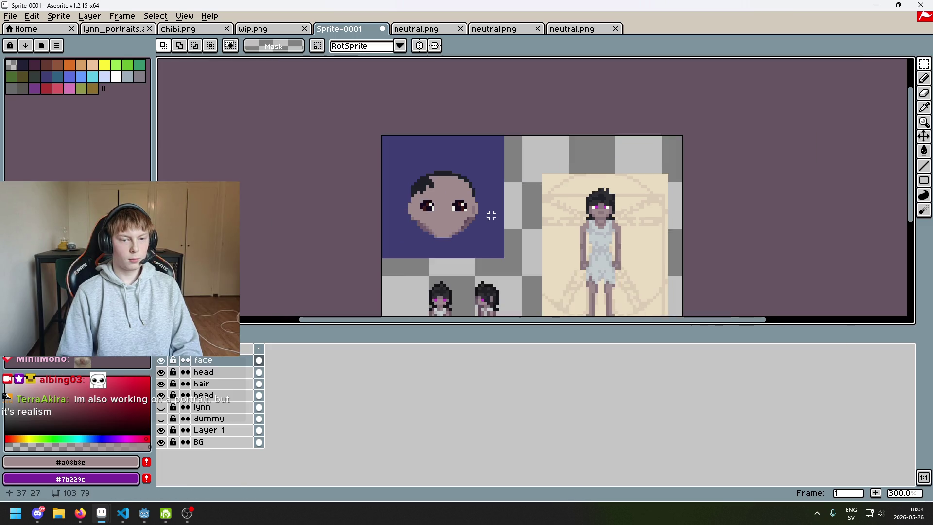
{"action": "left_click", "coordinate": [497, 212]}
{"action": "key", "text": "ctrl+z"}
{"action": "key", "text": "ctrl+z"}
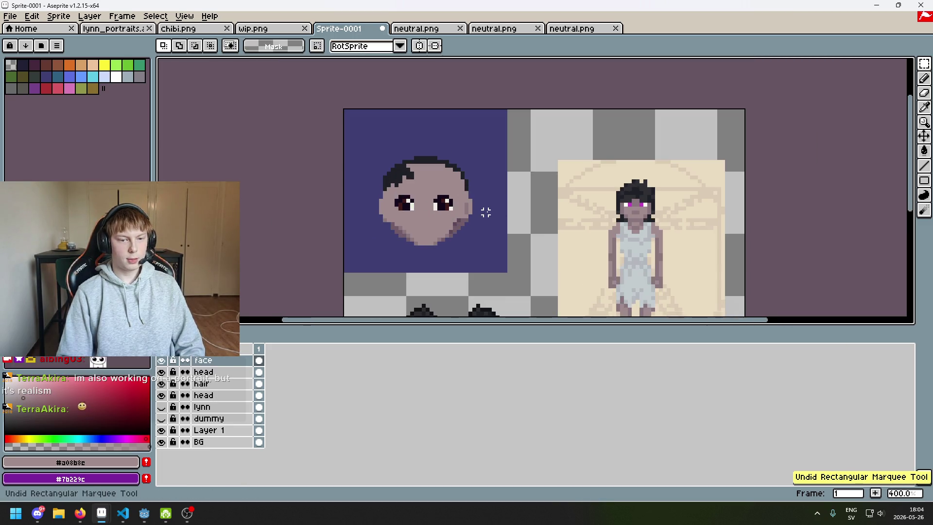
{"action": "key", "text": "ctrl+z"}
{"action": "key", "text": "ctrl+z"}
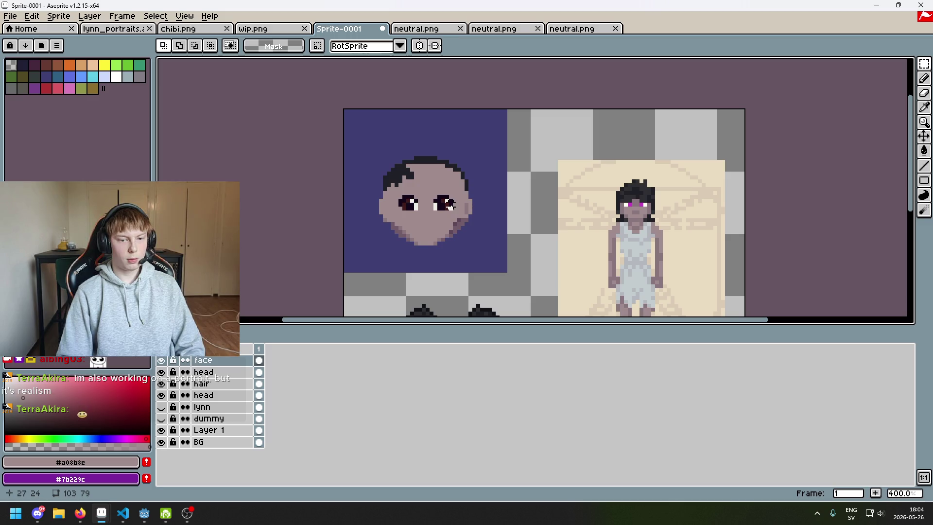
{"action": "key", "text": "ctrl+z"}
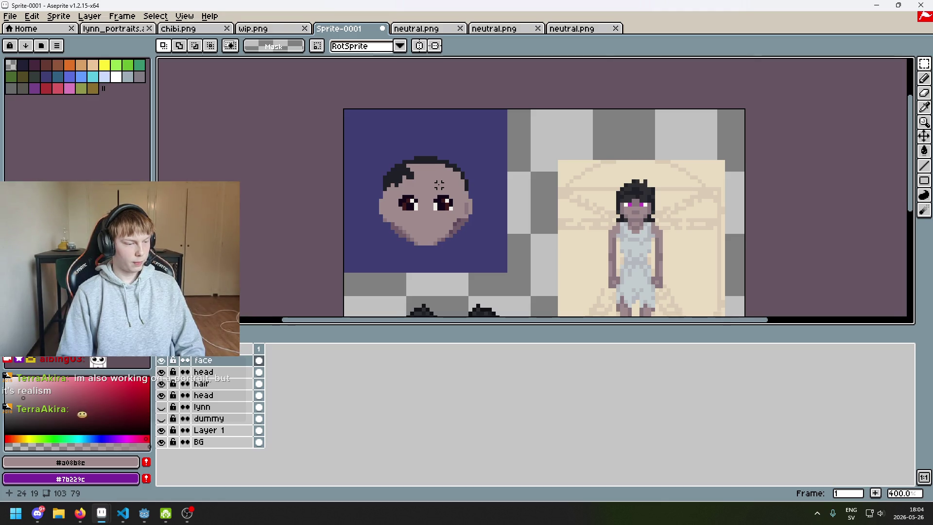
Move the hair layer to the top and paint #1f2027 hair pixels along the hairline
{"action": "key", "text": "Tab"}
{"action": "key", "text": "Tab"}
{"action": "scroll", "coordinate": [403, 208], "scroll_direction": "up", "scroll_amount": 5}
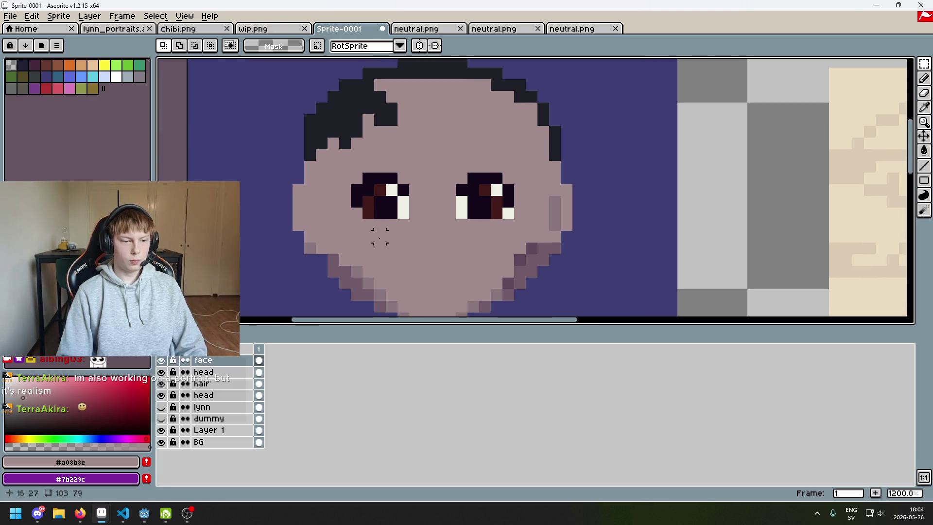
{"action": "left_click_drag", "start_coordinate": [219, 383], "coordinate": [221, 360]}
{"action": "key", "text": "b"}
{"action": "left_click", "coordinate": [400, 102], "text": "alt"}
{"action": "scroll", "coordinate": [393, 128], "scroll_direction": "down", "scroll_amount": 1}
{"action": "scroll", "coordinate": [392, 128], "scroll_direction": "up", "scroll_amount": 2}
{"action": "mouse_move", "coordinate": [391, 110]}
{"action": "left_mouse_down"}
{"action": "mouse_move", "coordinate": [466, 119]}
{"action": "mouse_move", "coordinate": [508, 139]}
{"action": "mouse_move", "coordinate": [508, 112]}
{"action": "left_mouse_up"}
Extend the dark hair down from both hairlines across the forehead, undoing the last stroke
{"action": "left_click_drag", "start_coordinate": [591, 170], "coordinate": [577, 167]}
{"action": "scroll", "coordinate": [576, 168], "scroll_direction": "down", "scroll_amount": 3}
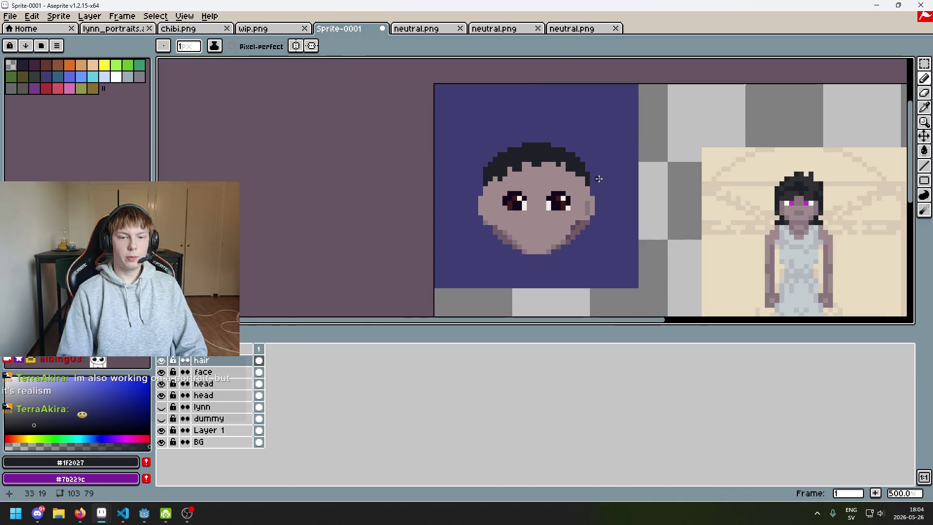
{"action": "scroll", "coordinate": [349, 178], "scroll_direction": "up", "scroll_amount": 3}
{"action": "left_click_drag", "start_coordinate": [349, 177], "coordinate": [389, 189]}
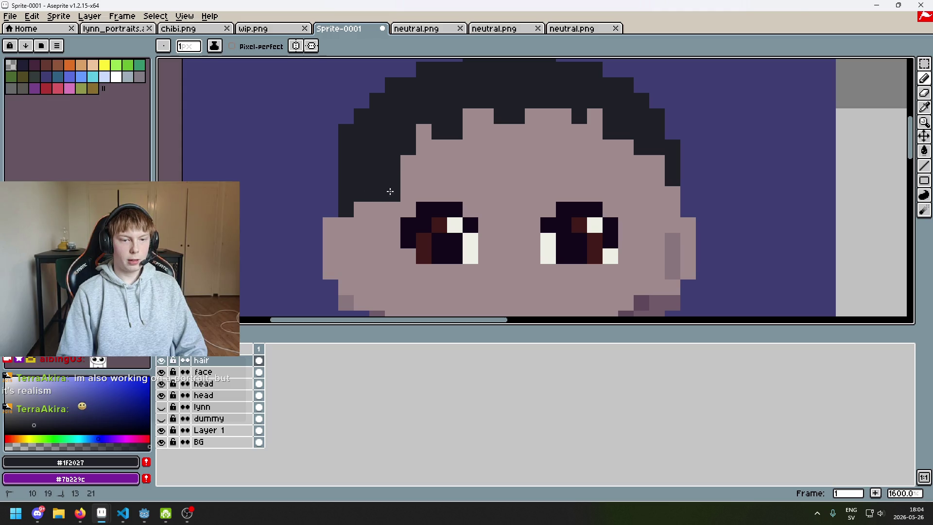
{"action": "mouse_move", "coordinate": [440, 131]}
{"action": "left_mouse_down"}
{"action": "mouse_move", "coordinate": [572, 138]}
{"action": "mouse_move", "coordinate": [660, 181]}
{"action": "left_mouse_up"}
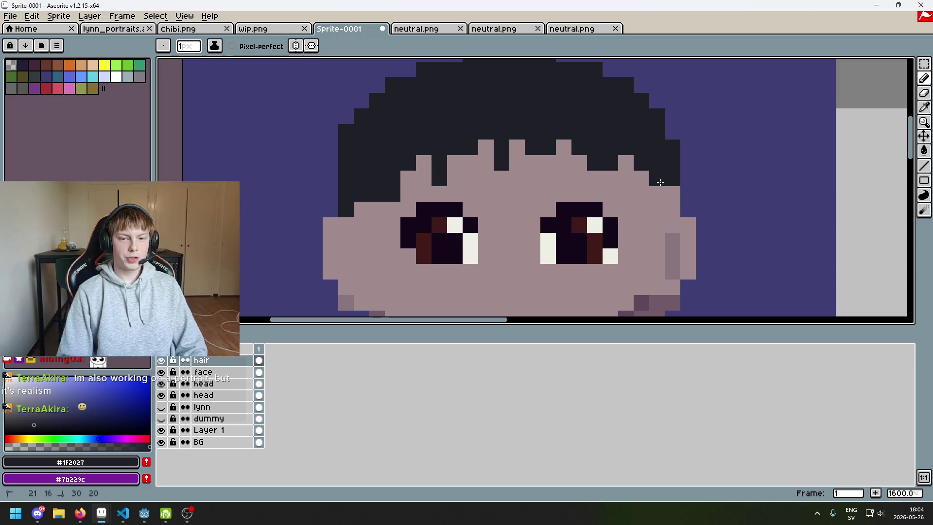
{"action": "scroll", "coordinate": [663, 189], "scroll_direction": "down", "scroll_amount": 1}
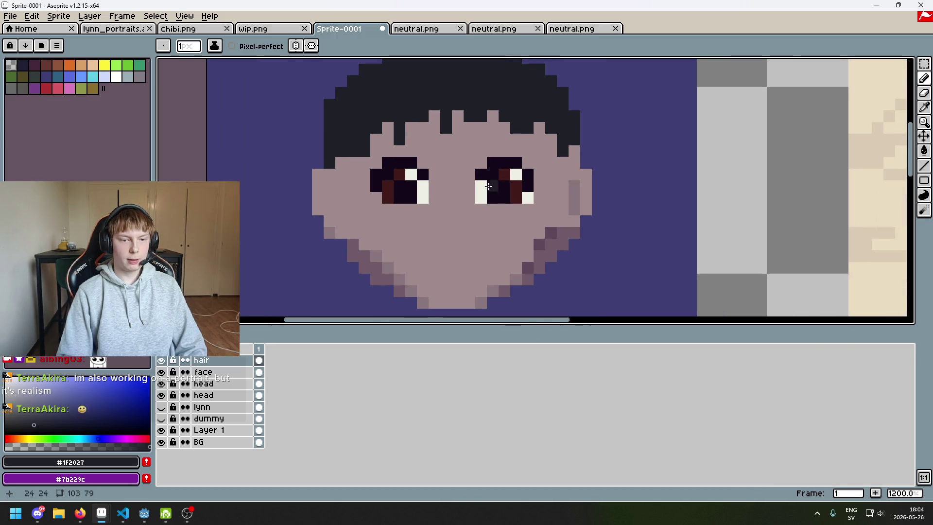
{"action": "key", "text": "ctrl+z"}
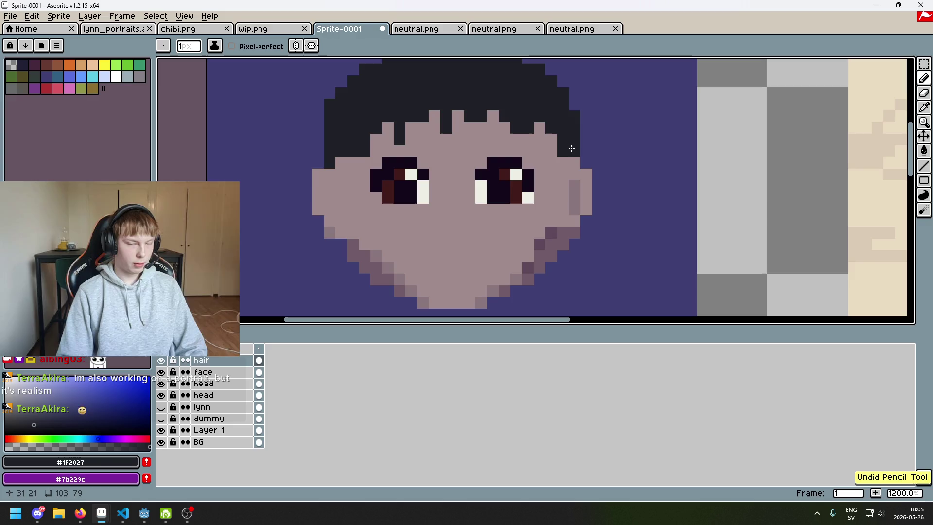
{"action": "scroll", "coordinate": [376, 160], "scroll_direction": "down", "scroll_amount": 2}
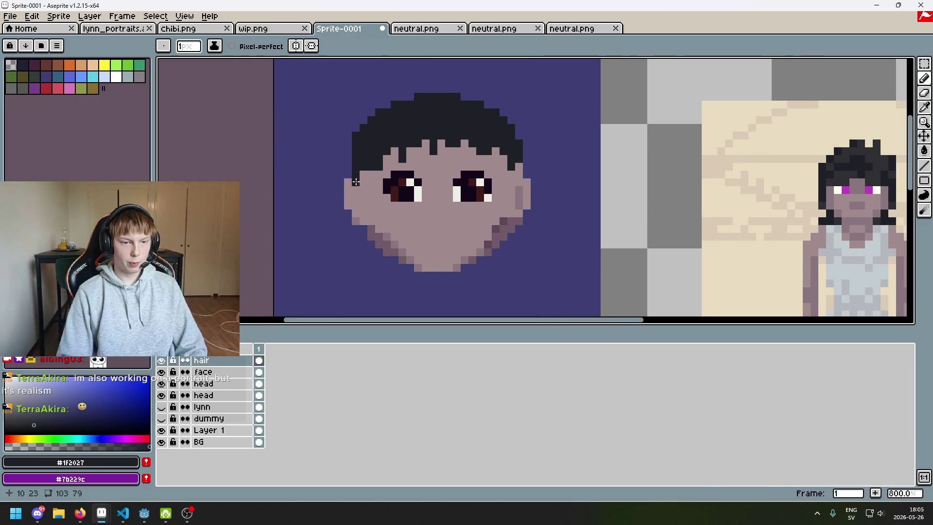
{"action": "scroll", "coordinate": [348, 182], "scroll_direction": "up", "scroll_amount": 2}
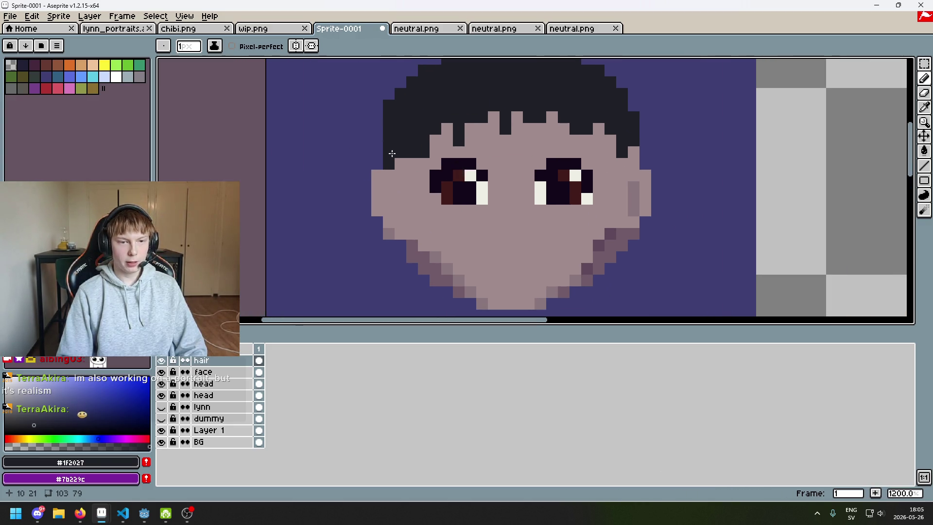
Refine the jagged bangs pixel by pixel, filling a gap and darkening strand pixels
{"action": "key", "text": "e"}
{"action": "left_click", "coordinate": [505, 129]}
{"action": "key", "text": "ctrl+z"}
{"action": "key", "text": "b"}
{"action": "left_click", "coordinate": [494, 128]}
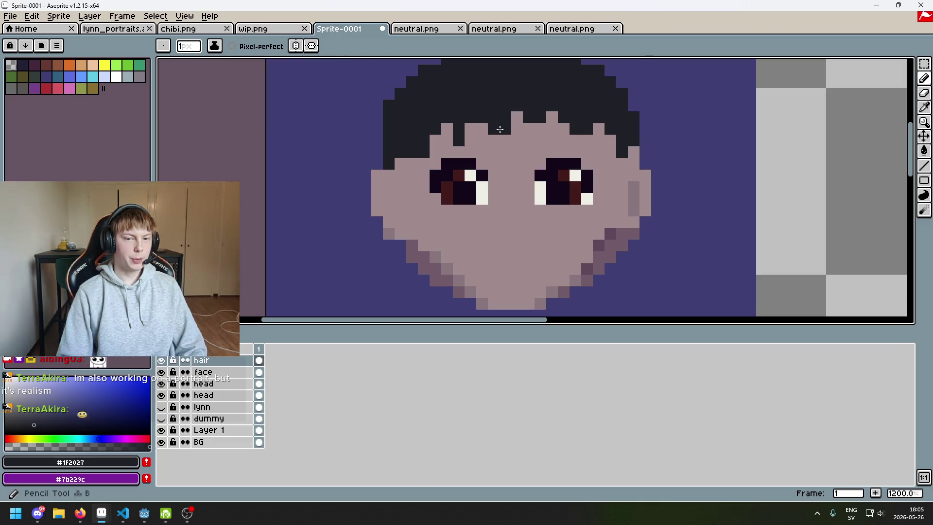
{"action": "scroll", "coordinate": [525, 115], "scroll_direction": "down", "scroll_amount": 5}
{"action": "scroll", "coordinate": [544, 148], "scroll_direction": "up", "scroll_amount": 4}
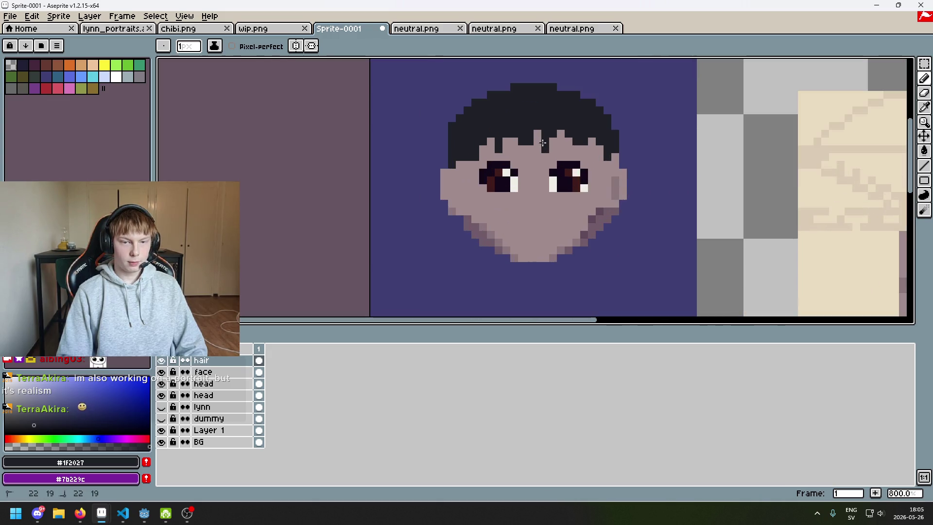
{"action": "left_click", "coordinate": [555, 145]}
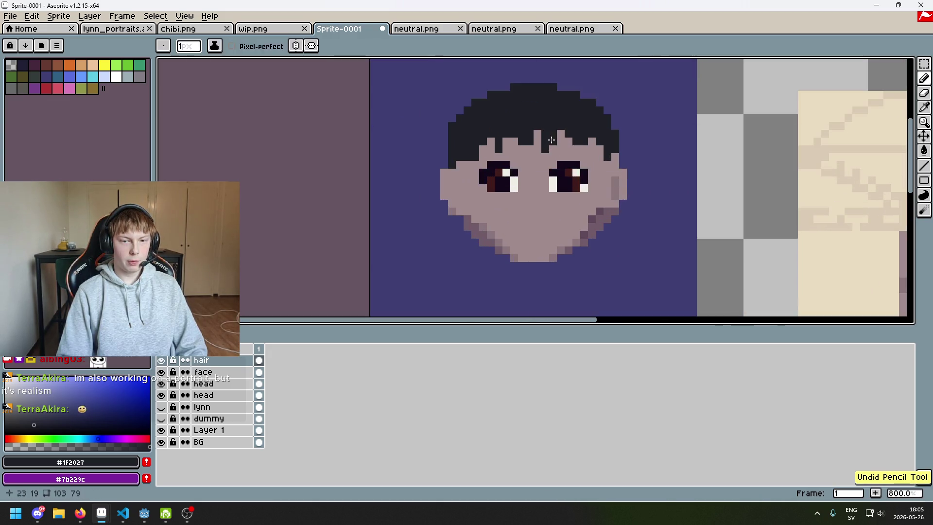
{"action": "key", "text": "ctrl+z"}
{"action": "key", "text": "ctrl+y"}
{"action": "scroll", "coordinate": [553, 141], "scroll_direction": "up", "scroll_amount": 3}
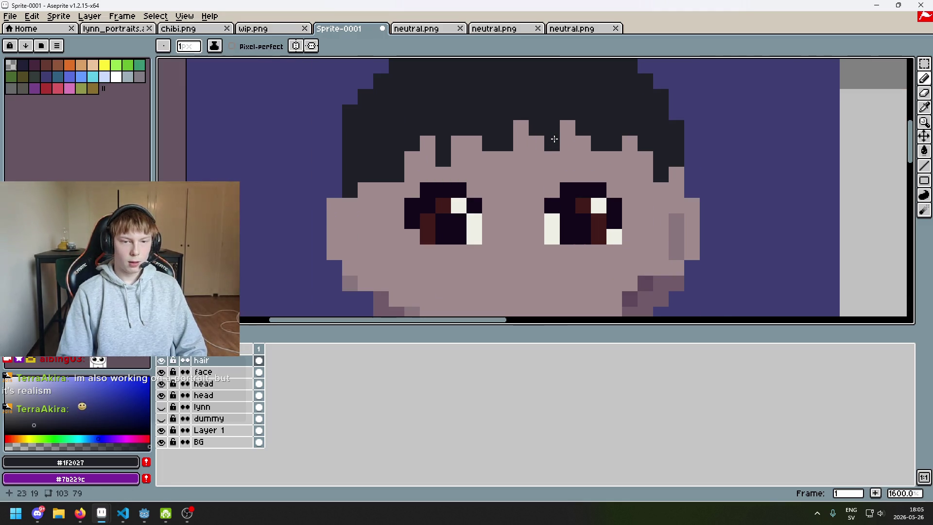
{"action": "left_click", "coordinate": [543, 148]}
{"action": "scroll", "coordinate": [581, 173], "scroll_direction": "down", "scroll_amount": 5}
{"action": "scroll", "coordinate": [581, 173], "scroll_direction": "up", "scroll_amount": 6}
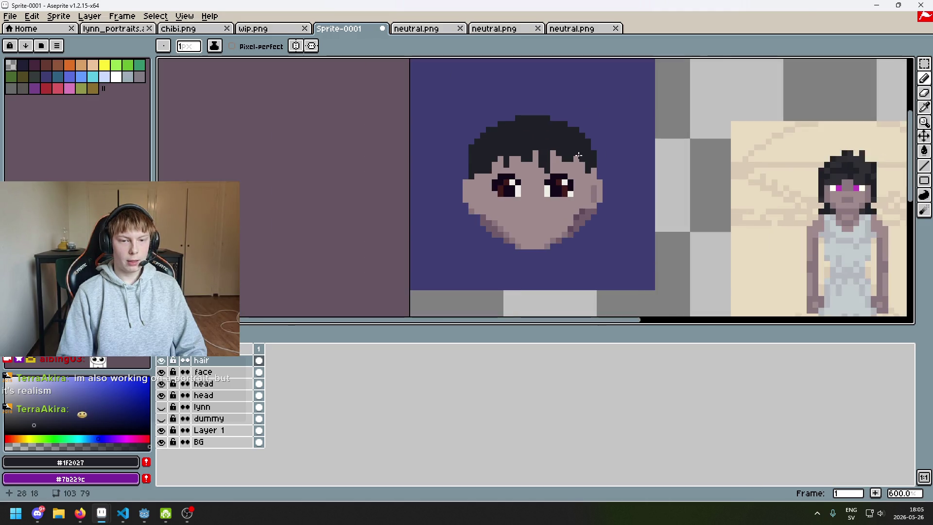
Remove the stray tuft pixel sticking up from the top of the head
{"action": "key", "text": "e"}
{"action": "scroll", "coordinate": [493, 195], "scroll_direction": "down", "scroll_amount": 6}
{"action": "scroll", "coordinate": [467, 122], "scroll_direction": "up", "scroll_amount": 3}
{"action": "key", "text": "b"}
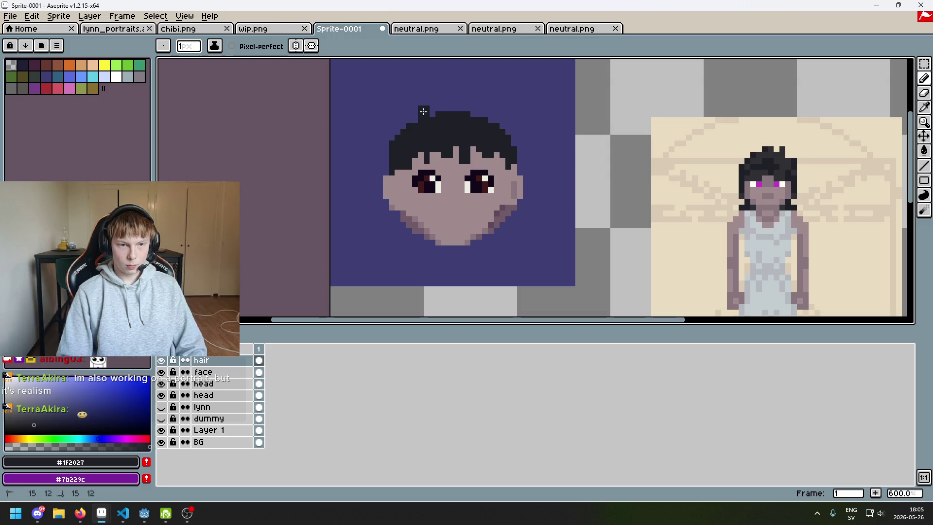
{"action": "key", "text": "ctrl+z"}
{"action": "left_click", "coordinate": [432, 116]}
{"action": "scroll", "coordinate": [793, 156], "scroll_direction": "up", "scroll_amount": 2}
{"action": "scroll", "coordinate": [794, 146], "scroll_direction": "down", "scroll_amount": 3}
{"action": "scroll", "coordinate": [743, 160], "scroll_direction": "up", "scroll_amount": 5}
{"action": "scroll", "coordinate": [723, 137], "scroll_direction": "down", "scroll_amount": 6}
Try reshaping the crown and a top-left hair curl, then undo those attempts
{"action": "scroll", "coordinate": [381, 142], "scroll_direction": "left", "scroll_amount": 5}
{"action": "scroll", "coordinate": [532, 161], "scroll_direction": "up", "scroll_amount": 5}
{"action": "left_click_drag", "start_coordinate": [513, 153], "coordinate": [501, 165]}
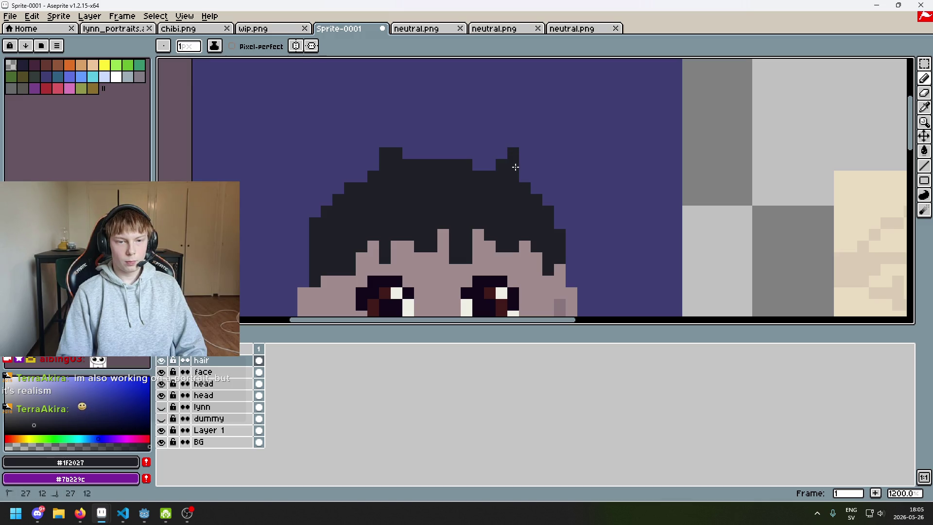
{"action": "key", "text": "ctrl+z"}
{"action": "mouse_move", "coordinate": [432, 130]}
{"action": "left_mouse_down"}
{"action": "mouse_move", "coordinate": [382, 133]}
{"action": "mouse_move", "coordinate": [384, 146]}
{"action": "mouse_move", "coordinate": [335, 199]}
{"action": "mouse_move", "coordinate": [383, 141]}
{"action": "mouse_move", "coordinate": [418, 130]}
{"action": "left_mouse_up"}
{"action": "key", "text": "ctrl+z"}
{"action": "key", "text": "ctrl+z"}
{"action": "mouse_move", "coordinate": [359, 166]}
{"action": "left_mouse_down"}
{"action": "mouse_move", "coordinate": [327, 187]}
{"action": "mouse_move", "coordinate": [485, 160]}
{"action": "left_mouse_up"}
{"action": "key", "text": "e"}
{"action": "left_click_drag", "start_coordinate": [326, 176], "coordinate": [324, 200]}
{"action": "left_click_drag", "start_coordinate": [359, 160], "coordinate": [432, 129]}
{"action": "key", "text": "b"}
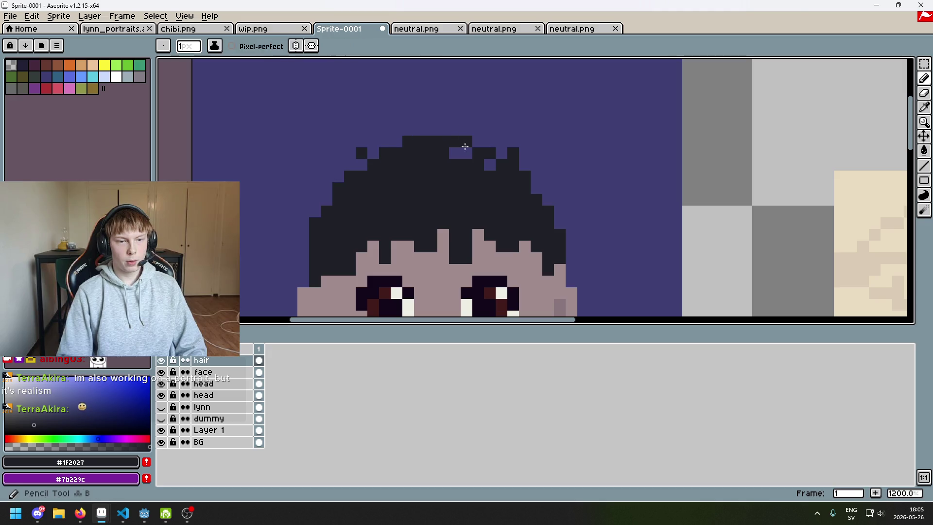
{"action": "left_click_drag", "start_coordinate": [301, 194], "coordinate": [367, 164]}
{"action": "scroll", "coordinate": [367, 163], "scroll_direction": "down", "scroll_amount": 3}
{"action": "scroll", "coordinate": [369, 160], "scroll_direction": "up", "scroll_amount": 2}
{"action": "key", "text": "ctrl+z"}
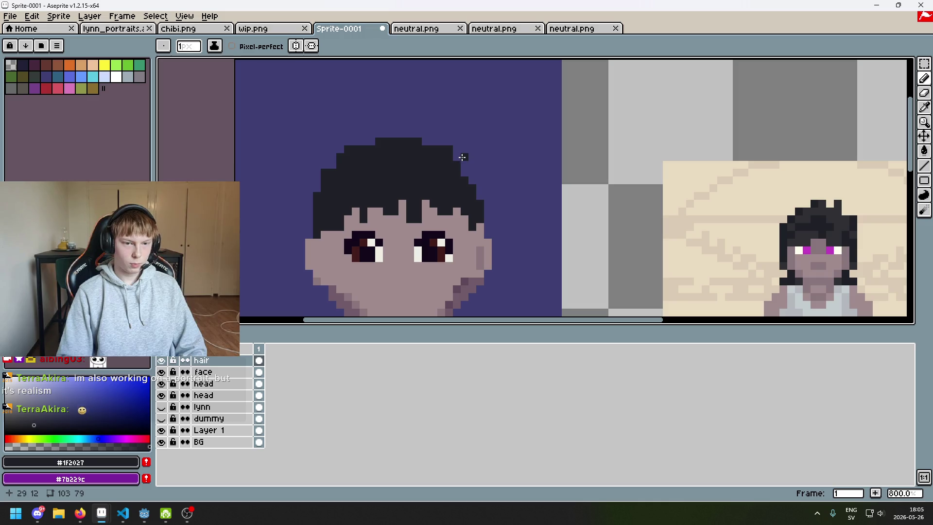
{"action": "key", "text": "ctrl+z"}
Draw a single curling spike on top of the hair
{"action": "mouse_move", "coordinate": [448, 142]}
{"action": "left_mouse_down"}
{"action": "mouse_move", "coordinate": [456, 127]}
{"action": "mouse_move", "coordinate": [452, 153]}
{"action": "left_mouse_up"}
{"action": "key", "text": "ctrl+z"}
{"action": "key", "text": "ctrl+z"}
{"action": "key", "text": "ctrl+z"}
{"action": "left_click_drag", "start_coordinate": [456, 148], "coordinate": [448, 139]}
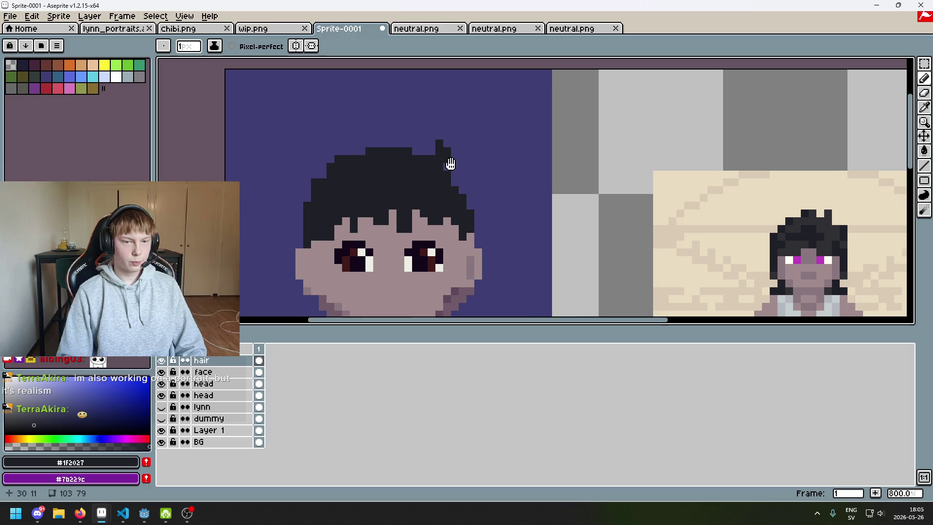
{"action": "scroll", "coordinate": [436, 150], "scroll_direction": "up", "scroll_amount": 2}
{"action": "scroll", "coordinate": [425, 144], "scroll_direction": "down", "scroll_amount": 5}
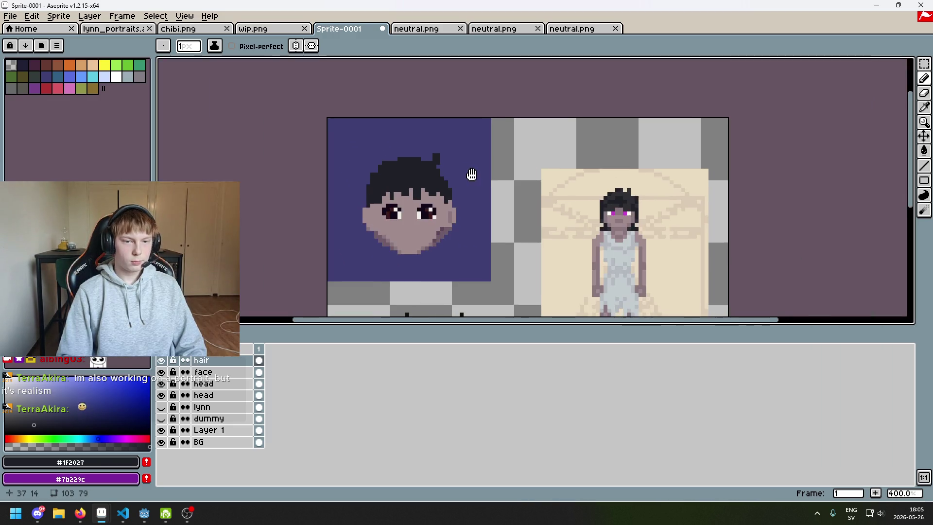
{"action": "scroll", "coordinate": [426, 147], "scroll_direction": "up", "scroll_amount": 3}
{"action": "scroll", "coordinate": [427, 146], "scroll_direction": "down", "scroll_amount": 1}
{"action": "scroll", "coordinate": [432, 135], "scroll_direction": "up", "scroll_amount": 1}
{"action": "key", "text": "e"}
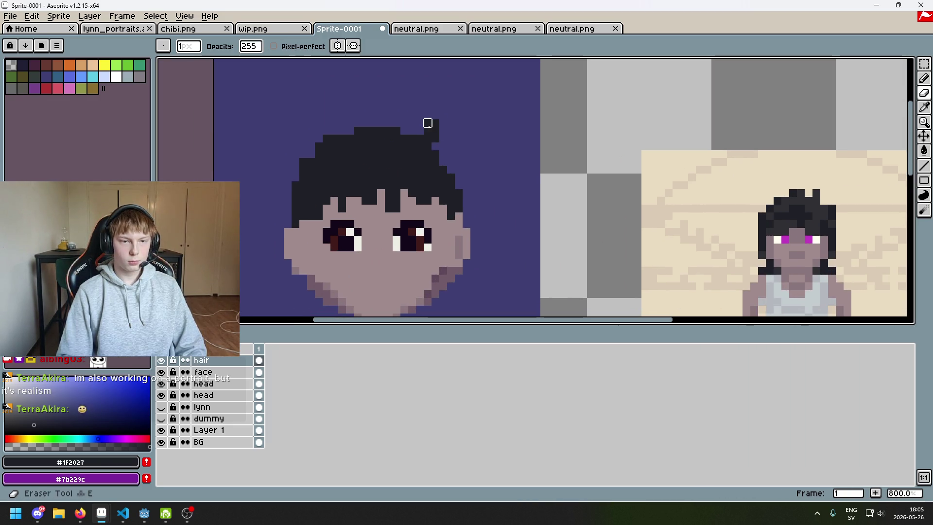
{"action": "scroll", "coordinate": [460, 144], "scroll_direction": "down", "scroll_amount": 3}
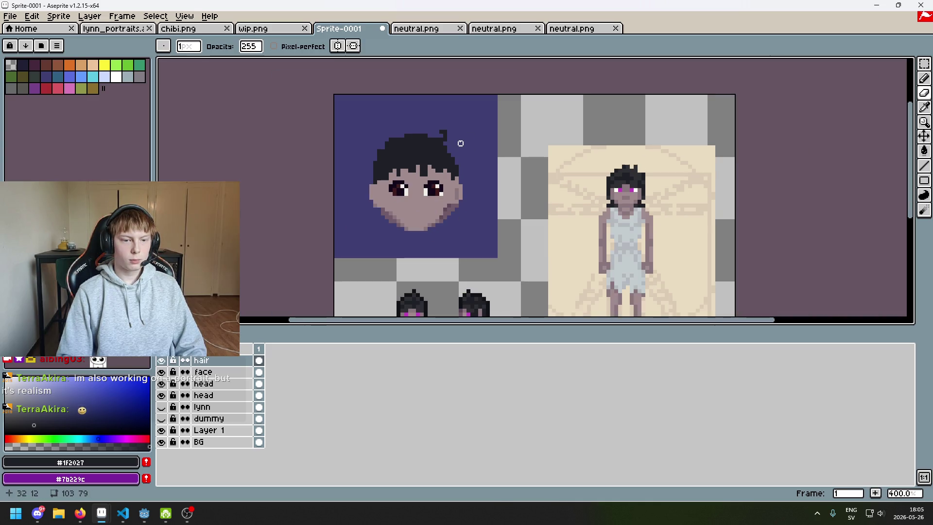
{"action": "scroll", "coordinate": [465, 143], "scroll_direction": "up", "scroll_amount": 1}
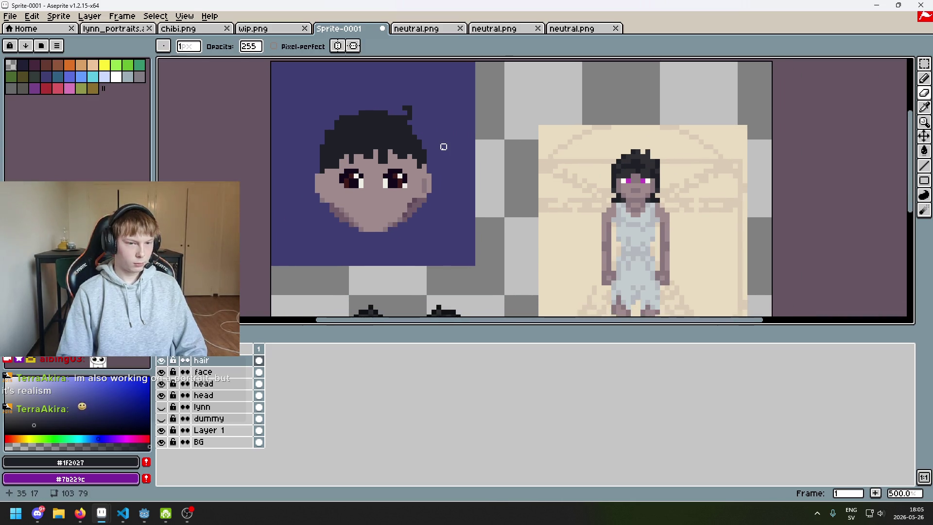
{"action": "scroll", "coordinate": [443, 147], "scroll_direction": "up", "scroll_amount": 1}
{"action": "scroll", "coordinate": [369, 170], "scroll_direction": "up", "scroll_amount": 1}
{"action": "key", "text": "b"}
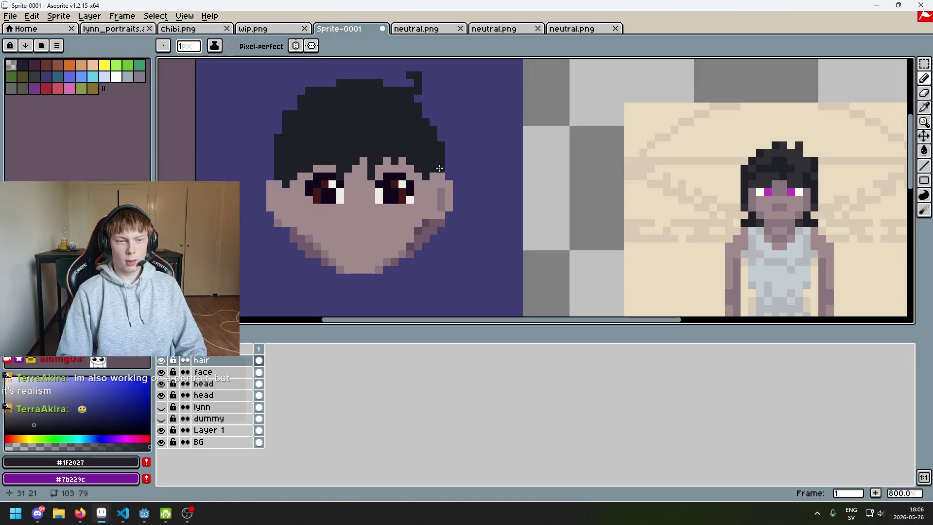
{"action": "scroll", "coordinate": [456, 167], "scroll_direction": "left", "scroll_amount": 3}
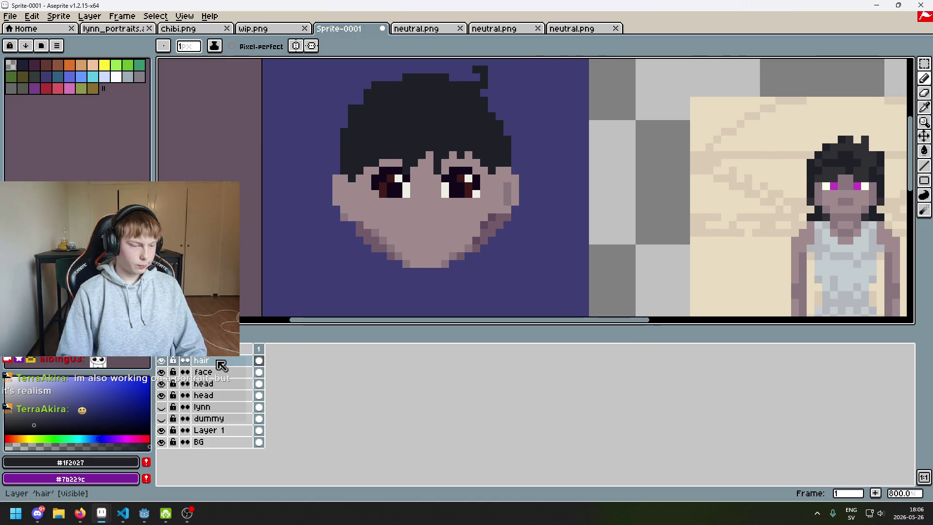
Add a new layer and move it down below the face layer
{"action": "right_click", "coordinate": [217, 362]}
{"action": "left_click", "coordinate": [238, 385]}
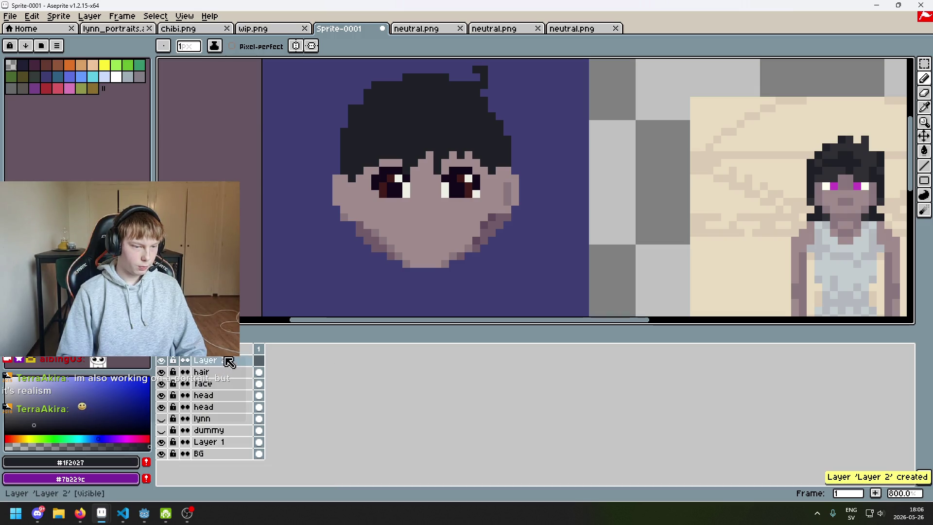
{"action": "mouse_move", "coordinate": [230, 363]}
{"action": "left_mouse_down"}
{"action": "mouse_move", "coordinate": [232, 404]}
{"action": "mouse_move", "coordinate": [232, 391]}
{"action": "left_mouse_up"}
Rename the new layer to 'back hair'
{"action": "double_click", "coordinate": [223, 387]}
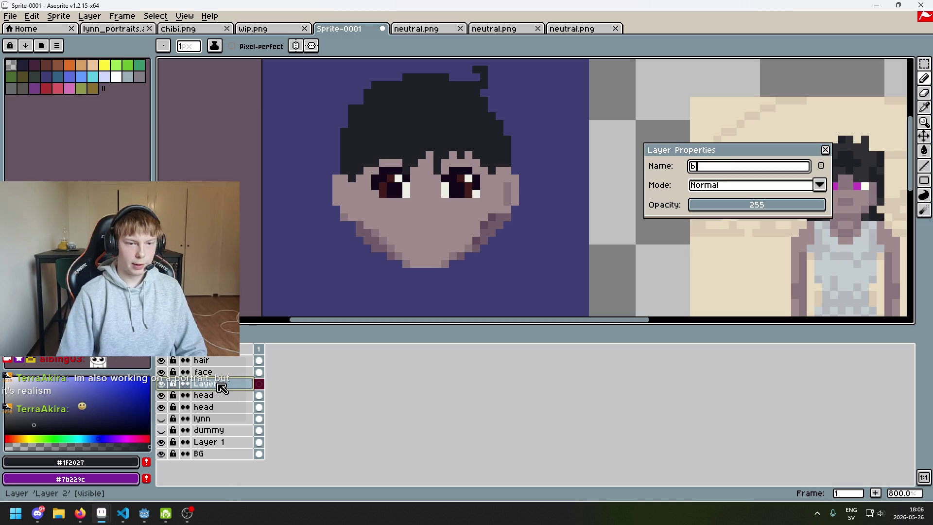
{"action": "type", "text": "back hair"}
{"action": "key", "text": "Return"}
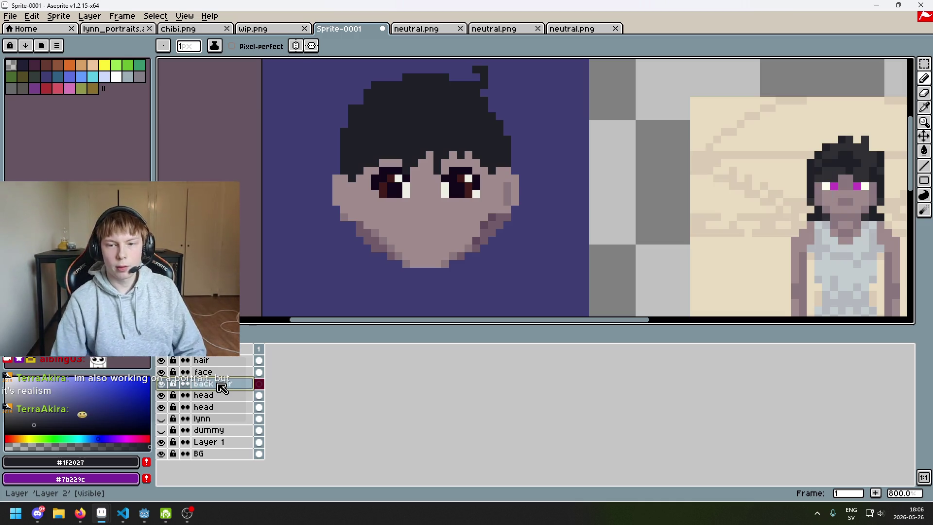
{"action": "scroll", "coordinate": [782, 129], "scroll_direction": "up", "scroll_amount": 5}
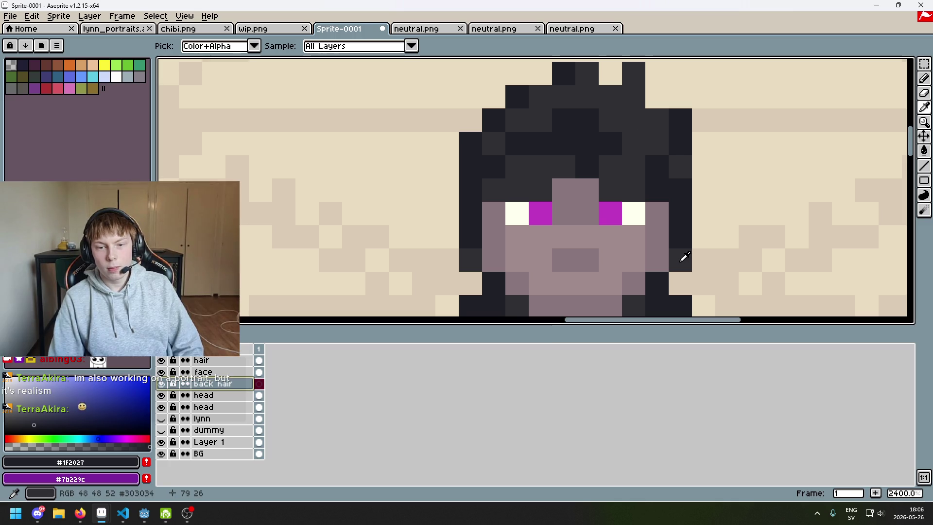
Undo the flat stroke under the chin and draw a #1f2027 hair strand rising from it
{"action": "key", "text": "b"}
{"action": "scroll", "coordinate": [783, 146], "scroll_direction": "down", "scroll_amount": 3}
{"action": "scroll", "coordinate": [782, 145], "scroll_direction": "down", "scroll_amount": 3}
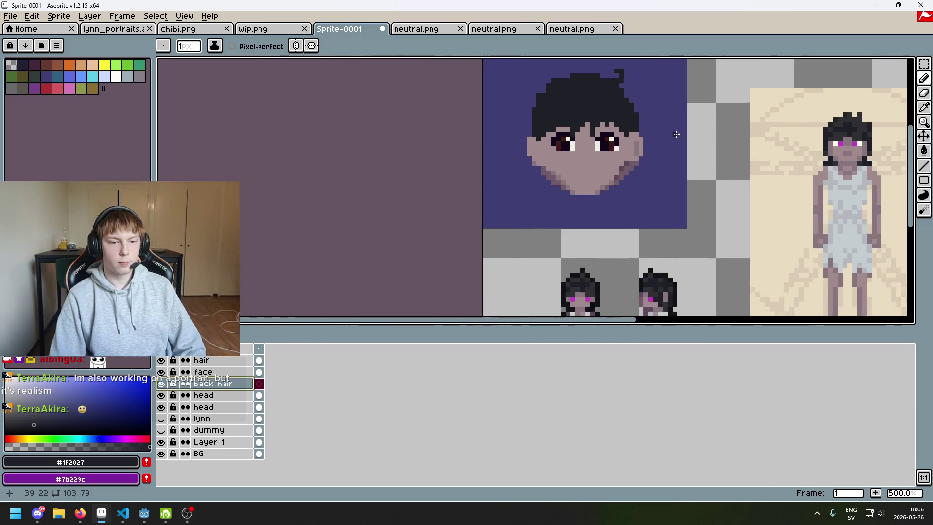
{"action": "scroll", "coordinate": [697, 156], "scroll_direction": "up", "scroll_amount": 1}
{"action": "scroll", "coordinate": [583, 155], "scroll_direction": "right", "scroll_amount": 3}
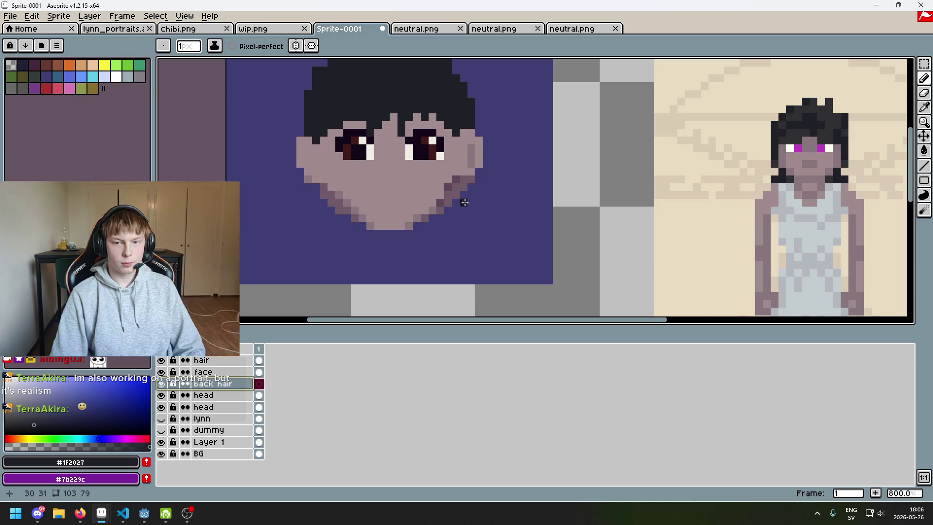
{"action": "key", "text": "ctrl+z"}
{"action": "mouse_move", "coordinate": [470, 203]}
{"action": "left_mouse_down"}
{"action": "mouse_move", "coordinate": [457, 216]}
{"action": "mouse_move", "coordinate": [468, 194]}
{"action": "mouse_move", "coordinate": [471, 218]}
{"action": "mouse_move", "coordinate": [405, 254]}
{"action": "left_mouse_up"}
{"action": "scroll", "coordinate": [471, 206], "scroll_direction": "up", "scroll_amount": 1}
{"action": "scroll", "coordinate": [476, 214], "scroll_direction": "up", "scroll_amount": 1}
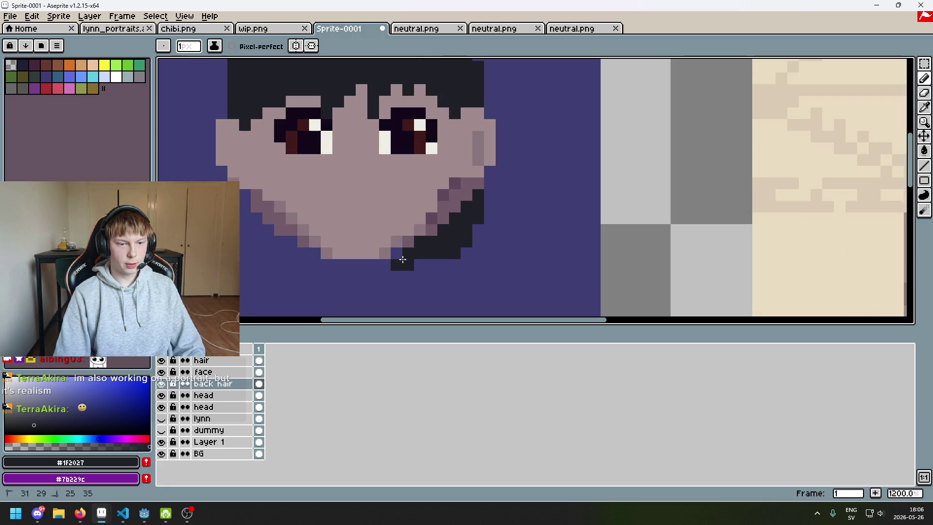
{"action": "scroll", "coordinate": [442, 266], "scroll_direction": "down", "scroll_amount": 4}
{"action": "scroll", "coordinate": [444, 270], "scroll_direction": "up", "scroll_amount": 2}
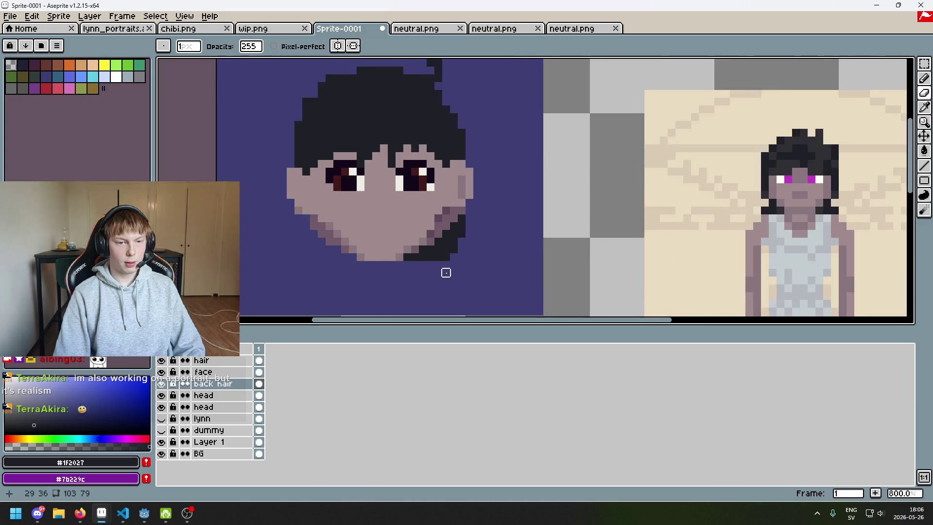
Draw a dark hair line along the lower right of the chin
{"action": "key", "text": "b"}
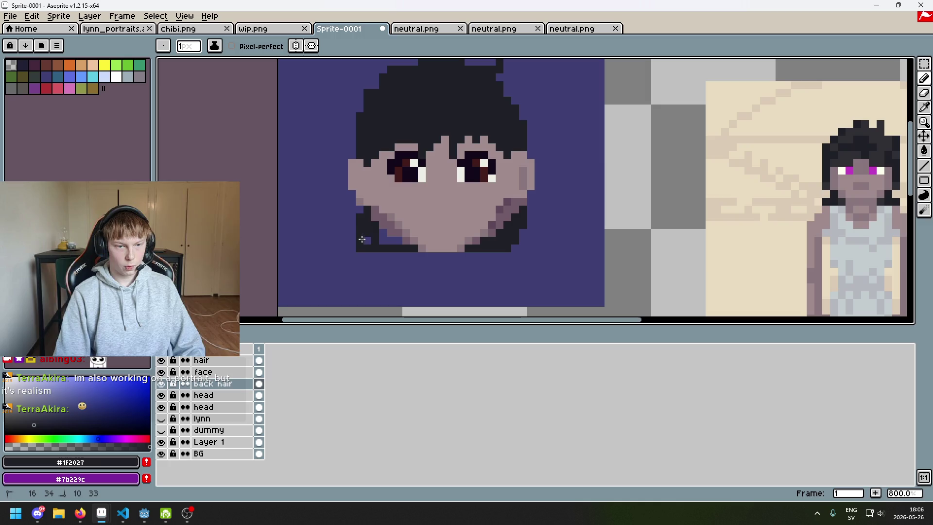
{"action": "scroll", "coordinate": [399, 240], "scroll_direction": "down", "scroll_amount": 5}
{"action": "scroll", "coordinate": [413, 248], "scroll_direction": "up", "scroll_amount": 4}
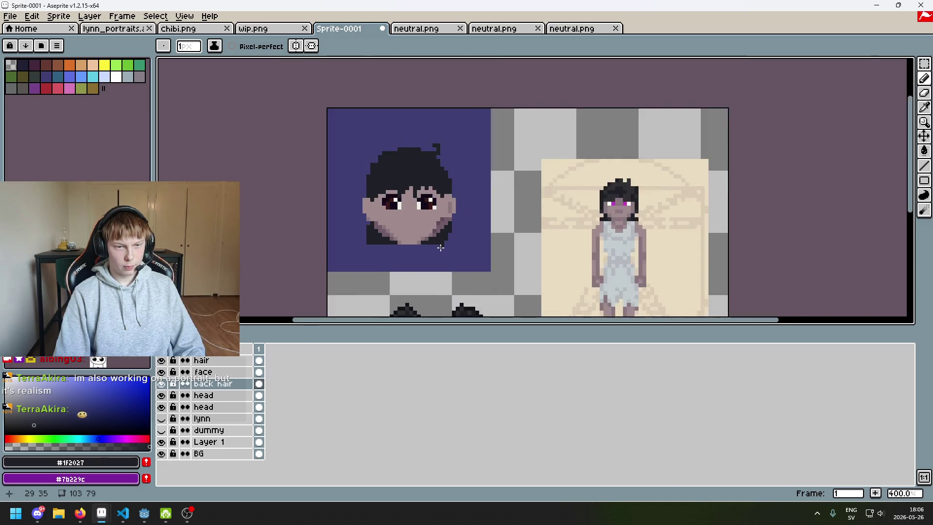
{"action": "left_click_drag", "start_coordinate": [454, 232], "coordinate": [436, 265]}
{"action": "scroll", "coordinate": [437, 264], "scroll_direction": "up", "scroll_amount": 3}
{"action": "mouse_move", "coordinate": [471, 240]}
{"action": "left_mouse_down"}
{"action": "mouse_move", "coordinate": [502, 250]}
{"action": "mouse_move", "coordinate": [480, 244]}
{"action": "left_mouse_up"}
Add dark hair pixels at the lower-left shoulder and sample the reference skin tone
{"action": "scroll", "coordinate": [486, 248], "scroll_direction": "down", "scroll_amount": 3}
{"action": "scroll", "coordinate": [367, 249], "scroll_direction": "up", "scroll_amount": 3}
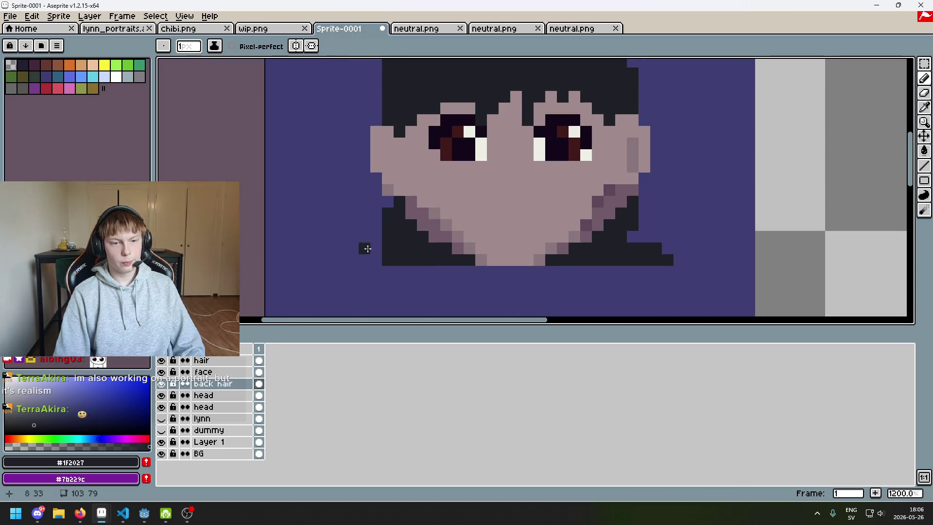
{"action": "left_click_drag", "start_coordinate": [365, 259], "coordinate": [353, 260]}
{"action": "scroll", "coordinate": [360, 259], "scroll_direction": "down", "scroll_amount": 4}
{"action": "scroll", "coordinate": [364, 251], "scroll_direction": "up", "scroll_amount": 2}
{"action": "key", "text": "e"}
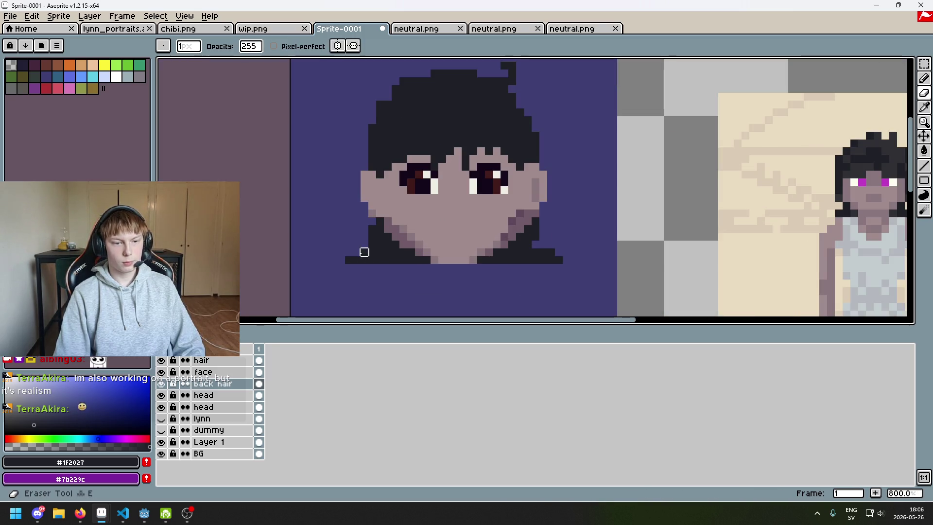
{"action": "key", "text": "b"}
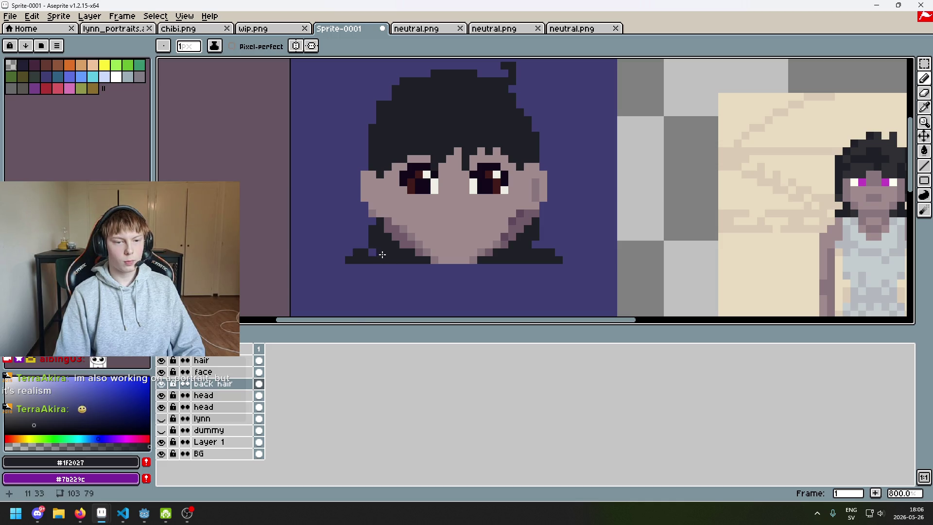
{"action": "scroll", "coordinate": [380, 254], "scroll_direction": "down", "scroll_amount": 5}
{"action": "scroll", "coordinate": [458, 254], "scroll_direction": "up", "scroll_amount": 3}
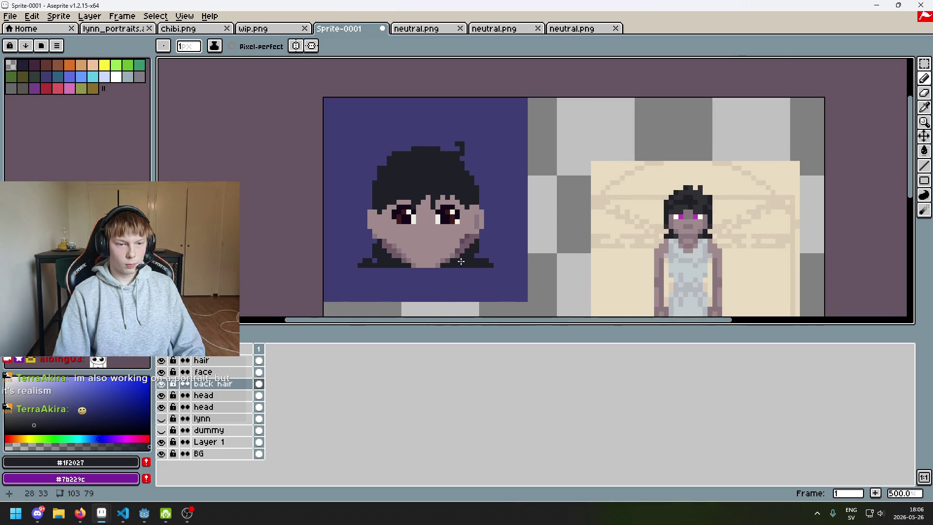
{"action": "scroll", "coordinate": [499, 218], "scroll_direction": "up", "scroll_amount": 2}
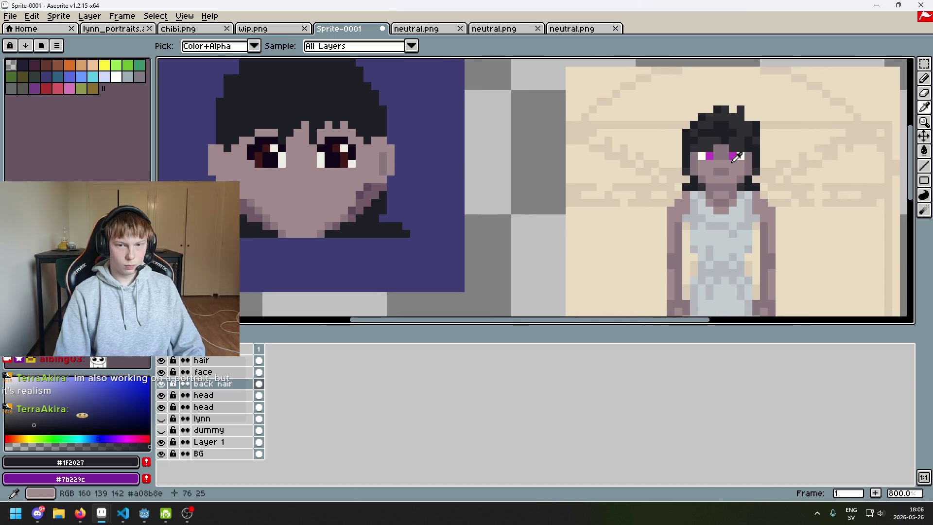
{"action": "left_click", "coordinate": [723, 167], "text": "alt"}
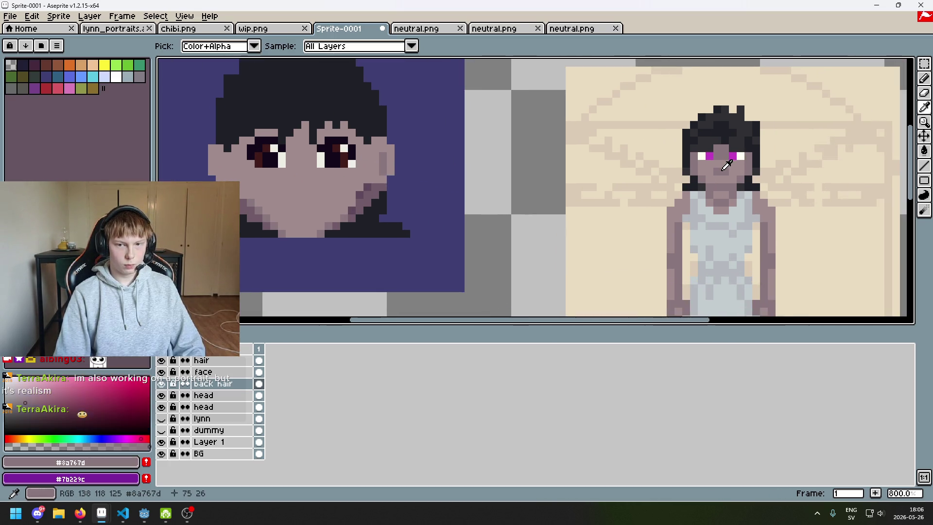
Draw a short two-pixel mouth below the eyes, undoing the extra pixels
{"action": "key", "text": "b"}
{"action": "scroll", "coordinate": [479, 177], "scroll_direction": "up", "scroll_amount": 3}
{"action": "left_click_drag", "start_coordinate": [385, 194], "coordinate": [377, 195]}
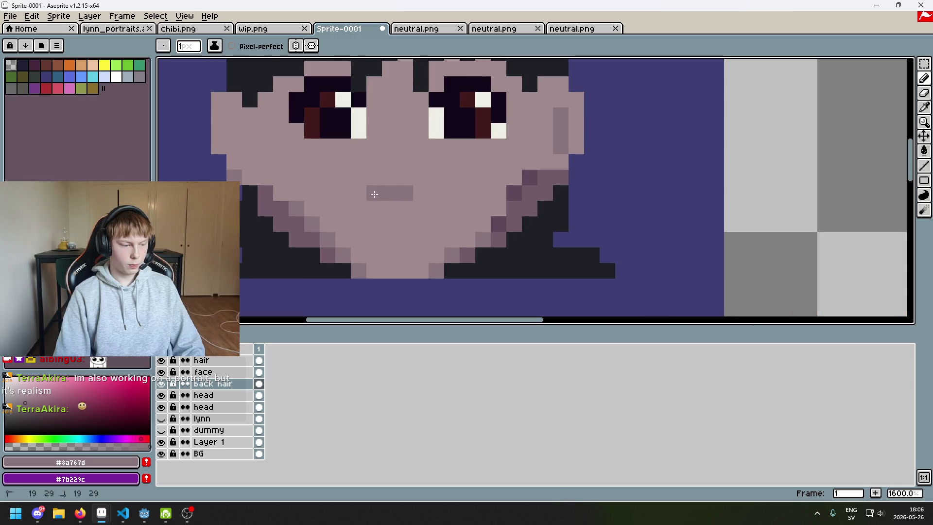
{"action": "key", "text": "ctrl+z"}
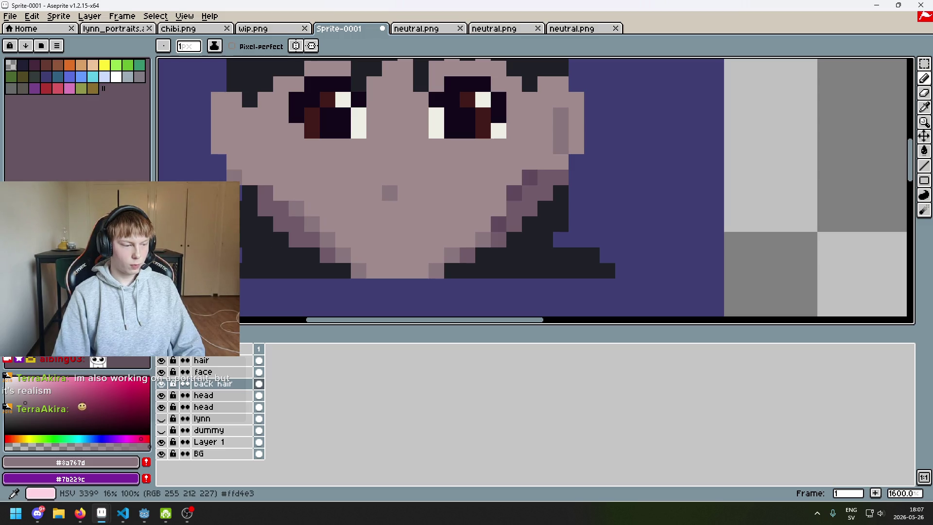
{"action": "left_click", "coordinate": [407, 187]}
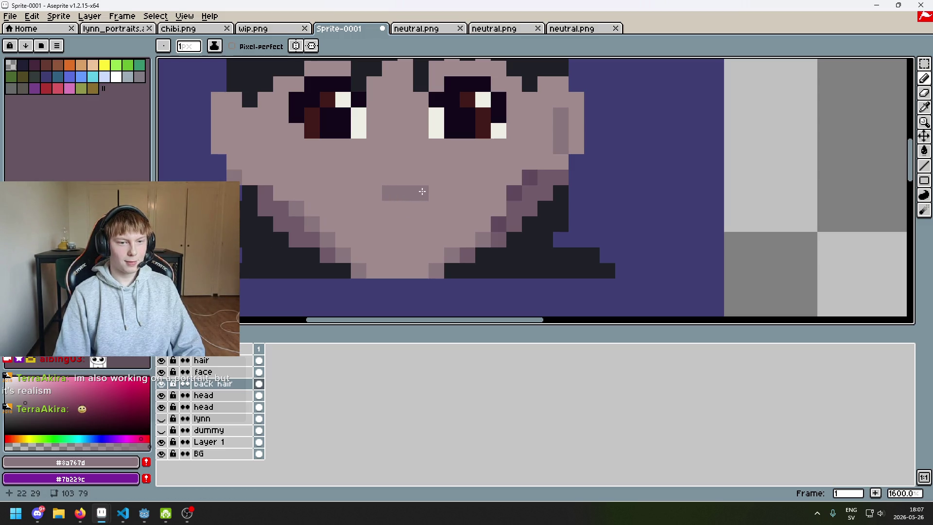
{"action": "scroll", "coordinate": [380, 190], "scroll_direction": "down", "scroll_amount": 5}
{"action": "key", "text": "ctrl+z"}
{"action": "scroll", "coordinate": [398, 194], "scroll_direction": "up", "scroll_amount": 4}
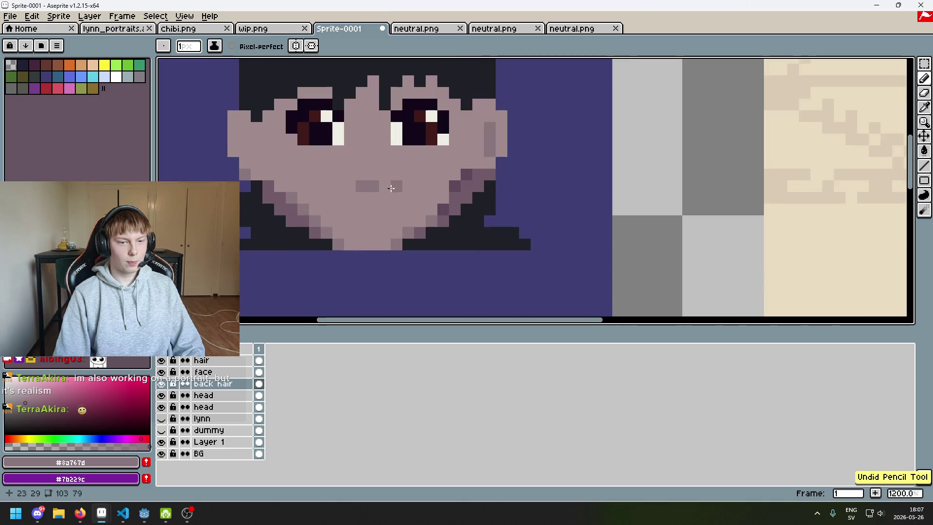
{"action": "scroll", "coordinate": [483, 210], "scroll_direction": "down", "scroll_amount": 4}
{"action": "scroll", "coordinate": [426, 185], "scroll_direction": "up", "scroll_amount": 4}
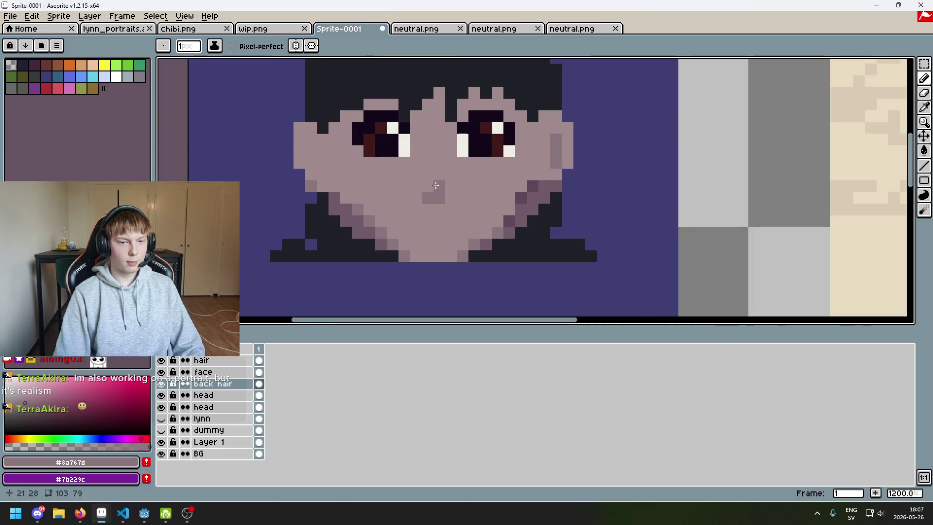
{"action": "scroll", "coordinate": [461, 210], "scroll_direction": "down", "scroll_amount": 4}
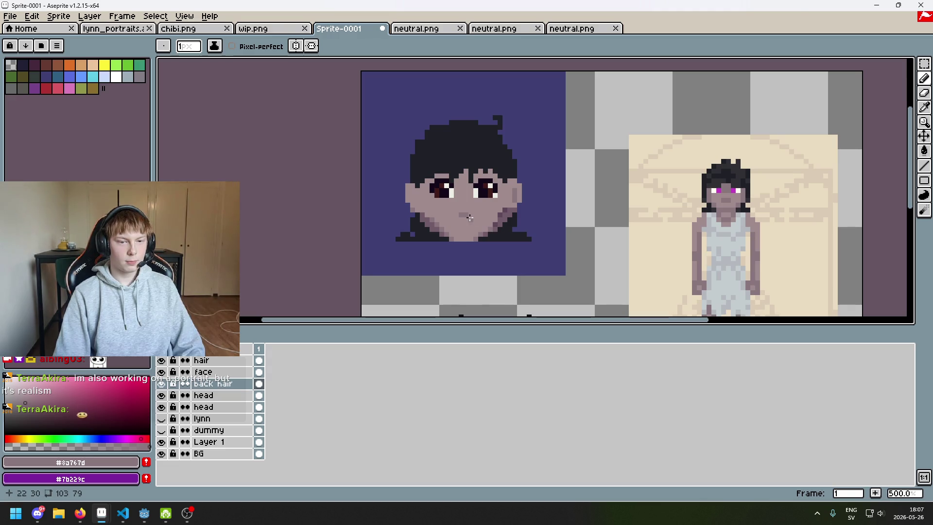
{"action": "scroll", "coordinate": [466, 195], "scroll_direction": "up", "scroll_amount": 2}
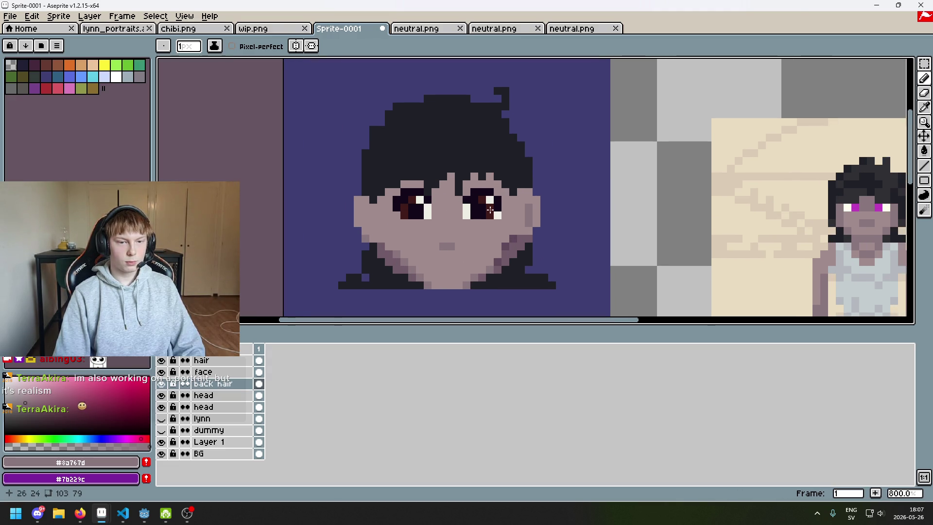
{"action": "scroll", "coordinate": [401, 194], "scroll_direction": "down", "scroll_amount": 2}
{"action": "scroll", "coordinate": [510, 176], "scroll_direction": "up", "scroll_amount": 1}
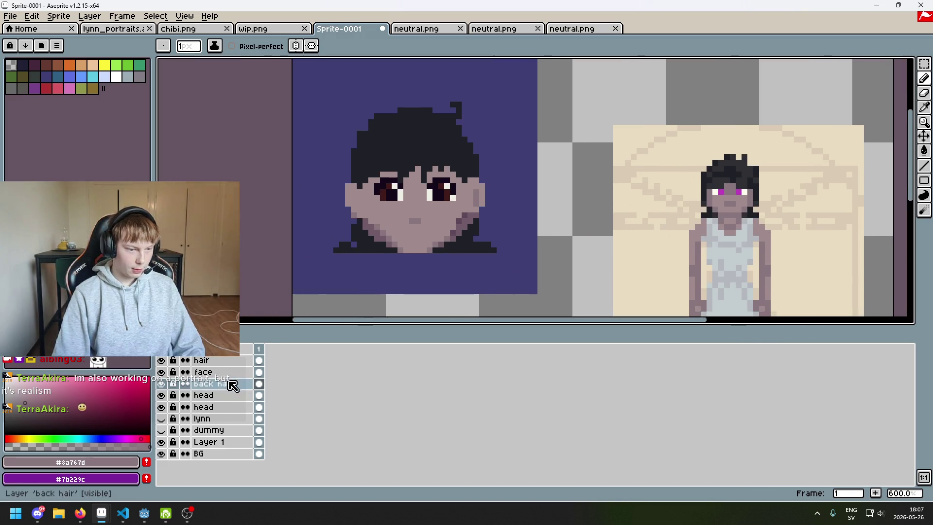
Select the face layer, then the hair layer, for editing
{"action": "key", "text": "m"}
{"action": "scroll", "coordinate": [417, 223], "scroll_direction": "up", "scroll_amount": 3}
{"action": "key", "text": "b"}
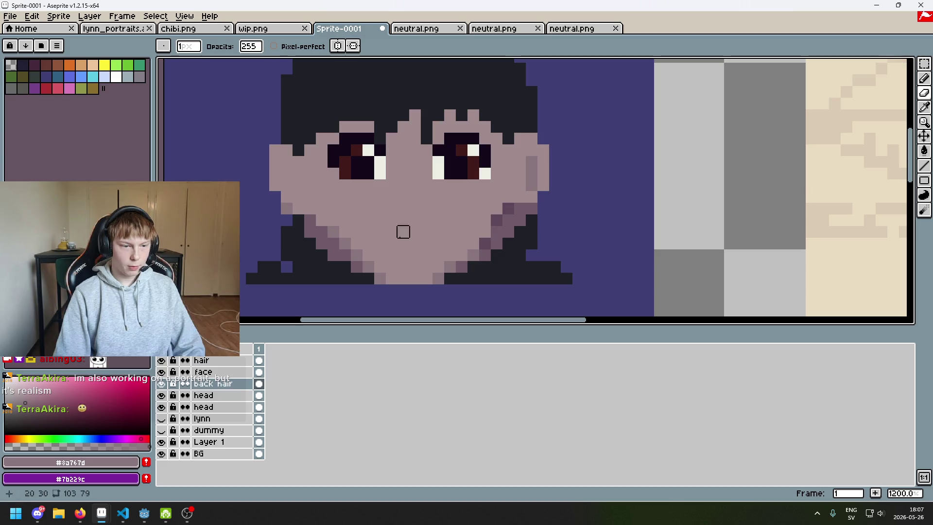
{"action": "left_click", "coordinate": [214, 372]}
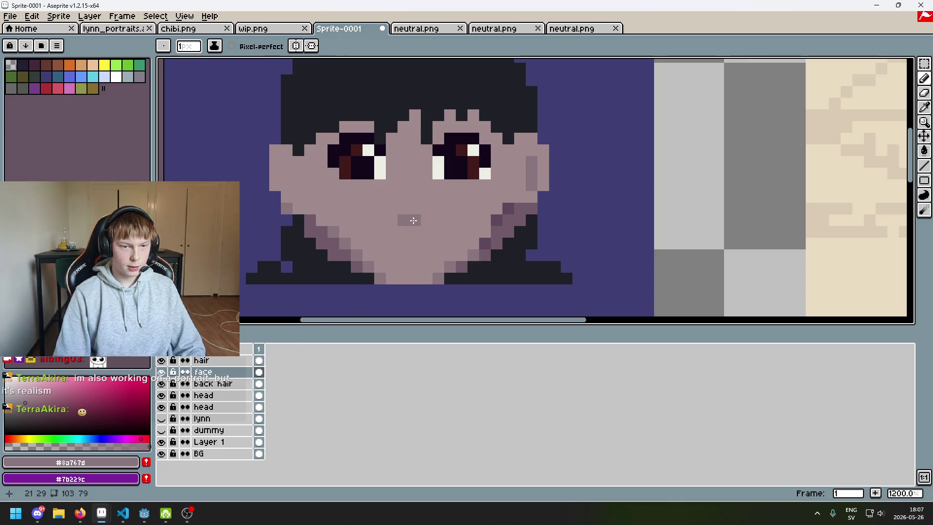
{"action": "scroll", "coordinate": [410, 222], "scroll_direction": "down", "scroll_amount": 6}
{"action": "scroll", "coordinate": [420, 236], "scroll_direction": "up", "scroll_amount": 3}
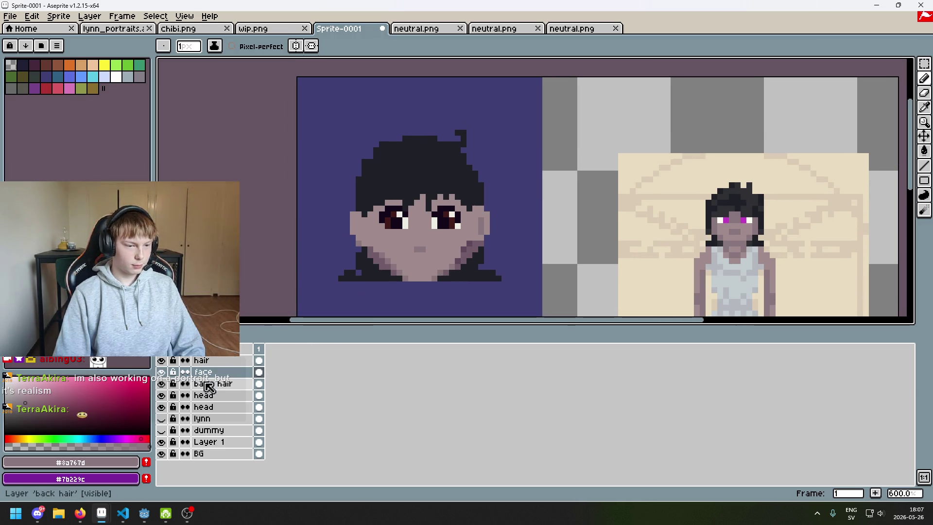
{"action": "left_click", "coordinate": [206, 360]}
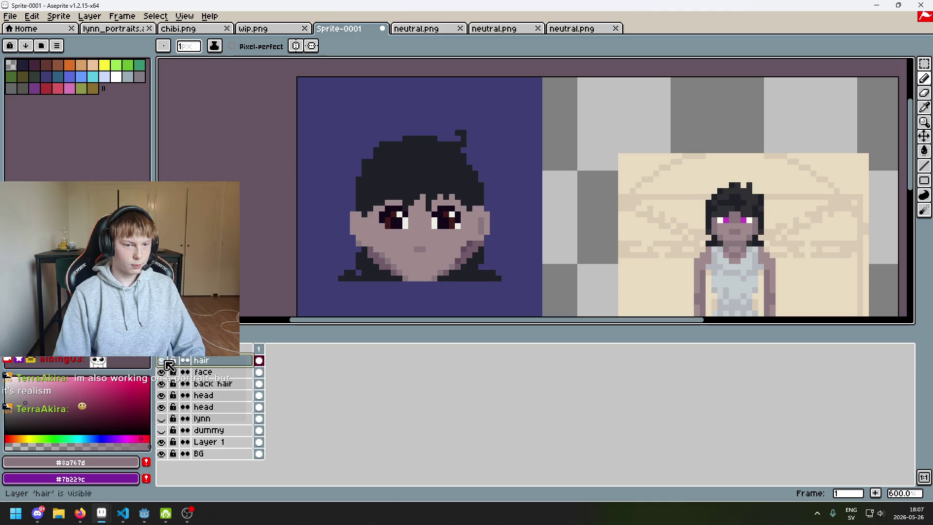
On the back hair layer, eyedrop the dark hair colour and undo the pixels beside the face
{"action": "left_click", "coordinate": [236, 384]}
{"action": "scroll", "coordinate": [355, 260], "scroll_direction": "up", "scroll_amount": 3}
{"action": "key", "text": "alt"}
{"action": "left_click", "coordinate": [374, 259], "text": "alt"}
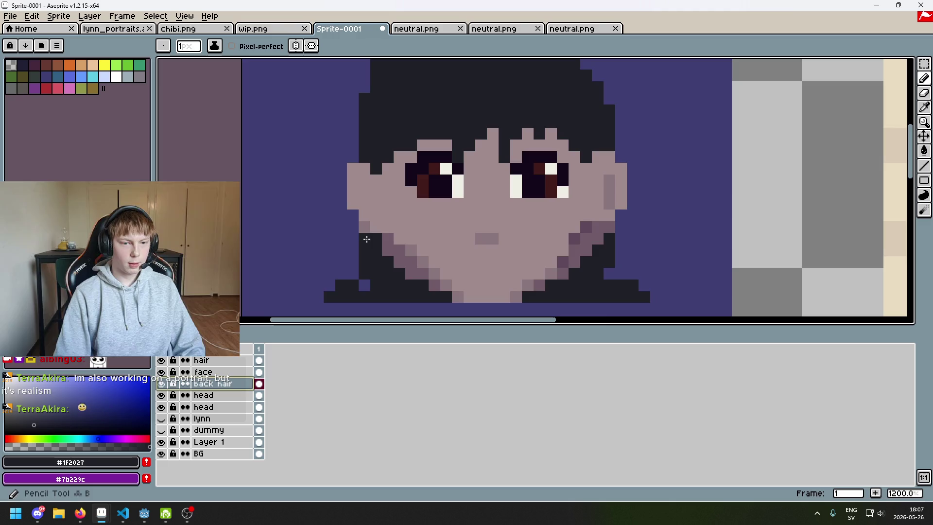
{"action": "scroll", "coordinate": [437, 233], "scroll_direction": "down", "scroll_amount": 3}
{"action": "scroll", "coordinate": [624, 243], "scroll_direction": "up", "scroll_amount": 3}
{"action": "left_click", "coordinate": [604, 194], "text": "alt"}
{"action": "scroll", "coordinate": [316, 216], "scroll_direction": "down", "scroll_amount": 1}
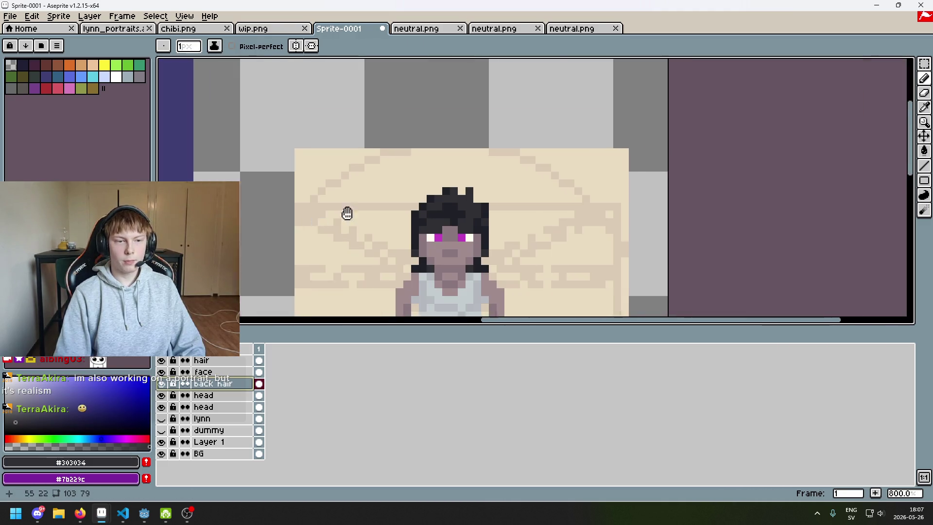
{"action": "scroll", "coordinate": [316, 216], "scroll_direction": "down", "scroll_amount": 1}
{"action": "scroll", "coordinate": [367, 239], "scroll_direction": "up", "scroll_amount": 5}
{"action": "scroll", "coordinate": [462, 277], "scroll_direction": "down", "scroll_amount": 1}
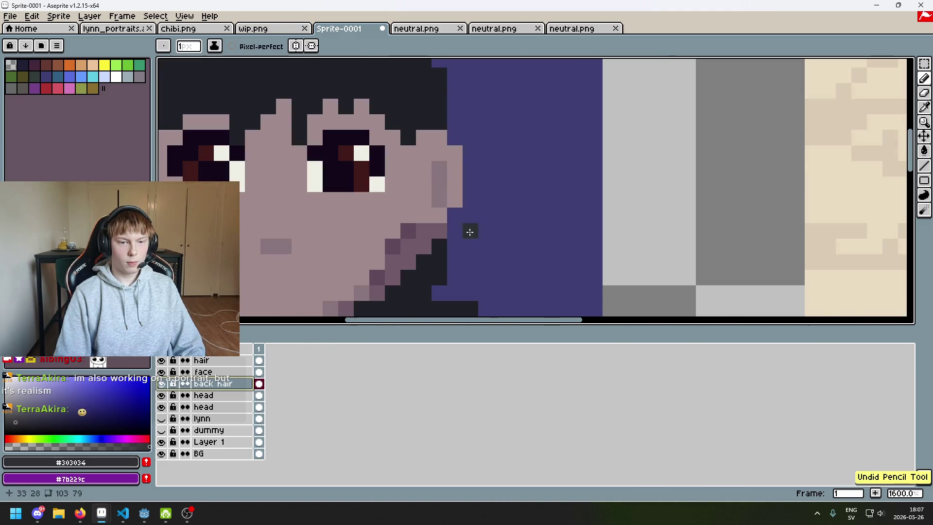
{"action": "scroll", "coordinate": [464, 231], "scroll_direction": "down", "scroll_amount": 3}
{"action": "key", "text": "ctrl+z"}
{"action": "key", "text": "ctrl+z"}
{"action": "key", "text": "ctrl+z"}
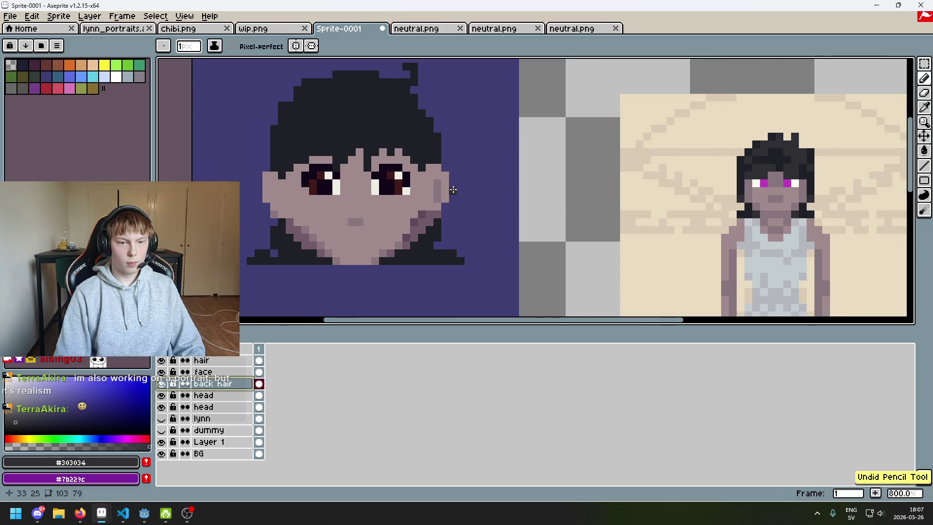
Move back hair below the head layer, draw a dark column, and compare layer visibility
{"action": "left_click_drag", "start_coordinate": [229, 383], "coordinate": [225, 402]}
{"action": "scroll", "coordinate": [427, 231], "scroll_direction": "up", "scroll_amount": 3}
{"action": "left_click_drag", "start_coordinate": [427, 243], "coordinate": [420, 115]}
{"action": "key", "text": "v"}
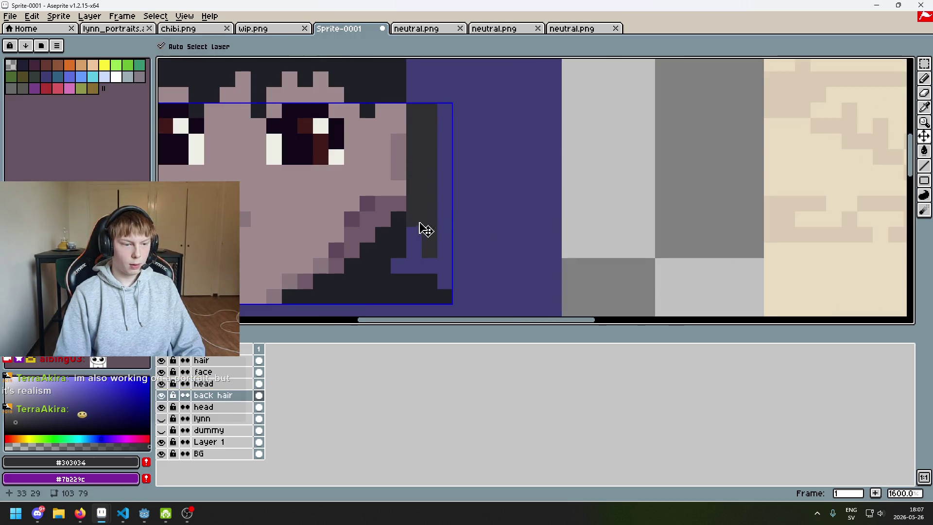
{"action": "left_click", "coordinate": [161, 383]}
{"action": "left_click", "coordinate": [162, 384]}
{"action": "left_click", "coordinate": [163, 383]}
{"action": "left_click", "coordinate": [161, 396]}
{"action": "left_click", "coordinate": [161, 396]}
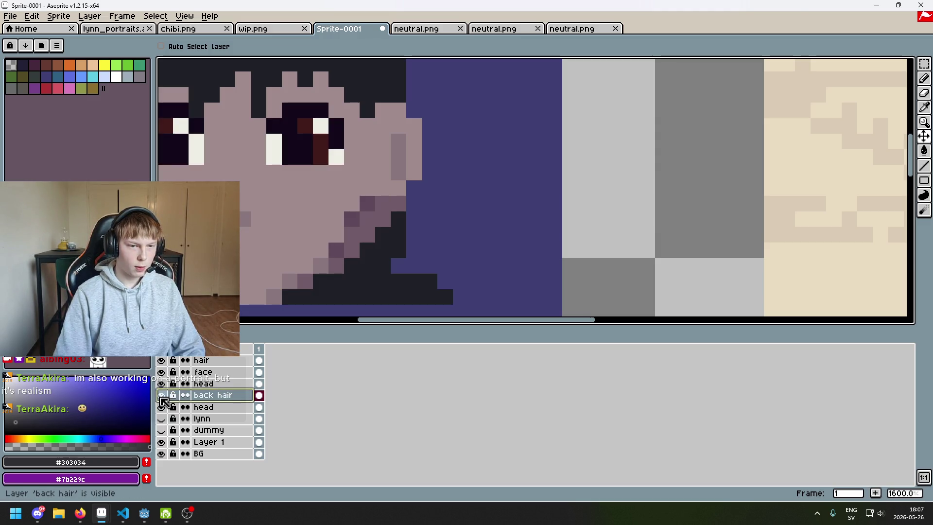
Move the lower head layer above back hair and check it, zooming out
{"action": "left_click", "coordinate": [161, 395]}
{"action": "left_click", "coordinate": [161, 394]}
{"action": "left_click", "coordinate": [217, 407]}
{"action": "left_click_drag", "start_coordinate": [217, 407], "coordinate": [216, 396]}
{"action": "left_click", "coordinate": [161, 395]}
{"action": "left_click", "coordinate": [163, 395]}
{"action": "key", "text": "b"}
{"action": "key", "text": "minus"}
{"action": "key", "text": "minus"}
{"action": "key", "text": "minus"}
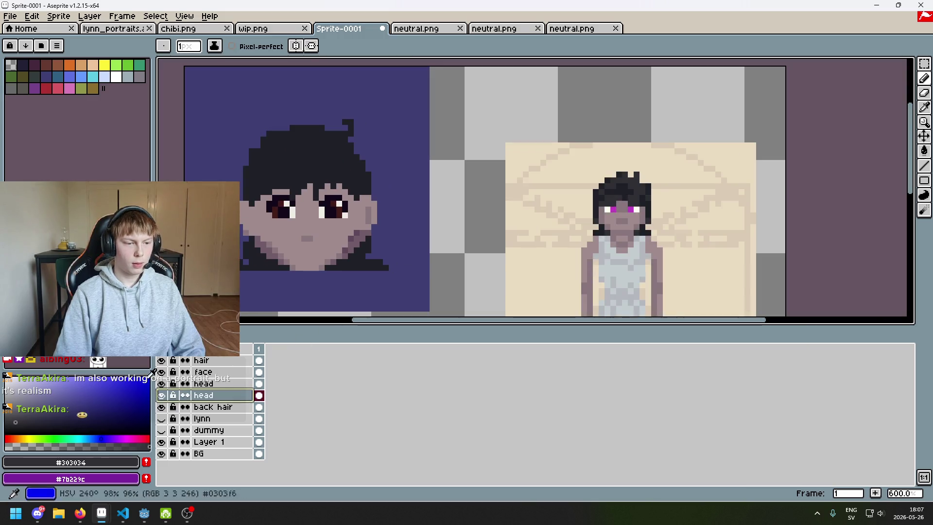
Hide the duplicate head layer and delete it
{"action": "left_click", "coordinate": [163, 394]}
{"action": "left_click", "coordinate": [163, 395]}
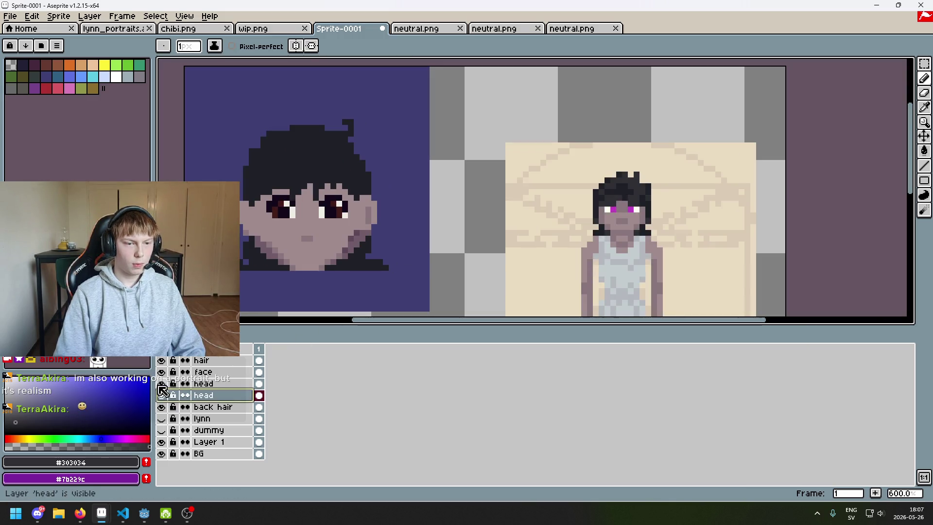
{"action": "left_click", "coordinate": [161, 395]}
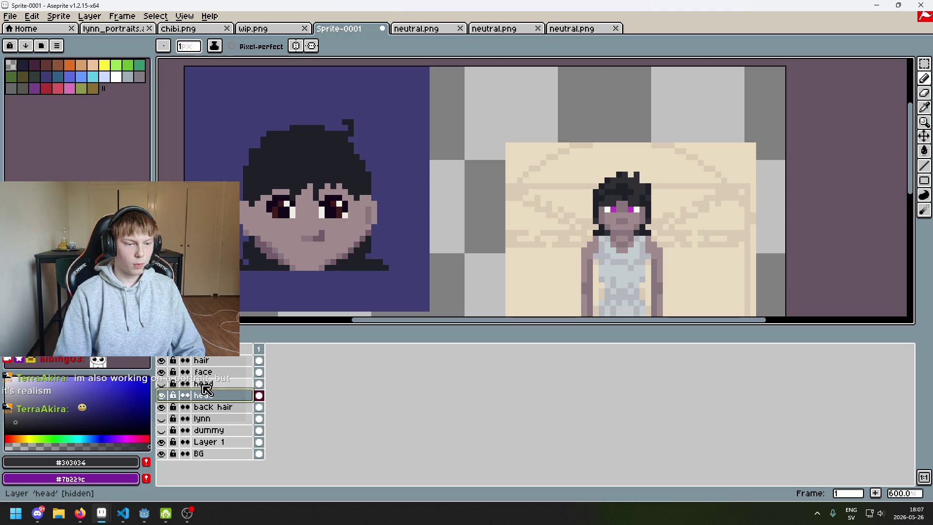
{"action": "left_click", "coordinate": [161, 394]}
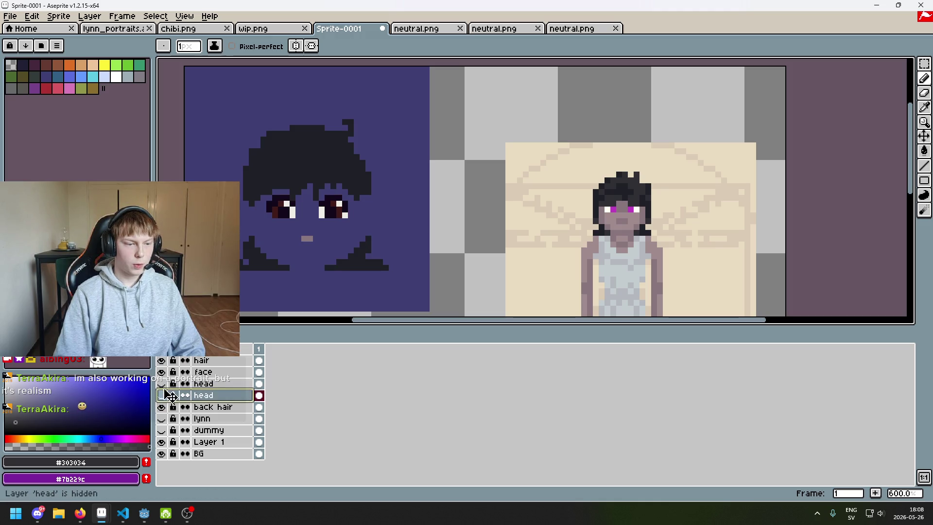
{"action": "left_click", "coordinate": [216, 385]}
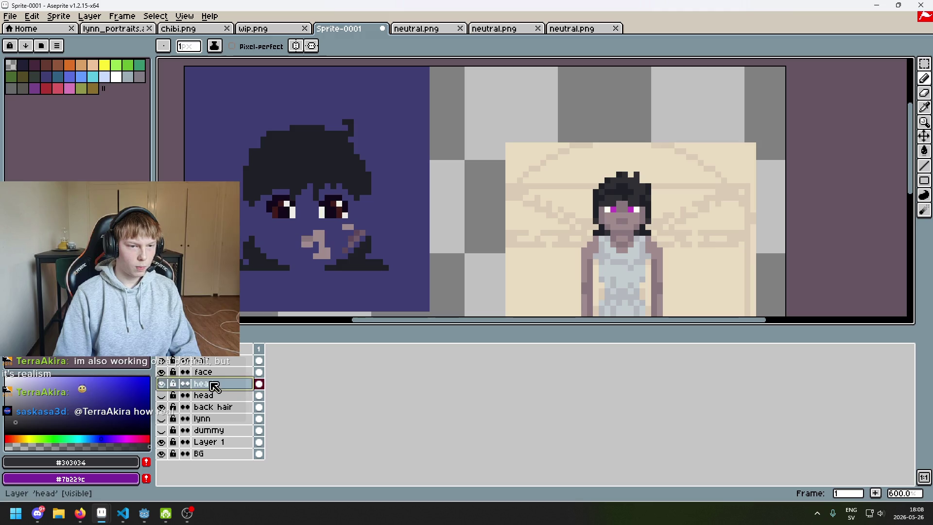
{"action": "key", "text": "Delete"}
{"action": "left_click", "coordinate": [162, 383]}
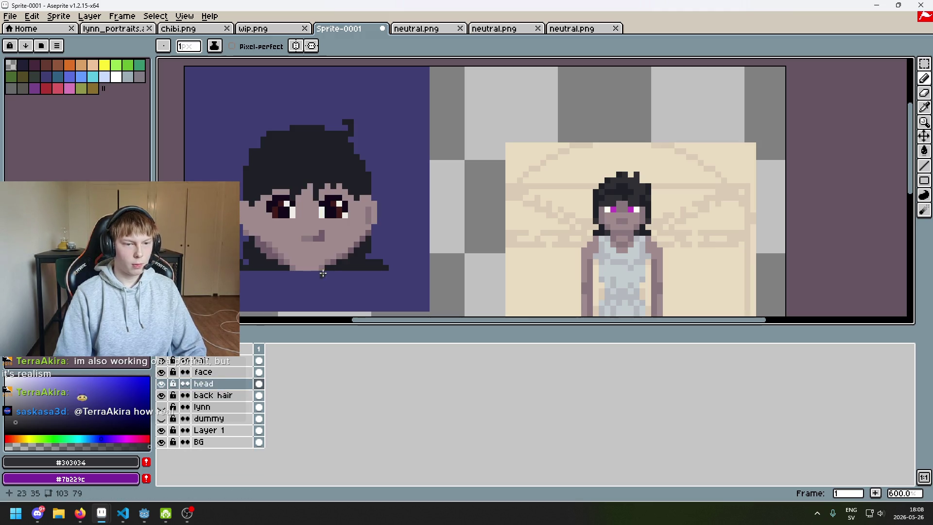
{"action": "scroll", "coordinate": [366, 217], "scroll_direction": "up", "scroll_amount": 1}
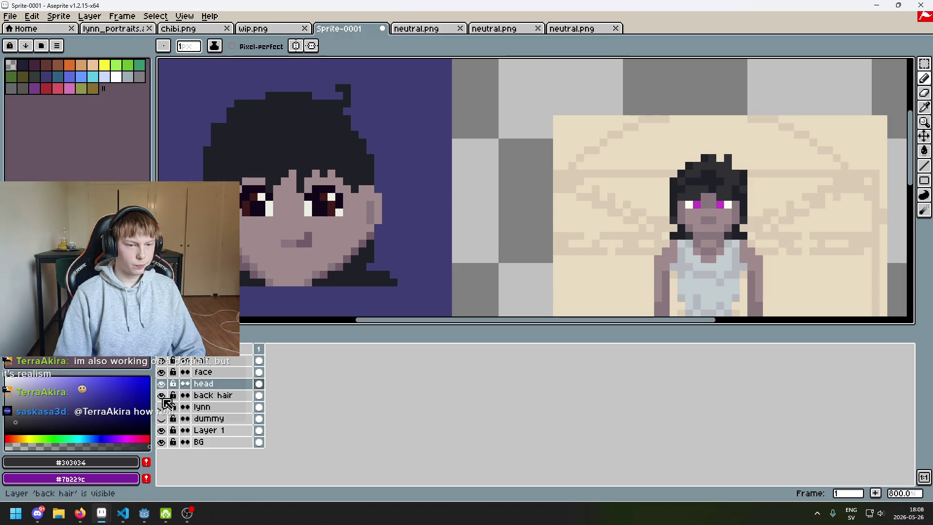
Undo stray strokes, keep head above back hair, and select the back hair layer
{"action": "scroll", "coordinate": [408, 223], "scroll_direction": "up", "scroll_amount": 3}
{"action": "left_click_drag", "start_coordinate": [384, 248], "coordinate": [384, 140]}
{"action": "key", "text": "ctrl+z"}
{"action": "left_click_drag", "start_coordinate": [224, 395], "coordinate": [225, 386]}
{"action": "mouse_move", "coordinate": [402, 181]}
{"action": "left_mouse_down"}
{"action": "mouse_move", "coordinate": [385, 229]}
{"action": "mouse_move", "coordinate": [406, 235]}
{"action": "left_mouse_up"}
{"action": "key", "text": "ctrl+z"}
{"action": "left_click_drag", "start_coordinate": [223, 395], "coordinate": [226, 384]}
{"action": "left_click", "coordinate": [226, 395]}
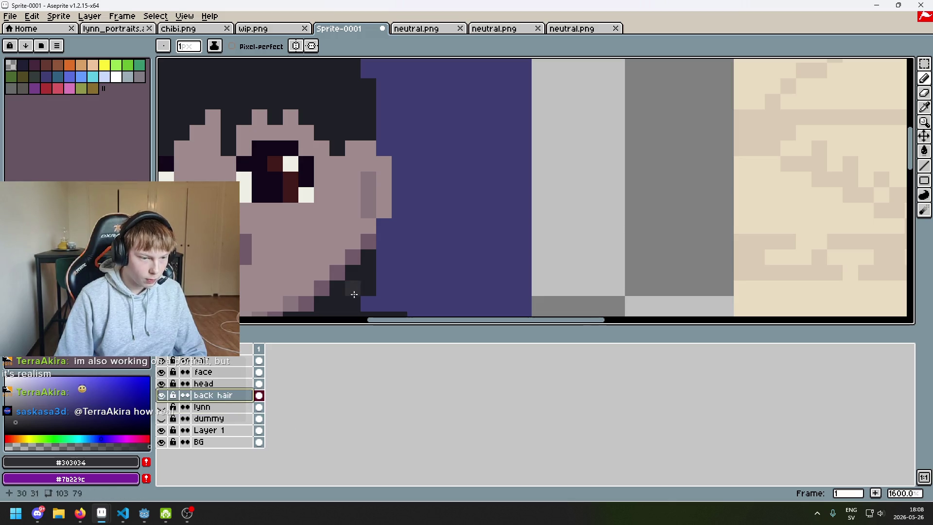
Try dark pixels beside the face and right of the ear, undoing both
{"action": "left_click", "coordinate": [383, 148]}
{"action": "scroll", "coordinate": [393, 156], "scroll_direction": "down", "scroll_amount": 3}
{"action": "scroll", "coordinate": [428, 224], "scroll_direction": "up", "scroll_amount": 1}
{"action": "key", "text": "ctrl+z"}
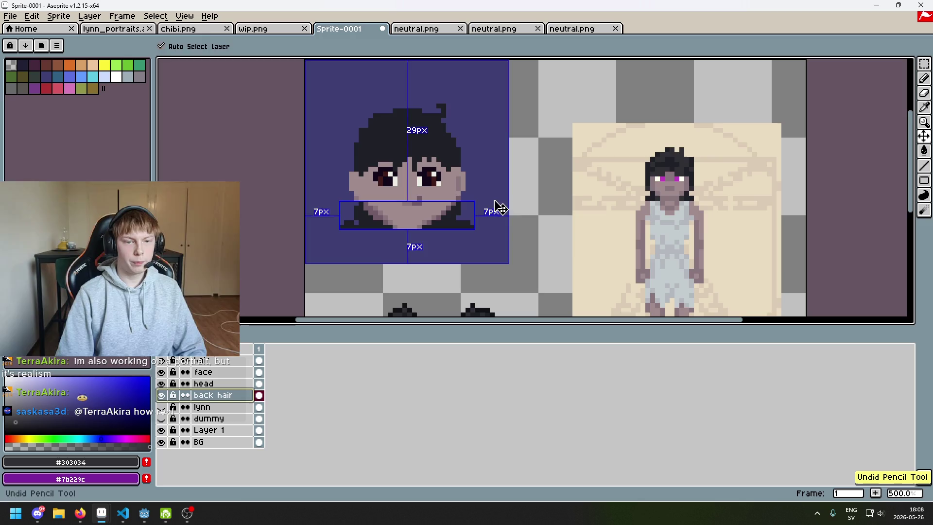
{"action": "scroll", "coordinate": [486, 179], "scroll_direction": "up", "scroll_amount": 3}
{"action": "left_click_drag", "start_coordinate": [455, 160], "coordinate": [439, 157]}
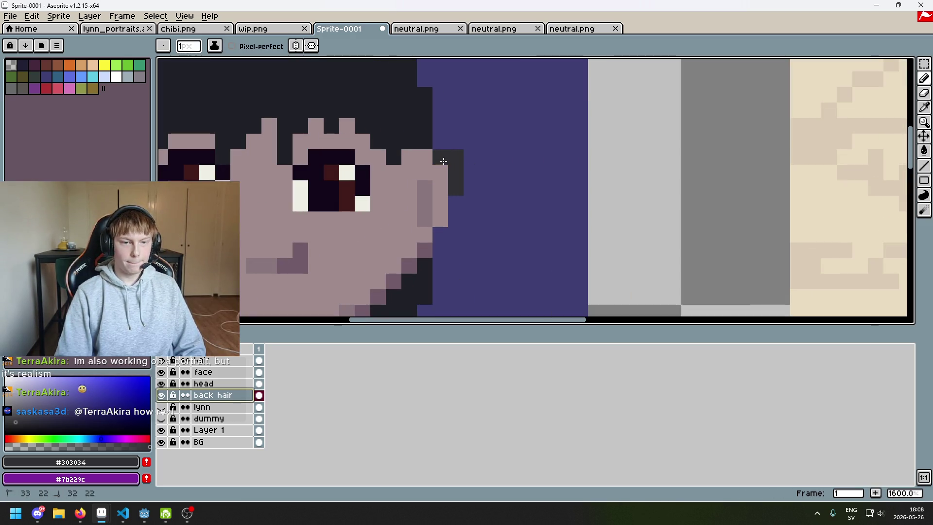
{"action": "key", "text": "ctrl+z"}
Place dark hair pixels beside the right cheek
{"action": "scroll", "coordinate": [466, 146], "scroll_direction": "down", "scroll_amount": 3}
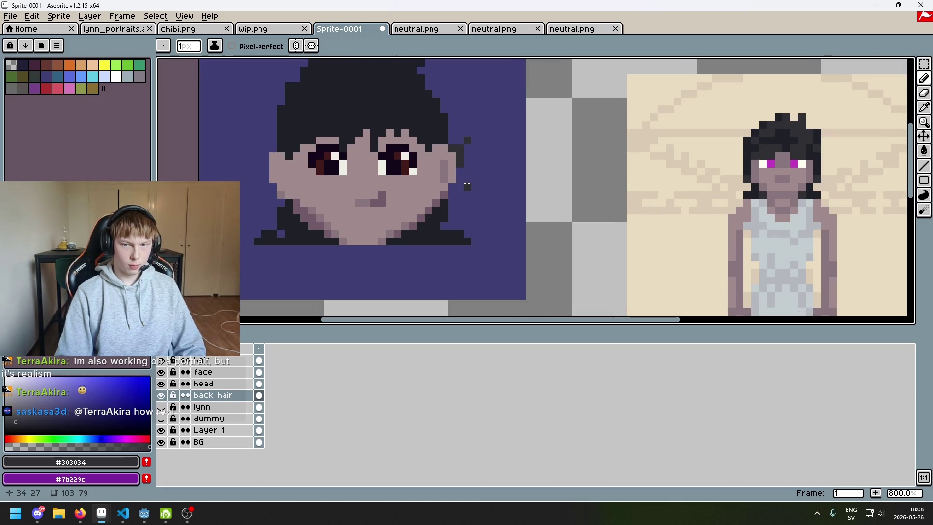
{"action": "scroll", "coordinate": [467, 184], "scroll_direction": "up", "scroll_amount": 3}
{"action": "left_click", "coordinate": [452, 217]}
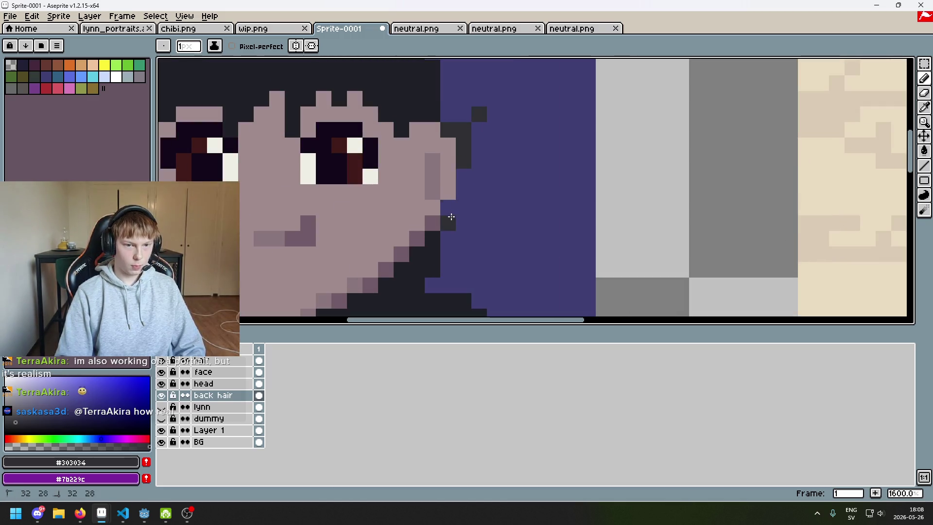
{"action": "key", "text": "ctrl+z"}
{"action": "scroll", "coordinate": [462, 195], "scroll_direction": "down", "scroll_amount": 3}
{"action": "scroll", "coordinate": [467, 214], "scroll_direction": "up", "scroll_amount": 3}
{"action": "left_click", "coordinate": [455, 214]}
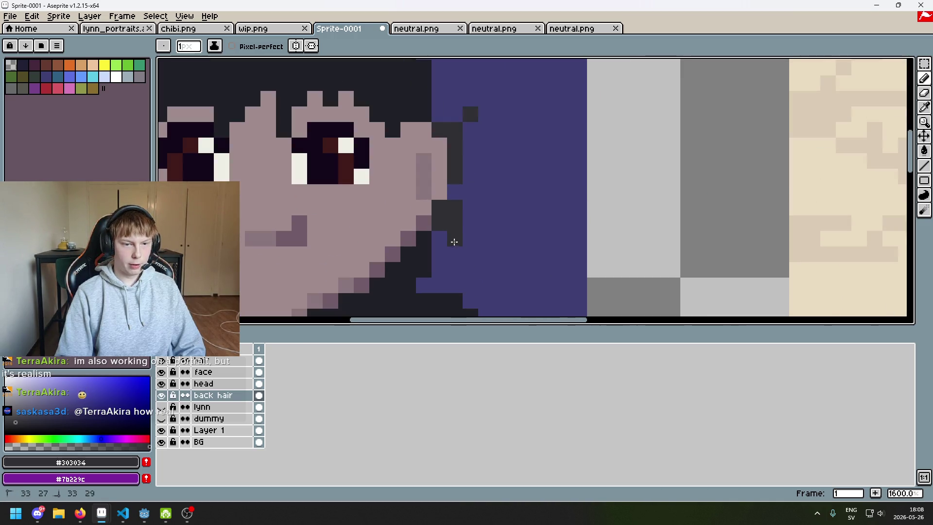
{"action": "scroll", "coordinate": [442, 248], "scroll_direction": "down", "scroll_amount": 4}
{"action": "scroll", "coordinate": [452, 216], "scroll_direction": "up", "scroll_amount": 3}
{"action": "left_click", "coordinate": [452, 215]}
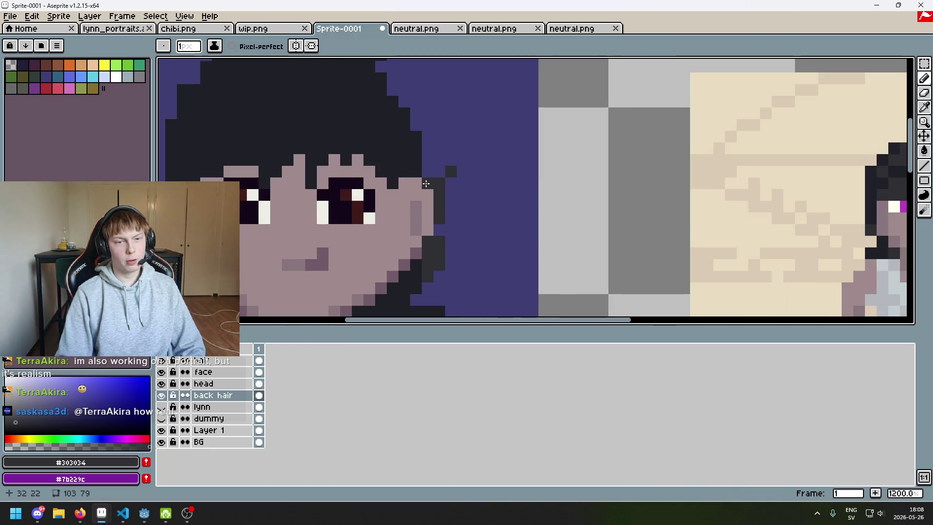
{"action": "scroll", "coordinate": [426, 184], "scroll_direction": "down", "scroll_amount": 2}
{"action": "scroll", "coordinate": [508, 192], "scroll_direction": "down", "scroll_amount": 1}
{"action": "scroll", "coordinate": [512, 220], "scroll_direction": "up", "scroll_amount": 1}
{"action": "scroll", "coordinate": [334, 209], "scroll_direction": "up", "scroll_amount": 1}
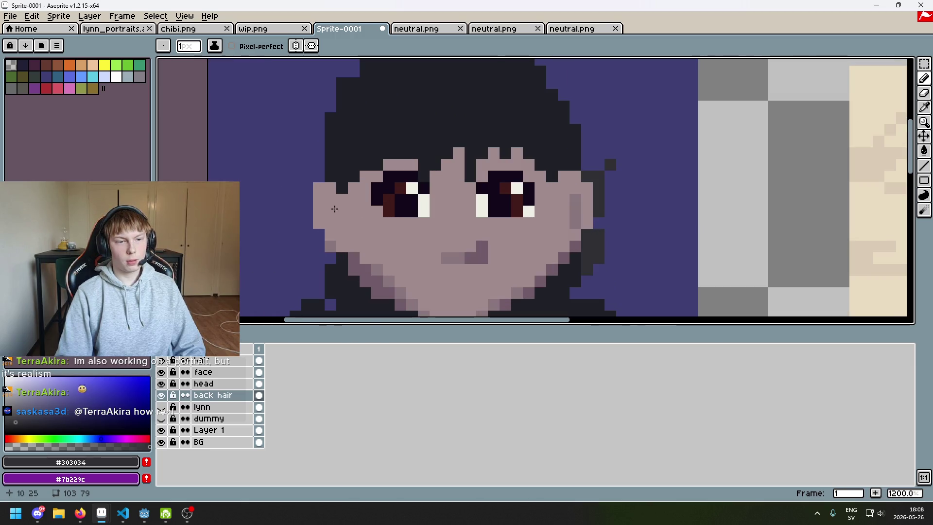
Paint hair left of the face, pick #1F2027, and bucket-fill the grey left outline
{"action": "left_click_drag", "start_coordinate": [316, 179], "coordinate": [303, 175]}
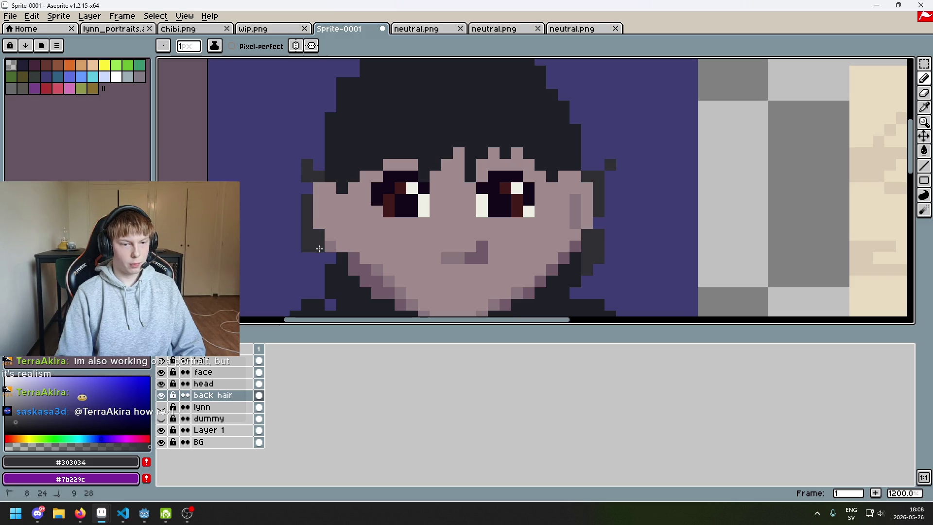
{"action": "scroll", "coordinate": [340, 204], "scroll_direction": "down", "scroll_amount": 2}
{"action": "scroll", "coordinate": [407, 217], "scroll_direction": "up", "scroll_amount": 1}
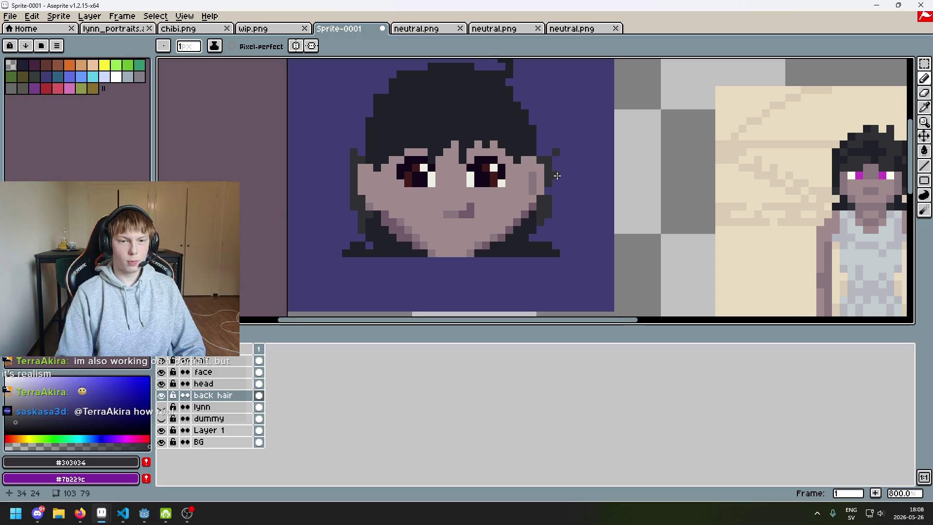
{"action": "scroll", "coordinate": [555, 175], "scroll_direction": "up", "scroll_amount": 1}
{"action": "left_click", "coordinate": [520, 246], "text": "alt"}
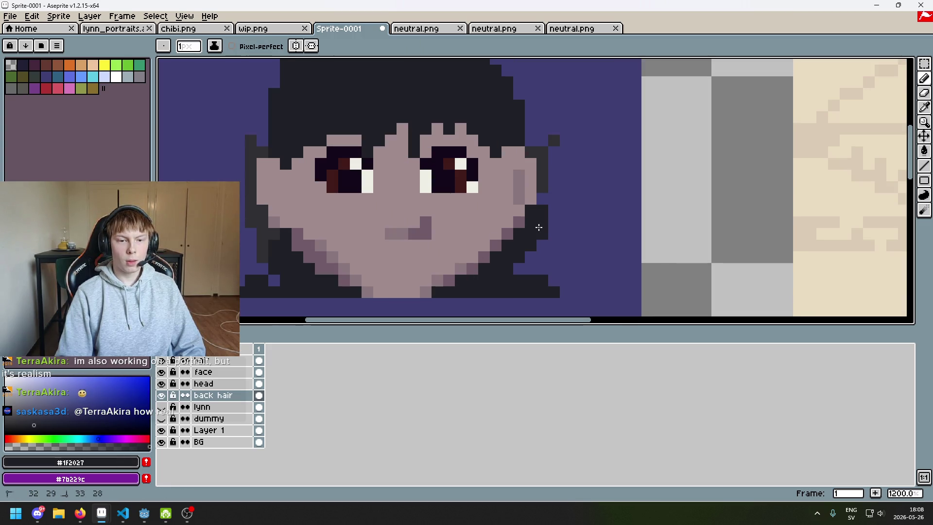
{"action": "left_click", "coordinate": [545, 190]}
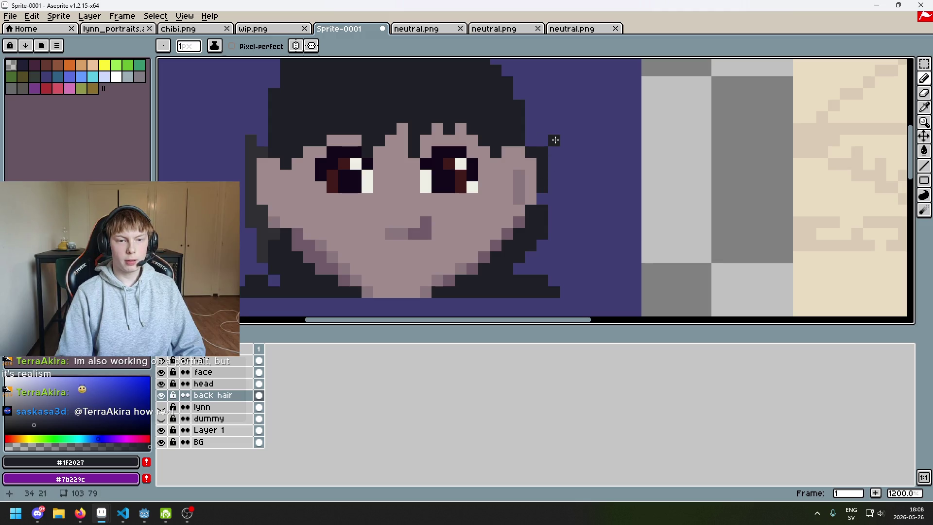
{"action": "key", "text": "g"}
{"action": "left_click", "coordinate": [258, 154]}
{"action": "scroll", "coordinate": [436, 179], "scroll_direction": "down", "scroll_amount": 3}
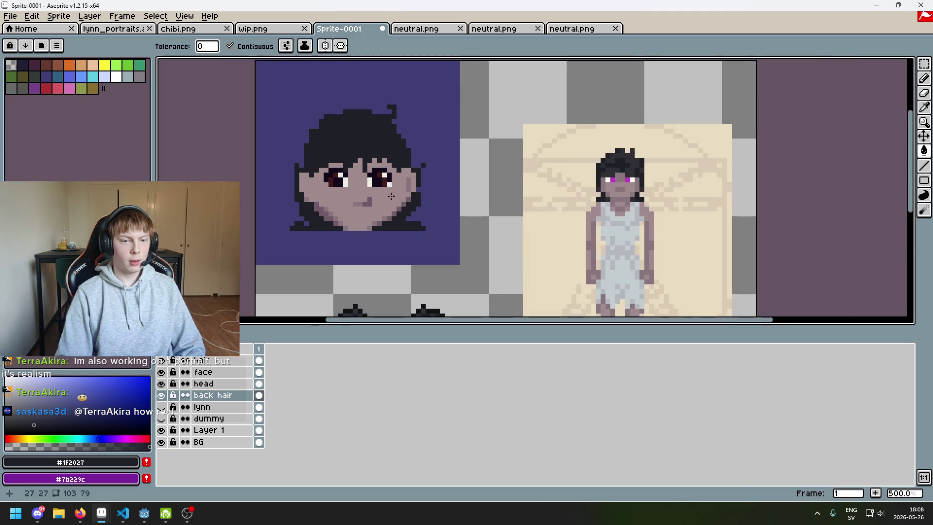
On the top layer, undo a stray bucket fill and redraw the dark hair columns at both face edges
{"action": "scroll", "coordinate": [435, 180], "scroll_direction": "up", "scroll_amount": 1}
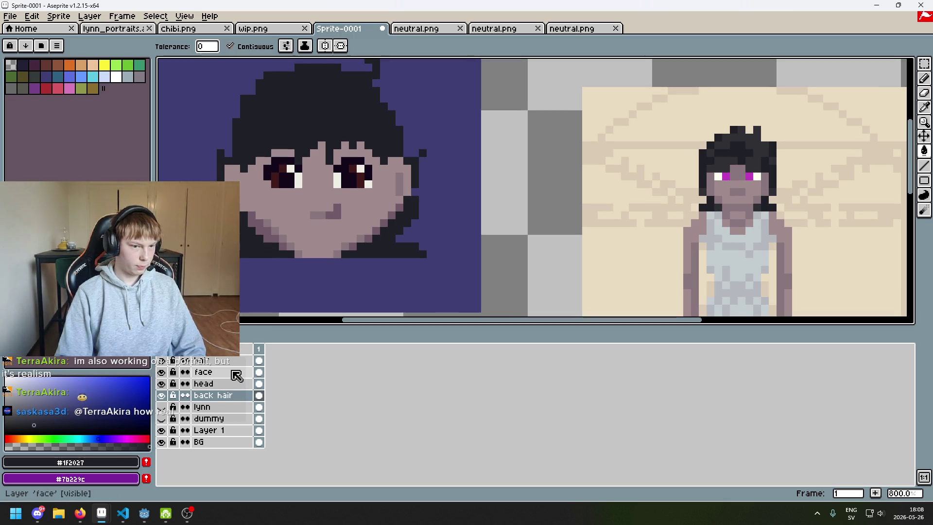
{"action": "left_click", "coordinate": [233, 360]}
{"action": "left_click", "coordinate": [397, 171]}
{"action": "key", "text": "ctrl+z"}
{"action": "key", "text": "b"}
{"action": "left_click_drag", "start_coordinate": [398, 169], "coordinate": [398, 179]}
{"action": "scroll", "coordinate": [399, 190], "scroll_direction": "up", "scroll_amount": 2}
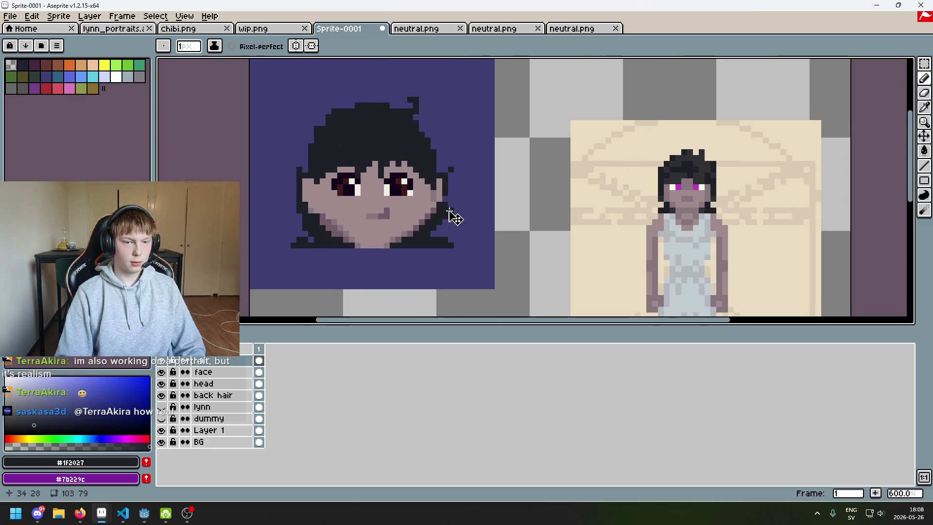
{"action": "key", "text": "ctrl+z"}
{"action": "left_click_drag", "start_coordinate": [312, 178], "coordinate": [312, 202]}
{"action": "scroll", "coordinate": [318, 193], "scroll_direction": "down", "scroll_amount": 4}
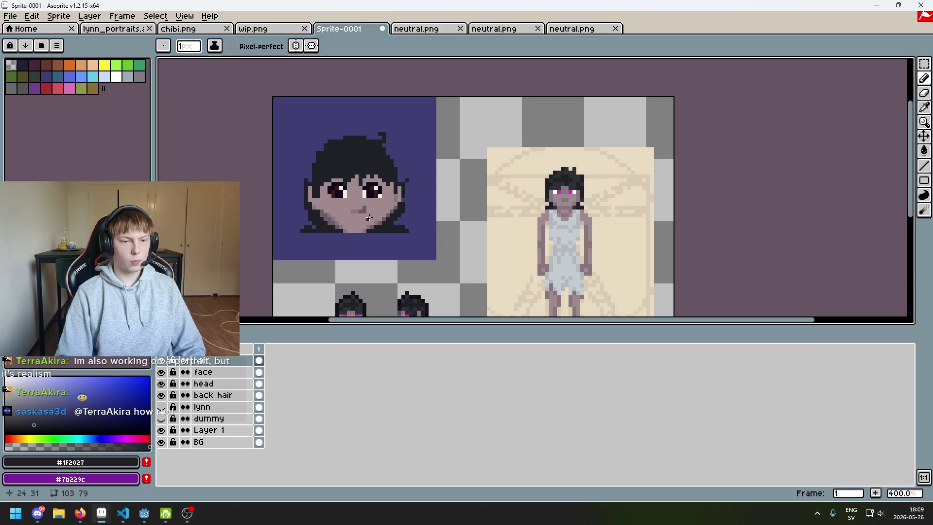
{"action": "scroll", "coordinate": [451, 134], "scroll_direction": "up", "scroll_amount": 1}
{"action": "scroll", "coordinate": [450, 134], "scroll_direction": "down", "scroll_amount": 1}
Add a dark pixel to the right chibi's hair, then bring the portrait's face back into view
{"action": "left_click_drag", "start_coordinate": [450, 134], "coordinate": [470, 28]}
{"action": "scroll", "coordinate": [425, 199], "scroll_direction": "up", "scroll_amount": 3}
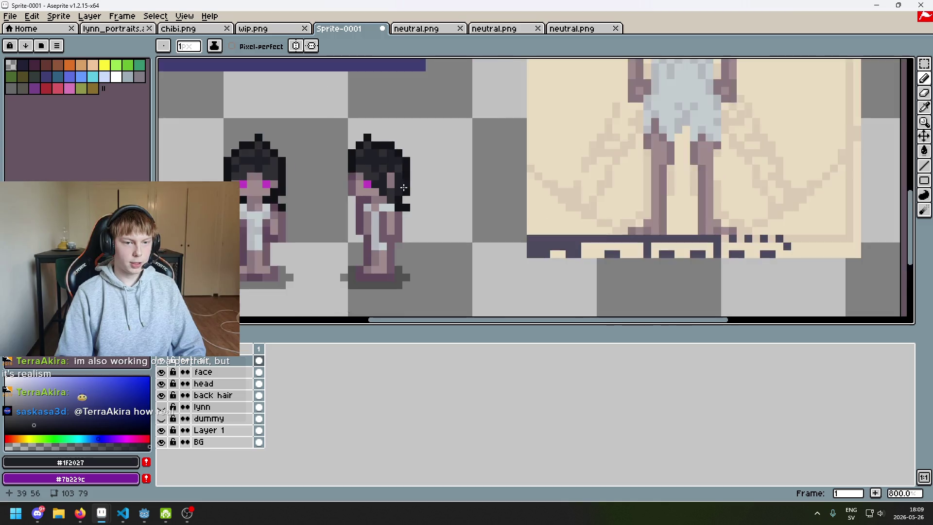
{"action": "scroll", "coordinate": [393, 172], "scroll_direction": "up", "scroll_amount": 3}
{"action": "scroll", "coordinate": [393, 172], "scroll_direction": "down", "scroll_amount": 1}
{"action": "left_click", "coordinate": [419, 220]}
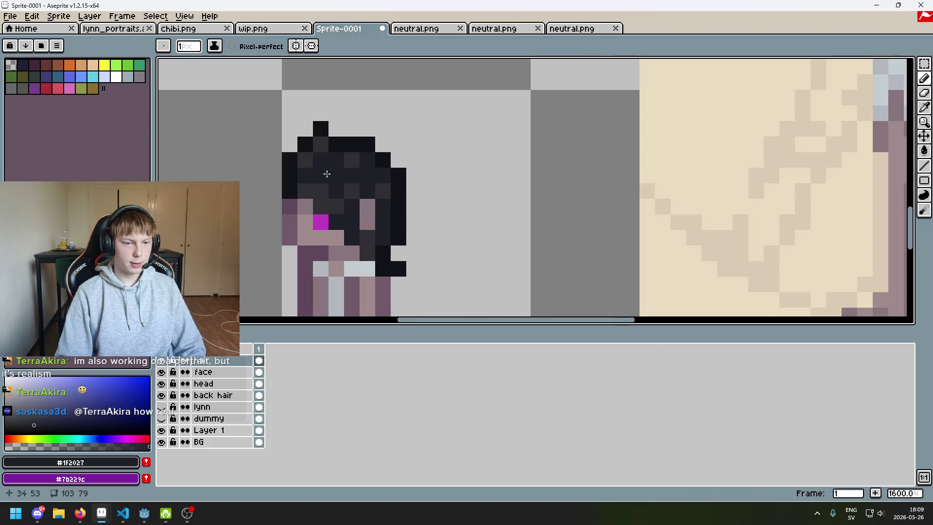
{"action": "scroll", "coordinate": [412, 223], "scroll_direction": "down", "scroll_amount": 3}
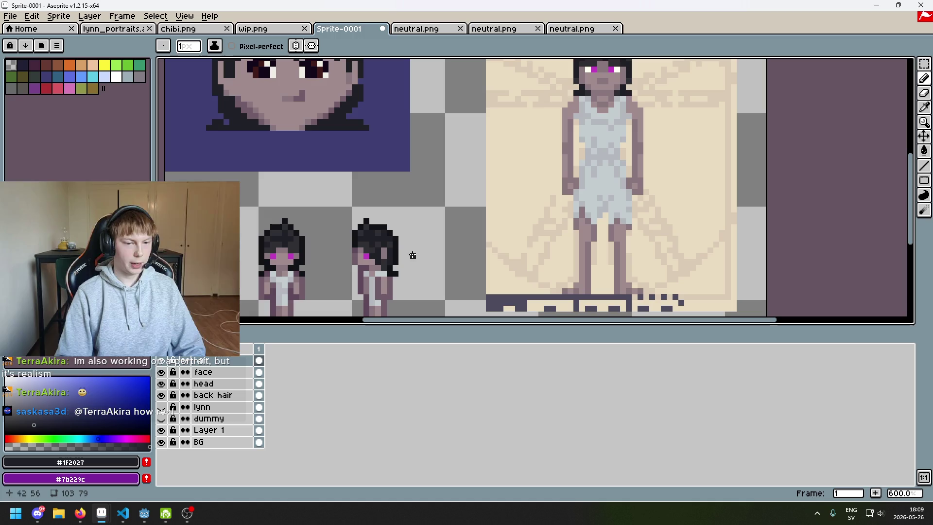
{"action": "mouse_move", "coordinate": [409, 172]}
{"action": "left_mouse_down"}
{"action": "mouse_move", "coordinate": [425, 143]}
{"action": "mouse_move", "coordinate": [481, 305]}
{"action": "left_mouse_up"}
{"action": "scroll", "coordinate": [422, 209], "scroll_direction": "up", "scroll_amount": 1}
{"action": "mouse_move", "coordinate": [403, 190]}
{"action": "left_mouse_down"}
{"action": "mouse_move", "coordinate": [422, 209]}
{"action": "mouse_move", "coordinate": [404, 116]}
{"action": "mouse_move", "coordinate": [438, 143]}
{"action": "left_mouse_up"}
{"action": "scroll", "coordinate": [447, 224], "scroll_direction": "down", "scroll_amount": 1}
{"action": "scroll", "coordinate": [434, 179], "scroll_direction": "up", "scroll_amount": 2}
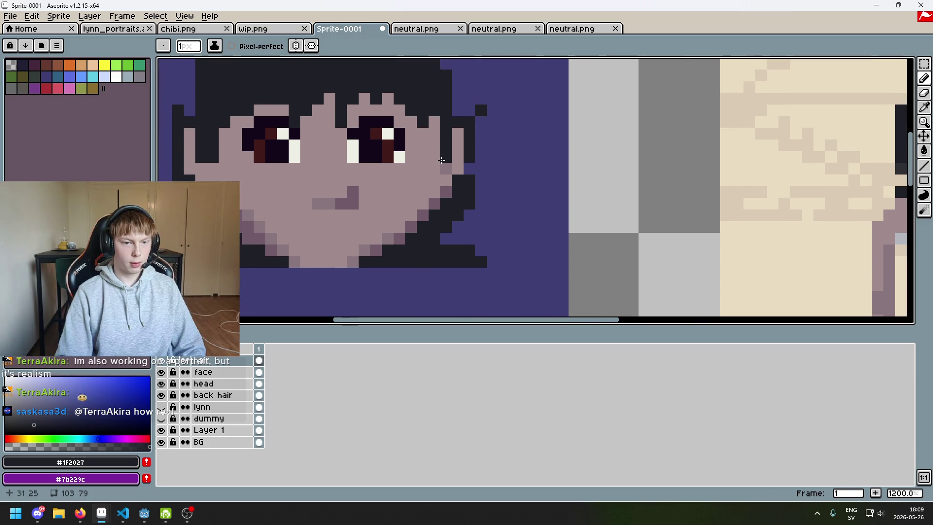
Make the hair pixels by the right cheek skin-coloured and draw a dark run below the cheek edge
{"action": "left_click", "coordinate": [441, 159]}
{"action": "mouse_move", "coordinate": [434, 180]}
{"action": "left_mouse_down"}
{"action": "mouse_move", "coordinate": [443, 185]}
{"action": "mouse_move", "coordinate": [441, 175]}
{"action": "mouse_move", "coordinate": [440, 198]}
{"action": "left_mouse_up"}
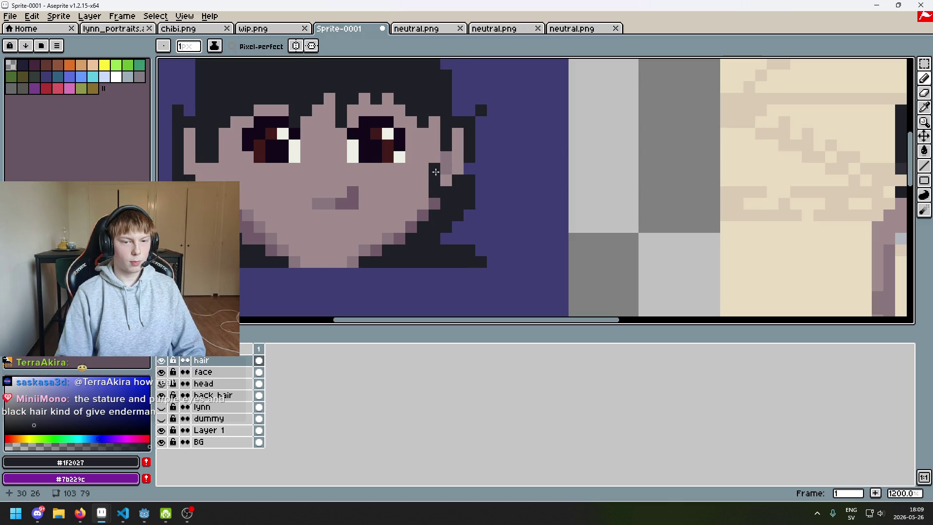
{"action": "scroll", "coordinate": [436, 167], "scroll_direction": "down", "scroll_amount": 3}
{"action": "scroll", "coordinate": [345, 194], "scroll_direction": "up", "scroll_amount": 4}
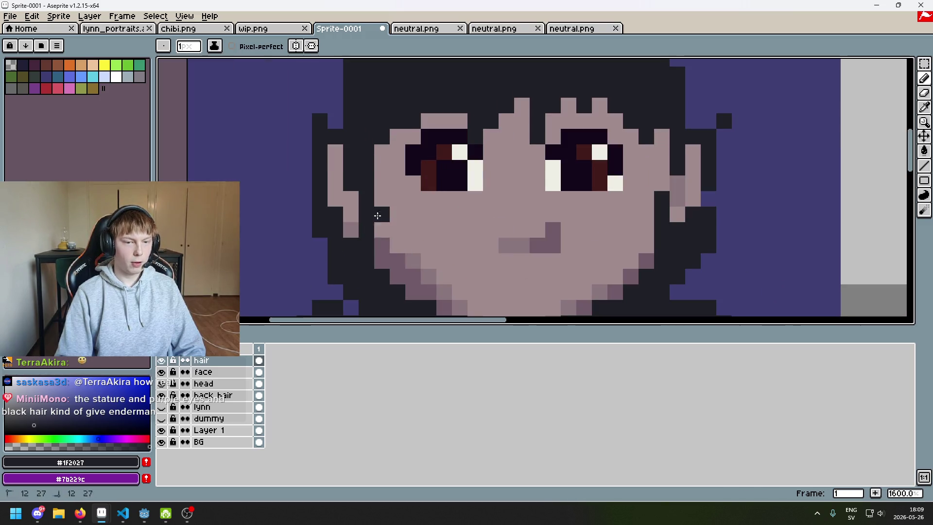
{"action": "scroll", "coordinate": [379, 214], "scroll_direction": "down", "scroll_amount": 3}
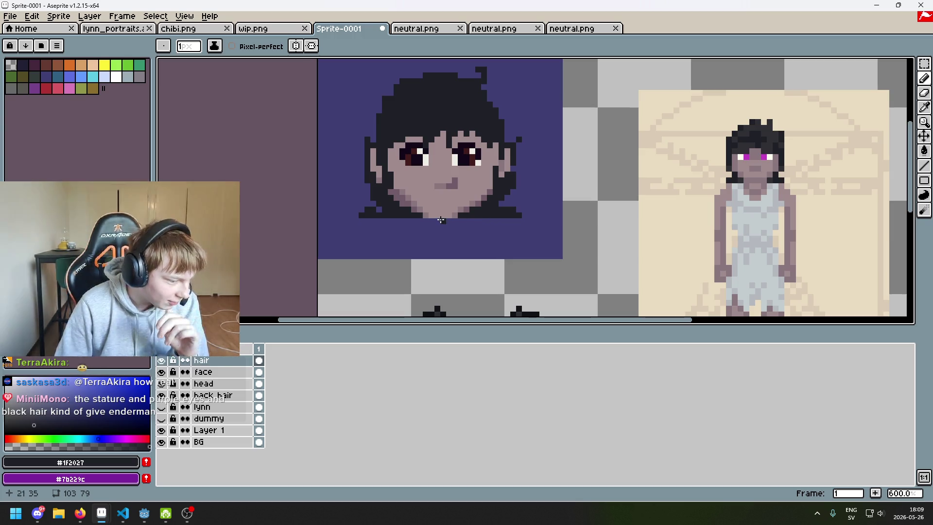
Sample the eye magenta #c23ec2 from the portrait as the drawing colour
{"action": "scroll", "coordinate": [410, 176], "scroll_direction": "right", "scroll_amount": 4}
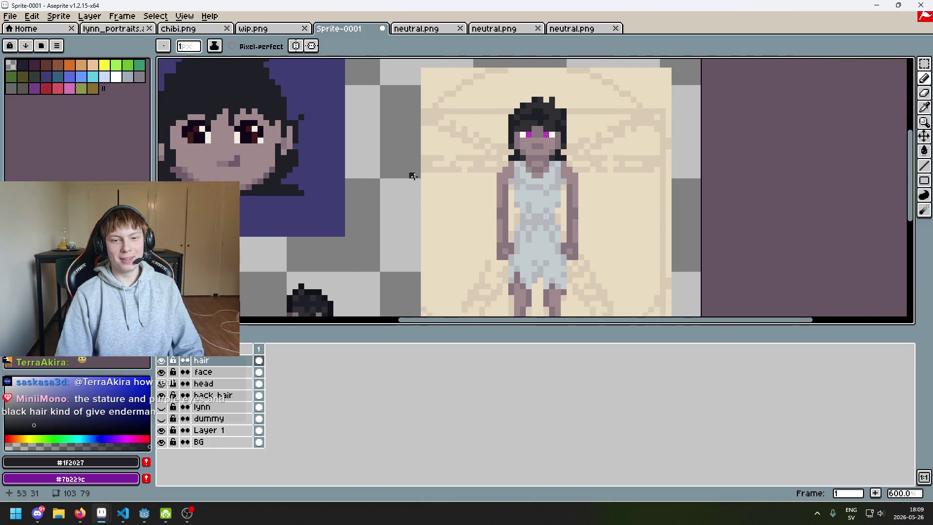
{"action": "scroll", "coordinate": [522, 129], "scroll_direction": "up", "scroll_amount": 1}
{"action": "left_click", "coordinate": [530, 135], "text": "alt"}
{"action": "scroll", "coordinate": [437, 140], "scroll_direction": "left", "scroll_amount": 4}
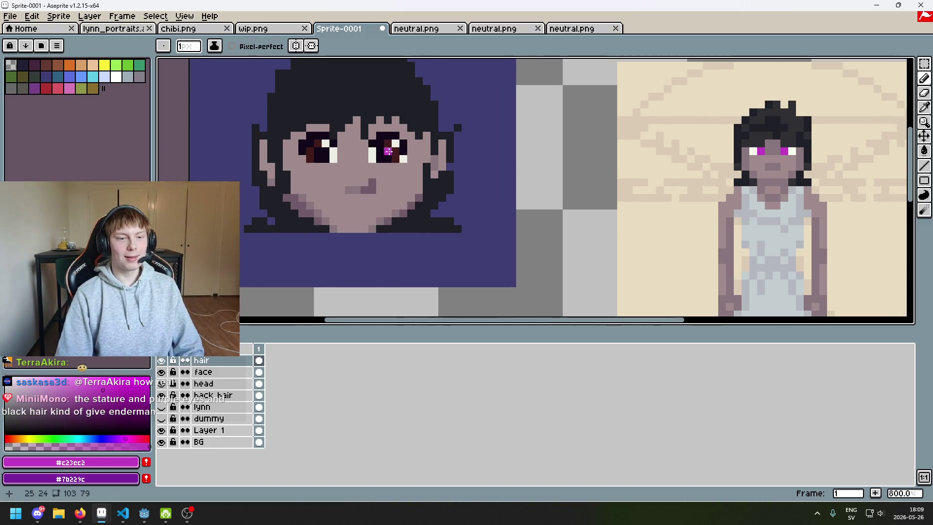
On the face layer, paint magenta over the dark-red iris pixels of both eyes
{"action": "scroll", "coordinate": [381, 145], "scroll_direction": "up", "scroll_amount": 3}
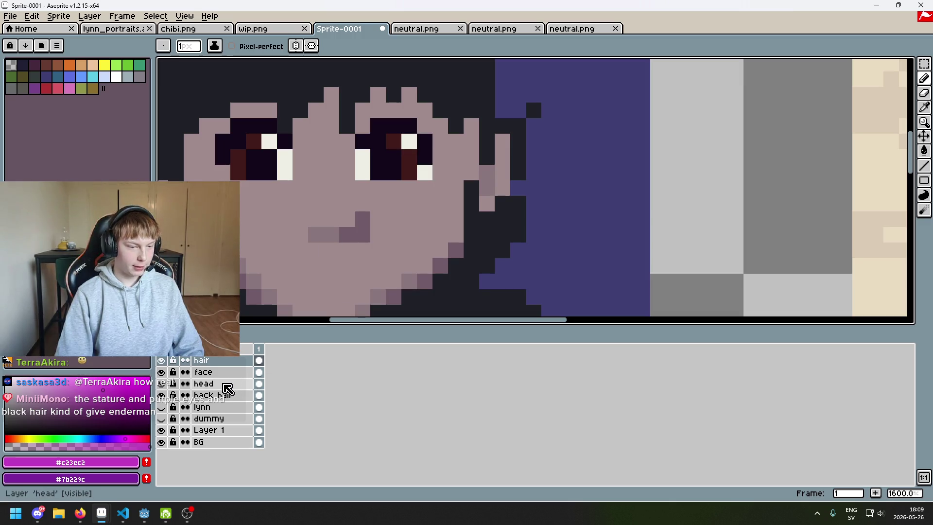
{"action": "left_click", "coordinate": [162, 372]}
{"action": "left_click", "coordinate": [162, 384]}
{"action": "left_click", "coordinate": [162, 384]}
{"action": "left_click", "coordinate": [203, 371]}
{"action": "scroll", "coordinate": [394, 140], "scroll_direction": "up", "scroll_amount": 2}
{"action": "left_click", "coordinate": [413, 168]}
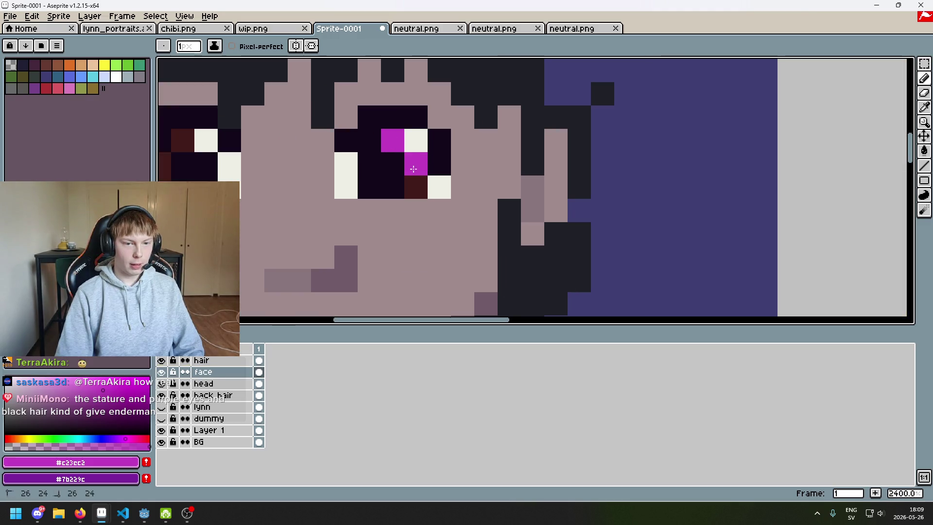
{"action": "scroll", "coordinate": [335, 189], "scroll_direction": "down", "scroll_amount": 5}
{"action": "scroll", "coordinate": [335, 189], "scroll_direction": "left", "scroll_amount": 3}
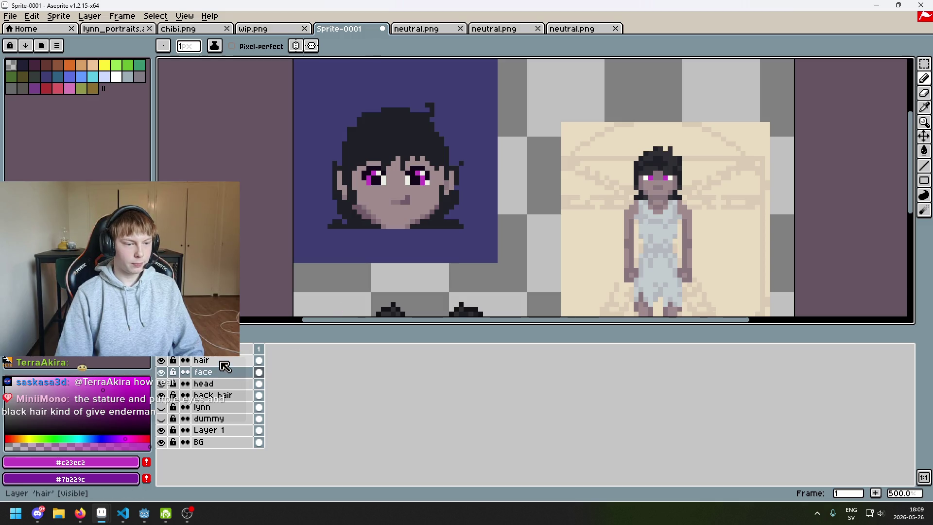
Select the hair layer and sample the dark hair colour from the portrait
{"action": "left_click", "coordinate": [224, 360]}
{"action": "scroll", "coordinate": [475, 202], "scroll_direction": "up", "scroll_amount": 1}
{"action": "scroll", "coordinate": [425, 261], "scroll_direction": "up", "scroll_amount": 1}
{"action": "scroll", "coordinate": [425, 261], "scroll_direction": "up", "scroll_amount": 3}
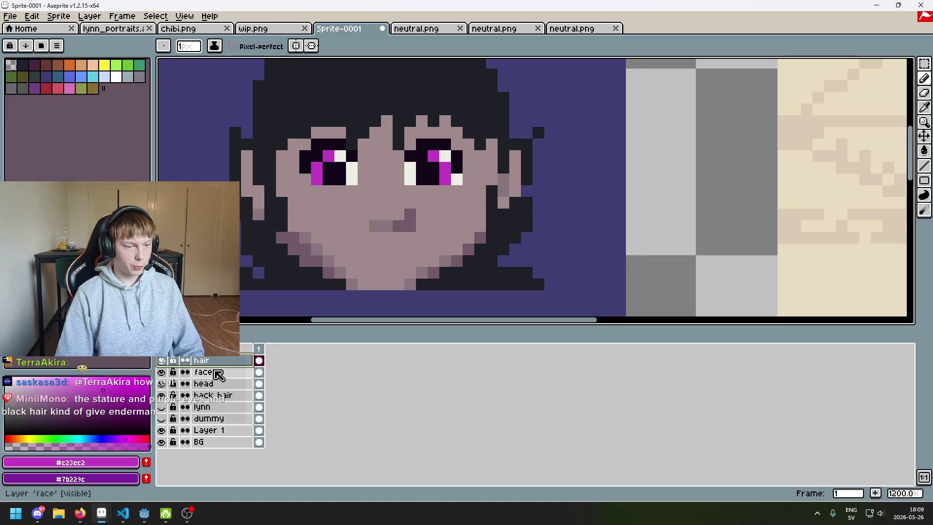
{"action": "left_click", "coordinate": [236, 152], "text": "alt"}
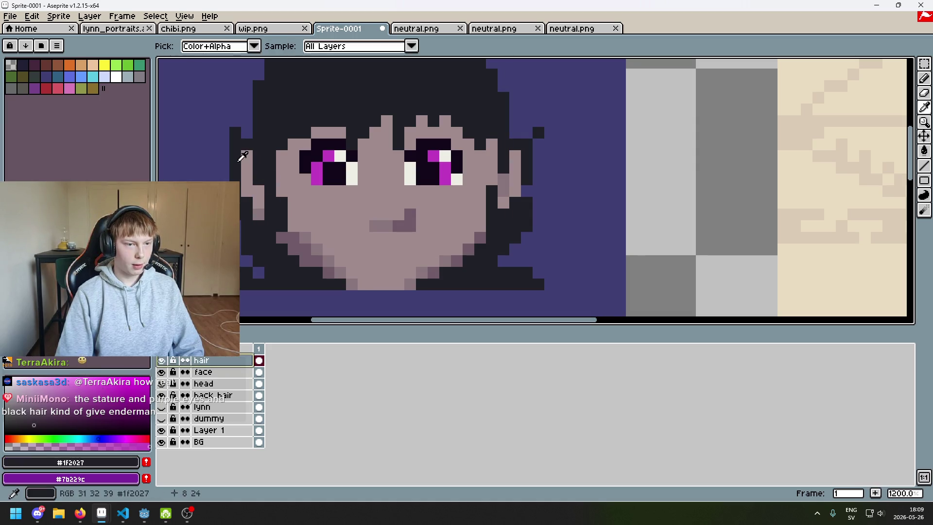
{"action": "scroll", "coordinate": [340, 216], "scroll_direction": "down", "scroll_amount": 6}
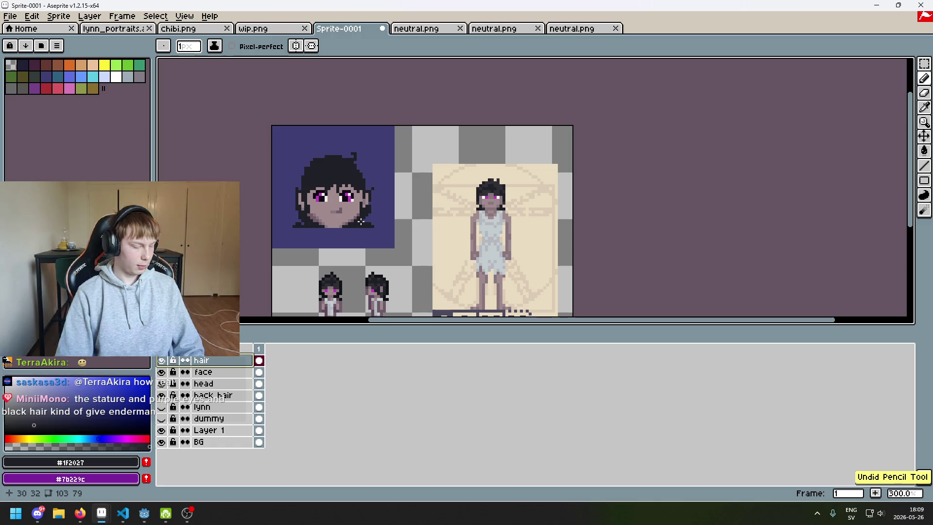
{"action": "scroll", "coordinate": [398, 216], "scroll_direction": "up", "scroll_amount": 2}
{"action": "scroll", "coordinate": [398, 216], "scroll_direction": "up", "scroll_amount": 5}
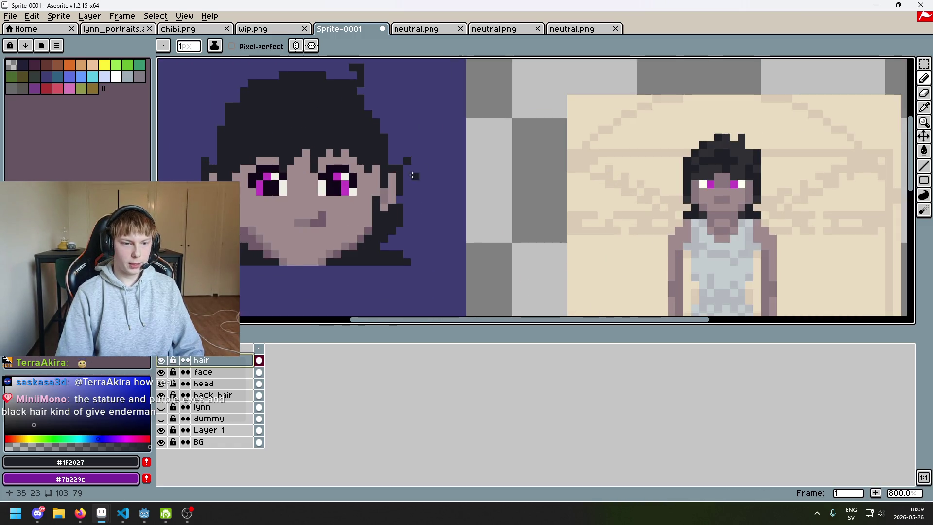
{"action": "scroll", "coordinate": [437, 151], "scroll_direction": "down", "scroll_amount": 3}
{"action": "mouse_move", "coordinate": [445, 316]}
{"action": "left_mouse_down"}
{"action": "mouse_move", "coordinate": [570, 202]}
{"action": "mouse_move", "coordinate": [560, 206]}
{"action": "left_mouse_up"}
{"action": "left_click_drag", "start_coordinate": [563, 173], "coordinate": [538, 245]}
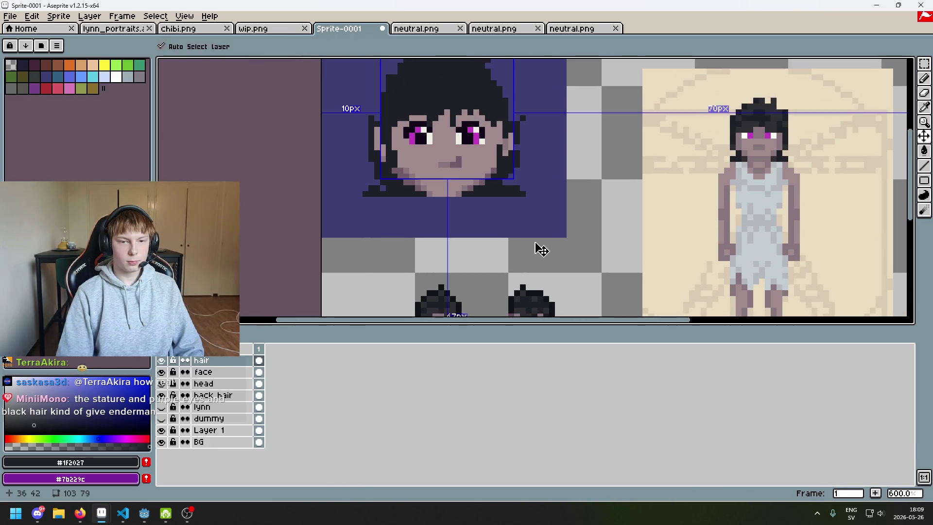
{"action": "scroll", "coordinate": [500, 212], "scroll_direction": "up", "scroll_amount": 4}
{"action": "scroll", "coordinate": [504, 208], "scroll_direction": "down", "scroll_amount": 4}
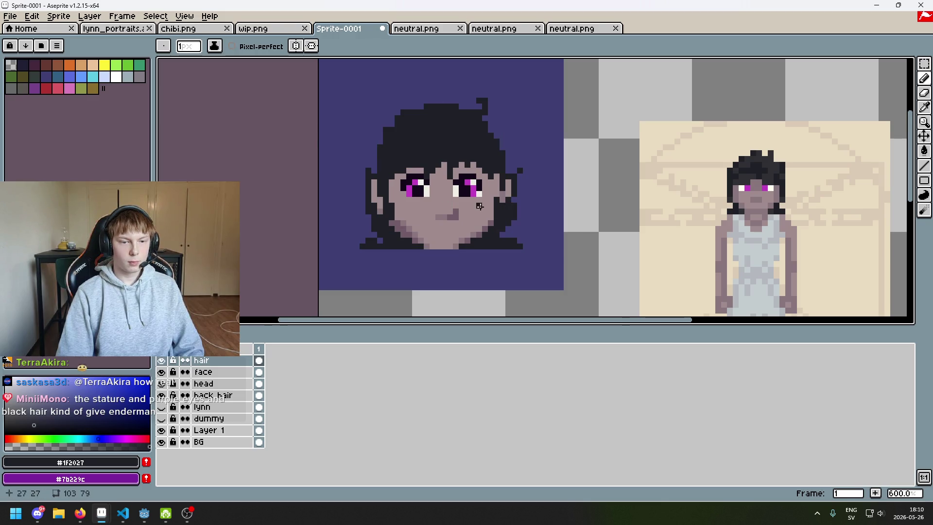
{"action": "scroll", "coordinate": [382, 206], "scroll_direction": "up", "scroll_amount": 3}
{"action": "scroll", "coordinate": [370, 201], "scroll_direction": "down", "scroll_amount": 5}
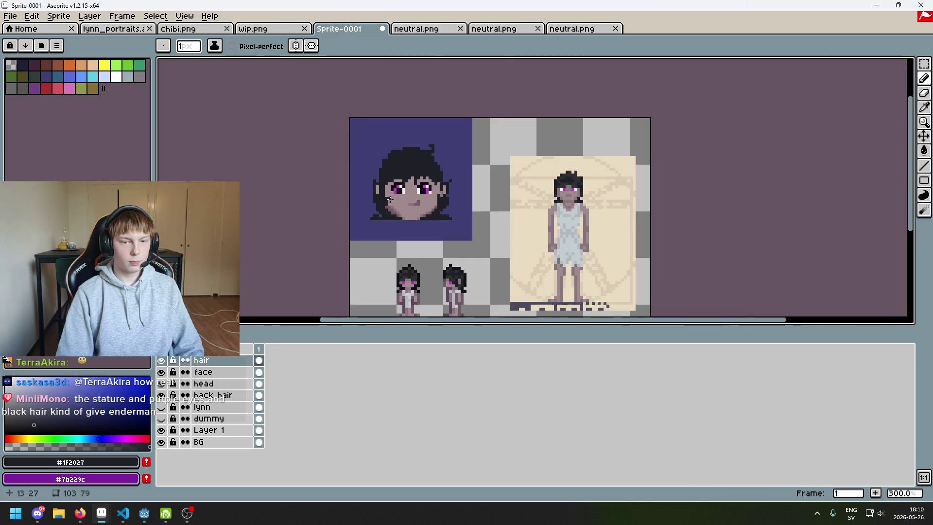
{"action": "scroll", "coordinate": [394, 166], "scroll_direction": "up", "scroll_amount": 6}
{"action": "scroll", "coordinate": [394, 167], "scroll_direction": "up", "scroll_amount": 1}
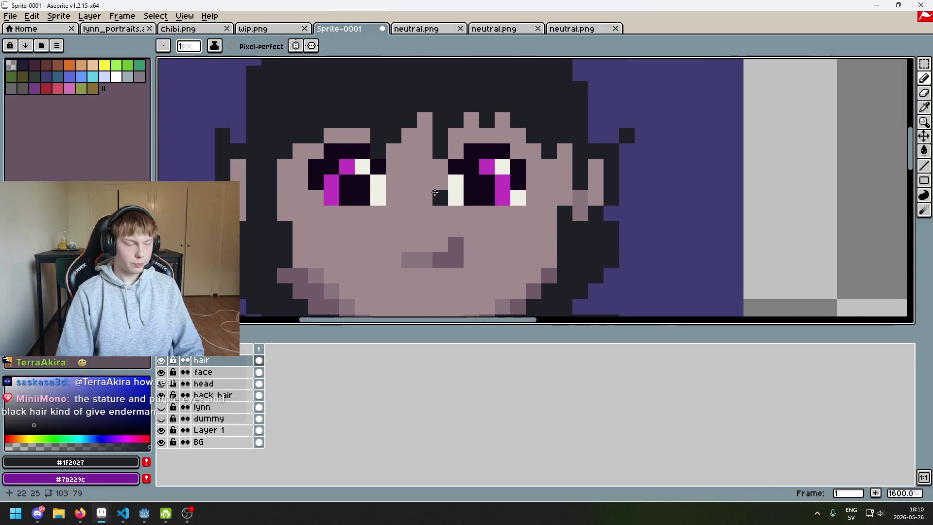
Sample the cream eye highlight colour, then re-pick the dark hair colour #1f2027
{"action": "scroll", "coordinate": [403, 177], "scroll_direction": "up", "scroll_amount": 1}
{"action": "key", "text": "alt"}
{"action": "left_click", "coordinate": [406, 182], "text": "alt"}
{"action": "left_click", "coordinate": [359, 209]}
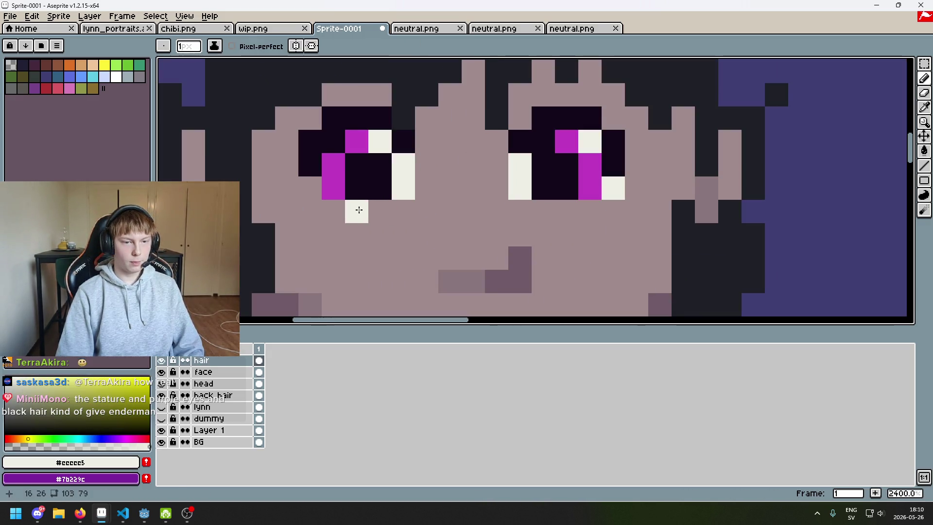
{"action": "scroll", "coordinate": [363, 210], "scroll_direction": "down", "scroll_amount": 5}
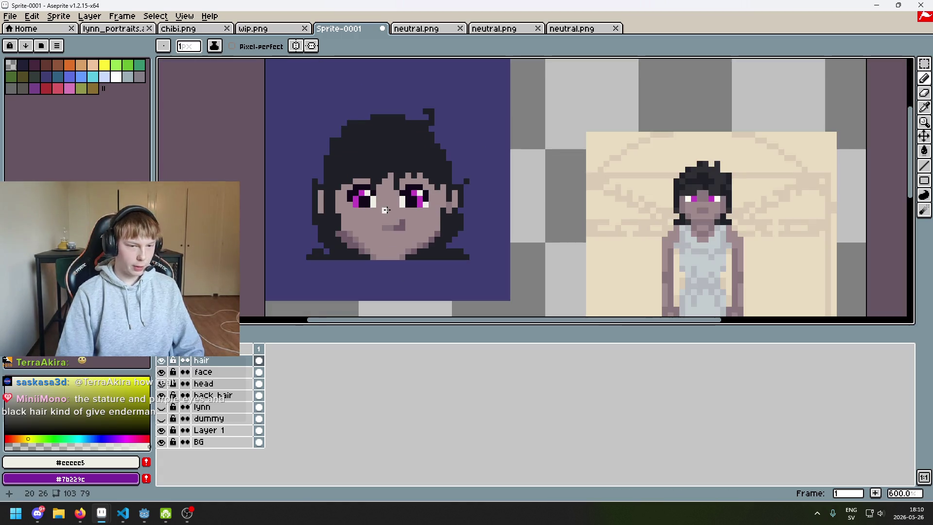
{"action": "scroll", "coordinate": [364, 210], "scroll_direction": "up", "scroll_amount": 3}
{"action": "scroll", "coordinate": [393, 154], "scroll_direction": "down", "scroll_amount": 4}
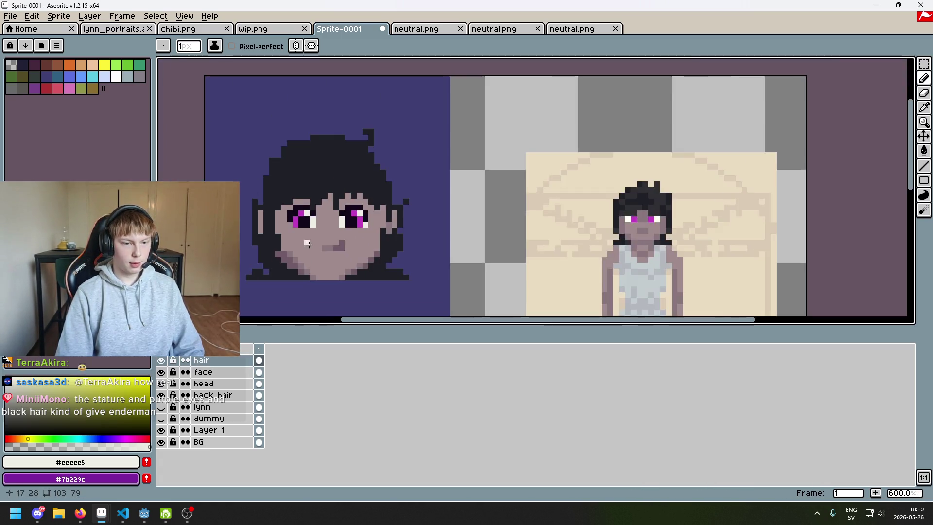
{"action": "left_click", "coordinate": [393, 155], "text": "alt"}
{"action": "scroll", "coordinate": [358, 112], "scroll_direction": "up", "scroll_amount": 1}
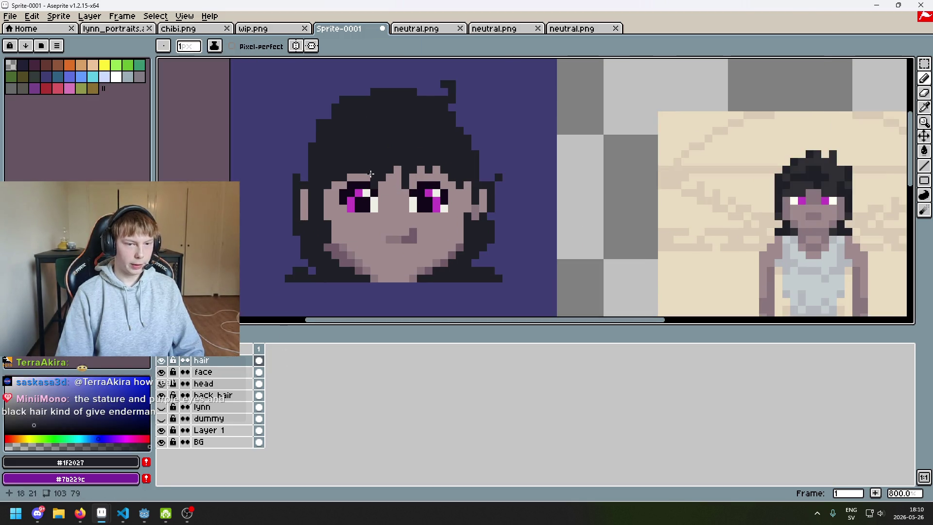
{"action": "scroll", "coordinate": [252, 173], "scroll_direction": "down", "scroll_amount": 1}
{"action": "scroll", "coordinate": [253, 173], "scroll_direction": "up", "scroll_amount": 3}
On the back hair layer, try erasing and painting dark pixels, undoing each attempt
{"action": "key", "text": "e"}
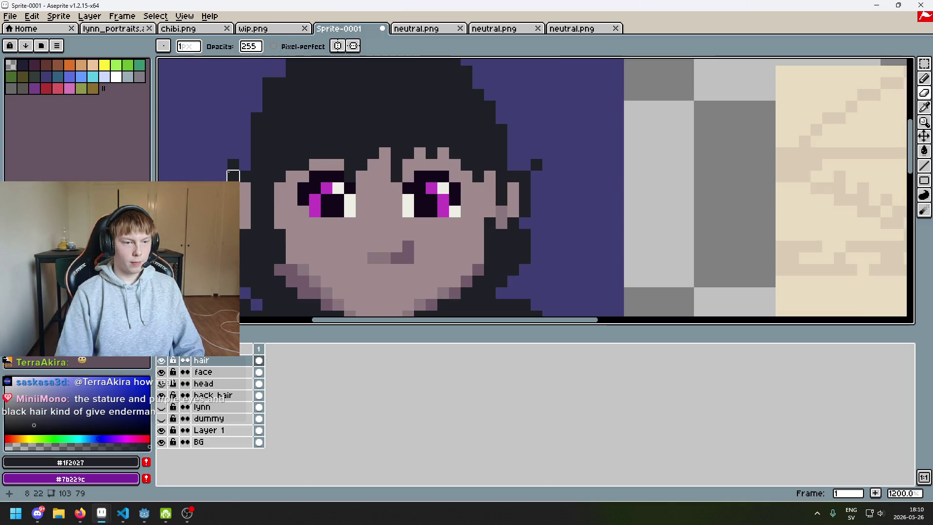
{"action": "left_click", "coordinate": [161, 360]}
{"action": "left_click", "coordinate": [161, 360]}
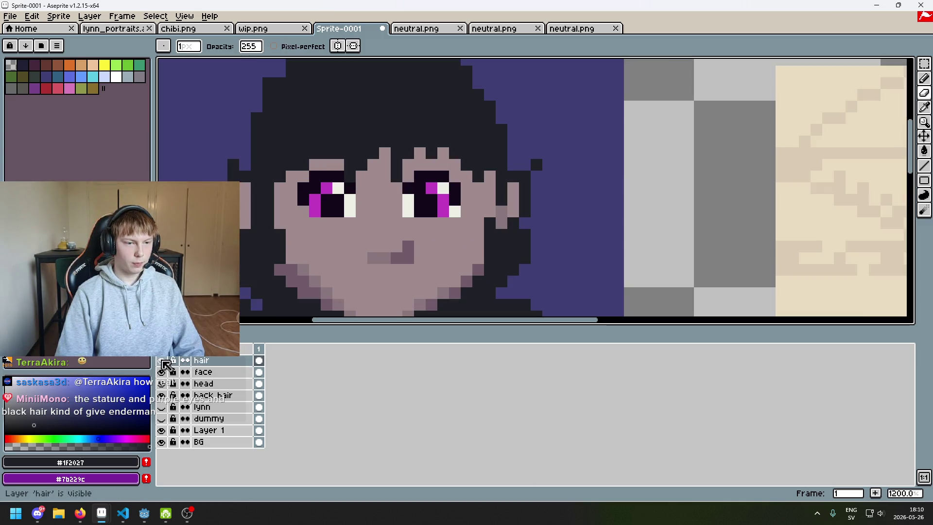
{"action": "left_click", "coordinate": [230, 395]}
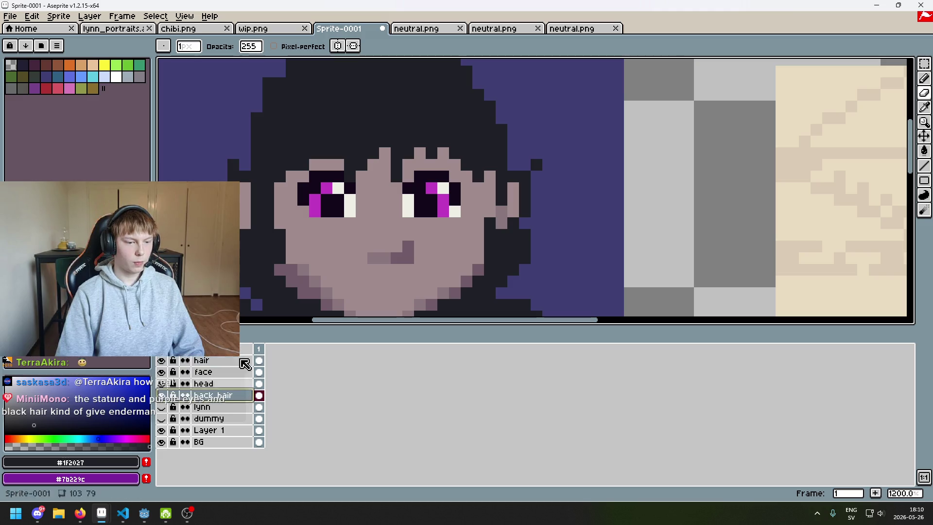
{"action": "left_click", "coordinate": [233, 176]}
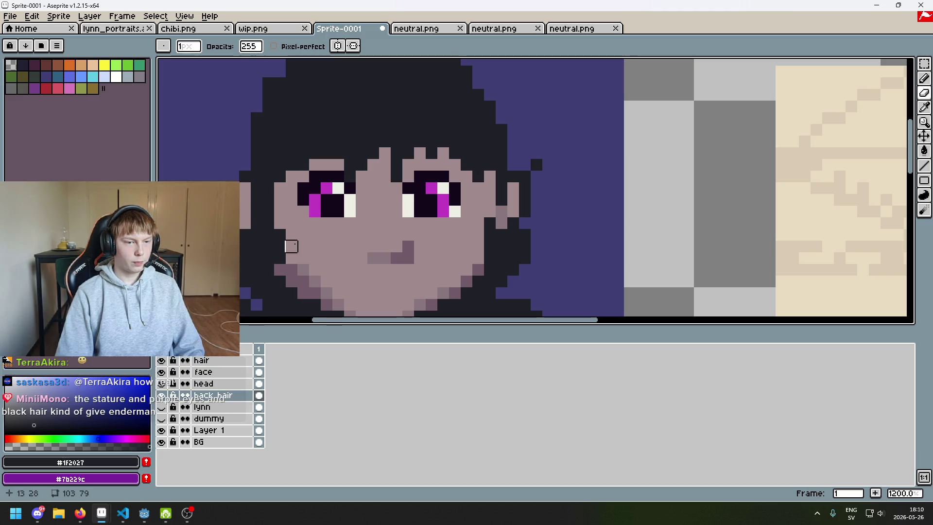
{"action": "key", "text": "ctrl+z"}
{"action": "key", "text": "b"}
{"action": "left_click_drag", "start_coordinate": [209, 153], "coordinate": [223, 155]}
{"action": "key", "text": "ctrl+z"}
{"action": "scroll", "coordinate": [280, 199], "scroll_direction": "down", "scroll_amount": 5}
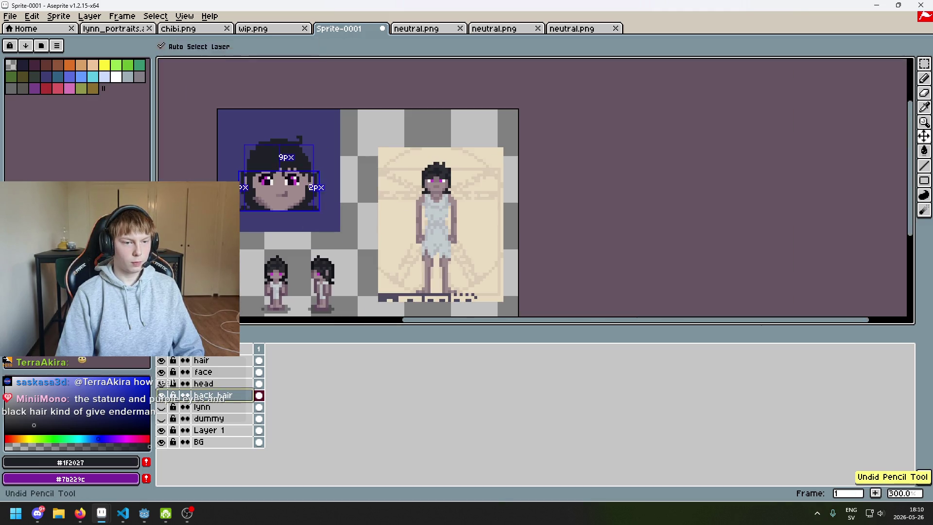
{"action": "key", "text": "ctrl+z"}
{"action": "scroll", "coordinate": [297, 198], "scroll_direction": "up", "scroll_amount": 2}
{"action": "scroll", "coordinate": [408, 174], "scroll_direction": "up", "scroll_amount": 4}
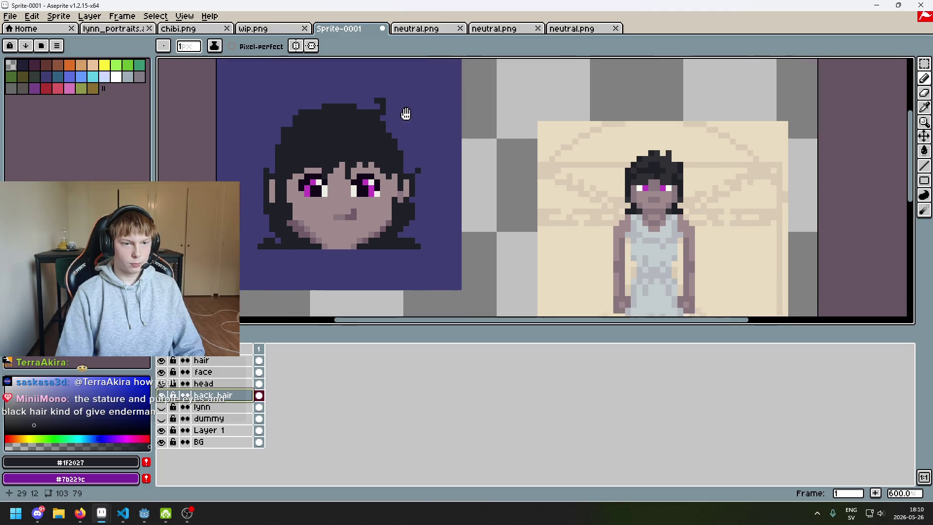
Add dark pixels along the hair's top outline, removing a stray pixel at the top-left
{"action": "left_click", "coordinate": [334, 94]}
{"action": "left_click", "coordinate": [308, 114]}
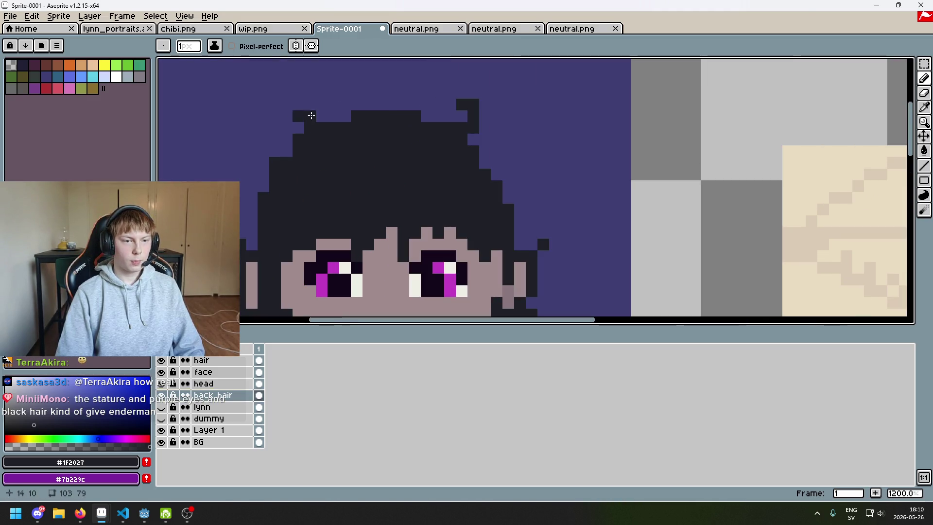
{"action": "scroll", "coordinate": [377, 165], "scroll_direction": "down", "scroll_amount": 5}
{"action": "scroll", "coordinate": [357, 157], "scroll_direction": "up", "scroll_amount": 5}
{"action": "left_click", "coordinate": [269, 108]}
{"action": "key", "text": "ctrl+z"}
{"action": "scroll", "coordinate": [298, 170], "scroll_direction": "down", "scroll_amount": 3}
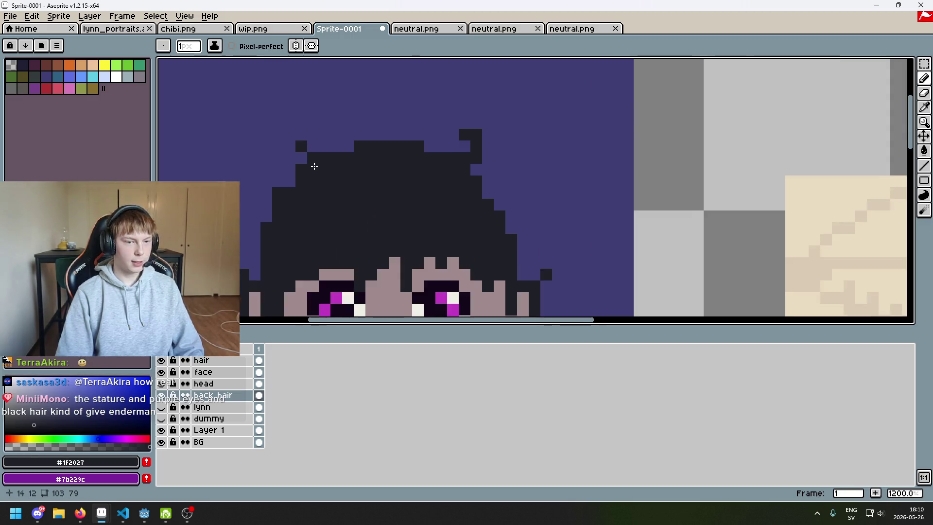
{"action": "key", "text": "e"}
{"action": "scroll", "coordinate": [393, 206], "scroll_direction": "down", "scroll_amount": 2}
{"action": "key", "text": "ctrl+z"}
{"action": "scroll", "coordinate": [383, 207], "scroll_direction": "up", "scroll_amount": 3}
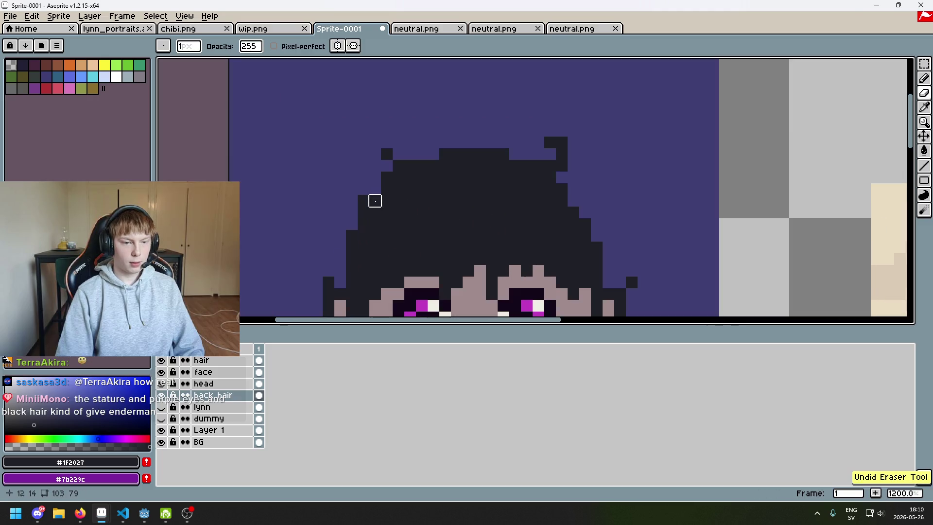
On the hair layer with the Pencil, undo the last drawn hair pixels
{"action": "left_click", "coordinate": [204, 360]}
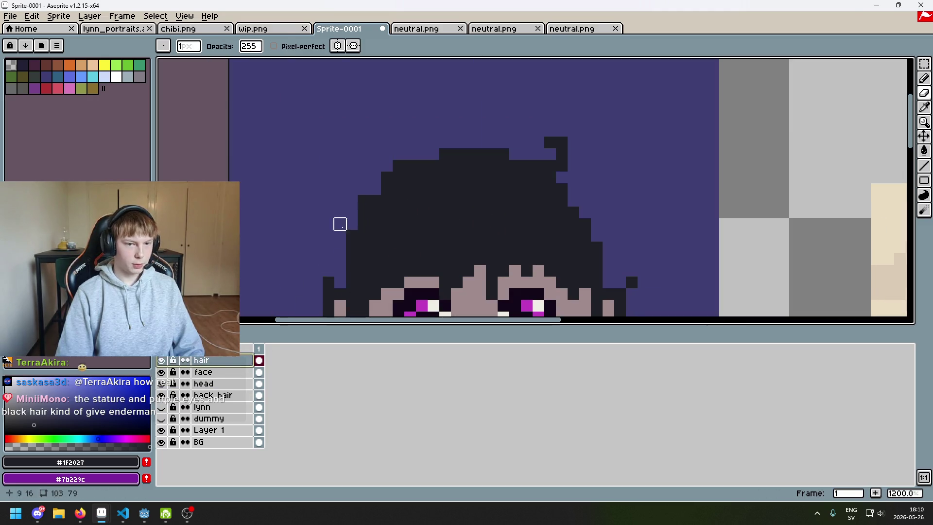
{"action": "key", "text": "b"}
{"action": "scroll", "coordinate": [387, 151], "scroll_direction": "down", "scroll_amount": 5}
{"action": "scroll", "coordinate": [421, 162], "scroll_direction": "up", "scroll_amount": 3}
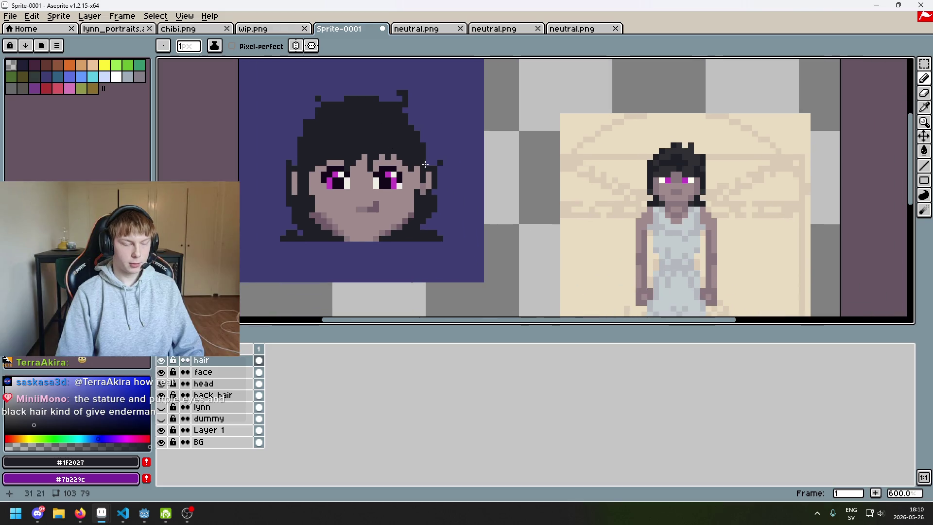
{"action": "scroll", "coordinate": [415, 178], "scroll_direction": "up", "scroll_amount": 3}
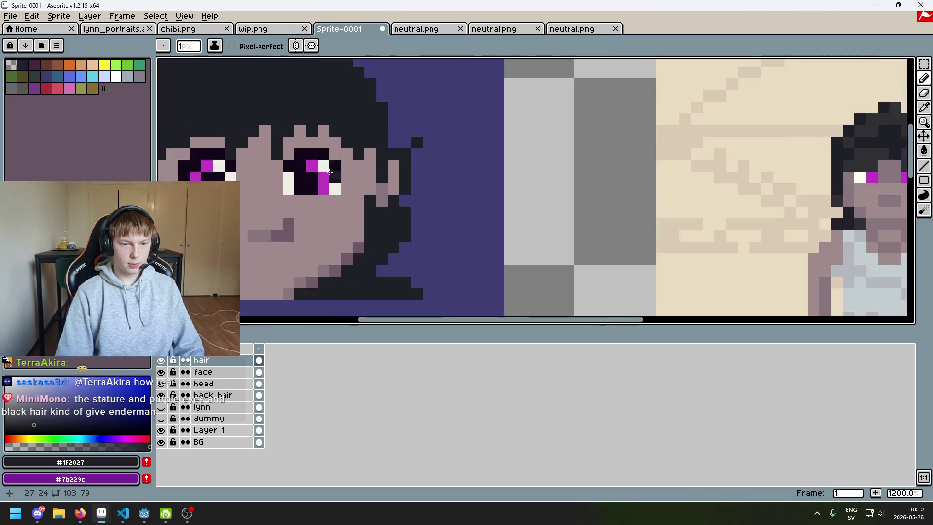
{"action": "scroll", "coordinate": [250, 162], "scroll_direction": "down", "scroll_amount": 5}
{"action": "scroll", "coordinate": [311, 191], "scroll_direction": "up", "scroll_amount": 4}
{"action": "key", "text": "ctrl+z"}
{"action": "scroll", "coordinate": [301, 191], "scroll_direction": "up", "scroll_amount": 2}
Undo the last few pencil strokes on the back hair and hair layers
{"action": "scroll", "coordinate": [340, 165], "scroll_direction": "down", "scroll_amount": 3}
{"action": "scroll", "coordinate": [340, 194], "scroll_direction": "up", "scroll_amount": 2}
{"action": "scroll", "coordinate": [270, 191], "scroll_direction": "down", "scroll_amount": 1}
{"action": "scroll", "coordinate": [377, 220], "scroll_direction": "up", "scroll_amount": 1}
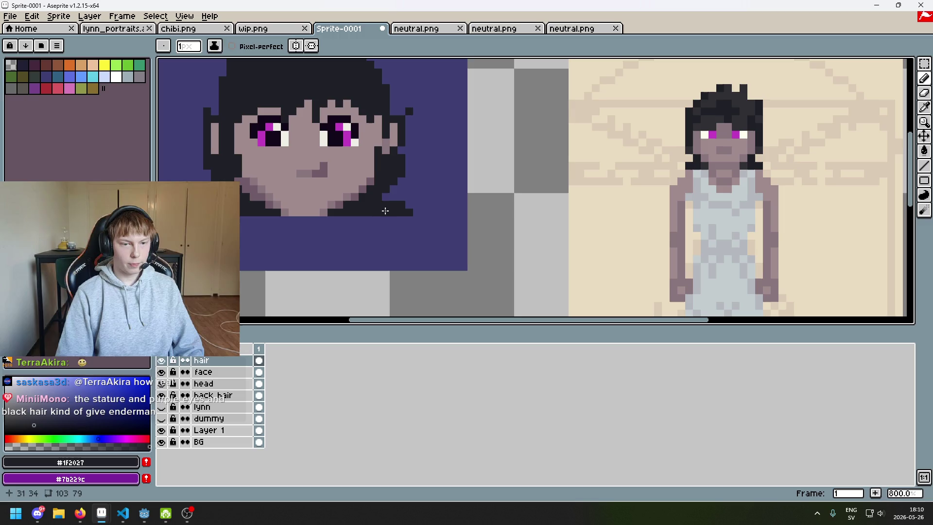
{"action": "key", "text": "e"}
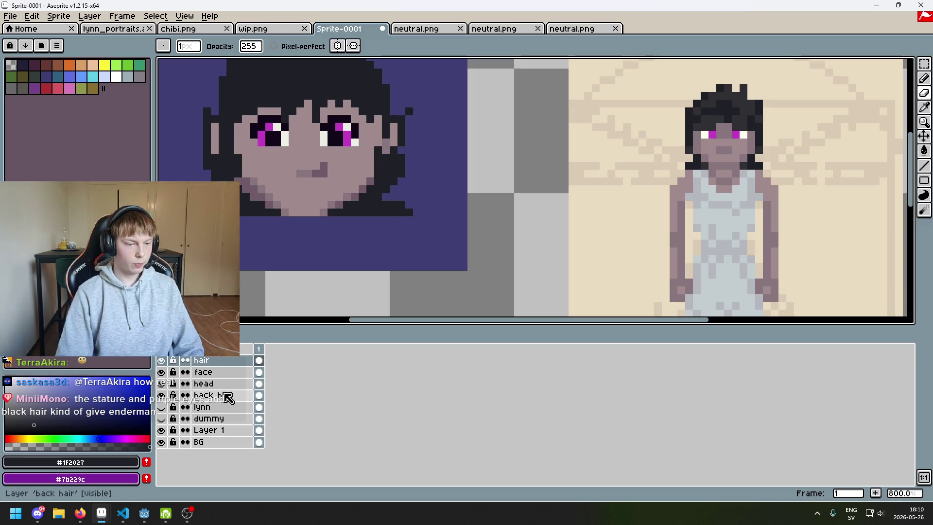
{"action": "left_click", "coordinate": [228, 395]}
{"action": "left_click_drag", "start_coordinate": [371, 212], "coordinate": [392, 254]}
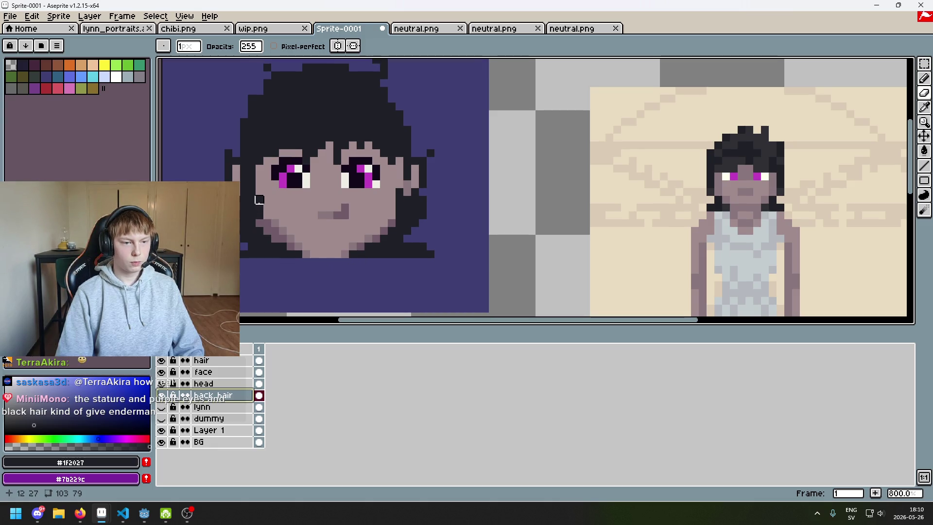
{"action": "key", "text": "b"}
{"action": "key", "text": "ctrl+z"}
{"action": "left_click", "coordinate": [231, 364]}
{"action": "left_click_drag", "start_coordinate": [385, 208], "coordinate": [375, 232]}
{"action": "key", "text": "ctrl+z"}
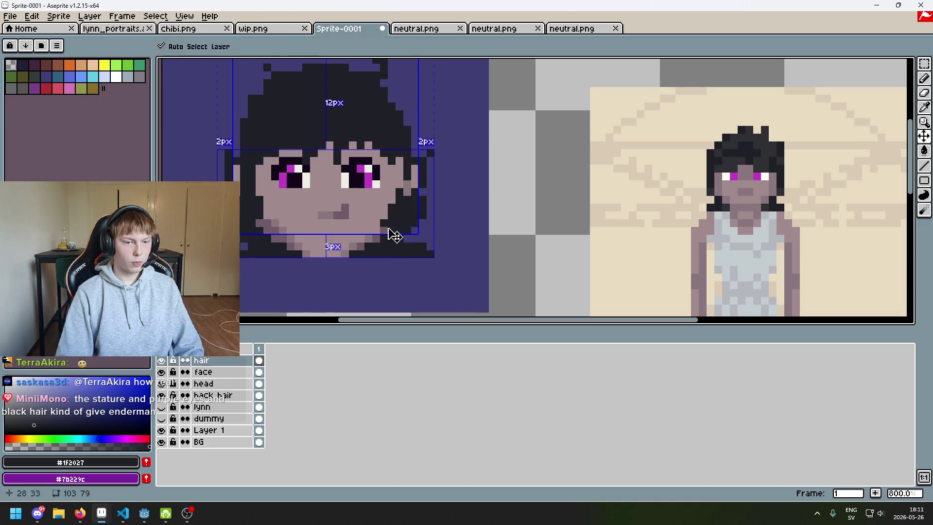
Zoom and pan around the portrait to compare the face with the reference figure
{"action": "scroll", "coordinate": [386, 252], "scroll_direction": "down", "scroll_amount": 3}
{"action": "scroll", "coordinate": [386, 256], "scroll_direction": "up", "scroll_amount": 4}
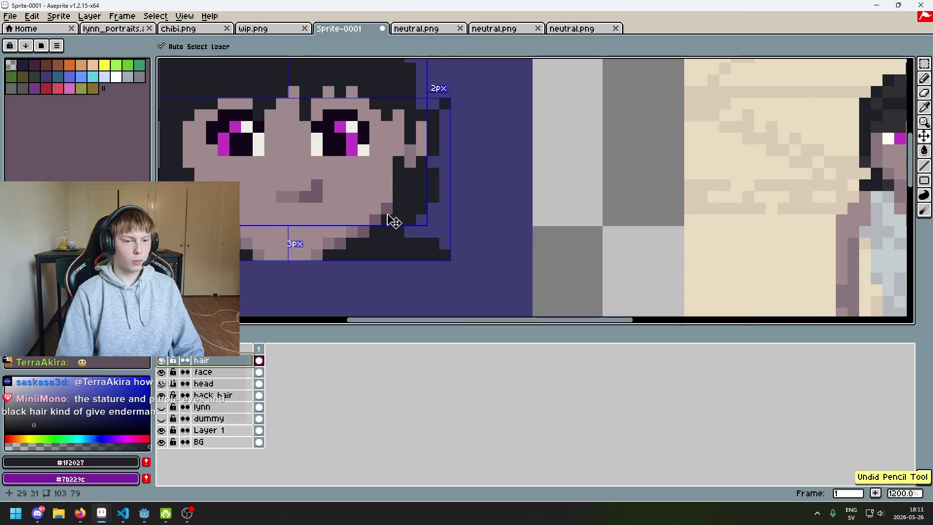
{"action": "scroll", "coordinate": [389, 224], "scroll_direction": "down", "scroll_amount": 4}
{"action": "scroll", "coordinate": [330, 239], "scroll_direction": "up", "scroll_amount": 2}
{"action": "scroll", "coordinate": [330, 239], "scroll_direction": "up", "scroll_amount": 3}
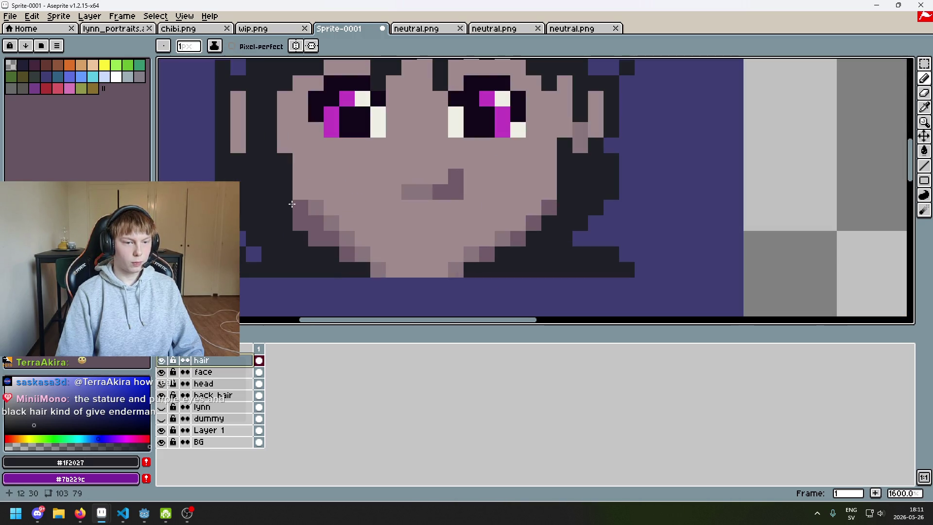
{"action": "scroll", "coordinate": [369, 242], "scroll_direction": "down", "scroll_amount": 4}
{"action": "scroll", "coordinate": [412, 246], "scroll_direction": "up", "scroll_amount": 4}
{"action": "scroll", "coordinate": [408, 238], "scroll_direction": "down", "scroll_amount": 3}
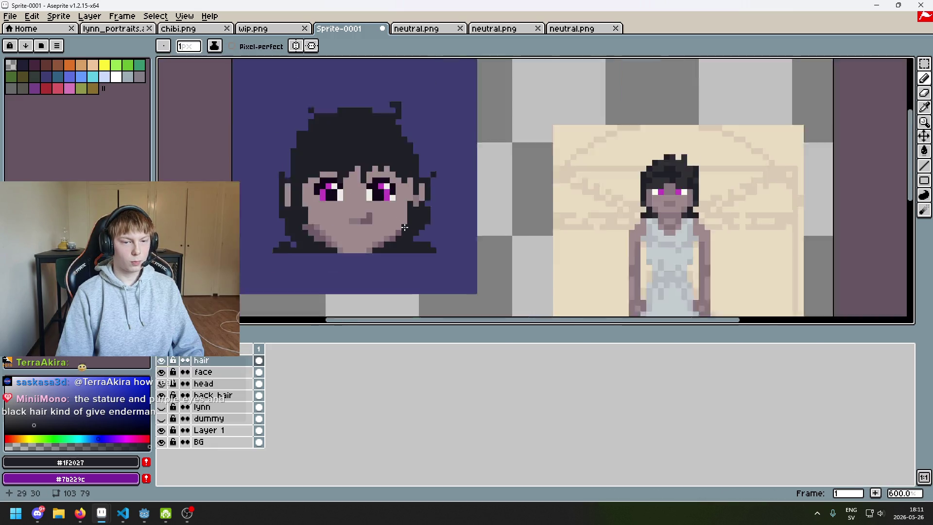
{"action": "scroll", "coordinate": [430, 242], "scroll_direction": "up", "scroll_amount": 3}
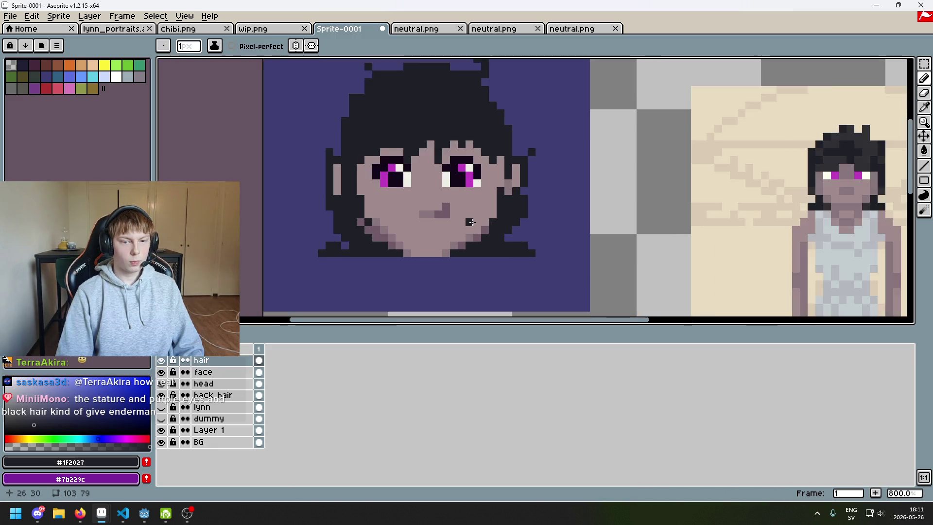
{"action": "scroll", "coordinate": [493, 219], "scroll_direction": "down", "scroll_amount": 2}
{"action": "scroll", "coordinate": [492, 220], "scroll_direction": "down", "scroll_amount": 3}
{"action": "scroll", "coordinate": [506, 241], "scroll_direction": "up", "scroll_amount": 3}
{"action": "scroll", "coordinate": [505, 235], "scroll_direction": "down", "scroll_amount": 3}
{"action": "left_click_drag", "start_coordinate": [504, 245], "coordinate": [504, 219]}
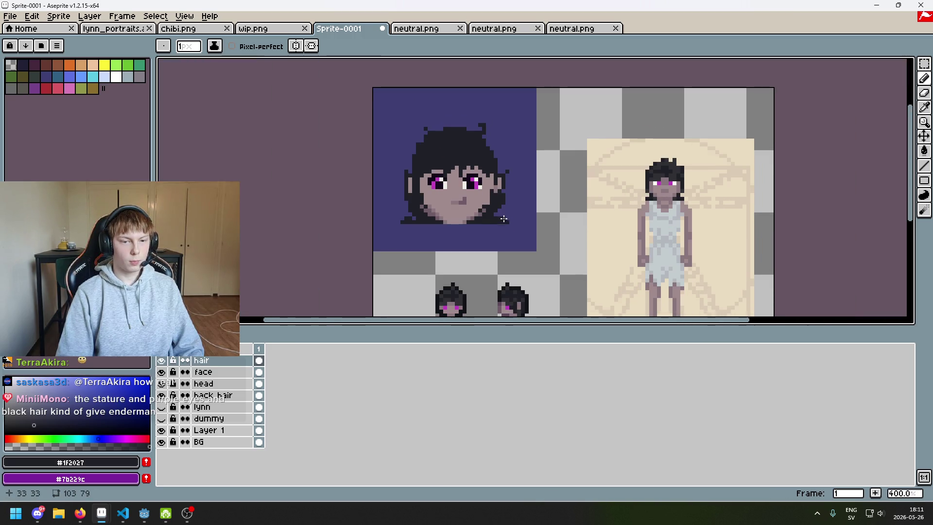
{"action": "scroll", "coordinate": [503, 224], "scroll_direction": "up", "scroll_amount": 3}
{"action": "scroll", "coordinate": [437, 199], "scroll_direction": "down", "scroll_amount": 1}
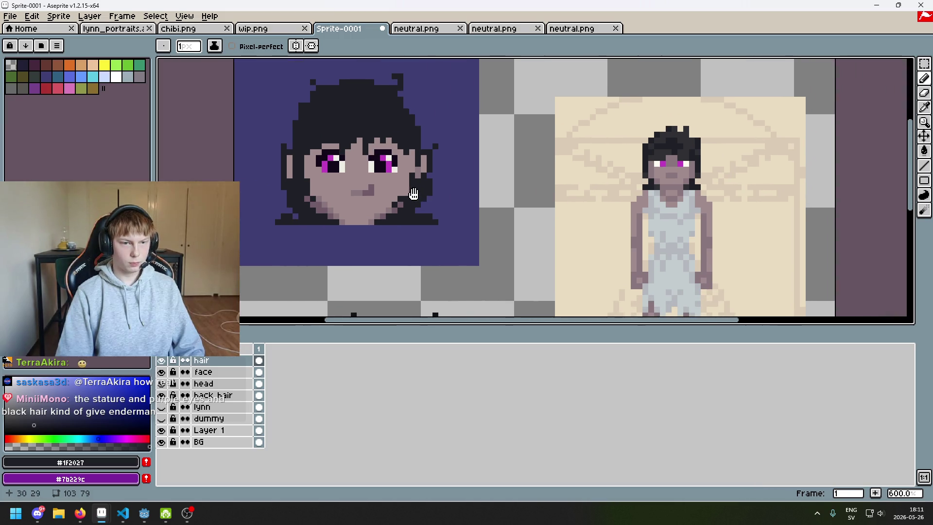
{"action": "scroll", "coordinate": [490, 204], "scroll_direction": "down", "scroll_amount": 3}
{"action": "scroll", "coordinate": [489, 202], "scroll_direction": "up", "scroll_amount": 2}
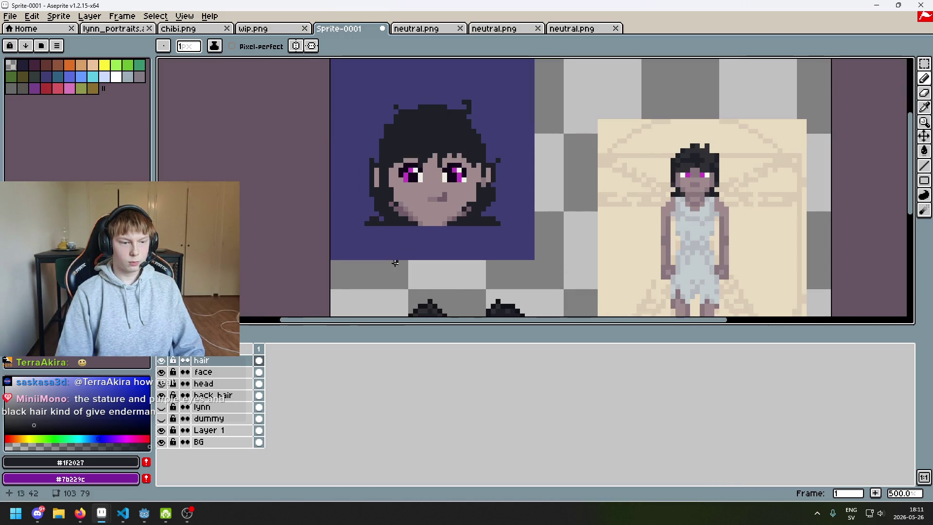
{"action": "left_click", "coordinate": [233, 370]}
{"action": "scroll", "coordinate": [434, 204], "scroll_direction": "up", "scroll_amount": 7}
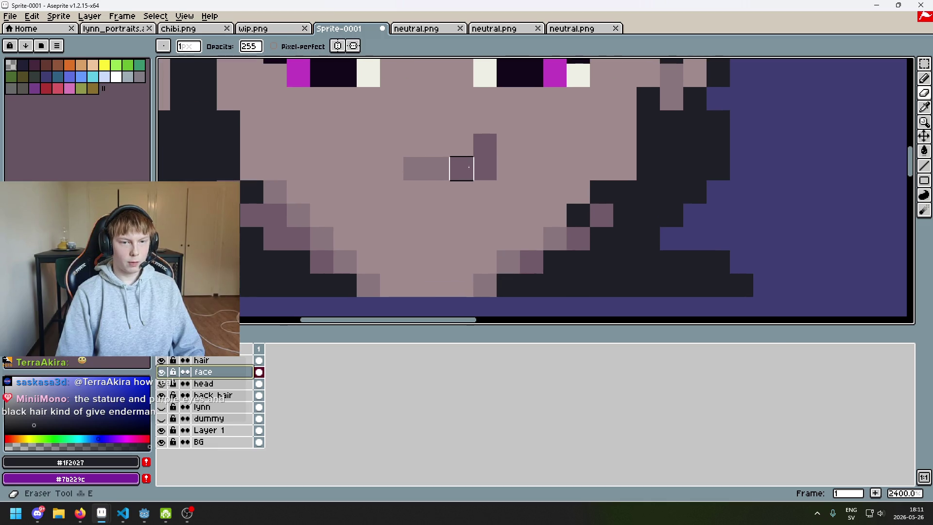
Paint over the old crooked mouth with the skin tone on the head layer
{"action": "left_click", "coordinate": [259, 360]}
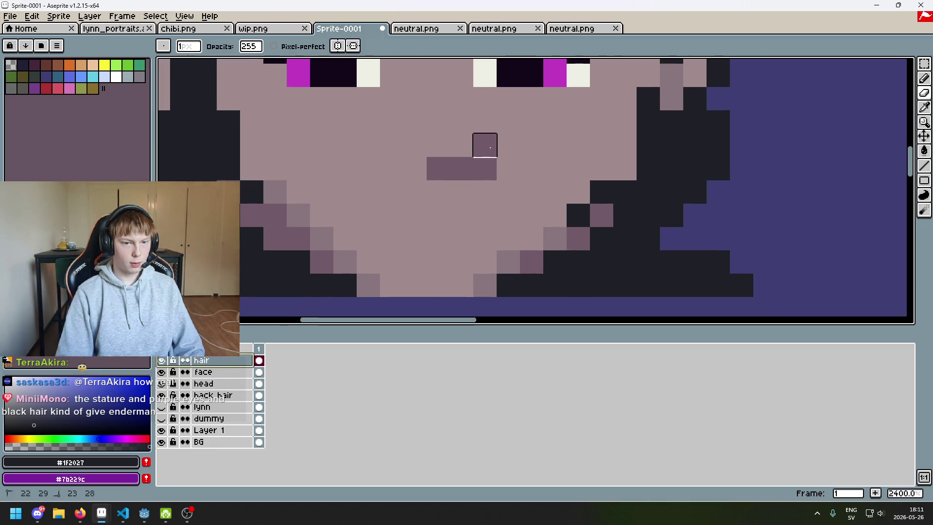
{"action": "left_click", "coordinate": [259, 383]}
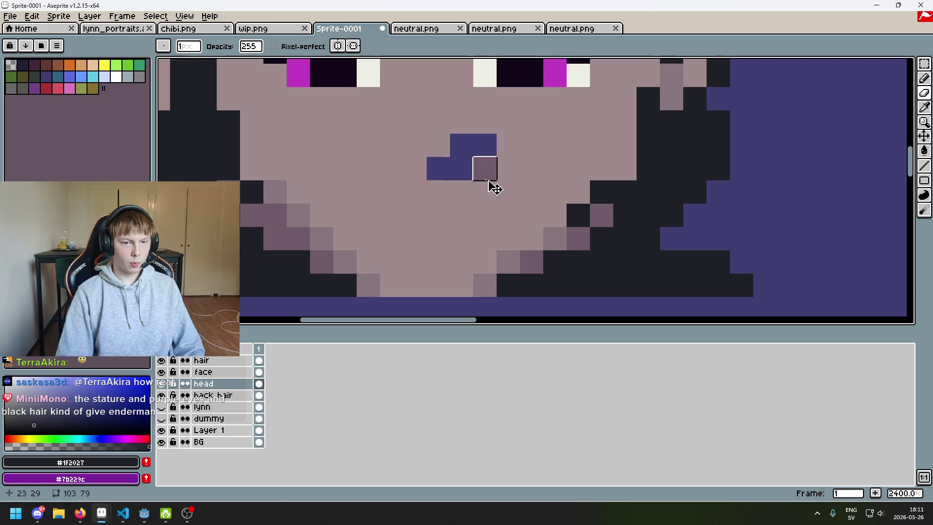
{"action": "left_click", "coordinate": [508, 168], "text": "alt"}
{"action": "left_click_drag", "start_coordinate": [500, 168], "coordinate": [483, 152]}
Try a #705b68 mouth on the face layer, then undo the trial strokes
{"action": "left_click", "coordinate": [195, 371]}
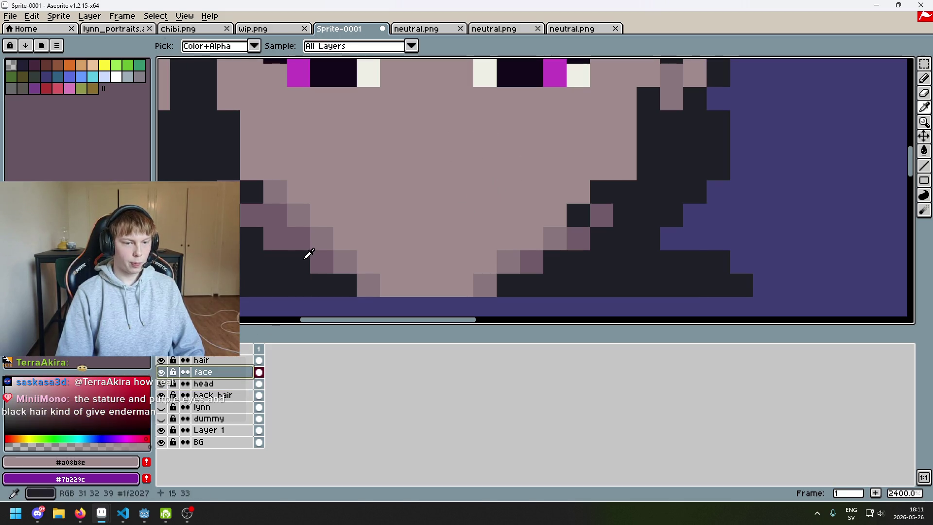
{"action": "left_click", "coordinate": [314, 239], "text": "alt"}
{"action": "scroll", "coordinate": [318, 234], "scroll_direction": "down", "scroll_amount": 4}
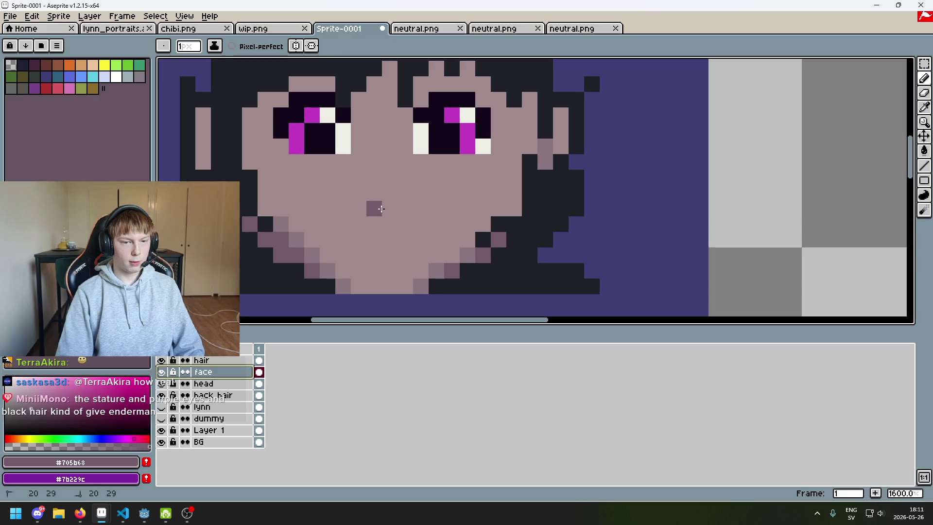
{"action": "scroll", "coordinate": [435, 246], "scroll_direction": "up", "scroll_amount": 4}
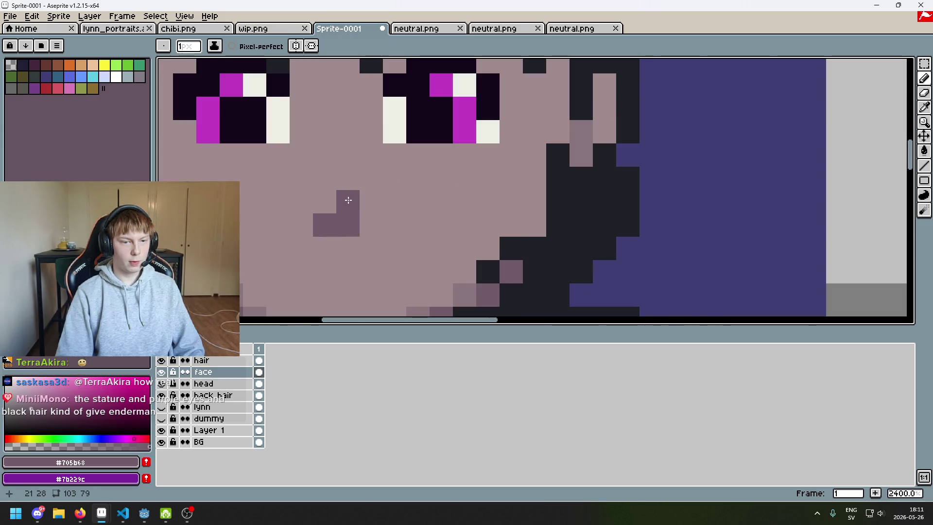
{"action": "scroll", "coordinate": [357, 139], "scroll_direction": "down", "scroll_amount": 2}
{"action": "left_click_drag", "start_coordinate": [357, 140], "coordinate": [383, 158]}
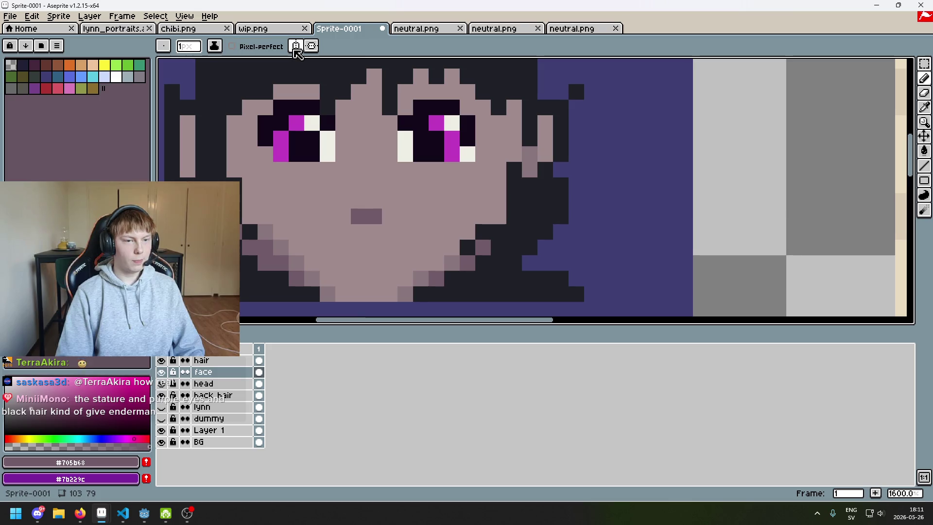
{"action": "scroll", "coordinate": [351, 198], "scroll_direction": "down", "scroll_amount": 4}
{"action": "scroll", "coordinate": [351, 199], "scroll_direction": "up", "scroll_amount": 3}
{"action": "scroll", "coordinate": [351, 199], "scroll_direction": "down", "scroll_amount": 2}
{"action": "scroll", "coordinate": [352, 199], "scroll_direction": "down", "scroll_amount": 2}
{"action": "key", "text": "ctrl+z"}
{"action": "scroll", "coordinate": [360, 194], "scroll_direction": "up", "scroll_amount": 2}
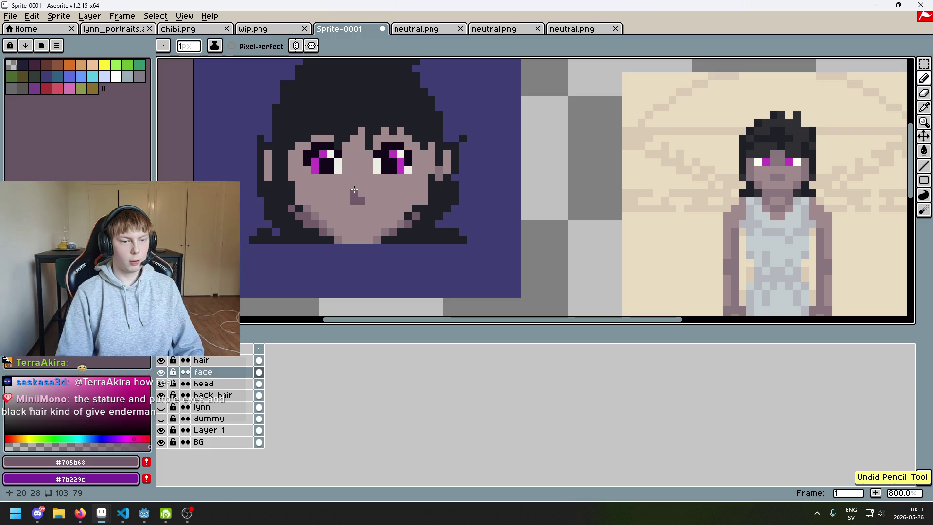
{"action": "scroll", "coordinate": [349, 200], "scroll_direction": "down", "scroll_amount": 3}
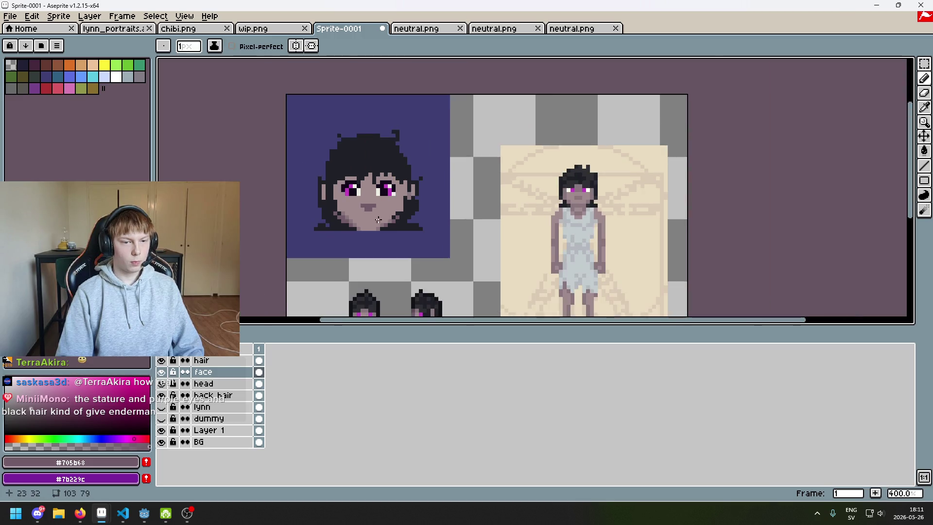
{"action": "scroll", "coordinate": [353, 204], "scroll_direction": "up", "scroll_amount": 3}
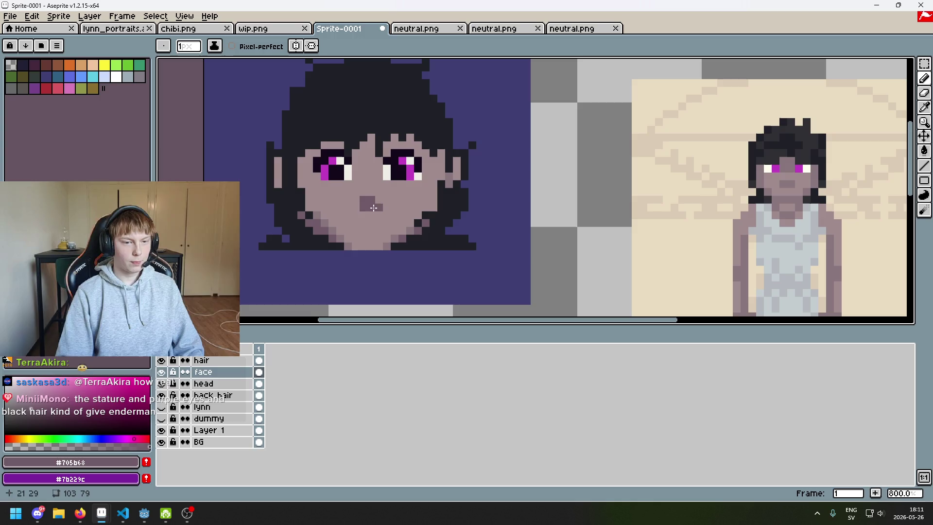
{"action": "scroll", "coordinate": [379, 203], "scroll_direction": "down", "scroll_amount": 3}
{"action": "key", "text": "ctrl+z"}
{"action": "scroll", "coordinate": [371, 217], "scroll_direction": "up", "scroll_amount": 3}
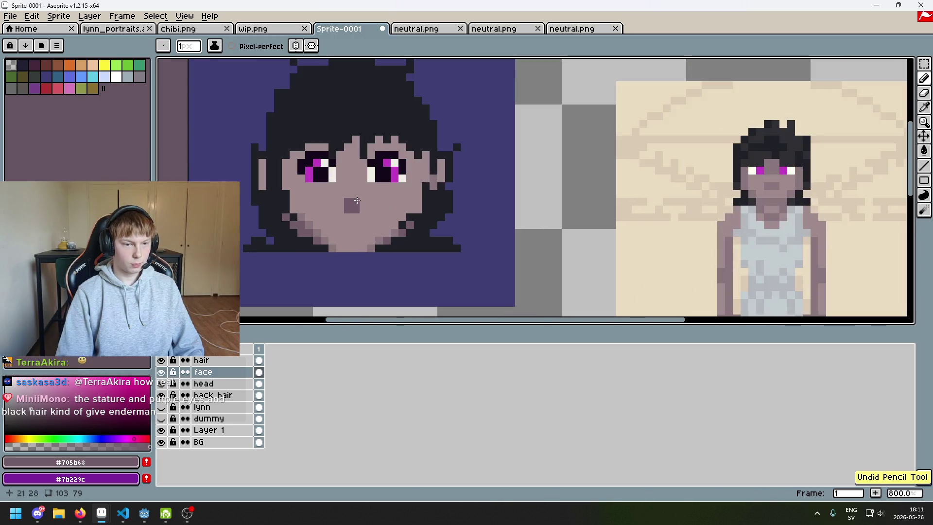
Repaint the mouth area in the lighter mid shade #8a767d
{"action": "left_click", "coordinate": [353, 202], "text": "alt"}
{"action": "scroll", "coordinate": [356, 205], "scroll_direction": "up", "scroll_amount": 3}
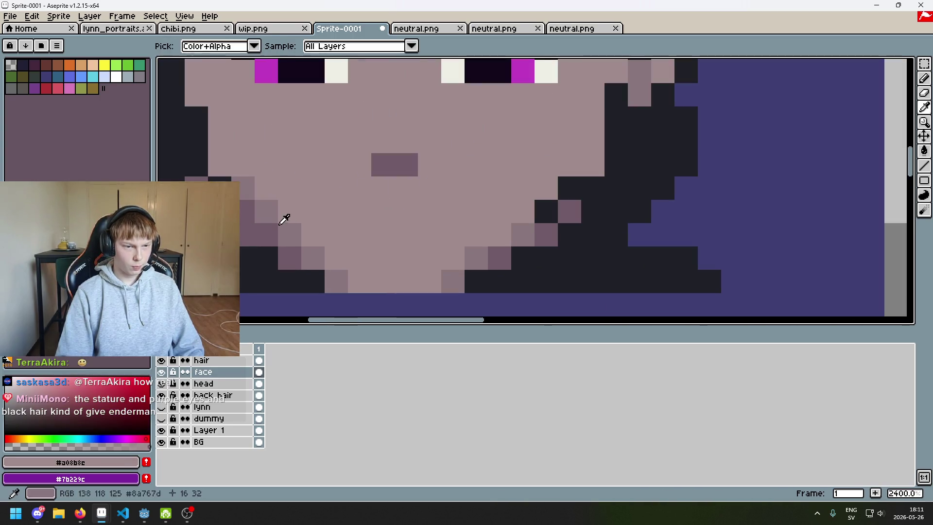
{"action": "left_click", "coordinate": [287, 216], "text": "alt"}
{"action": "left_click_drag", "start_coordinate": [350, 173], "coordinate": [396, 165]}
{"action": "scroll", "coordinate": [397, 165], "scroll_direction": "down", "scroll_amount": 6}
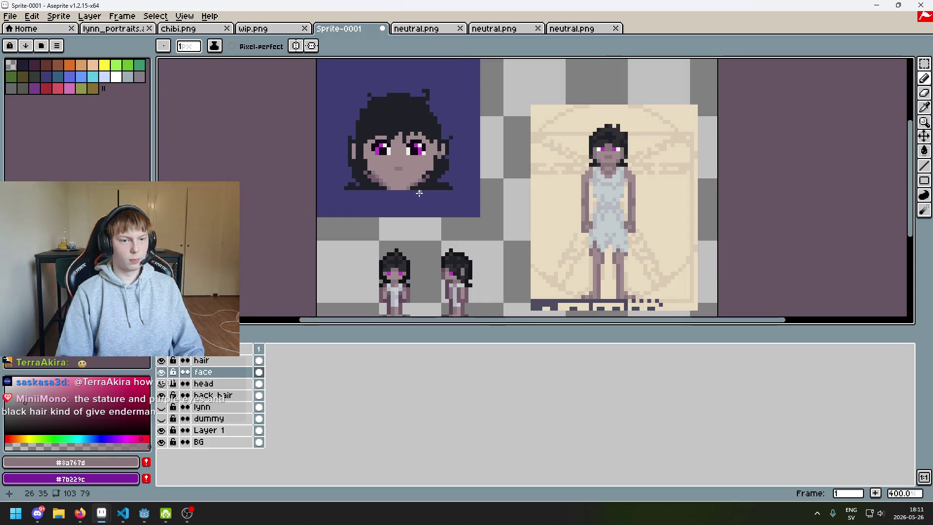
{"action": "scroll", "coordinate": [399, 167], "scroll_direction": "up", "scroll_amount": 3}
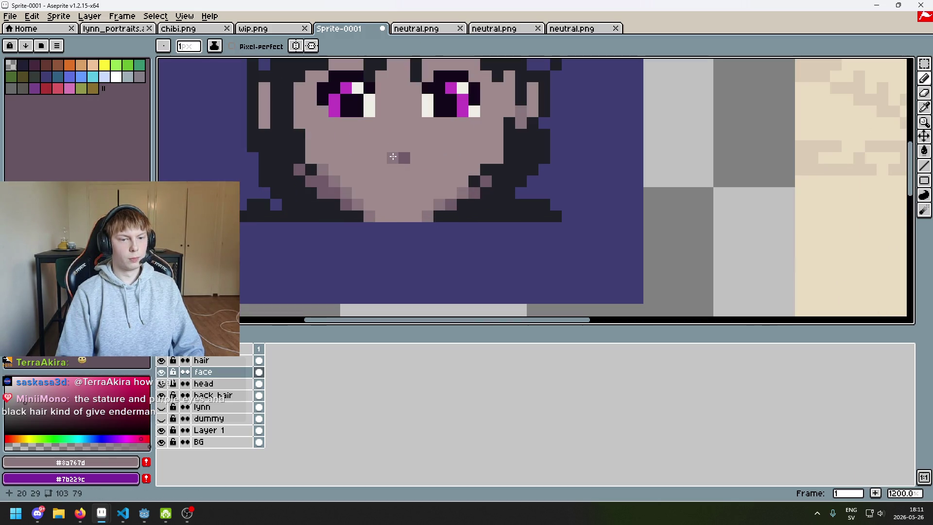
Try a two-pixel #705b68 mouth, undo it, and shift the view toward the chin
{"action": "left_click", "coordinate": [335, 190], "text": "alt"}
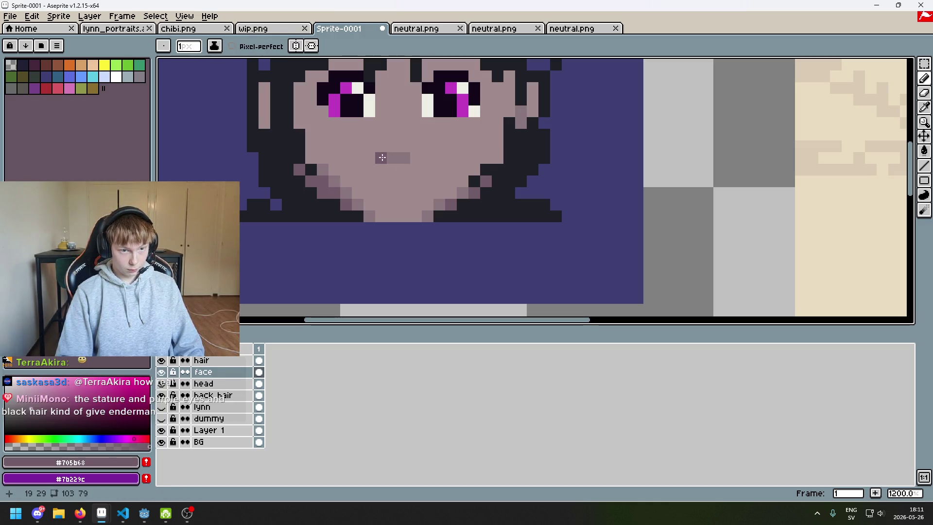
{"action": "left_click_drag", "start_coordinate": [393, 169], "coordinate": [405, 166]}
{"action": "scroll", "coordinate": [417, 184], "scroll_direction": "down", "scroll_amount": 5}
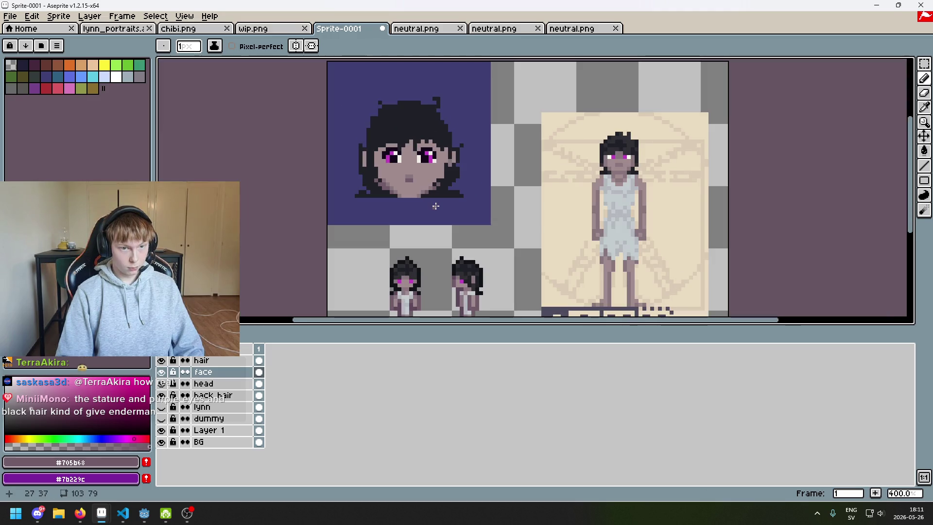
{"action": "key", "text": "ctrl+z"}
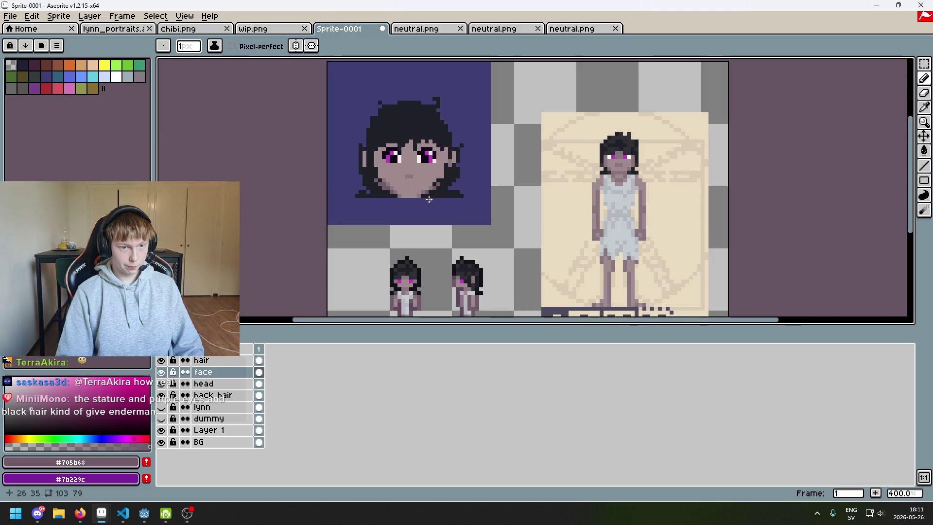
{"action": "scroll", "coordinate": [430, 201], "scroll_direction": "up", "scroll_amount": 2}
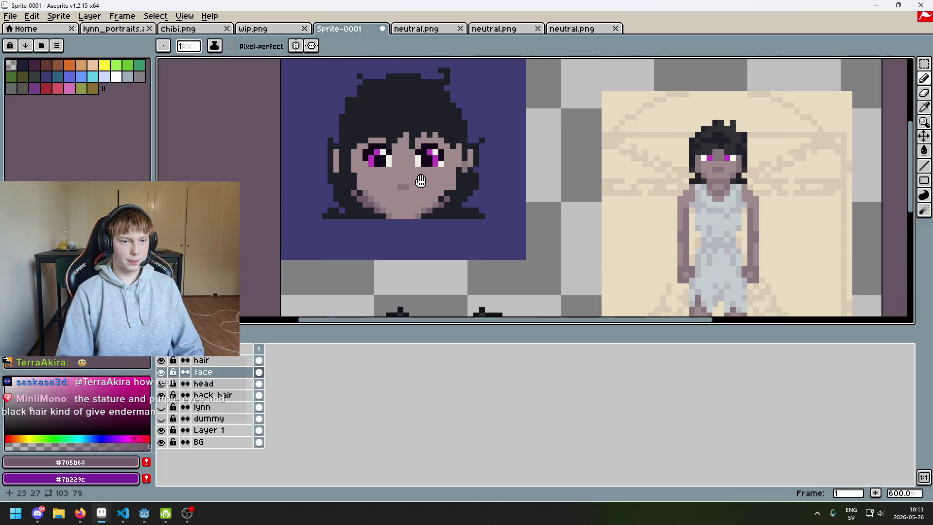
{"action": "scroll", "coordinate": [434, 209], "scroll_direction": "up", "scroll_amount": 1}
{"action": "scroll", "coordinate": [439, 192], "scroll_direction": "up", "scroll_amount": 2}
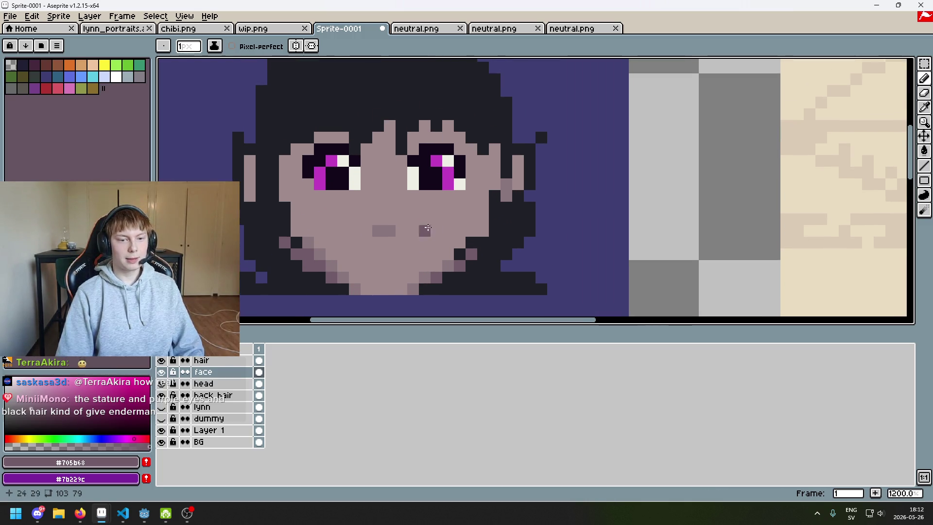
{"action": "key", "text": "m"}
{"action": "mouse_move", "coordinate": [399, 234]}
{"action": "left_mouse_down"}
{"action": "mouse_move", "coordinate": [403, 249]}
{"action": "mouse_move", "coordinate": [383, 270]}
{"action": "mouse_move", "coordinate": [387, 257]}
{"action": "left_mouse_up"}
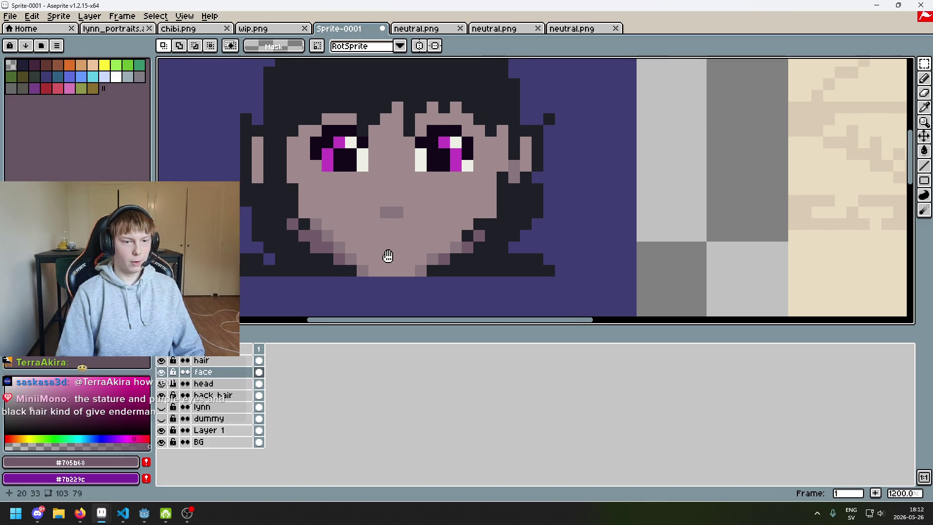
On the head layer, add a darker chin pixel, then erase the chin row and undo it
{"action": "key", "text": "i"}
{"action": "key", "text": "m"}
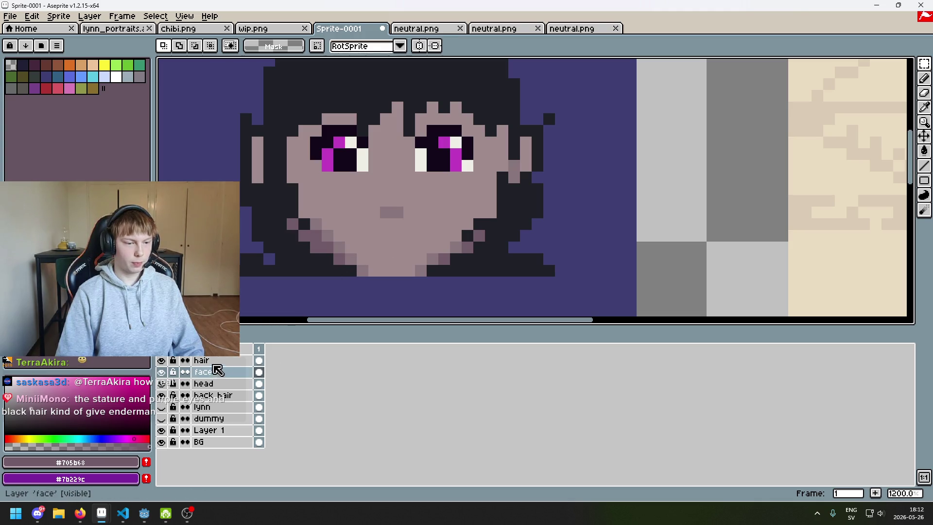
{"action": "left_click", "coordinate": [218, 384]}
{"action": "key", "text": "i"}
{"action": "key", "text": "b"}
{"action": "left_click", "coordinate": [374, 258]}
{"action": "scroll", "coordinate": [426, 273], "scroll_direction": "down", "scroll_amount": 3}
{"action": "scroll", "coordinate": [437, 233], "scroll_direction": "up", "scroll_amount": 3}
{"action": "key", "text": "e"}
{"action": "left_click_drag", "start_coordinate": [412, 225], "coordinate": [458, 225]}
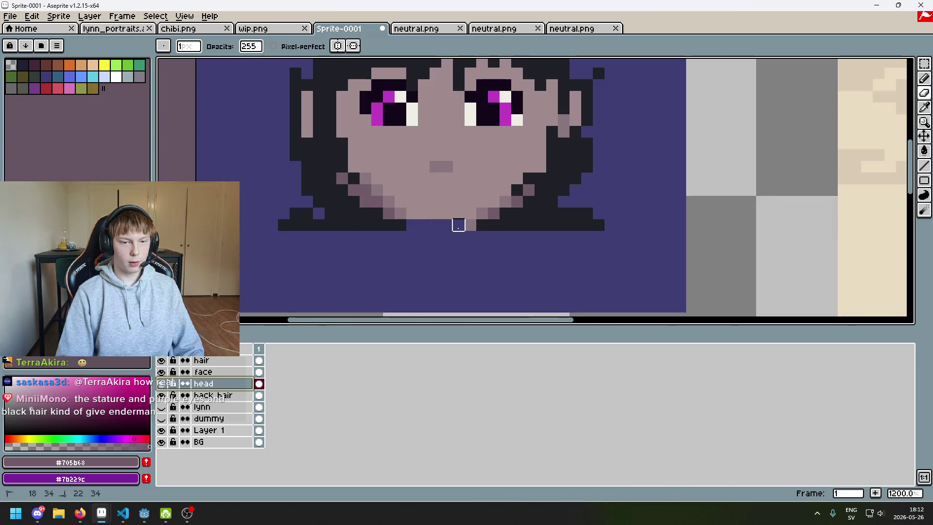
{"action": "scroll", "coordinate": [459, 227], "scroll_direction": "down", "scroll_amount": 6}
{"action": "key", "text": "ctrl+z"}
Darken a chin pixel and a jaw pixel with the darker skin shade, undoing the jaw one
{"action": "left_click", "coordinate": [477, 242], "text": "ctrl"}
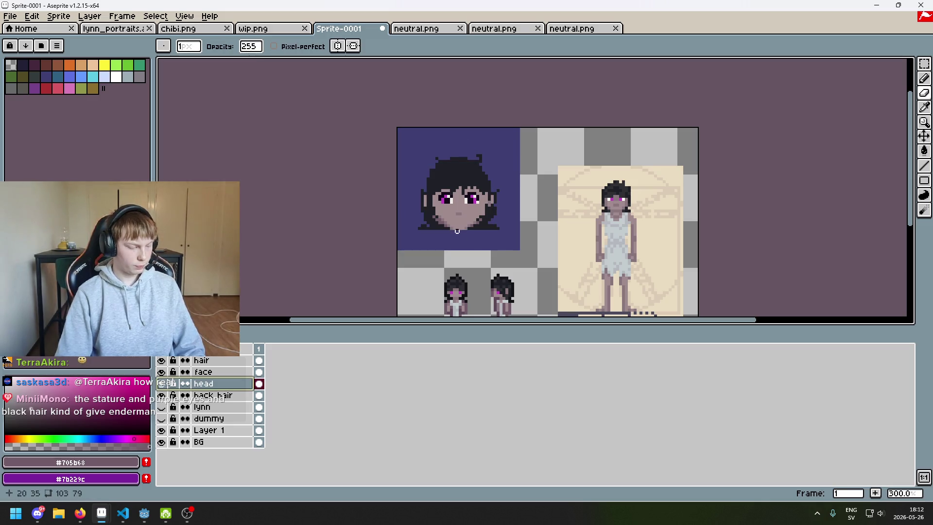
{"action": "scroll", "coordinate": [454, 231], "scroll_direction": "up", "scroll_amount": 9}
{"action": "left_click", "coordinate": [325, 236], "text": "alt"}
{"action": "key", "text": "b"}
{"action": "left_click", "coordinate": [369, 262]}
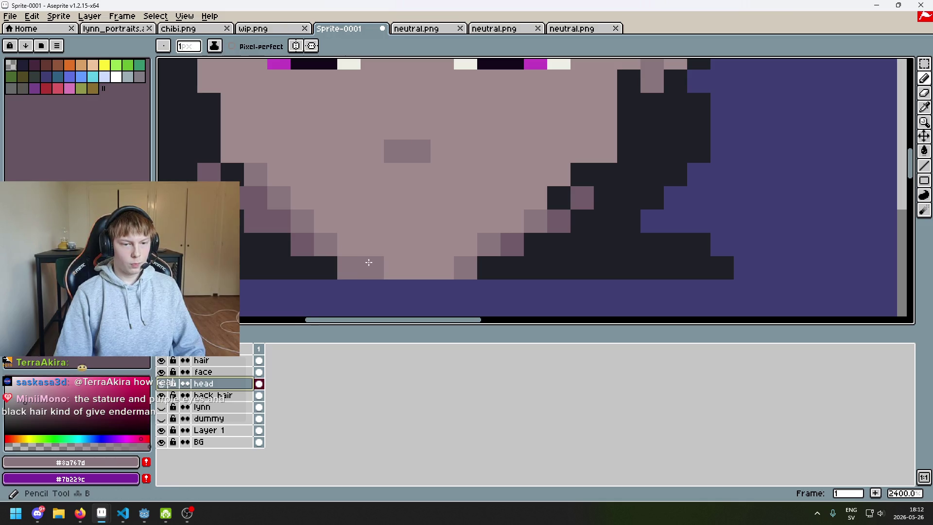
{"action": "scroll", "coordinate": [369, 262], "scroll_direction": "down", "scroll_amount": 2}
{"action": "left_click", "coordinate": [489, 175]}
{"action": "scroll", "coordinate": [416, 228], "scroll_direction": "down", "scroll_amount": 1}
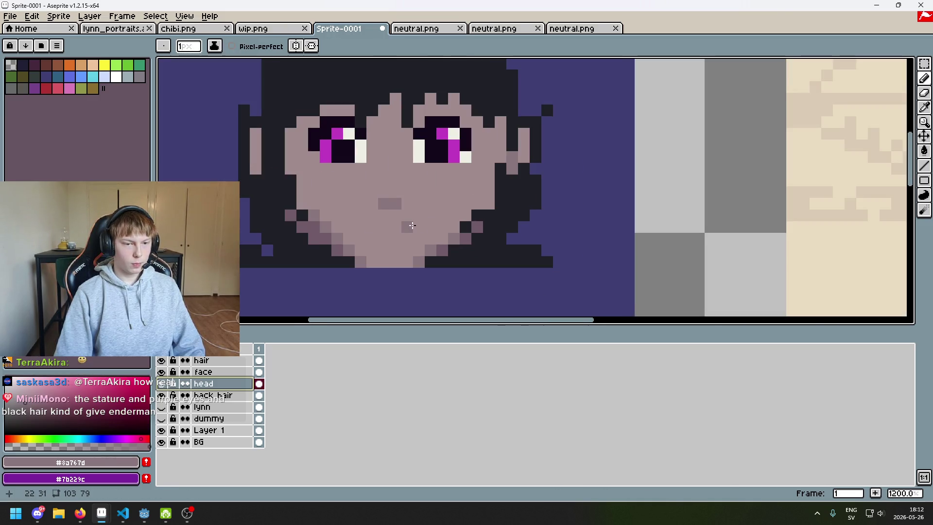
{"action": "scroll", "coordinate": [315, 229], "scroll_direction": "down", "scroll_amount": 5}
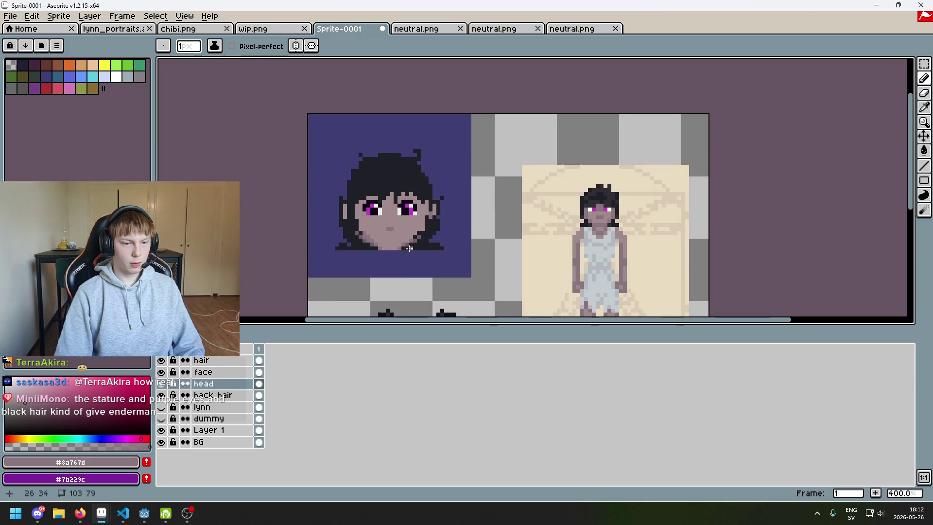
{"action": "scroll", "coordinate": [392, 244], "scroll_direction": "up", "scroll_amount": 3}
{"action": "key", "text": "ctrl+z"}
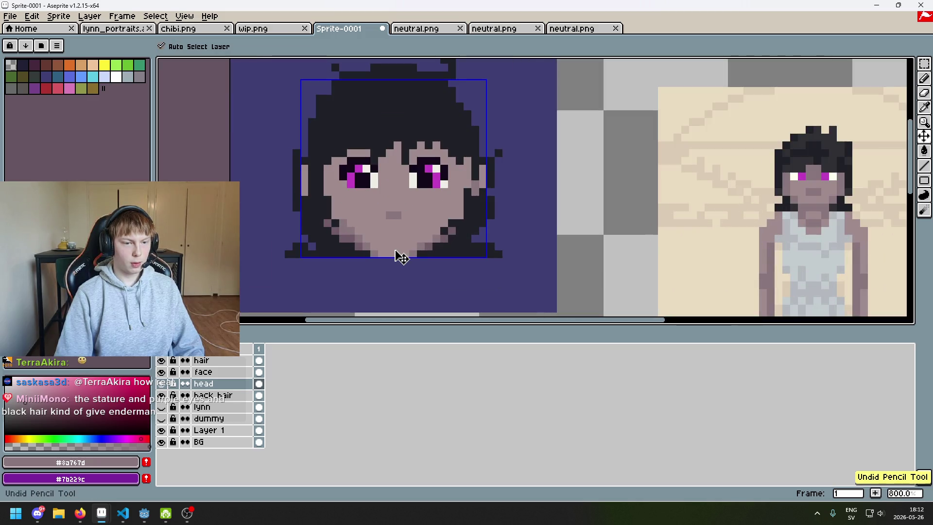
Inspect the chin up close and undo the remaining darkened chin pixel
{"action": "scroll", "coordinate": [394, 251], "scroll_direction": "down", "scroll_amount": 2}
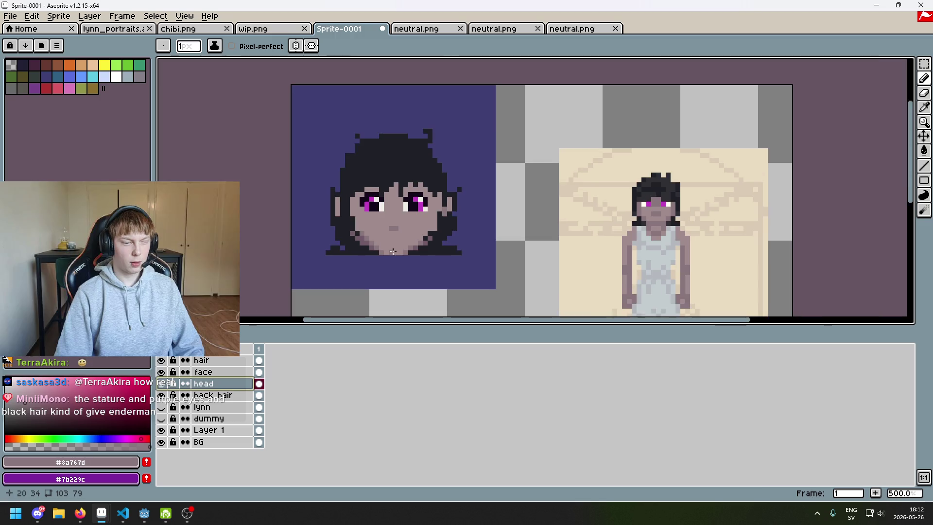
{"action": "scroll", "coordinate": [443, 262], "scroll_direction": "up", "scroll_amount": 1}
{"action": "scroll", "coordinate": [443, 262], "scroll_direction": "up", "scroll_amount": 3}
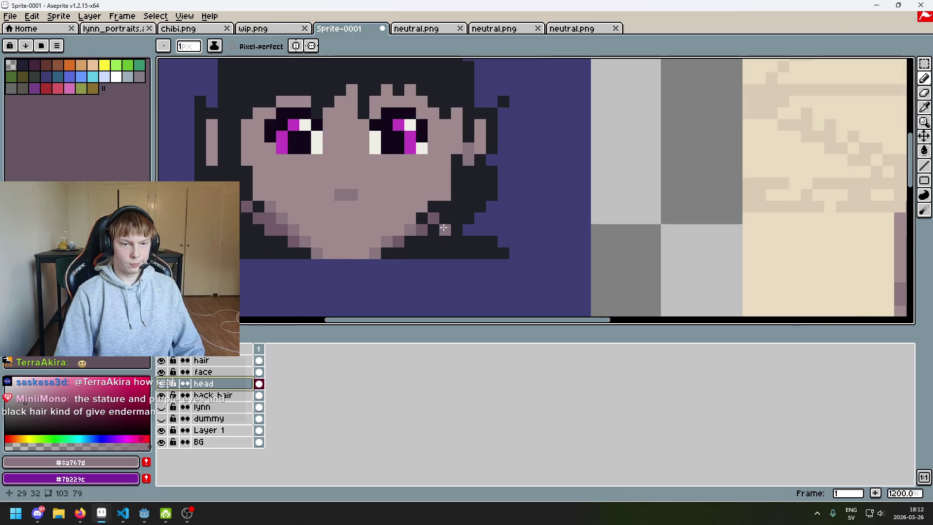
{"action": "scroll", "coordinate": [448, 208], "scroll_direction": "down", "scroll_amount": 4}
{"action": "scroll", "coordinate": [450, 243], "scroll_direction": "up", "scroll_amount": 4}
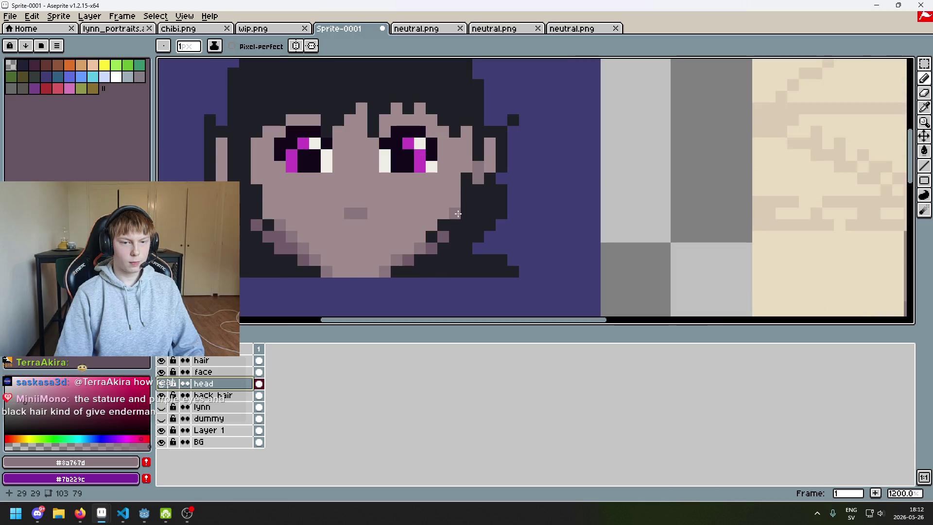
{"action": "scroll", "coordinate": [458, 213], "scroll_direction": "down", "scroll_amount": 5}
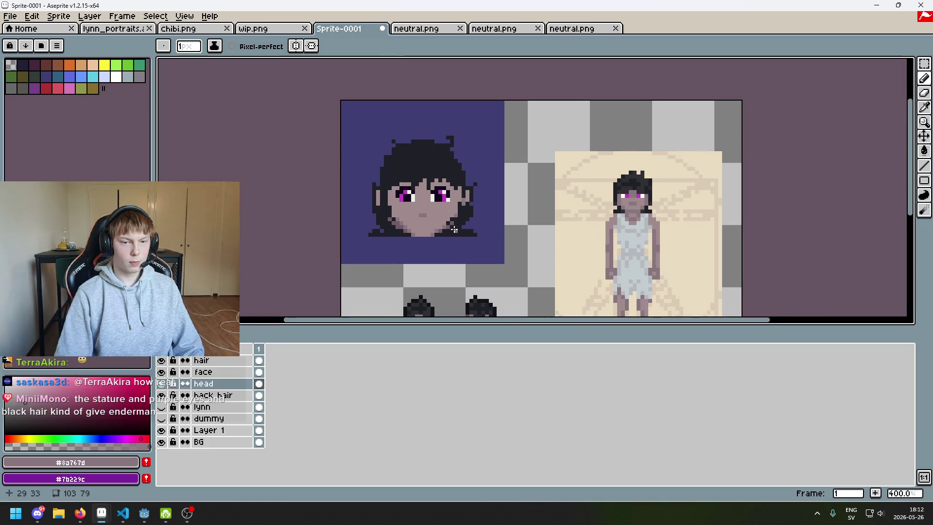
{"action": "scroll", "coordinate": [453, 229], "scroll_direction": "up", "scroll_amount": 1}
{"action": "scroll", "coordinate": [455, 226], "scroll_direction": "up", "scroll_amount": 3}
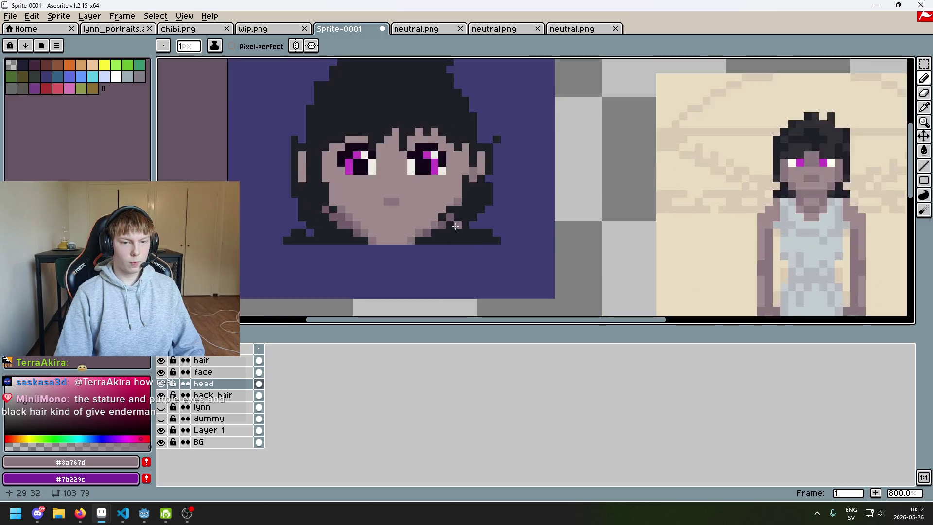
{"action": "scroll", "coordinate": [459, 222], "scroll_direction": "down", "scroll_amount": 2}
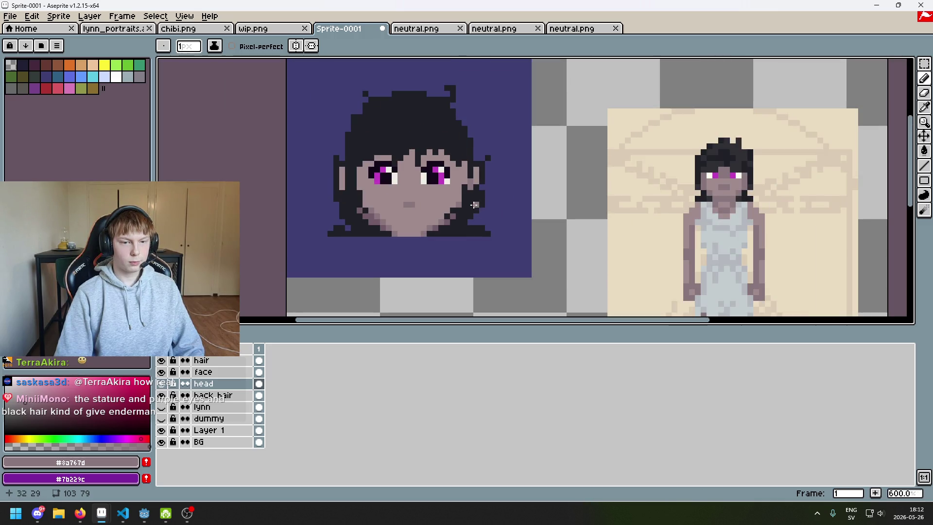
{"action": "scroll", "coordinate": [467, 206], "scroll_direction": "up", "scroll_amount": 3}
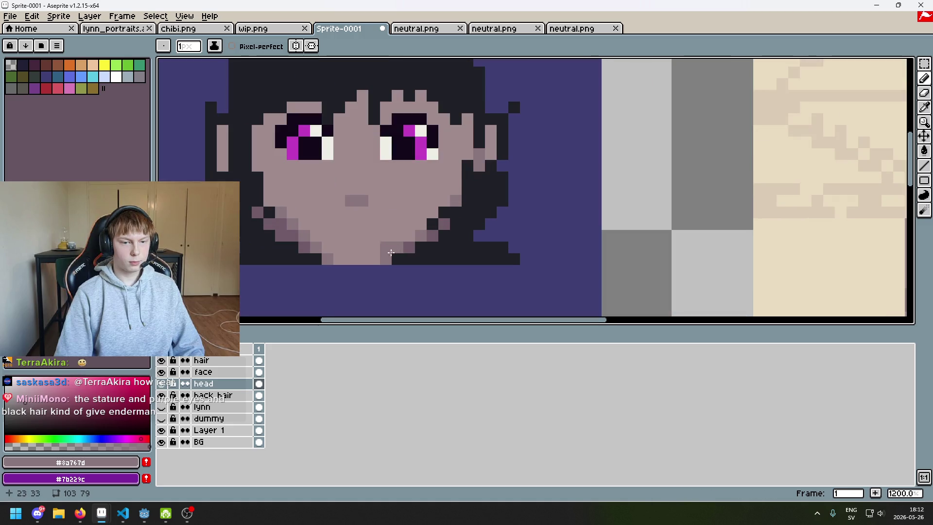
{"action": "key", "text": "ctrl+z"}
Erase the pinkish chin-bottom pixel, paint a darker shading pixel, then undo these chin edits
{"action": "left_click", "coordinate": [385, 260], "text": "alt"}
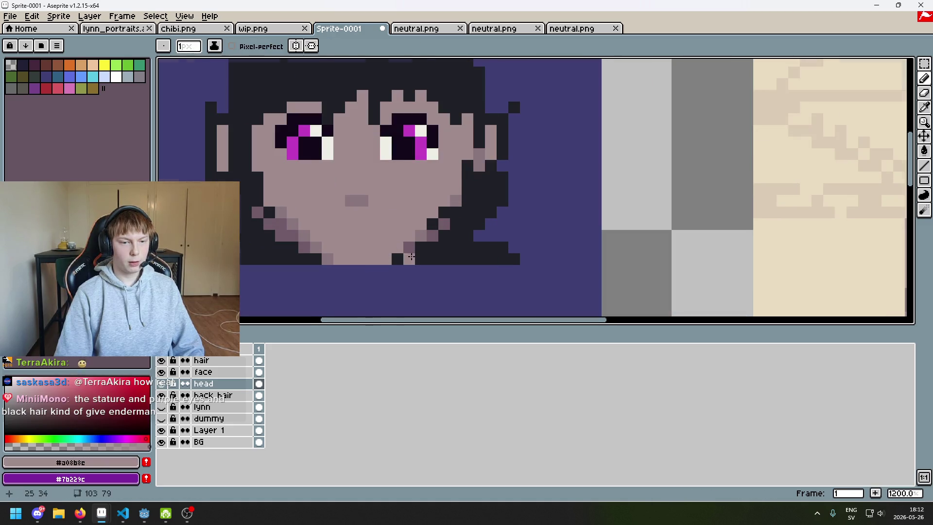
{"action": "scroll", "coordinate": [411, 255], "scroll_direction": "down", "scroll_amount": 6}
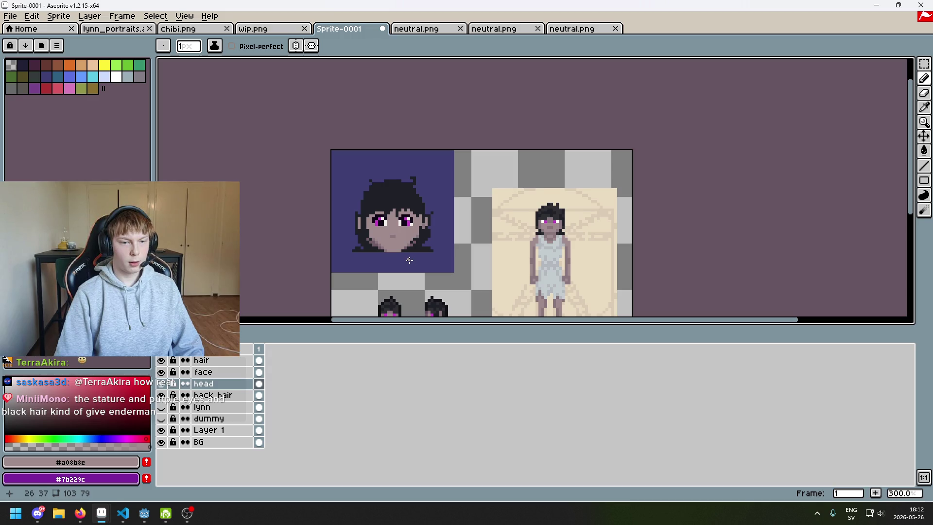
{"action": "scroll", "coordinate": [409, 260], "scroll_direction": "up", "scroll_amount": 1}
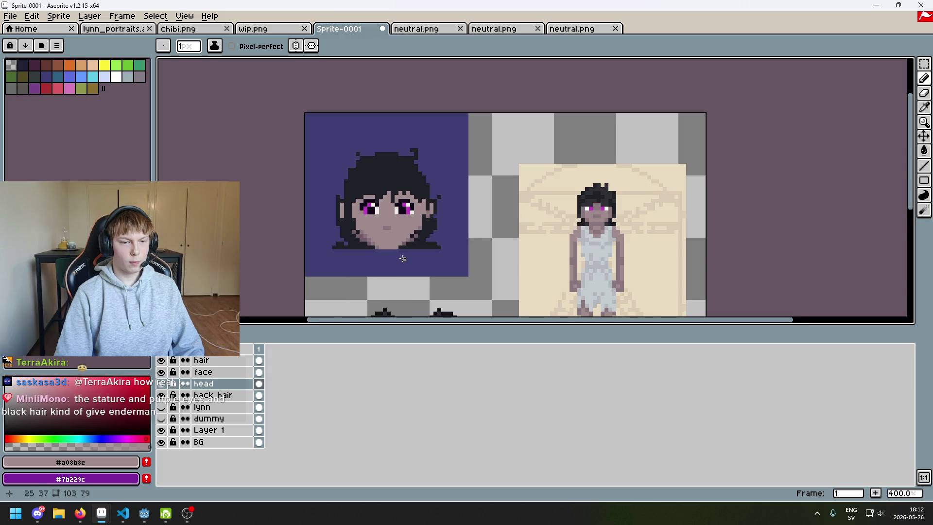
{"action": "scroll", "coordinate": [403, 258], "scroll_direction": "up", "scroll_amount": 6}
{"action": "key", "text": "e"}
{"action": "left_click", "coordinate": [301, 210]}
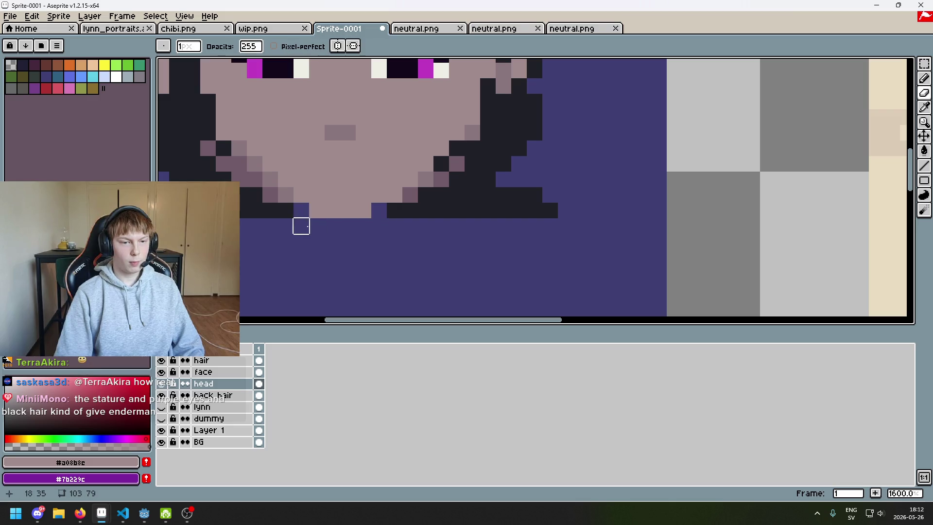
{"action": "left_click", "coordinate": [292, 192], "text": "alt"}
{"action": "key", "text": "b"}
{"action": "left_click", "coordinate": [301, 194]}
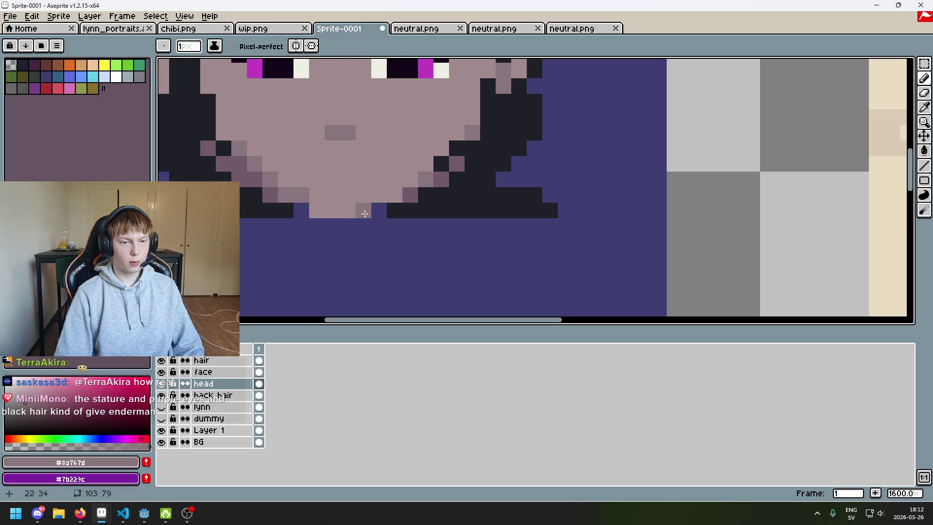
{"action": "scroll", "coordinate": [313, 212], "scroll_direction": "down", "scroll_amount": 6}
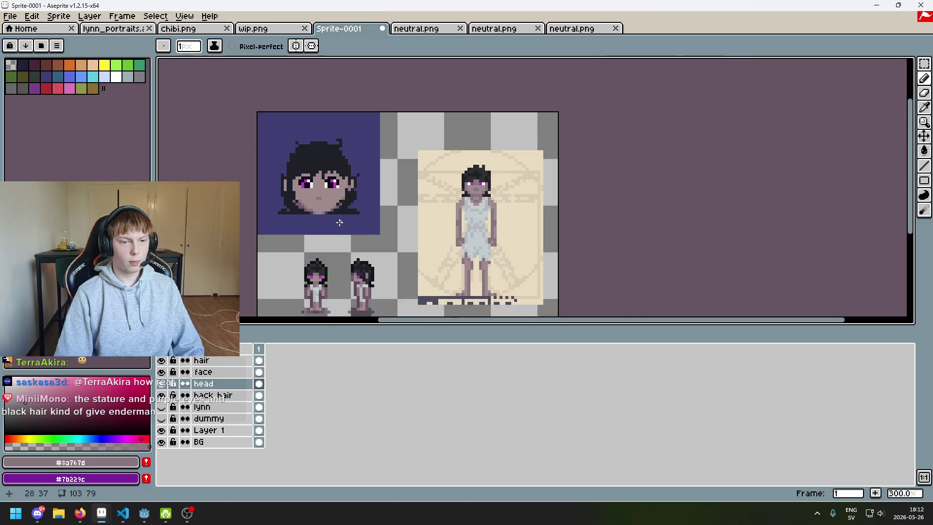
{"action": "key", "text": "ctrl+z"}
{"action": "key", "text": "ctrl+z"}
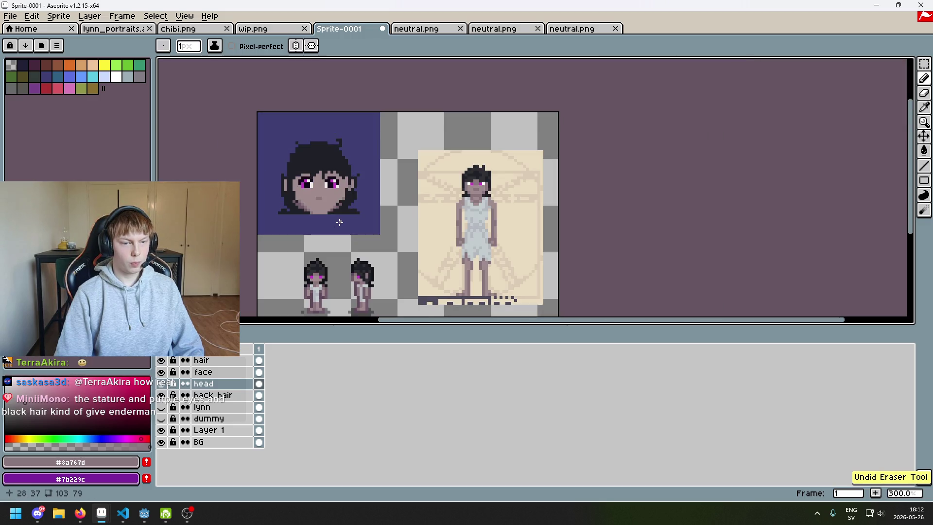
{"action": "scroll", "coordinate": [339, 222], "scroll_direction": "up", "scroll_amount": 4}
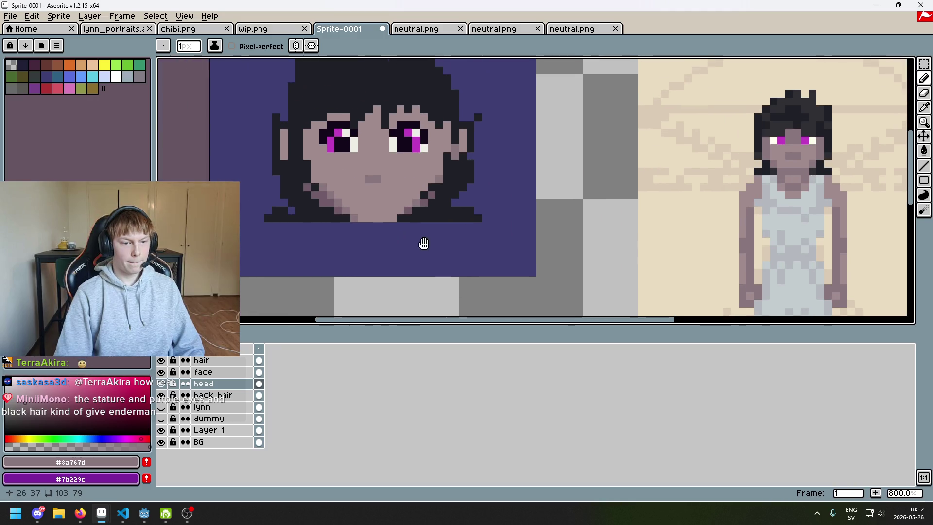
{"action": "scroll", "coordinate": [416, 254], "scroll_direction": "up", "scroll_amount": 3}
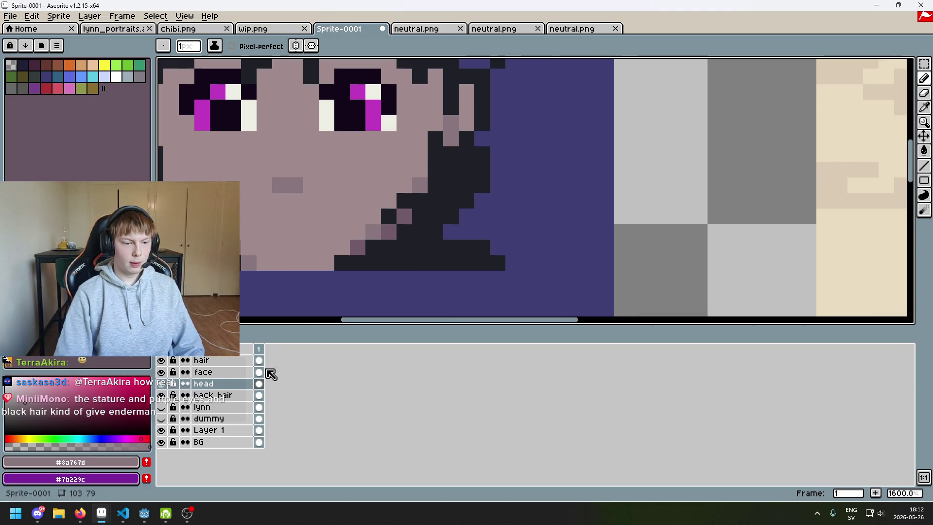
{"action": "left_click", "coordinate": [226, 398]}
Erase back-hair edge pixels beside the chin, undoing a stray erase
{"action": "scroll", "coordinate": [483, 247], "scroll_direction": "down", "scroll_amount": 3}
{"action": "key", "text": "e"}
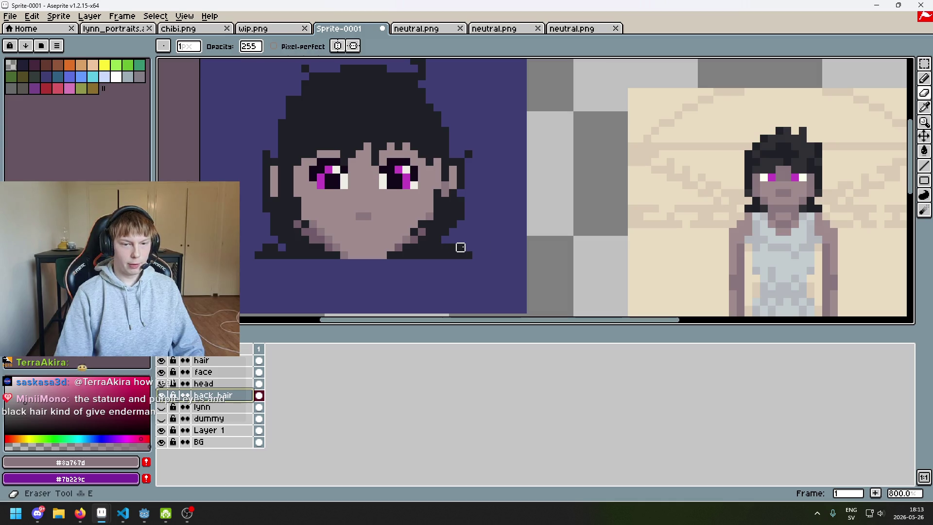
{"action": "scroll", "coordinate": [461, 247], "scroll_direction": "down", "scroll_amount": 2}
{"action": "scroll", "coordinate": [466, 214], "scroll_direction": "up", "scroll_amount": 5}
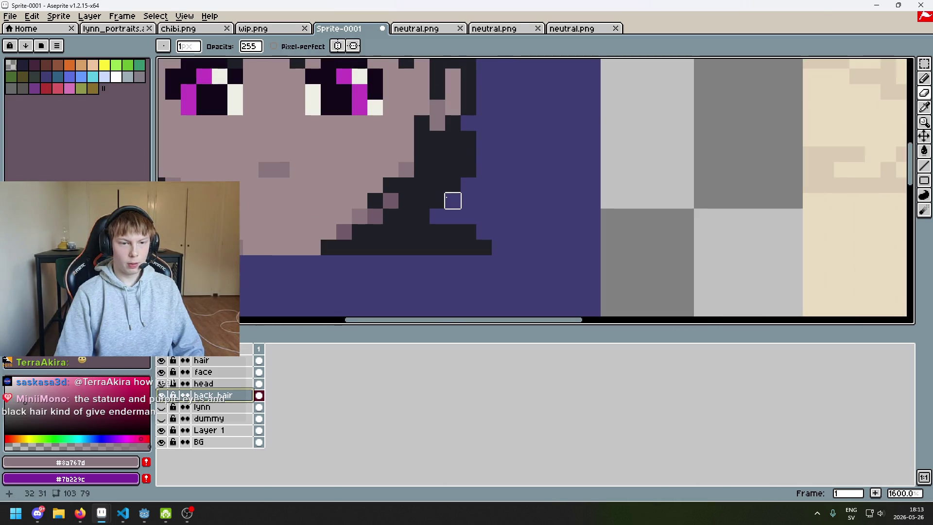
{"action": "scroll", "coordinate": [494, 186], "scroll_direction": "down", "scroll_amount": 3}
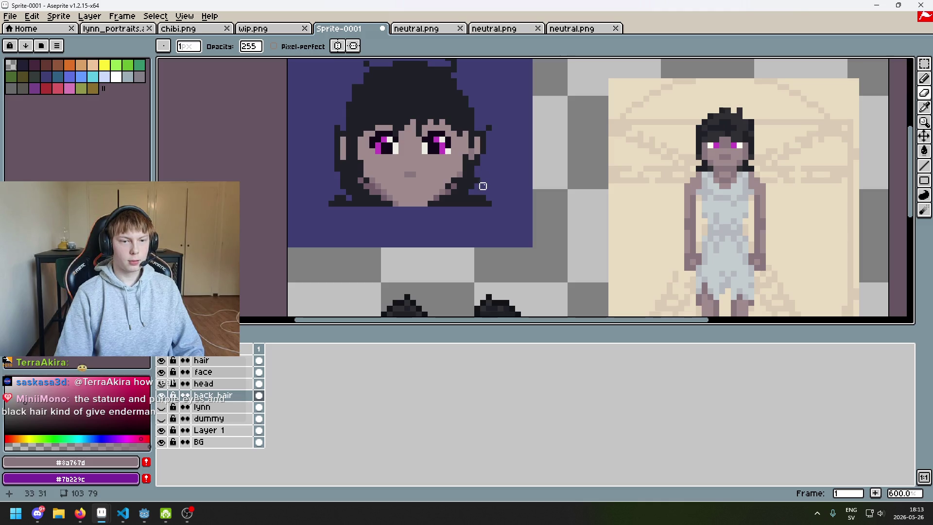
{"action": "left_click_drag", "start_coordinate": [488, 192], "coordinate": [491, 211]}
{"action": "key", "text": "ctrl+z"}
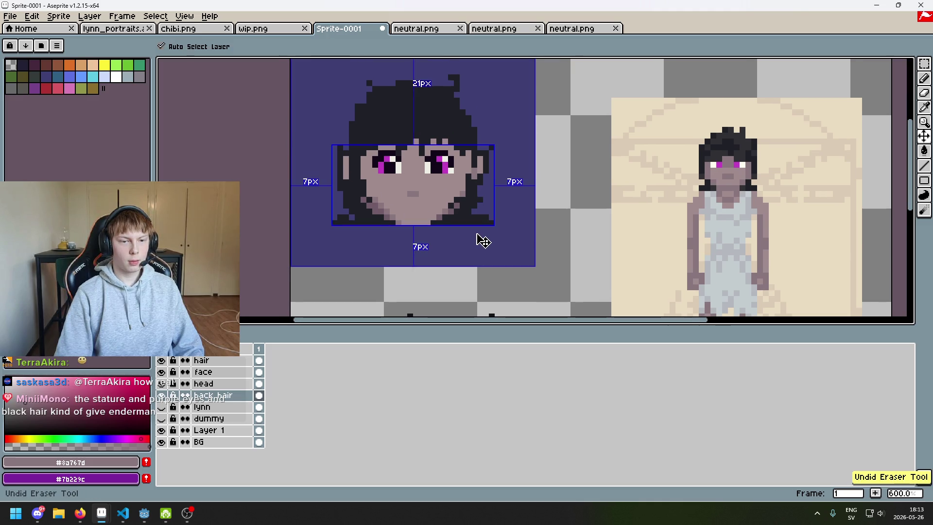
{"action": "scroll", "coordinate": [491, 211], "scroll_direction": "up", "scroll_amount": 4}
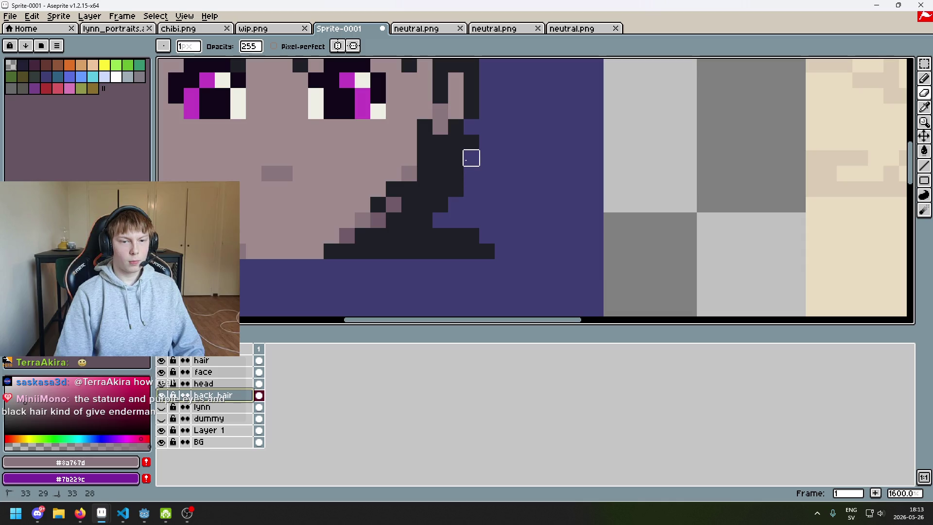
{"action": "scroll", "coordinate": [468, 203], "scroll_direction": "down", "scroll_amount": 3}
{"action": "scroll", "coordinate": [458, 187], "scroll_direction": "up", "scroll_amount": 3}
Eyedrop the dark hair colour and touch up the hair edge below the jaw
{"action": "left_click", "coordinate": [460, 210], "text": "alt"}
{"action": "key", "text": "b"}
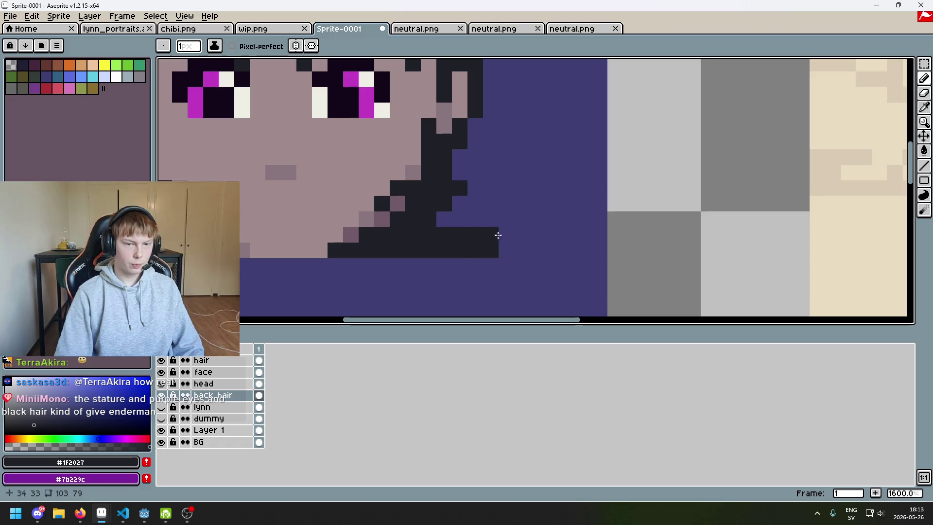
{"action": "scroll", "coordinate": [457, 219], "scroll_direction": "down", "scroll_amount": 4}
{"action": "scroll", "coordinate": [440, 220], "scroll_direction": "up", "scroll_amount": 3}
{"action": "key", "text": "e"}
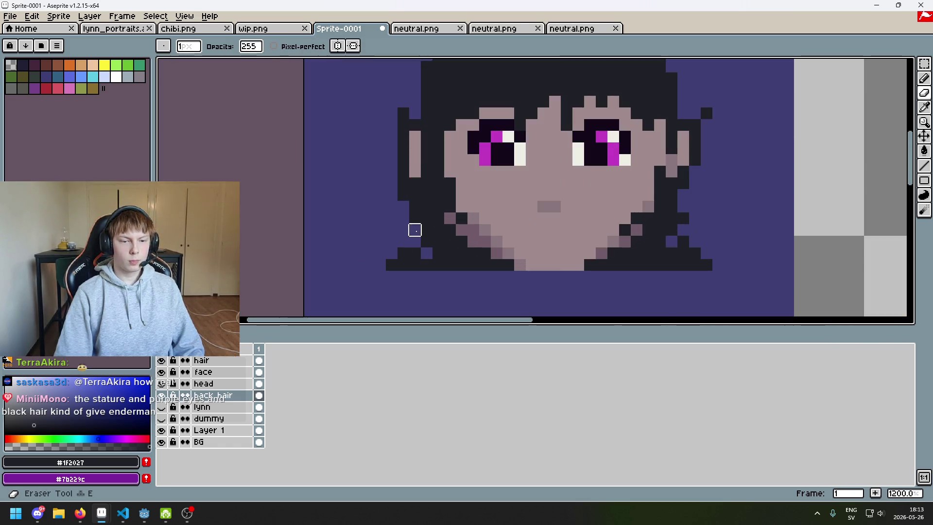
{"action": "left_click_drag", "start_coordinate": [437, 230], "coordinate": [311, 243]}
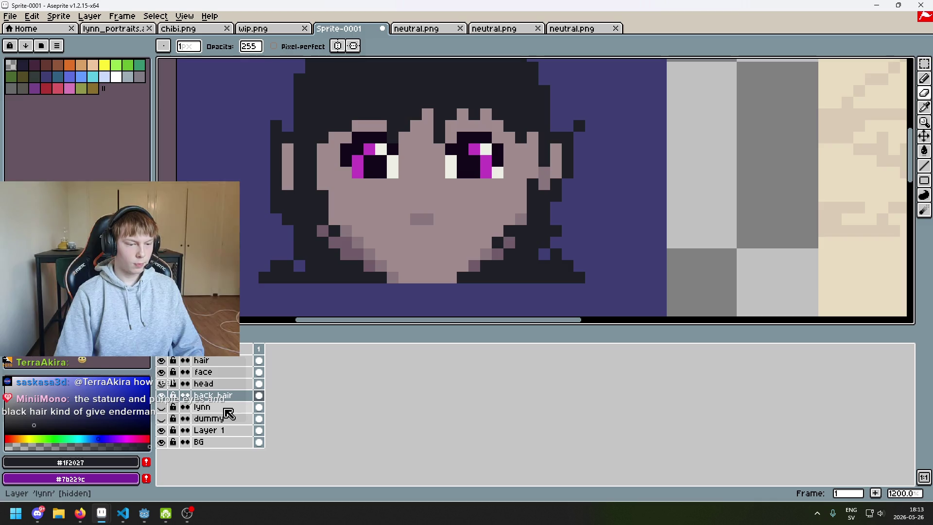
{"action": "left_click", "coordinate": [232, 374]}
{"action": "left_click_drag", "start_coordinate": [369, 231], "coordinate": [356, 267]}
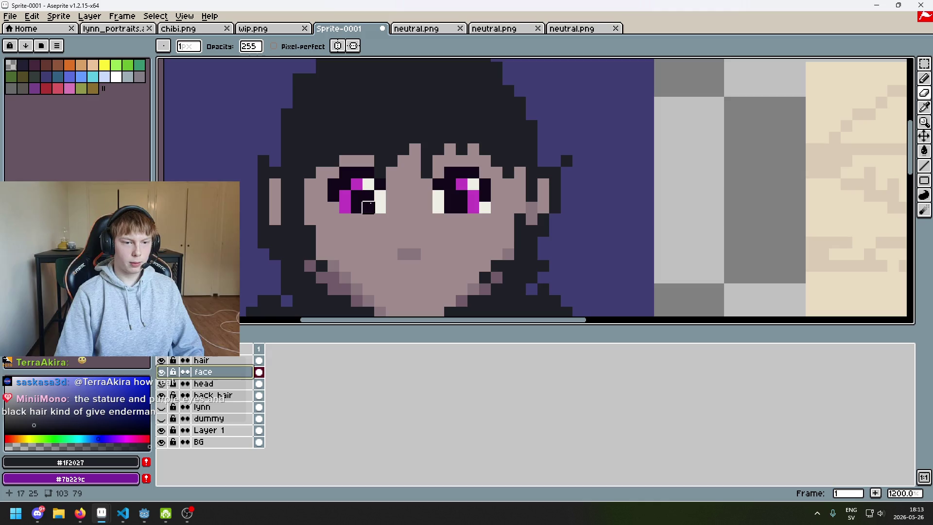
Paint a dark eye-colour pixel on the cheek and toggle the face layer to compare
{"action": "left_click", "coordinate": [343, 188], "text": "alt"}
{"action": "scroll", "coordinate": [343, 188], "scroll_direction": "up", "scroll_amount": 1}
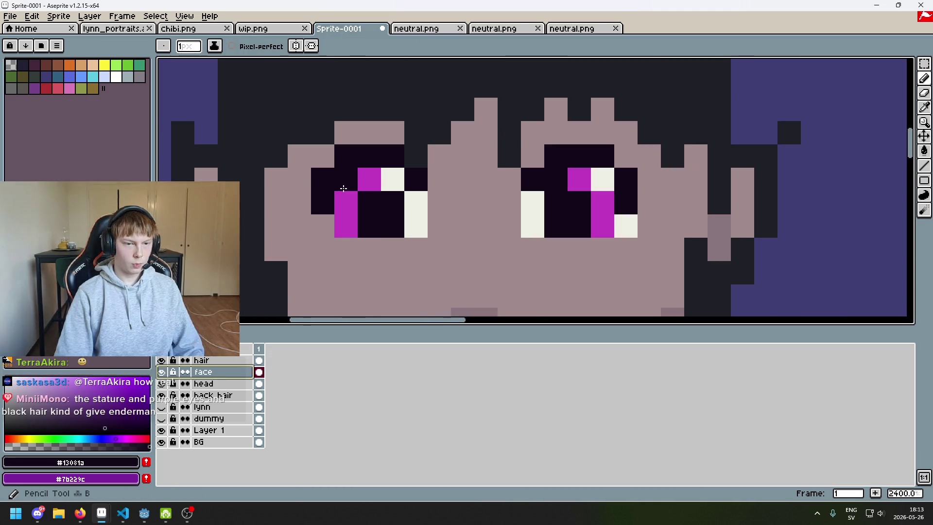
{"action": "scroll", "coordinate": [343, 188], "scroll_direction": "up", "scroll_amount": 2}
{"action": "scroll", "coordinate": [445, 242], "scroll_direction": "down", "scroll_amount": 2}
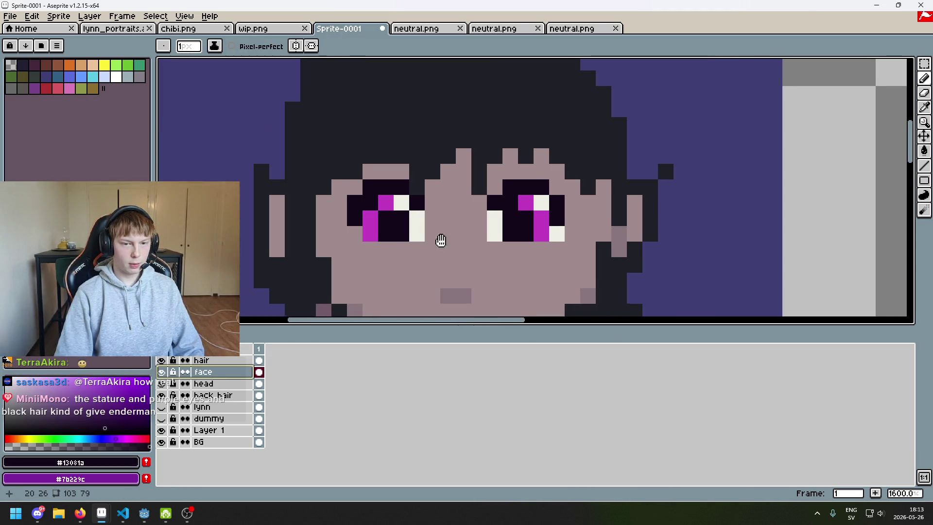
{"action": "left_click_drag", "start_coordinate": [445, 242], "coordinate": [399, 225]}
{"action": "left_click", "coordinate": [303, 260]}
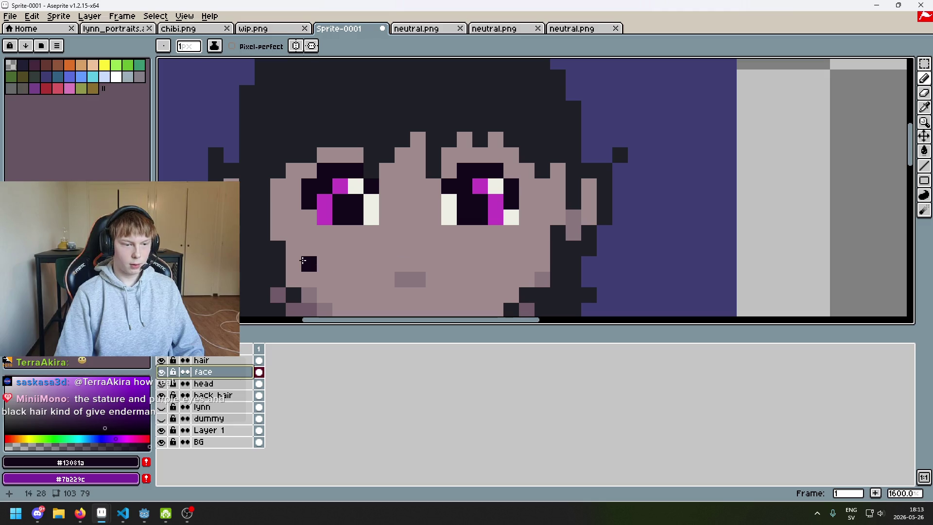
{"action": "left_click", "coordinate": [162, 372]}
{"action": "left_click", "coordinate": [163, 373]}
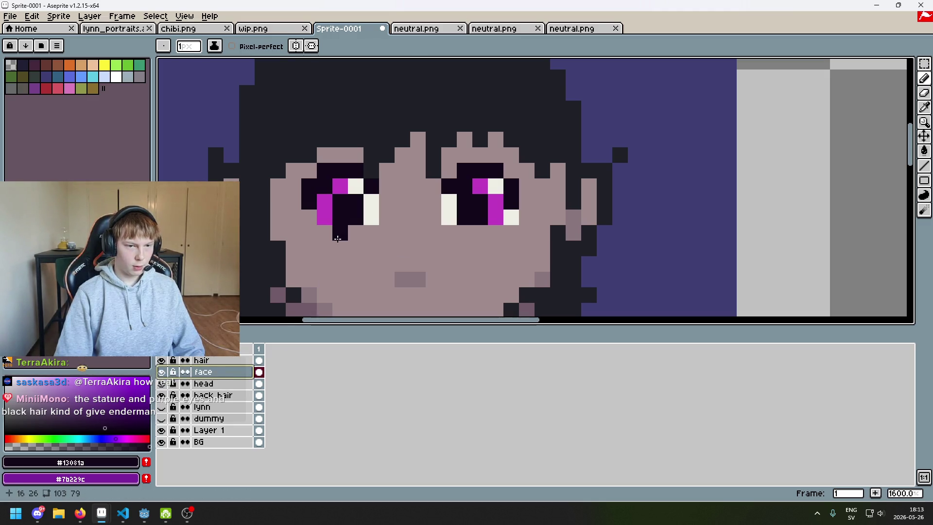
Try #eeeee5 white pixels under both eyes, undo them, and switch to lynn_portraits
{"action": "left_click", "coordinate": [374, 202], "text": "alt"}
{"action": "left_click", "coordinate": [355, 233]}
{"action": "left_click", "coordinate": [491, 237]}
{"action": "left_click", "coordinate": [464, 232]}
{"action": "scroll", "coordinate": [469, 232], "scroll_direction": "down", "scroll_amount": 3}
{"action": "key", "text": "ctrl+z"}
{"action": "scroll", "coordinate": [475, 233], "scroll_direction": "up", "scroll_amount": 3}
{"action": "left_click", "coordinate": [467, 234]}
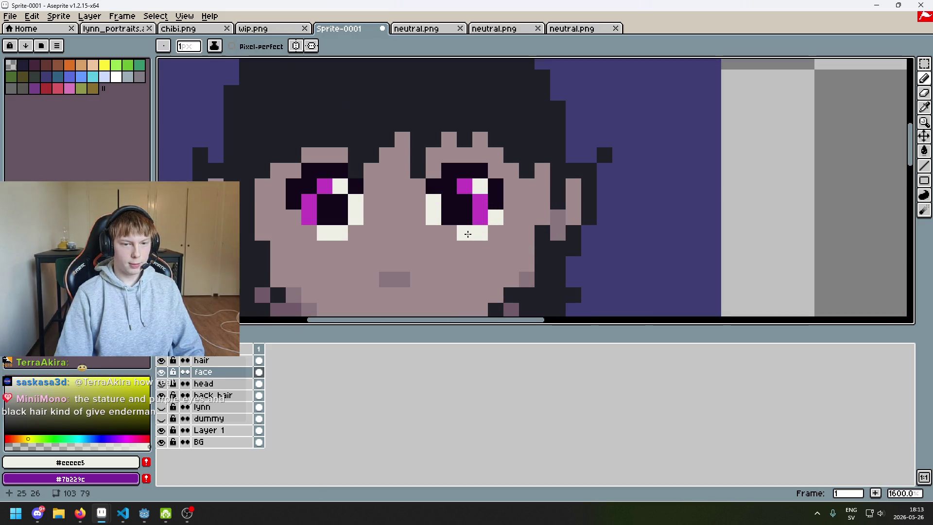
{"action": "key", "text": "ctrl+z"}
{"action": "left_click", "coordinate": [464, 243]}
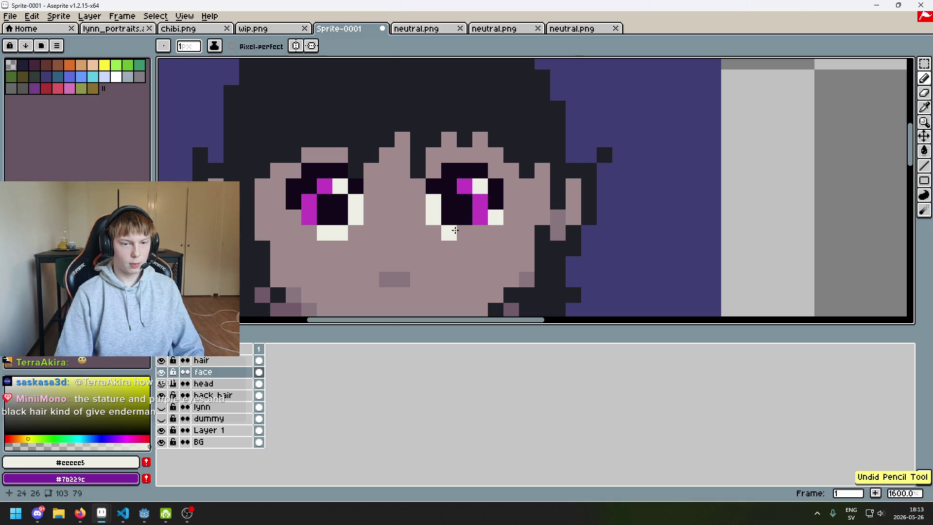
{"action": "key", "text": "ctrl+z"}
{"action": "left_click", "coordinate": [352, 237]}
{"action": "key", "text": "ctrl+z"}
{"action": "key", "text": "ctrl+z"}
{"action": "key", "text": "ctrl+z"}
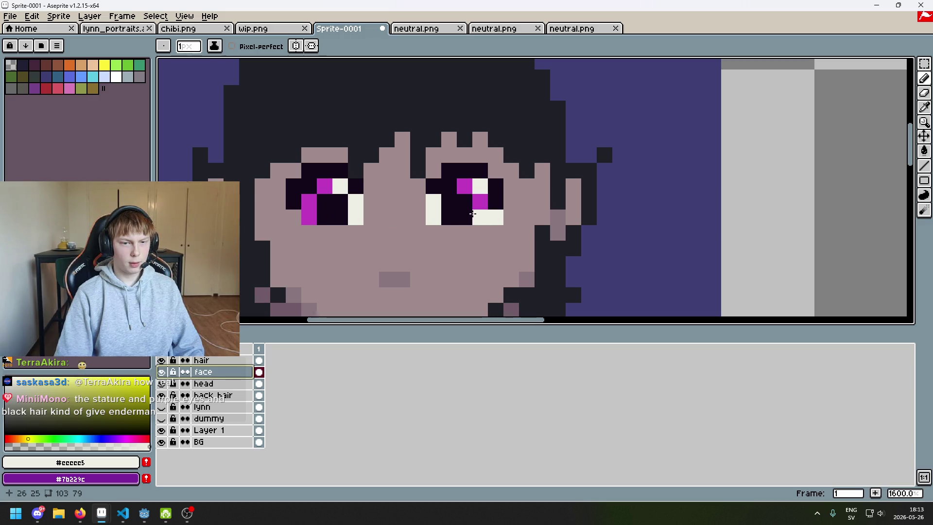
{"action": "left_click", "coordinate": [113, 29]}
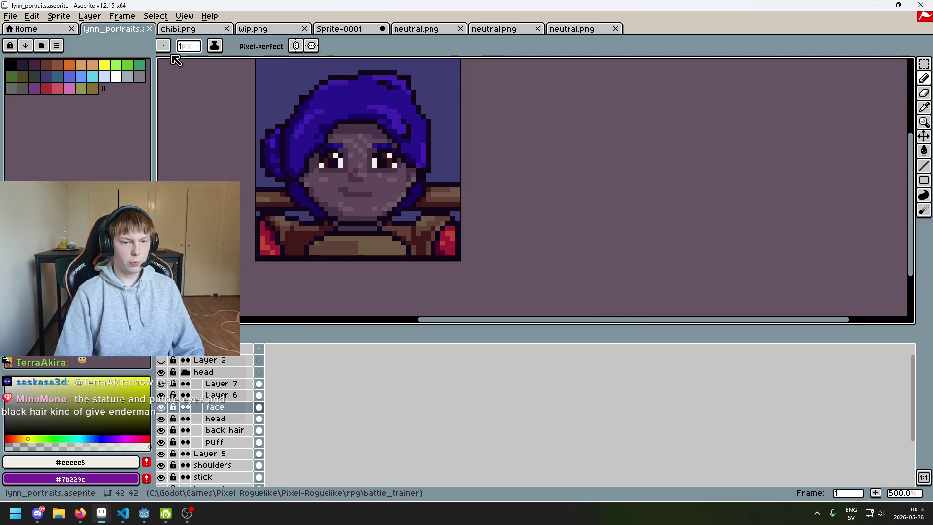
Flip through the neutral.png and wip.png reference tabs, then return to Sprite-0001
{"action": "scroll", "coordinate": [357, 153], "scroll_direction": "up", "scroll_amount": 2}
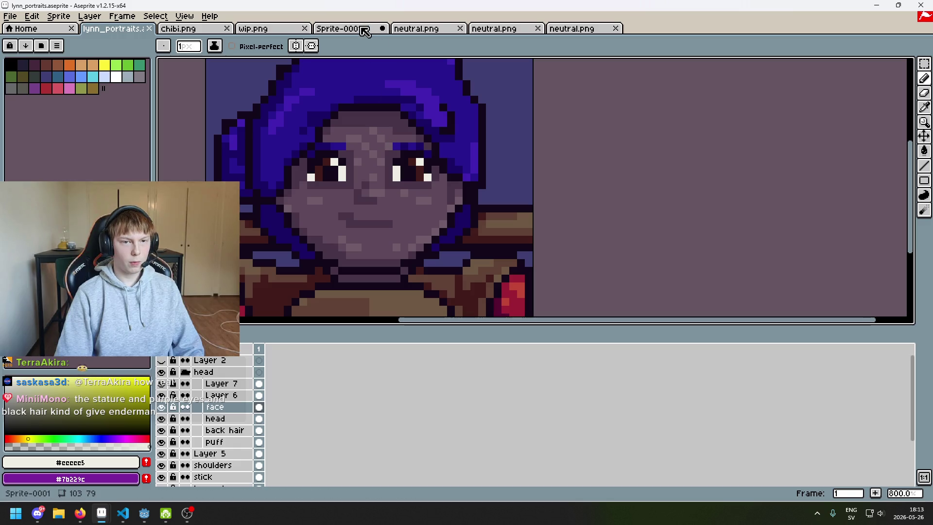
{"action": "left_click", "coordinate": [427, 29]}
{"action": "left_click", "coordinate": [475, 29]}
{"action": "left_click", "coordinate": [263, 29]}
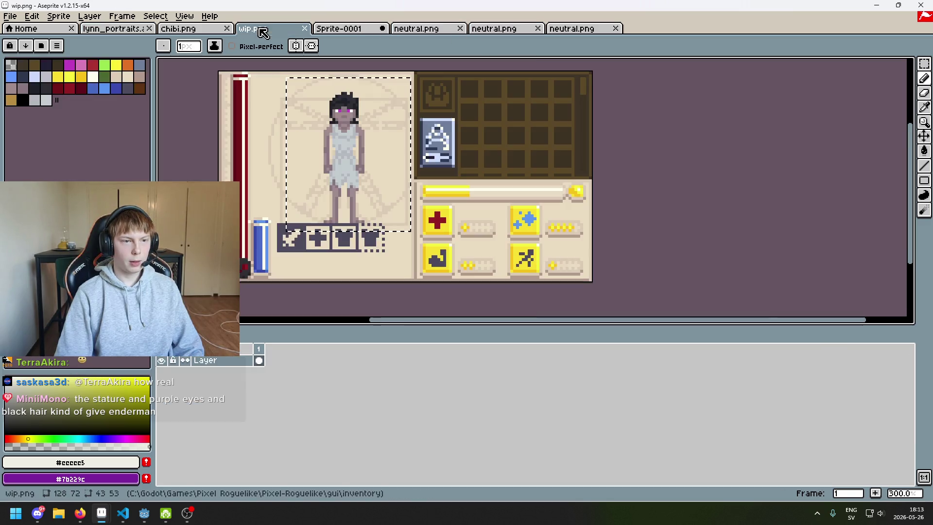
{"action": "left_click", "coordinate": [349, 30]}
{"action": "scroll", "coordinate": [436, 165], "scroll_direction": "down", "scroll_amount": 1}
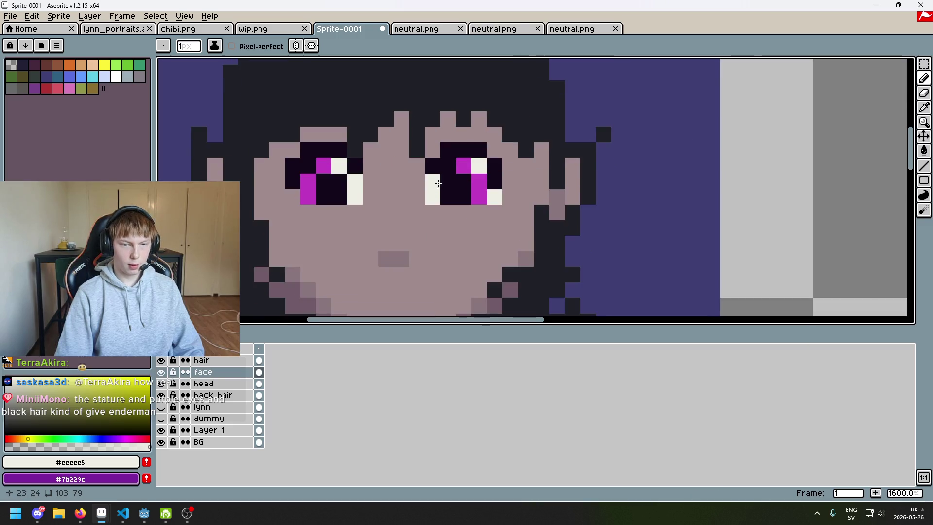
Pencil #eeeee5 white pixels beneath both magenta eyes
{"action": "key", "text": "e"}
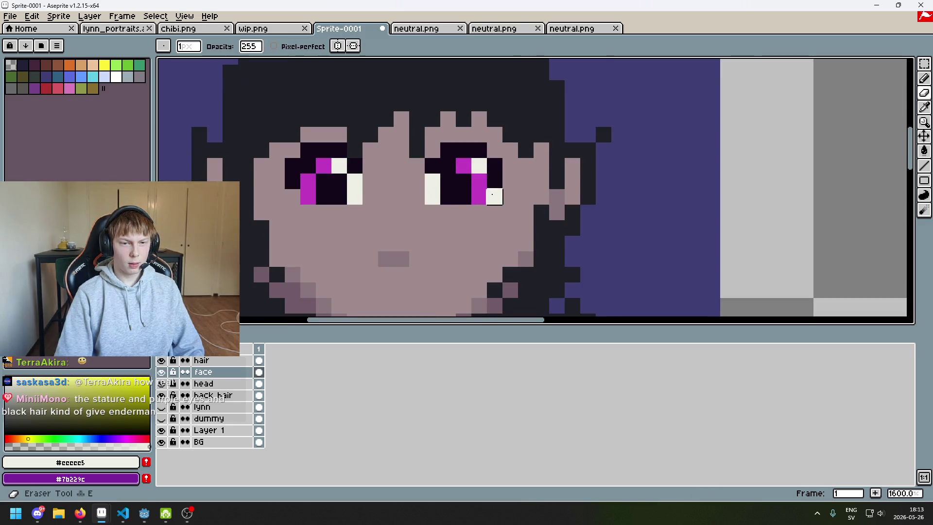
{"action": "scroll", "coordinate": [487, 239], "scroll_direction": "down", "scroll_amount": 3}
{"action": "scroll", "coordinate": [454, 204], "scroll_direction": "up", "scroll_amount": 3}
{"action": "key", "text": "b"}
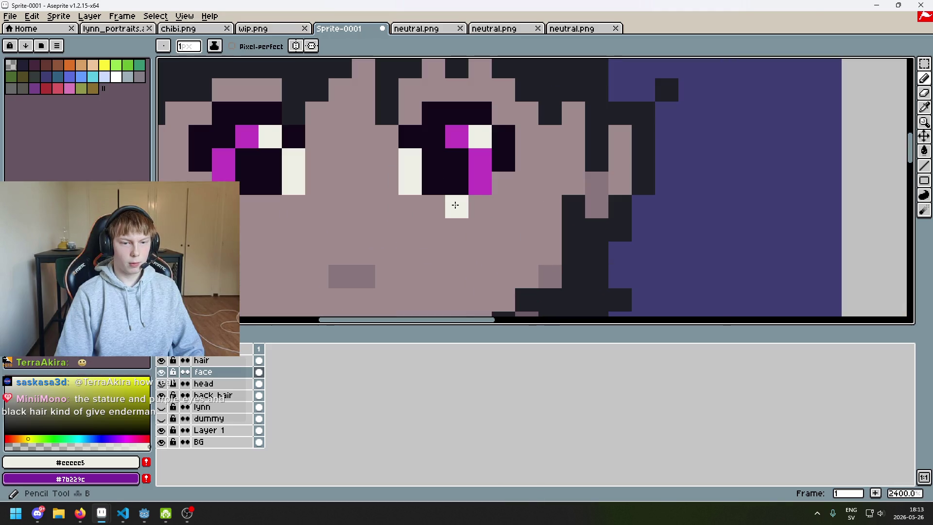
{"action": "left_click_drag", "start_coordinate": [432, 210], "coordinate": [447, 210]}
{"action": "left_click", "coordinate": [305, 210]}
Erase dark outline pixels around the left eye, undoing the stray right-eye erase
{"action": "scroll", "coordinate": [316, 208], "scroll_direction": "down", "scroll_amount": 3}
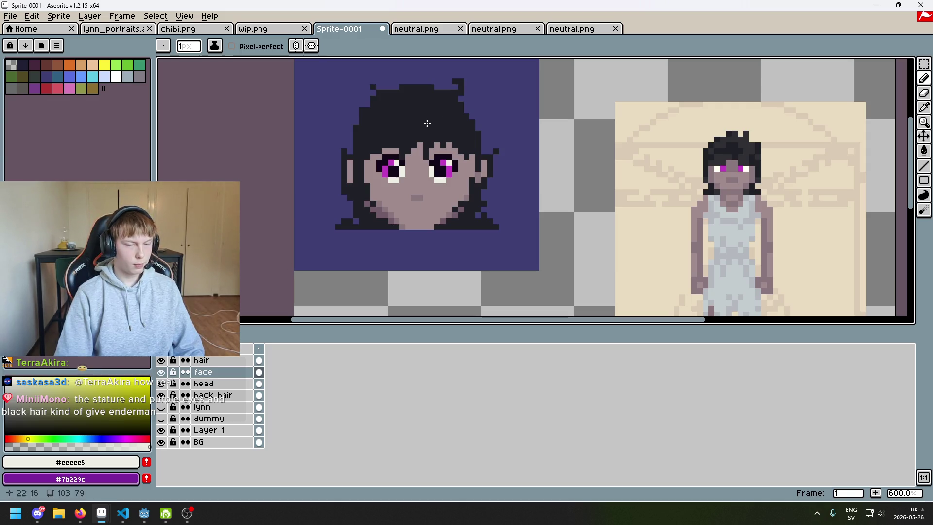
{"action": "scroll", "coordinate": [448, 166], "scroll_direction": "up", "scroll_amount": 3}
{"action": "scroll", "coordinate": [388, 175], "scroll_direction": "down", "scroll_amount": 1}
{"action": "scroll", "coordinate": [408, 214], "scroll_direction": "up", "scroll_amount": 1}
{"action": "scroll", "coordinate": [417, 234], "scroll_direction": "down", "scroll_amount": 5}
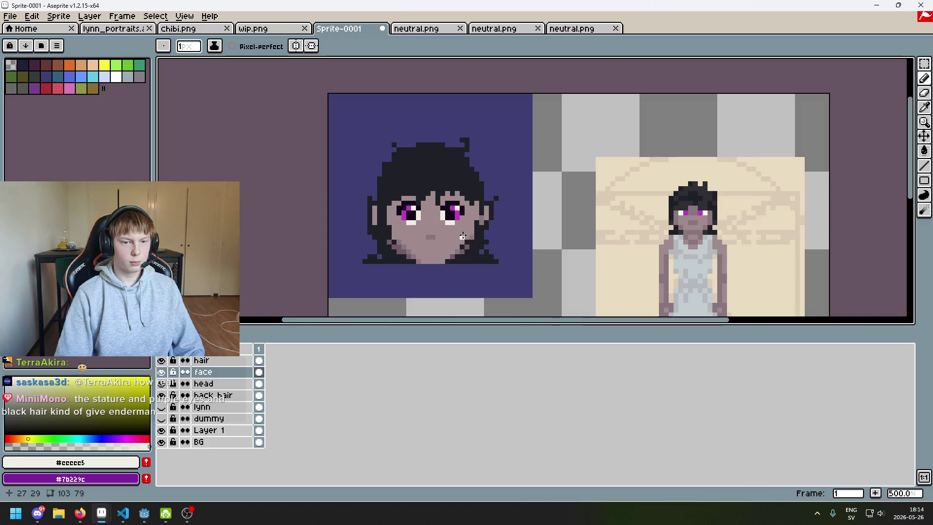
{"action": "scroll", "coordinate": [451, 234], "scroll_direction": "up", "scroll_amount": 8}
{"action": "key", "text": "e"}
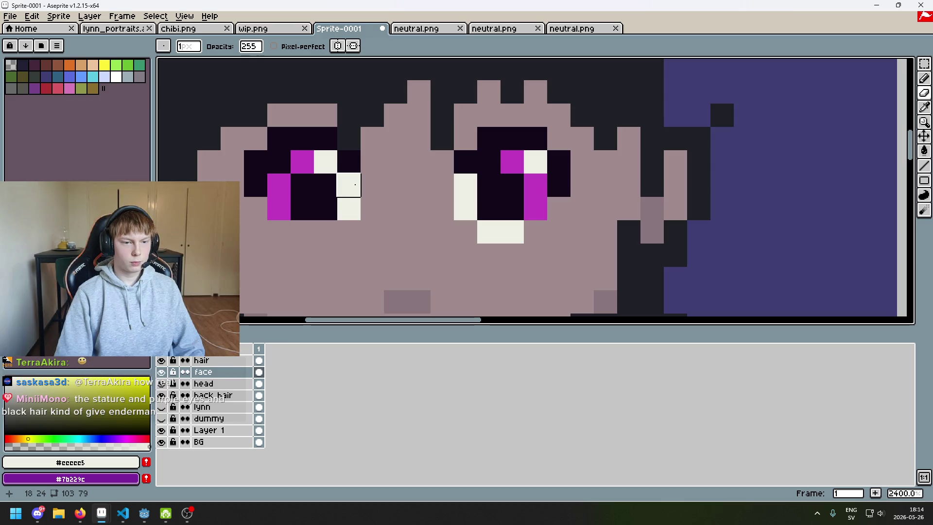
{"action": "mouse_move", "coordinate": [302, 146]}
{"action": "left_mouse_down"}
{"action": "mouse_move", "coordinate": [255, 185]}
{"action": "mouse_move", "coordinate": [320, 137]}
{"action": "left_mouse_up"}
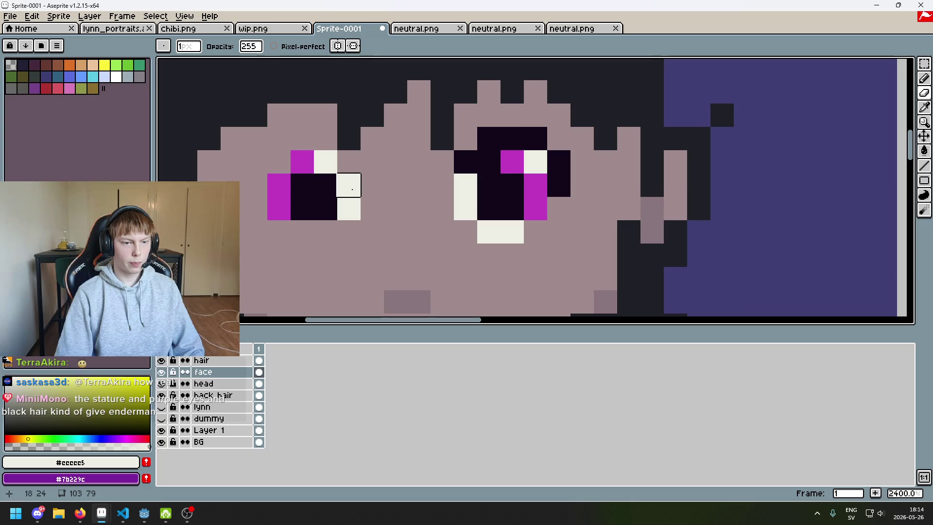
{"action": "mouse_move", "coordinate": [465, 160]}
{"action": "left_mouse_down"}
{"action": "mouse_move", "coordinate": [531, 136]}
{"action": "mouse_move", "coordinate": [556, 183]}
{"action": "left_mouse_up"}
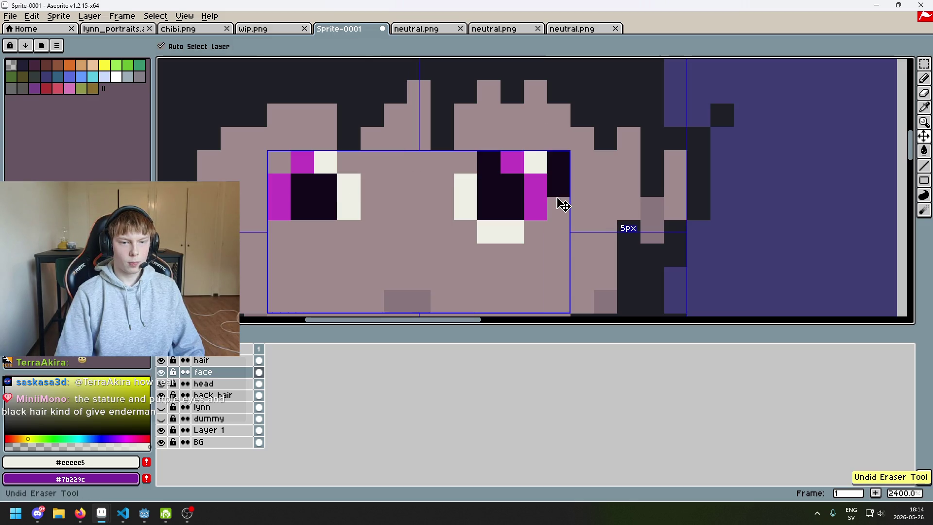
{"action": "key", "text": "ctrl+z"}
{"action": "key", "text": "ctrl+z"}
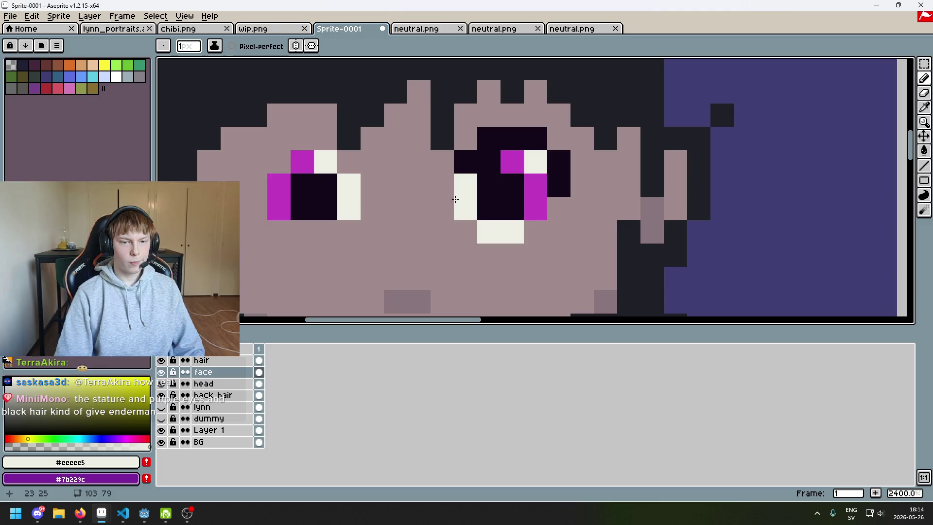
Try dark #13081a pixels beside and above the left eye, then undo them
{"action": "key", "text": "4"}
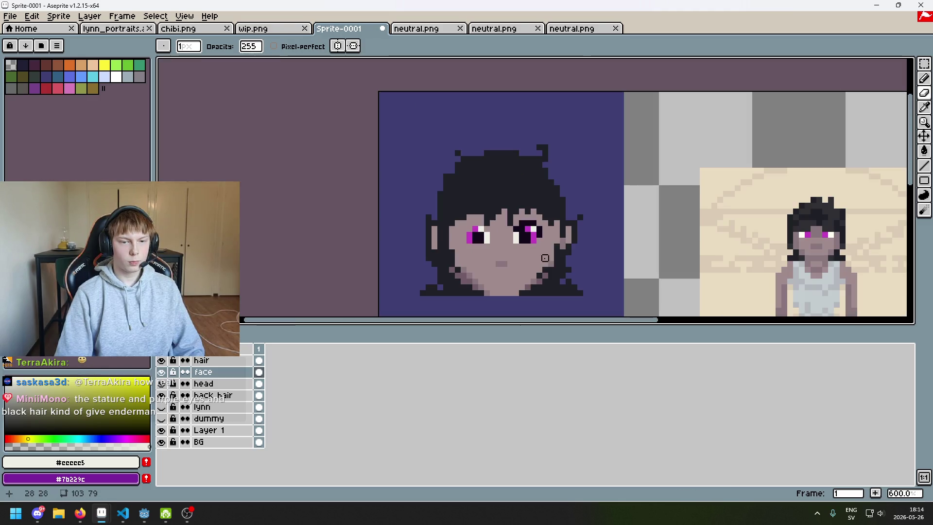
{"action": "key", "text": "ctrl+z"}
{"action": "key", "text": "5"}
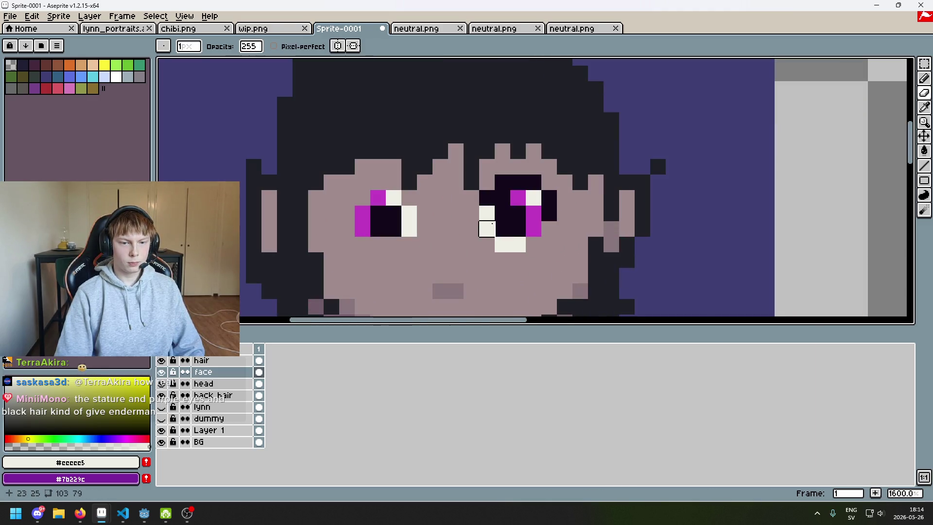
{"action": "key", "text": "b"}
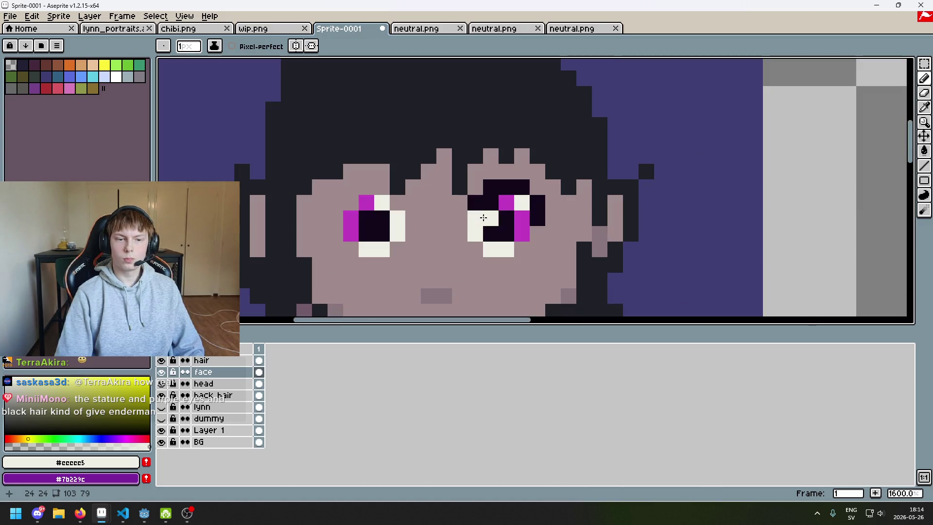
{"action": "left_click", "coordinate": [485, 216], "text": "alt"}
{"action": "left_click", "coordinate": [421, 204]}
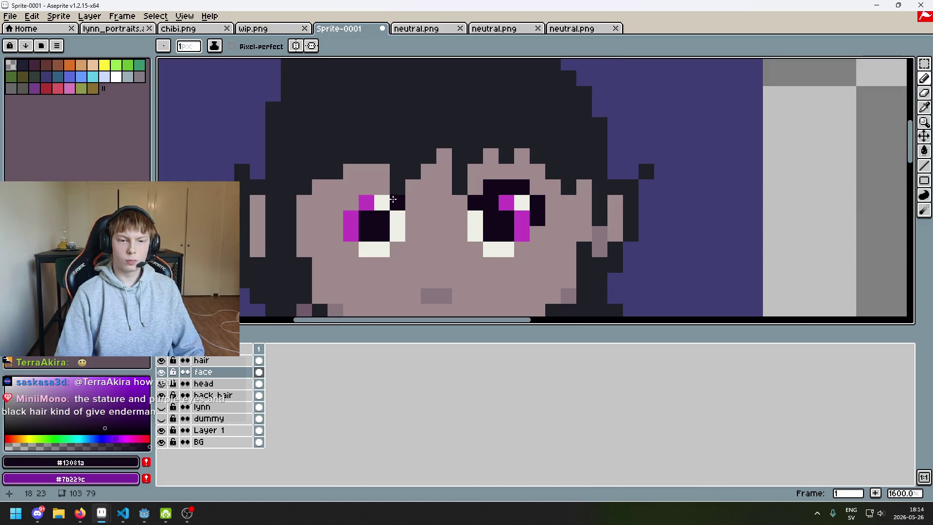
{"action": "left_click_drag", "start_coordinate": [381, 187], "coordinate": [364, 188]}
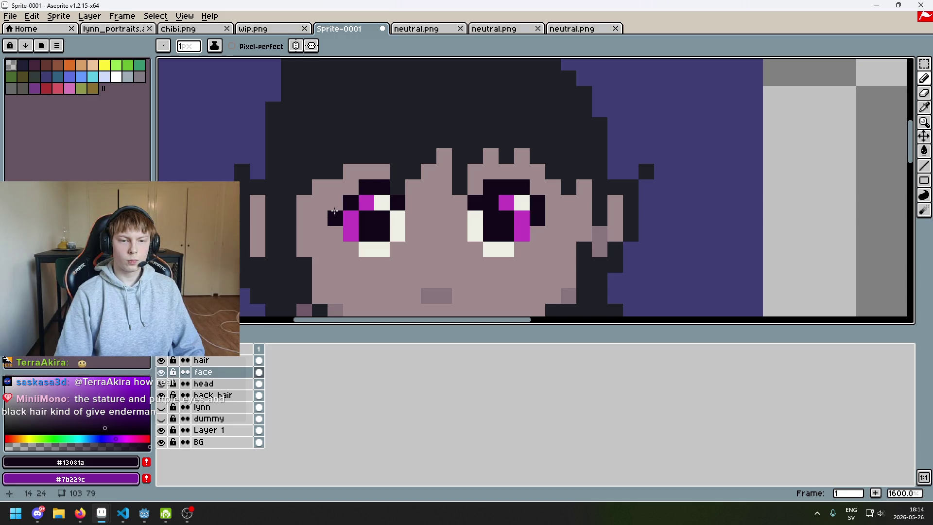
{"action": "key", "text": "ctrl+z"}
{"action": "key", "text": "ctrl+z"}
{"action": "key", "text": "ctrl+z"}
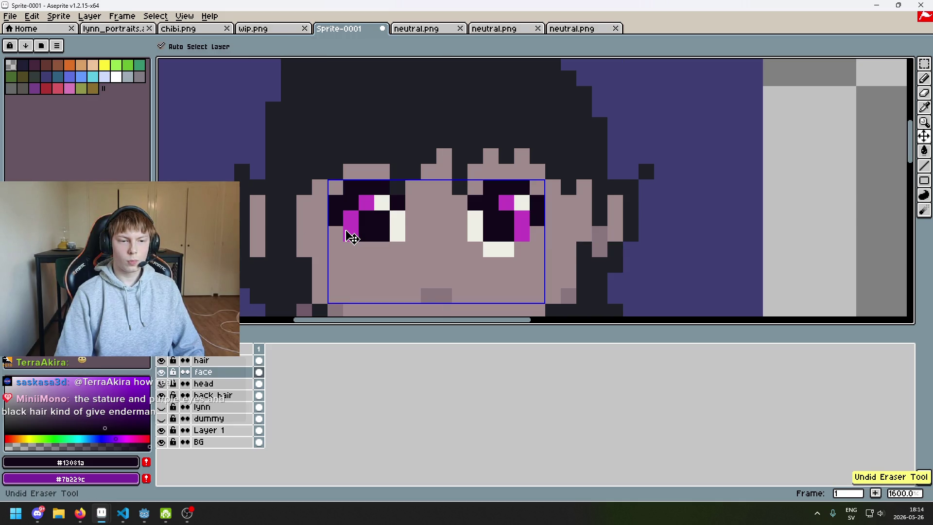
Clear the selection and pan the view to centre the portrait
{"action": "key", "text": "ctrl+d"}
{"action": "key", "text": "b"}
{"action": "scroll", "coordinate": [395, 264], "scroll_direction": "down", "scroll_amount": 4}
{"action": "scroll", "coordinate": [491, 191], "scroll_direction": "up", "scroll_amount": 1}
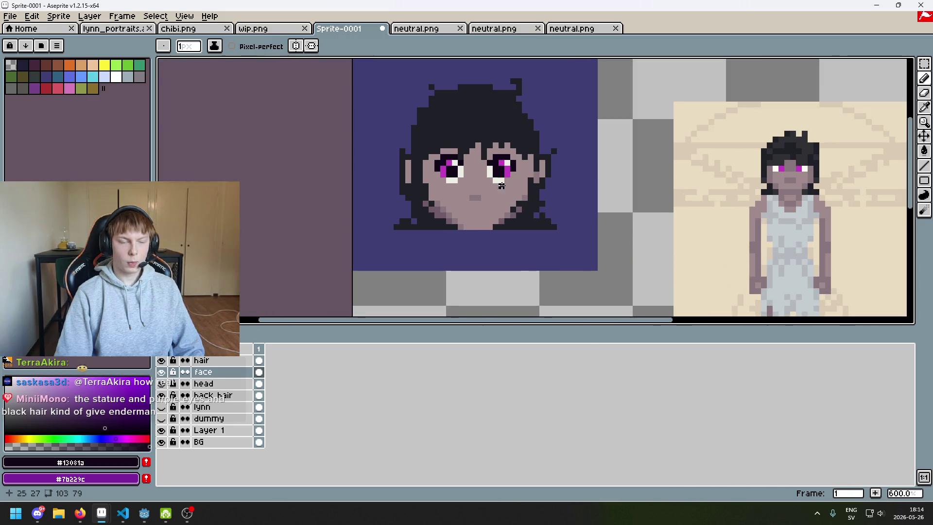
{"action": "scroll", "coordinate": [481, 214], "scroll_direction": "right", "scroll_amount": 1}
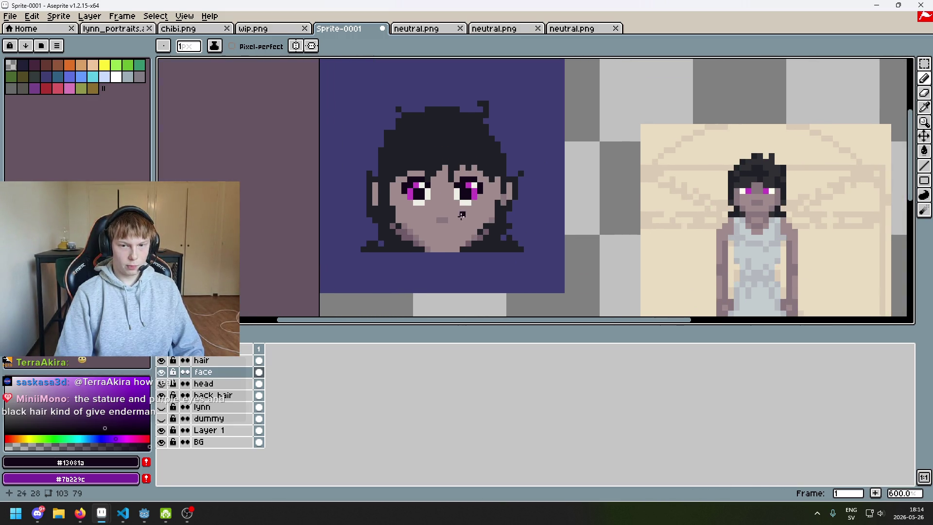
{"action": "left_click_drag", "start_coordinate": [451, 215], "coordinate": [400, 207]}
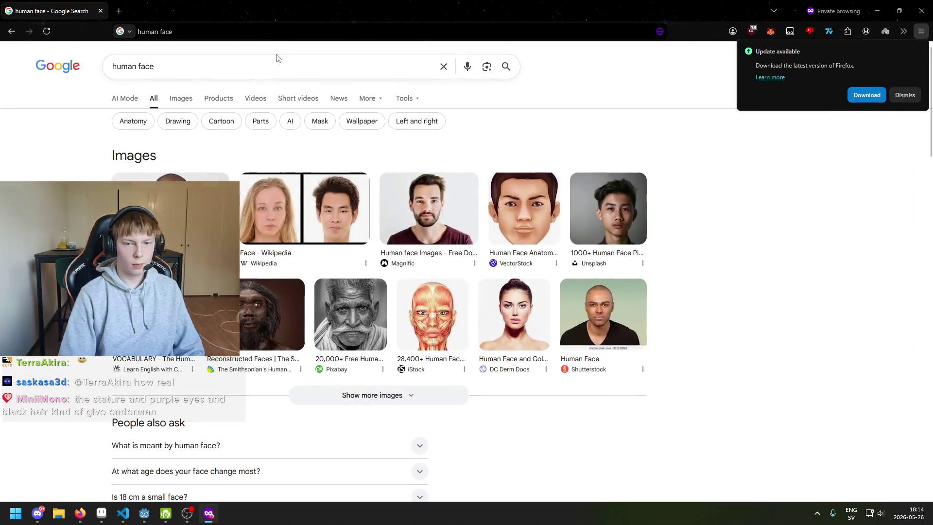
Open the Unsplash thumbnail from the 'human face' results in the side preview panel
{"action": "left_click", "coordinate": [587, 205]}
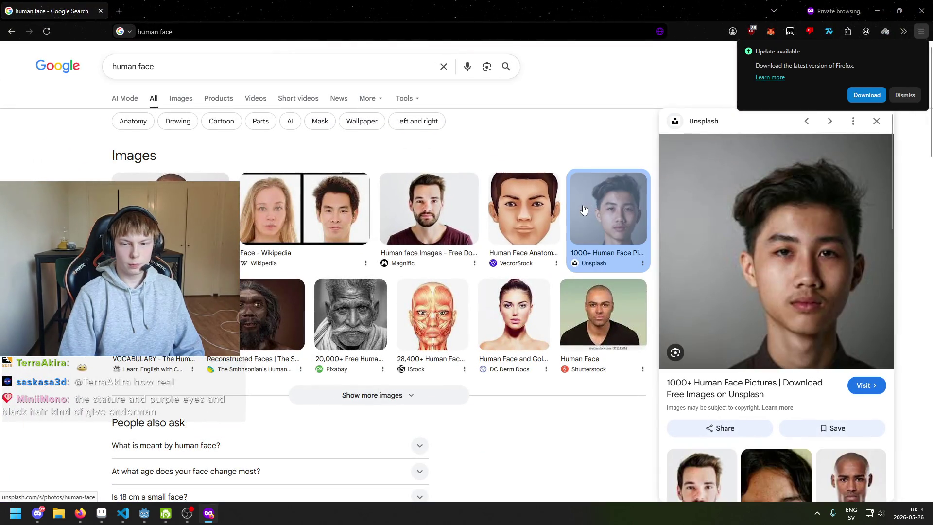
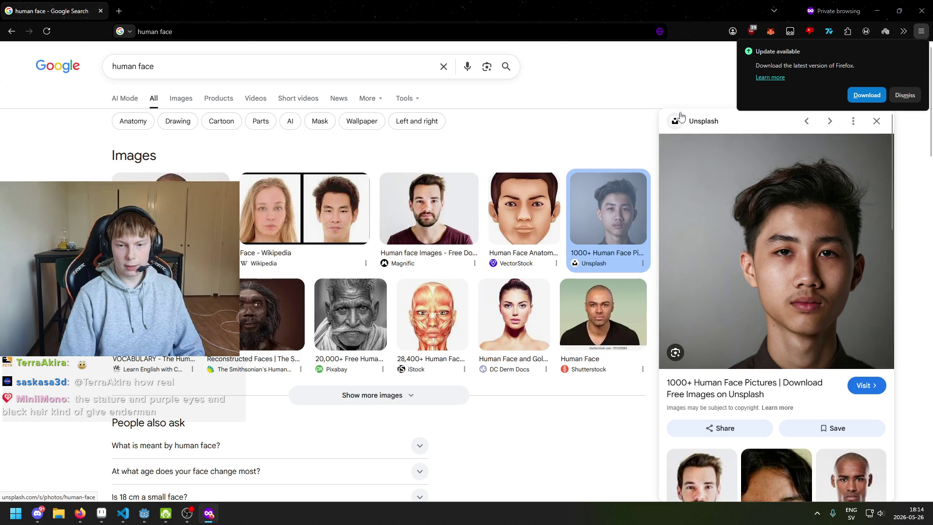
Switch from the face reference photo back to the portrait canvas and frame it
{"action": "key", "text": "super+Down"}
{"action": "key", "text": "super+Down"}
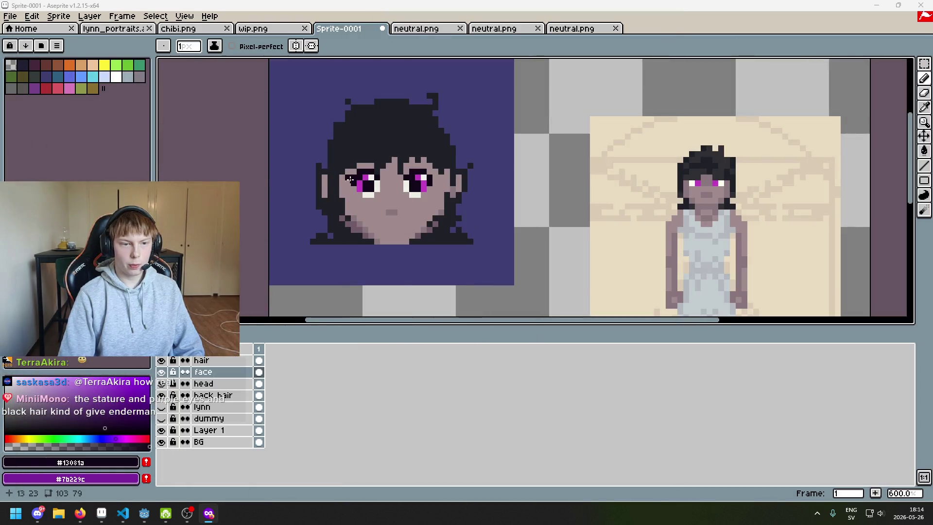
{"action": "scroll", "coordinate": [395, 165], "scroll_direction": "up", "scroll_amount": 2}
{"action": "key", "text": "alt+Tab"}
{"action": "key", "text": "super+Up"}
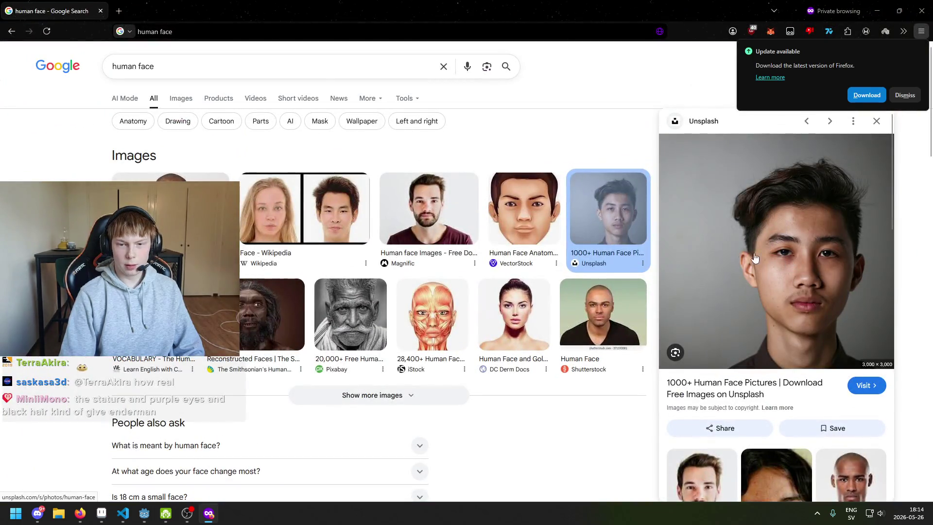
{"action": "key", "text": "alt+Tab"}
{"action": "scroll", "coordinate": [410, 194], "scroll_direction": "up", "scroll_amount": 2}
{"action": "scroll", "coordinate": [522, 227], "scroll_direction": "down", "scroll_amount": 2}
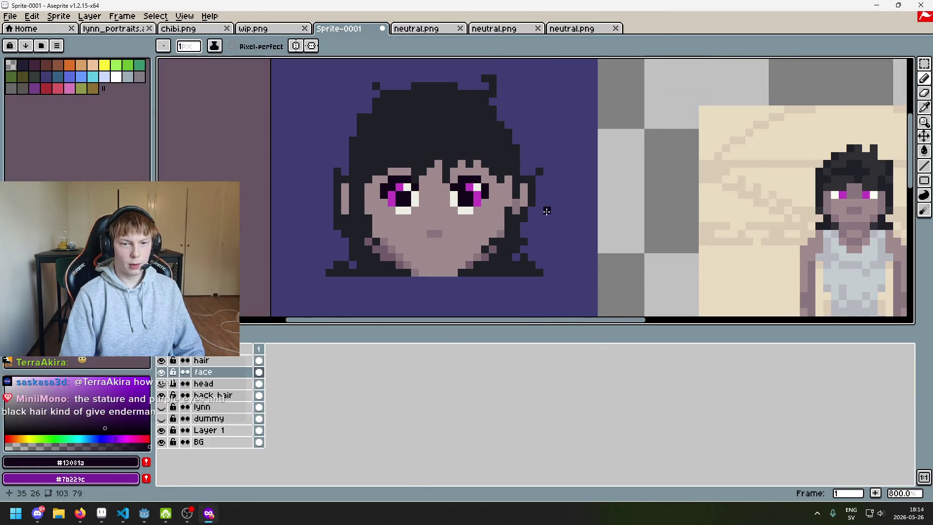
{"action": "left_click_drag", "start_coordinate": [446, 215], "coordinate": [468, 191]}
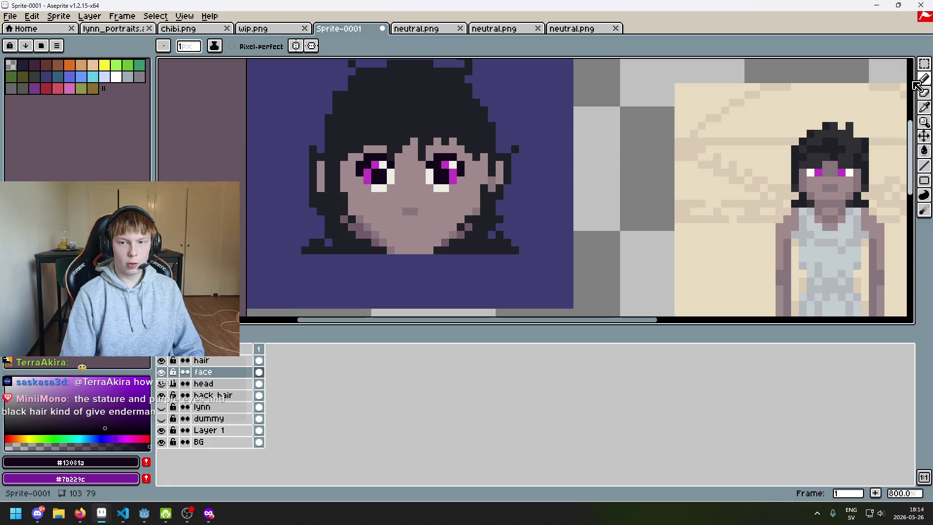
Try rectangular selections around the face and a transform on the eyes, then cancel them
{"action": "key", "text": "m"}
{"action": "left_click_drag", "start_coordinate": [321, 126], "coordinate": [493, 212]}
{"action": "key", "text": "ctrl+d"}
{"action": "mouse_move", "coordinate": [312, 125]}
{"action": "left_mouse_down"}
{"action": "mouse_move", "coordinate": [454, 194]}
{"action": "mouse_move", "coordinate": [517, 196]}
{"action": "left_mouse_up"}
{"action": "key", "text": "ctrl+d"}
{"action": "scroll", "coordinate": [543, 215], "scroll_direction": "down", "scroll_amount": 3}
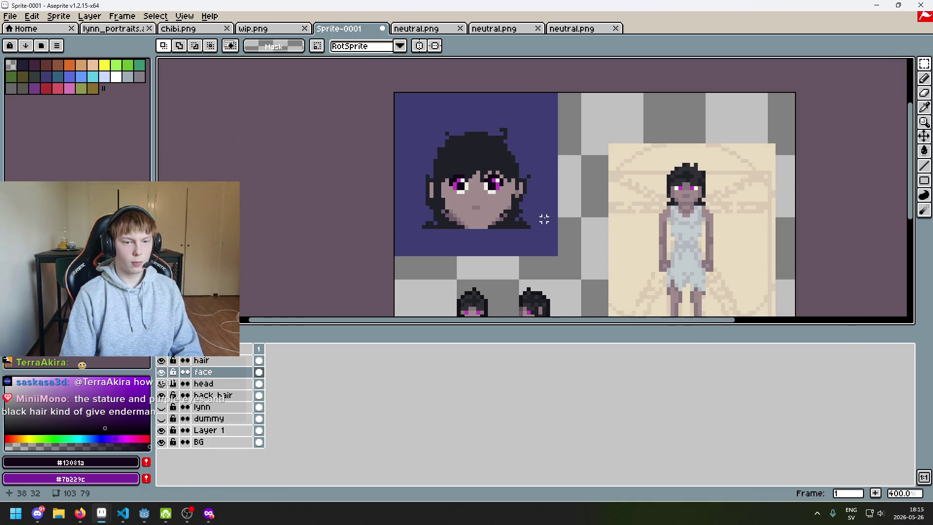
{"action": "key", "text": "ctrl+shift+d"}
{"action": "key", "text": "ctrl+t"}
{"action": "key", "text": "ctrl+d"}
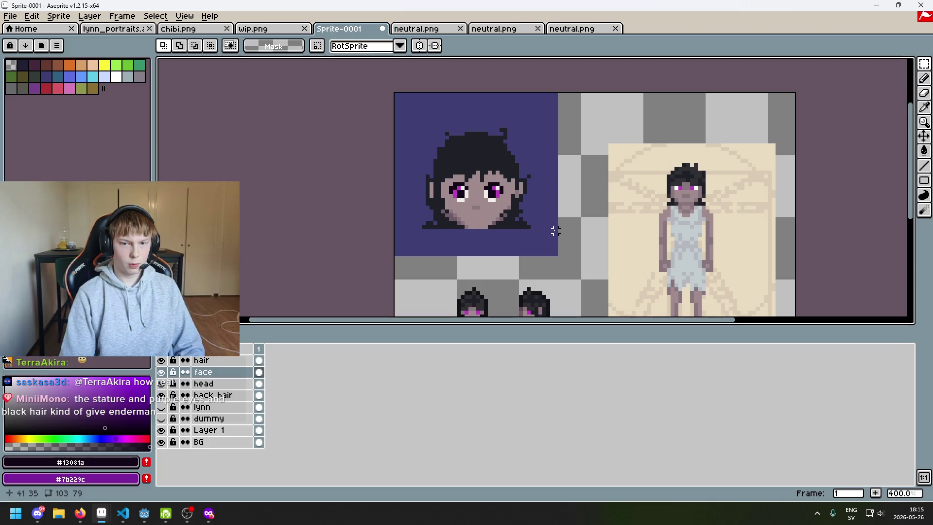
Undo and redo the last change to clear the reappeared eye selection
{"action": "left_click_drag", "start_coordinate": [554, 229], "coordinate": [450, 181]}
{"action": "scroll", "coordinate": [450, 182], "scroll_direction": "down", "scroll_amount": 2}
{"action": "scroll", "coordinate": [451, 184], "scroll_direction": "up", "scroll_amount": 1}
{"action": "key", "text": "ctrl+z"}
{"action": "key", "text": "ctrl+y"}
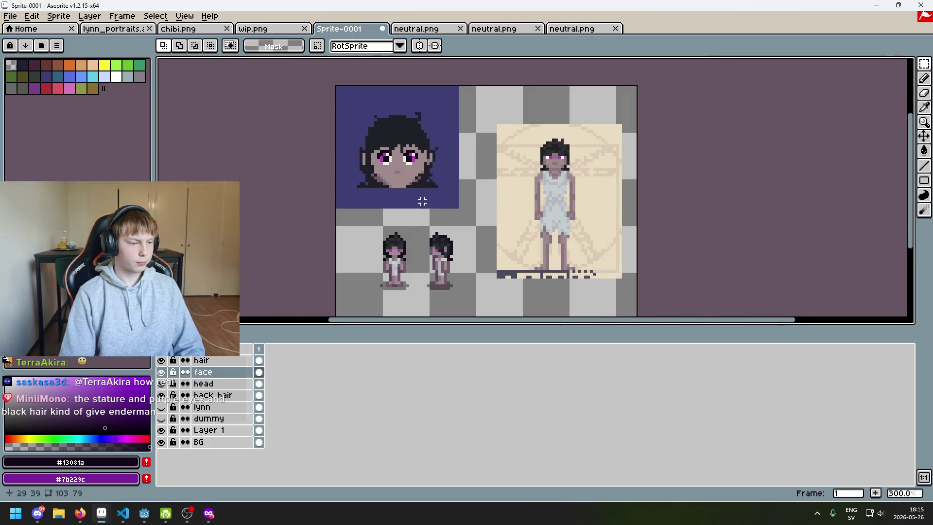
{"action": "scroll", "coordinate": [457, 277], "scroll_direction": "up", "scroll_amount": 6}
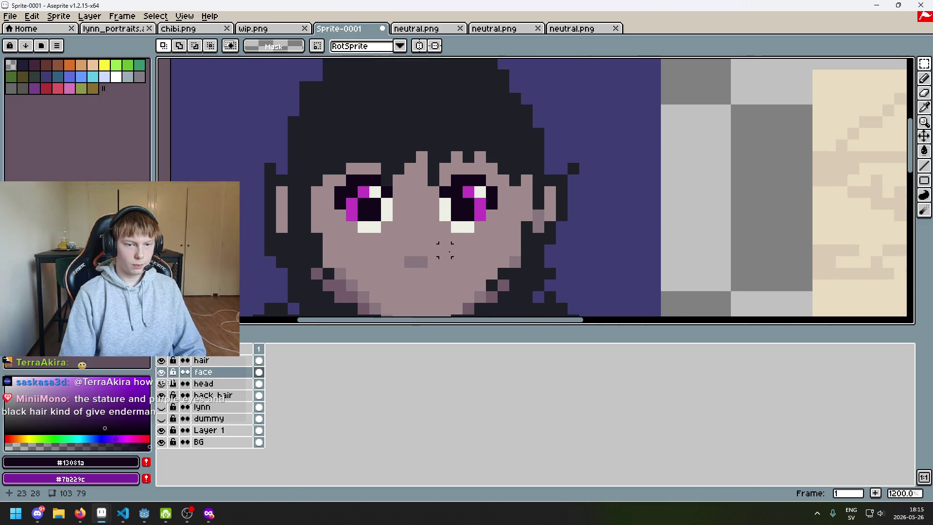
{"action": "scroll", "coordinate": [500, 199], "scroll_direction": "up", "scroll_amount": 1}
Test painting skin-tone pixels left of the left eye, then undo the stroke
{"action": "left_click", "coordinate": [508, 219], "text": "alt"}
{"action": "key", "text": "b"}
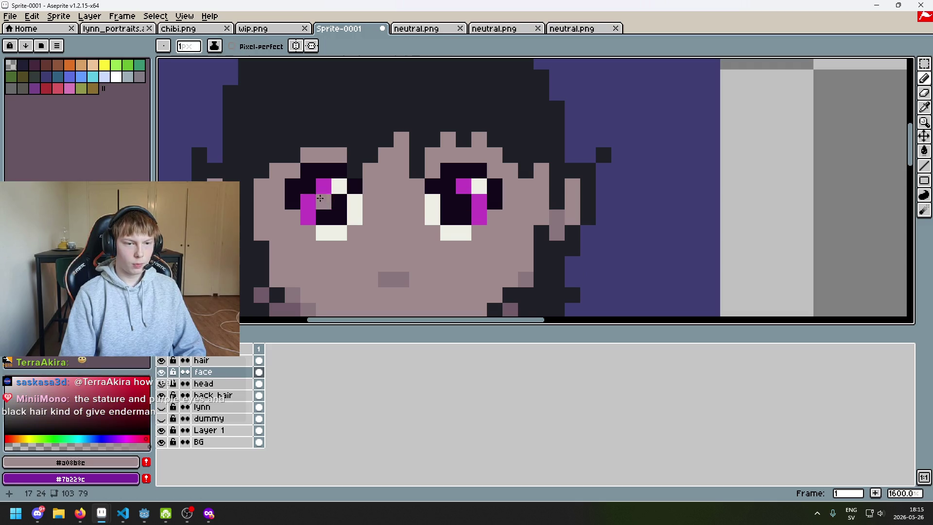
{"action": "left_click_drag", "start_coordinate": [286, 197], "coordinate": [304, 182]}
{"action": "scroll", "coordinate": [497, 199], "scroll_direction": "down", "scroll_amount": 5}
{"action": "key", "text": "ctrl+z"}
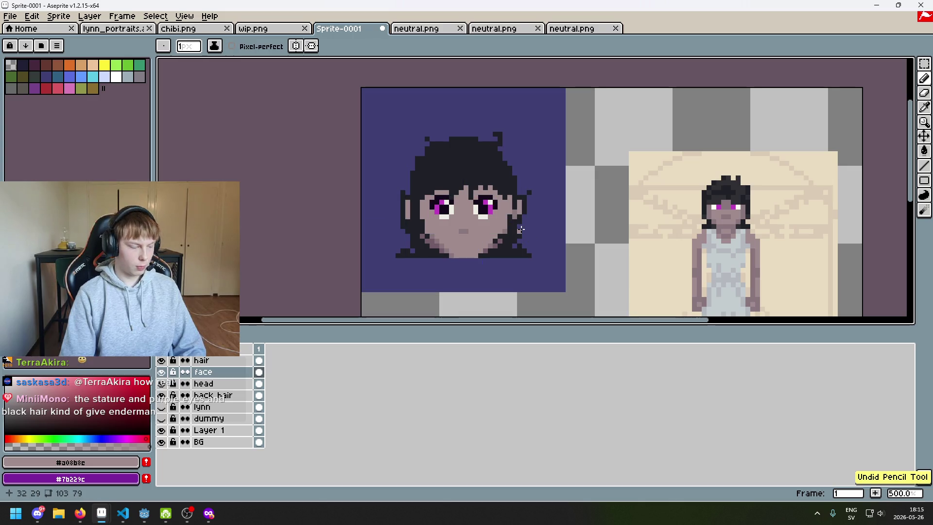
{"action": "scroll", "coordinate": [520, 237], "scroll_direction": "down", "scroll_amount": 2}
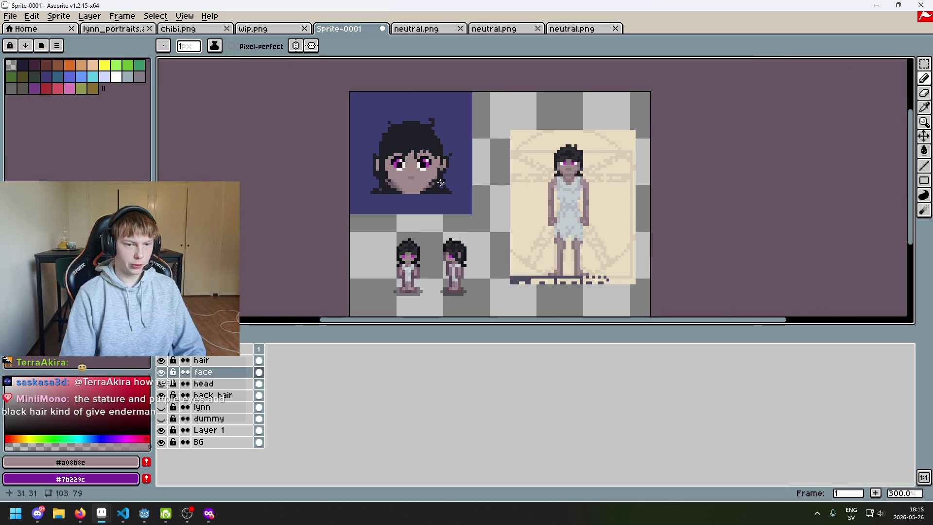
{"action": "scroll", "coordinate": [428, 176], "scroll_direction": "up", "scroll_amount": 6}
{"action": "left_click", "coordinate": [393, 169], "text": "alt"}
{"action": "left_click", "coordinate": [401, 203], "text": "alt"}
{"action": "scroll", "coordinate": [402, 205], "scroll_direction": "down", "scroll_amount": 6}
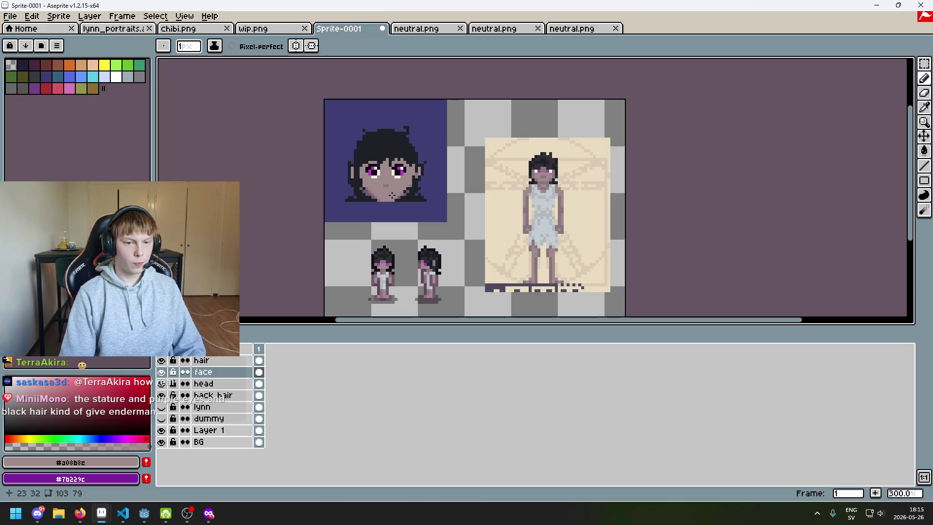
{"action": "scroll", "coordinate": [392, 196], "scroll_direction": "up", "scroll_amount": 1}
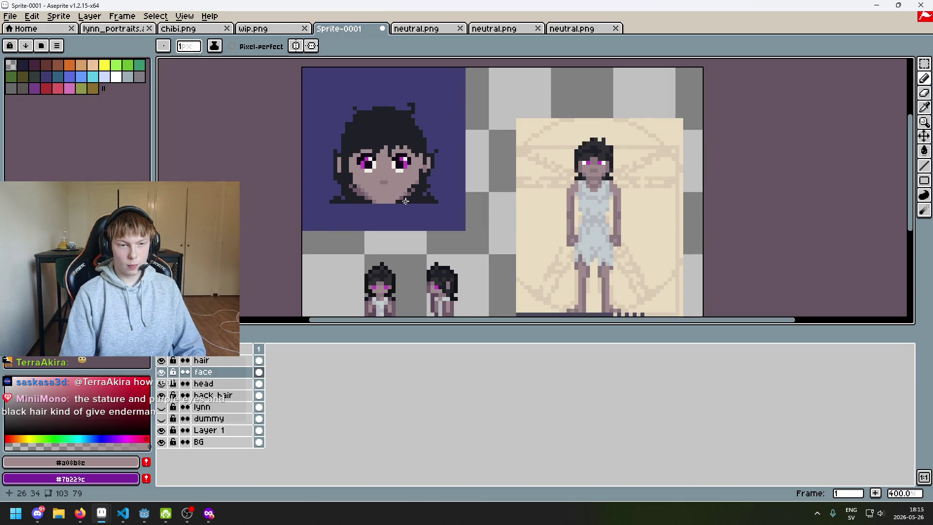
{"action": "left_click_drag", "start_coordinate": [405, 201], "coordinate": [403, 229]}
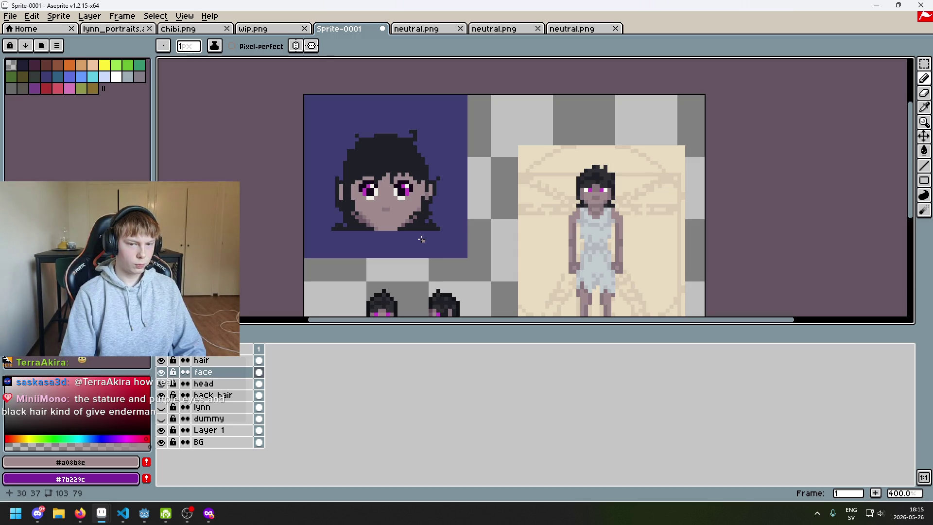
{"action": "mouse_move", "coordinate": [421, 239]}
{"action": "left_mouse_down"}
{"action": "mouse_move", "coordinate": [422, 218]}
{"action": "mouse_move", "coordinate": [234, 148]}
{"action": "left_mouse_up"}
{"action": "left_click", "coordinate": [924, 64]}
{"action": "scroll", "coordinate": [461, 192], "scroll_direction": "up", "scroll_amount": 1}
{"action": "left_click_drag", "start_coordinate": [491, 240], "coordinate": [265, 168]}
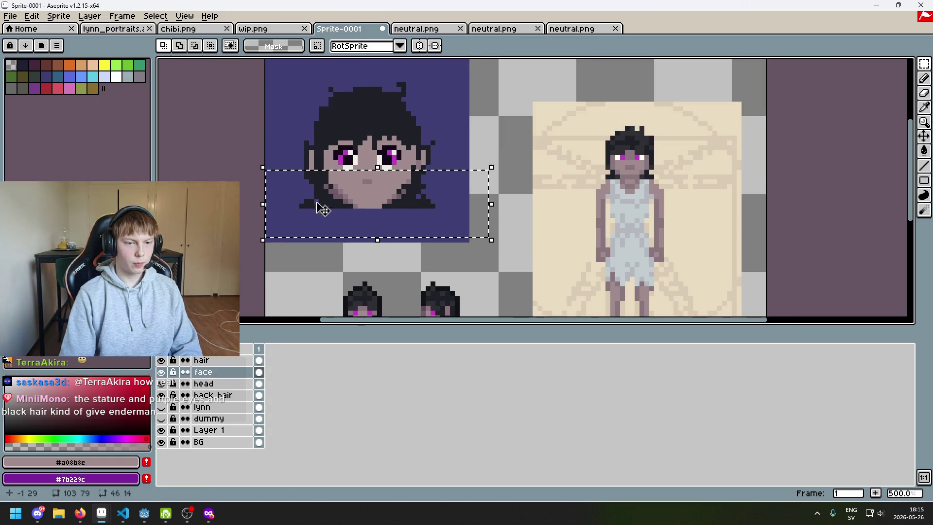
{"action": "left_click", "coordinate": [541, 233]}
{"action": "left_click", "coordinate": [223, 384]}
{"action": "left_click_drag", "start_coordinate": [467, 259], "coordinate": [185, 172]}
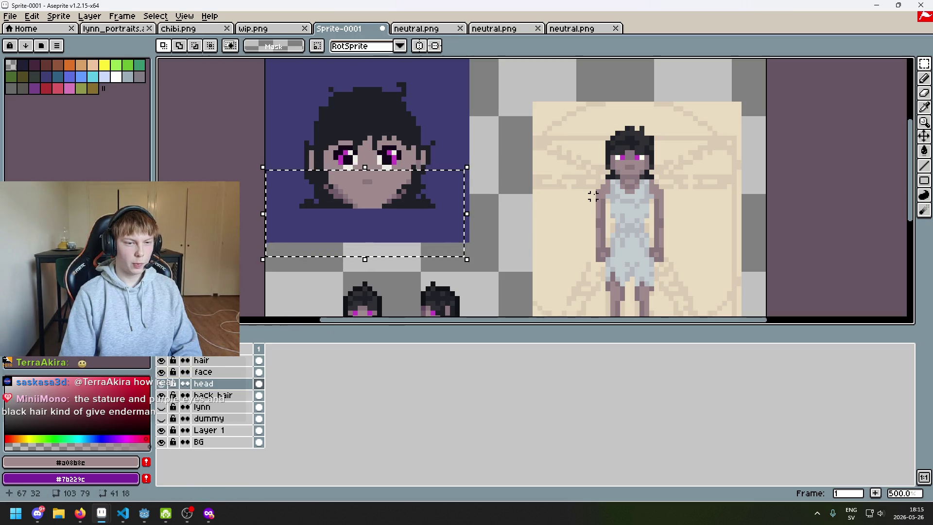
{"action": "key", "text": "ctrl+d"}
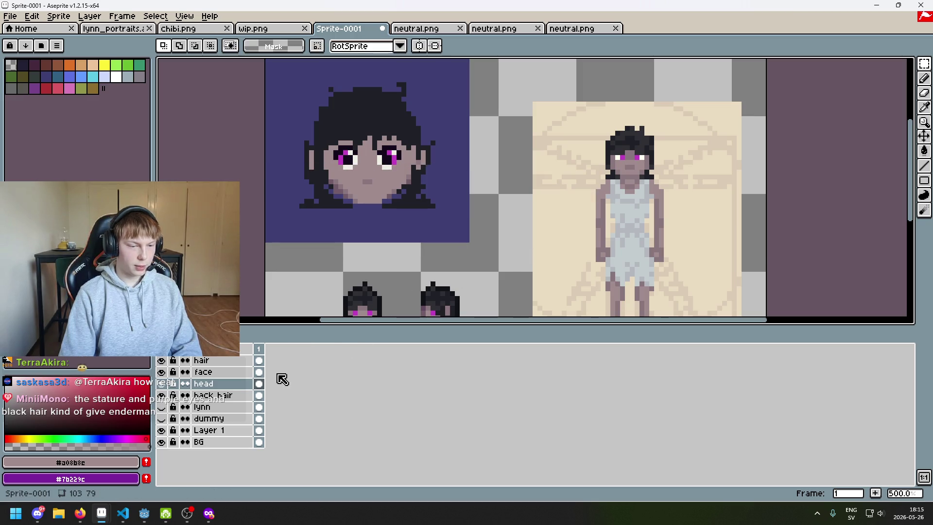
{"action": "left_click", "coordinate": [228, 395]}
{"action": "left_click_drag", "start_coordinate": [479, 251], "coordinate": [217, 177]}
{"action": "left_click", "coordinate": [500, 189]}
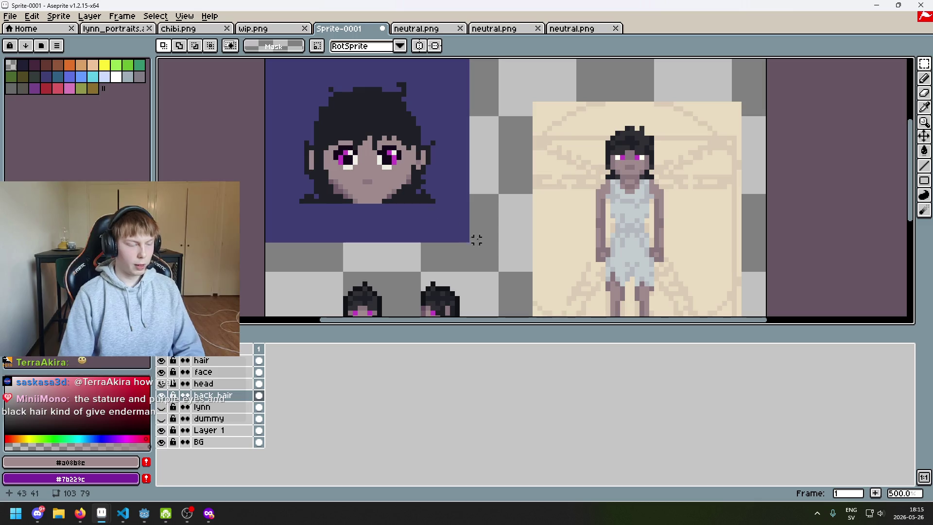
{"action": "scroll", "coordinate": [493, 243], "scroll_direction": "up", "scroll_amount": 2}
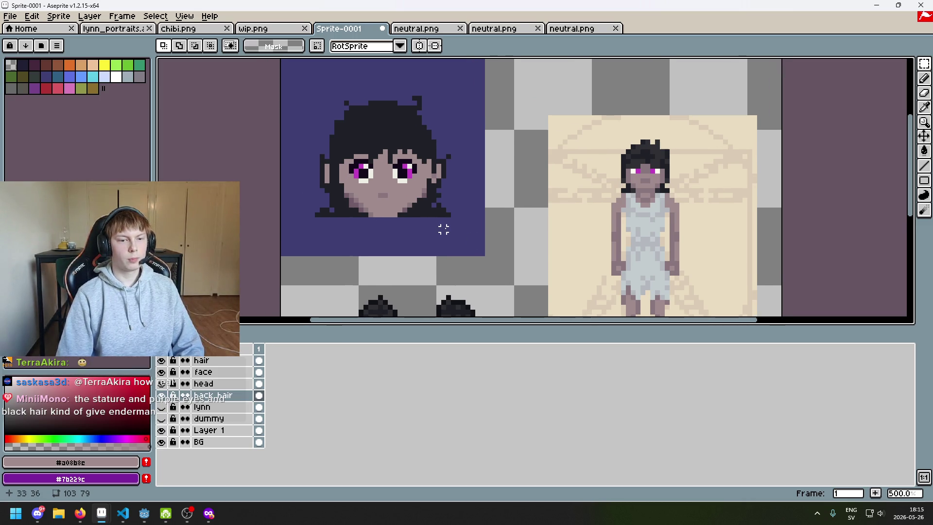
{"action": "scroll", "coordinate": [468, 227], "scroll_direction": "up", "scroll_amount": 2}
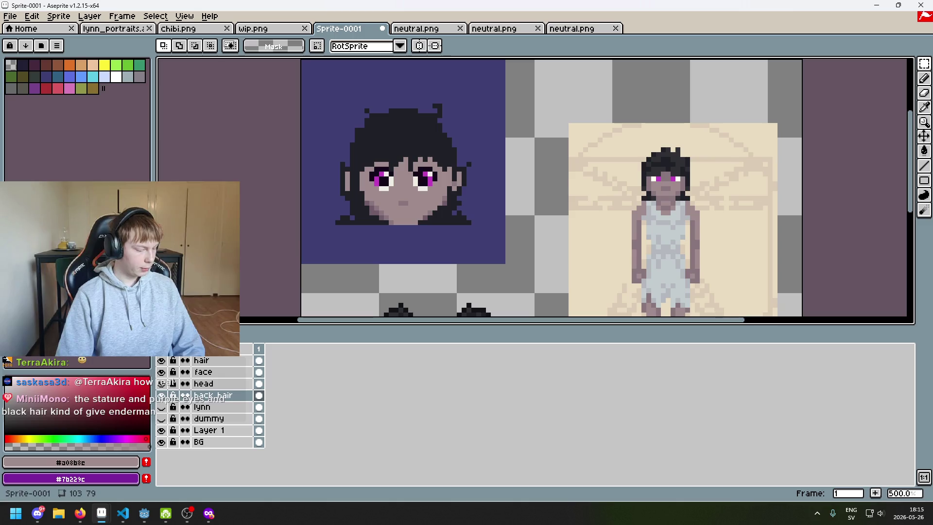
{"action": "scroll", "coordinate": [437, 230], "scroll_direction": "up", "scroll_amount": 4}
{"action": "key", "text": "b"}
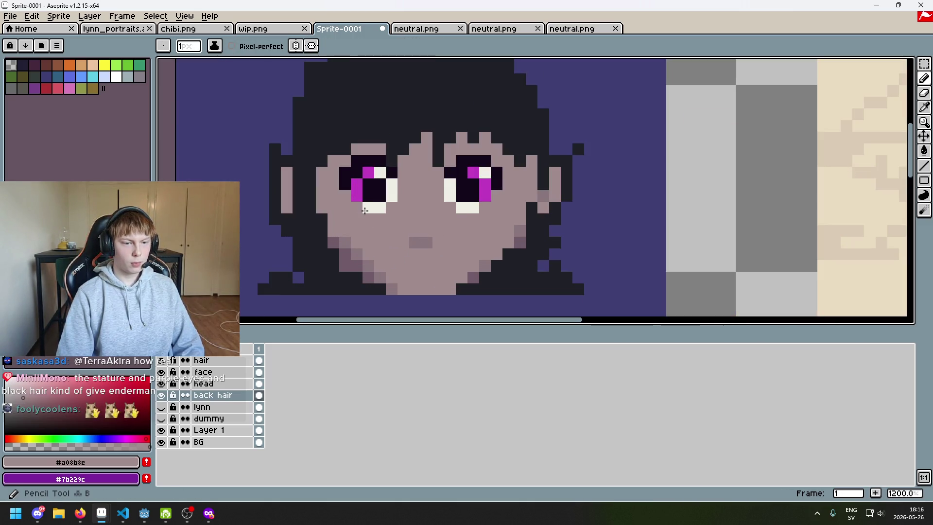
On the face layer, recolour the white pixels under both eyes skin-tone, undoing the right one
{"action": "key", "text": "alt+Up"}
{"action": "key", "text": "alt+Up"}
{"action": "left_click", "coordinate": [373, 212]}
{"action": "left_click", "coordinate": [475, 210]}
{"action": "scroll", "coordinate": [481, 217], "scroll_direction": "down", "scroll_amount": 4}
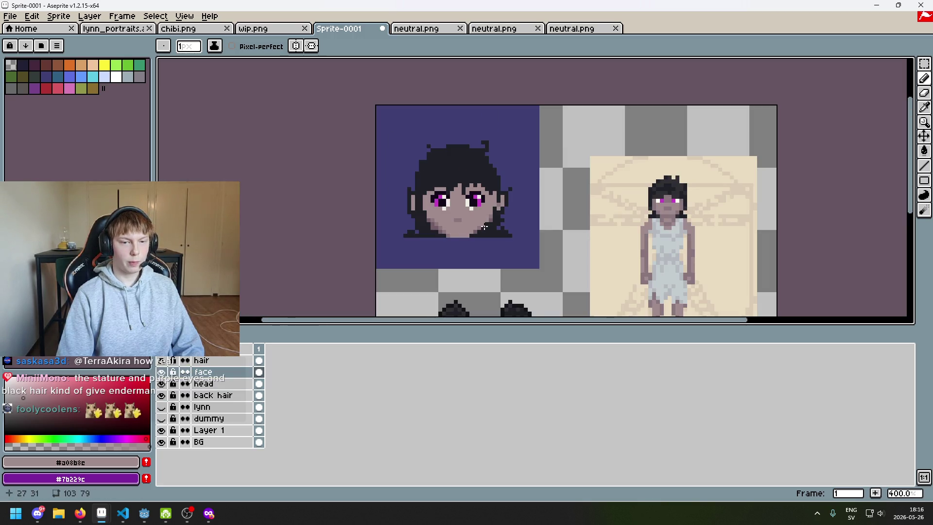
{"action": "key", "text": "ctrl+z"}
{"action": "scroll", "coordinate": [481, 219], "scroll_direction": "up", "scroll_amount": 4}
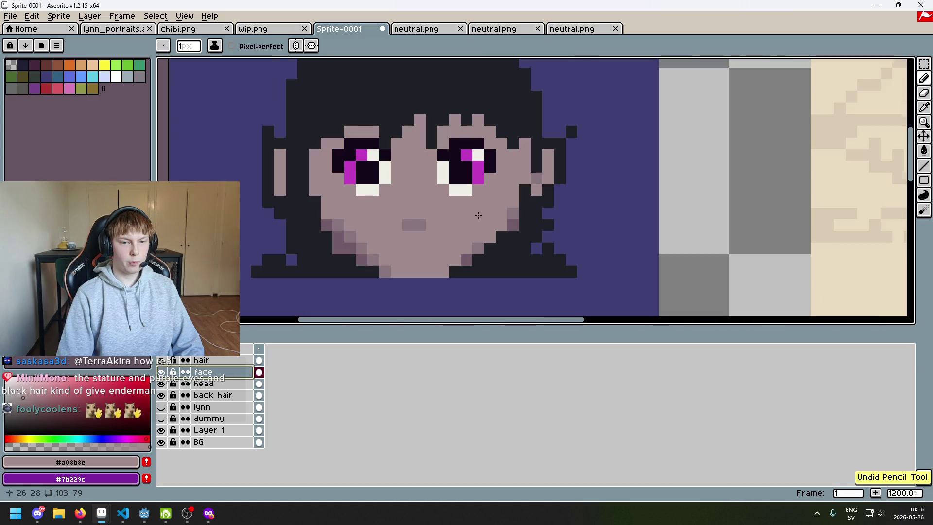
Add shaded skin pixels beside and under the right eye, raising the under-eye shading one pixel
{"action": "left_click", "coordinate": [515, 215], "text": "alt"}
{"action": "left_click_drag", "start_coordinate": [478, 190], "coordinate": [490, 179]}
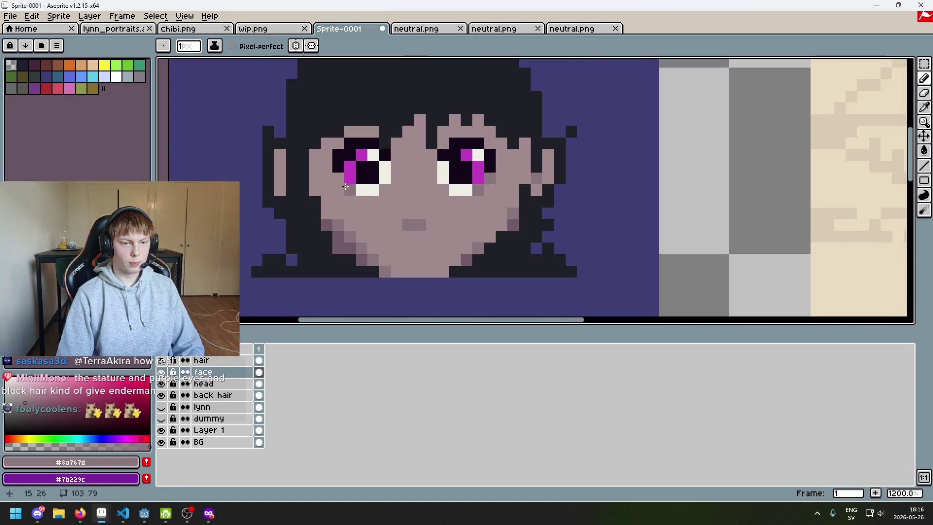
{"action": "scroll", "coordinate": [398, 209], "scroll_direction": "down", "scroll_amount": 2}
{"action": "scroll", "coordinate": [425, 199], "scroll_direction": "up", "scroll_amount": 2}
{"action": "left_click", "coordinate": [425, 199]}
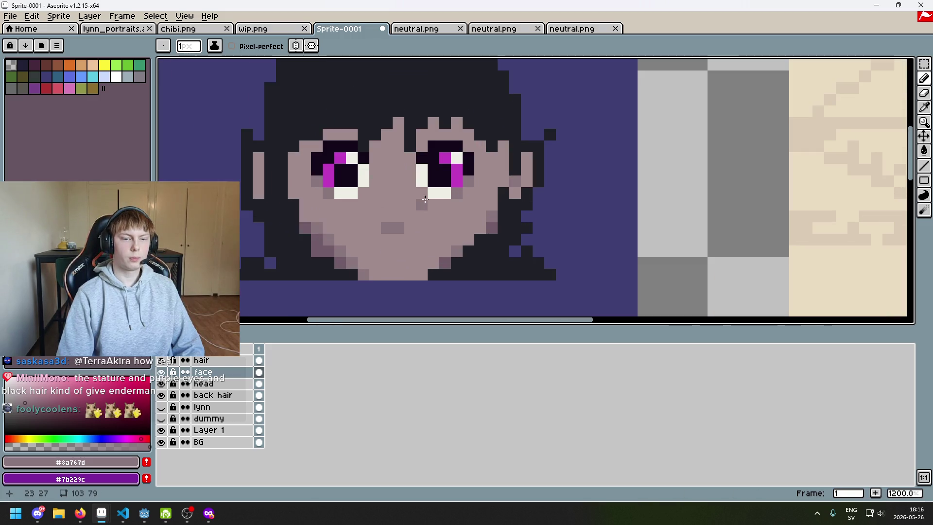
{"action": "scroll", "coordinate": [383, 187], "scroll_direction": "down", "scroll_amount": 5}
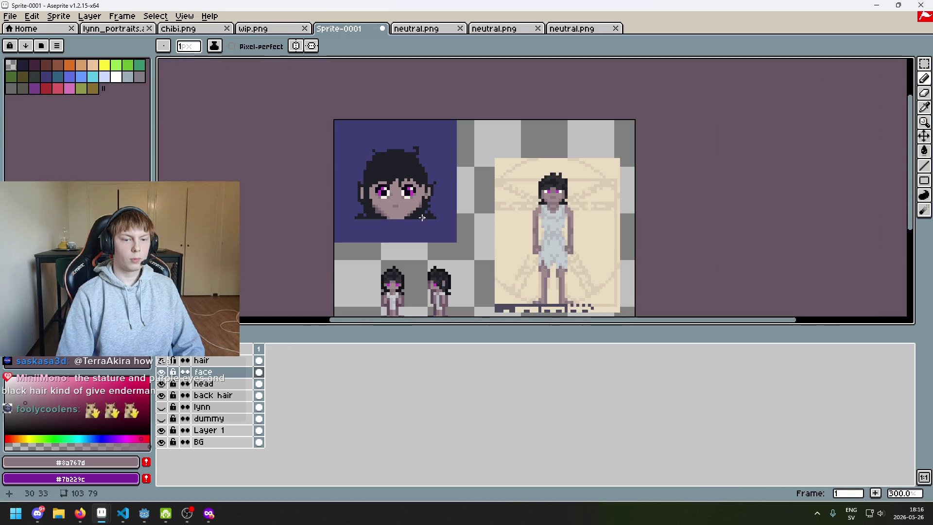
{"action": "scroll", "coordinate": [400, 193], "scroll_direction": "up", "scroll_amount": 3}
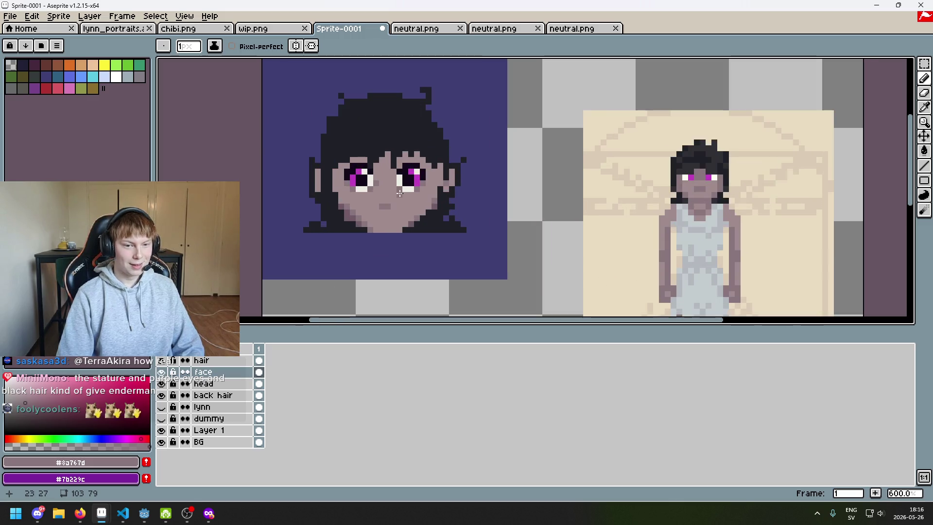
{"action": "scroll", "coordinate": [399, 197], "scroll_direction": "up", "scroll_amount": 3}
{"action": "left_click_drag", "start_coordinate": [415, 182], "coordinate": [411, 172]}
Remove a stray face pixel and the latest pencil strokes on the face
{"action": "left_click", "coordinate": [351, 184]}
{"action": "scroll", "coordinate": [385, 204], "scroll_direction": "down", "scroll_amount": 4}
{"action": "key", "text": "ctrl+z"}
{"action": "scroll", "coordinate": [385, 204], "scroll_direction": "up", "scroll_amount": 6}
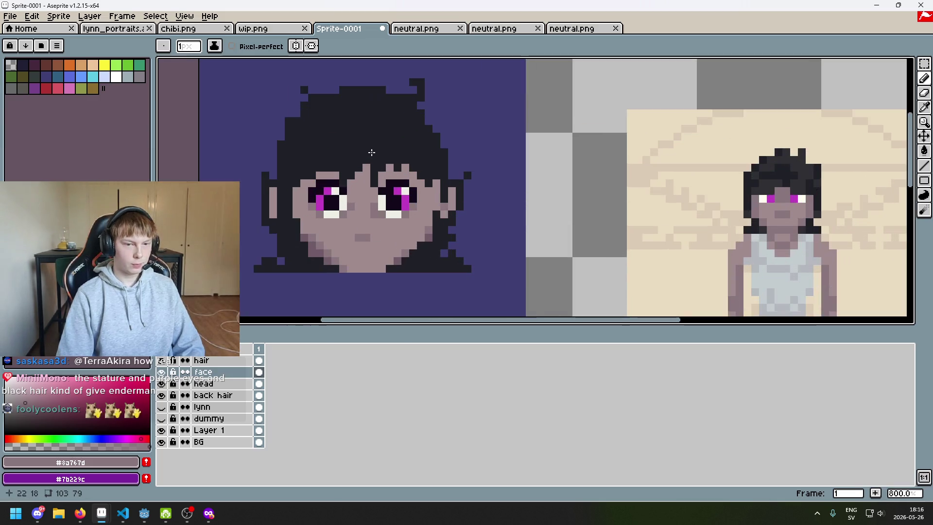
{"action": "scroll", "coordinate": [406, 204], "scroll_direction": "down", "scroll_amount": 4}
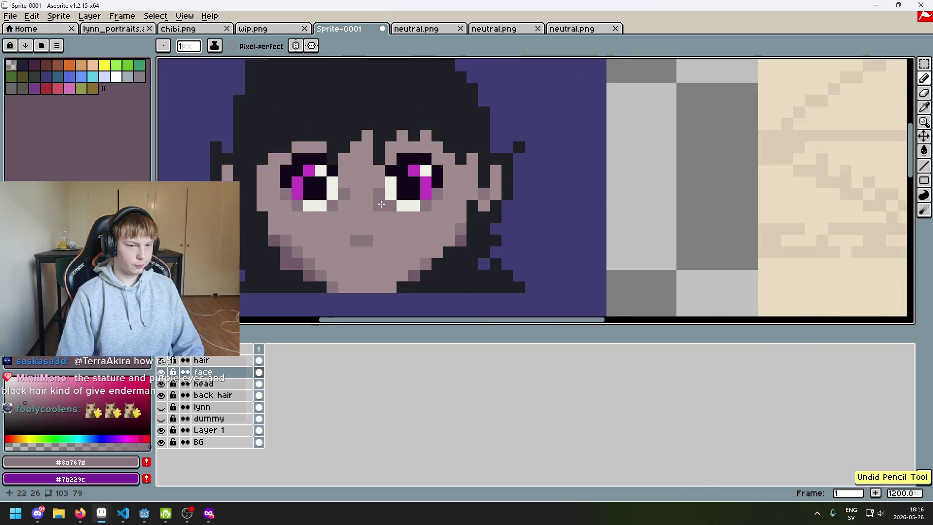
{"action": "scroll", "coordinate": [368, 206], "scroll_direction": "up", "scroll_amount": 2}
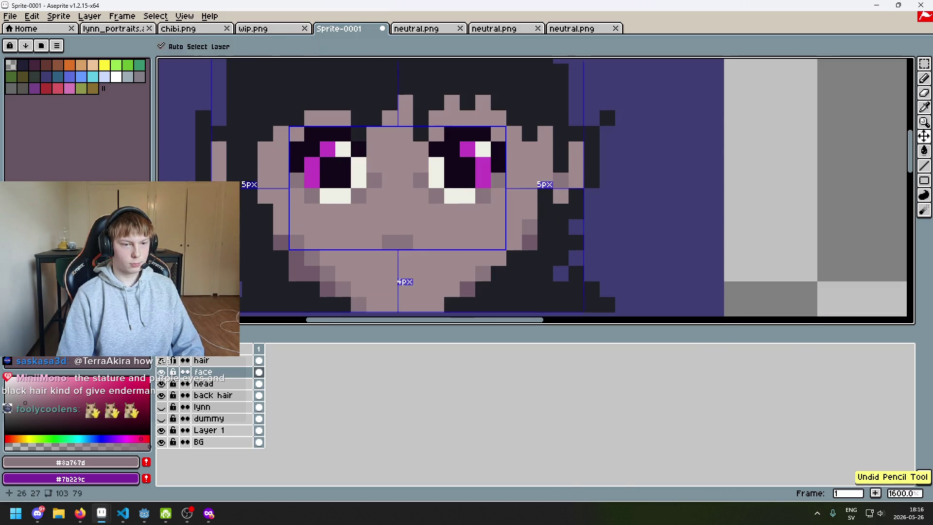
{"action": "scroll", "coordinate": [392, 205], "scroll_direction": "down", "scroll_amount": 5}
{"action": "scroll", "coordinate": [437, 193], "scroll_direction": "down", "scroll_amount": 1}
{"action": "key", "text": "ctrl+z"}
{"action": "key", "text": "ctrl+z"}
Zoom in and centre a close-up view of the face
{"action": "scroll", "coordinate": [437, 174], "scroll_direction": "up", "scroll_amount": 2}
{"action": "scroll", "coordinate": [420, 170], "scroll_direction": "up", "scroll_amount": 1}
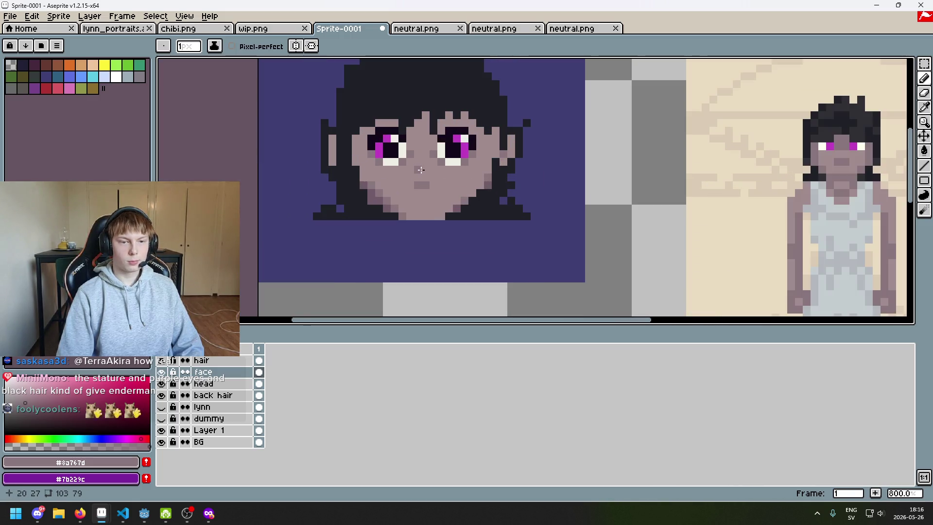
{"action": "left_click_drag", "start_coordinate": [426, 170], "coordinate": [388, 158]}
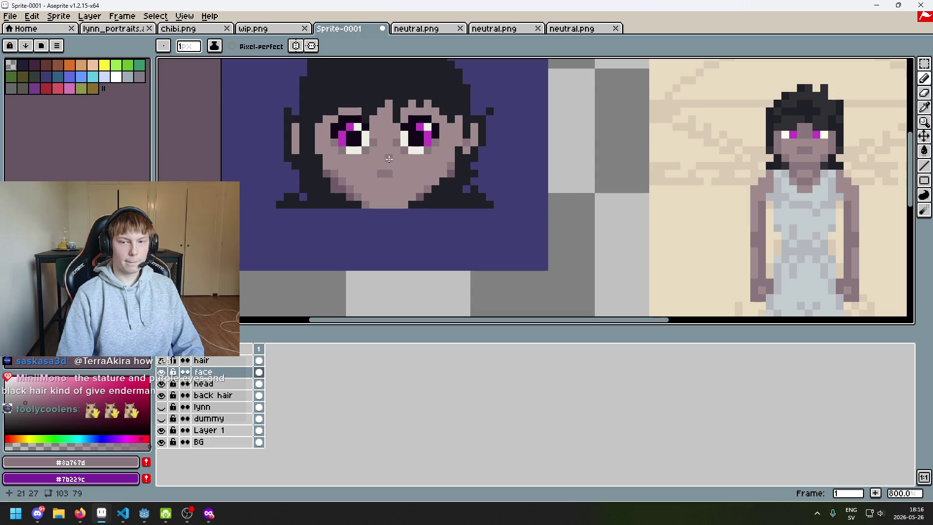
{"action": "scroll", "coordinate": [388, 151], "scroll_direction": "up", "scroll_amount": 2}
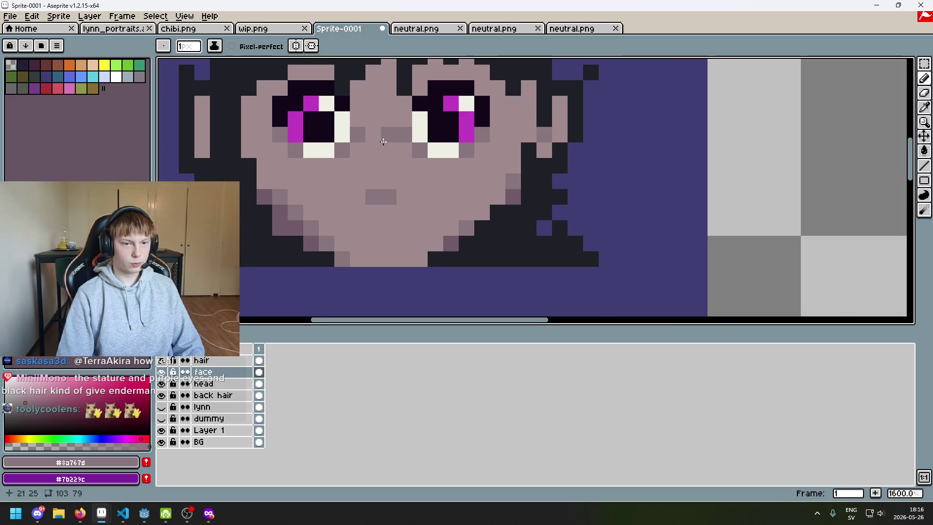
{"action": "left_click_drag", "start_coordinate": [383, 141], "coordinate": [401, 170]}
{"action": "scroll", "coordinate": [474, 209], "scroll_direction": "down", "scroll_amount": 5}
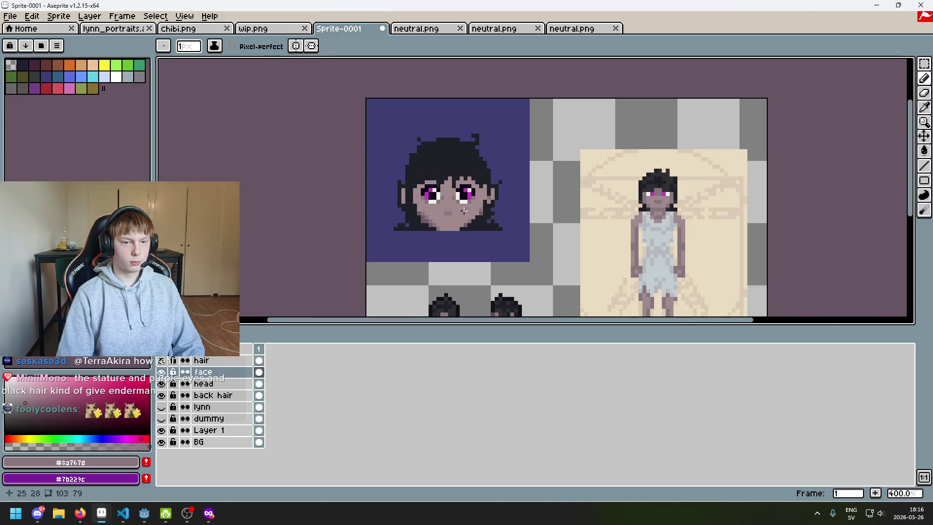
{"action": "scroll", "coordinate": [458, 196], "scroll_direction": "up", "scroll_amount": 5}
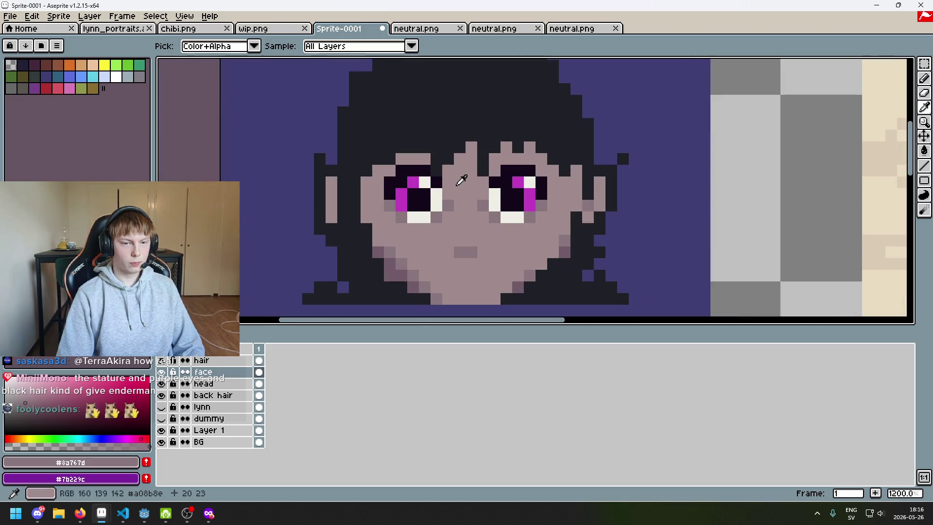
Paint the left eye's highlight and under-pupil white pixels with the eye's magenta
{"action": "left_click", "coordinate": [459, 181], "text": "alt"}
{"action": "key", "text": "alt"}
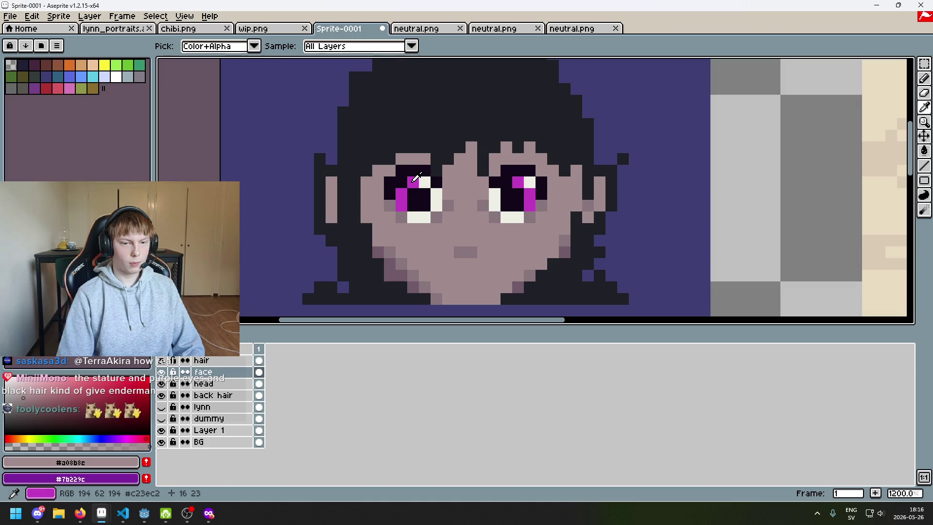
{"action": "left_click", "coordinate": [414, 179], "text": "alt"}
{"action": "left_click", "coordinate": [419, 183]}
{"action": "mouse_move", "coordinate": [431, 195]}
{"action": "left_mouse_down"}
{"action": "mouse_move", "coordinate": [435, 207]}
{"action": "mouse_move", "coordinate": [416, 218]}
{"action": "mouse_move", "coordinate": [406, 181]}
{"action": "mouse_move", "coordinate": [393, 201]}
{"action": "left_mouse_up"}
Step back and forth through the recent left-eye edits to compare magenta versus white
{"action": "key", "text": "ctrl+z"}
{"action": "key", "text": "ctrl+z"}
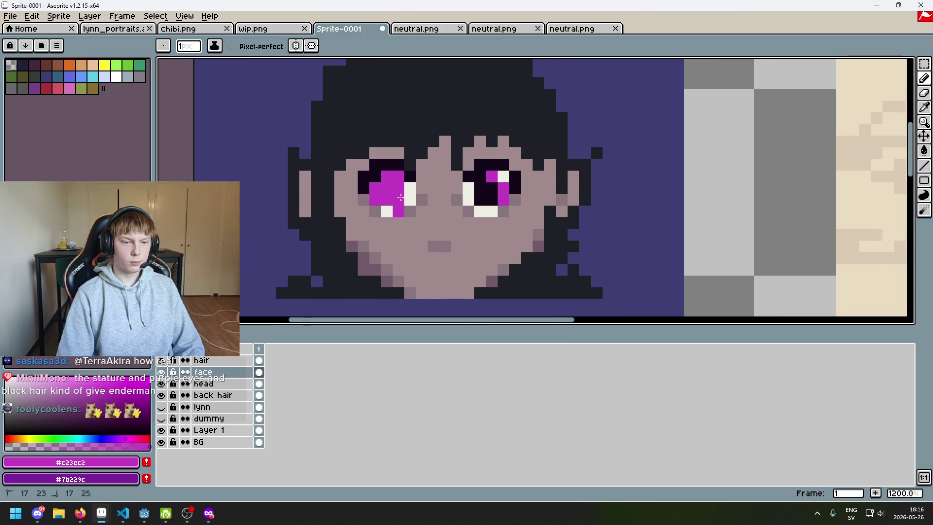
{"action": "key", "text": "ctrl+z"}
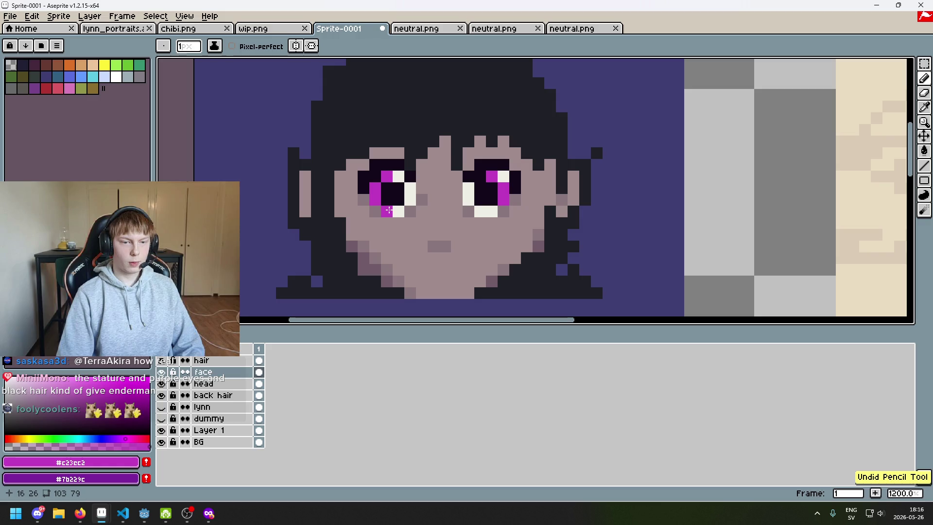
{"action": "key", "text": "ctrl+z"}
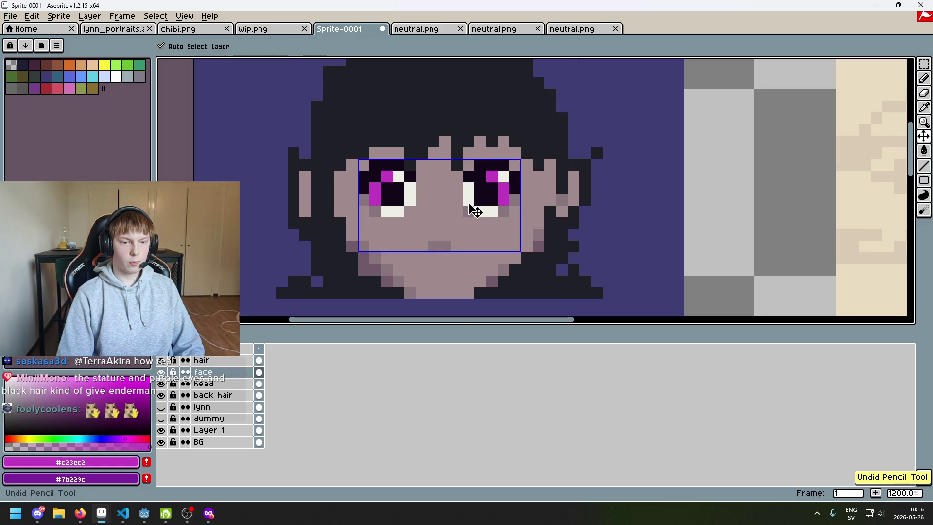
{"action": "key", "text": "ctrl+y"}
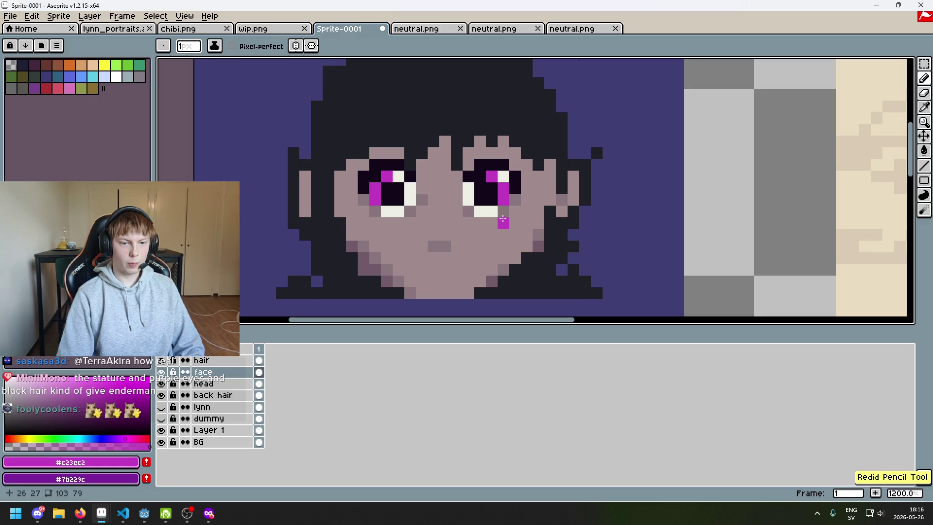
{"action": "key", "text": "ctrl+y"}
{"action": "key", "text": "ctrl+z"}
{"action": "key", "text": "ctrl+z"}
{"action": "key", "text": "ctrl+z"}
{"action": "key", "text": "ctrl+z"}
{"action": "key", "text": "ctrl+z"}
{"action": "key", "text": "ctrl+y"}
{"action": "key", "text": "ctrl+y"}
{"action": "key", "text": "ctrl+y"}
{"action": "key", "text": "ctrl+y"}
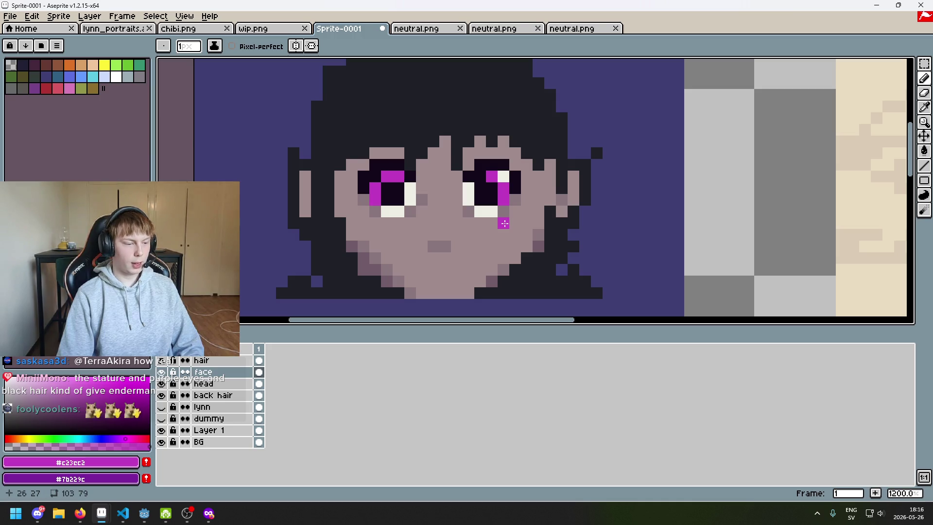
Move the right eye's stray magenta pixel to its lower-left corner and bring up wip.png
{"action": "scroll", "coordinate": [504, 223], "scroll_direction": "down", "scroll_amount": 2}
{"action": "scroll", "coordinate": [503, 214], "scroll_direction": "up", "scroll_amount": 2}
{"action": "key", "text": "ctrl+z"}
{"action": "left_click", "coordinate": [502, 207]}
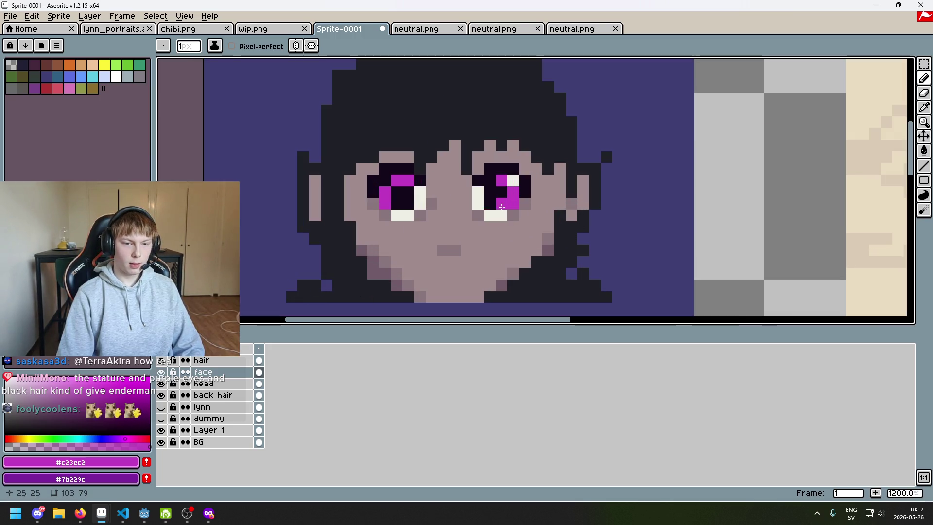
{"action": "left_click", "coordinate": [263, 29]}
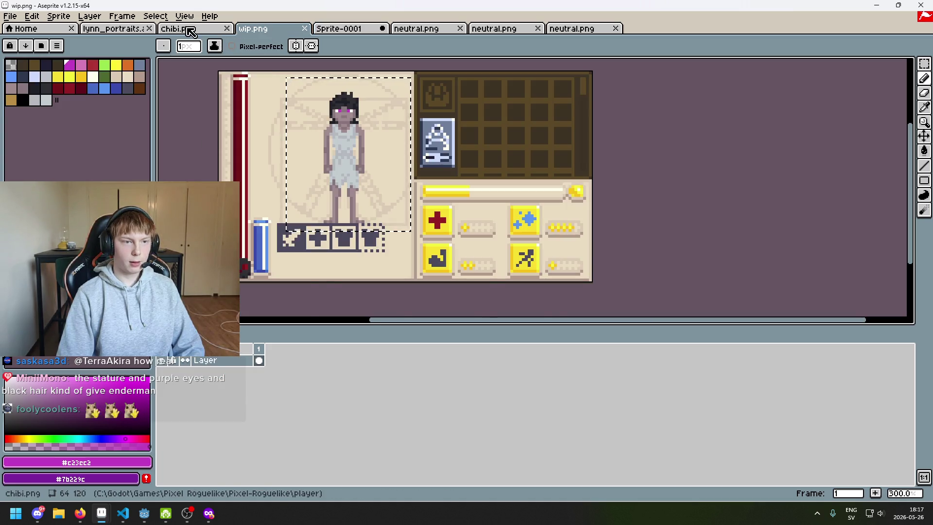
Compare chibi.png, lynn_portraits and both neutral.png files, recolouring a highlight-adjacent pixel magenta
{"action": "left_click", "coordinate": [190, 29]}
{"action": "left_click", "coordinate": [117, 29]}
{"action": "scroll", "coordinate": [342, 155], "scroll_direction": "up", "scroll_amount": 2}
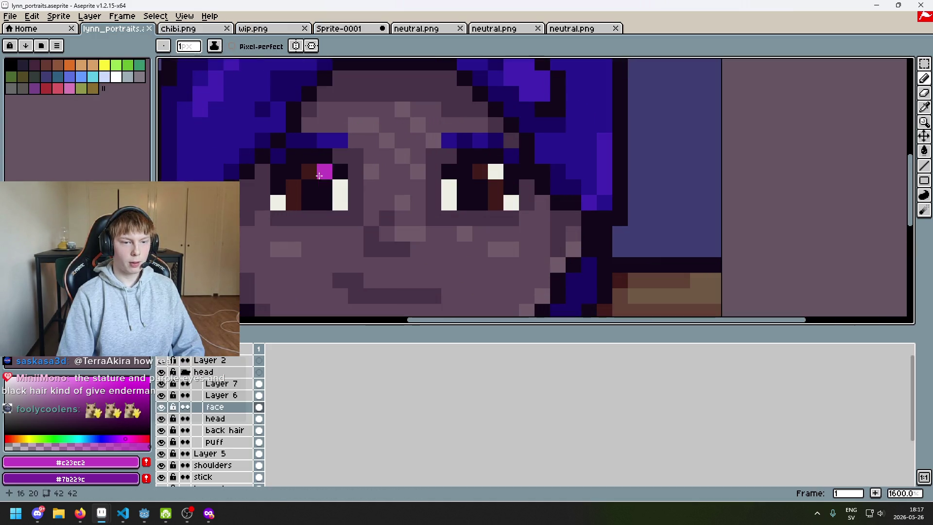
{"action": "left_click", "coordinate": [417, 29]}
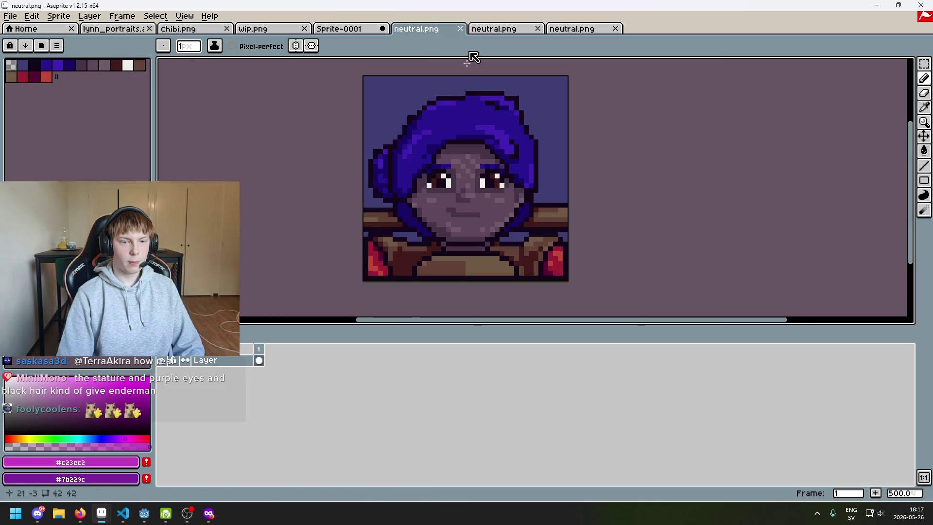
{"action": "left_click", "coordinate": [500, 31]}
{"action": "left_click", "coordinate": [136, 29]}
{"action": "left_click", "coordinate": [312, 168]}
Back in Sprite-0001, repaint two left-eye pixels off-white #eeeee5
{"action": "left_click", "coordinate": [417, 28]}
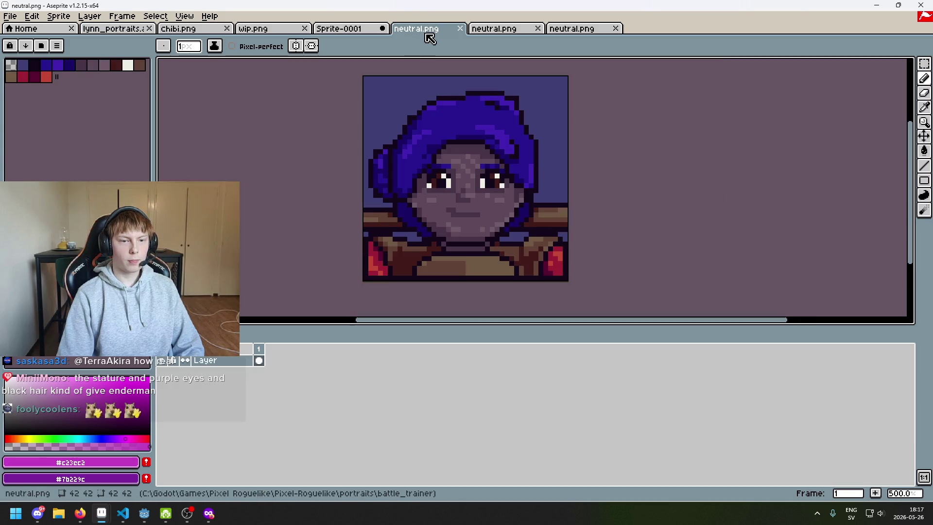
{"action": "left_click", "coordinate": [502, 29]}
{"action": "left_click", "coordinate": [341, 30]}
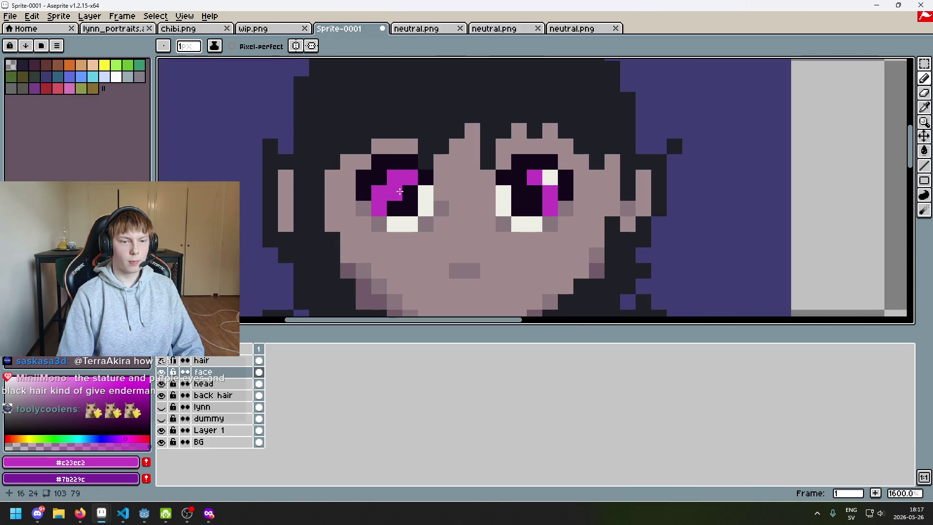
{"action": "left_click", "coordinate": [422, 208], "text": "alt"}
{"action": "left_click_drag", "start_coordinate": [421, 197], "coordinate": [411, 181]}
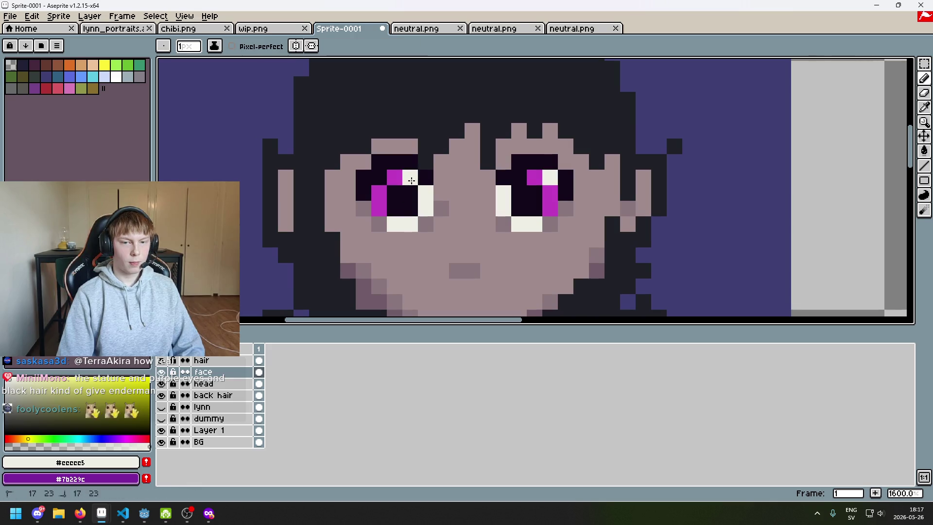
{"action": "scroll", "coordinate": [466, 233], "scroll_direction": "down", "scroll_amount": 4}
{"action": "scroll", "coordinate": [466, 234], "scroll_direction": "up", "scroll_amount": 5}
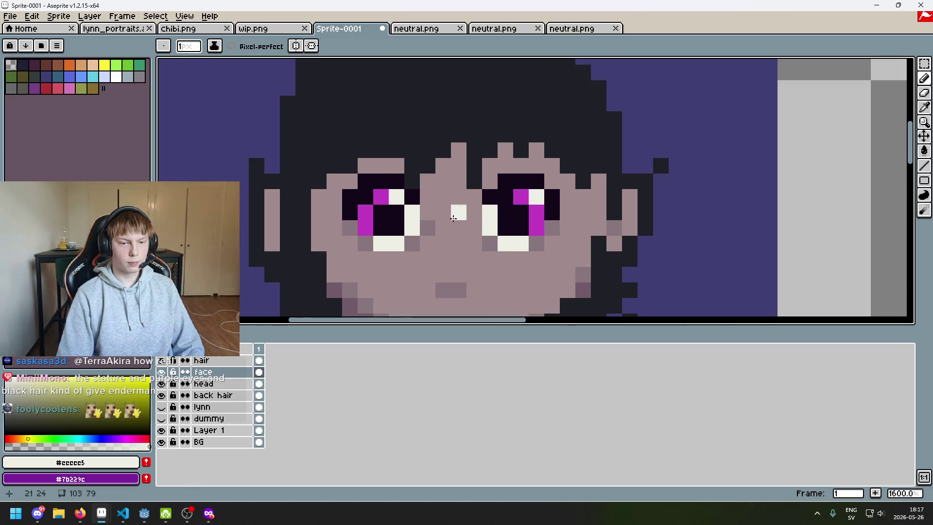
{"action": "left_click", "coordinate": [369, 214], "text": "alt"}
{"action": "left_click", "coordinate": [397, 243]}
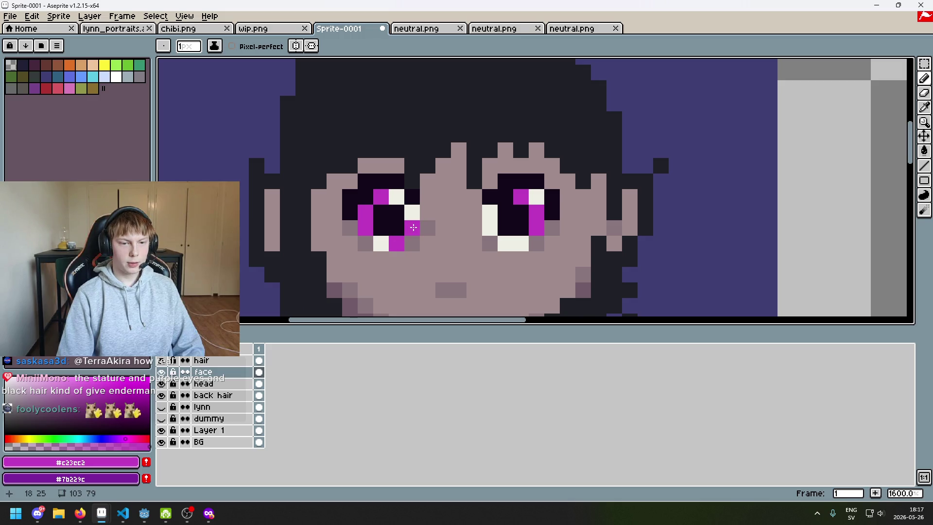
{"action": "scroll", "coordinate": [414, 235], "scroll_direction": "down", "scroll_amount": 5}
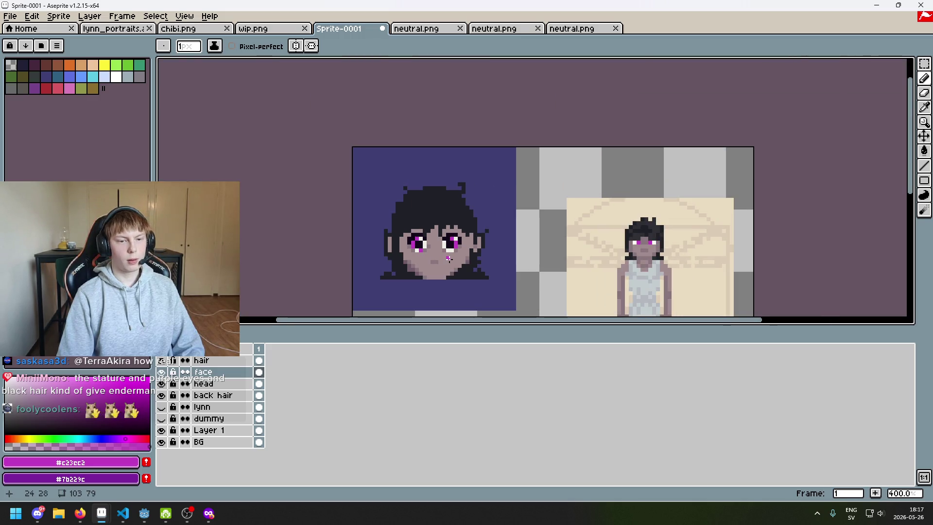
{"action": "scroll", "coordinate": [449, 259], "scroll_direction": "up", "scroll_amount": 5}
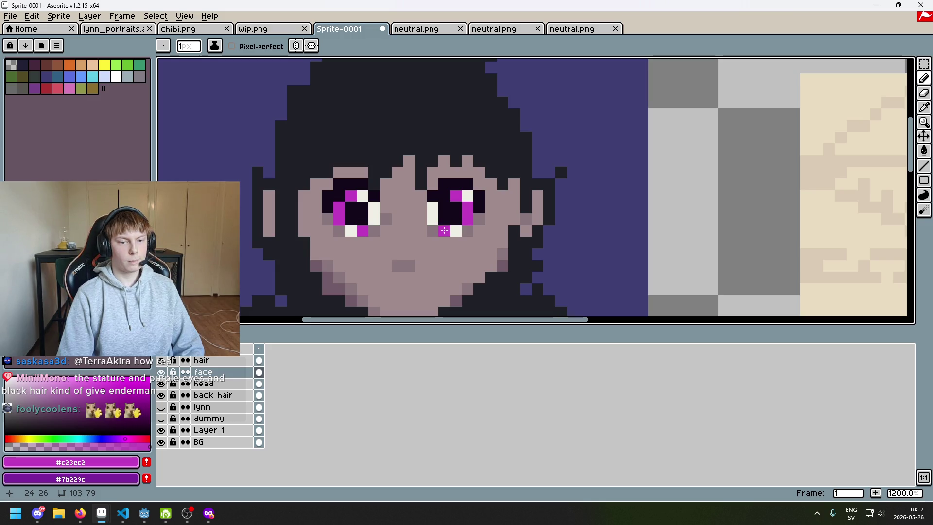
{"action": "scroll", "coordinate": [444, 230], "scroll_direction": "down", "scroll_amount": 6}
{"action": "scroll", "coordinate": [447, 238], "scroll_direction": "up", "scroll_amount": 1}
{"action": "scroll", "coordinate": [449, 243], "scroll_direction": "down", "scroll_amount": 1}
{"action": "scroll", "coordinate": [433, 162], "scroll_direction": "up", "scroll_amount": 4}
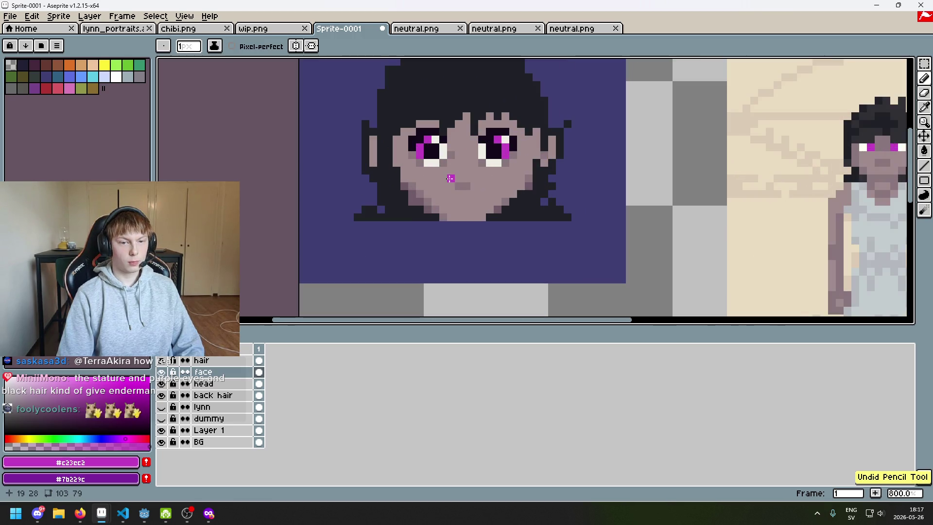
{"action": "scroll", "coordinate": [434, 162], "scroll_direction": "down", "scroll_amount": 4}
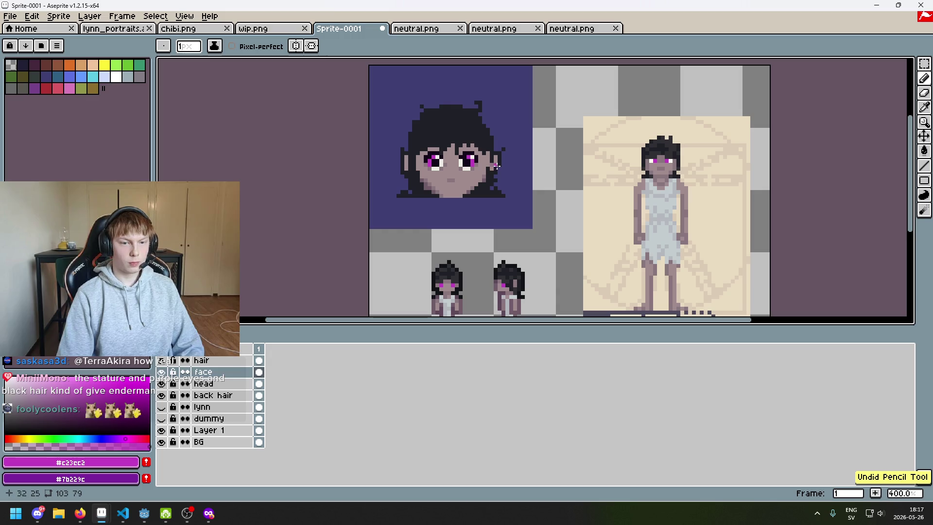
{"action": "scroll", "coordinate": [464, 144], "scroll_direction": "up", "scroll_amount": 4}
{"action": "scroll", "coordinate": [464, 143], "scroll_direction": "up", "scroll_amount": 4}
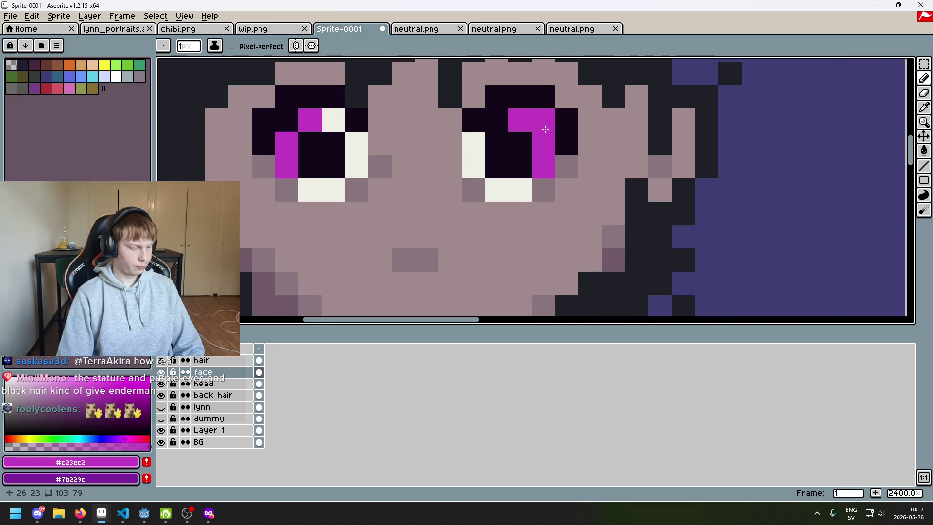
{"action": "scroll", "coordinate": [545, 129], "scroll_direction": "down", "scroll_amount": 2}
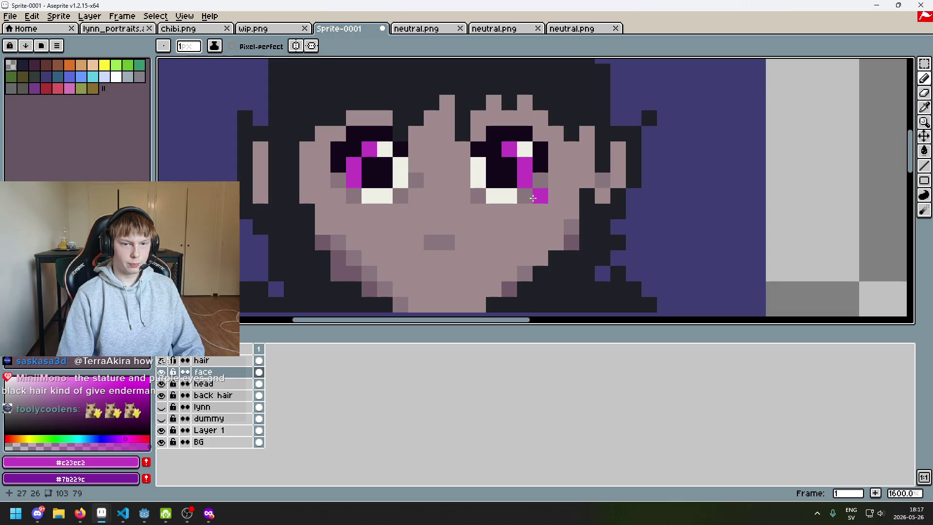
{"action": "key", "text": "m"}
Move the right eye up one pixel, trying and undoing the same move for the left eye
{"action": "left_click_drag", "start_coordinate": [550, 222], "coordinate": [468, 170]}
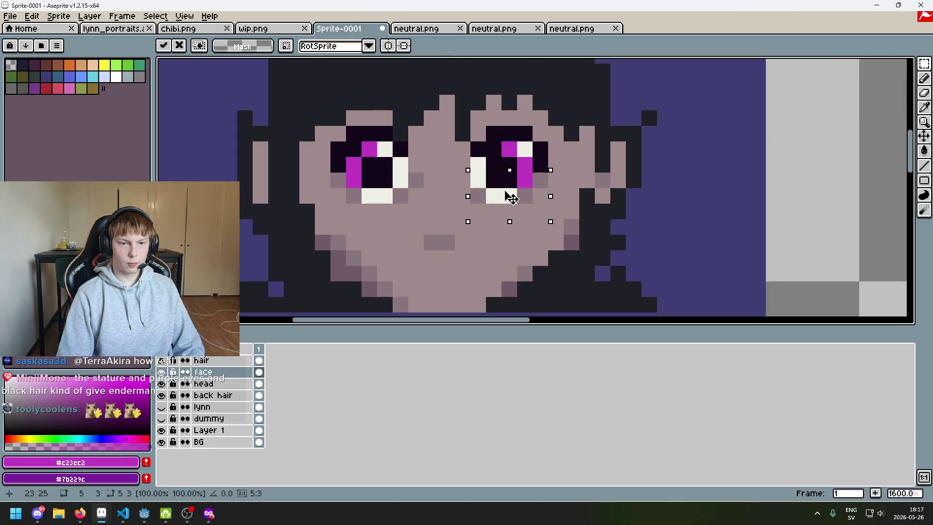
{"action": "left_click_drag", "start_coordinate": [505, 195], "coordinate": [504, 184]}
{"action": "mouse_move", "coordinate": [343, 170]}
{"action": "left_mouse_down"}
{"action": "mouse_move", "coordinate": [426, 221]}
{"action": "mouse_move", "coordinate": [417, 179]}
{"action": "left_mouse_up"}
{"action": "key", "text": "ctrl+d"}
{"action": "scroll", "coordinate": [489, 194], "scroll_direction": "down", "scroll_amount": 5}
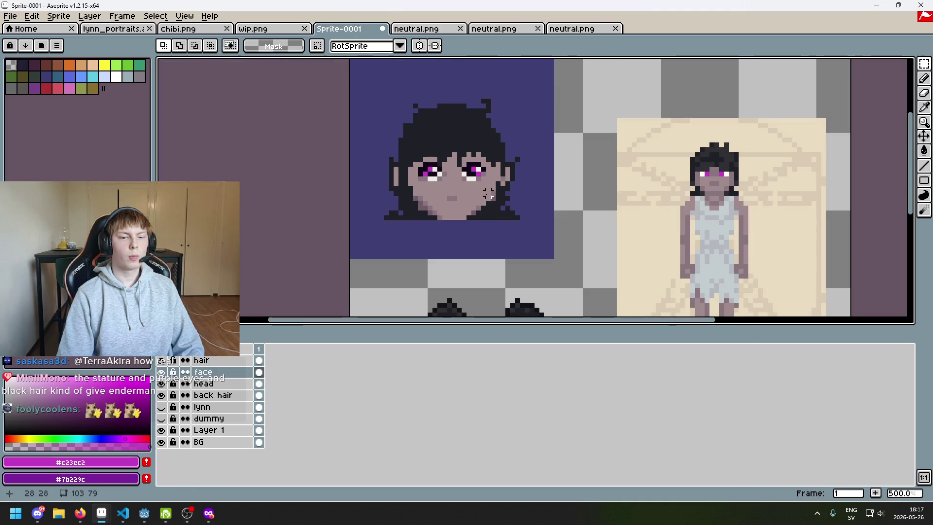
{"action": "key", "text": "ctrl+z"}
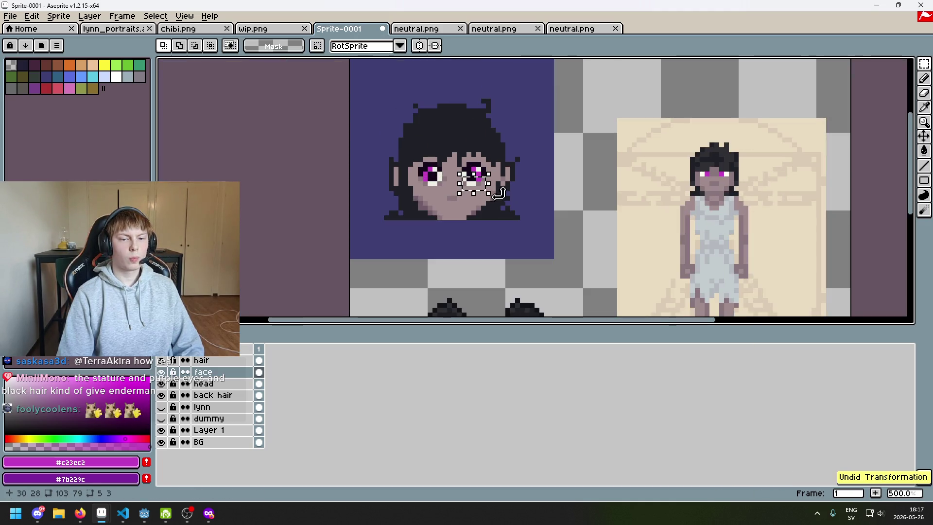
{"action": "scroll", "coordinate": [484, 194], "scroll_direction": "up", "scroll_amount": 4}
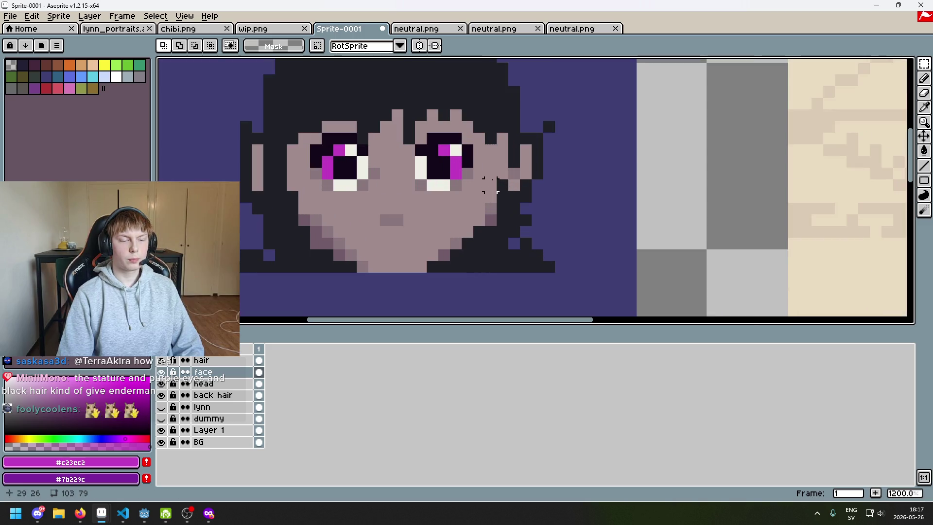
{"action": "left_click_drag", "start_coordinate": [490, 184], "coordinate": [540, 244]}
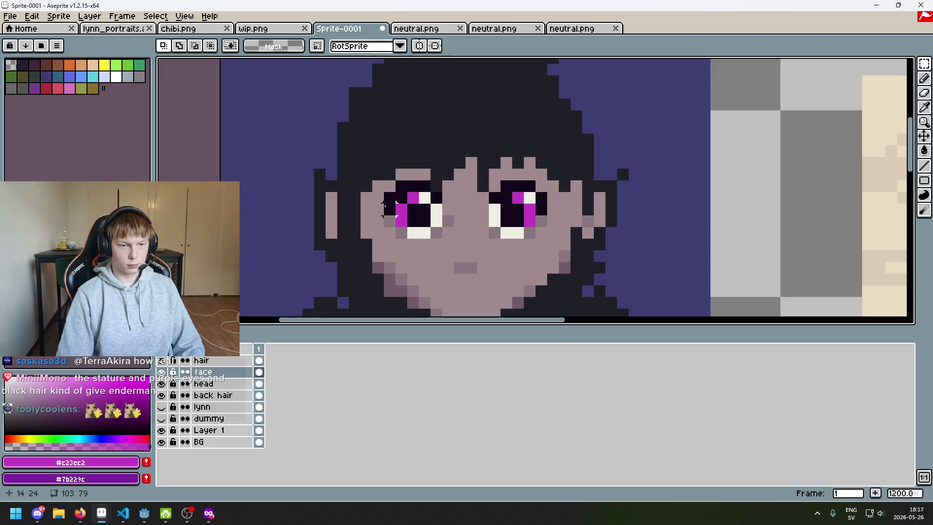
Raise the left eye's lower pixels one row, commit it and pick the dark outline colour
{"action": "mouse_move", "coordinate": [377, 235]}
{"action": "left_mouse_down"}
{"action": "mouse_move", "coordinate": [464, 217]}
{"action": "mouse_move", "coordinate": [358, 189]}
{"action": "mouse_move", "coordinate": [455, 252]}
{"action": "mouse_move", "coordinate": [423, 216]}
{"action": "left_mouse_up"}
{"action": "left_click", "coordinate": [459, 244]}
{"action": "key", "text": "ctrl+z"}
{"action": "key", "text": "ctrl+z"}
{"action": "left_click", "coordinate": [451, 229]}
{"action": "key", "text": "ctrl+z"}
{"action": "key", "text": "b"}
{"action": "left_click", "coordinate": [393, 209], "text": "alt"}
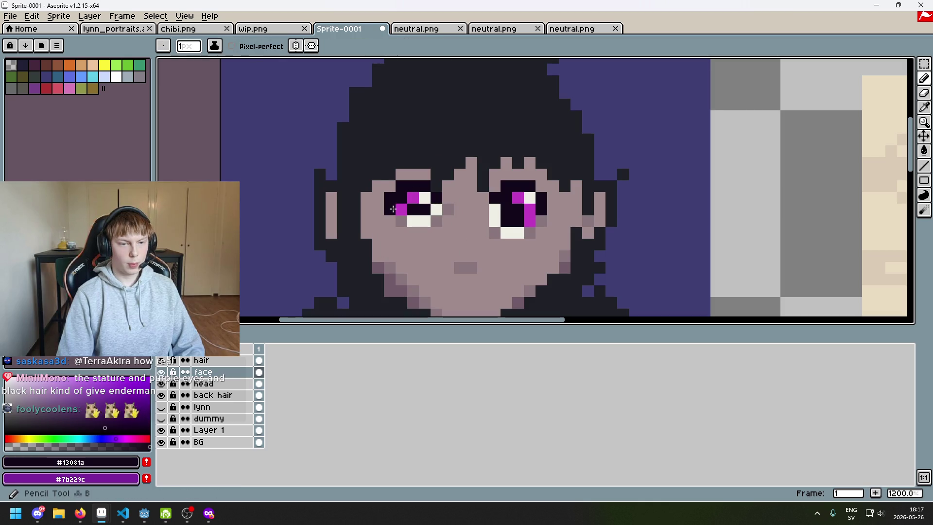
Redo the last pencil stroke on the face
{"action": "scroll", "coordinate": [427, 225], "scroll_direction": "down", "scroll_amount": 5}
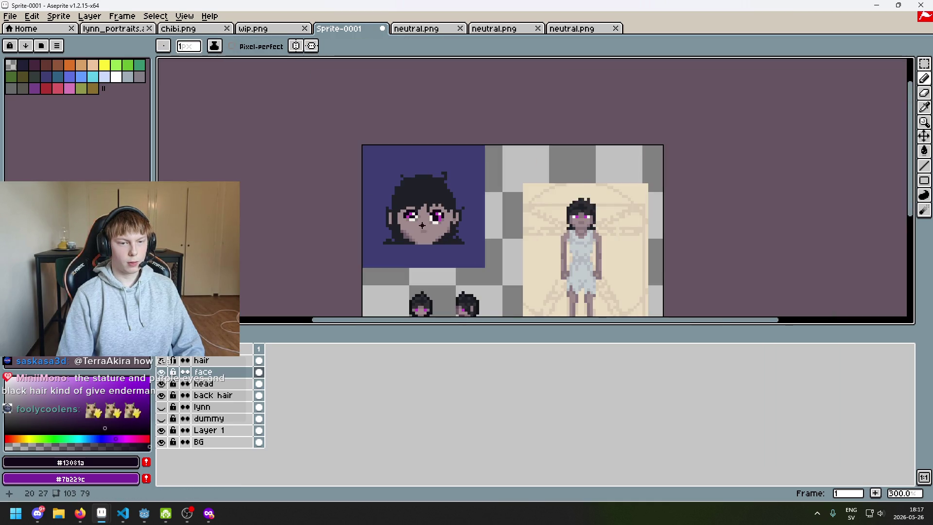
{"action": "scroll", "coordinate": [423, 226], "scroll_direction": "up", "scroll_amount": 4}
{"action": "scroll", "coordinate": [412, 229], "scroll_direction": "down", "scroll_amount": 5}
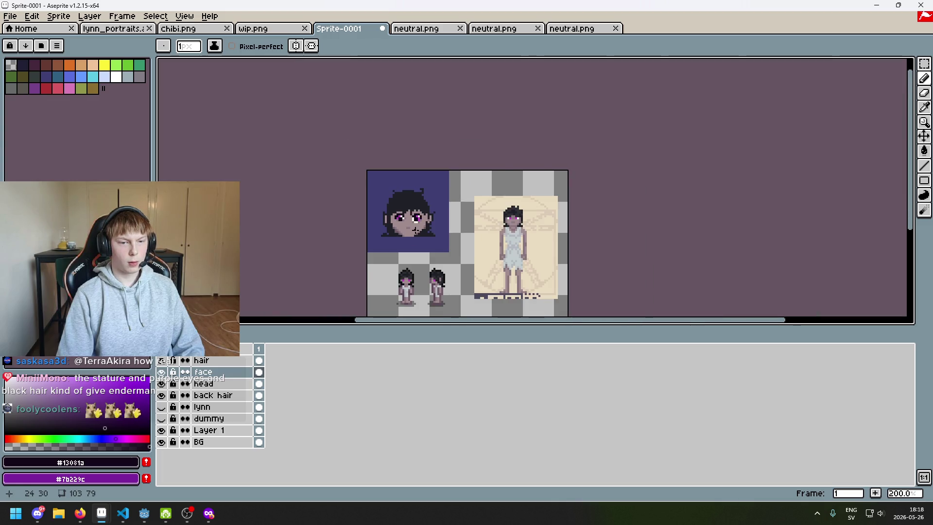
{"action": "scroll", "coordinate": [415, 228], "scroll_direction": "up", "scroll_amount": 1}
{"action": "key", "text": "ctrl+y"}
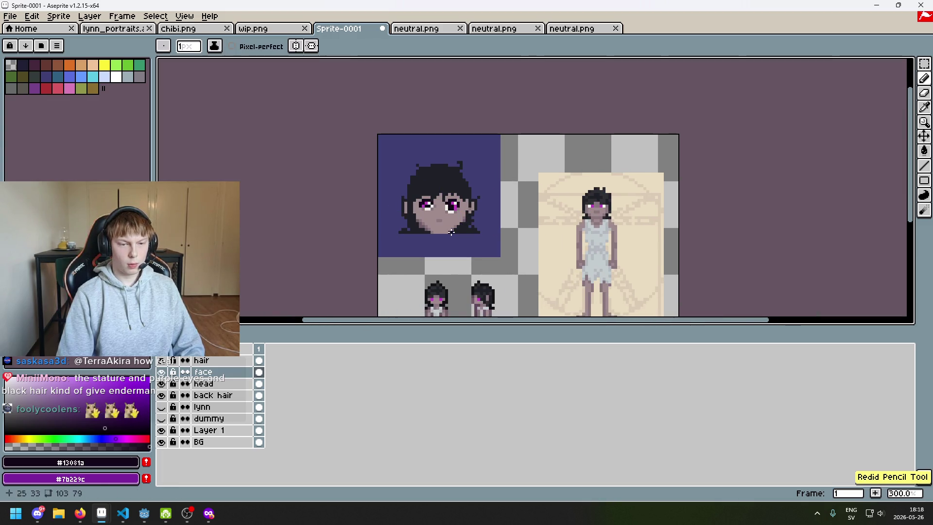
Undo the left eye's transformation and clear its selection
{"action": "scroll", "coordinate": [451, 232], "scroll_direction": "up", "scroll_amount": 4}
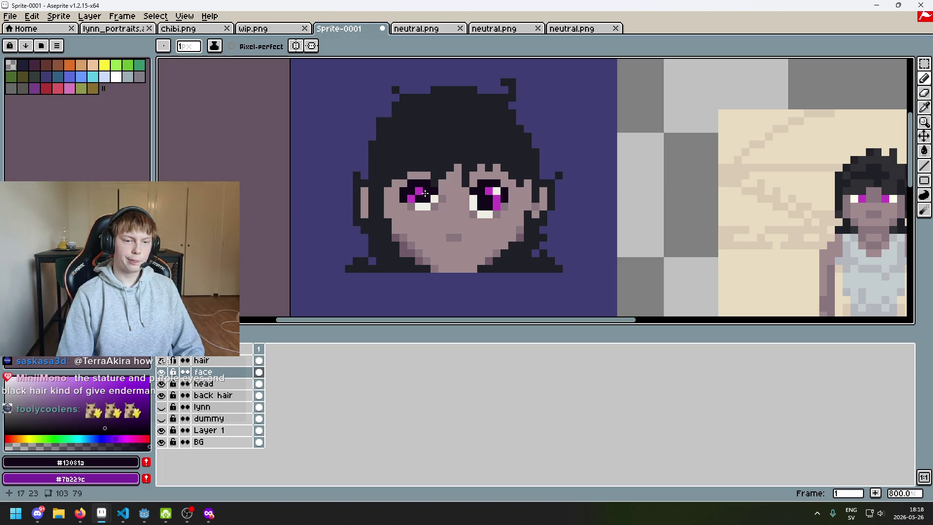
{"action": "scroll", "coordinate": [423, 203], "scroll_direction": "down", "scroll_amount": 4}
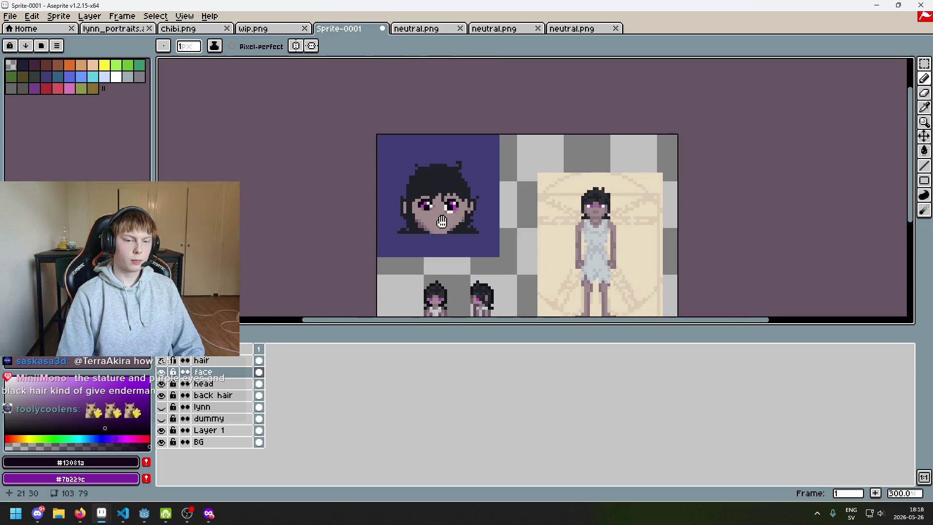
{"action": "left_click_drag", "start_coordinate": [439, 224], "coordinate": [474, 182]}
{"action": "scroll", "coordinate": [469, 162], "scroll_direction": "up", "scroll_amount": 2}
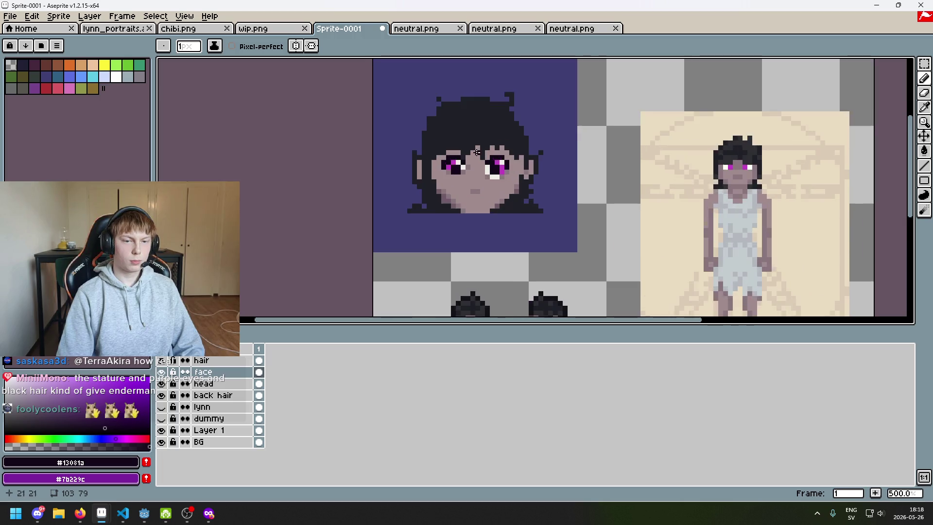
{"action": "key", "text": "ctrl+z"}
{"action": "scroll", "coordinate": [482, 182], "scroll_direction": "up", "scroll_amount": 4}
{"action": "key", "text": "ctrl+d"}
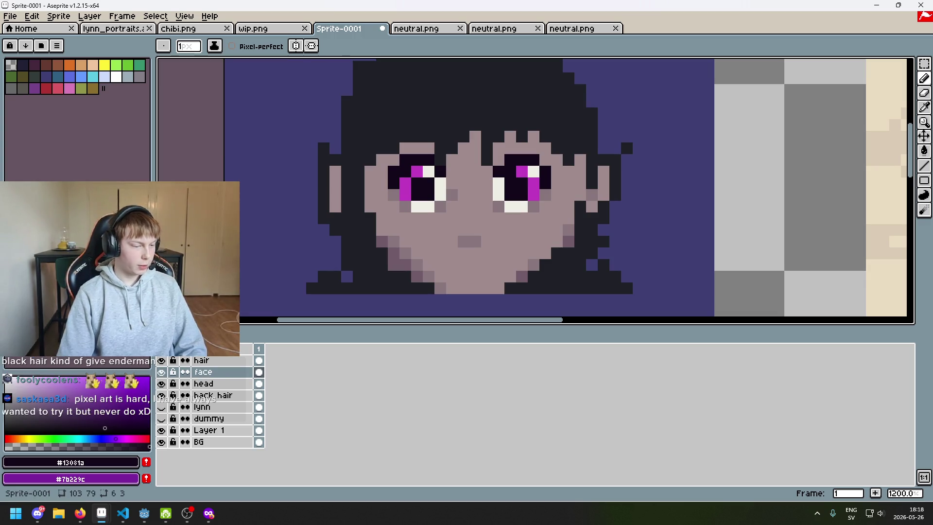
Try a dark pixel beside the right eye, then remove it
{"action": "left_click", "coordinate": [471, 222]}
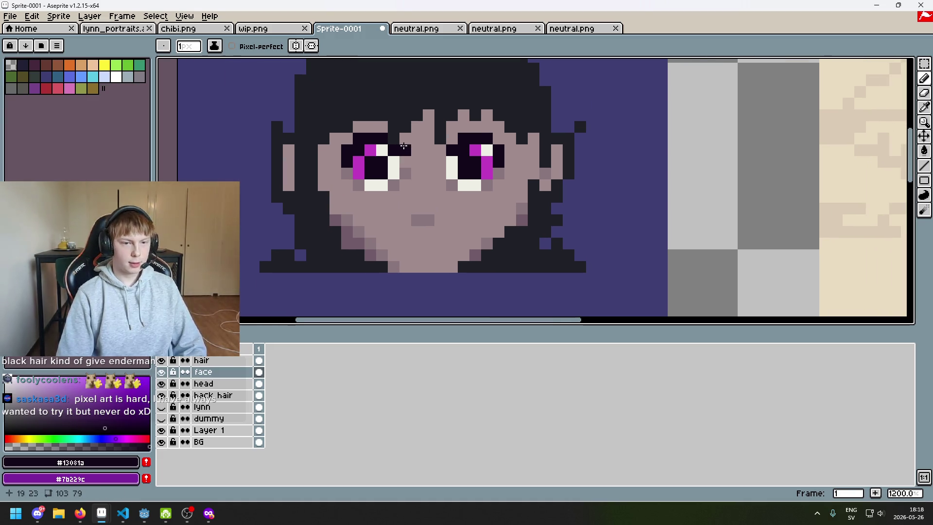
{"action": "scroll", "coordinate": [394, 134], "scroll_direction": "up", "scroll_amount": 3}
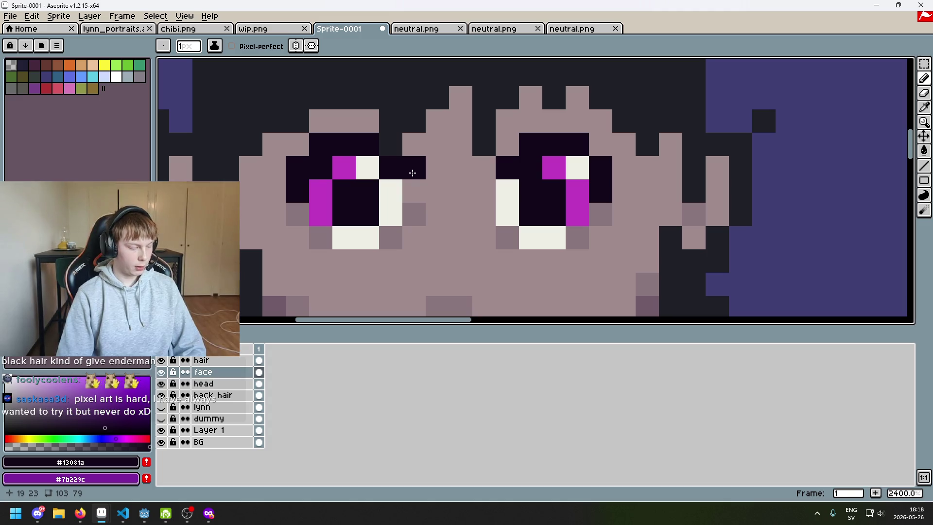
{"action": "scroll", "coordinate": [460, 184], "scroll_direction": "down", "scroll_amount": 3}
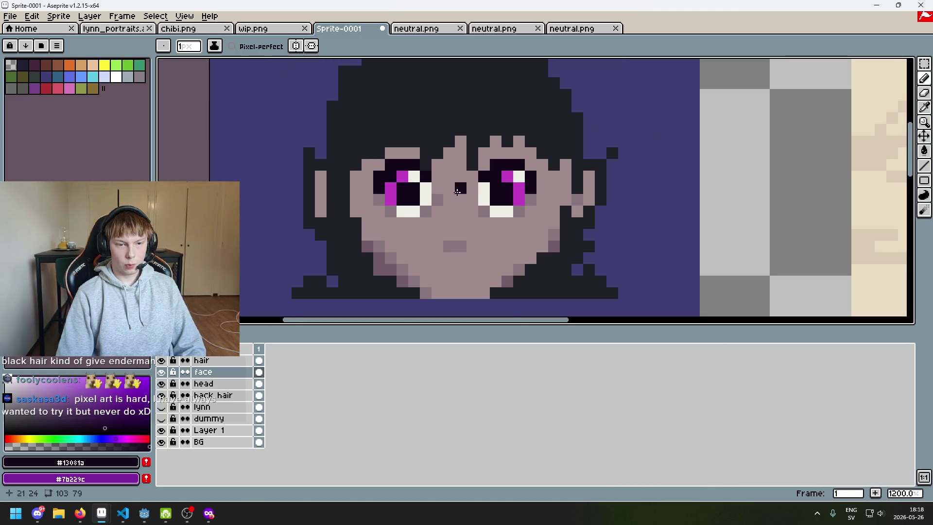
{"action": "scroll", "coordinate": [452, 197], "scroll_direction": "up", "scroll_amount": 1}
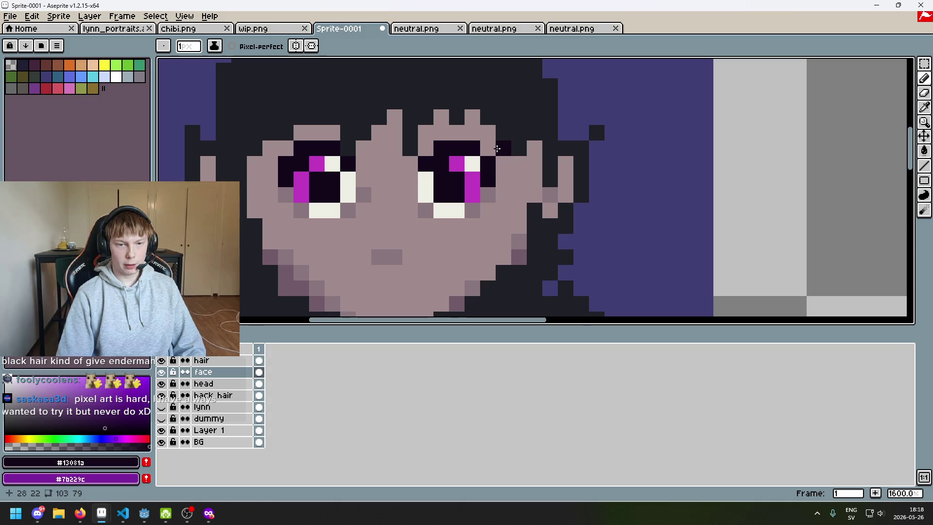
{"action": "scroll", "coordinate": [495, 173], "scroll_direction": "down", "scroll_amount": 5}
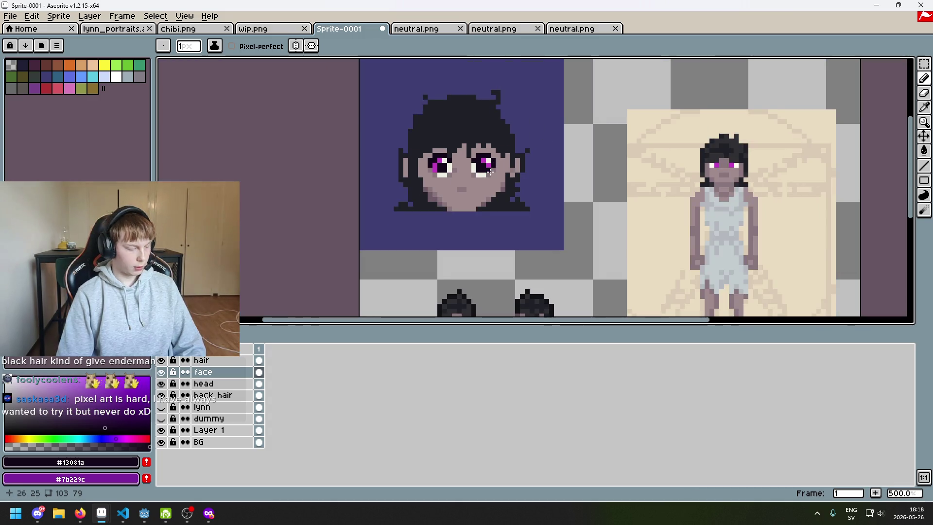
{"action": "scroll", "coordinate": [492, 171], "scroll_direction": "up", "scroll_amount": 4}
{"action": "key", "text": "ctrl+z"}
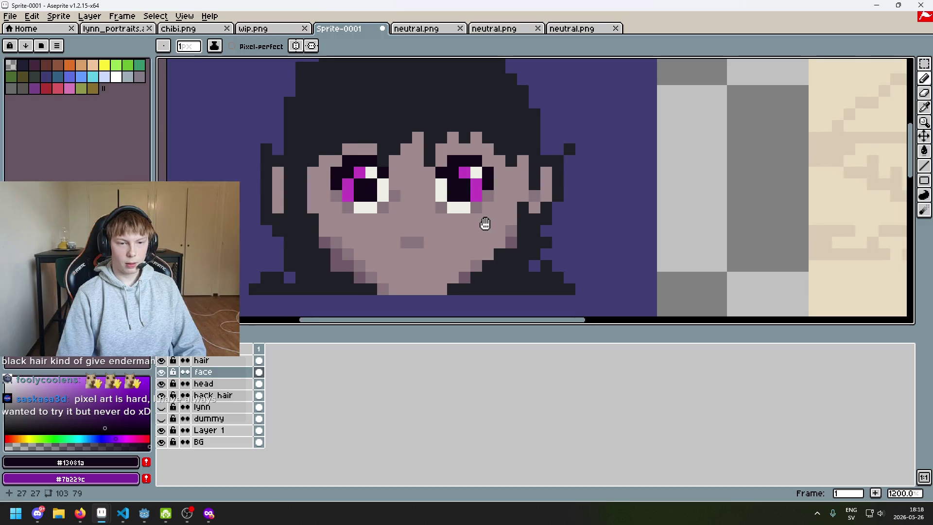
Sample the mauve skin shade from the face as the drawing colour
{"action": "left_click_drag", "start_coordinate": [485, 223], "coordinate": [448, 229]}
{"action": "left_click", "coordinate": [392, 202], "text": "alt"}
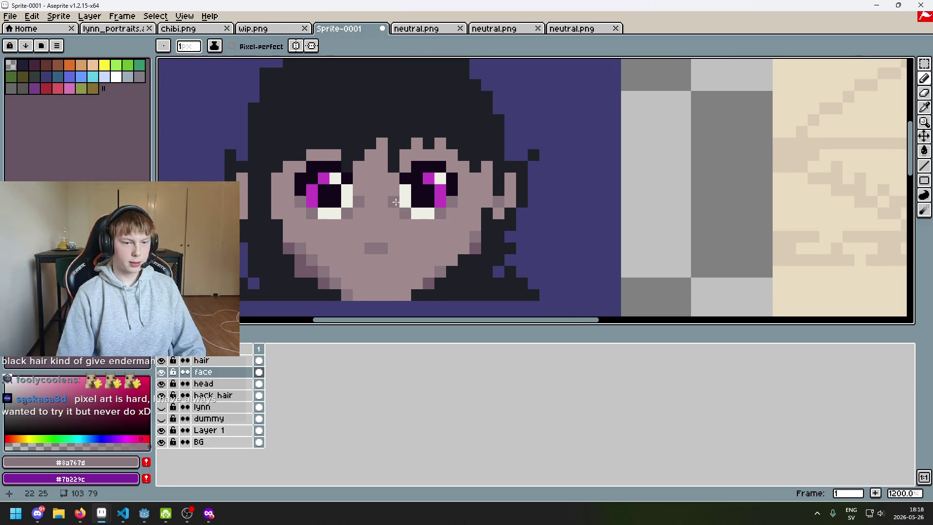
{"action": "scroll", "coordinate": [394, 201], "scroll_direction": "down", "scroll_amount": 4}
{"action": "scroll", "coordinate": [480, 196], "scroll_direction": "up", "scroll_amount": 5}
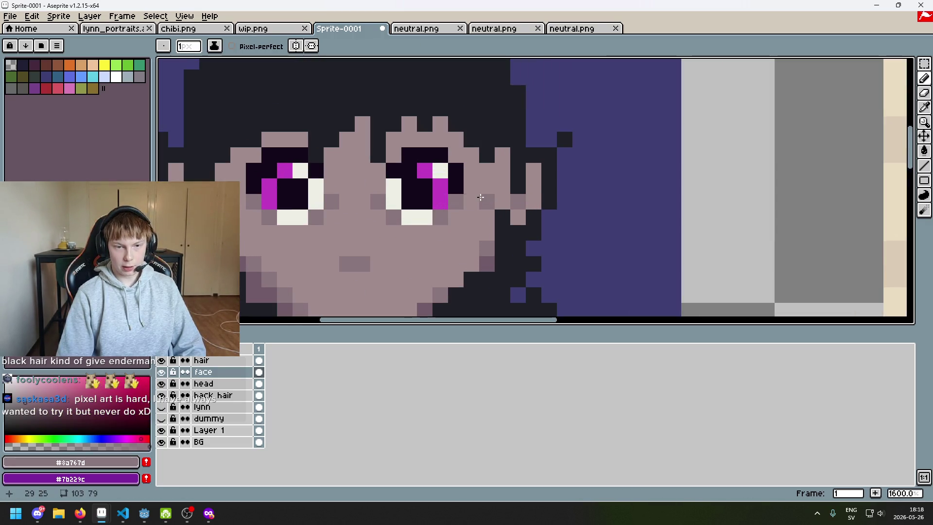
{"action": "scroll", "coordinate": [480, 196], "scroll_direction": "down", "scroll_amount": 3}
{"action": "scroll", "coordinate": [486, 189], "scroll_direction": "up", "scroll_amount": 2}
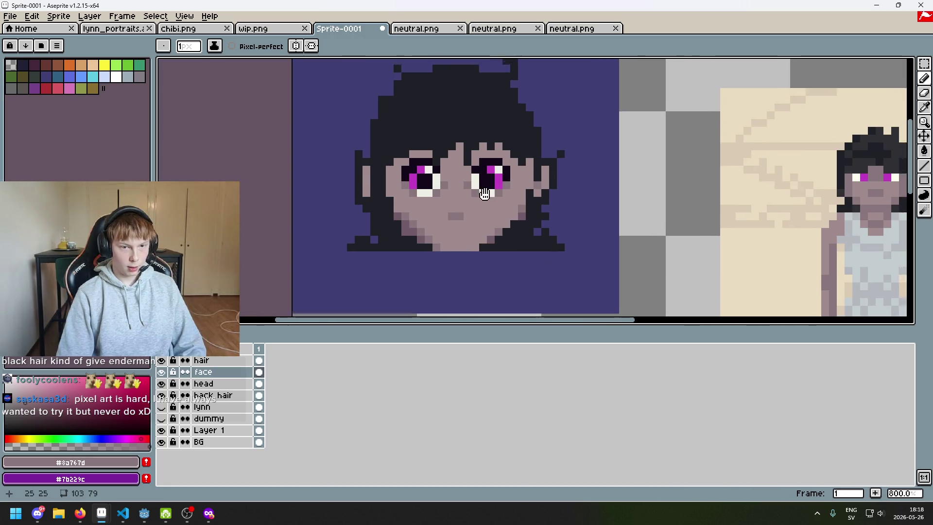
{"action": "scroll", "coordinate": [485, 192], "scroll_direction": "up", "scroll_amount": 2}
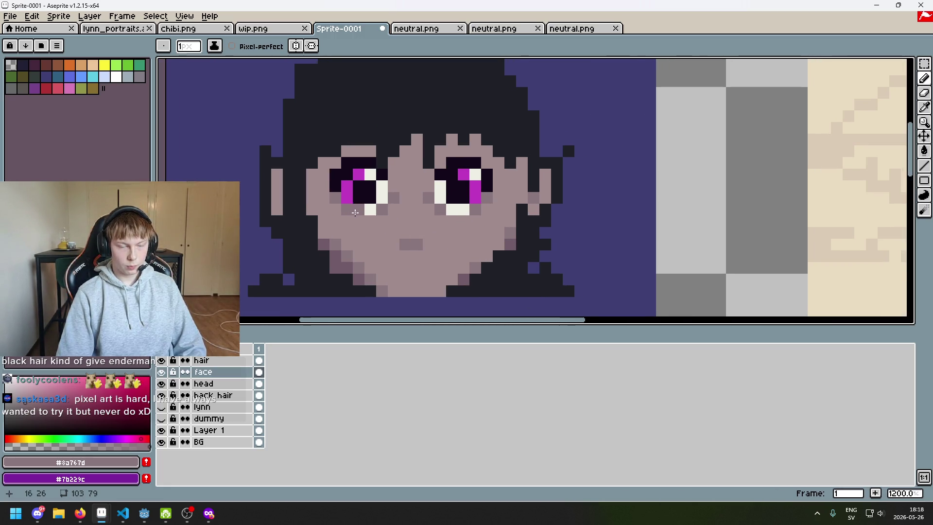
{"action": "scroll", "coordinate": [372, 210], "scroll_direction": "up", "scroll_amount": 1}
{"action": "scroll", "coordinate": [430, 225], "scroll_direction": "down", "scroll_amount": 2}
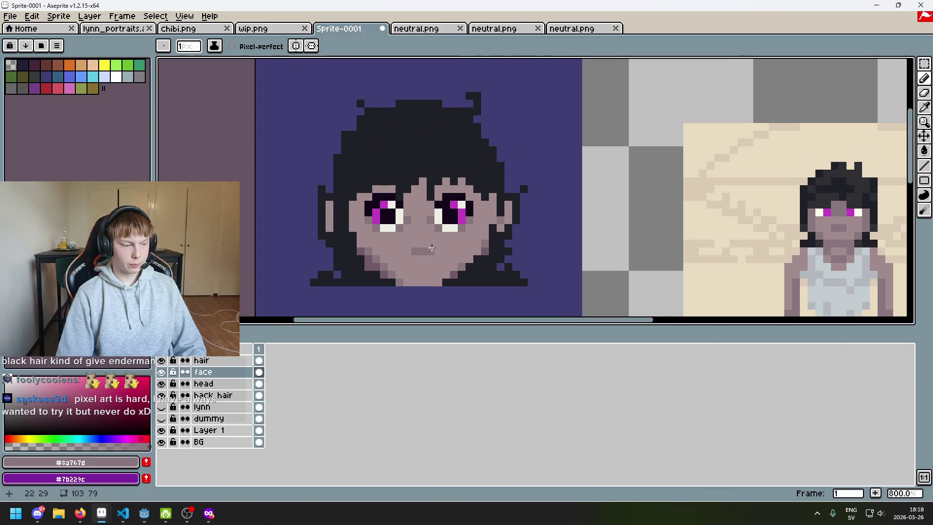
{"action": "scroll", "coordinate": [431, 248], "scroll_direction": "up", "scroll_amount": 1}
{"action": "scroll", "coordinate": [441, 223], "scroll_direction": "right", "scroll_amount": 1}
{"action": "key", "text": "alt"}
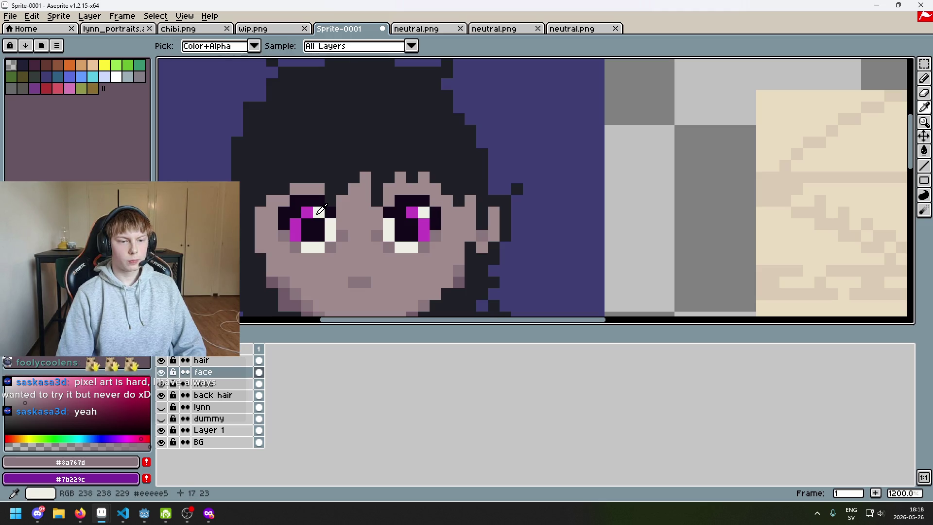
Pan the face up, pick the lighter skin tone and paint skin pixels under the left eye
{"action": "key", "text": "b"}
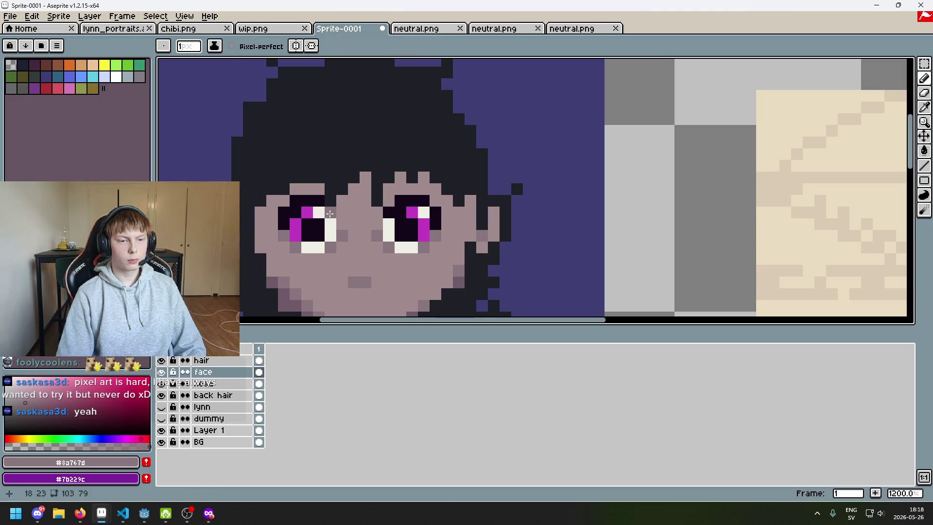
{"action": "key", "text": "ctrl+z"}
{"action": "key", "text": "ctrl+y"}
{"action": "mouse_move", "coordinate": [377, 224]}
{"action": "left_mouse_down"}
{"action": "mouse_move", "coordinate": [459, 195]}
{"action": "mouse_move", "coordinate": [405, 175]}
{"action": "left_mouse_up"}
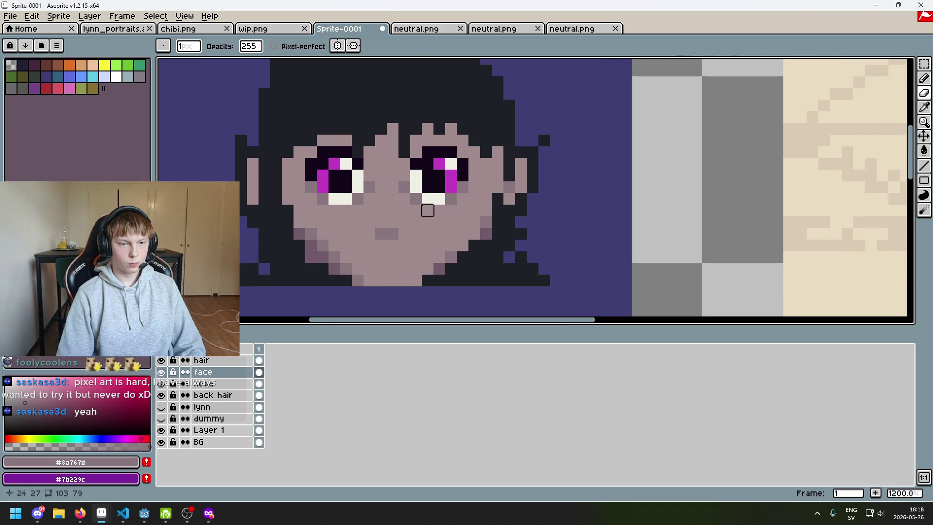
{"action": "scroll", "coordinate": [427, 210], "scroll_direction": "up", "scroll_amount": 1}
{"action": "left_click", "coordinate": [350, 214], "text": "alt"}
{"action": "key", "text": "b"}
{"action": "left_click_drag", "start_coordinate": [334, 189], "coordinate": [337, 202]}
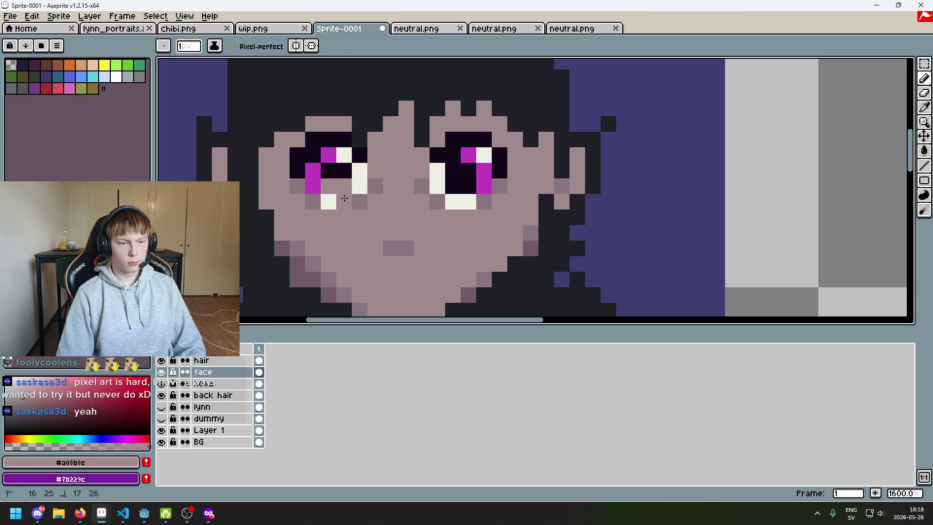
Keep the under-eye pixels, sample the darker mauve shadow tones and remove a stray dark pixel
{"action": "scroll", "coordinate": [335, 199], "scroll_direction": "down", "scroll_amount": 2}
{"action": "key", "text": "ctrl+z"}
{"action": "scroll", "coordinate": [331, 202], "scroll_direction": "up", "scroll_amount": 1}
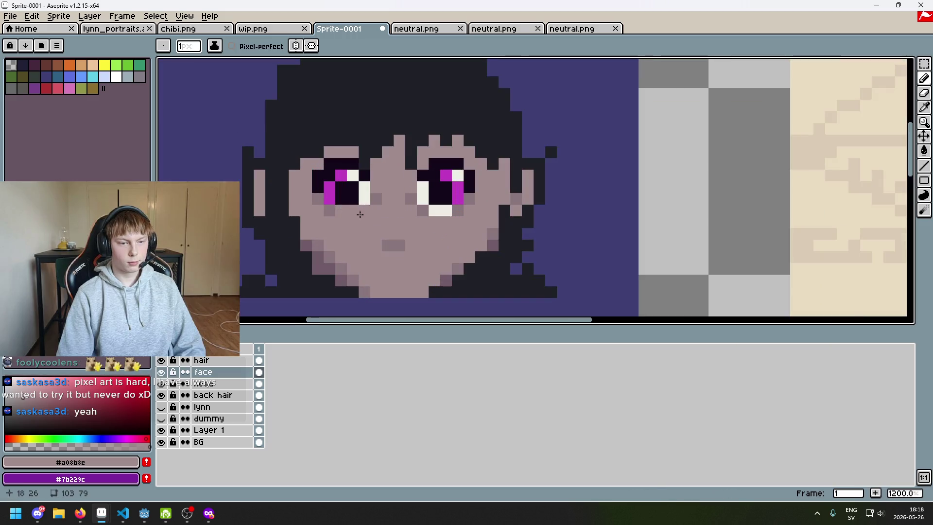
{"action": "scroll", "coordinate": [392, 237], "scroll_direction": "down", "scroll_amount": 4}
{"action": "key", "text": "ctrl+y"}
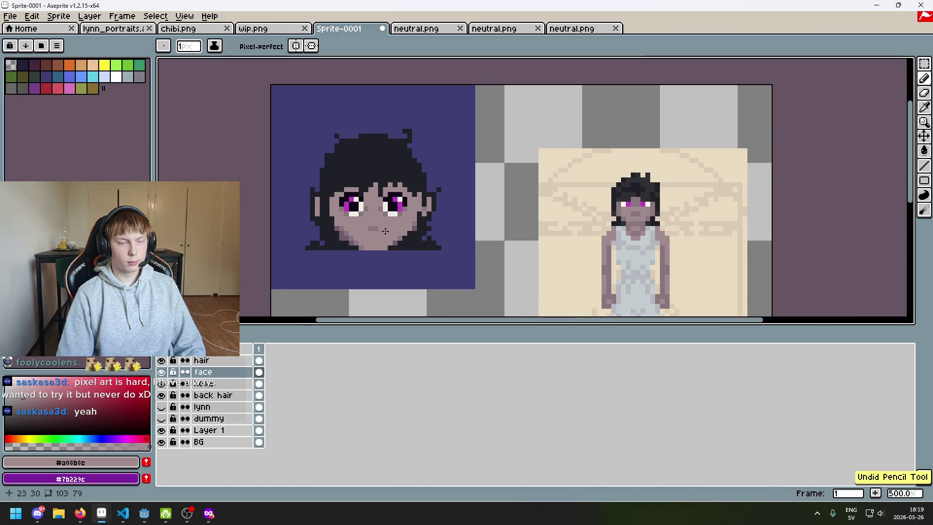
{"action": "scroll", "coordinate": [386, 216], "scroll_direction": "up", "scroll_amount": 4}
{"action": "left_click", "coordinate": [359, 214], "text": "alt"}
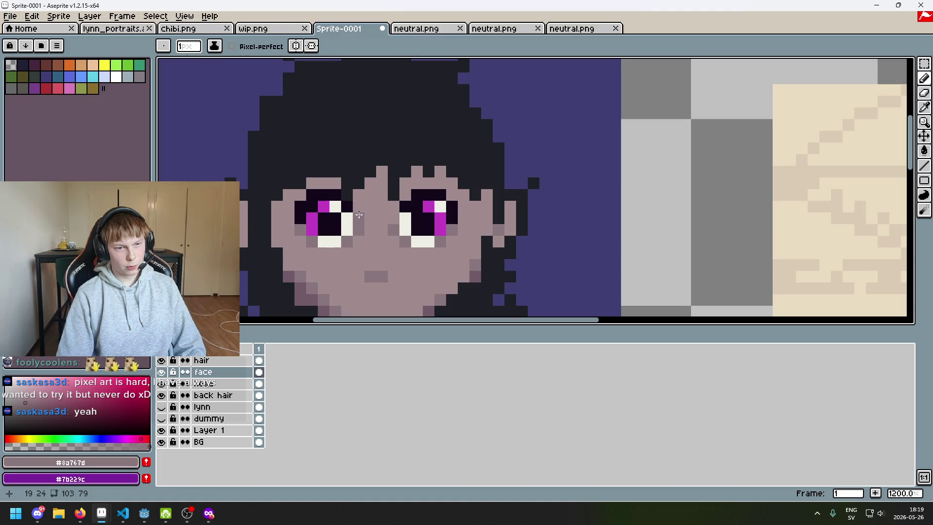
{"action": "scroll", "coordinate": [372, 207], "scroll_direction": "down", "scroll_amount": 5}
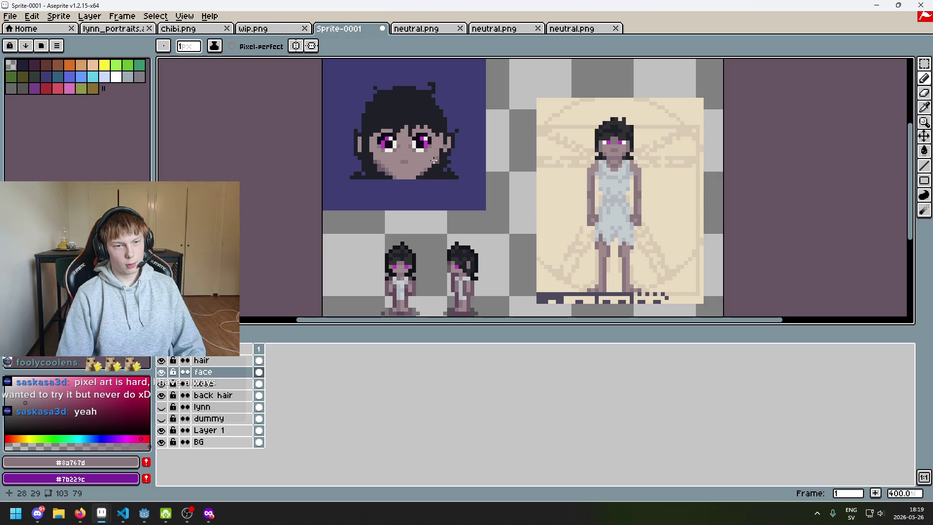
{"action": "scroll", "coordinate": [433, 160], "scroll_direction": "up", "scroll_amount": 7}
{"action": "scroll", "coordinate": [379, 149], "scroll_direction": "up", "scroll_amount": 1}
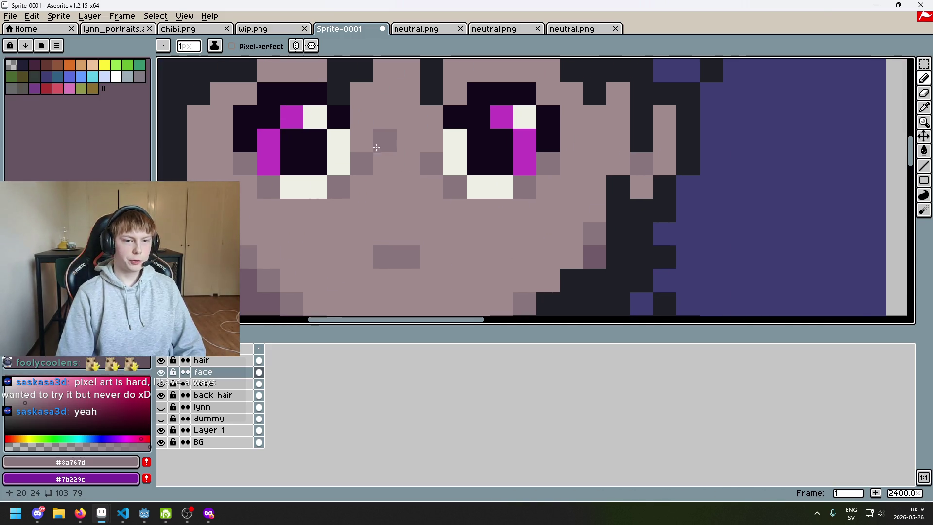
{"action": "scroll", "coordinate": [445, 167], "scroll_direction": "down", "scroll_amount": 6}
{"action": "scroll", "coordinate": [445, 168], "scroll_direction": "up", "scroll_amount": 4}
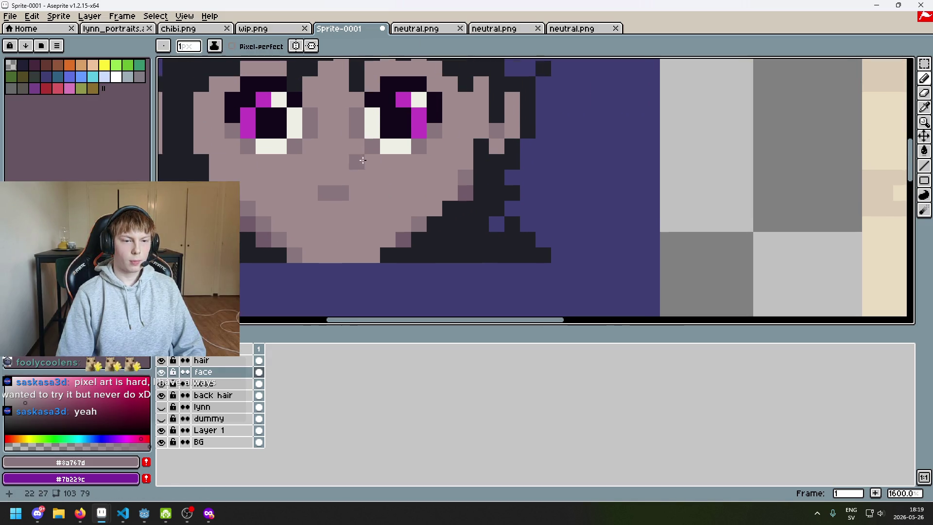
{"action": "left_click", "coordinate": [411, 215], "text": "alt"}
{"action": "key", "text": "ctrl+z"}
Repaint the stray pixels beside the right eye with the lighter skin tone
{"action": "left_click", "coordinate": [341, 133], "text": "alt"}
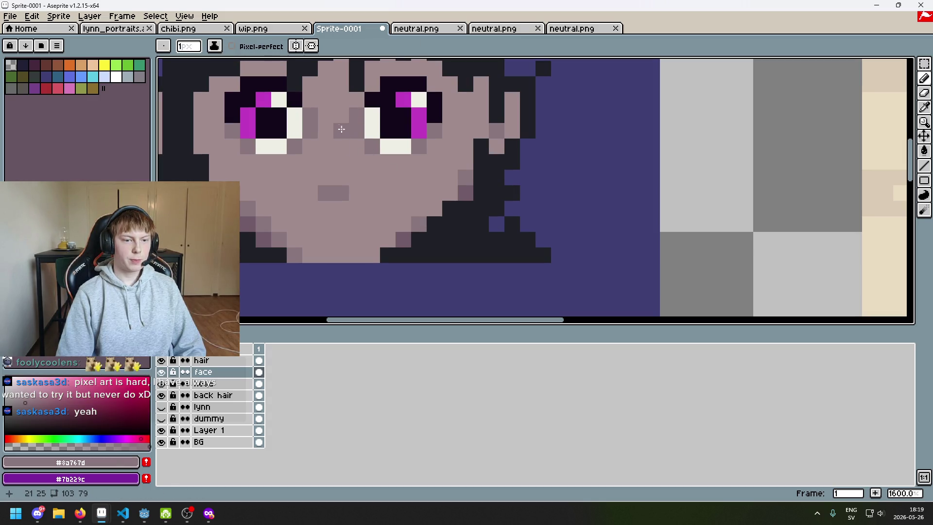
{"action": "left_click", "coordinate": [407, 239], "text": "alt"}
{"action": "key", "text": "ctrl+z"}
{"action": "left_click", "coordinate": [431, 210], "text": "alt"}
{"action": "left_click", "coordinate": [348, 145], "text": "alt"}
{"action": "left_click", "coordinate": [355, 118]}
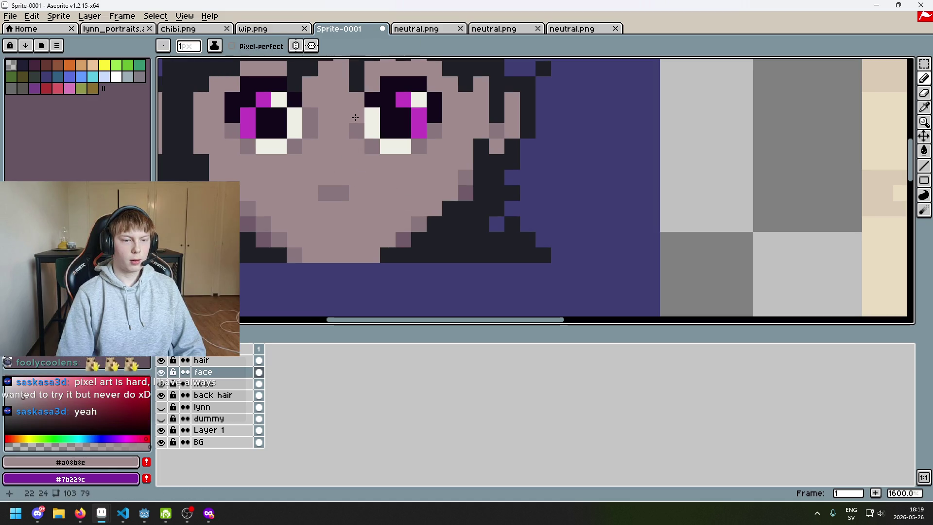
Cover the white pixel under the right eye, darken the eye edge, and clear dark pixels between the eyes
{"action": "left_click_drag", "start_coordinate": [396, 189], "coordinate": [407, 234]}
{"action": "left_click", "coordinate": [420, 195]}
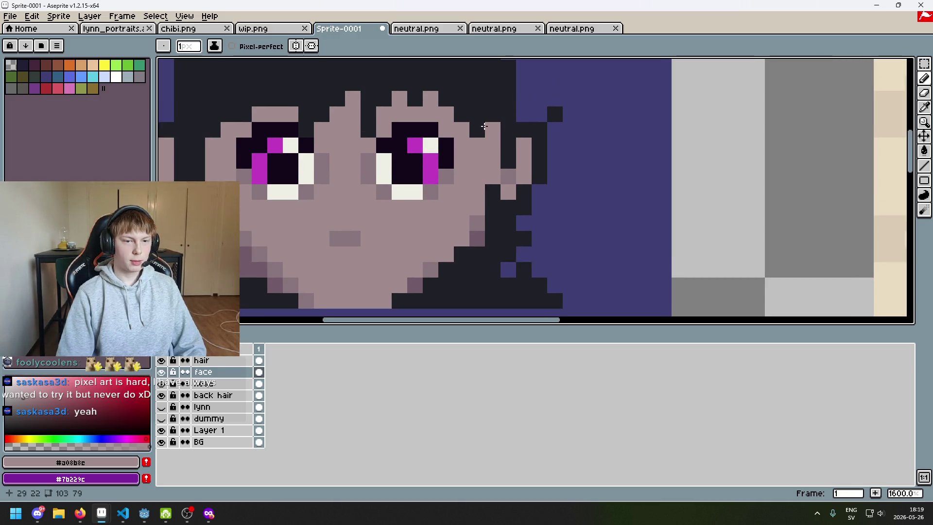
{"action": "left_click_drag", "start_coordinate": [367, 177], "coordinate": [369, 183]}
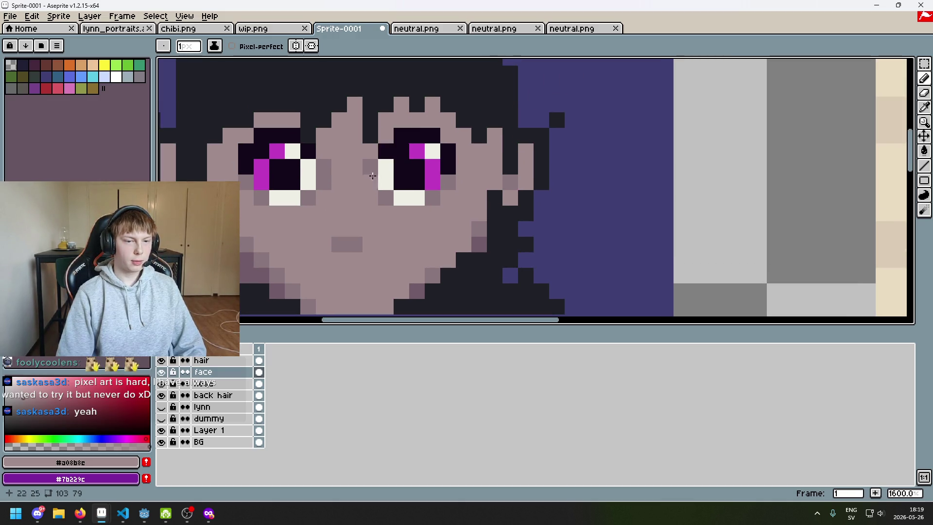
{"action": "left_click", "coordinate": [388, 170]}
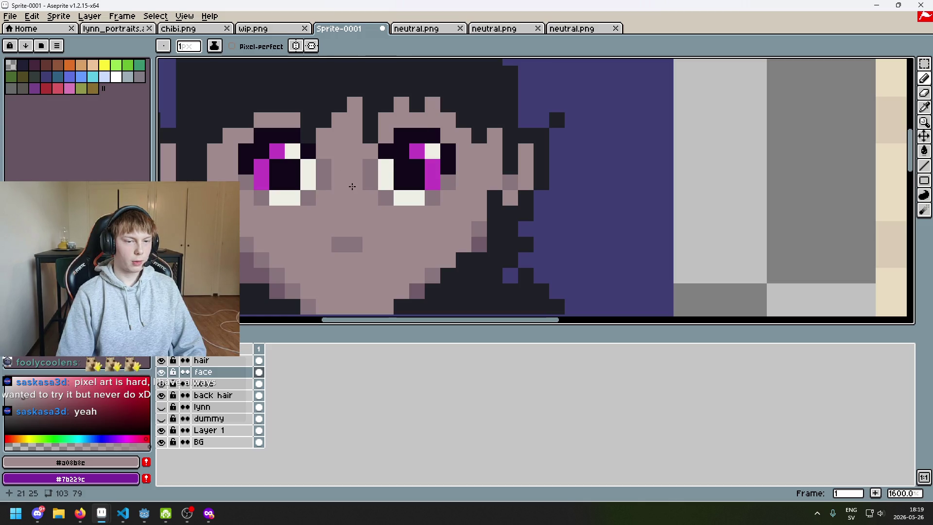
{"action": "left_click", "coordinate": [370, 182]}
{"action": "left_click", "coordinate": [374, 172], "text": "alt"}
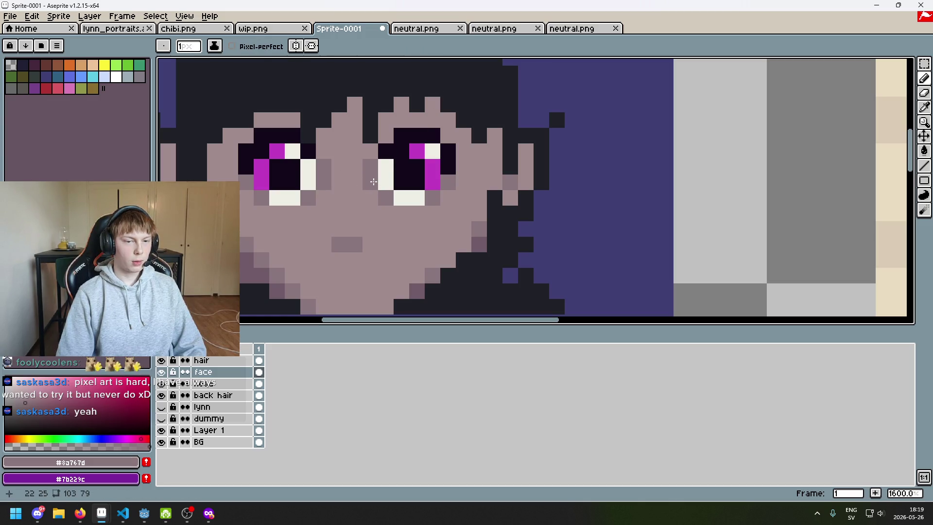
Try a shadow pixel on the nose, then remove it and return to the skin tone
{"action": "scroll", "coordinate": [546, 191], "scroll_direction": "down", "scroll_amount": 3}
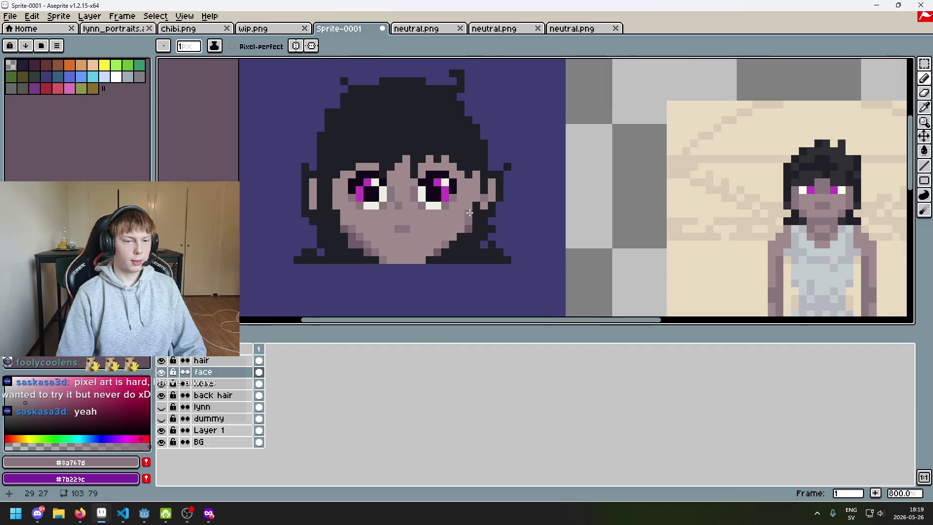
{"action": "scroll", "coordinate": [521, 196], "scroll_direction": "up", "scroll_amount": 3}
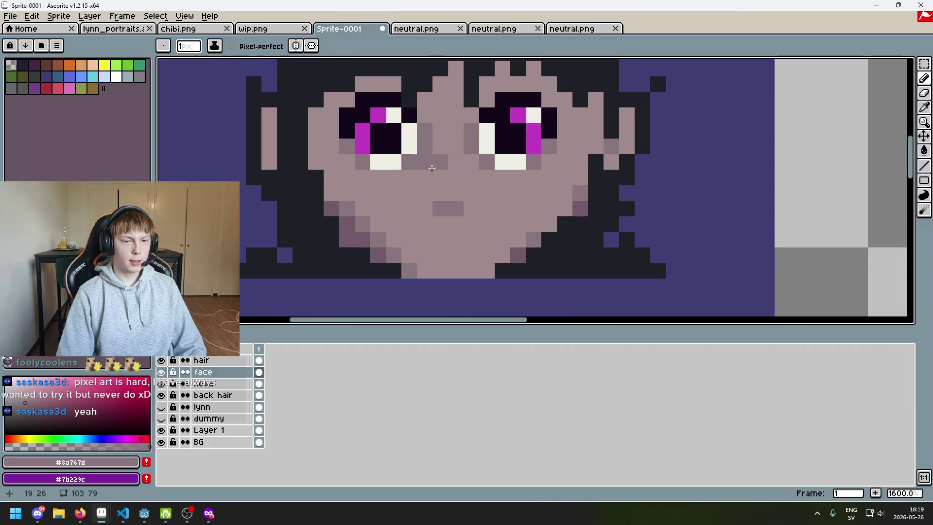
{"action": "scroll", "coordinate": [445, 178], "scroll_direction": "down", "scroll_amount": 5}
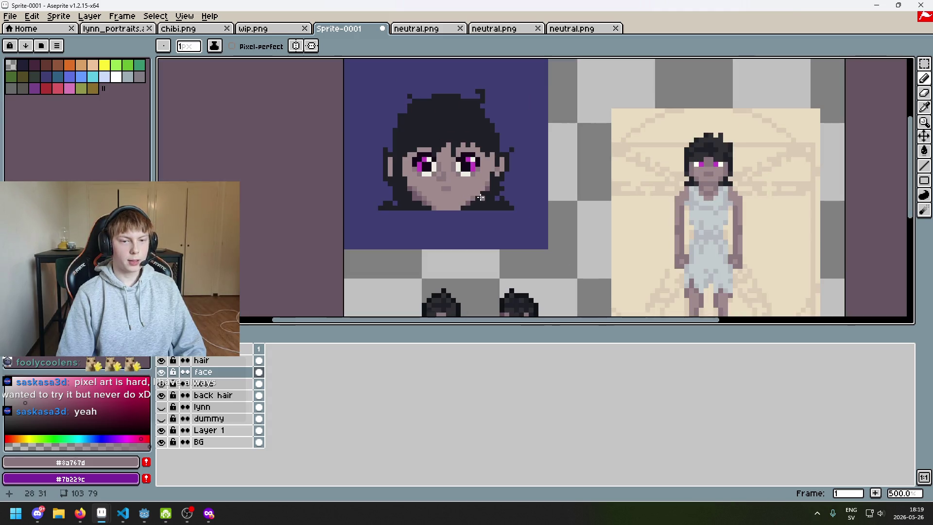
{"action": "scroll", "coordinate": [457, 171], "scroll_direction": "up", "scroll_amount": 4}
{"action": "scroll", "coordinate": [457, 171], "scroll_direction": "down", "scroll_amount": 4}
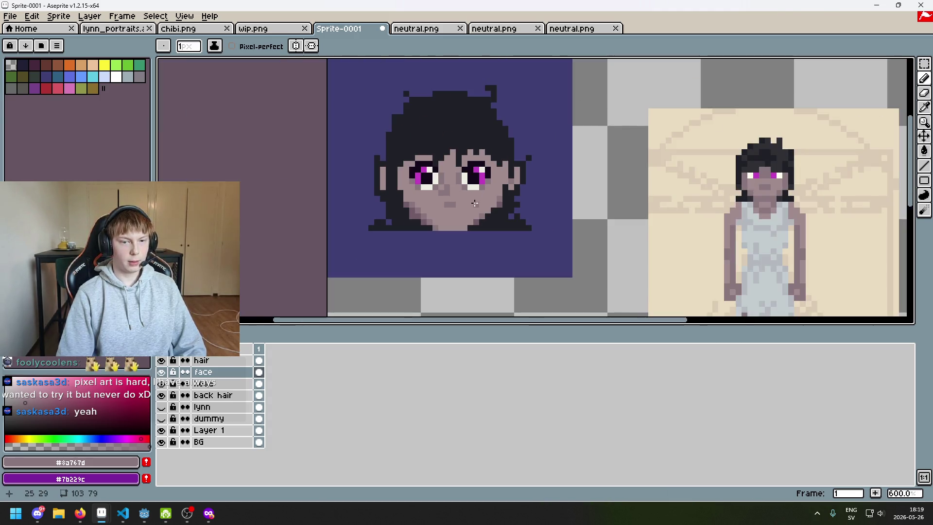
{"action": "scroll", "coordinate": [486, 156], "scroll_direction": "down", "scroll_amount": 2}
{"action": "scroll", "coordinate": [508, 144], "scroll_direction": "up", "scroll_amount": 6}
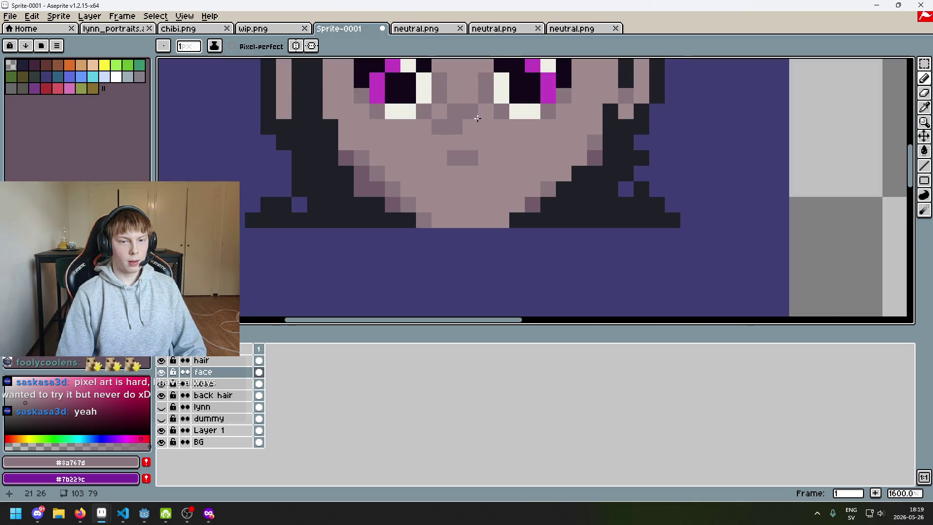
{"action": "left_click", "coordinate": [505, 210], "text": "alt"}
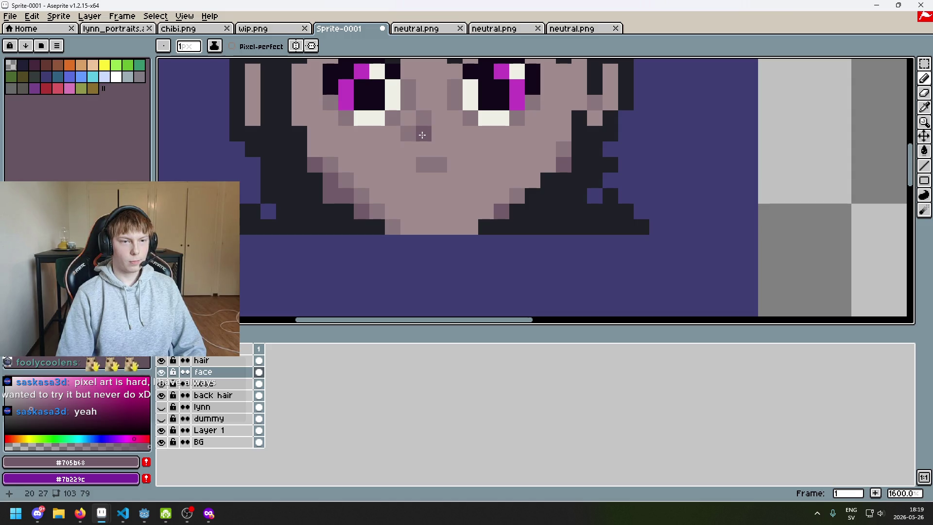
{"action": "key", "text": "ctrl+z"}
{"action": "left_click", "coordinate": [449, 133], "text": "alt"}
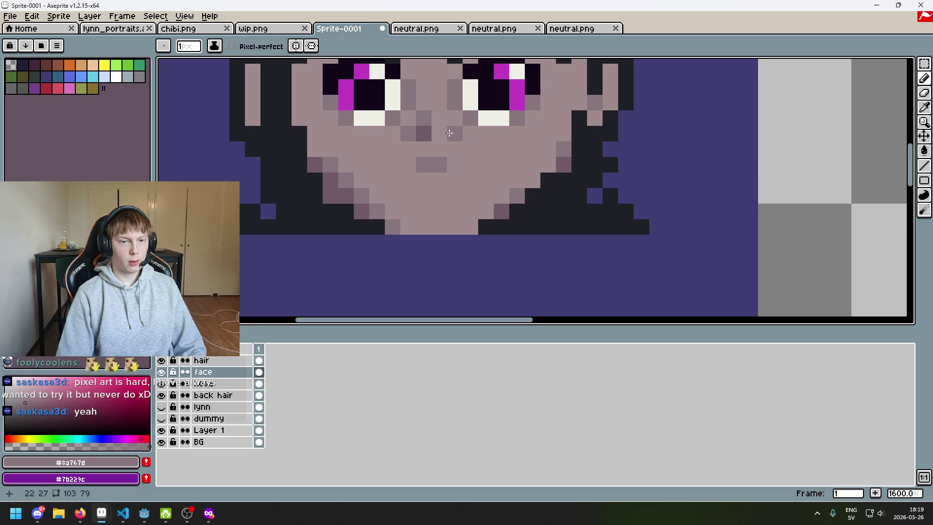
Test darker shading pixels beside the nose with the sampled shadow tone, removing the misplaced ones
{"action": "scroll", "coordinate": [449, 133], "scroll_direction": "down", "scroll_amount": 5}
{"action": "scroll", "coordinate": [469, 140], "scroll_direction": "up", "scroll_amount": 4}
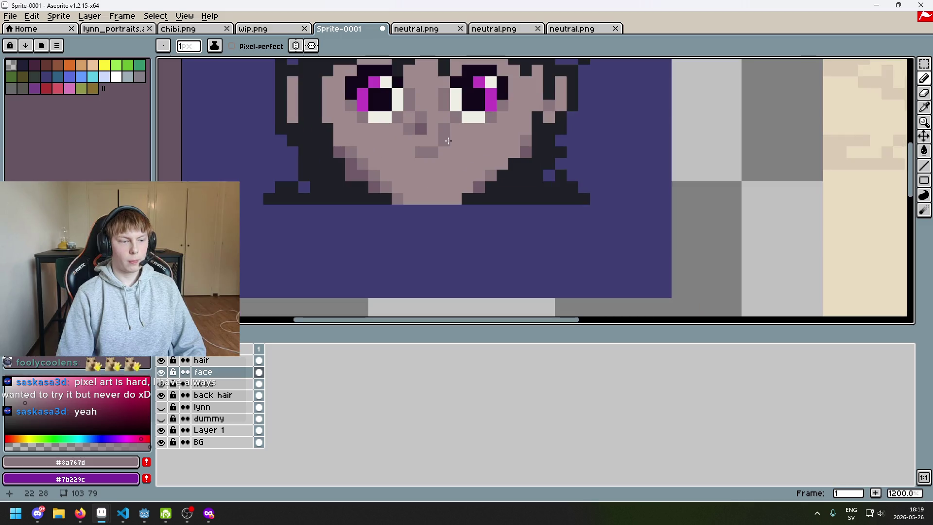
{"action": "scroll", "coordinate": [448, 140], "scroll_direction": "down", "scroll_amount": 4}
{"action": "scroll", "coordinate": [448, 171], "scroll_direction": "up", "scroll_amount": 2}
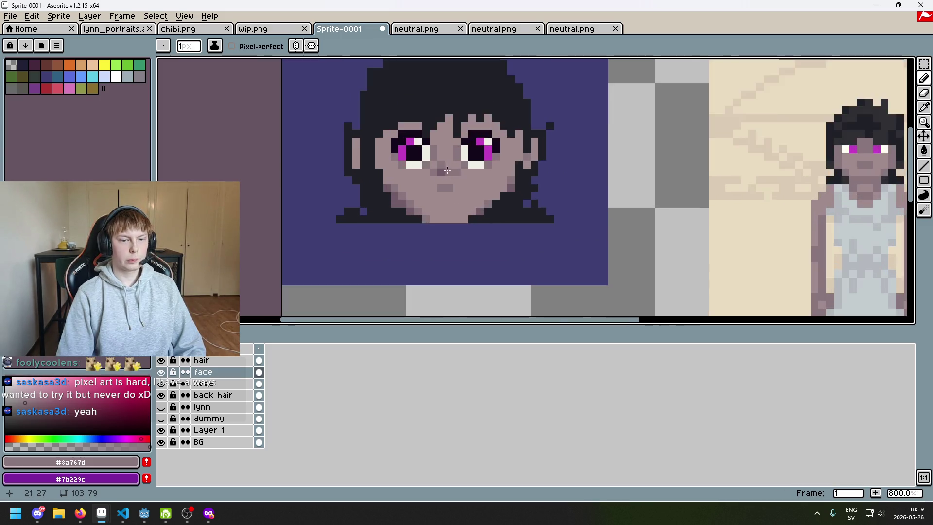
{"action": "scroll", "coordinate": [448, 171], "scroll_direction": "up", "scroll_amount": 3}
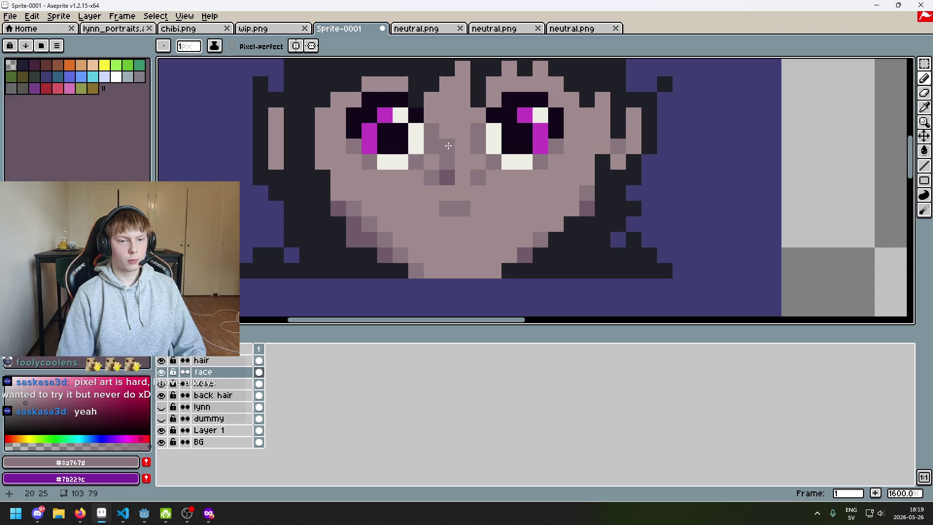
{"action": "scroll", "coordinate": [449, 129], "scroll_direction": "down", "scroll_amount": 4}
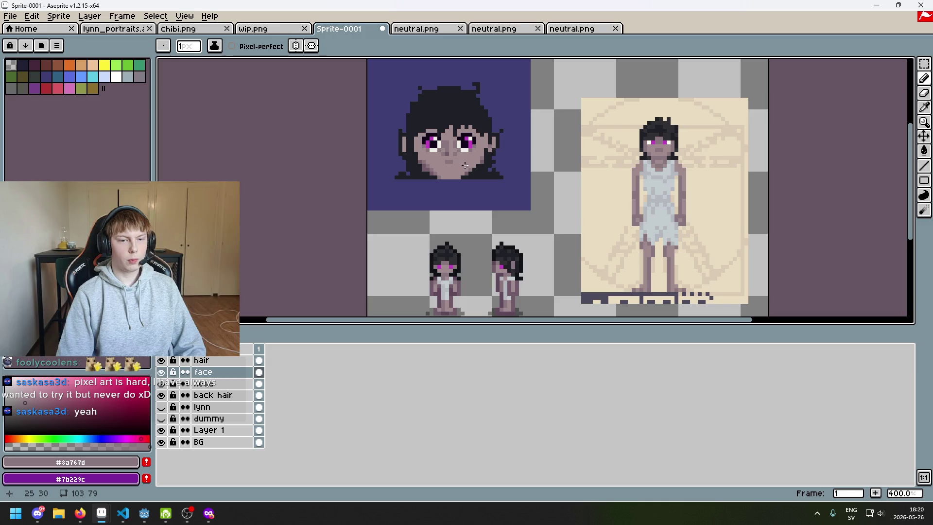
{"action": "scroll", "coordinate": [462, 158], "scroll_direction": "up", "scroll_amount": 2}
{"action": "scroll", "coordinate": [464, 151], "scroll_direction": "down", "scroll_amount": 3}
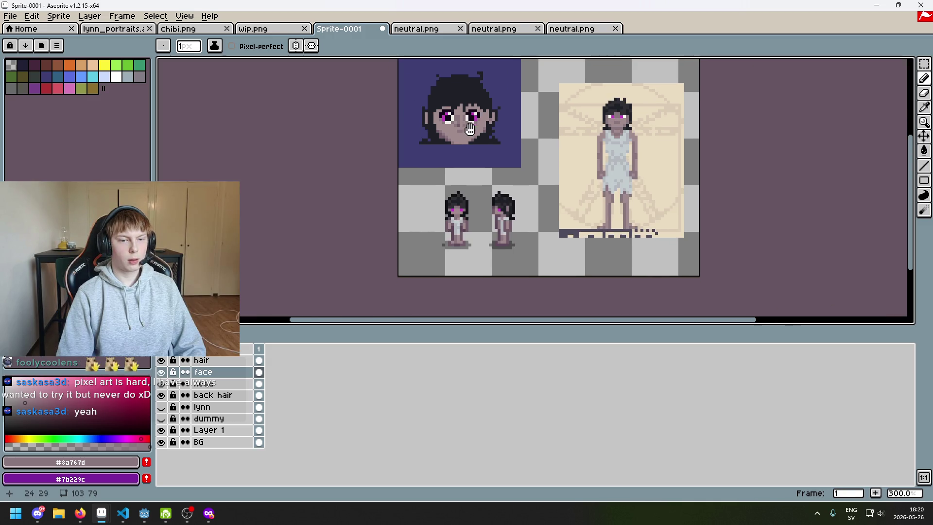
{"action": "scroll", "coordinate": [468, 134], "scroll_direction": "up", "scroll_amount": 2}
{"action": "scroll", "coordinate": [468, 135], "scroll_direction": "up", "scroll_amount": 1}
{"action": "scroll", "coordinate": [466, 160], "scroll_direction": "up", "scroll_amount": 2}
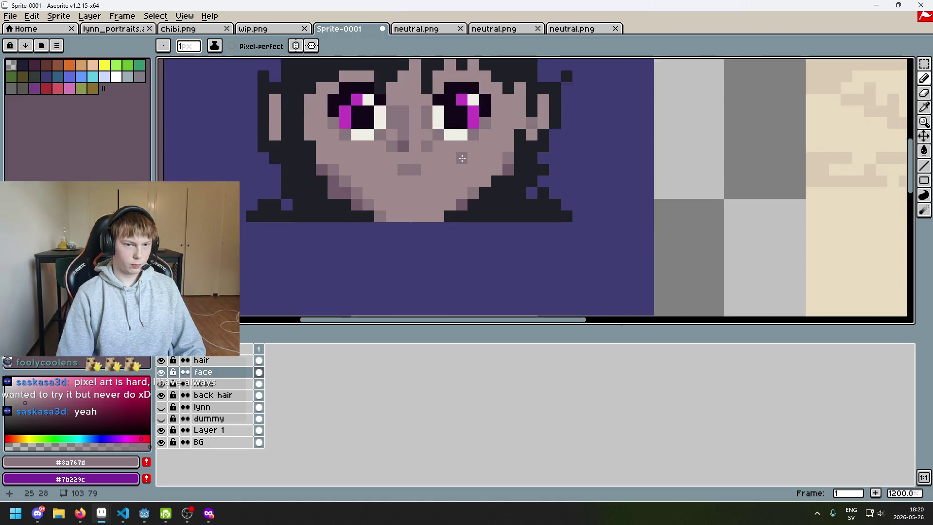
{"action": "scroll", "coordinate": [466, 190], "scroll_direction": "down", "scroll_amount": 1}
{"action": "left_click_drag", "start_coordinate": [465, 184], "coordinate": [464, 189]}
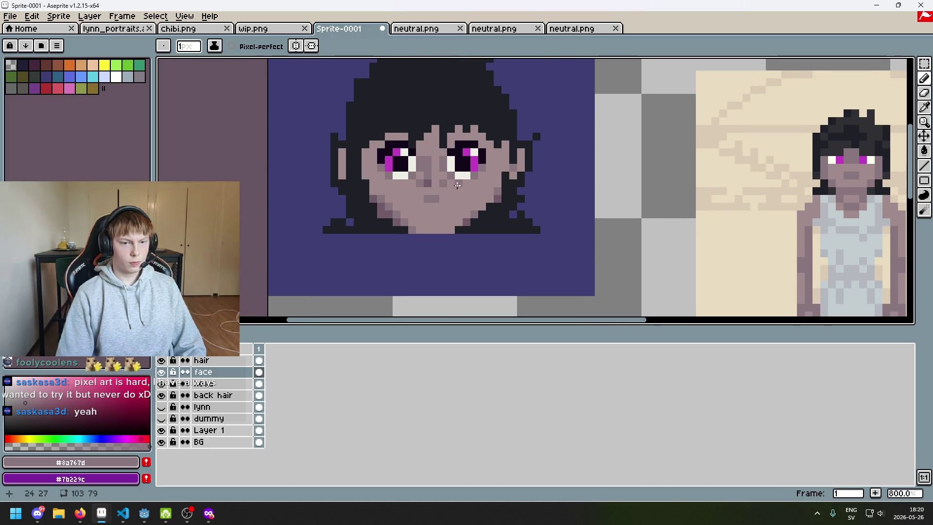
{"action": "scroll", "coordinate": [457, 185], "scroll_direction": "up", "scroll_amount": 2}
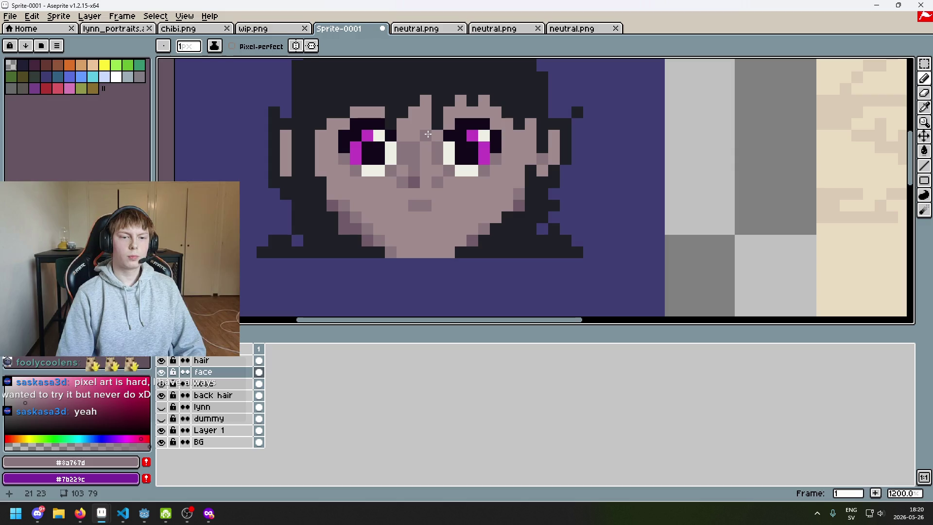
{"action": "scroll", "coordinate": [434, 166], "scroll_direction": "down", "scroll_amount": 3}
{"action": "scroll", "coordinate": [433, 189], "scroll_direction": "up", "scroll_amount": 4}
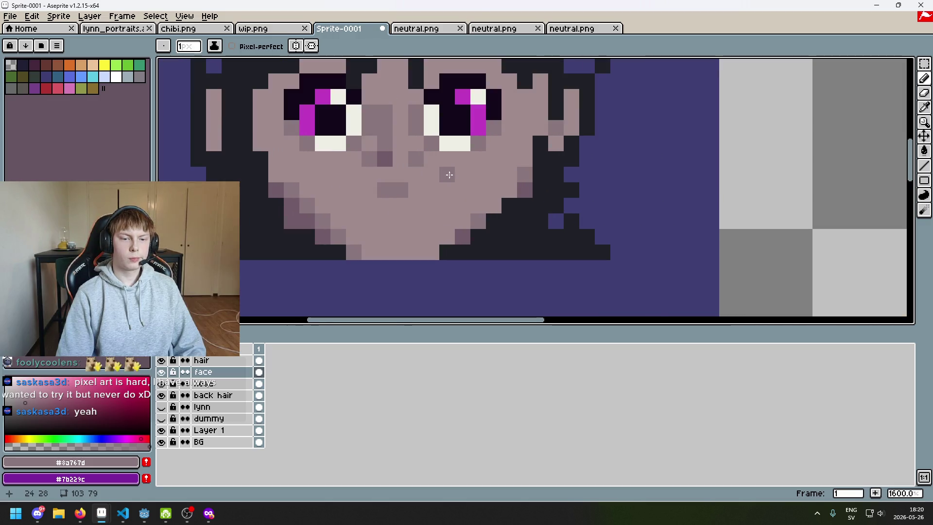
{"action": "key", "text": "alt"}
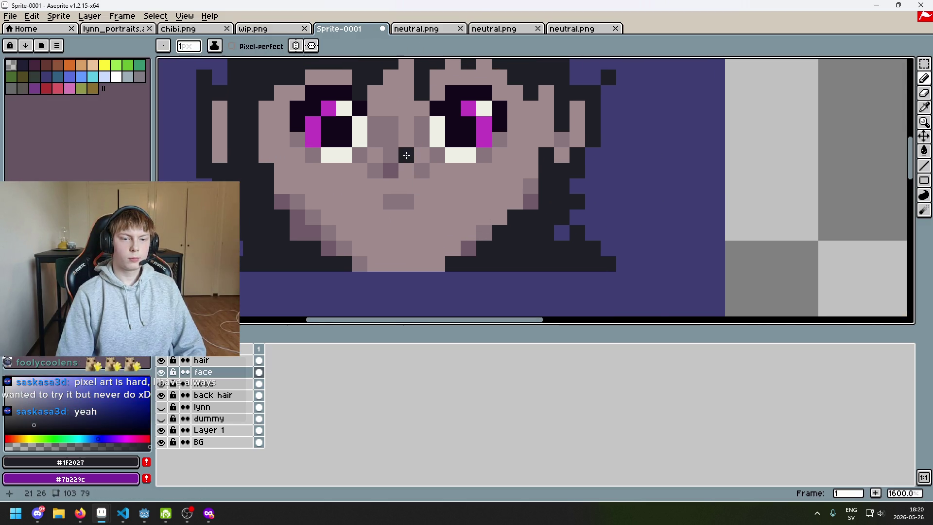
{"action": "left_click", "coordinate": [468, 247], "text": "alt"}
{"action": "left_click", "coordinate": [409, 167]}
{"action": "key", "text": "ctrl+z"}
{"action": "left_click", "coordinate": [396, 159]}
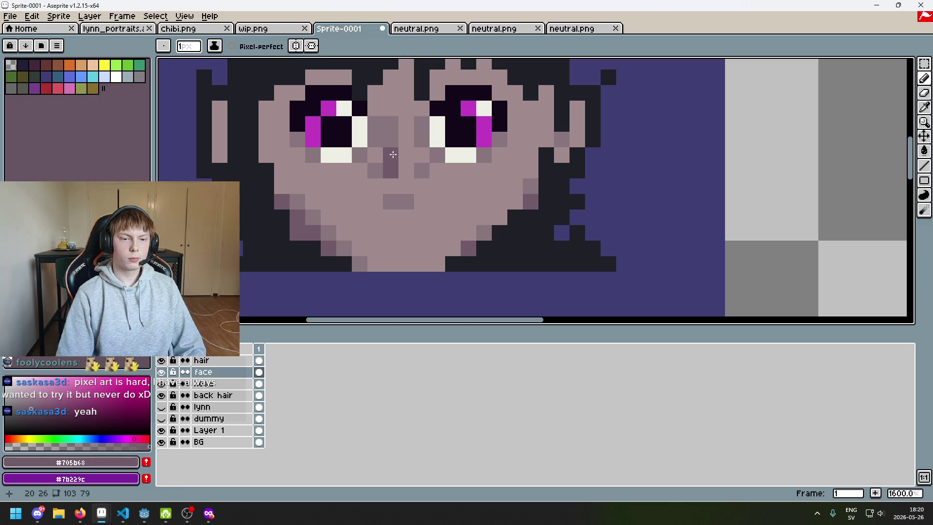
{"action": "scroll", "coordinate": [393, 153], "scroll_direction": "down", "scroll_amount": 5}
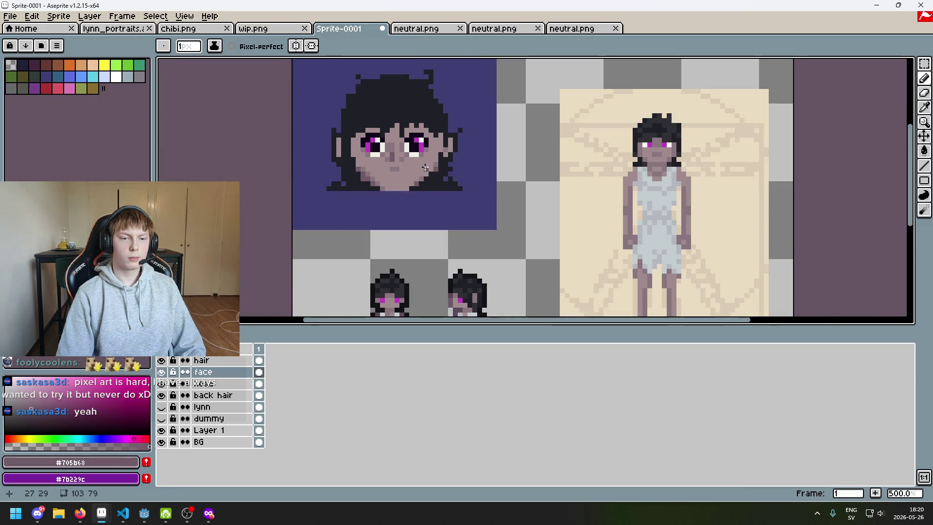
{"action": "key", "text": "ctrl+z"}
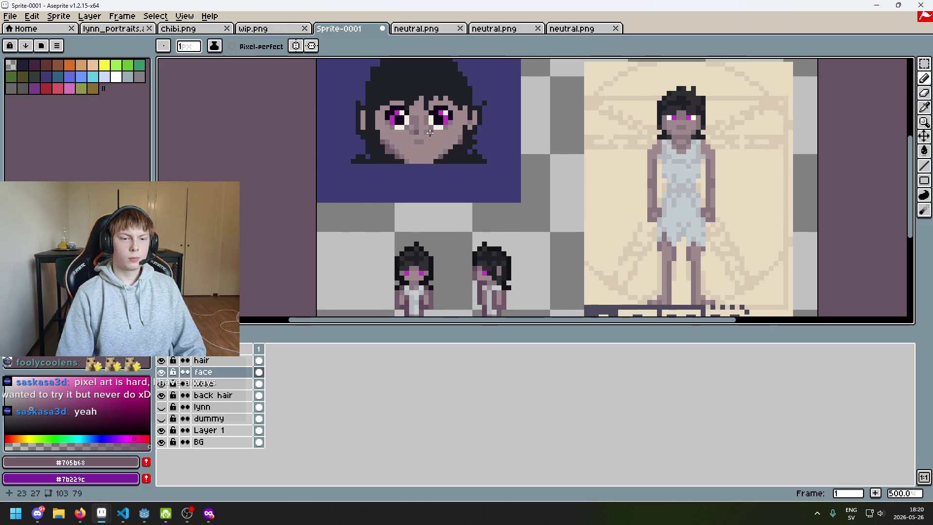
Add a shading pixel on the cheek and resample the lighter cheek skin tones
{"action": "scroll", "coordinate": [430, 132], "scroll_direction": "up", "scroll_amount": 3}
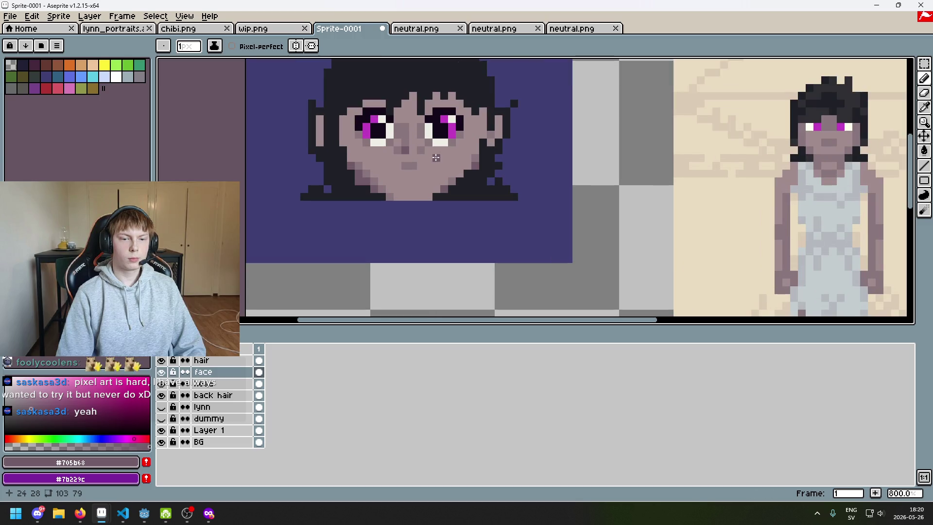
{"action": "scroll", "coordinate": [434, 156], "scroll_direction": "up", "scroll_amount": 2}
{"action": "left_click", "coordinate": [344, 174]}
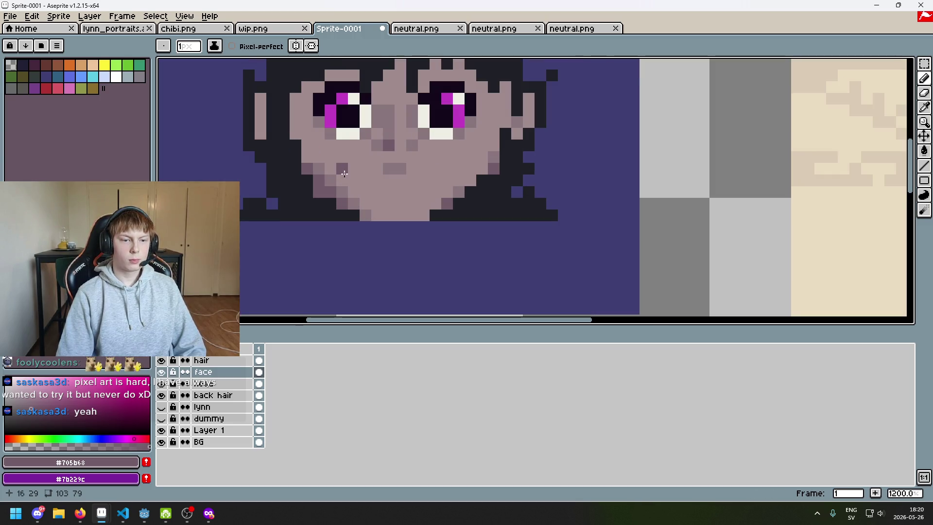
{"action": "left_click", "coordinate": [360, 203]}
{"action": "key", "text": "ctrl+z"}
{"action": "key", "text": "i"}
{"action": "left_click", "coordinate": [344, 189]}
{"action": "left_click", "coordinate": [343, 196]}
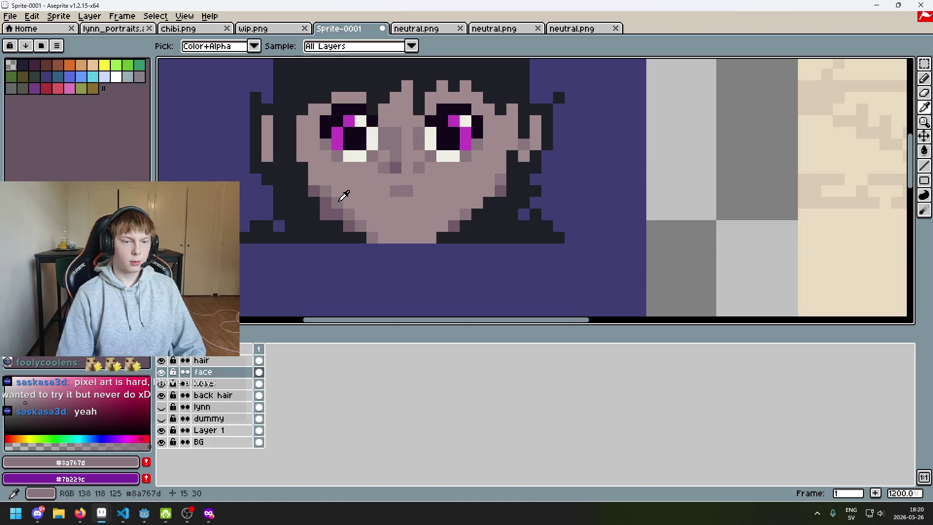
{"action": "key", "text": "b"}
{"action": "scroll", "coordinate": [377, 188], "scroll_direction": "down", "scroll_amount": 3}
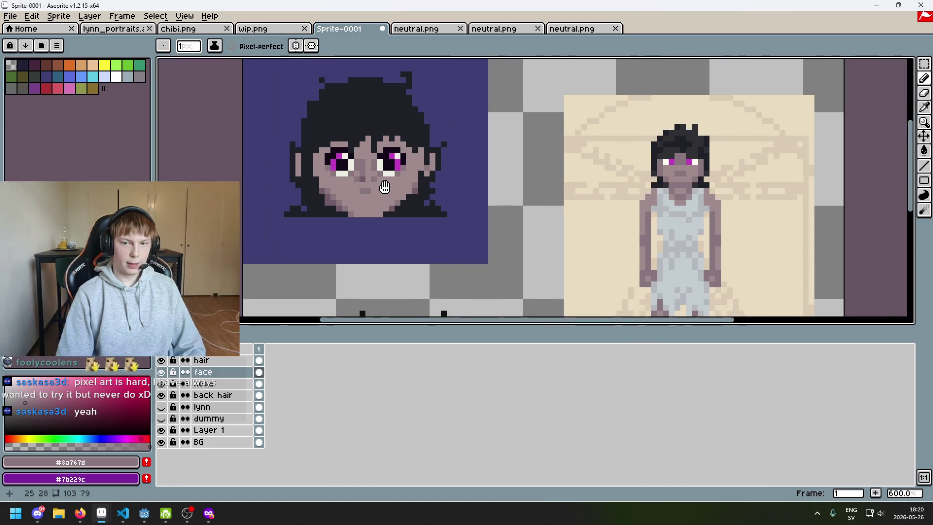
{"action": "scroll", "coordinate": [333, 185], "scroll_direction": "up", "scroll_amount": 1}
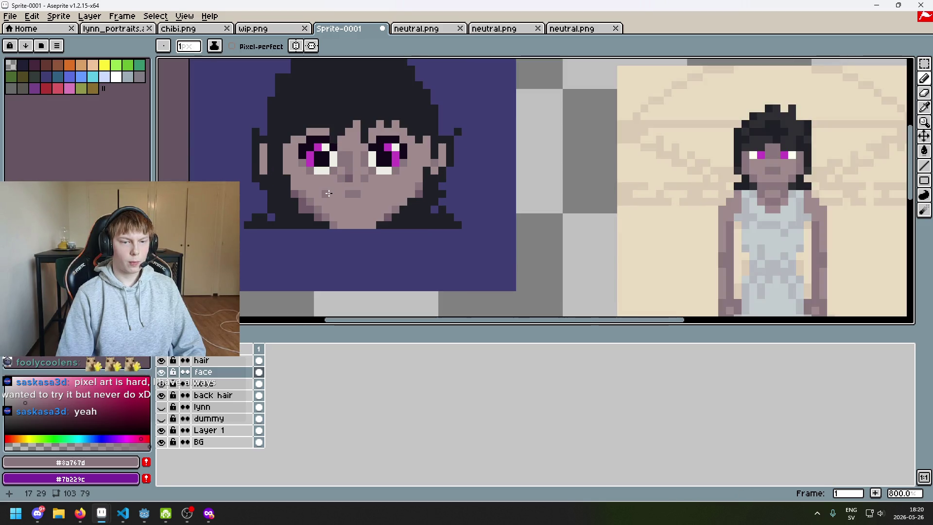
{"action": "scroll", "coordinate": [328, 194], "scroll_direction": "up", "scroll_amount": 1}
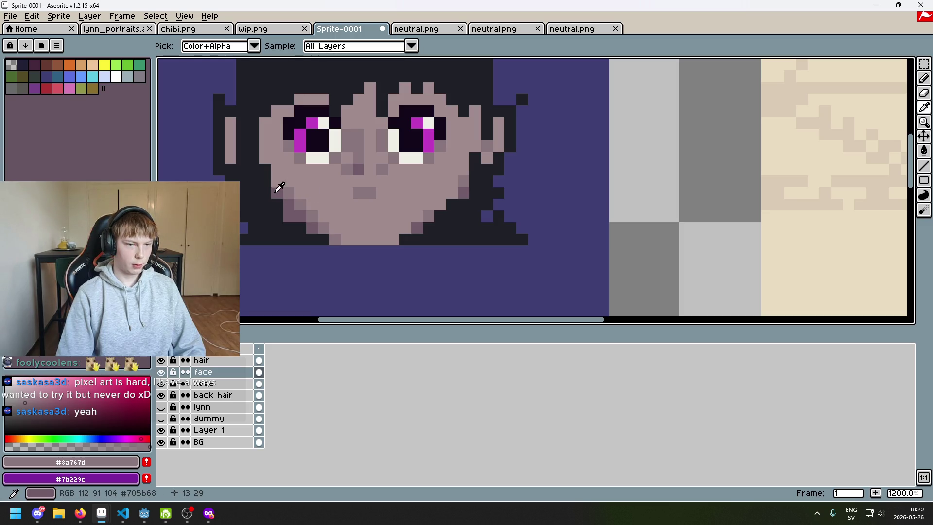
Place a darker shading pixel on the left cheek and undo the stray Paint Bucket fills
{"action": "left_click", "coordinate": [297, 183]}
{"action": "key", "text": "g"}
{"action": "left_click", "coordinate": [294, 185]}
{"action": "key", "text": "ctrl+z"}
{"action": "left_click", "coordinate": [267, 47]}
{"action": "left_click", "coordinate": [332, 191]}
{"action": "key", "text": "ctrl+z"}
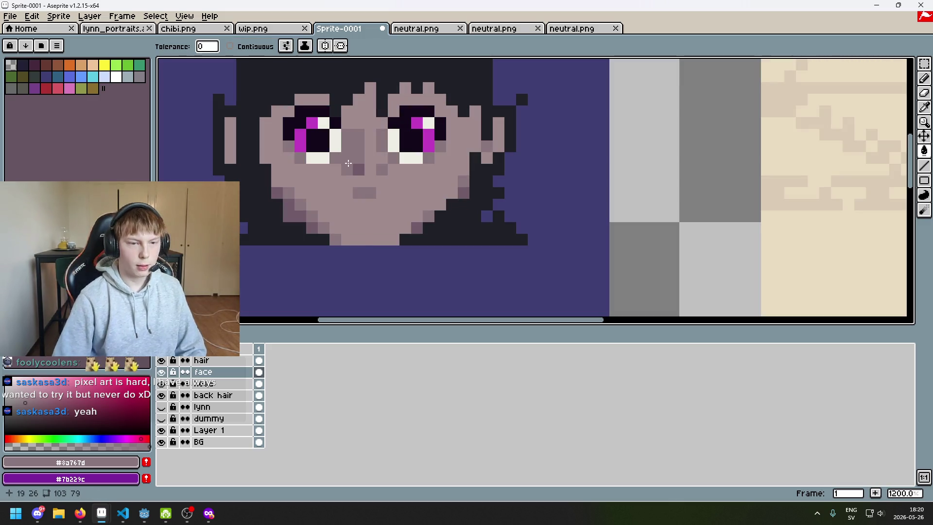
{"action": "scroll", "coordinate": [488, 158], "scroll_direction": "down", "scroll_amount": 3}
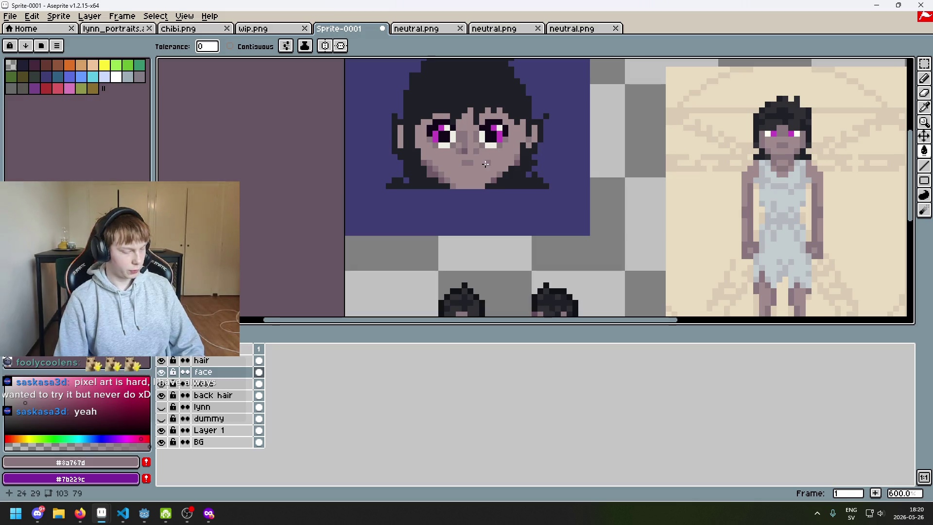
{"action": "scroll", "coordinate": [489, 159], "scroll_direction": "up", "scroll_amount": 3}
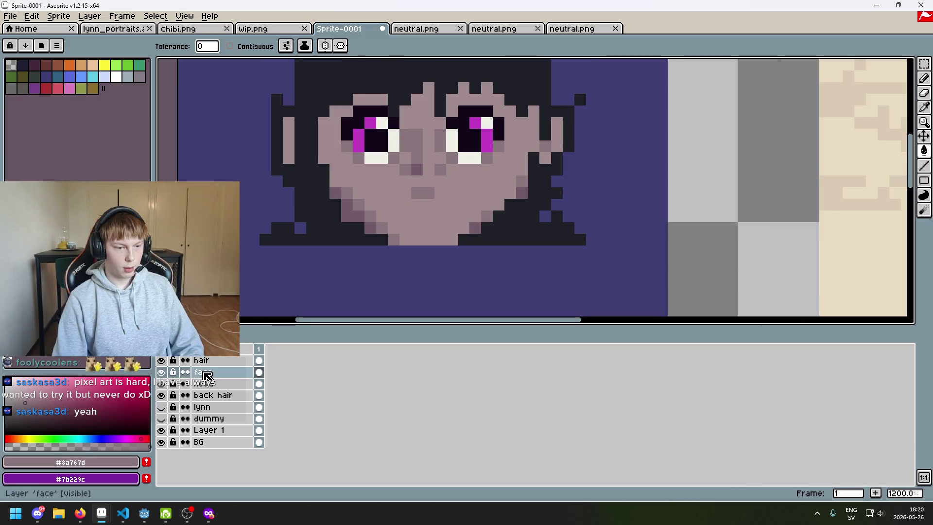
Check the face with the eyes layer hidden, sample skin tones including #8a767d, and test erasing the nose lines
{"action": "left_click", "coordinate": [161, 383]}
{"action": "left_click", "coordinate": [161, 383]}
{"action": "left_click", "coordinate": [161, 383]}
{"action": "left_click", "coordinate": [161, 383]}
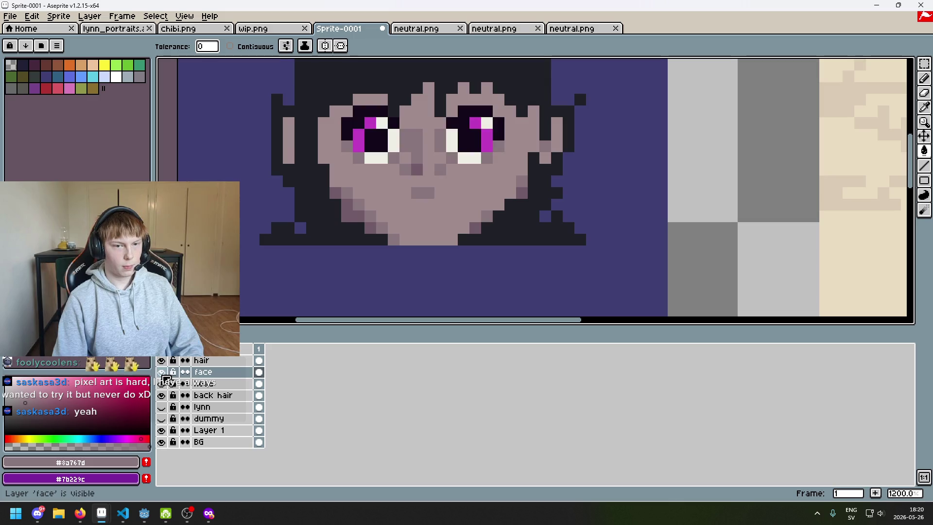
{"action": "key", "text": "i"}
{"action": "left_click", "coordinate": [387, 206]}
{"action": "key", "text": "g"}
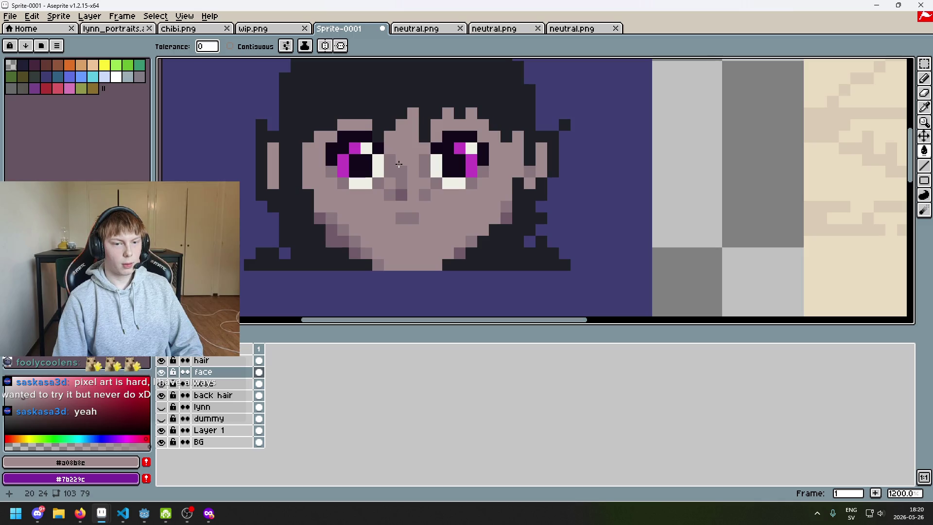
{"action": "key", "text": "i"}
{"action": "left_click", "coordinate": [399, 163]}
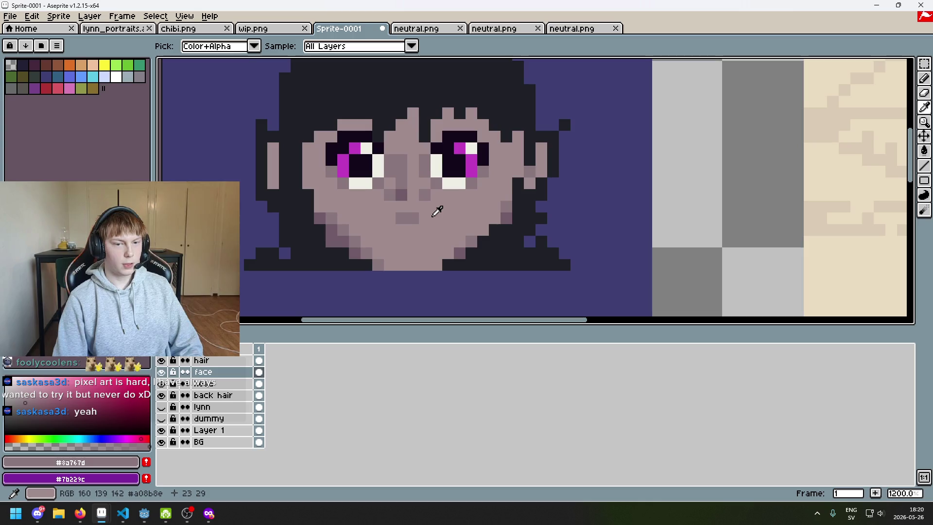
{"action": "left_click", "coordinate": [411, 173]}
{"action": "key", "text": "g"}
{"action": "key", "text": "e"}
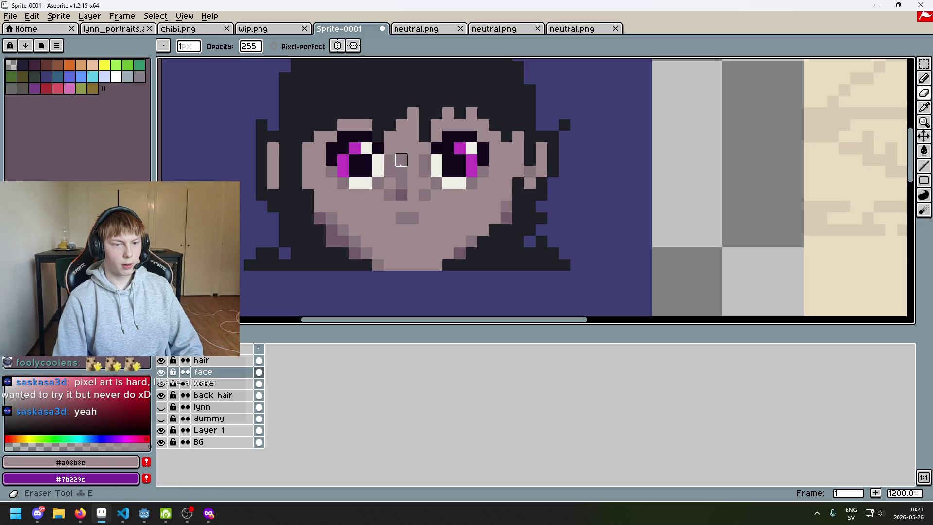
{"action": "left_click_drag", "start_coordinate": [400, 160], "coordinate": [389, 206]}
{"action": "key", "text": "ctrl+z"}
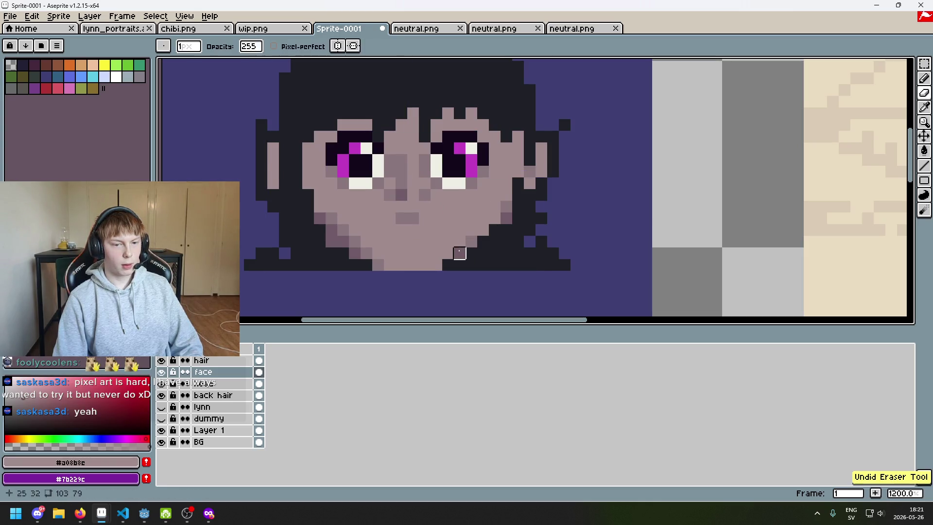
On the head layer, refill the skin with the face shade #8a767d
{"action": "left_click", "coordinate": [411, 222], "text": "alt"}
{"action": "key", "text": "g"}
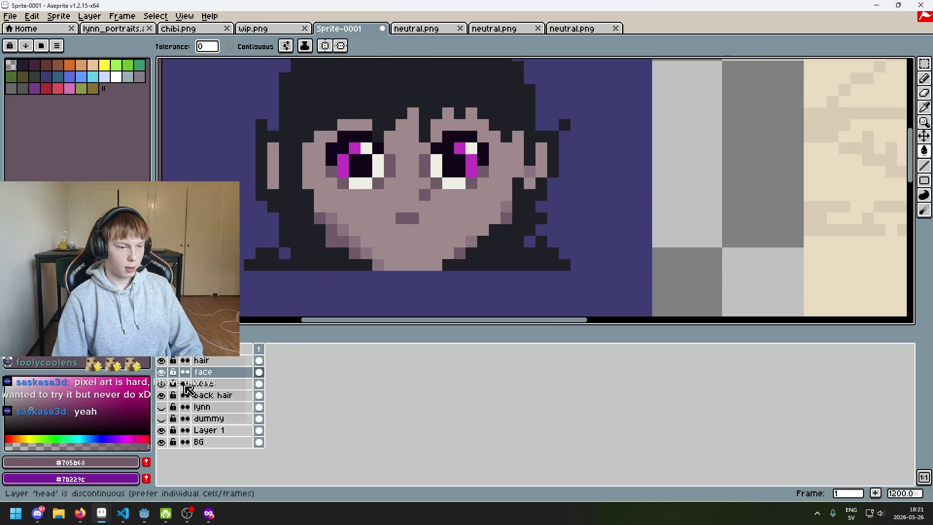
{"action": "key", "text": "Down"}
{"action": "key", "text": "alt"}
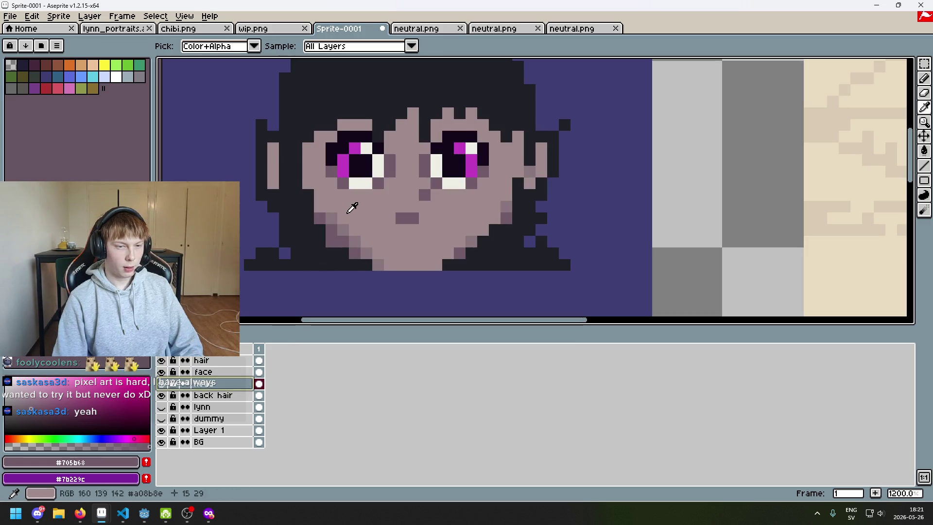
{"action": "left_click", "coordinate": [339, 208], "text": "alt"}
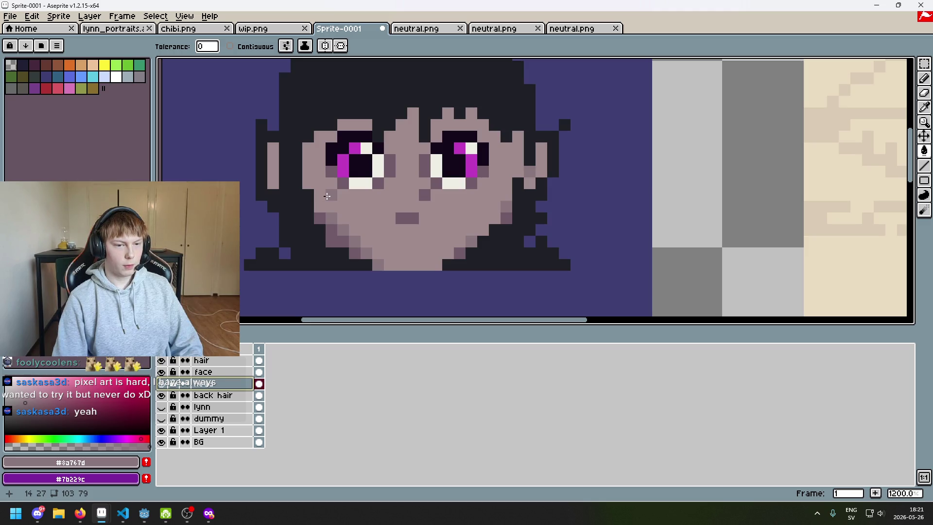
{"action": "left_click", "coordinate": [327, 196]}
{"action": "key", "text": "ctrl+z"}
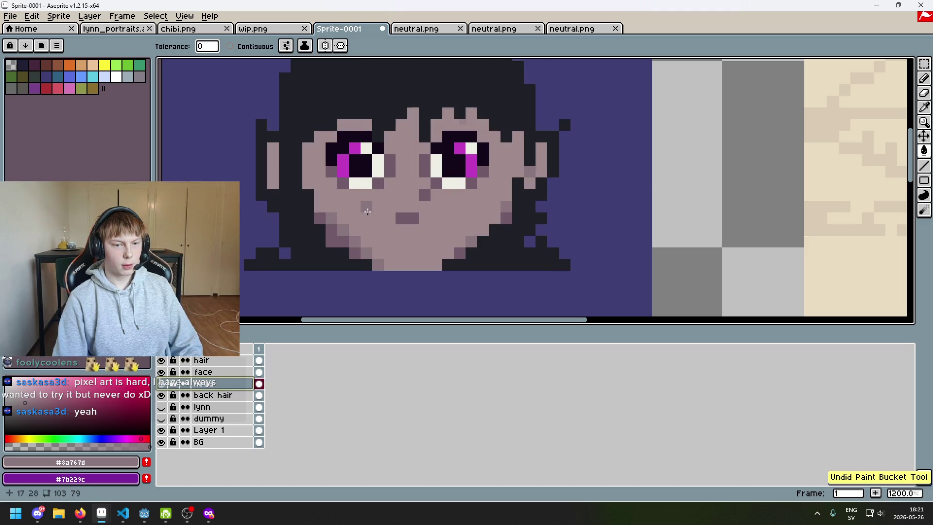
{"action": "key", "text": "ctrl+y"}
{"action": "scroll", "coordinate": [405, 222], "scroll_direction": "down", "scroll_amount": 3}
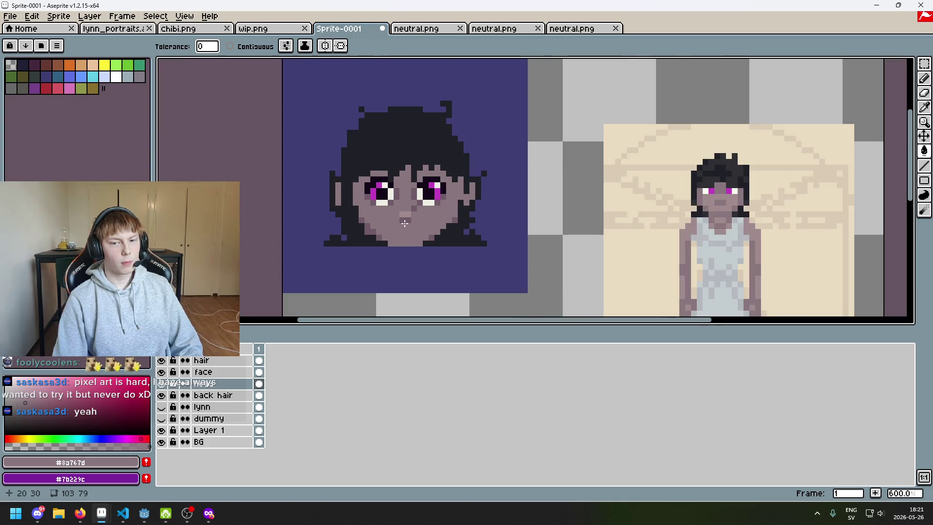
{"action": "scroll", "coordinate": [405, 223], "scroll_direction": "up", "scroll_amount": 4}
Return to the face layer and sample the lighter skin tone #a08b8e
{"action": "key", "text": "Up"}
{"action": "key", "text": "b"}
{"action": "scroll", "coordinate": [425, 230], "scroll_direction": "down", "scroll_amount": 4}
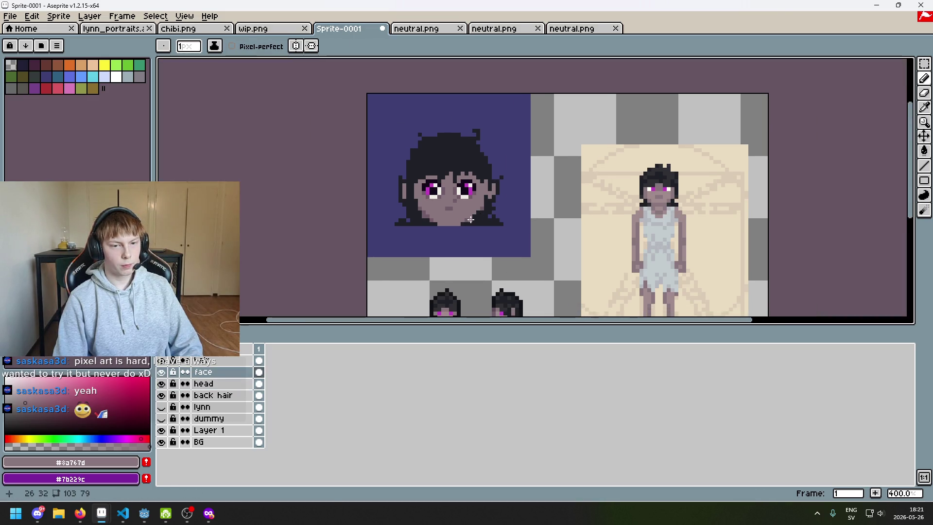
{"action": "scroll", "coordinate": [447, 194], "scroll_direction": "up", "scroll_amount": 1}
{"action": "key", "text": "ctrl+z"}
{"action": "key", "text": "alt"}
{"action": "left_click", "coordinate": [444, 198], "text": "alt"}
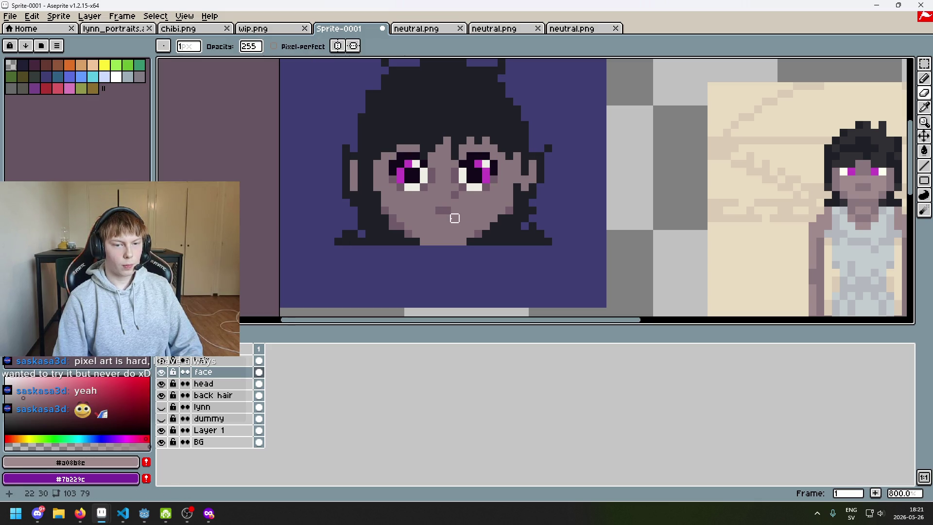
Paint #a08b8e highlight pixels down the nose bridge and a lighter pixel below it
{"action": "scroll", "coordinate": [452, 204], "scroll_direction": "up", "scroll_amount": 5}
{"action": "key", "text": "b"}
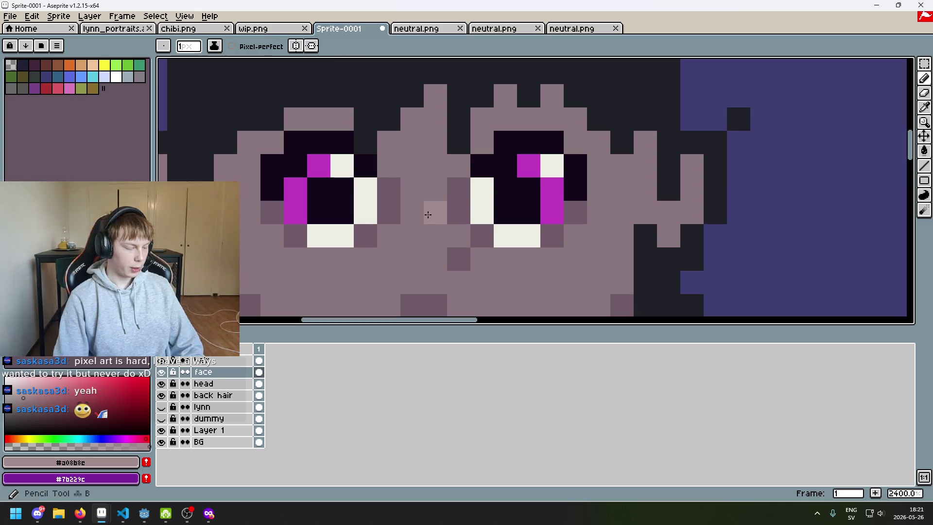
{"action": "scroll", "coordinate": [427, 214], "scroll_direction": "down", "scroll_amount": 3}
{"action": "scroll", "coordinate": [427, 214], "scroll_direction": "up", "scroll_amount": 2}
{"action": "left_click_drag", "start_coordinate": [433, 206], "coordinate": [432, 196]}
{"action": "scroll", "coordinate": [433, 204], "scroll_direction": "down", "scroll_amount": 6}
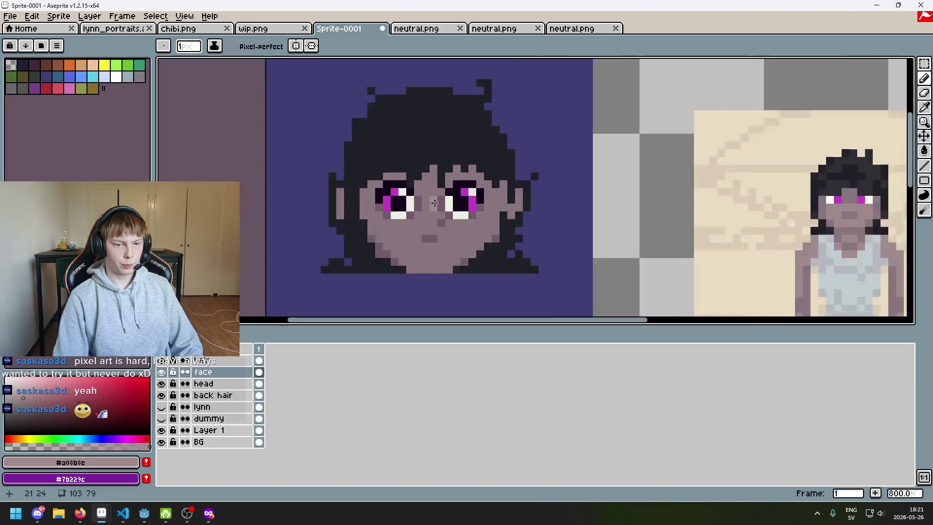
{"action": "scroll", "coordinate": [435, 212], "scroll_direction": "up", "scroll_amount": 3}
{"action": "scroll", "coordinate": [435, 212], "scroll_direction": "up", "scroll_amount": 3}
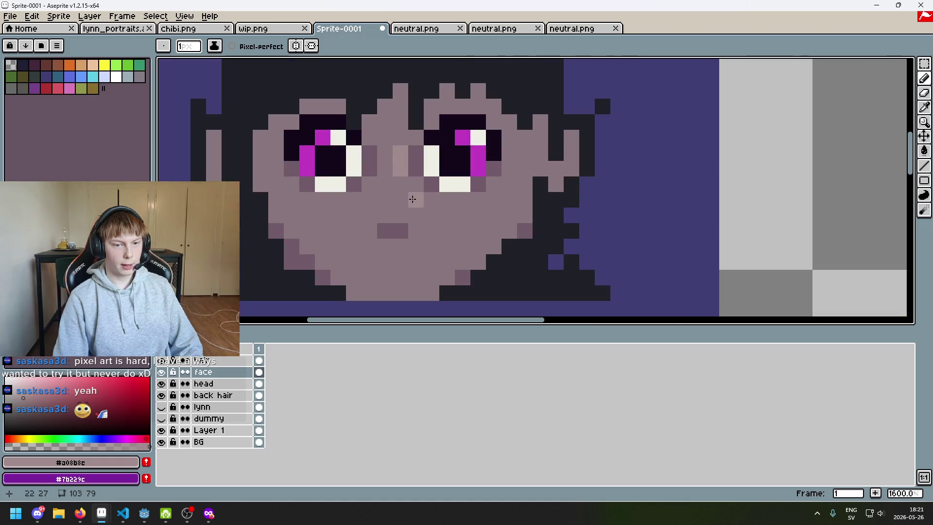
{"action": "key", "text": "e"}
{"action": "scroll", "coordinate": [415, 184], "scroll_direction": "down", "scroll_amount": 2}
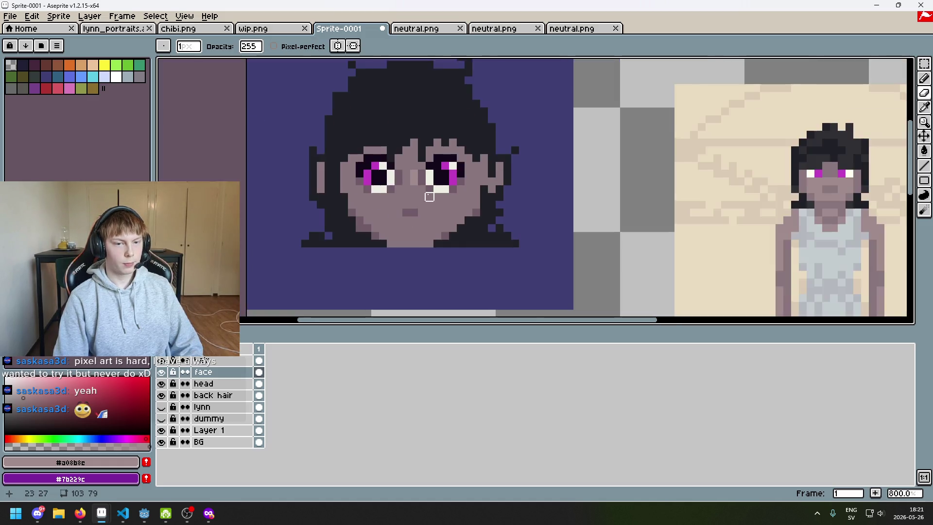
{"action": "scroll", "coordinate": [416, 194], "scroll_direction": "up", "scroll_amount": 3}
{"action": "key", "text": "b"}
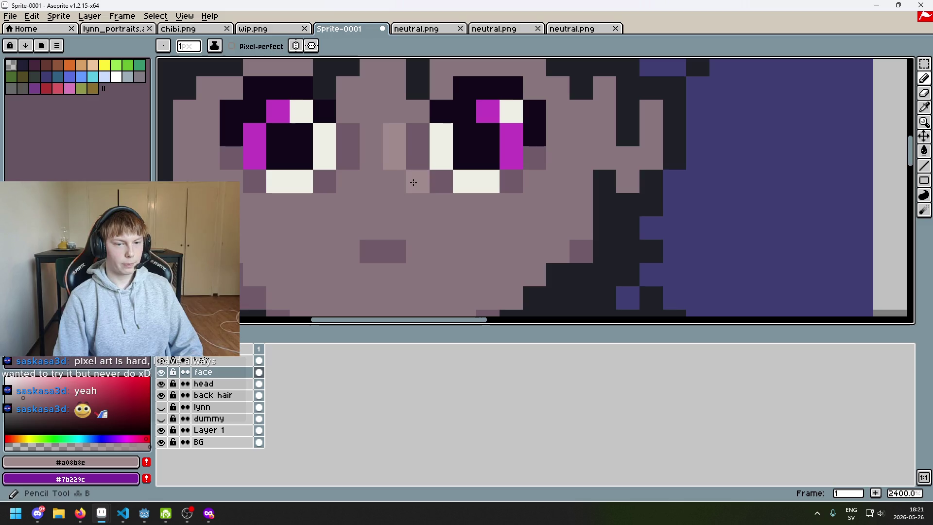
{"action": "left_click", "coordinate": [417, 181]}
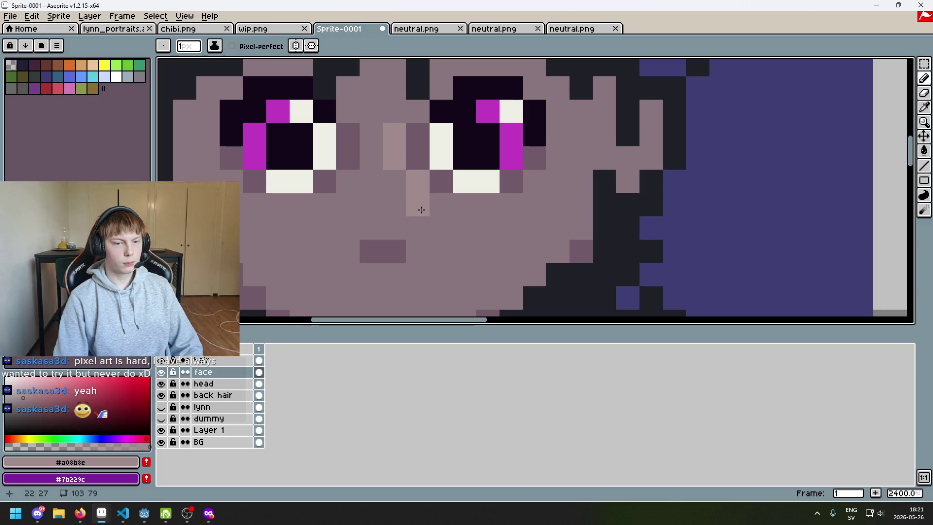
{"action": "scroll", "coordinate": [413, 207], "scroll_direction": "down", "scroll_amount": 6}
{"action": "scroll", "coordinate": [407, 209], "scroll_direction": "up", "scroll_amount": 8}
{"action": "scroll", "coordinate": [383, 199], "scroll_direction": "down", "scroll_amount": 1}
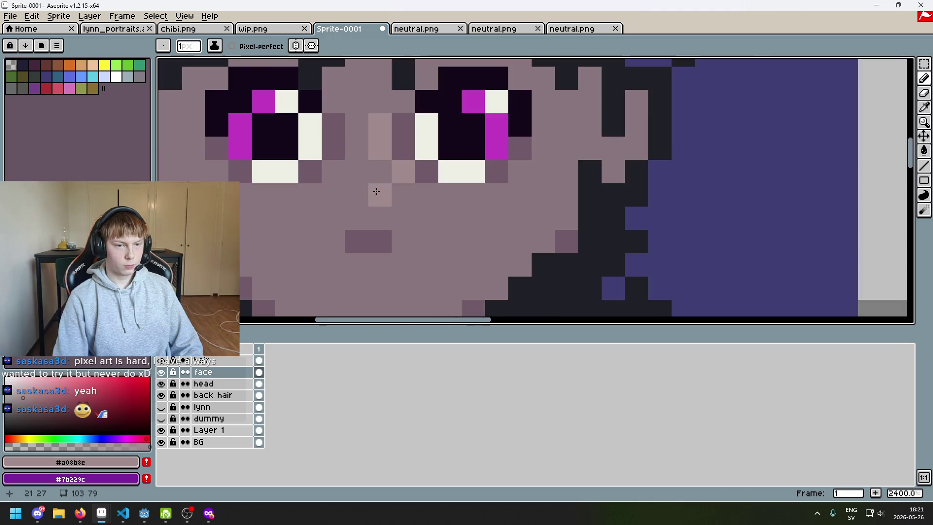
Sample the #705b68 face shade and open View > Preview to show the sprite in miniature
{"action": "left_click", "coordinate": [343, 138], "text": "alt"}
{"action": "scroll", "coordinate": [349, 190], "scroll_direction": "down", "scroll_amount": 5}
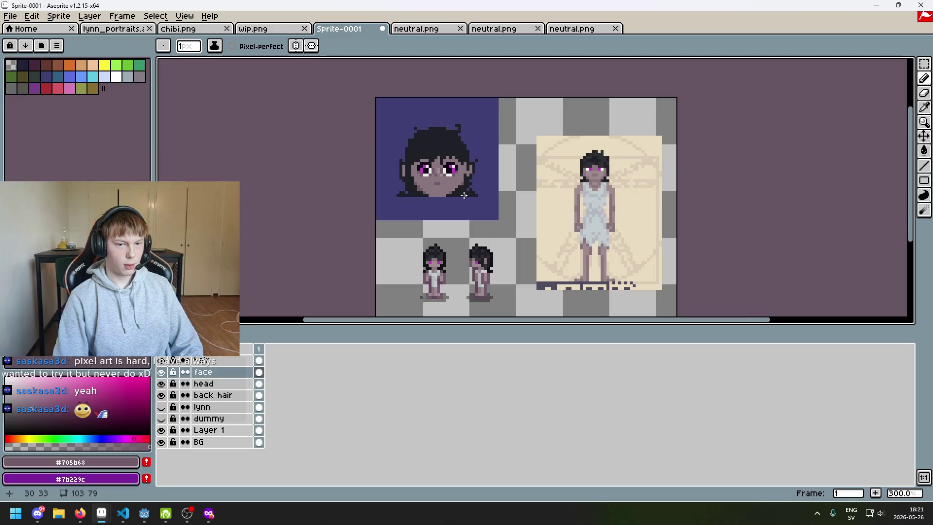
{"action": "scroll", "coordinate": [454, 190], "scroll_direction": "up", "scroll_amount": 2}
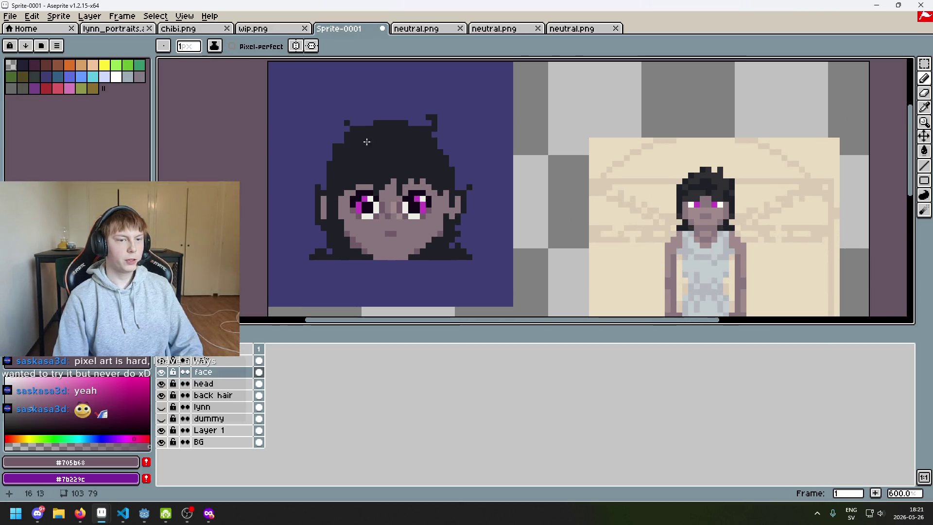
{"action": "left_click", "coordinate": [185, 17]}
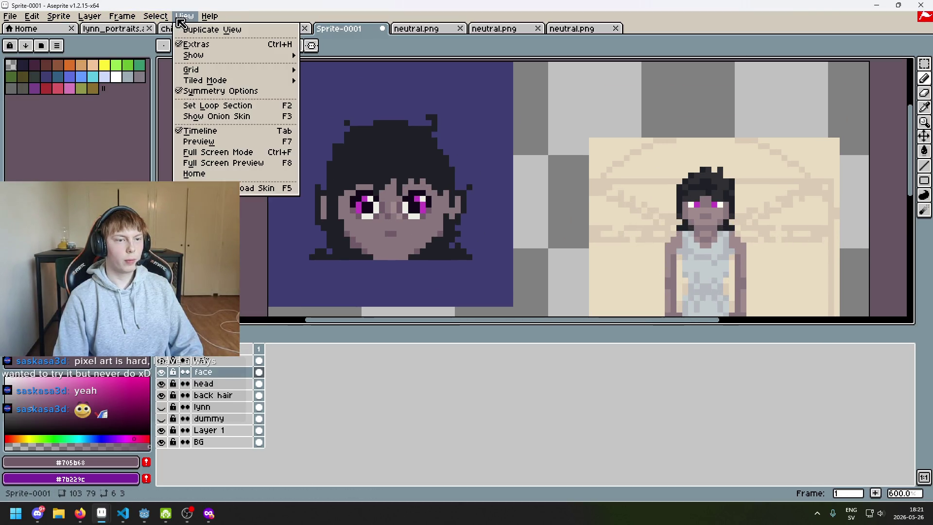
{"action": "mouse_move", "coordinate": [228, 59]}
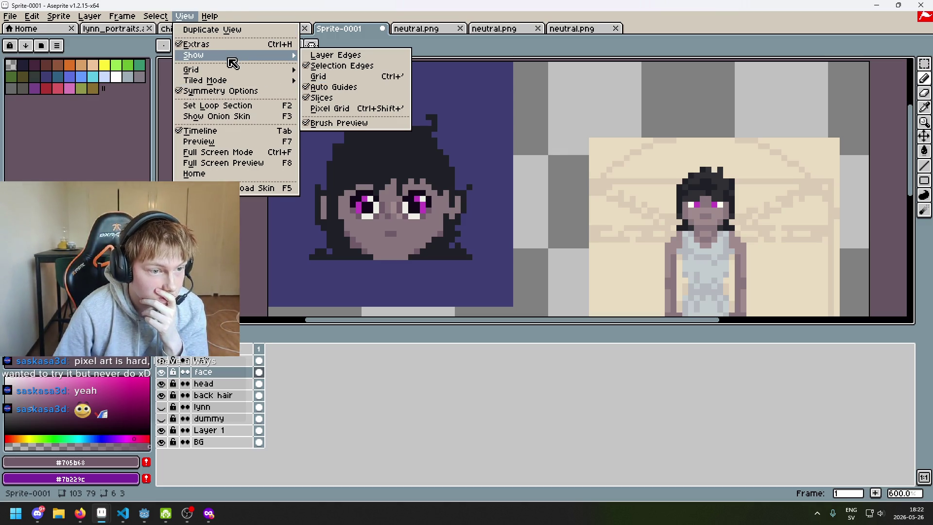
{"action": "left_click", "coordinate": [198, 141]}
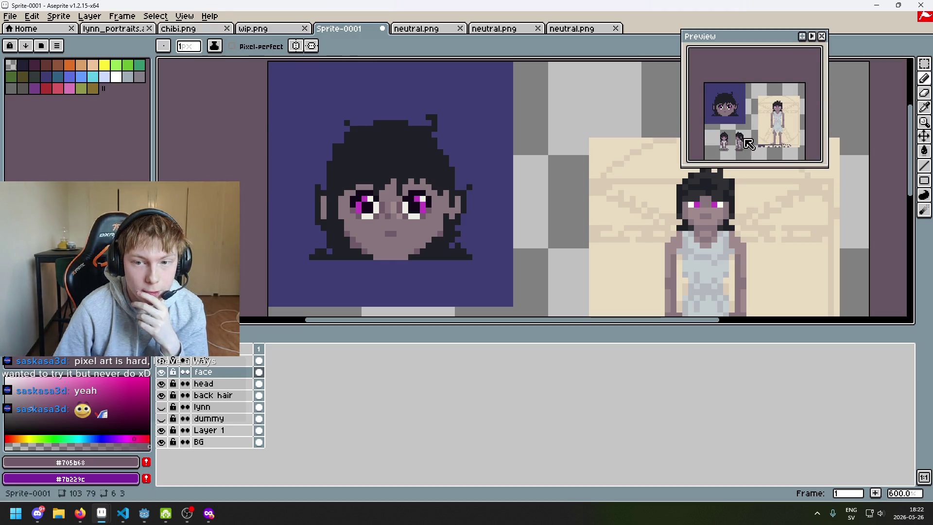
{"action": "scroll", "coordinate": [754, 121], "scroll_direction": "down", "scroll_amount": 3}
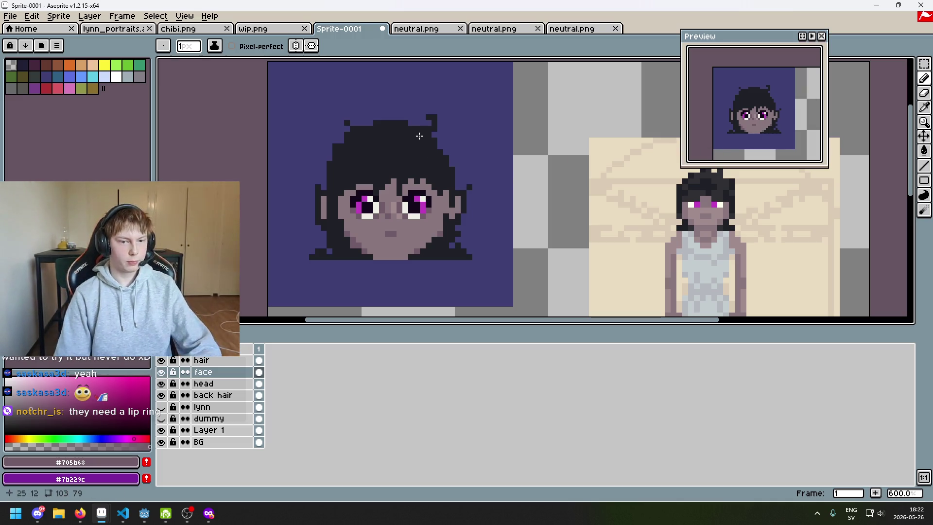
{"action": "scroll", "coordinate": [406, 234], "scroll_direction": "up", "scroll_amount": 3}
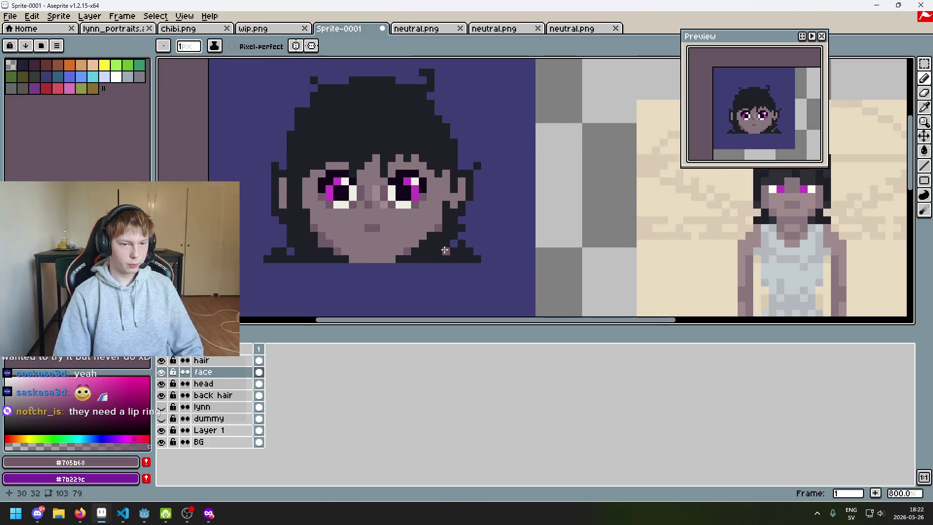
{"action": "scroll", "coordinate": [330, 208], "scroll_direction": "up", "scroll_amount": 1}
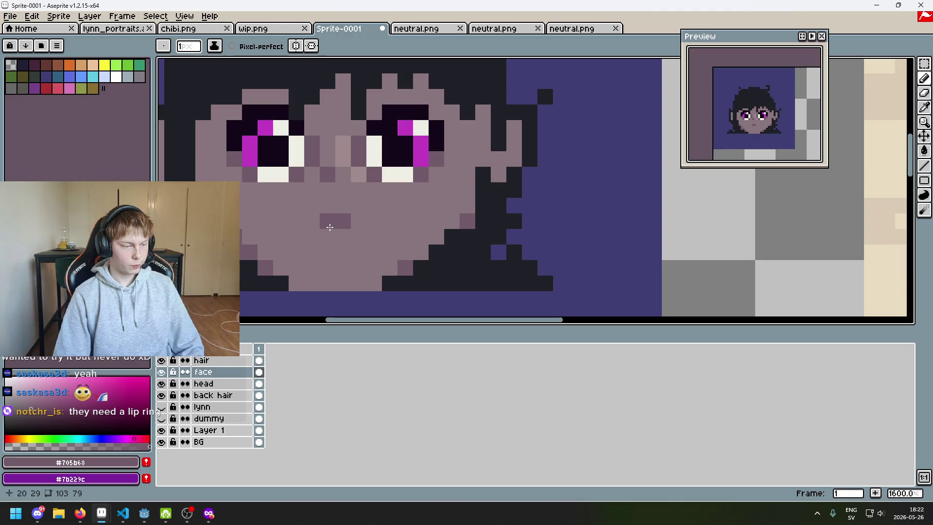
{"action": "scroll", "coordinate": [344, 225], "scroll_direction": "up", "scroll_amount": 1}
{"action": "scroll", "coordinate": [343, 225], "scroll_direction": "down", "scroll_amount": 1}
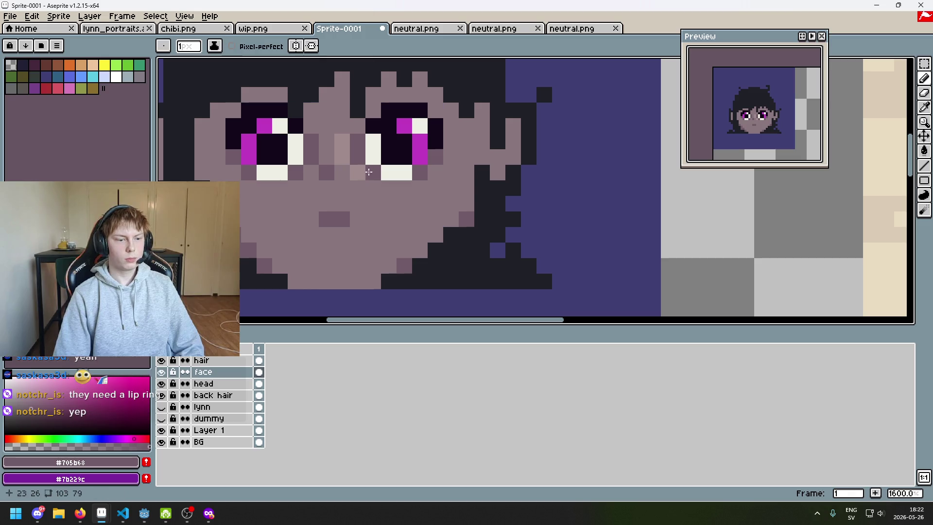
{"action": "scroll", "coordinate": [369, 189], "scroll_direction": "up", "scroll_amount": 2}
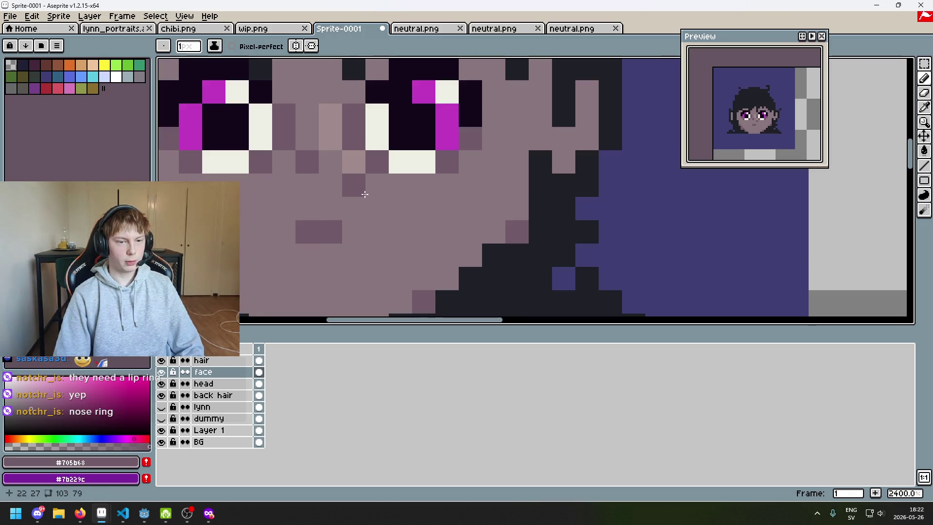
{"action": "scroll", "coordinate": [389, 192], "scroll_direction": "down", "scroll_amount": 3}
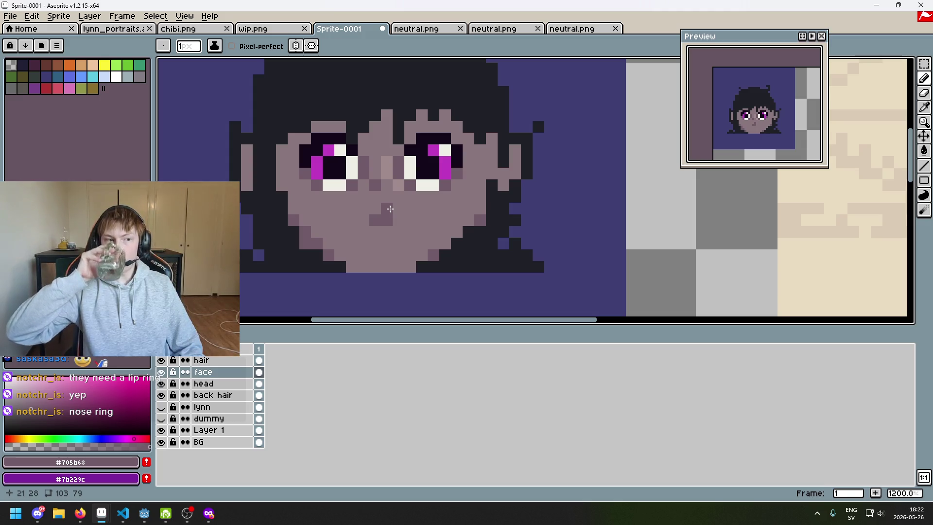
{"action": "key", "text": "Tab"}
{"action": "key", "text": "Tab"}
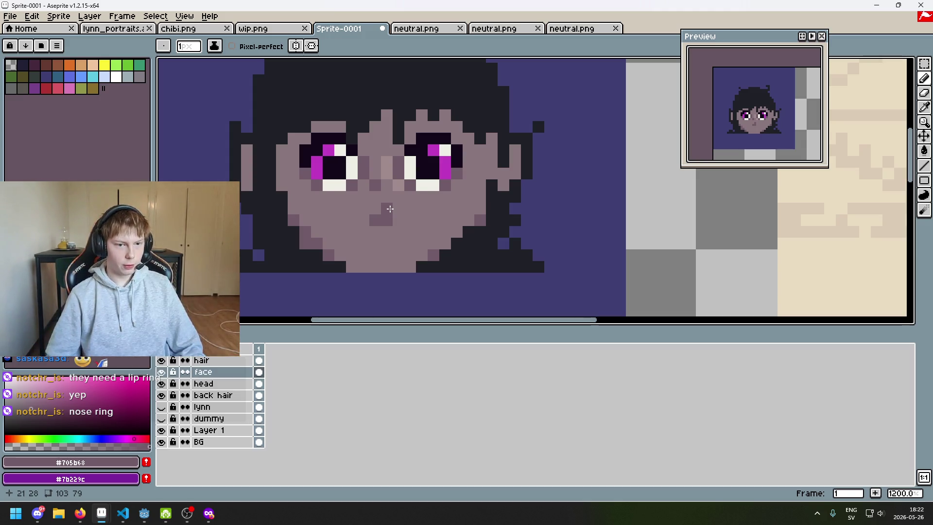
{"action": "key", "text": "ctrl+s"}
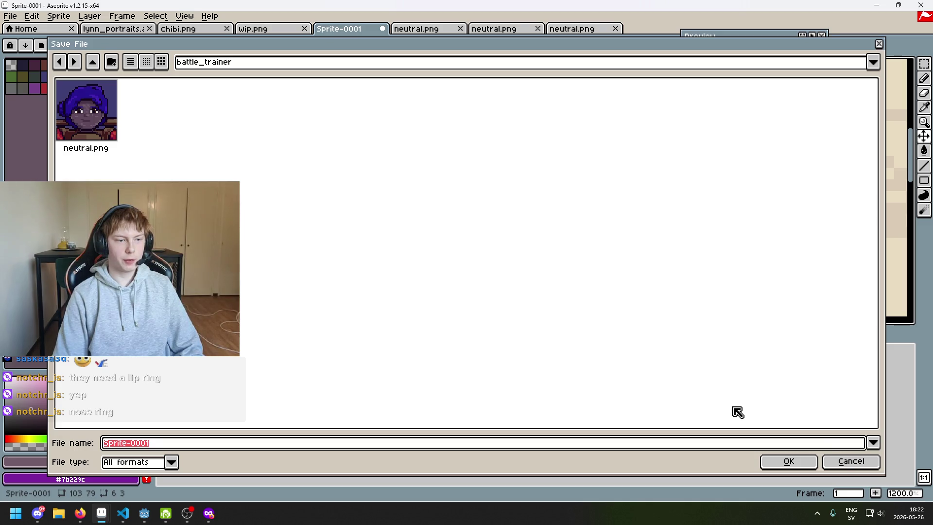
{"action": "left_click", "coordinate": [839, 462]}
{"action": "scroll", "coordinate": [448, 202], "scroll_direction": "up", "scroll_amount": 4}
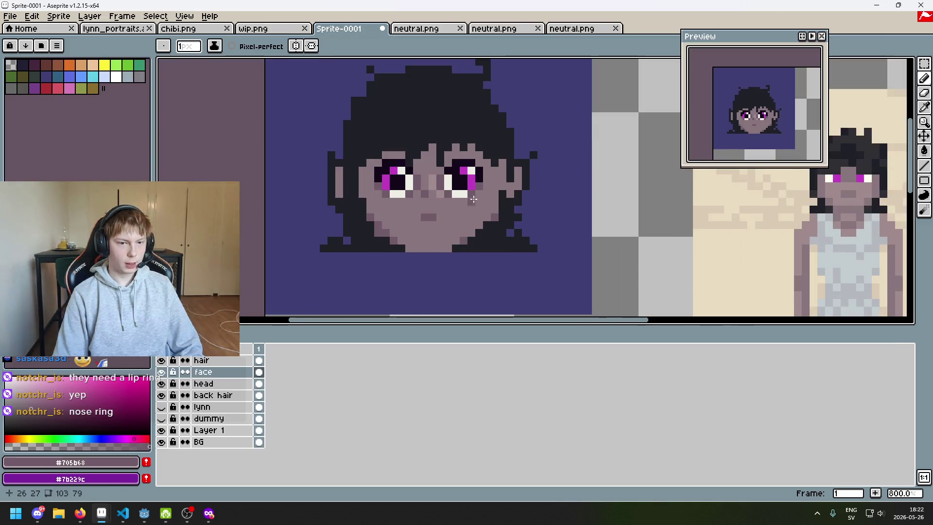
Shift the preview panel slightly right and place a dark #705b68 shadow pixel below the nose
{"action": "scroll", "coordinate": [441, 201], "scroll_direction": "down", "scroll_amount": 2}
{"action": "scroll", "coordinate": [441, 201], "scroll_direction": "up", "scroll_amount": 2}
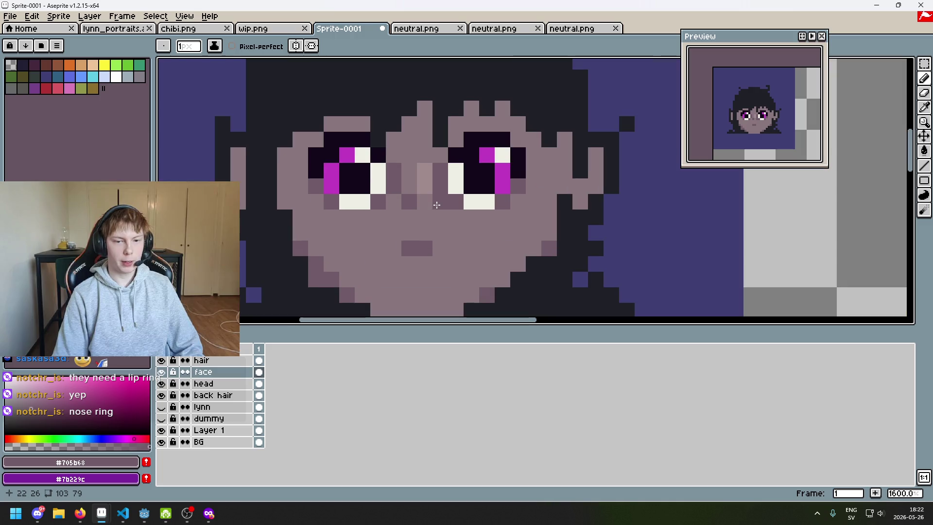
{"action": "left_click_drag", "start_coordinate": [745, 33], "coordinate": [761, 30]}
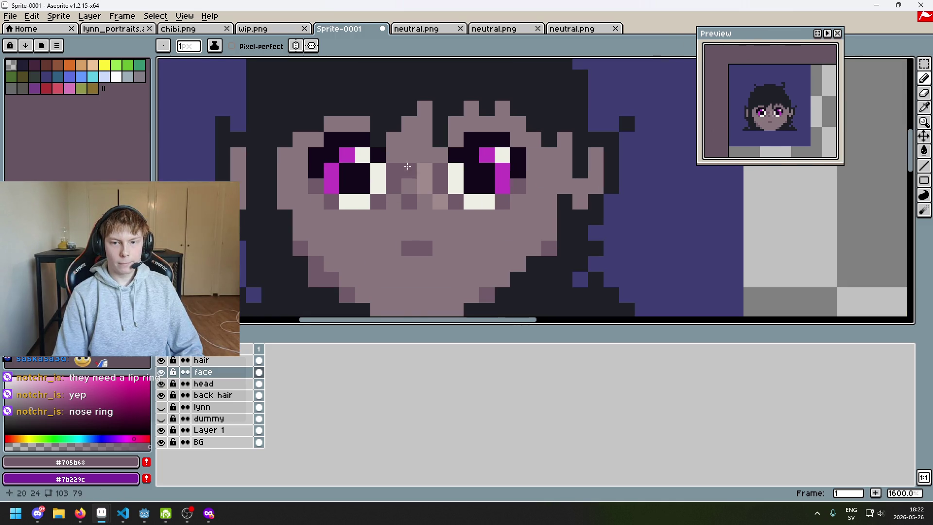
{"action": "left_click", "coordinate": [475, 226]}
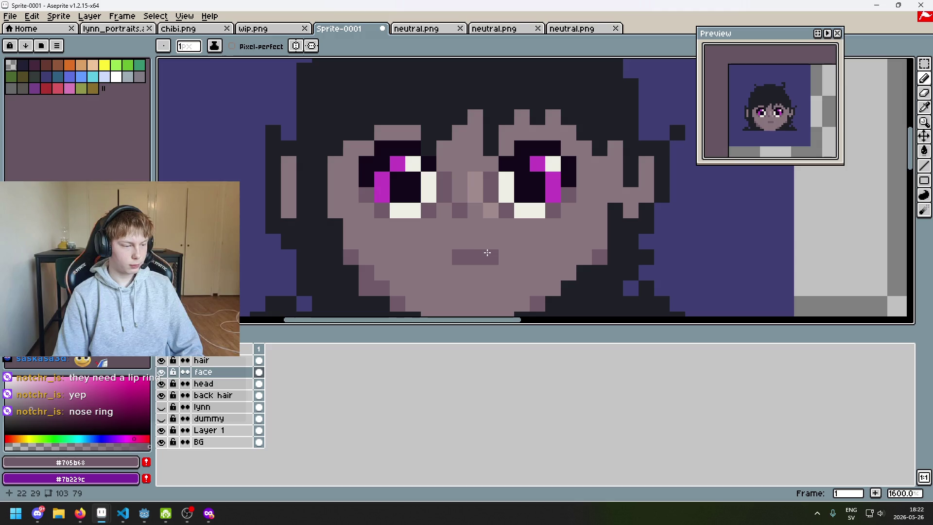
Erase the misplaced shadow pixel and re-place it one step further left under the nose
{"action": "scroll", "coordinate": [487, 252], "scroll_direction": "down", "scroll_amount": 4}
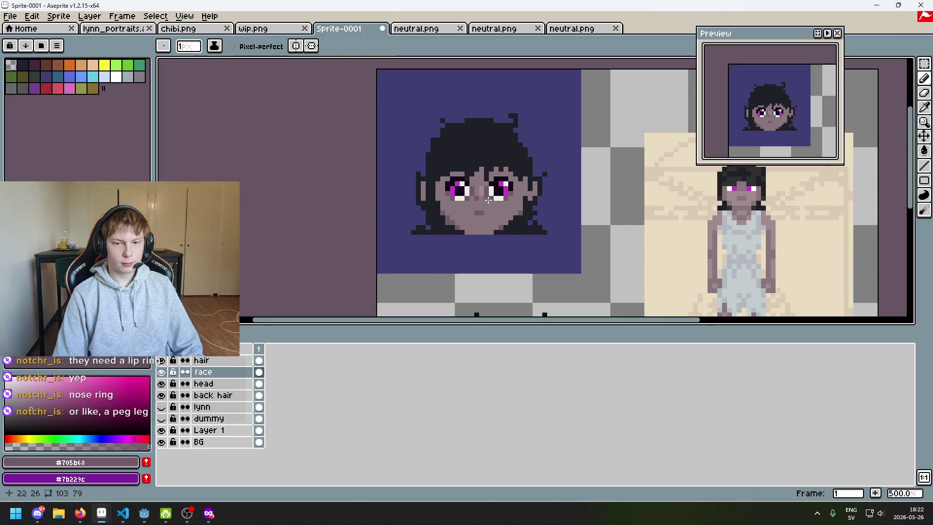
{"action": "scroll", "coordinate": [491, 202], "scroll_direction": "up", "scroll_amount": 4}
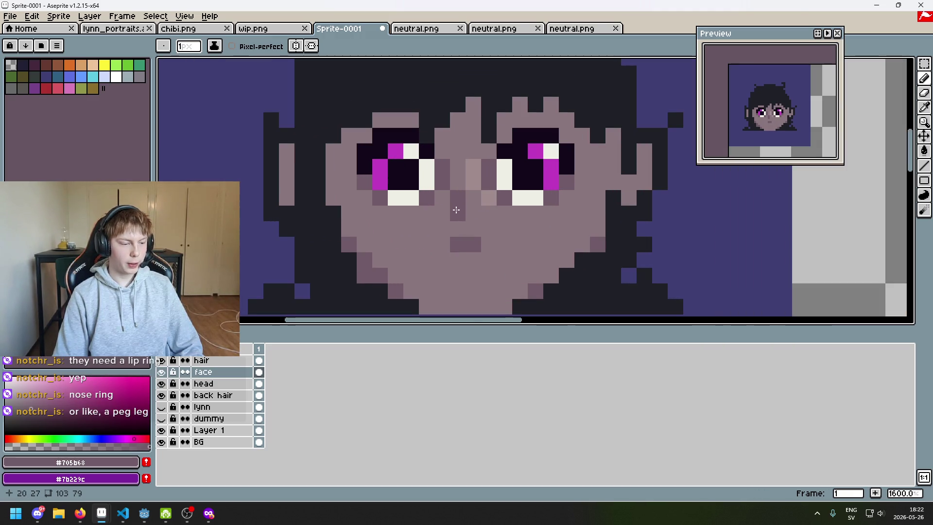
{"action": "left_click_drag", "start_coordinate": [467, 201], "coordinate": [433, 202]}
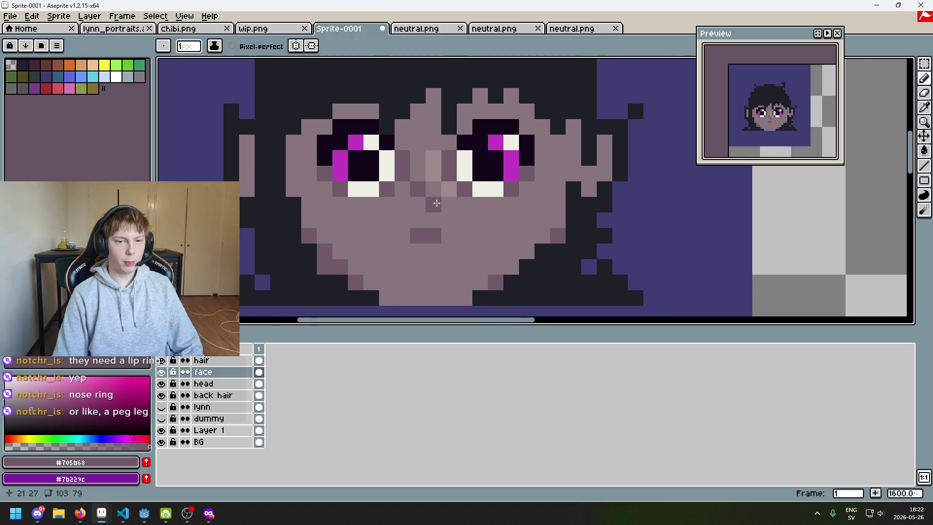
{"action": "scroll", "coordinate": [434, 202], "scroll_direction": "up", "scroll_amount": 1}
{"action": "right_click", "coordinate": [482, 200]}
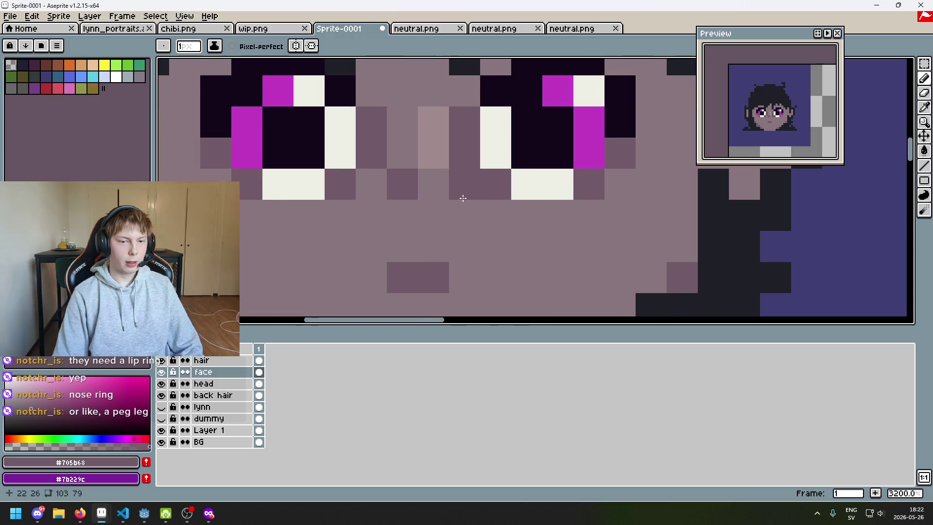
{"action": "scroll", "coordinate": [464, 201], "scroll_direction": "down", "scroll_amount": 1}
{"action": "left_click", "coordinate": [440, 208]}
{"action": "scroll", "coordinate": [444, 210], "scroll_direction": "up", "scroll_amount": 2}
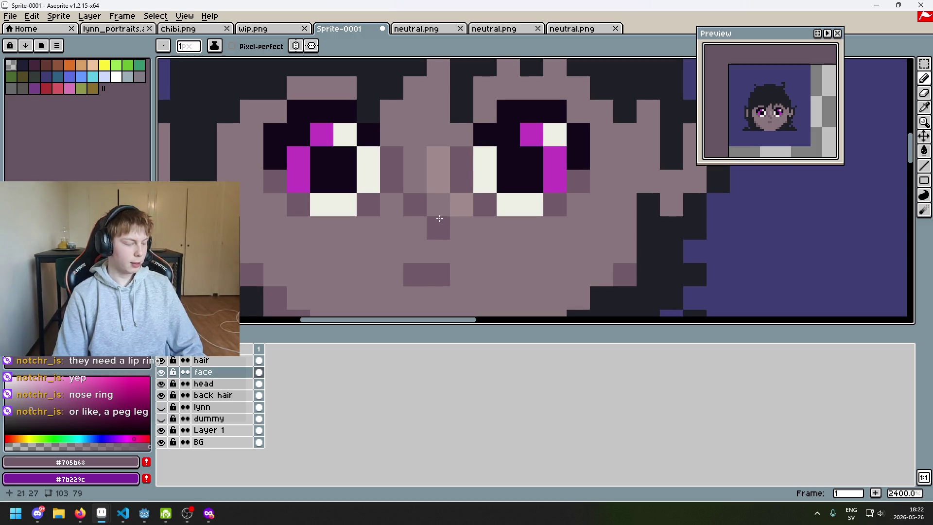
Try the nose shadow pixel one row higher, then revert it to the lower position
{"action": "key", "text": "ctrl+z"}
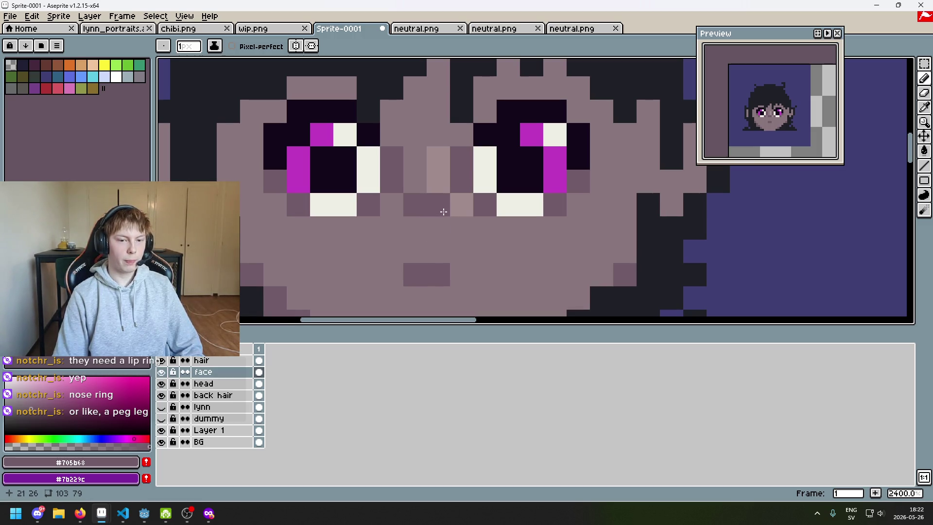
{"action": "left_click", "coordinate": [440, 205]}
{"action": "scroll", "coordinate": [442, 214], "scroll_direction": "down", "scroll_amount": 4}
{"action": "scroll", "coordinate": [443, 214], "scroll_direction": "up", "scroll_amount": 2}
{"action": "scroll", "coordinate": [442, 216], "scroll_direction": "up", "scroll_amount": 3}
{"action": "key", "text": "ctrl+z"}
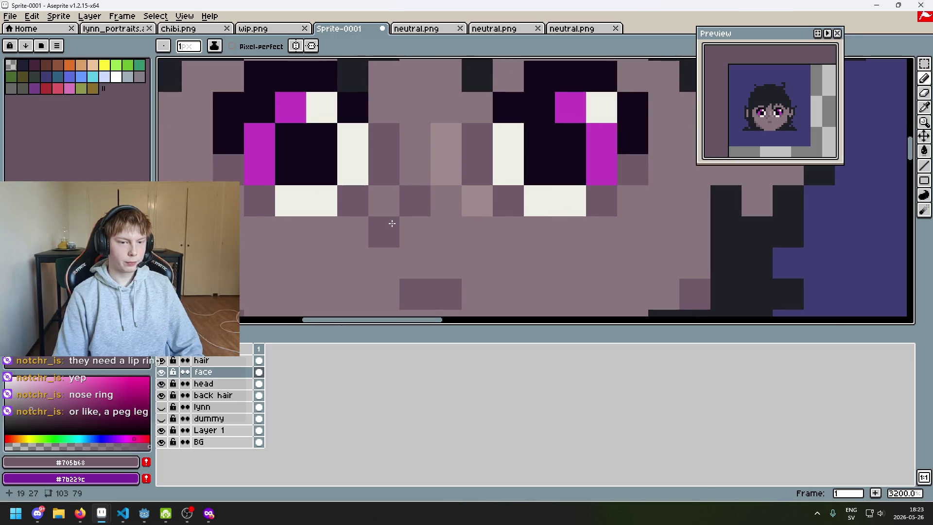
{"action": "scroll", "coordinate": [389, 223], "scroll_direction": "down", "scroll_amount": 2}
{"action": "scroll", "coordinate": [416, 221], "scroll_direction": "up", "scroll_amount": 1}
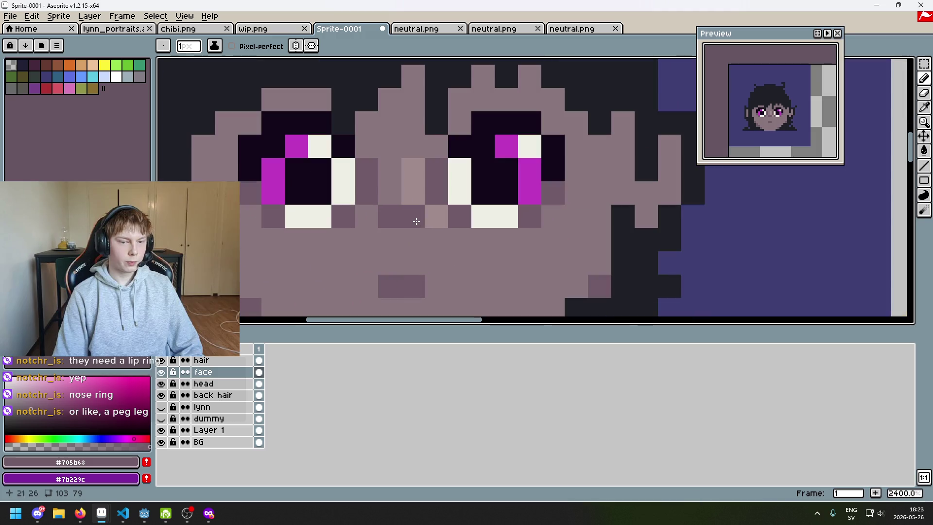
Test a light nose-tone pixel, undo it, and resample the darker #705b68 shade with the pencil
{"action": "left_click", "coordinate": [416, 191], "text": "alt"}
{"action": "left_click", "coordinate": [413, 222]}
{"action": "key", "text": "ctrl+z"}
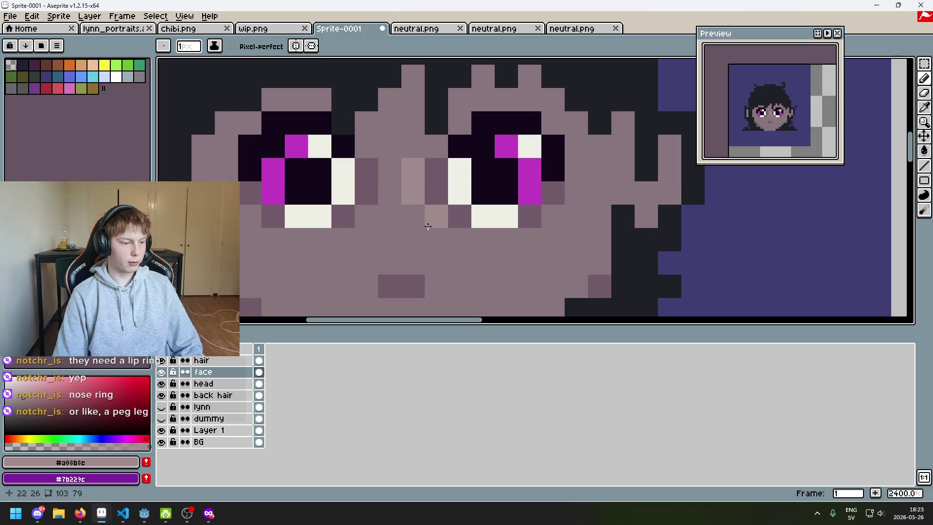
{"action": "left_click", "coordinate": [438, 195], "text": "alt"}
{"action": "key", "text": "g"}
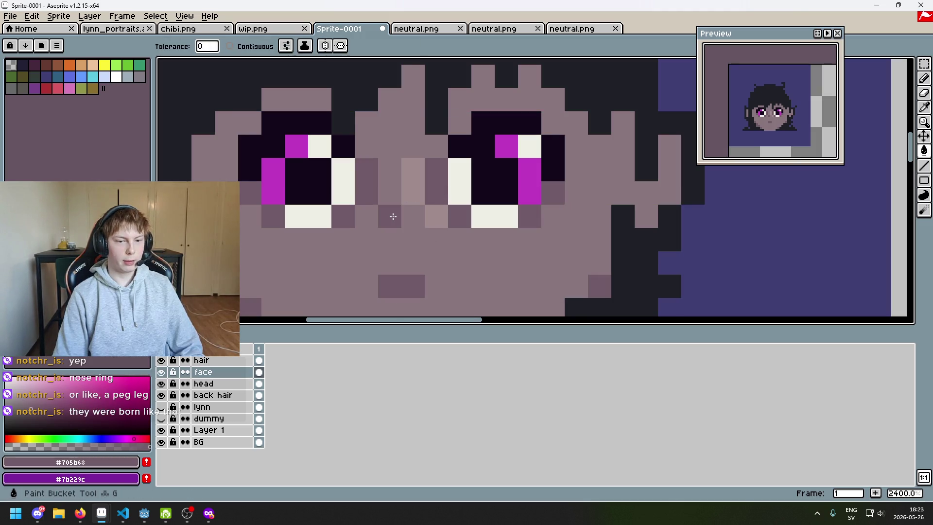
{"action": "scroll", "coordinate": [393, 216], "scroll_direction": "down", "scroll_amount": 7}
{"action": "key", "text": "b"}
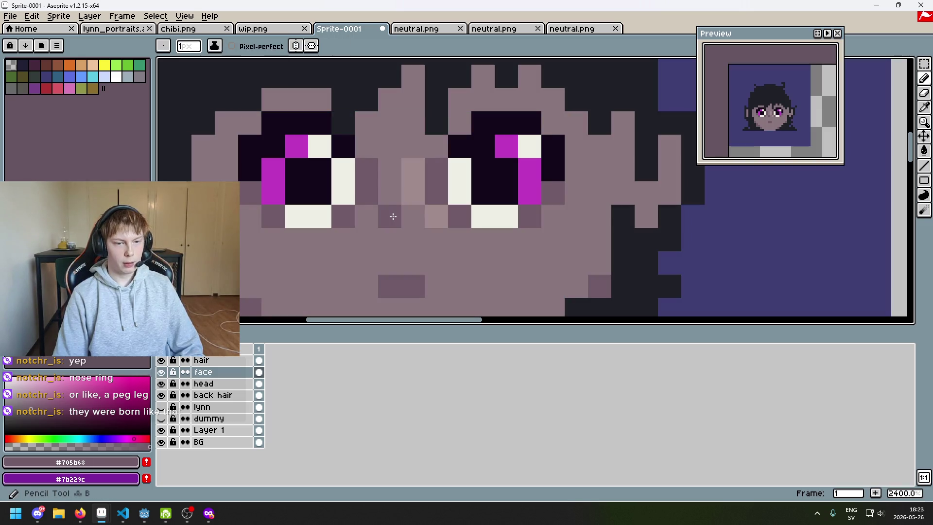
Zoom in on the face and pick the light nose colour #a08b8c
{"action": "scroll", "coordinate": [472, 201], "scroll_direction": "up", "scroll_amount": 7}
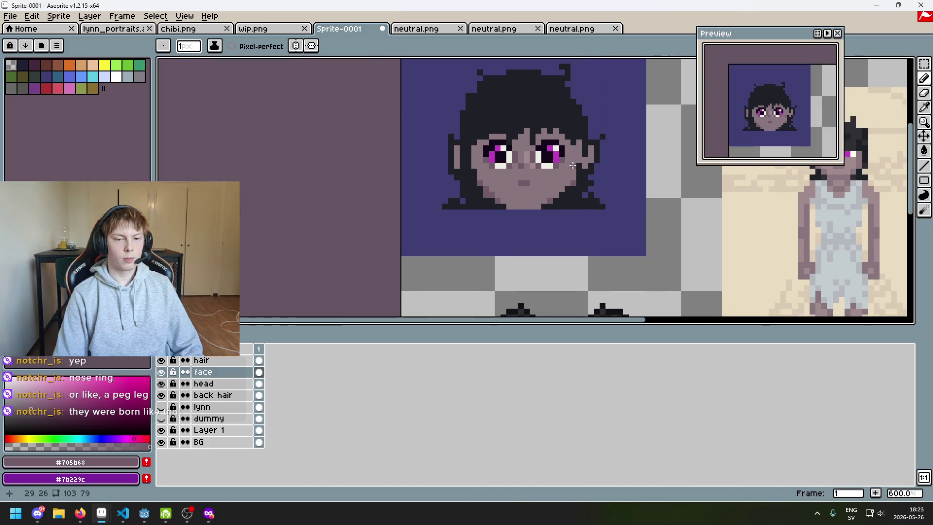
{"action": "scroll", "coordinate": [510, 194], "scroll_direction": "up", "scroll_amount": 1}
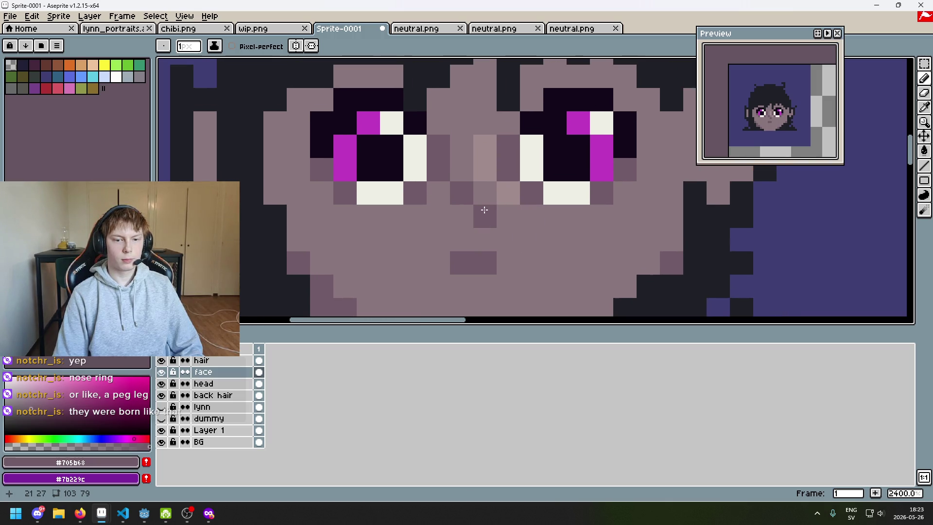
{"action": "scroll", "coordinate": [544, 225], "scroll_direction": "down", "scroll_amount": 5}
{"action": "scroll", "coordinate": [548, 225], "scroll_direction": "up", "scroll_amount": 1}
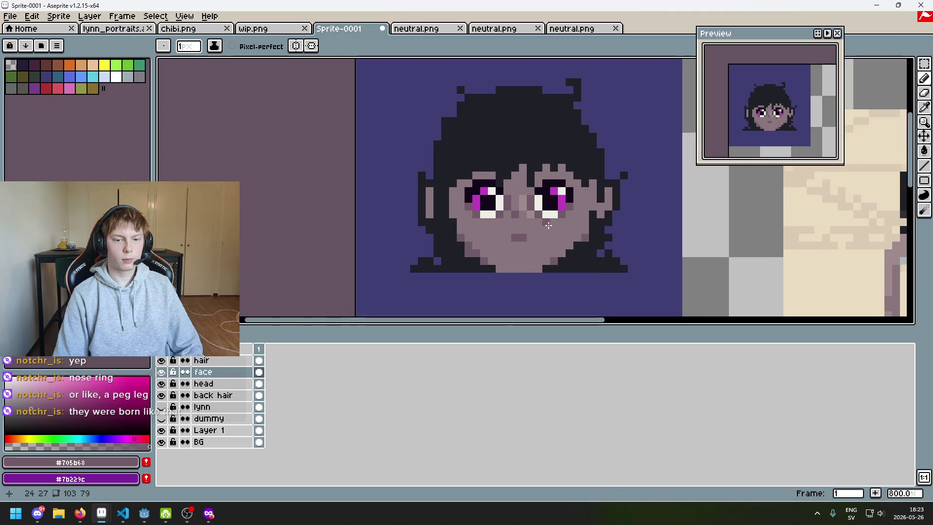
{"action": "scroll", "coordinate": [536, 225], "scroll_direction": "up", "scroll_amount": 2}
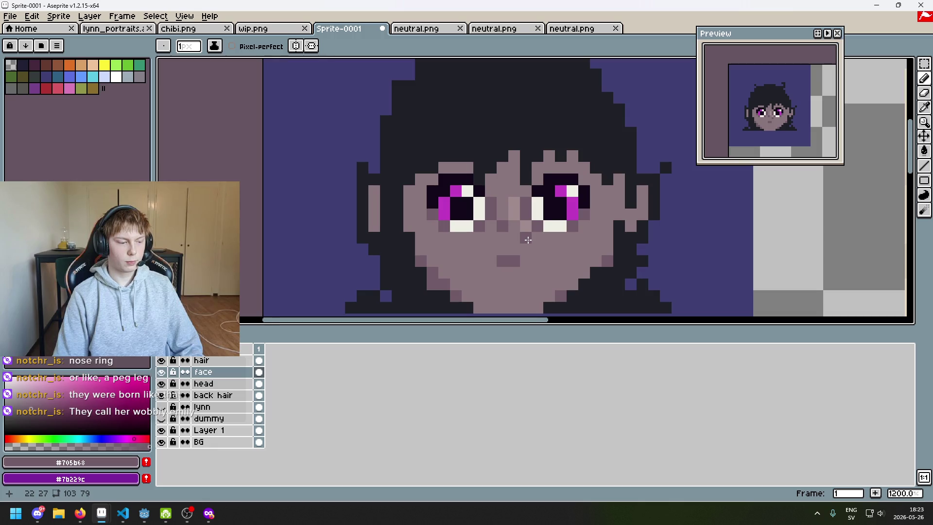
{"action": "scroll", "coordinate": [530, 238], "scroll_direction": "up", "scroll_amount": 1}
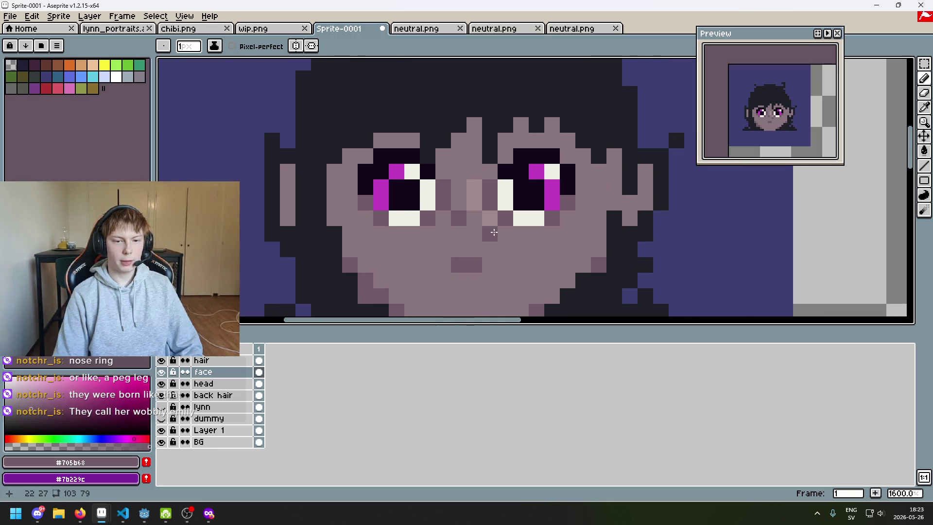
{"action": "scroll", "coordinate": [493, 232], "scroll_direction": "up", "scroll_amount": 2}
{"action": "scroll", "coordinate": [491, 228], "scroll_direction": "down", "scroll_amount": 2}
{"action": "scroll", "coordinate": [488, 223], "scroll_direction": "up", "scroll_amount": 2}
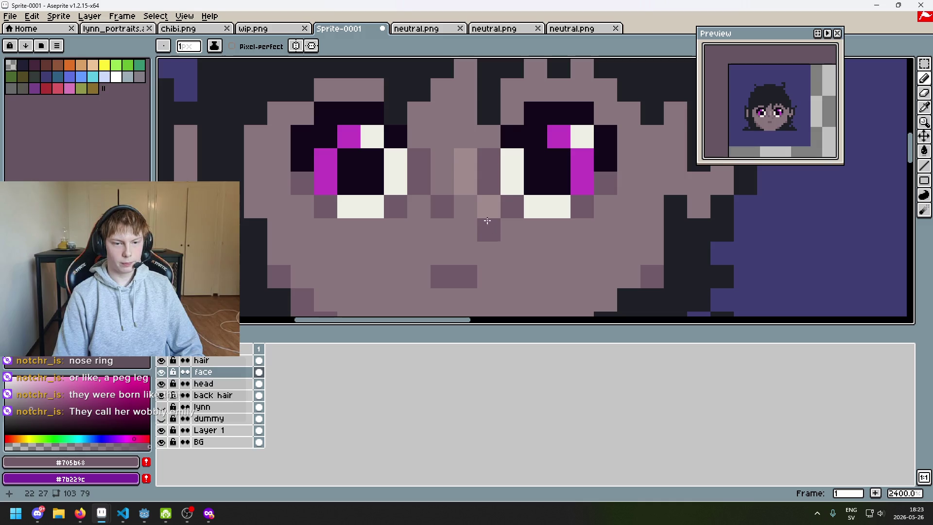
{"action": "left_click", "coordinate": [467, 158], "text": "alt"}
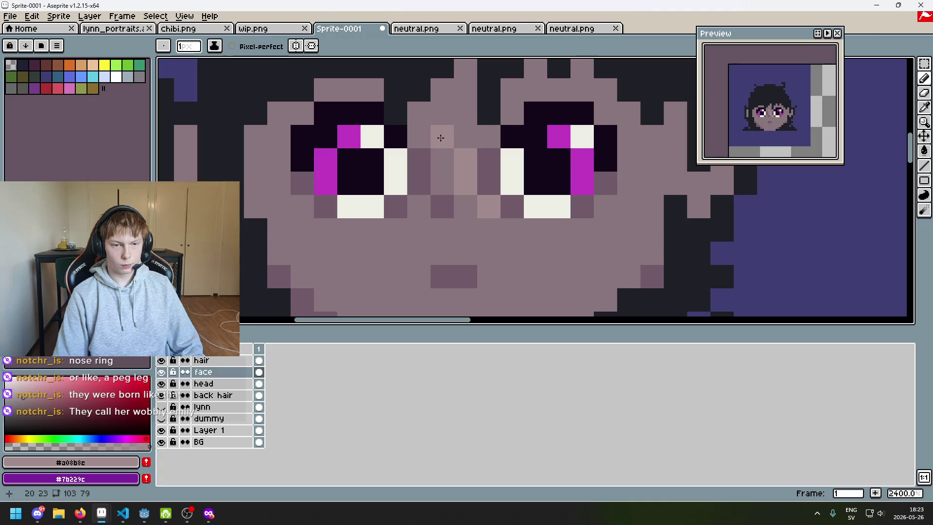
Lighten a nose pixel between the eyes, undo it, and paint a light pixel elsewhere on the nose
{"action": "left_click", "coordinate": [444, 195], "text": "alt"}
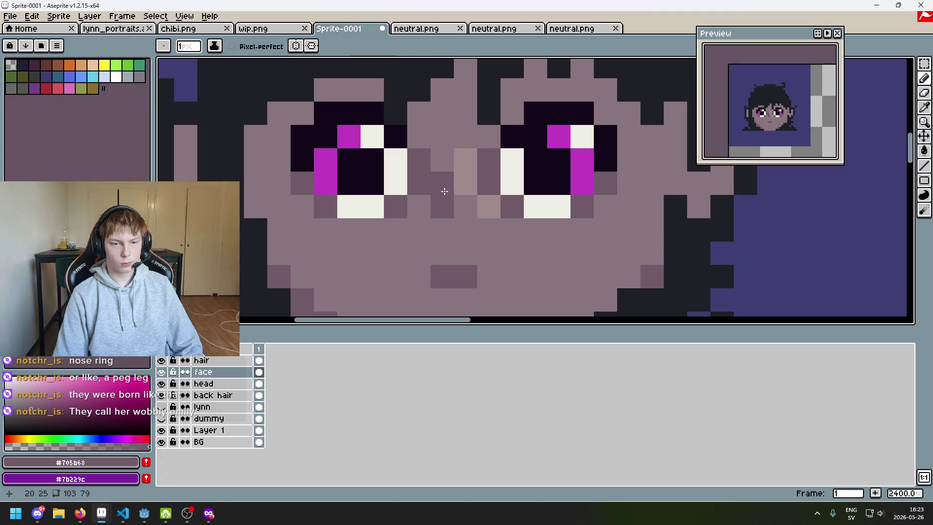
{"action": "left_click", "coordinate": [490, 203], "text": "alt"}
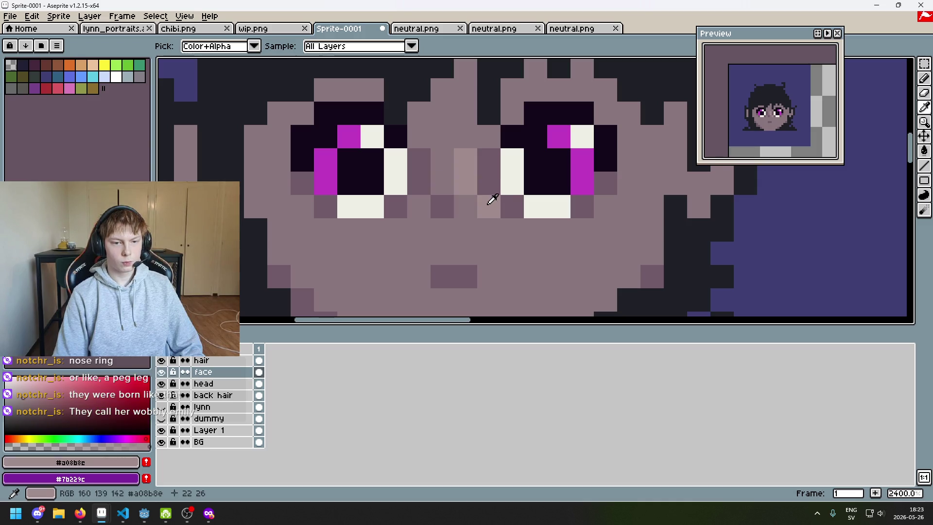
{"action": "left_click", "coordinate": [461, 203]}
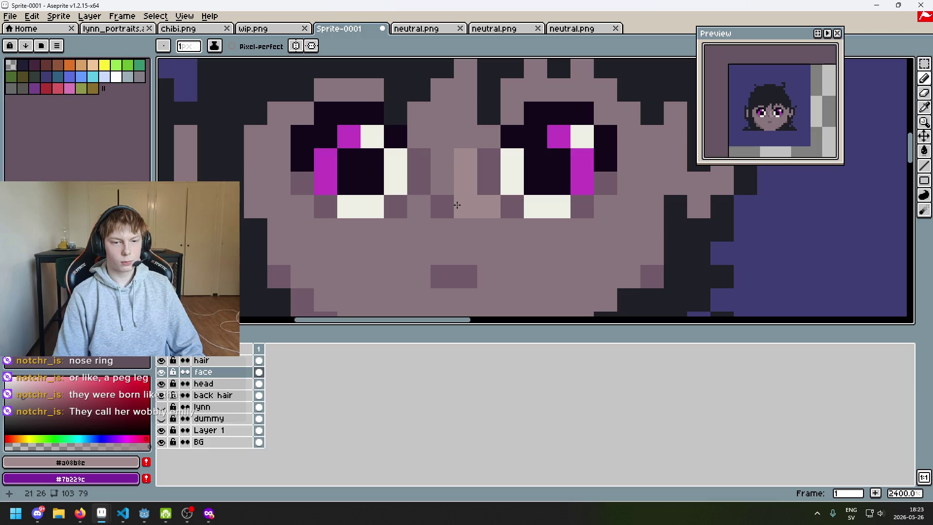
{"action": "scroll", "coordinate": [456, 205], "scroll_direction": "down", "scroll_amount": 3}
{"action": "scroll", "coordinate": [459, 205], "scroll_direction": "up", "scroll_amount": 2}
{"action": "key", "text": "ctrl+z"}
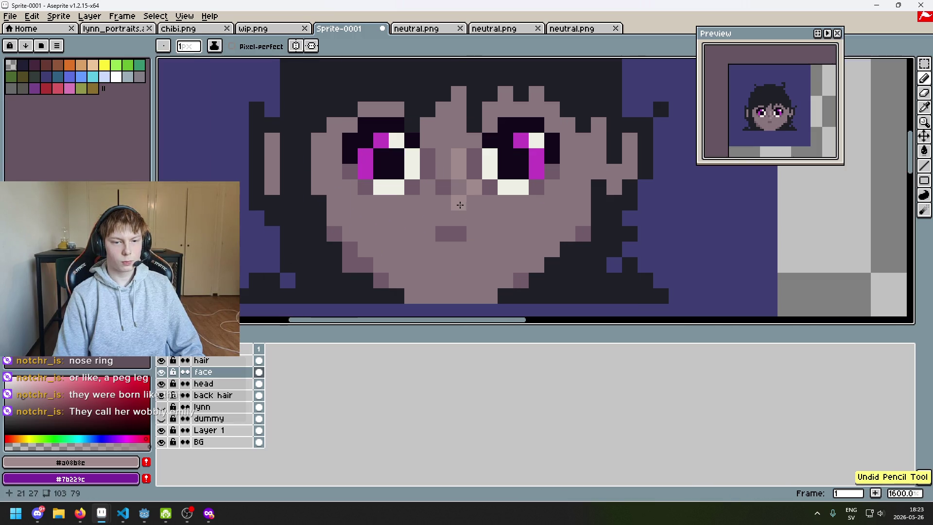
{"action": "scroll", "coordinate": [488, 188], "scroll_direction": "up", "scroll_amount": 2}
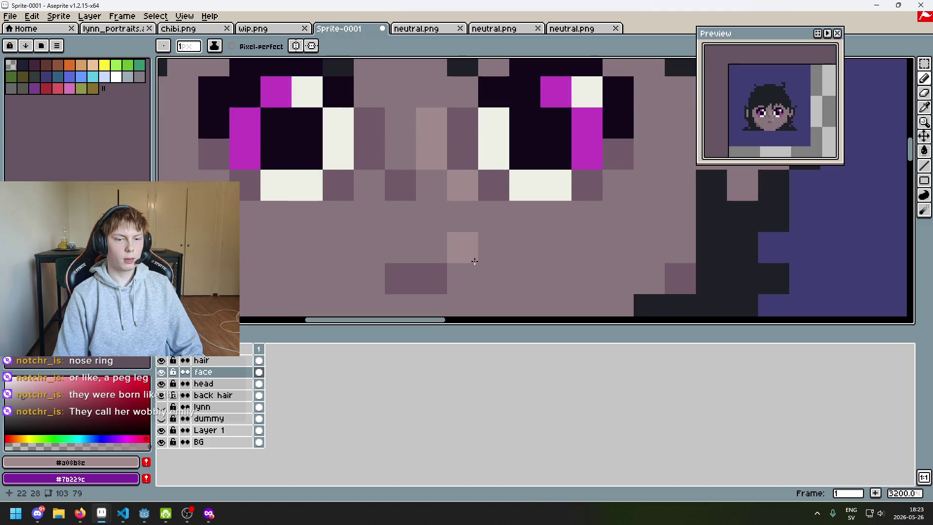
{"action": "left_click", "coordinate": [433, 187]}
Paint a nose pixel in the mid skin tone, then undo it
{"action": "left_click", "coordinate": [498, 238], "text": "alt"}
{"action": "left_click", "coordinate": [430, 155]}
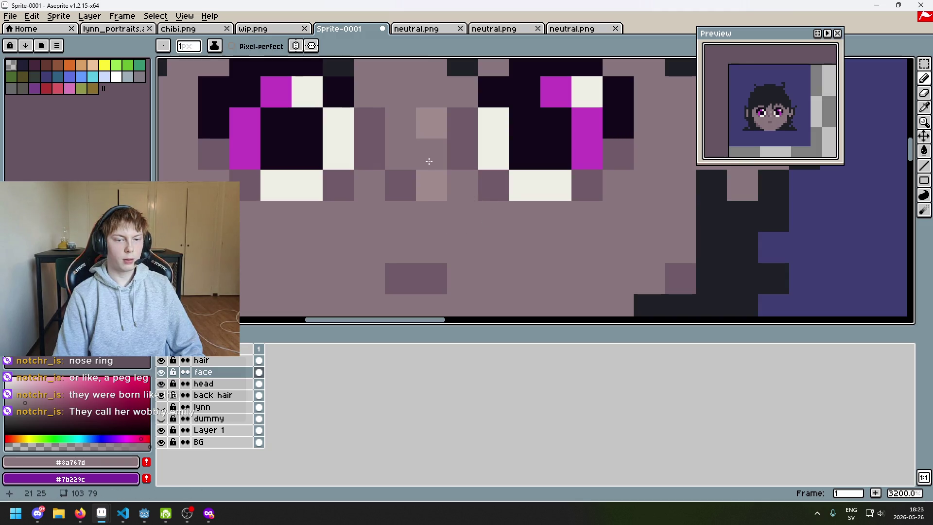
{"action": "scroll", "coordinate": [477, 206], "scroll_direction": "down", "scroll_amount": 10}
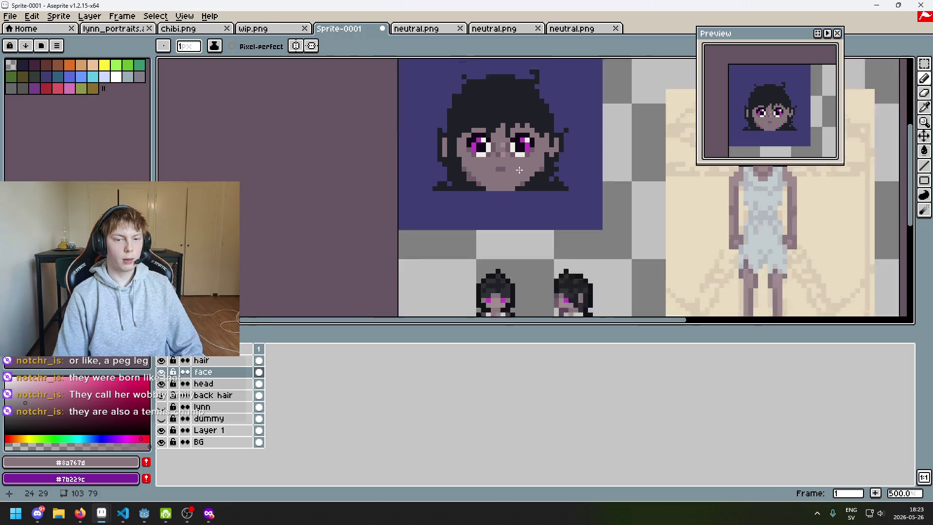
{"action": "scroll", "coordinate": [518, 176], "scroll_direction": "up", "scroll_amount": 4}
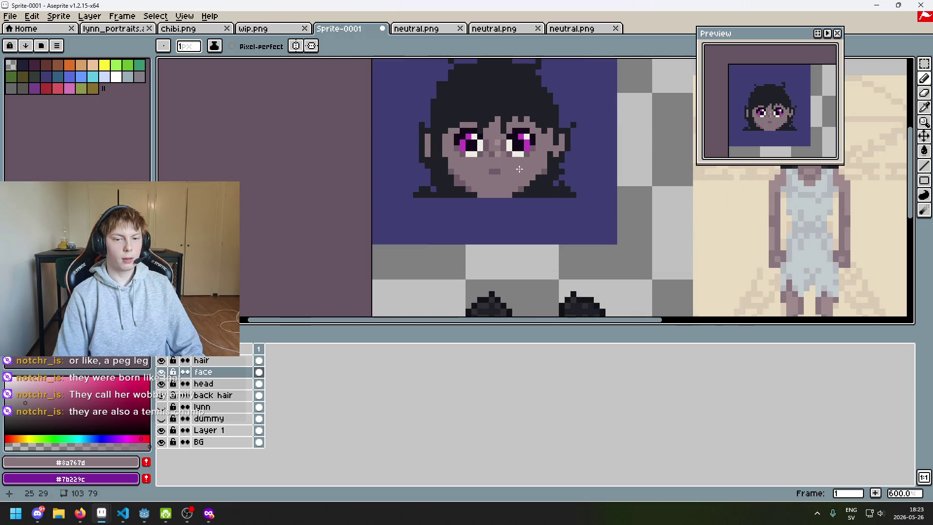
{"action": "key", "text": "ctrl+z"}
{"action": "scroll", "coordinate": [516, 173], "scroll_direction": "up", "scroll_amount": 6}
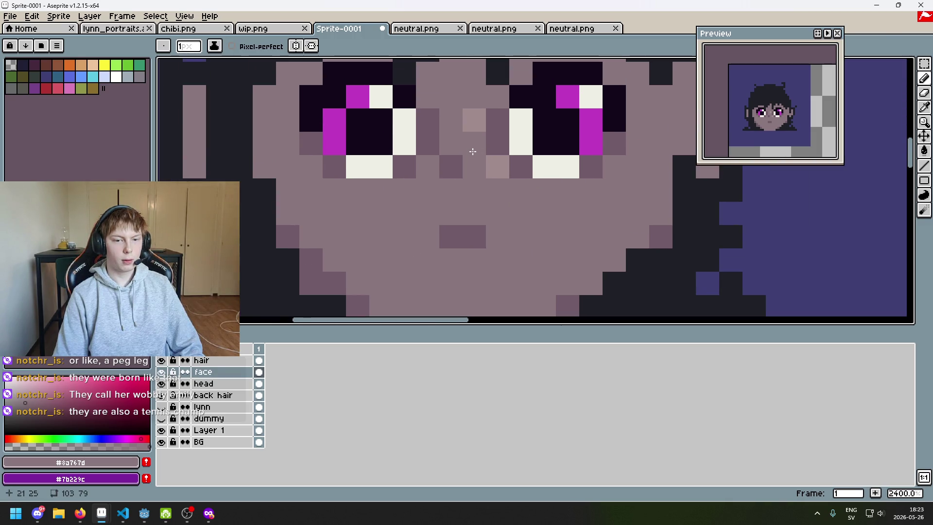
{"action": "scroll", "coordinate": [472, 152], "scroll_direction": "down", "scroll_amount": 6}
{"action": "scroll", "coordinate": [452, 141], "scroll_direction": "up", "scroll_amount": 3}
Sample the darker skin shade and undo the last stroke on the face
{"action": "left_click", "coordinate": [447, 137], "text": "alt"}
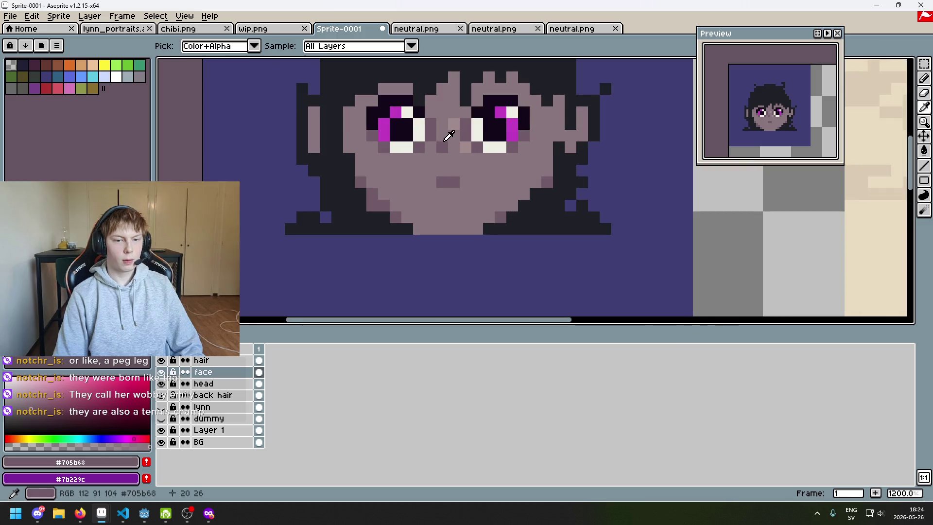
{"action": "scroll", "coordinate": [450, 139], "scroll_direction": "down", "scroll_amount": 6}
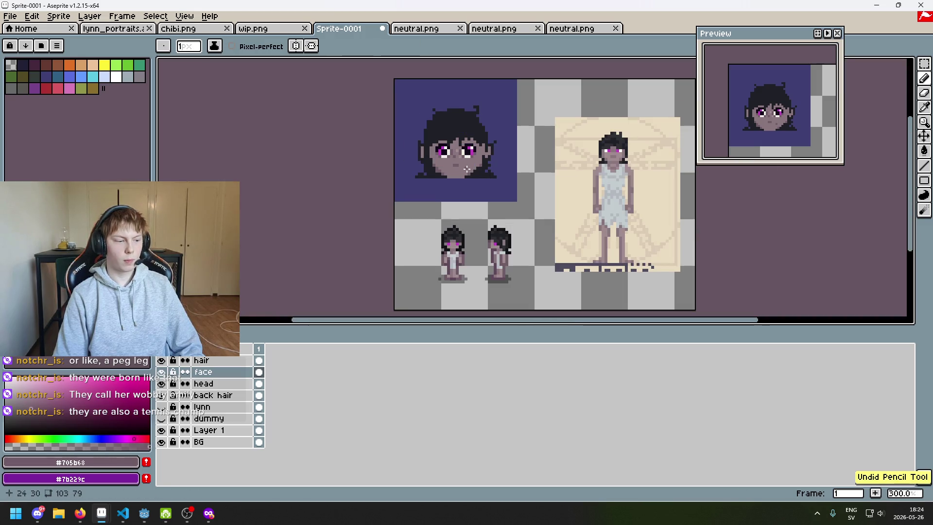
{"action": "scroll", "coordinate": [466, 168], "scroll_direction": "up", "scroll_amount": 6}
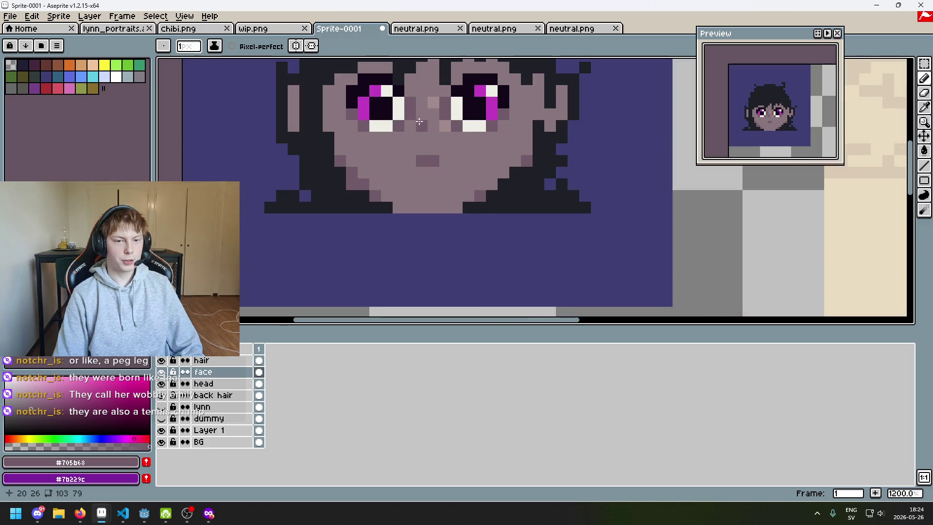
{"action": "scroll", "coordinate": [435, 160], "scroll_direction": "down", "scroll_amount": 4}
{"action": "scroll", "coordinate": [435, 160], "scroll_direction": "down", "scroll_amount": 1}
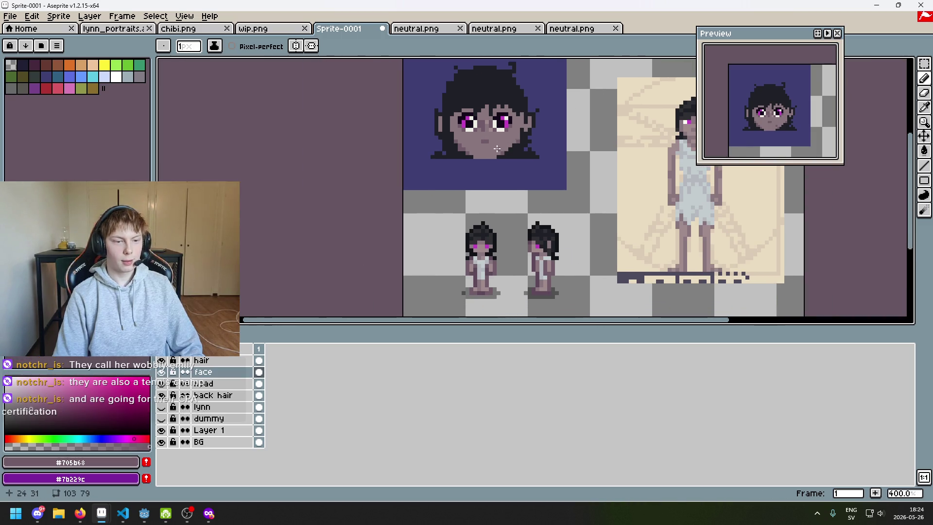
{"action": "scroll", "coordinate": [496, 150], "scroll_direction": "up", "scroll_amount": 8}
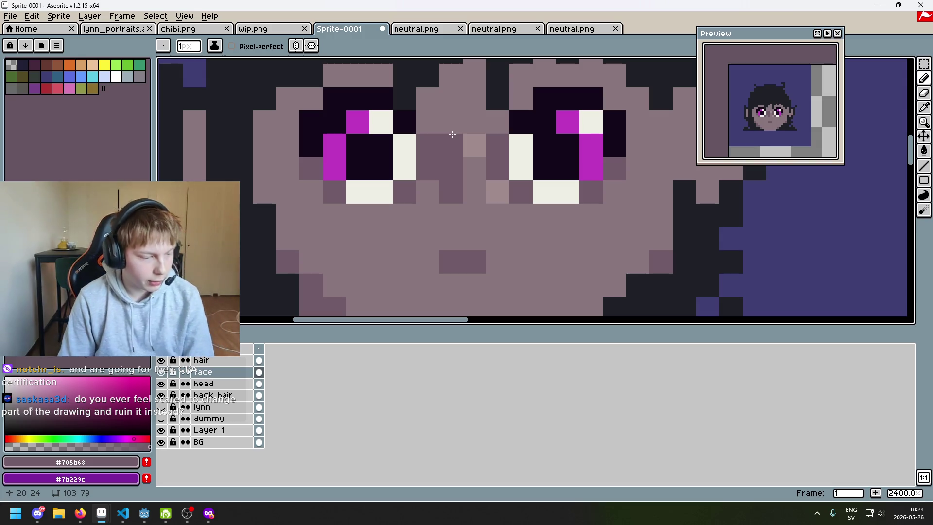
{"action": "scroll", "coordinate": [513, 151], "scroll_direction": "down", "scroll_amount": 1}
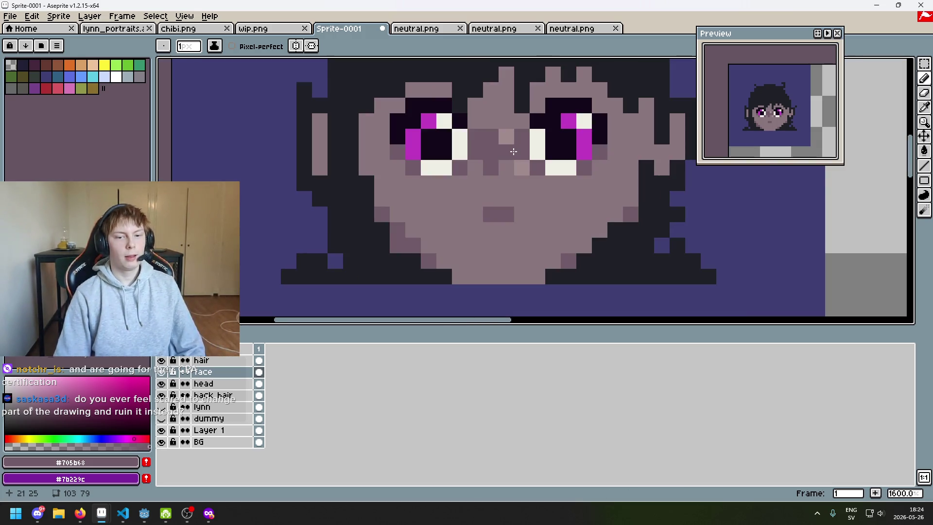
{"action": "scroll", "coordinate": [503, 196], "scroll_direction": "down", "scroll_amount": 3}
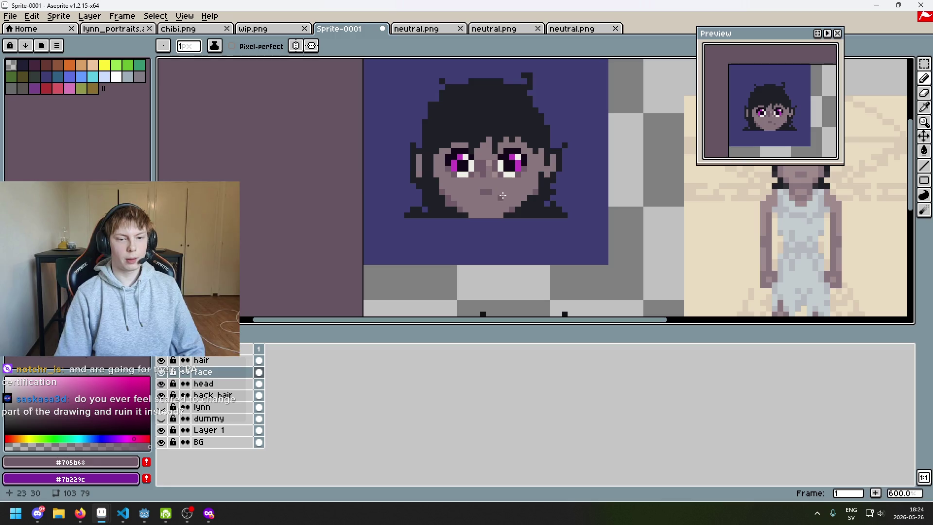
{"action": "key", "text": "ctrl+z"}
{"action": "scroll", "coordinate": [476, 161], "scroll_direction": "up", "scroll_amount": 4}
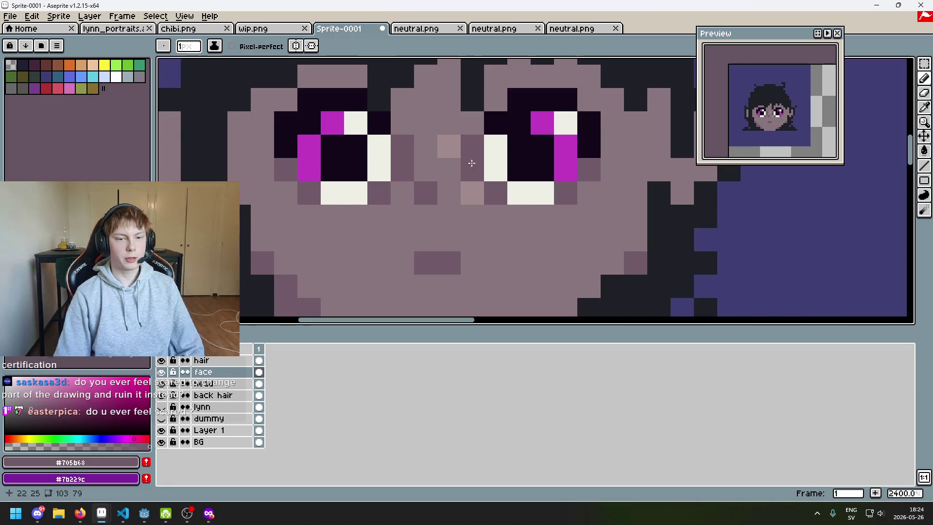
Repaint nose pixels, covering stray light ones with base skin tone and adding a lighter bridge pixel
{"action": "left_click", "coordinate": [447, 166], "text": "alt"}
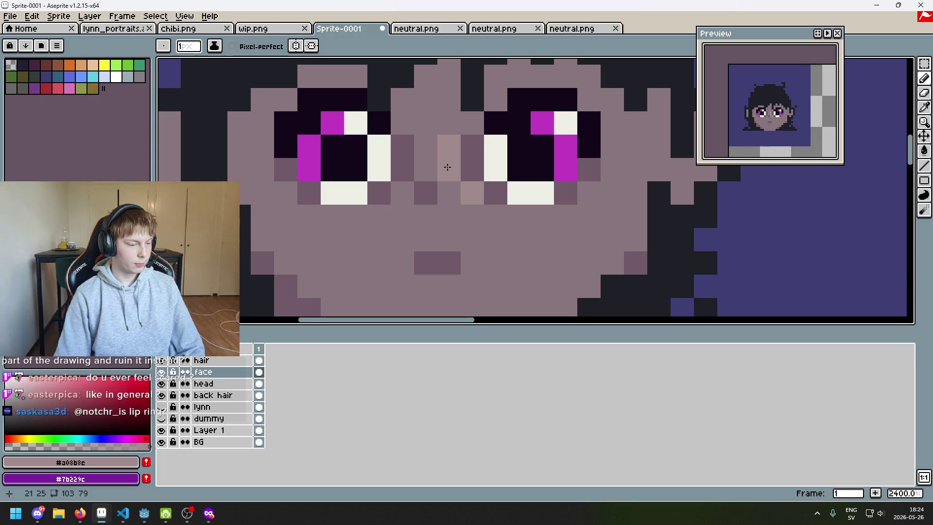
{"action": "left_click", "coordinate": [443, 162]}
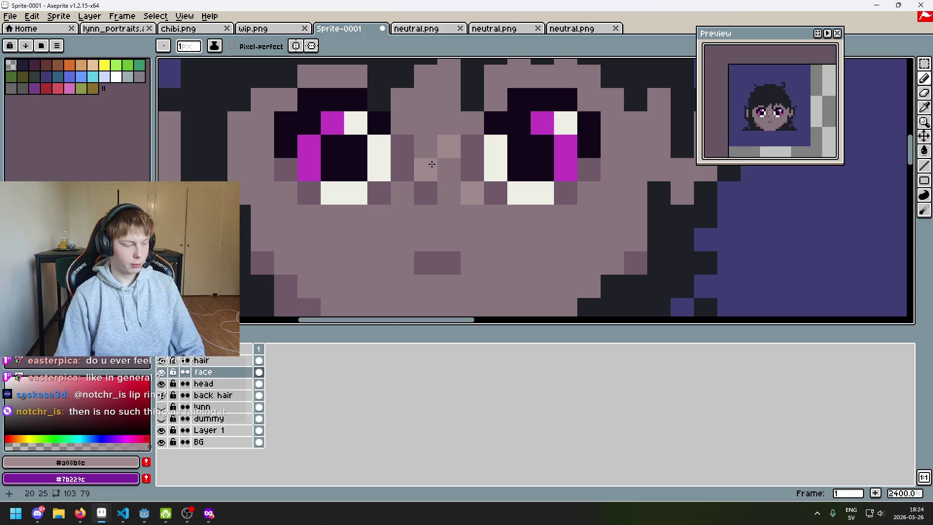
{"action": "left_click", "coordinate": [427, 156], "text": "alt"}
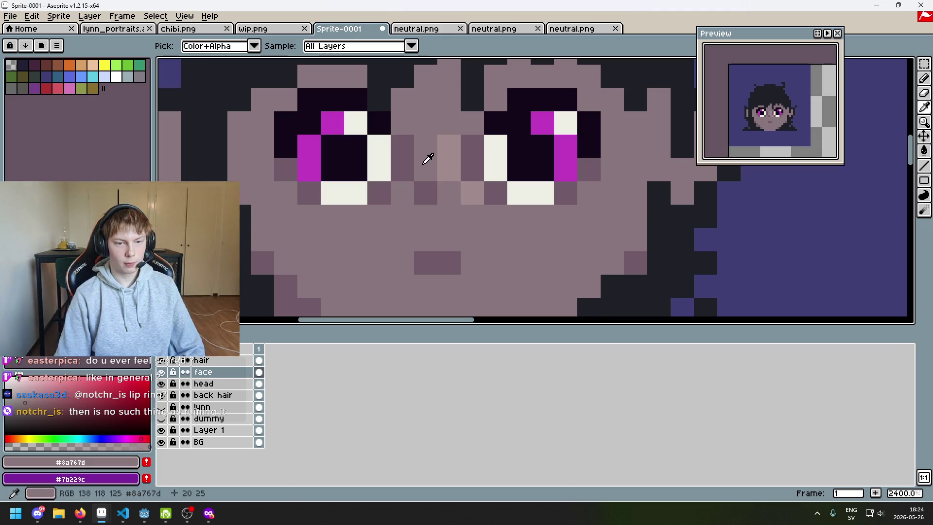
{"action": "left_click", "coordinate": [443, 170]}
{"action": "scroll", "coordinate": [439, 172], "scroll_direction": "down", "scroll_amount": 2}
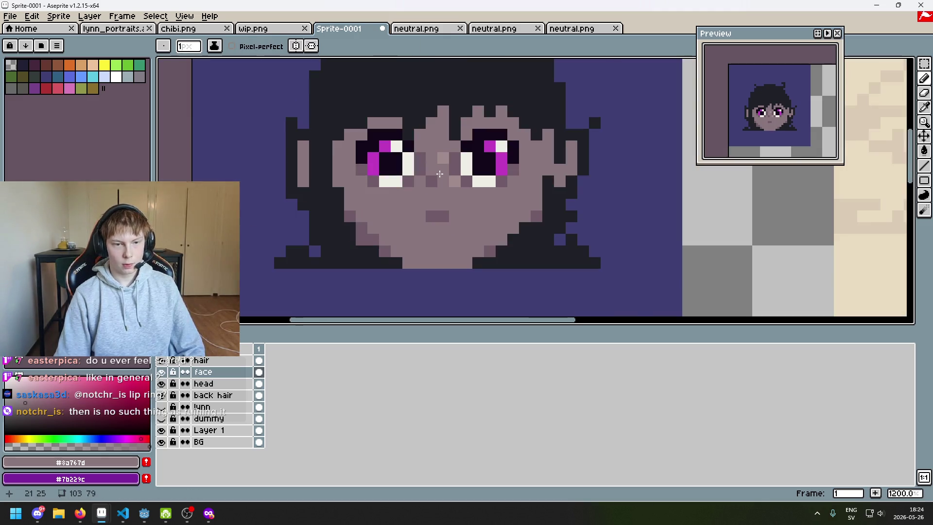
{"action": "scroll", "coordinate": [439, 151], "scroll_direction": "up", "scroll_amount": 2}
{"action": "left_click", "coordinate": [439, 147]}
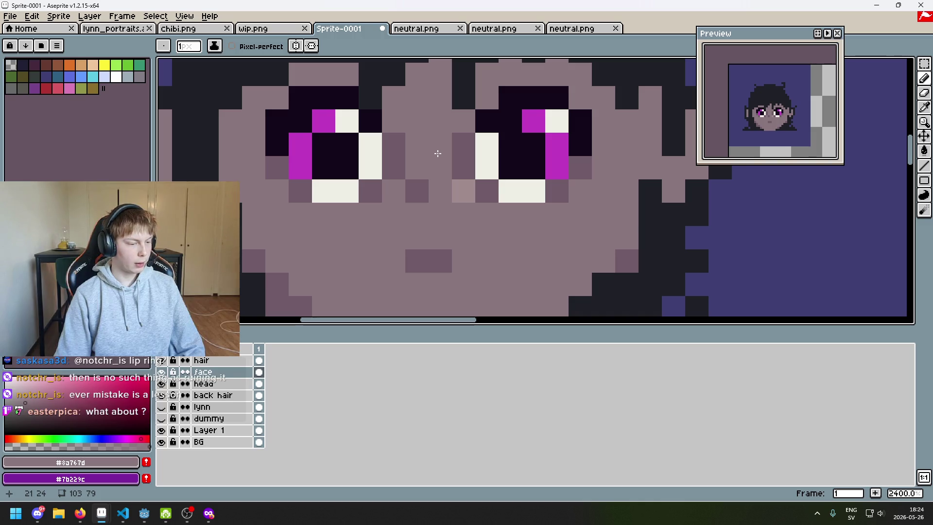
{"action": "left_click", "coordinate": [438, 154]}
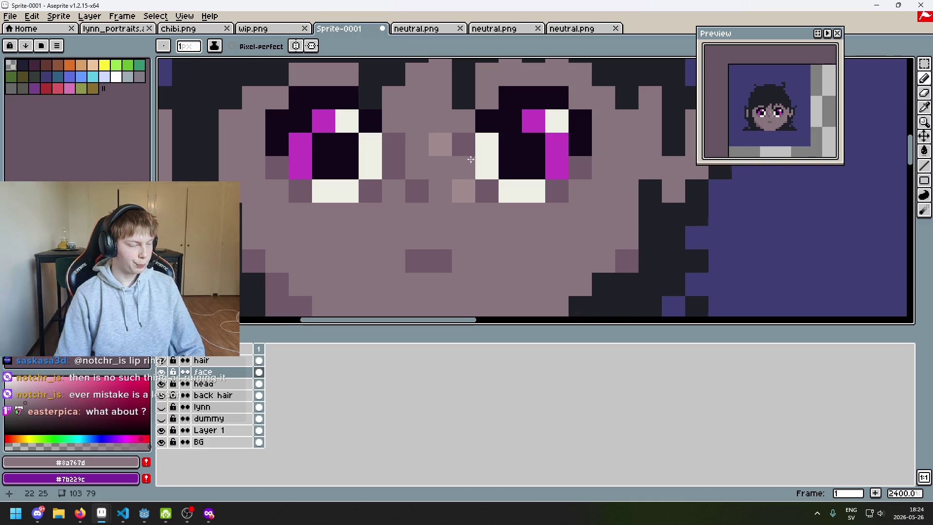
Pan across the face and sample the light nose colour
{"action": "scroll", "coordinate": [442, 158], "scroll_direction": "down", "scroll_amount": 3}
{"action": "scroll", "coordinate": [452, 165], "scroll_direction": "up", "scroll_amount": 2}
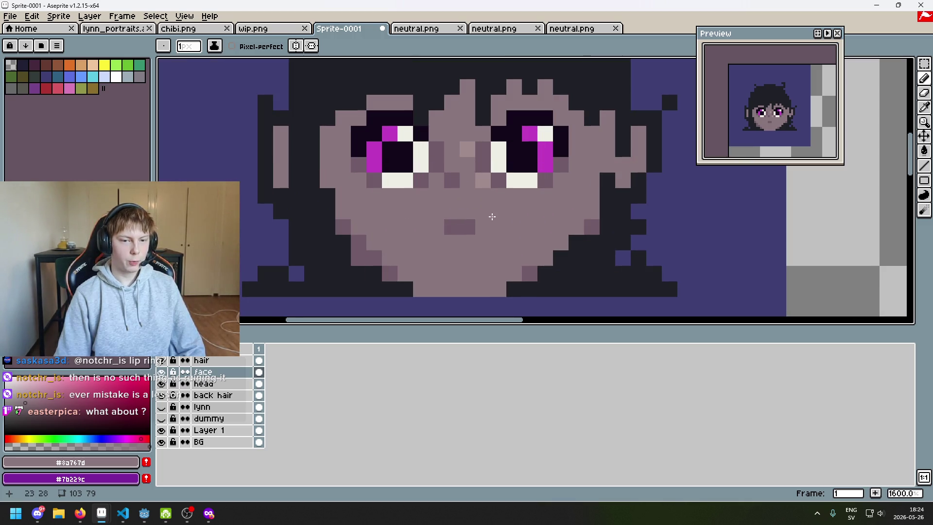
{"action": "scroll", "coordinate": [492, 216], "scroll_direction": "up", "scroll_amount": 2}
{"action": "left_click_drag", "start_coordinate": [393, 170], "coordinate": [426, 223]}
{"action": "left_click", "coordinate": [431, 189], "text": "alt"}
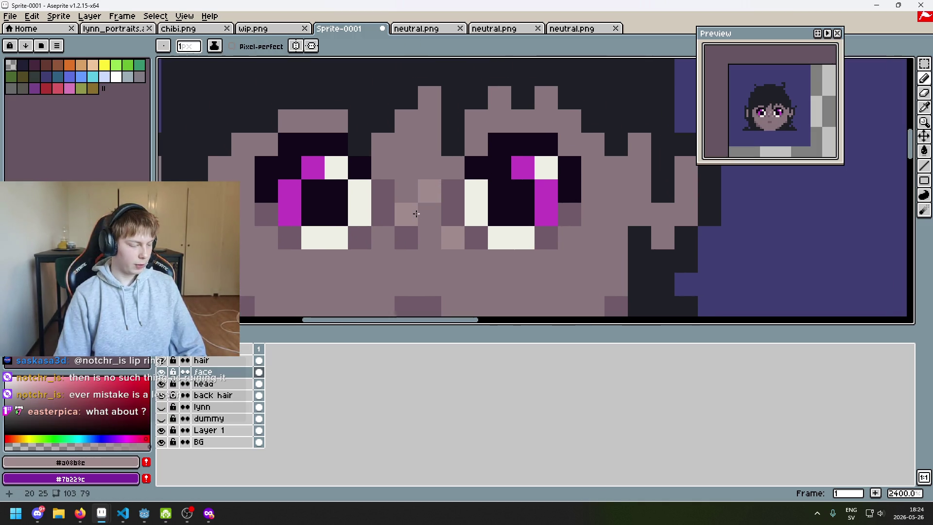
Recentre the face and compare the darker and mid skin shades, ending on the darker shade
{"action": "scroll", "coordinate": [407, 214], "scroll_direction": "down", "scroll_amount": 2}
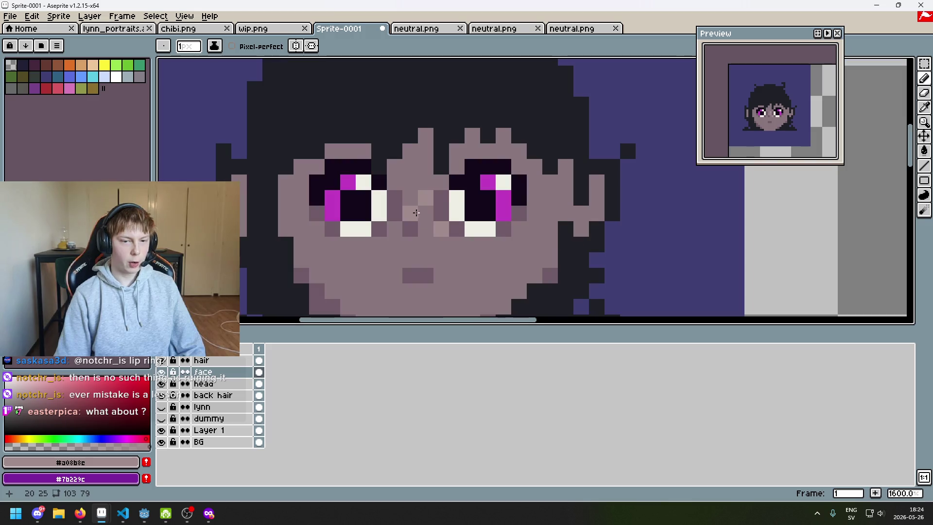
{"action": "scroll", "coordinate": [412, 214], "scroll_direction": "up", "scroll_amount": 3}
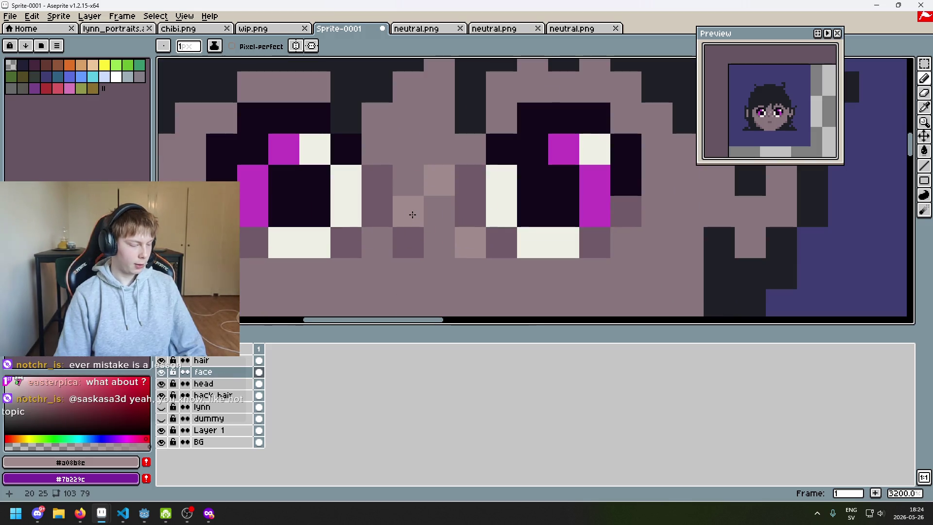
{"action": "scroll", "coordinate": [413, 214], "scroll_direction": "down", "scroll_amount": 1}
{"action": "left_click_drag", "start_coordinate": [432, 216], "coordinate": [456, 170]}
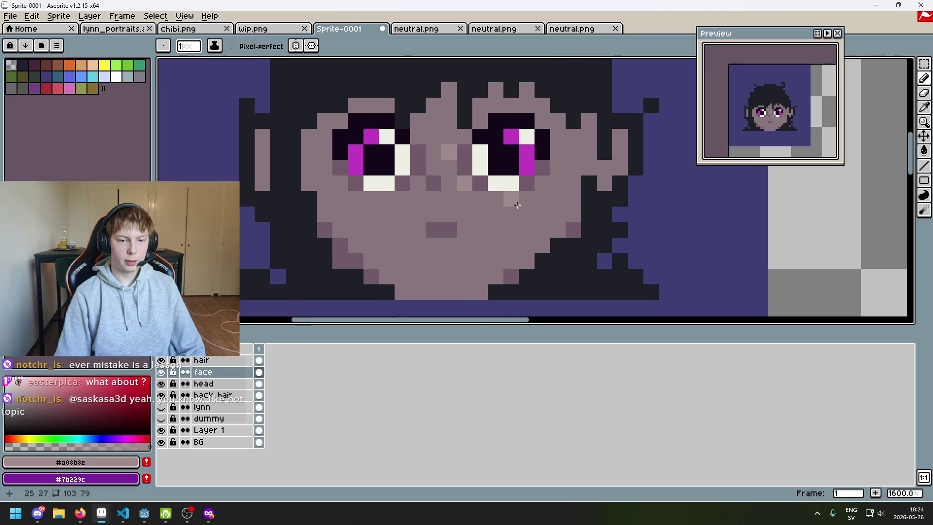
{"action": "left_click", "coordinate": [531, 183], "text": "alt"}
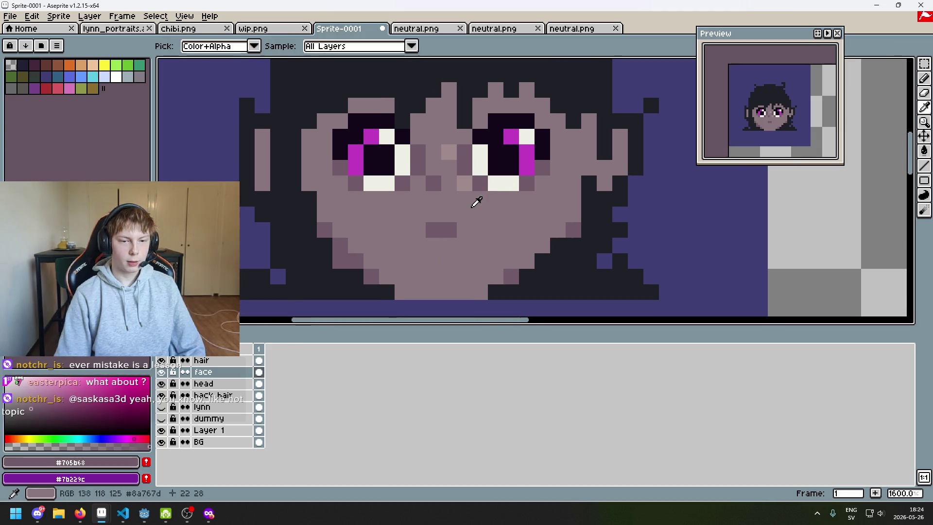
{"action": "left_click", "coordinate": [474, 199], "text": "alt"}
{"action": "left_click", "coordinate": [433, 182], "text": "alt"}
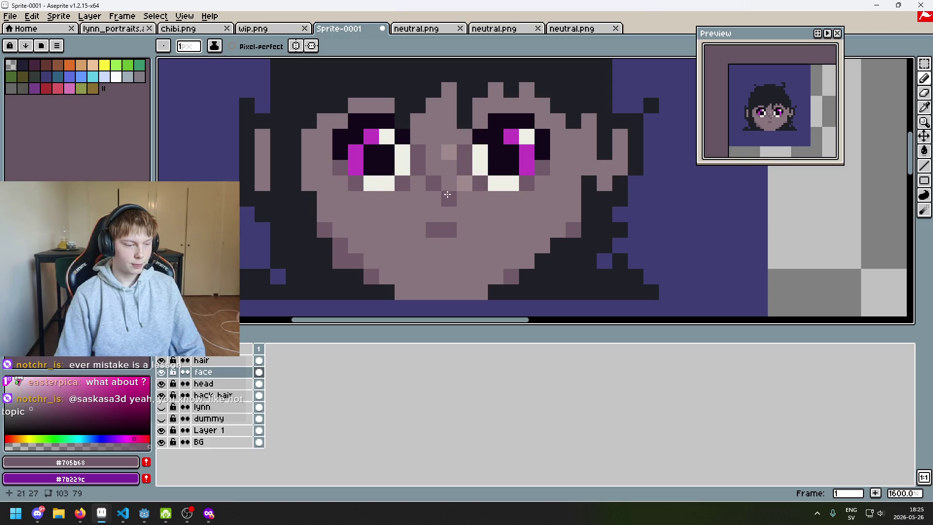
{"action": "scroll", "coordinate": [454, 185], "scroll_direction": "down", "scroll_amount": 5}
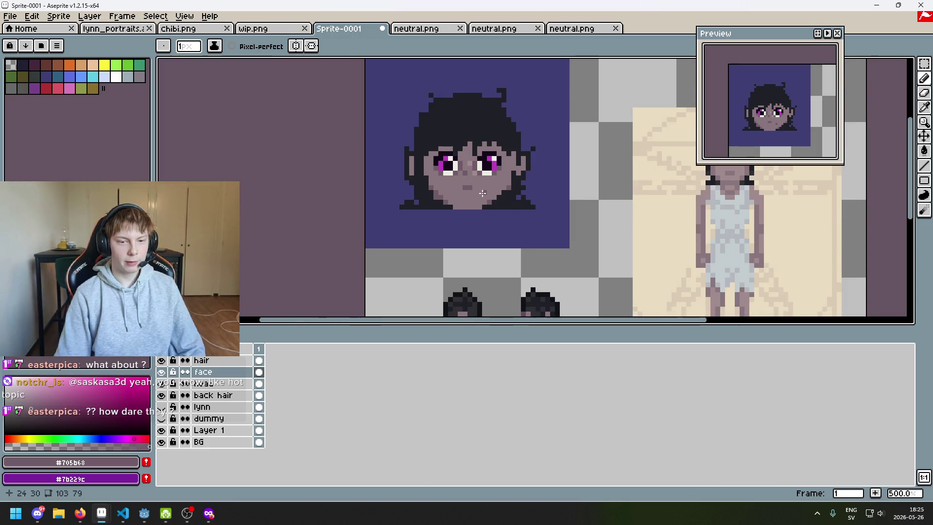
Centre on the mouth, pick lighter mauve #8a767d, and undo the last face stroke after comparing
{"action": "scroll", "coordinate": [463, 186], "scroll_direction": "up", "scroll_amount": 4}
{"action": "left_click_drag", "start_coordinate": [462, 180], "coordinate": [451, 203]}
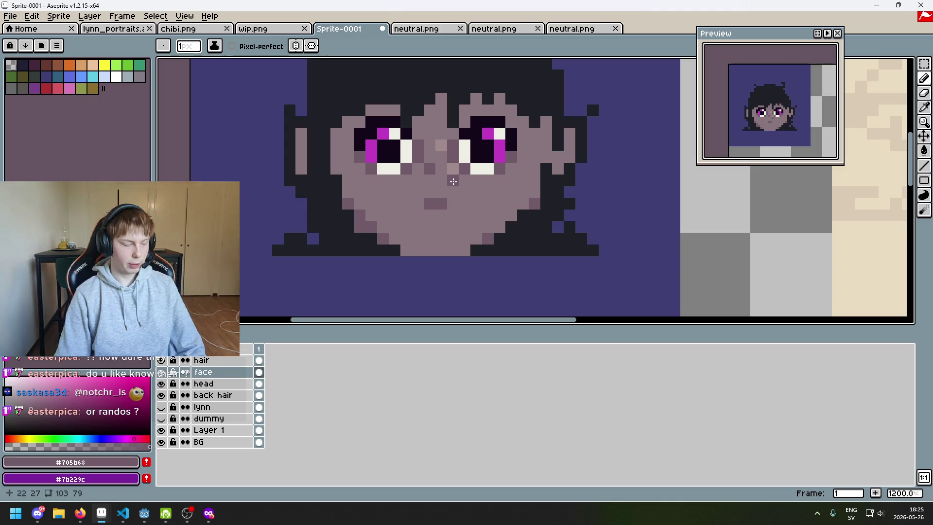
{"action": "scroll", "coordinate": [453, 181], "scroll_direction": "up", "scroll_amount": 1}
{"action": "left_click", "coordinate": [457, 151], "text": "alt"}
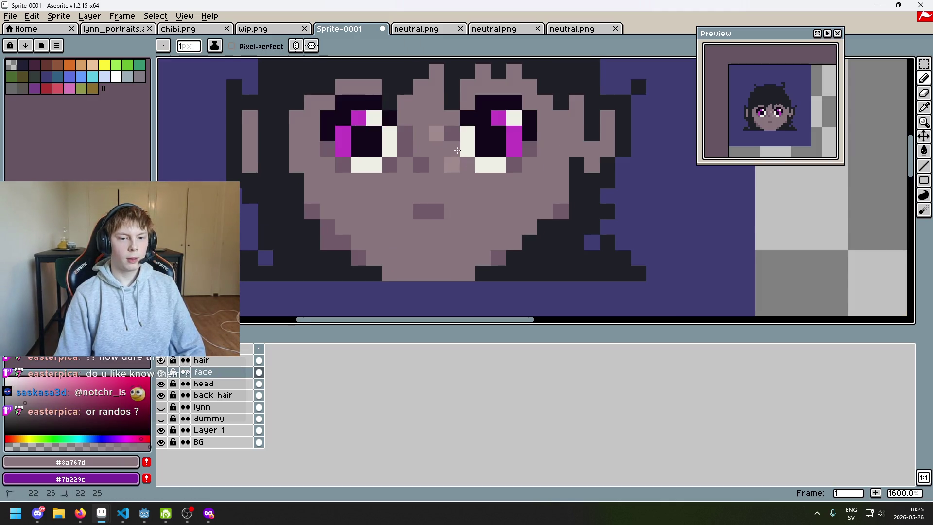
{"action": "scroll", "coordinate": [457, 152], "scroll_direction": "down", "scroll_amount": 5}
{"action": "key", "text": "ctrl+z"}
{"action": "key", "text": "ctrl+y"}
{"action": "key", "text": "ctrl+z"}
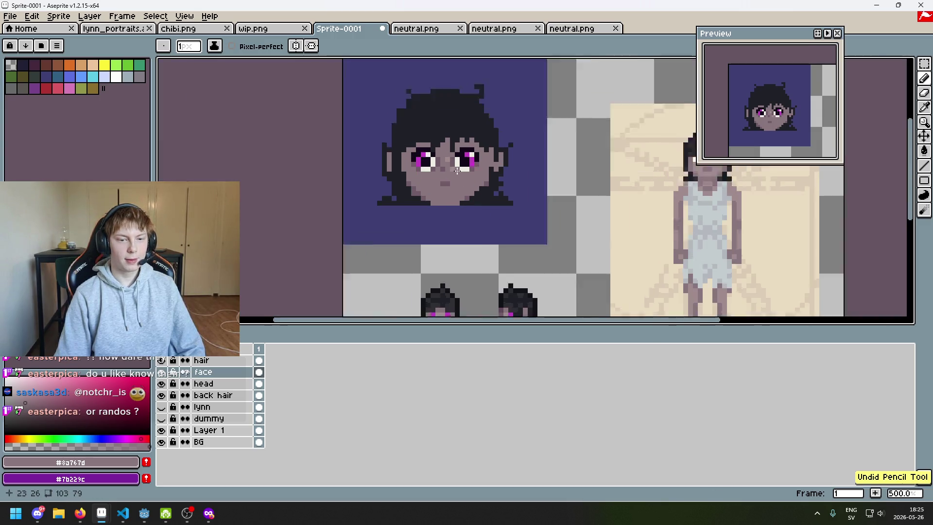
Undo two more of the earlier pencil strokes on the face
{"action": "scroll", "coordinate": [457, 170], "scroll_direction": "up", "scroll_amount": 3}
{"action": "scroll", "coordinate": [475, 210], "scroll_direction": "down", "scroll_amount": 3}
{"action": "scroll", "coordinate": [486, 218], "scroll_direction": "up", "scroll_amount": 4}
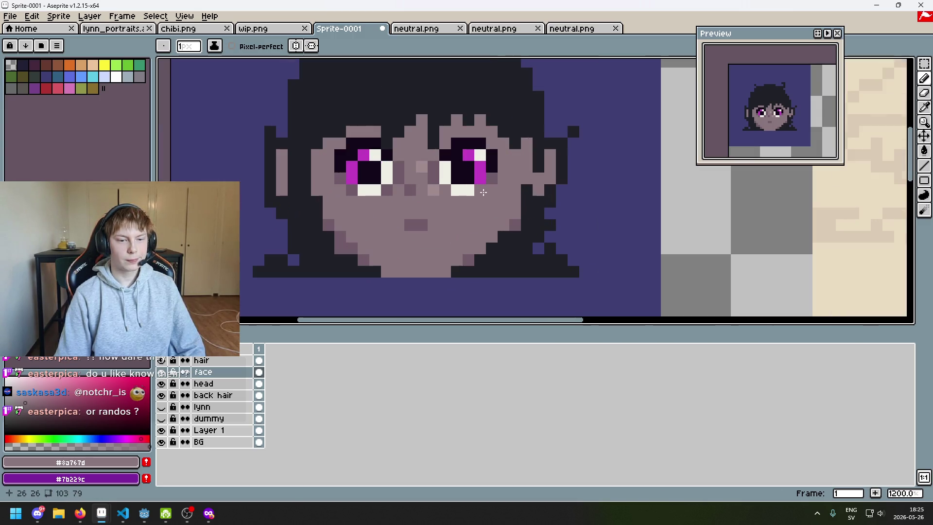
{"action": "key", "text": "ctrl+z"}
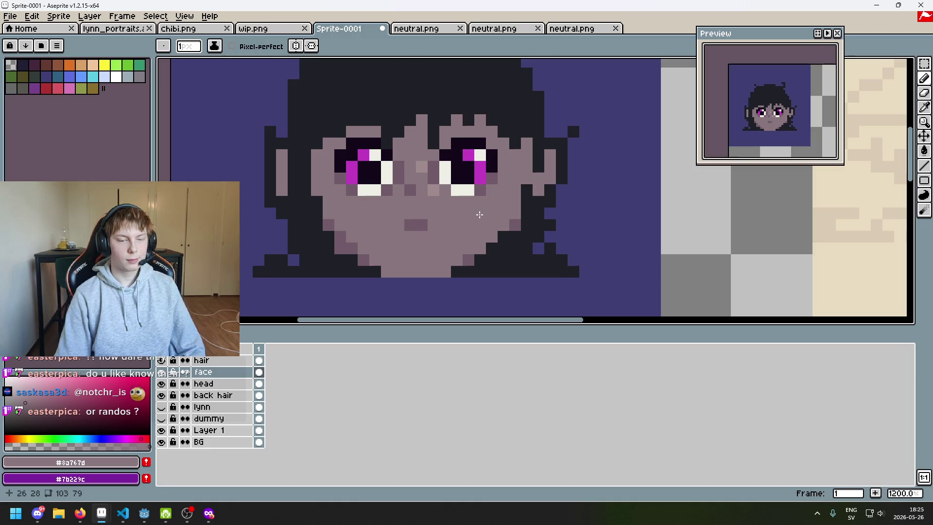
{"action": "scroll", "coordinate": [491, 177], "scroll_direction": "down", "scroll_amount": 6}
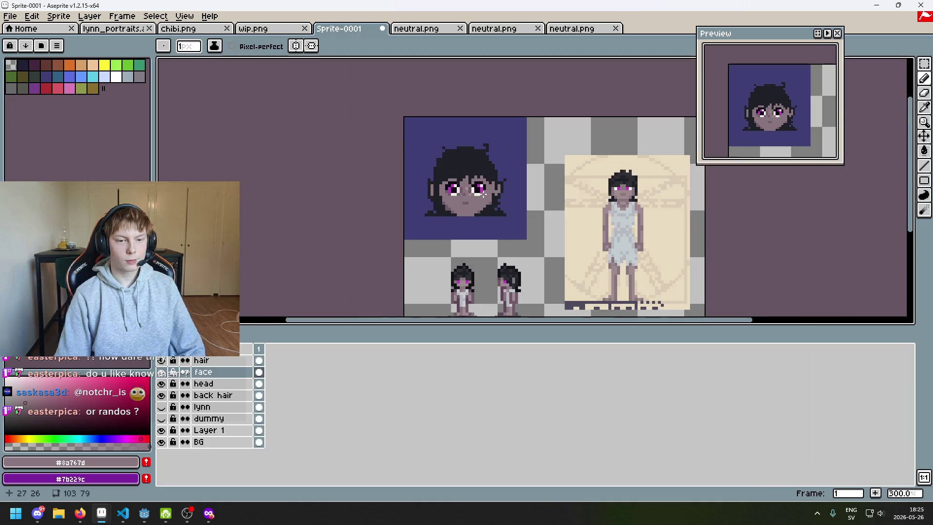
{"action": "scroll", "coordinate": [495, 223], "scroll_direction": "up", "scroll_amount": 2}
{"action": "key", "text": "ctrl+z"}
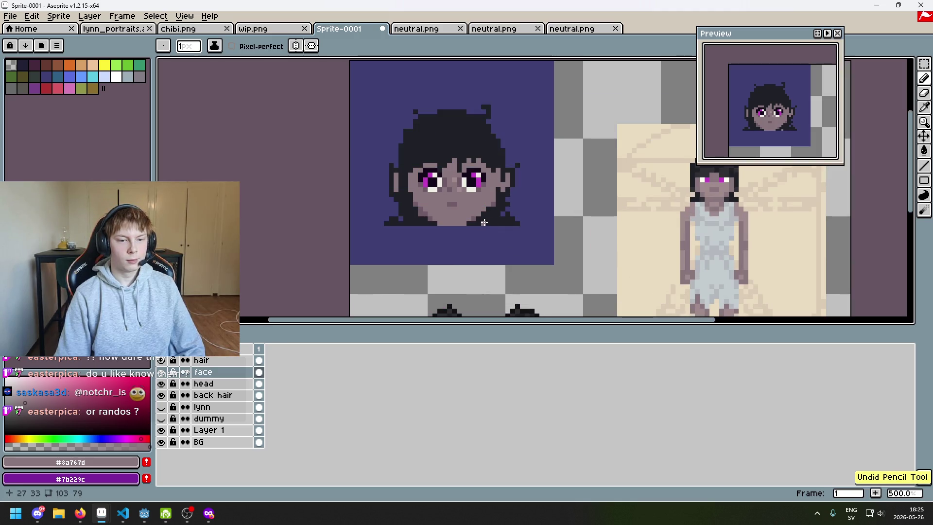
{"action": "scroll", "coordinate": [470, 203], "scroll_direction": "up", "scroll_amount": 5}
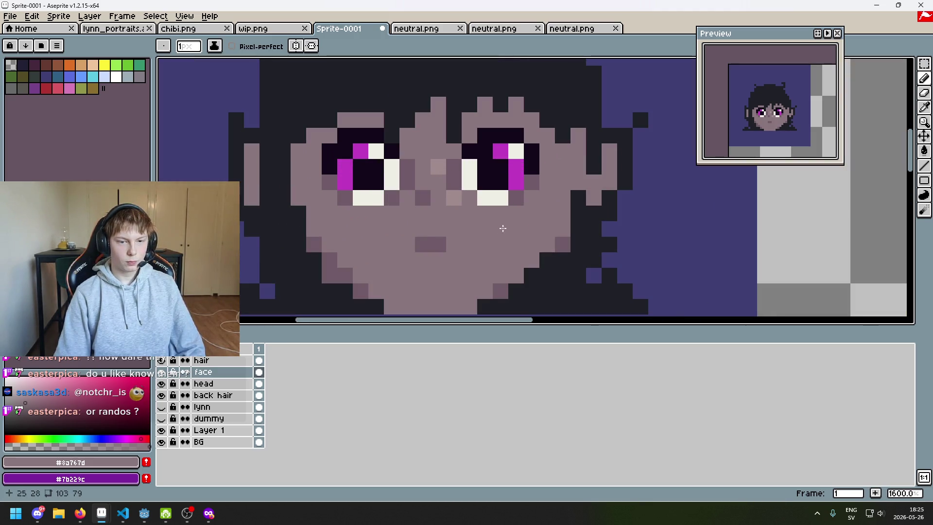
Sample darker mauve #705b68 and paint darker pixels beside the nose
{"action": "key", "text": "alt"}
{"action": "scroll", "coordinate": [465, 189], "scroll_direction": "down", "scroll_amount": 6}
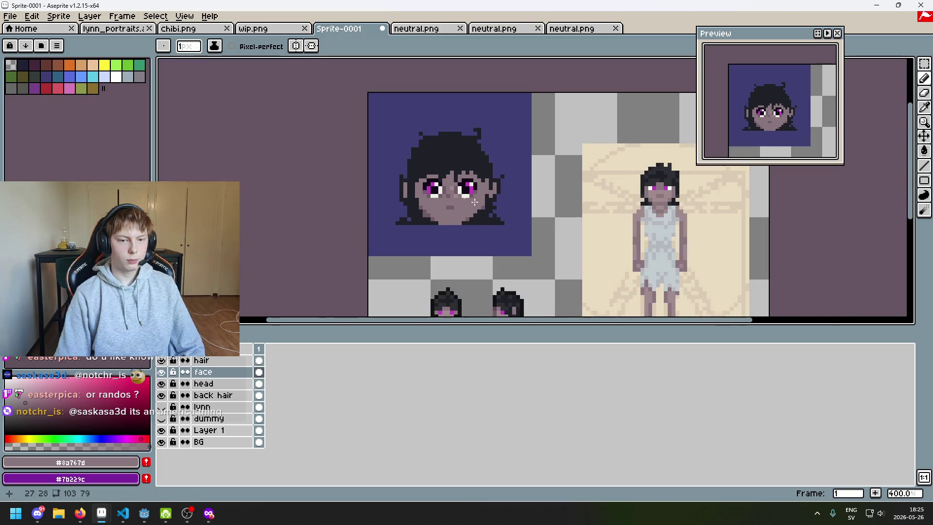
{"action": "scroll", "coordinate": [471, 219], "scroll_direction": "up", "scroll_amount": 5}
{"action": "left_click", "coordinate": [444, 178], "text": "alt"}
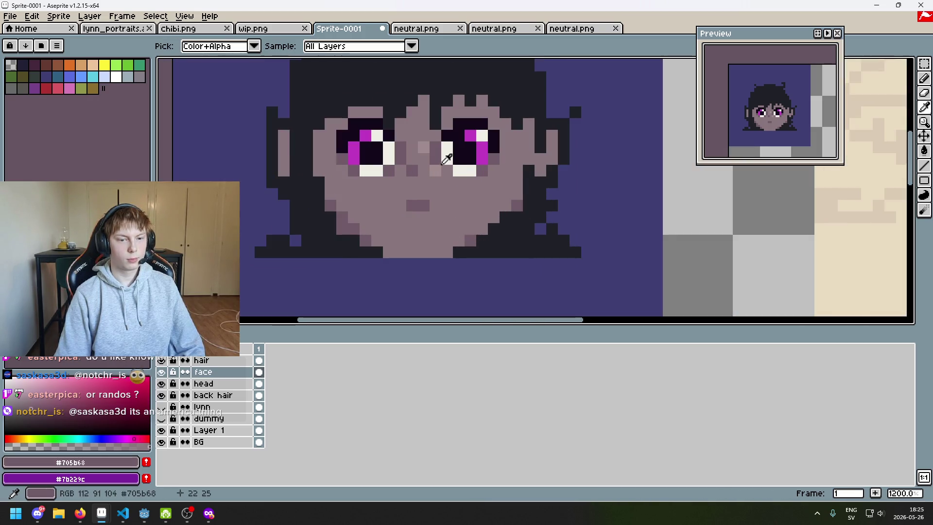
{"action": "scroll", "coordinate": [445, 178], "scroll_direction": "down", "scroll_amount": 5}
{"action": "scroll", "coordinate": [466, 186], "scroll_direction": "up", "scroll_amount": 8}
{"action": "left_click", "coordinate": [467, 185]}
Add a #8a767d pixel on the nose and light #a08b8c highlight pixels along the nose bridge
{"action": "left_click", "coordinate": [462, 222], "text": "alt"}
{"action": "scroll", "coordinate": [474, 182], "scroll_direction": "down", "scroll_amount": 2}
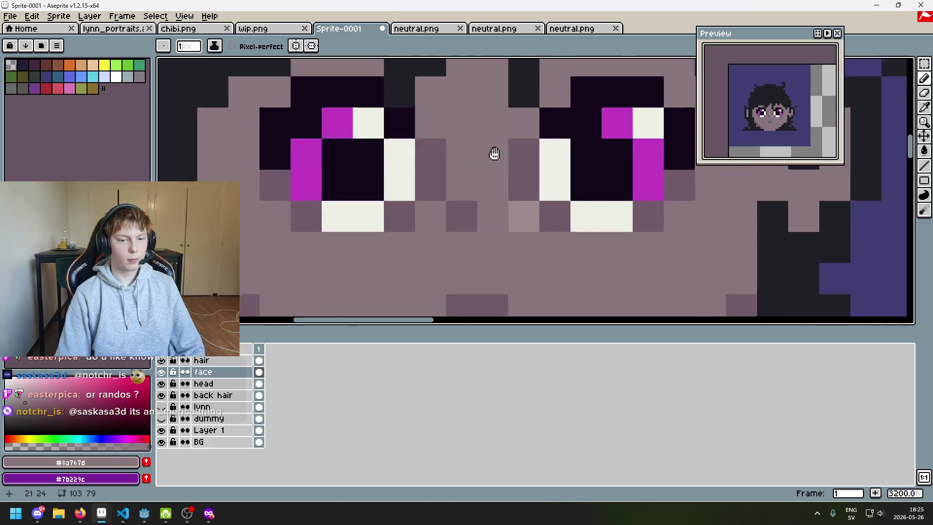
{"action": "left_click", "coordinate": [538, 175]}
{"action": "scroll", "coordinate": [510, 184], "scroll_direction": "right", "scroll_amount": 1}
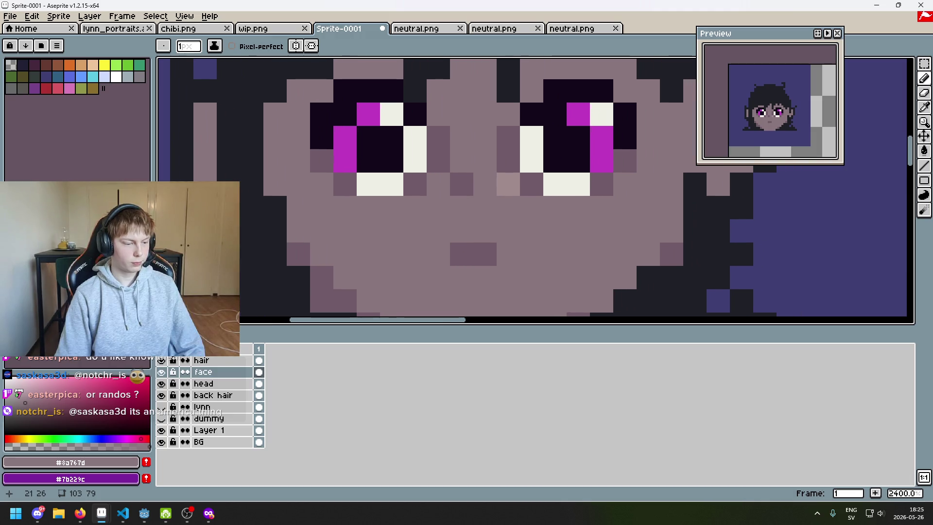
{"action": "left_click", "coordinate": [505, 180], "text": "alt"}
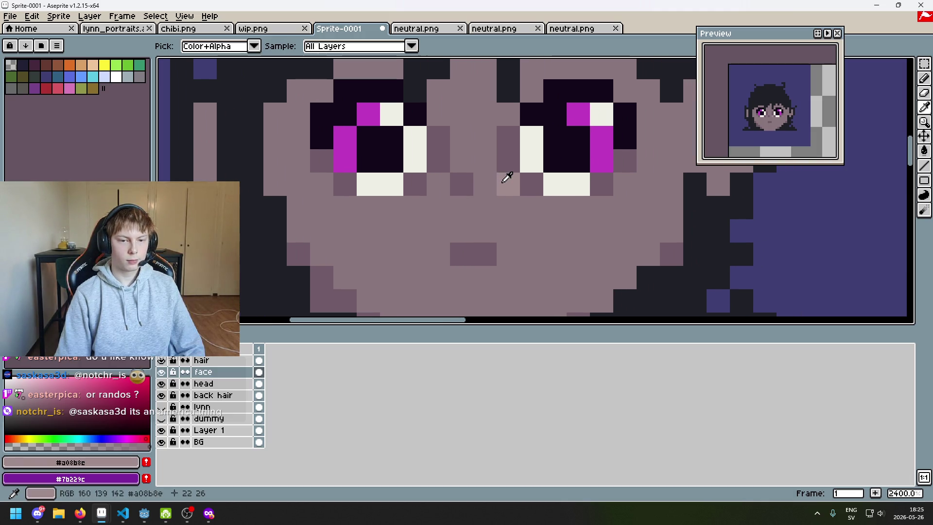
{"action": "left_click_drag", "start_coordinate": [485, 160], "coordinate": [484, 141]}
{"action": "scroll", "coordinate": [489, 167], "scroll_direction": "down", "scroll_amount": 6}
{"action": "scroll", "coordinate": [488, 167], "scroll_direction": "right", "scroll_amount": 2}
{"action": "scroll", "coordinate": [489, 167], "scroll_direction": "down", "scroll_amount": 2}
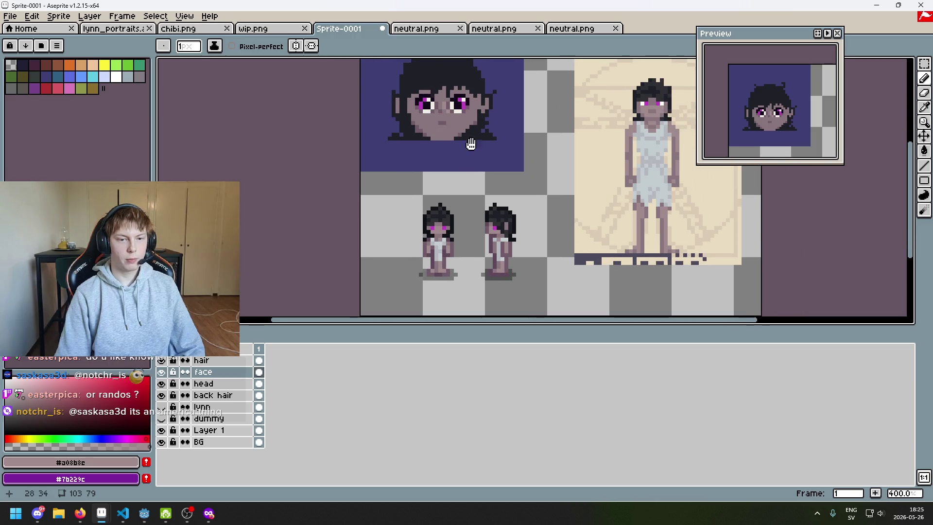
Sample the darker mauve #705b68 and undo the last pencil stroke
{"action": "scroll", "coordinate": [489, 207], "scroll_direction": "up", "scroll_amount": 1}
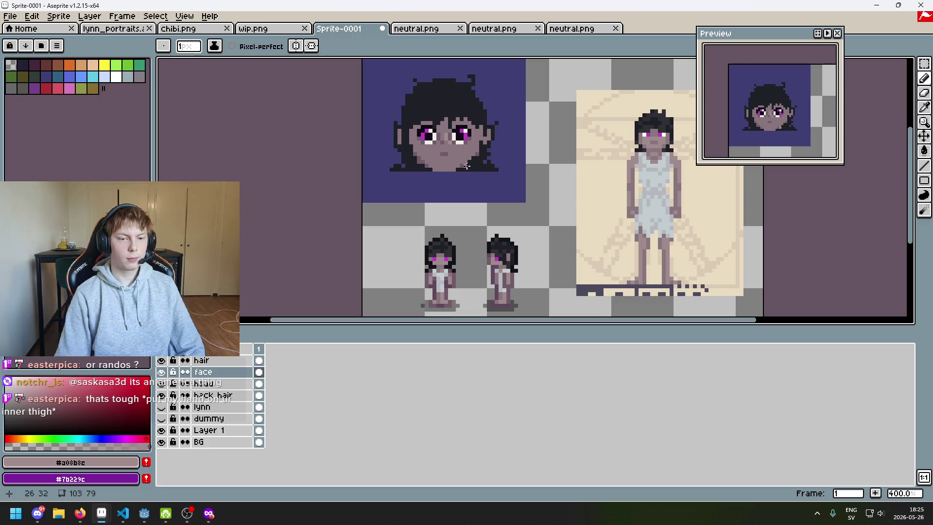
{"action": "scroll", "coordinate": [464, 149], "scroll_direction": "up", "scroll_amount": 1}
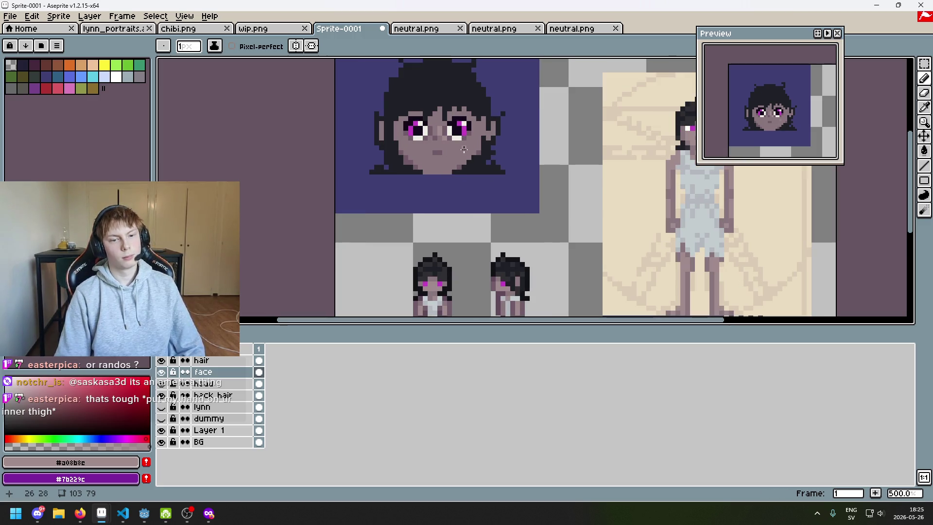
{"action": "scroll", "coordinate": [463, 149], "scroll_direction": "up", "scroll_amount": 4}
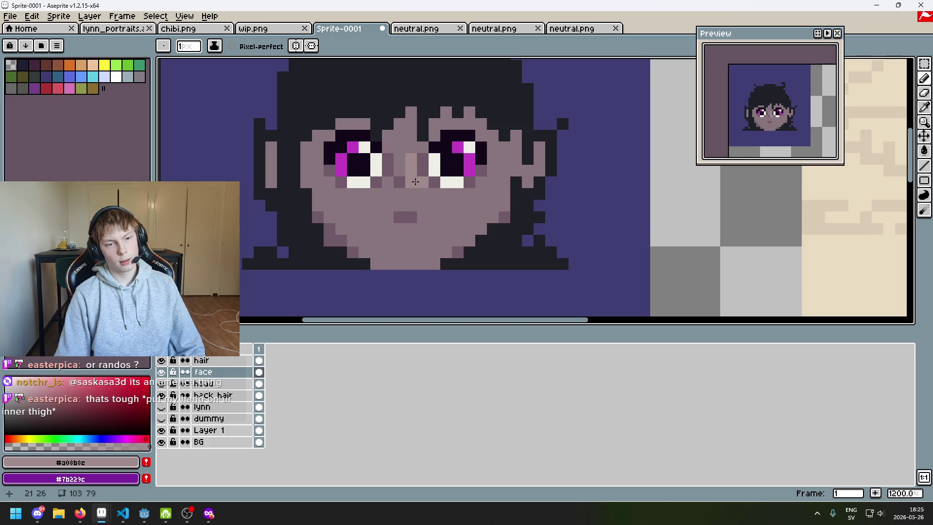
{"action": "scroll", "coordinate": [416, 180], "scroll_direction": "down", "scroll_amount": 3}
{"action": "scroll", "coordinate": [421, 192], "scroll_direction": "up", "scroll_amount": 1}
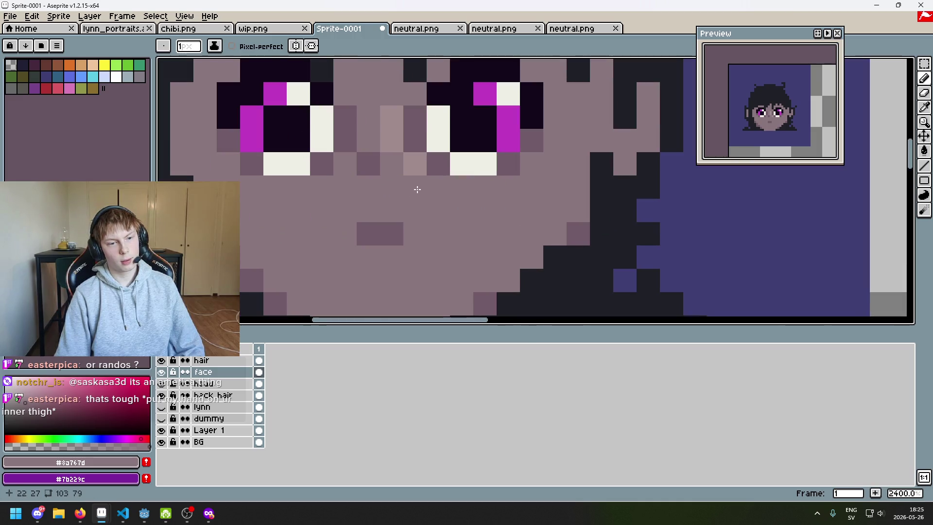
{"action": "scroll", "coordinate": [418, 192], "scroll_direction": "up", "scroll_amount": 5}
{"action": "left_click", "coordinate": [359, 184], "text": "alt"}
{"action": "scroll", "coordinate": [459, 202], "scroll_direction": "down", "scroll_amount": 8}
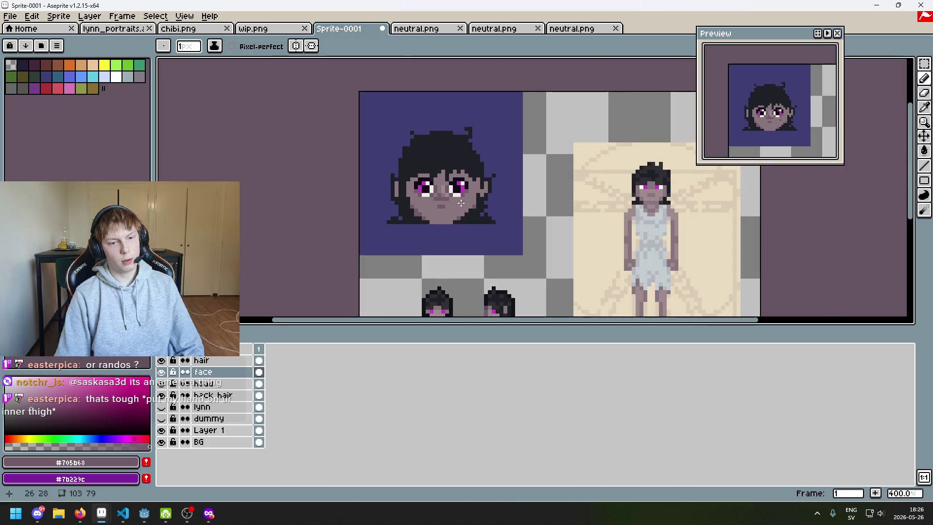
{"action": "scroll", "coordinate": [464, 205], "scroll_direction": "up", "scroll_amount": 5}
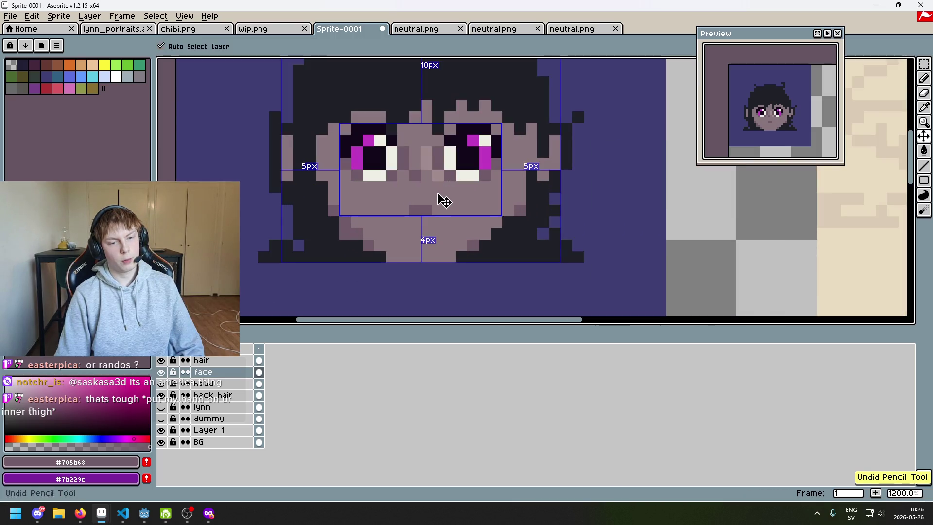
{"action": "key", "text": "ctrl+z"}
{"action": "scroll", "coordinate": [440, 199], "scroll_direction": "up", "scroll_amount": 1}
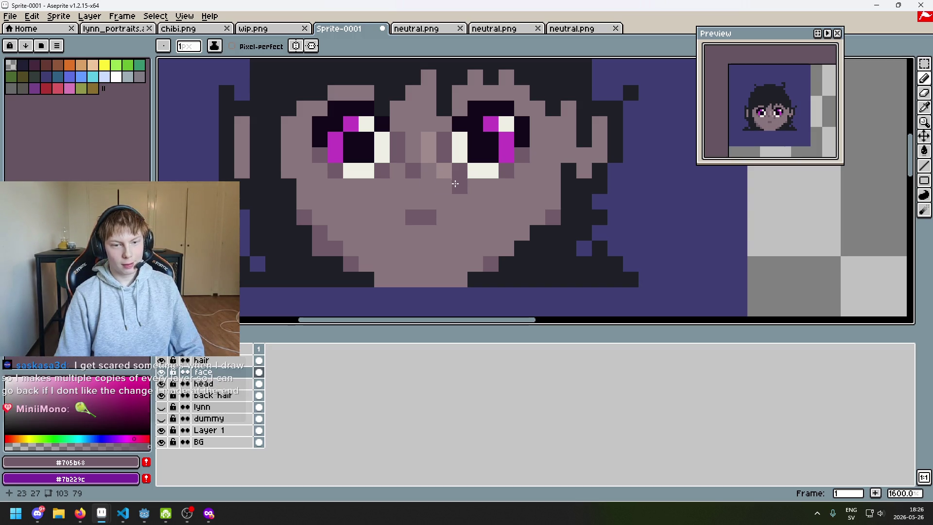
Pick the light nose colour #a08b8c and undo the last stroke on the nose
{"action": "left_click", "coordinate": [444, 171], "text": "alt"}
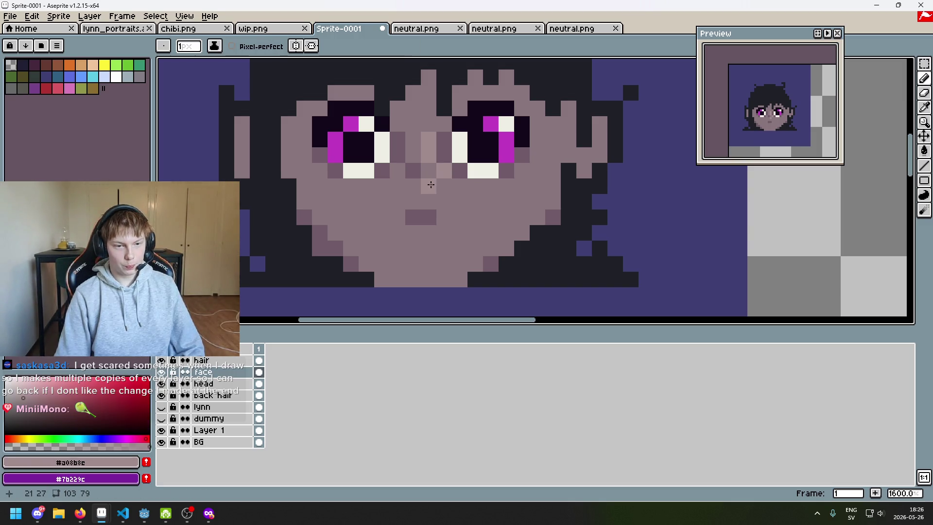
{"action": "scroll", "coordinate": [475, 202], "scroll_direction": "down", "scroll_amount": 6}
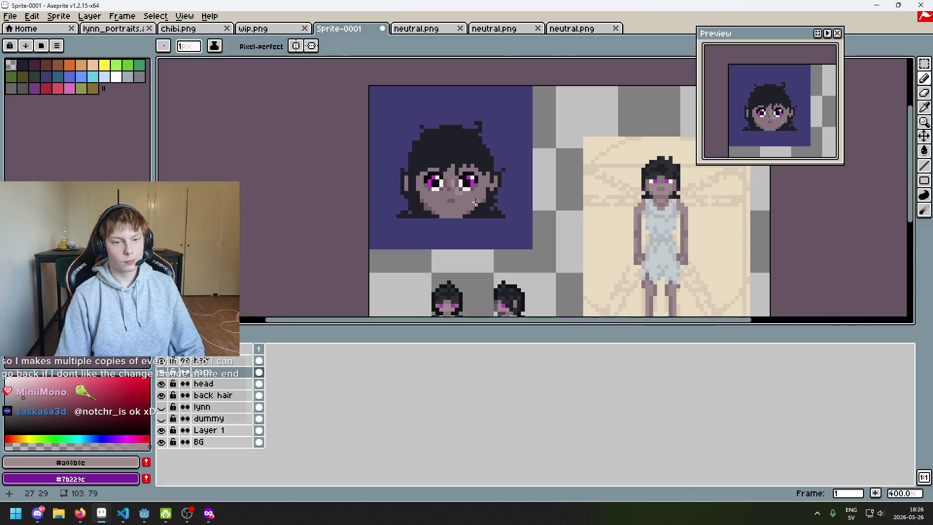
{"action": "key", "text": "ctrl+z"}
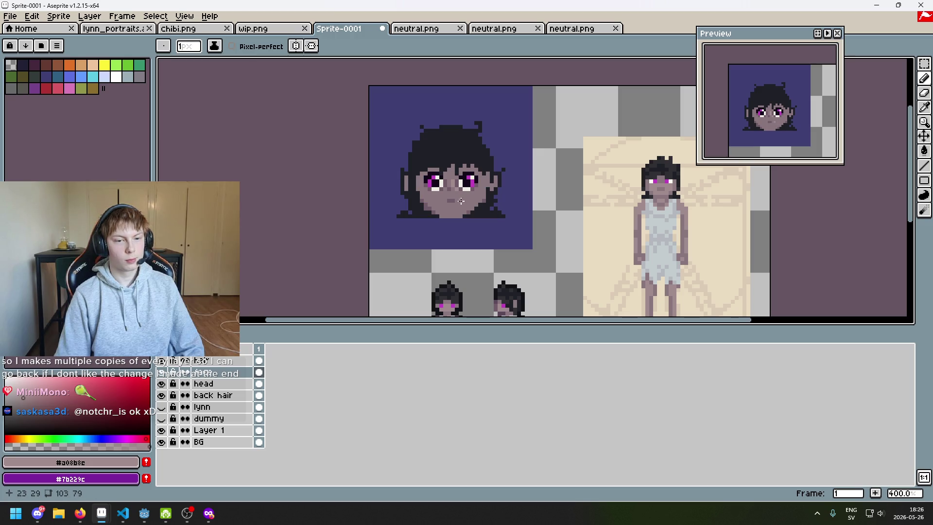
{"action": "scroll", "coordinate": [456, 194], "scroll_direction": "up", "scroll_amount": 1}
{"action": "scroll", "coordinate": [461, 197], "scroll_direction": "up", "scroll_amount": 2}
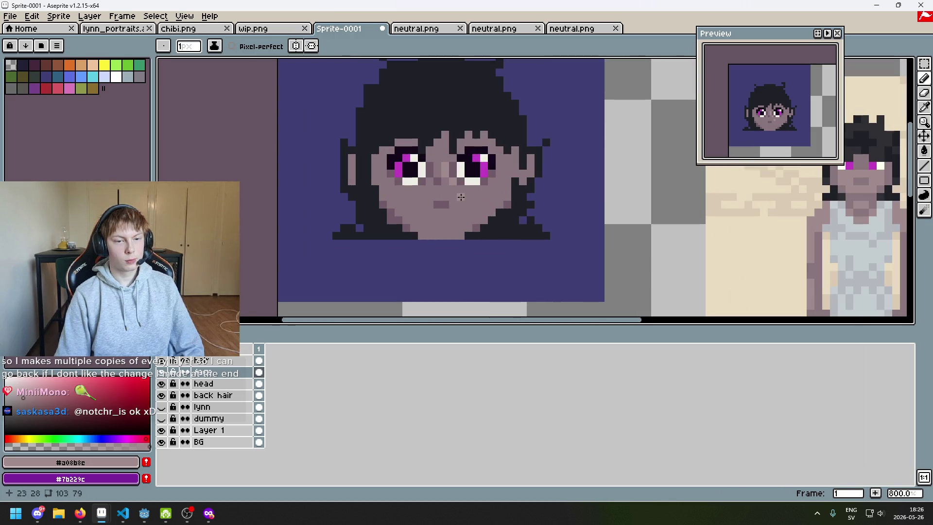
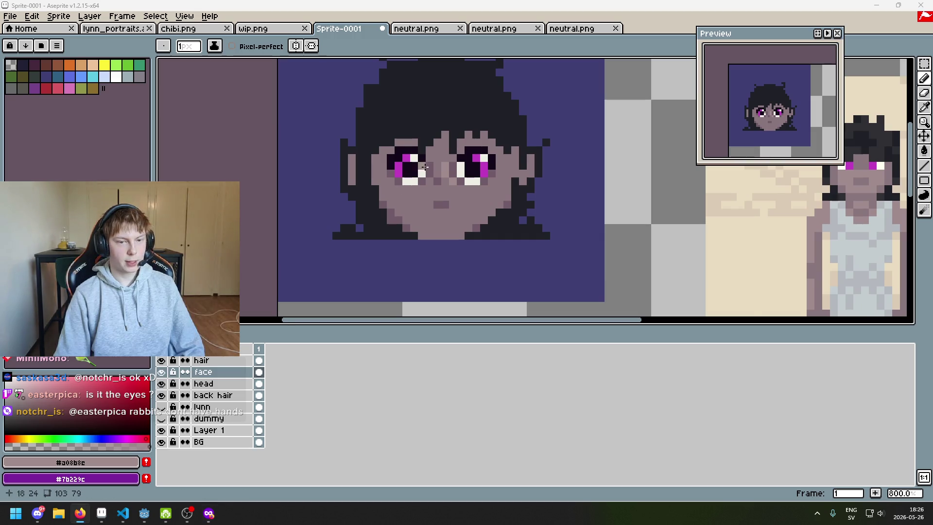
Sample the face's skin tone and centre the close-up view on the face
{"action": "scroll", "coordinate": [440, 163], "scroll_direction": "up", "scroll_amount": 2}
{"action": "left_click", "coordinate": [446, 158], "text": "alt"}
{"action": "scroll", "coordinate": [455, 181], "scroll_direction": "down", "scroll_amount": 5}
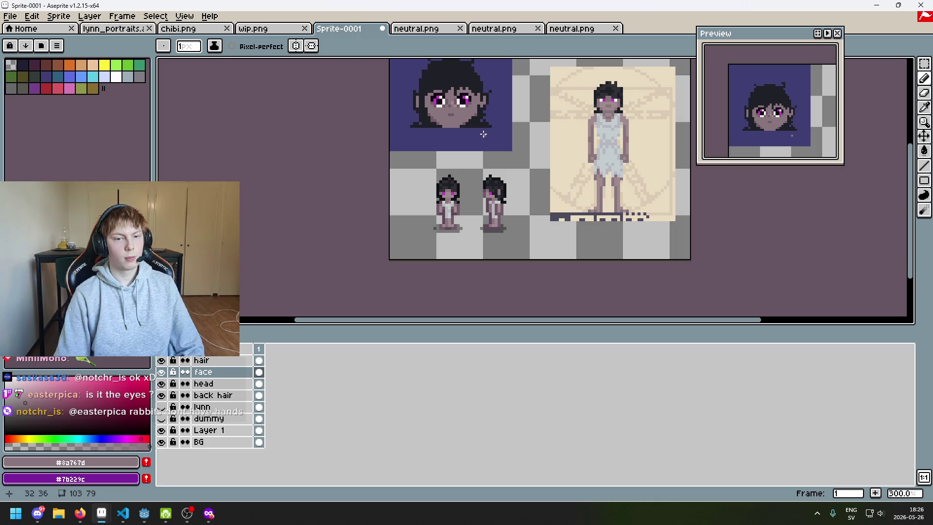
{"action": "scroll", "coordinate": [466, 160], "scroll_direction": "up", "scroll_amount": 3}
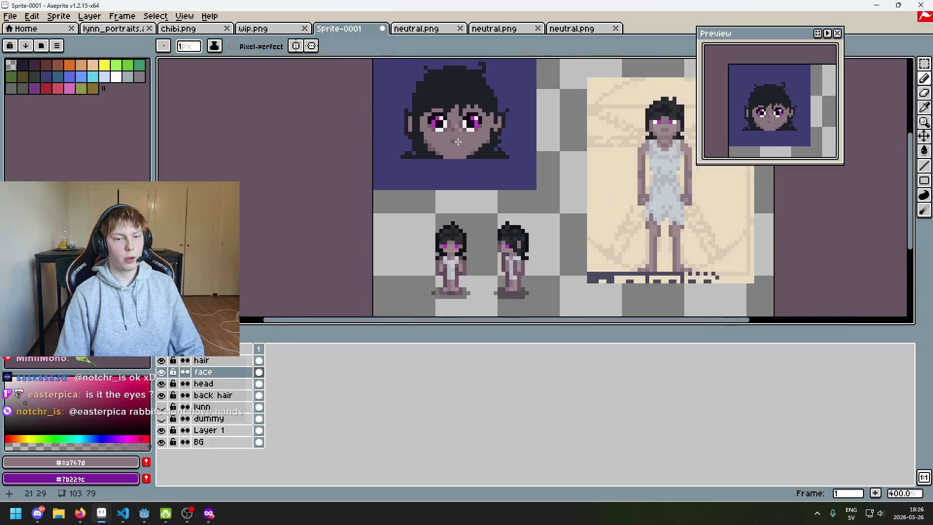
{"action": "scroll", "coordinate": [467, 133], "scroll_direction": "up", "scroll_amount": 3}
{"action": "left_click_drag", "start_coordinate": [541, 154], "coordinate": [541, 190]}
Marquee-select the nose pixels and move them down one pixel
{"action": "left_click_drag", "start_coordinate": [924, 63], "coordinate": [884, 63]}
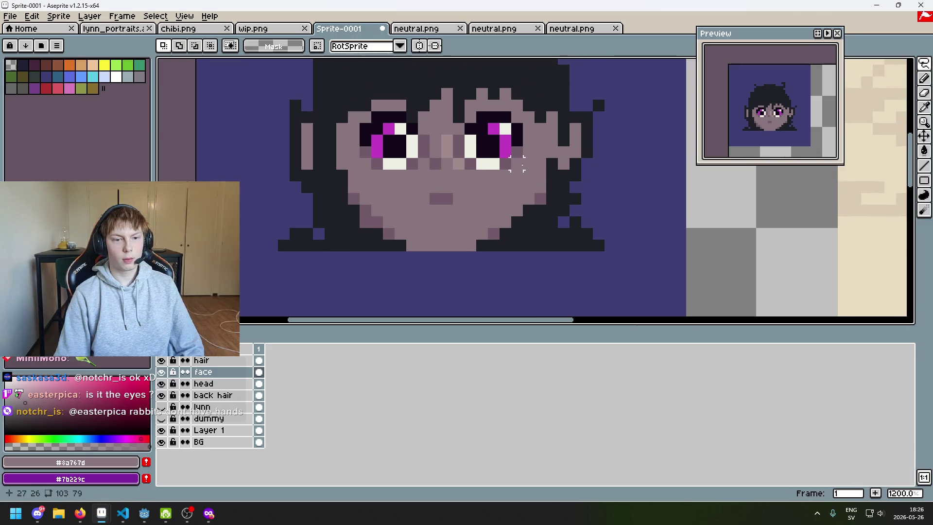
{"action": "scroll", "coordinate": [438, 162], "scroll_direction": "up", "scroll_amount": 1}
{"action": "left_click_drag", "start_coordinate": [398, 122], "coordinate": [449, 172]}
{"action": "left_click_drag", "start_coordinate": [424, 155], "coordinate": [424, 170]}
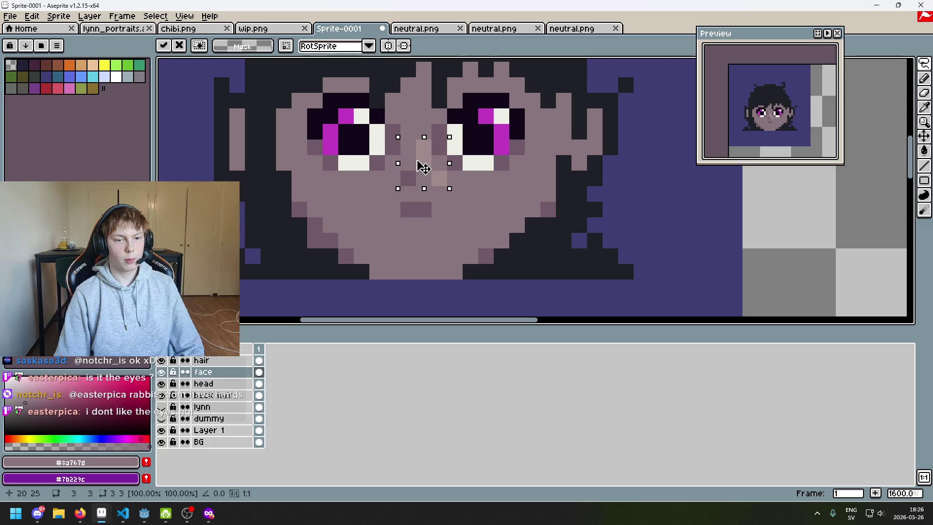
{"action": "left_click", "coordinate": [517, 163]}
{"action": "scroll", "coordinate": [516, 163], "scroll_direction": "down", "scroll_amount": 5}
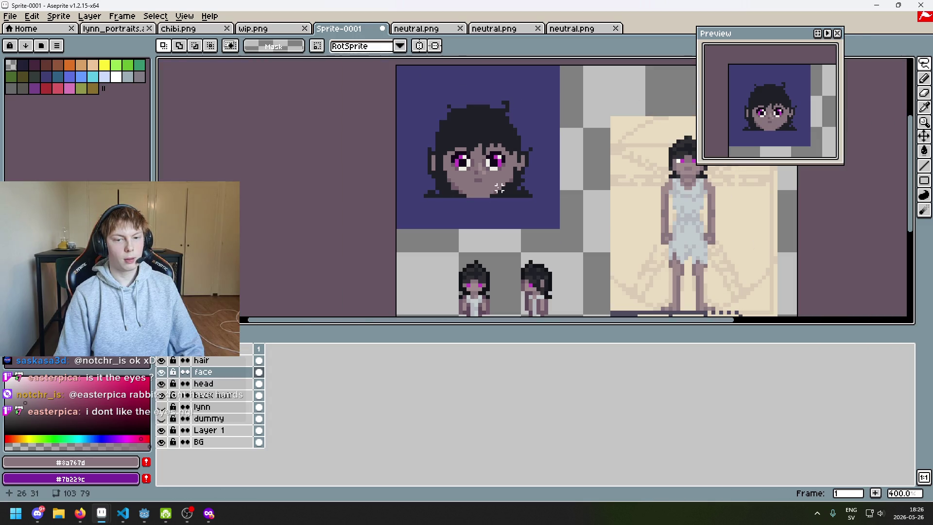
{"action": "scroll", "coordinate": [503, 188], "scroll_direction": "right", "scroll_amount": 3}
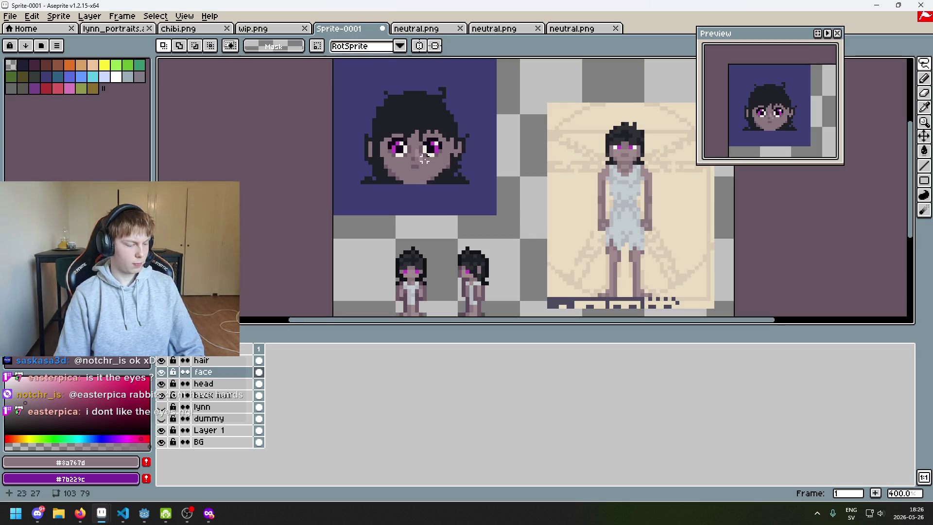
{"action": "scroll", "coordinate": [411, 213], "scroll_direction": "up", "scroll_amount": 7}
With the Pencil, eyedrop the dark mauve #705b68 from the face and undo a stray stroke
{"action": "key", "text": "b"}
{"action": "left_click", "coordinate": [407, 220], "text": "alt"}
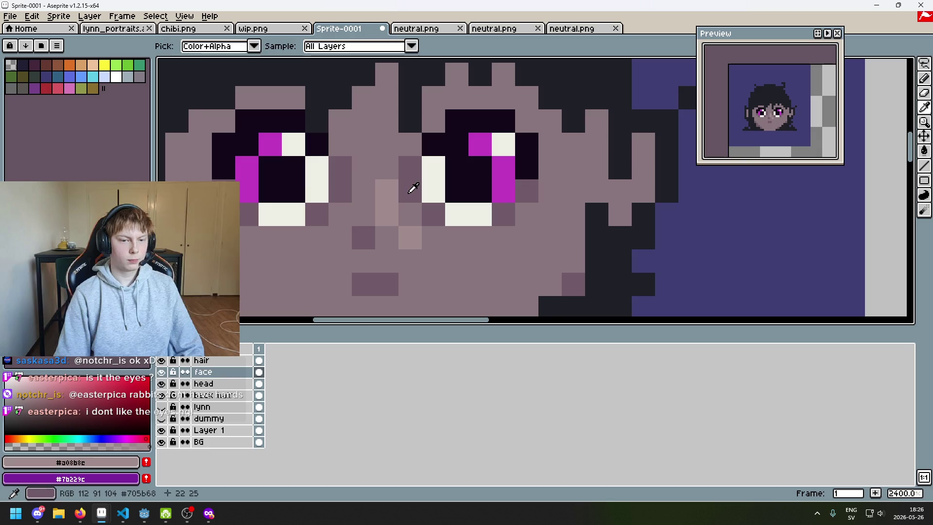
{"action": "left_click", "coordinate": [410, 216], "text": "alt"}
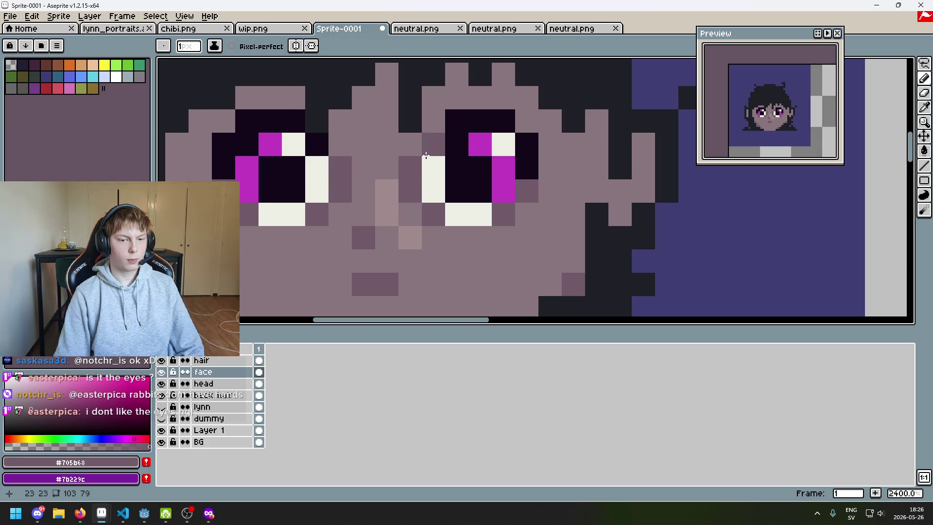
{"action": "scroll", "coordinate": [591, 188], "scroll_direction": "down", "scroll_amount": 4}
{"action": "scroll", "coordinate": [497, 172], "scroll_direction": "up", "scroll_amount": 2}
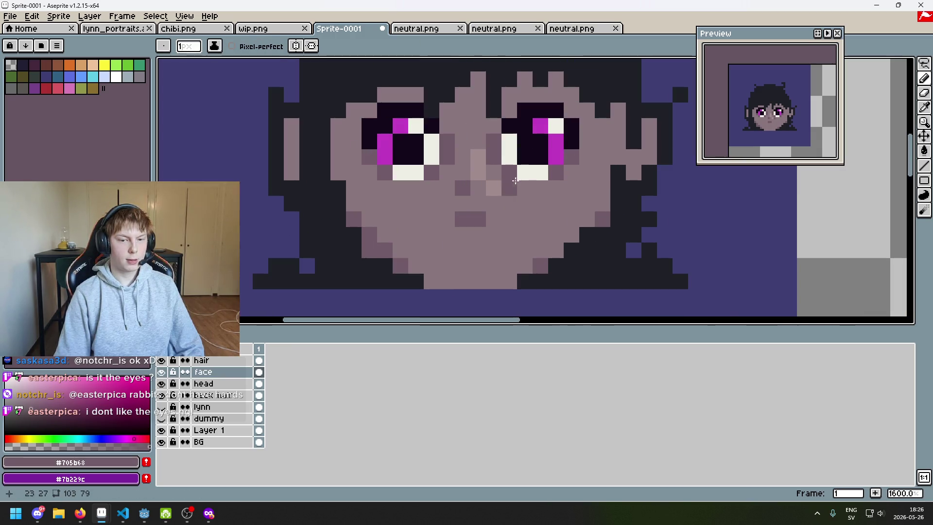
{"action": "scroll", "coordinate": [497, 173], "scroll_direction": "down", "scroll_amount": 5}
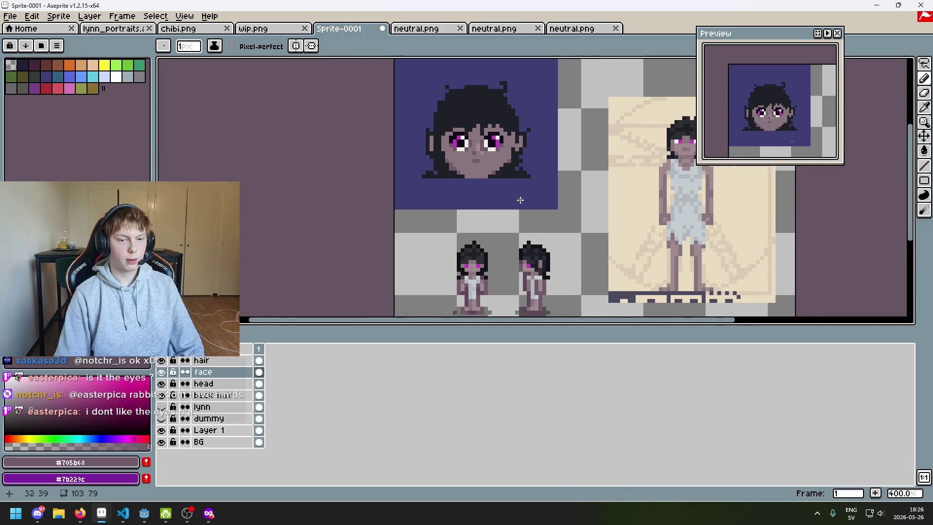
{"action": "scroll", "coordinate": [517, 201], "scroll_direction": "up", "scroll_amount": 5}
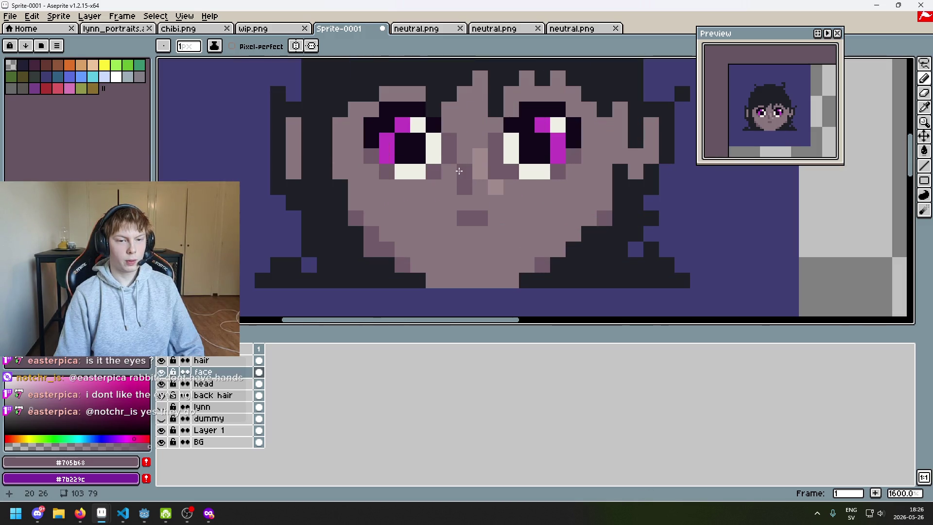
{"action": "scroll", "coordinate": [516, 183], "scroll_direction": "down", "scroll_amount": 6}
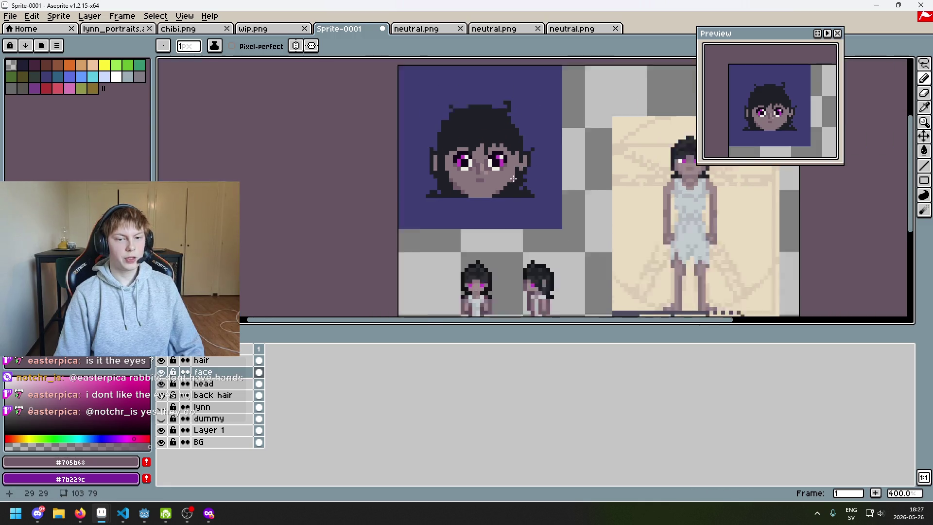
{"action": "scroll", "coordinate": [516, 182], "scroll_direction": "down", "scroll_amount": 1}
{"action": "scroll", "coordinate": [522, 187], "scroll_direction": "up", "scroll_amount": 1}
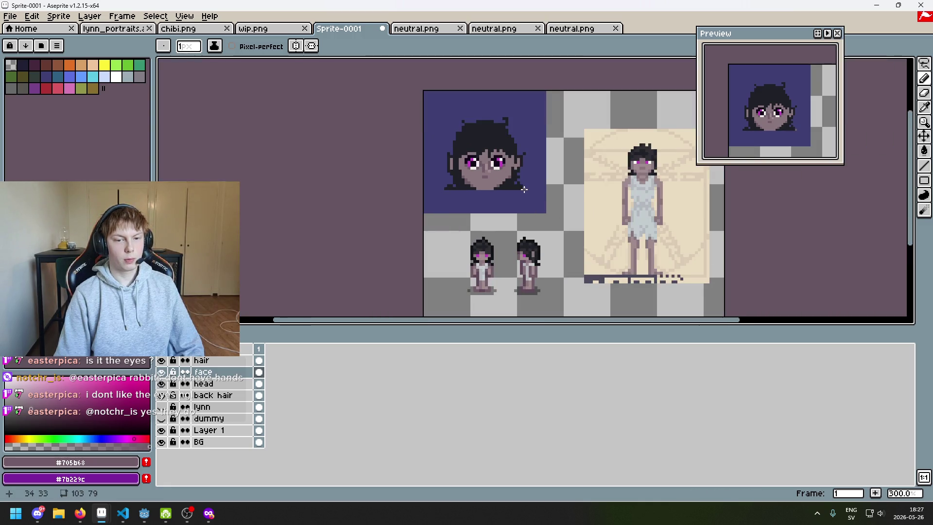
{"action": "key", "text": "ctrl+z"}
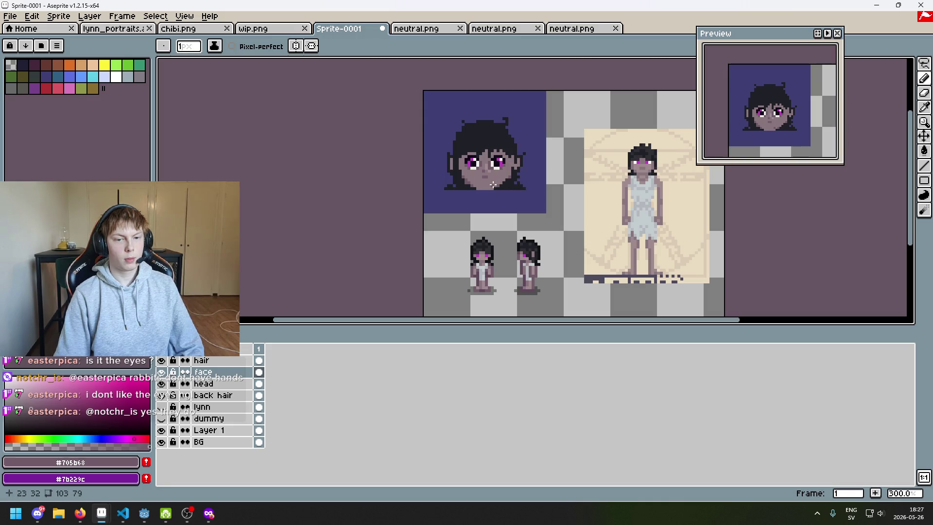
Place two dark mauve shading pixels beside the nose
{"action": "scroll", "coordinate": [492, 184], "scroll_direction": "up", "scroll_amount": 6}
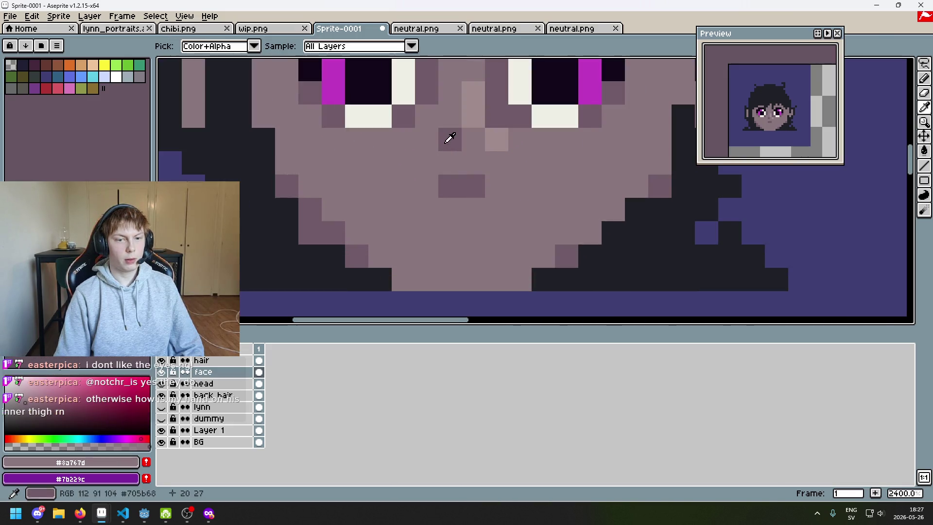
{"action": "left_click", "coordinate": [425, 140]}
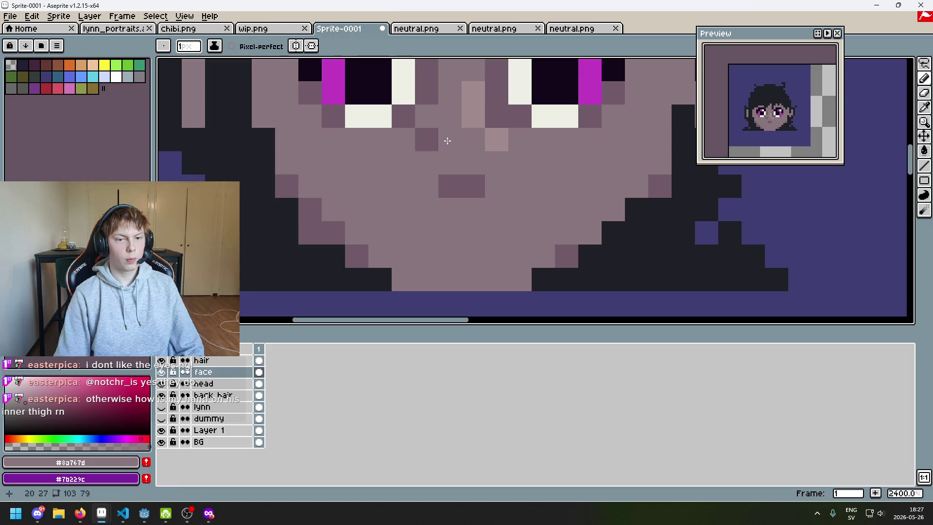
{"action": "left_click", "coordinate": [447, 141]}
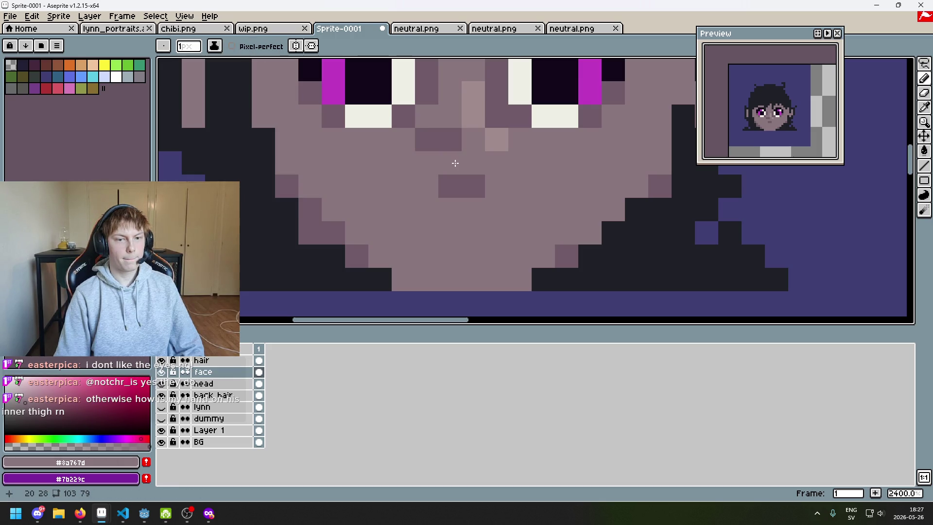
{"action": "scroll", "coordinate": [452, 159], "scroll_direction": "down", "scroll_amount": 6}
{"action": "left_click_drag", "start_coordinate": [473, 171], "coordinate": [469, 199]}
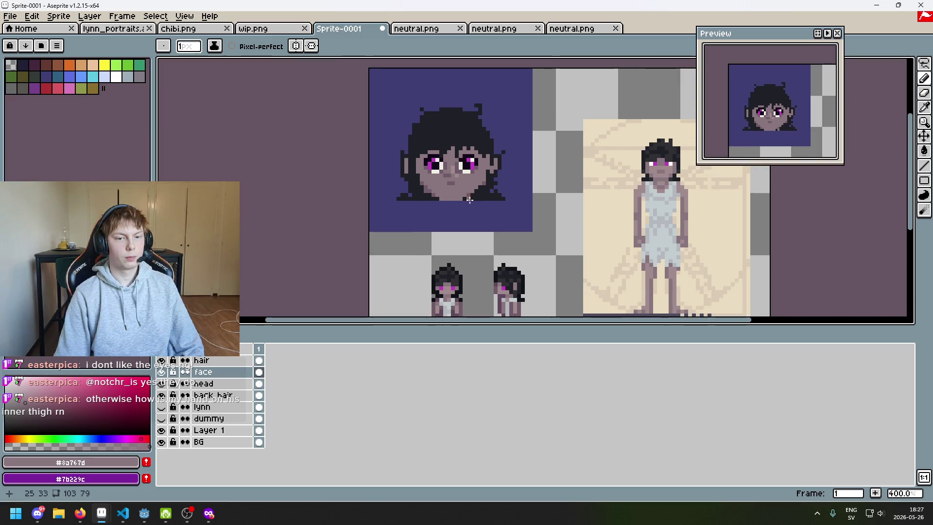
Review the portrait up close and undo the latest pencil stroke
{"action": "scroll", "coordinate": [457, 195], "scroll_direction": "up", "scroll_amount": 3}
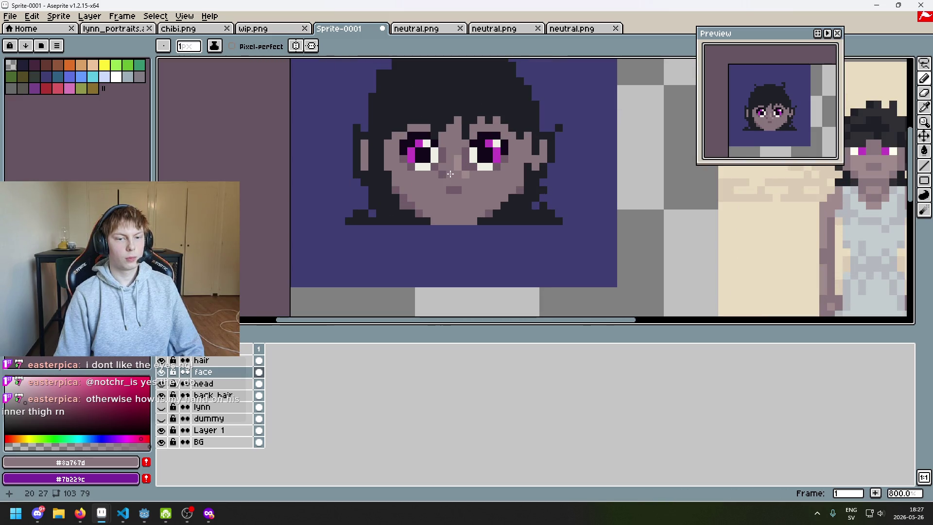
{"action": "scroll", "coordinate": [466, 198], "scroll_direction": "down", "scroll_amount": 5}
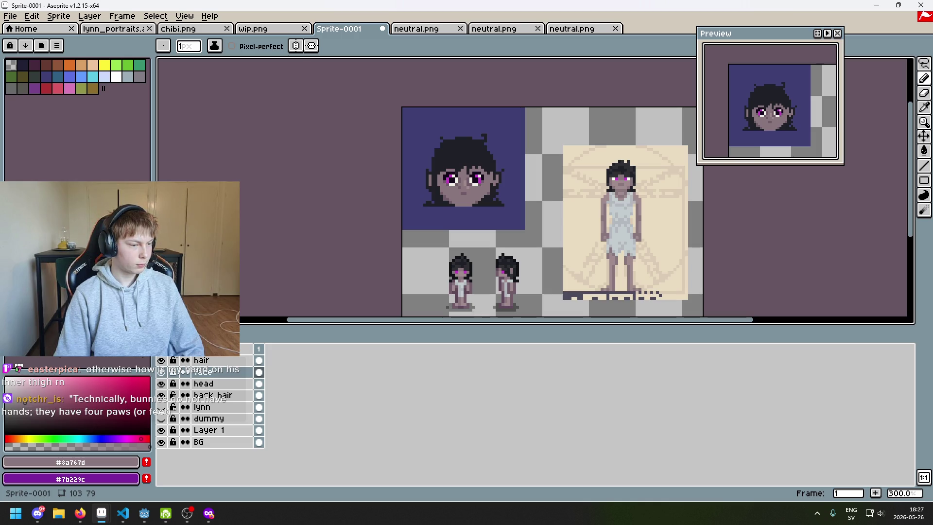
{"action": "scroll", "coordinate": [465, 168], "scroll_direction": "up", "scroll_amount": 2}
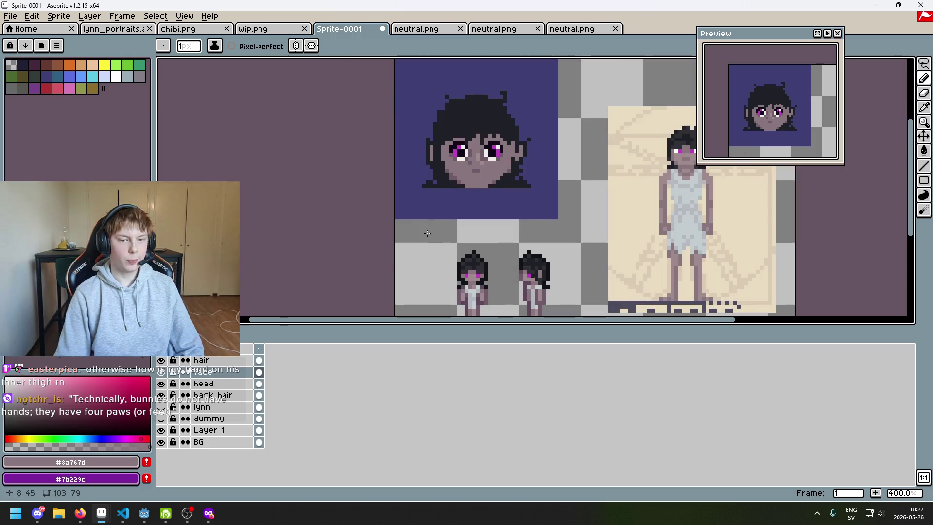
{"action": "scroll", "coordinate": [466, 169], "scroll_direction": "up", "scroll_amount": 3}
{"action": "scroll", "coordinate": [401, 237], "scroll_direction": "up", "scroll_amount": 1}
{"action": "scroll", "coordinate": [423, 237], "scroll_direction": "up", "scroll_amount": 1}
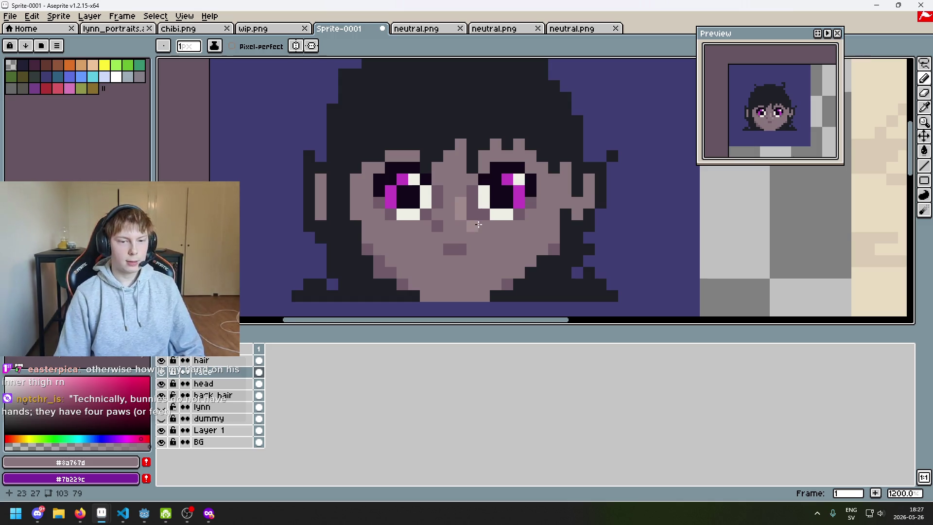
{"action": "scroll", "coordinate": [481, 223], "scroll_direction": "up", "scroll_amount": 1}
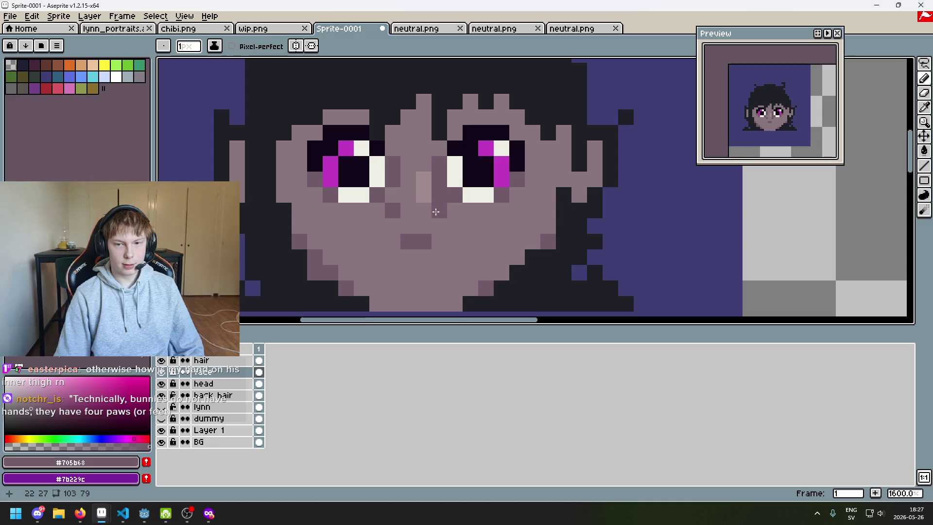
{"action": "scroll", "coordinate": [462, 216], "scroll_direction": "down", "scroll_amount": 4}
{"action": "scroll", "coordinate": [462, 217], "scroll_direction": "up", "scroll_amount": 3}
{"action": "key", "text": "ctrl+z"}
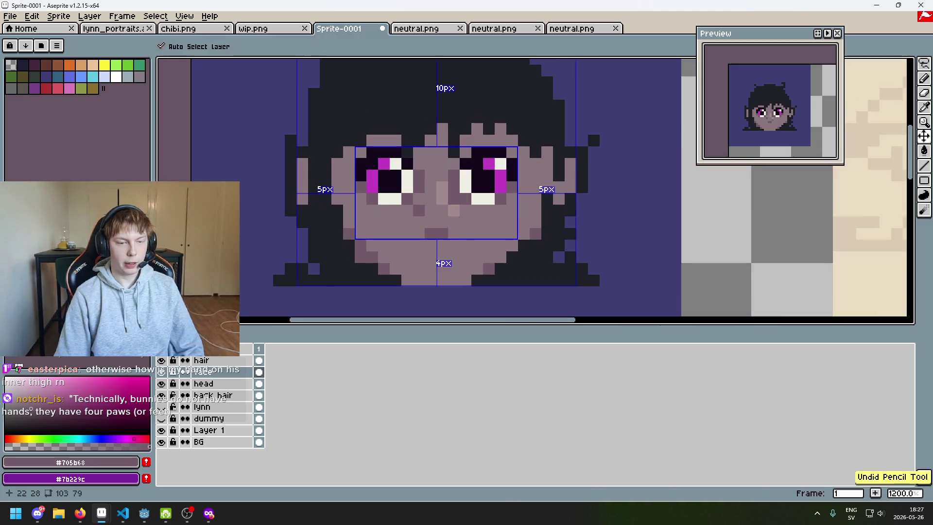
Pan and zoom to view the whole portrait beside the full-body sprite
{"action": "scroll", "coordinate": [449, 221], "scroll_direction": "up", "scroll_amount": 1}
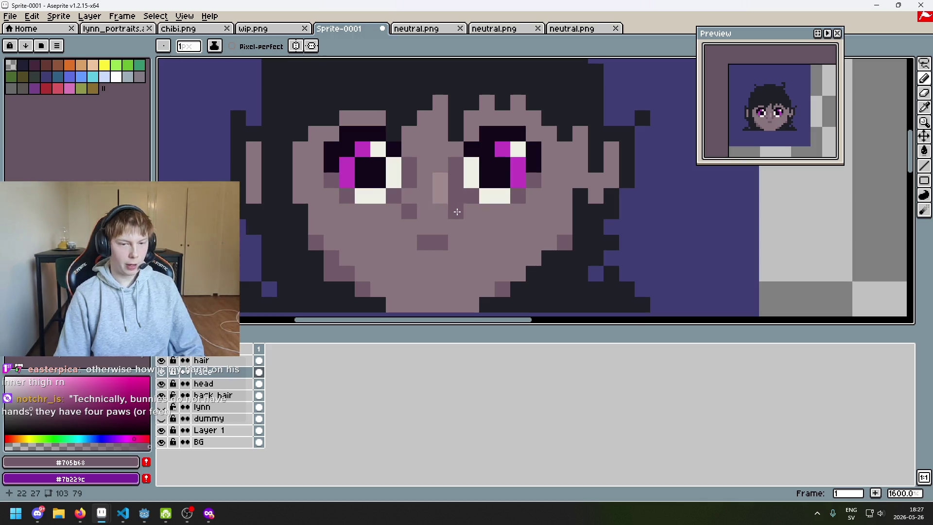
{"action": "scroll", "coordinate": [442, 209], "scroll_direction": "down", "scroll_amount": 2}
{"action": "scroll", "coordinate": [432, 208], "scroll_direction": "up", "scroll_amount": 1}
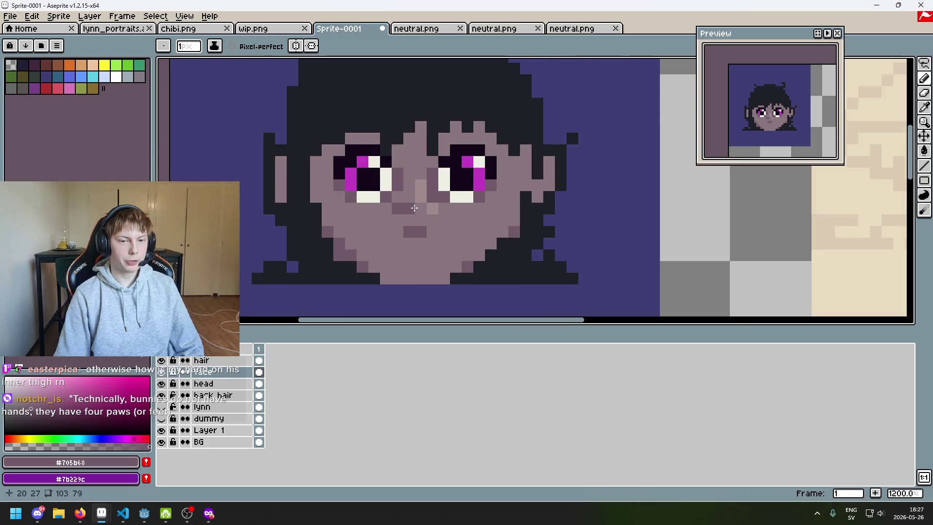
{"action": "scroll", "coordinate": [417, 209], "scroll_direction": "up", "scroll_amount": 1}
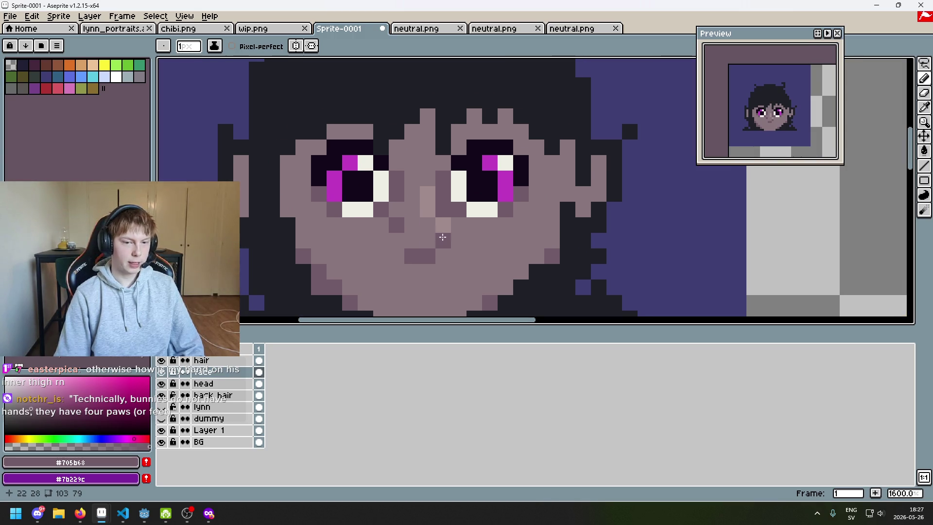
{"action": "scroll", "coordinate": [424, 222], "scroll_direction": "down", "scroll_amount": 1}
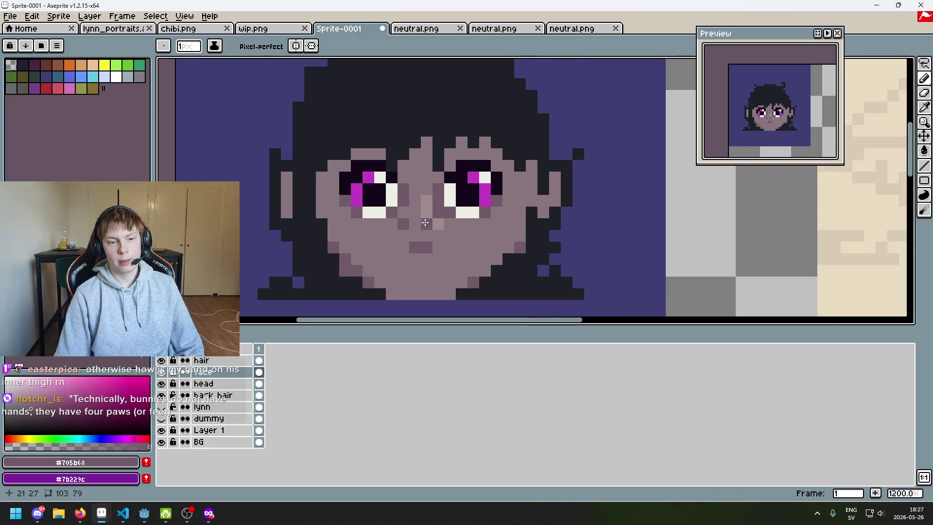
{"action": "left_click_drag", "start_coordinate": [460, 238], "coordinate": [460, 180]}
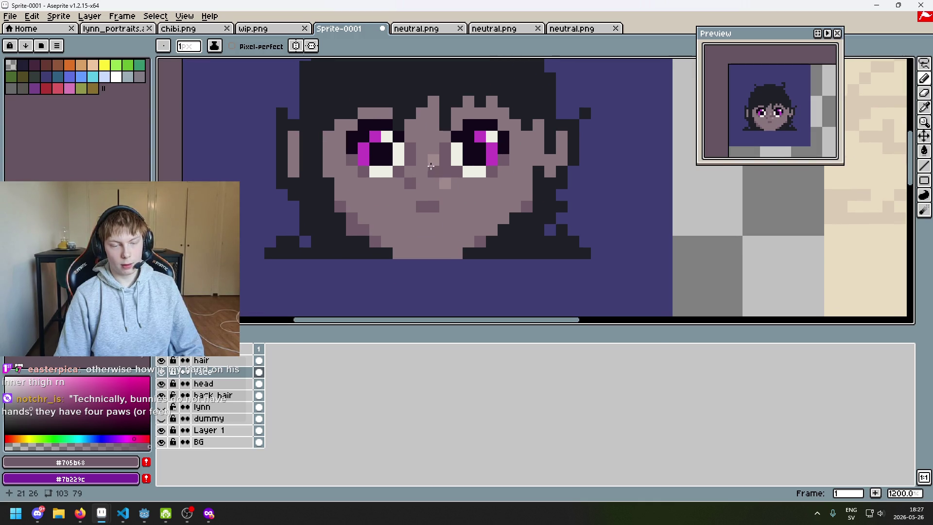
{"action": "scroll", "coordinate": [431, 167], "scroll_direction": "up", "scroll_amount": 1}
{"action": "left_click_drag", "start_coordinate": [434, 185], "coordinate": [426, 207]}
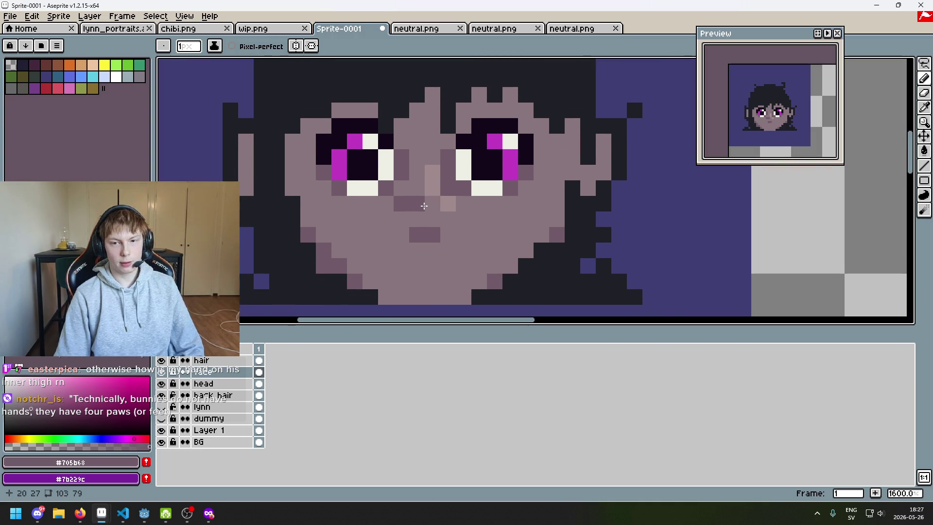
{"action": "scroll", "coordinate": [422, 206], "scroll_direction": "down", "scroll_amount": 5}
{"action": "mouse_move", "coordinate": [446, 216]}
{"action": "left_mouse_down"}
{"action": "mouse_move", "coordinate": [491, 195]}
{"action": "mouse_move", "coordinate": [468, 168]}
{"action": "mouse_move", "coordinate": [486, 170]}
{"action": "left_mouse_up"}
Sample the mid skin tone and paint it over a dark pixel near the nose
{"action": "scroll", "coordinate": [491, 196], "scroll_direction": "up", "scroll_amount": 4}
{"action": "scroll", "coordinate": [440, 168], "scroll_direction": "down", "scroll_amount": 3}
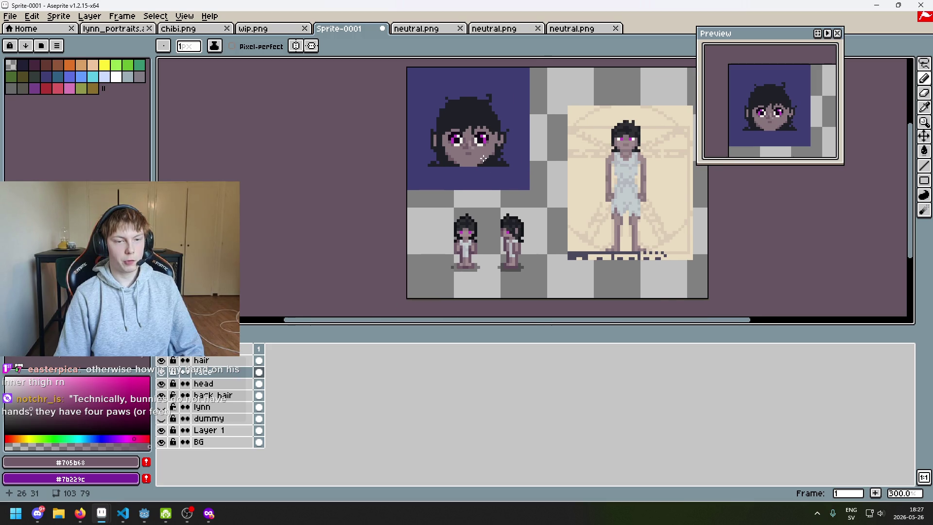
{"action": "scroll", "coordinate": [484, 158], "scroll_direction": "up", "scroll_amount": 1}
{"action": "scroll", "coordinate": [500, 149], "scroll_direction": "up", "scroll_amount": 1}
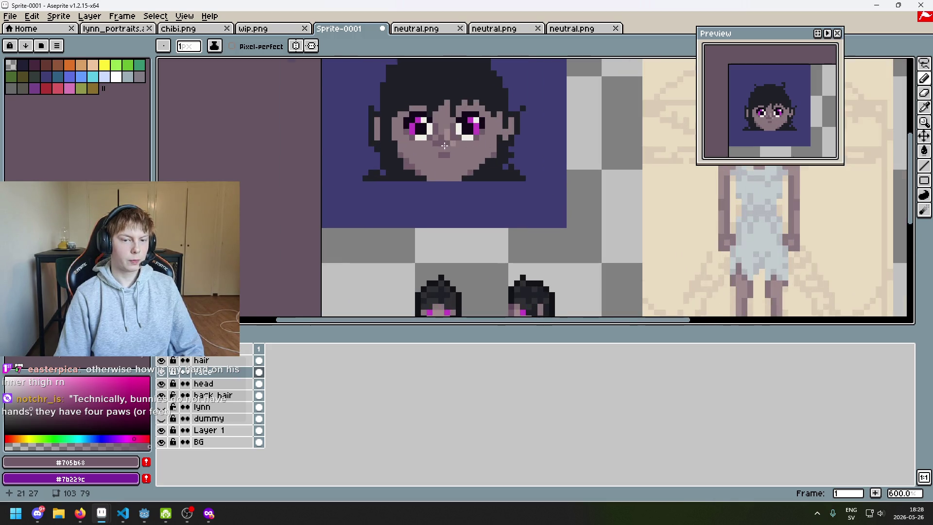
{"action": "scroll", "coordinate": [448, 147], "scroll_direction": "up", "scroll_amount": 2}
{"action": "left_click", "coordinate": [470, 150], "text": "alt"}
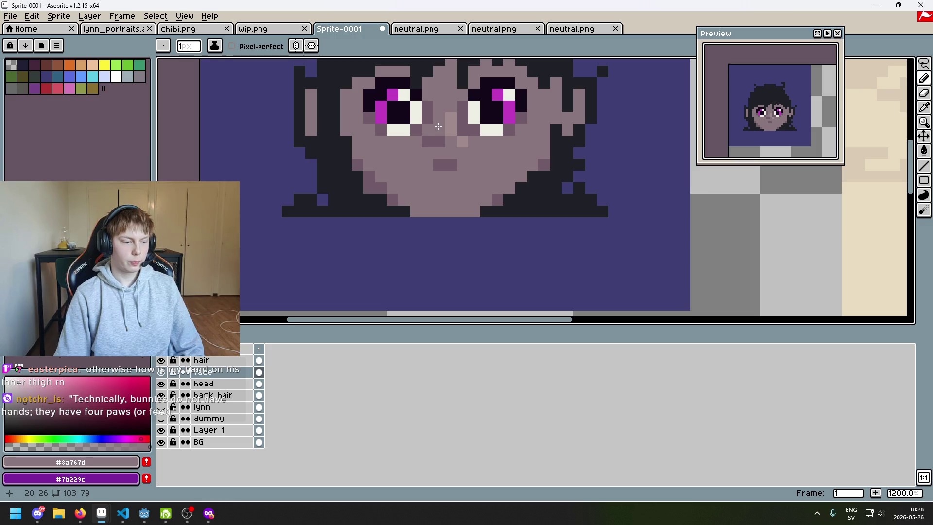
{"action": "left_click", "coordinate": [440, 142]}
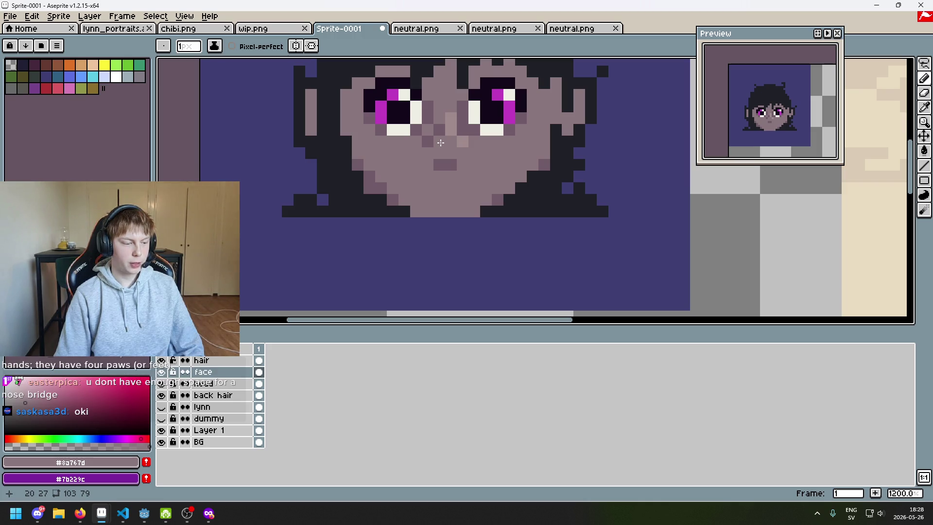
Add a lighter pixel beside the nose bridge, then undo it
{"action": "scroll", "coordinate": [441, 142], "scroll_direction": "down", "scroll_amount": 2}
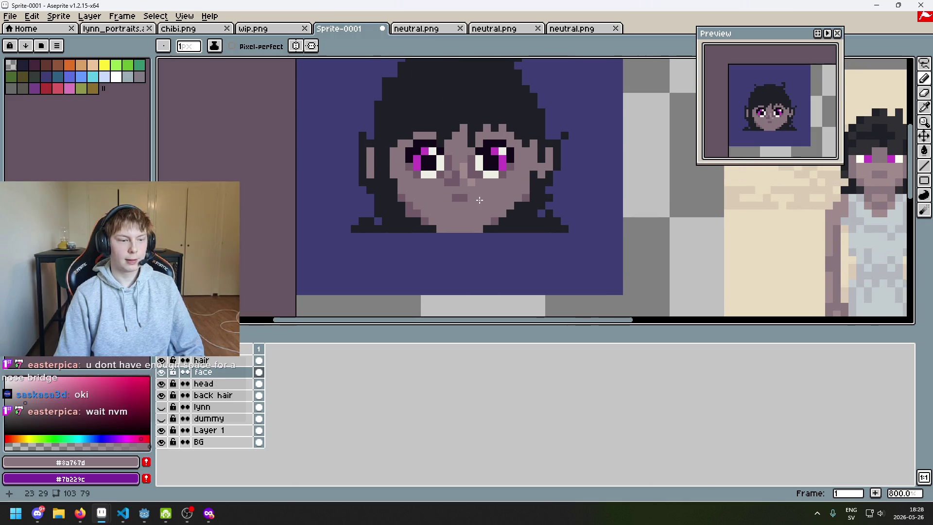
{"action": "scroll", "coordinate": [476, 194], "scroll_direction": "up", "scroll_amount": 2}
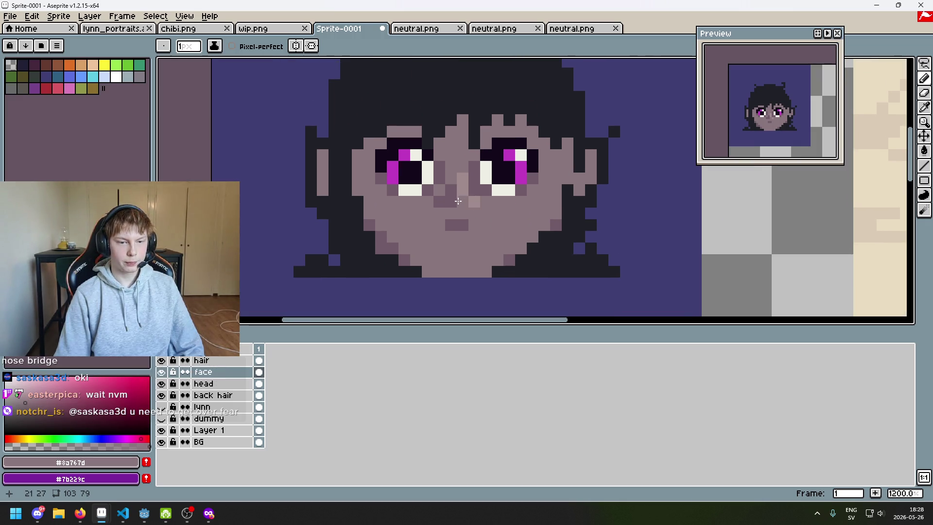
{"action": "scroll", "coordinate": [451, 227], "scroll_direction": "down", "scroll_amount": 6}
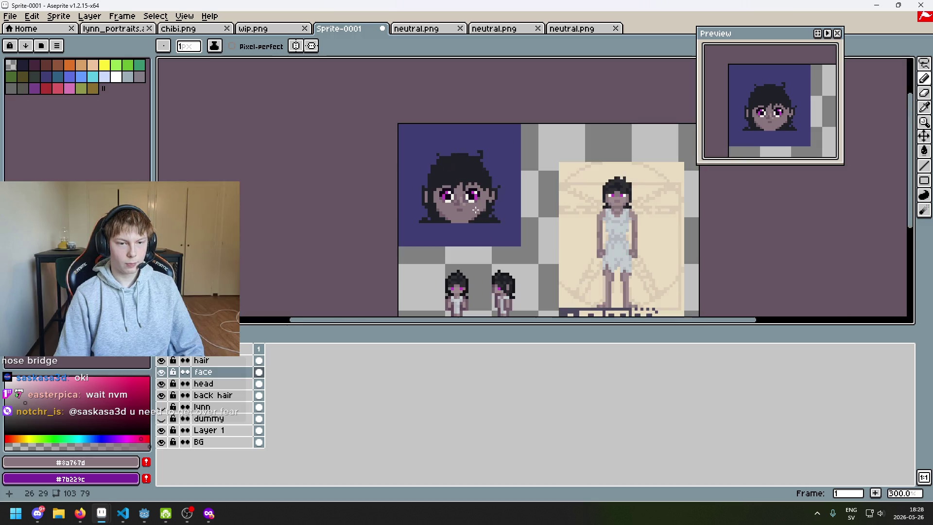
{"action": "scroll", "coordinate": [491, 218], "scroll_direction": "up", "scroll_amount": 4}
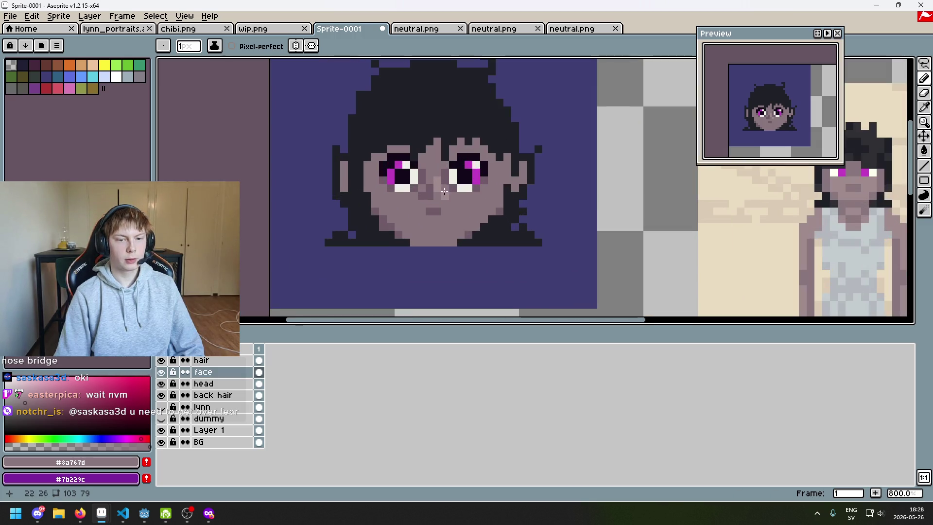
{"action": "scroll", "coordinate": [437, 180], "scroll_direction": "up", "scroll_amount": 2}
{"action": "left_click", "coordinate": [428, 162]}
{"action": "left_click", "coordinate": [429, 193], "text": "alt"}
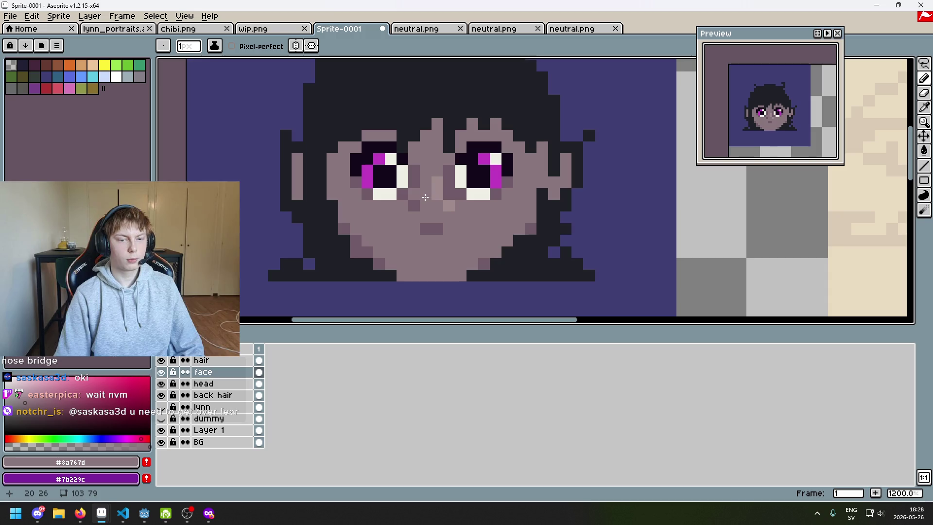
{"action": "scroll", "coordinate": [428, 230], "scroll_direction": "down", "scroll_amount": 4}
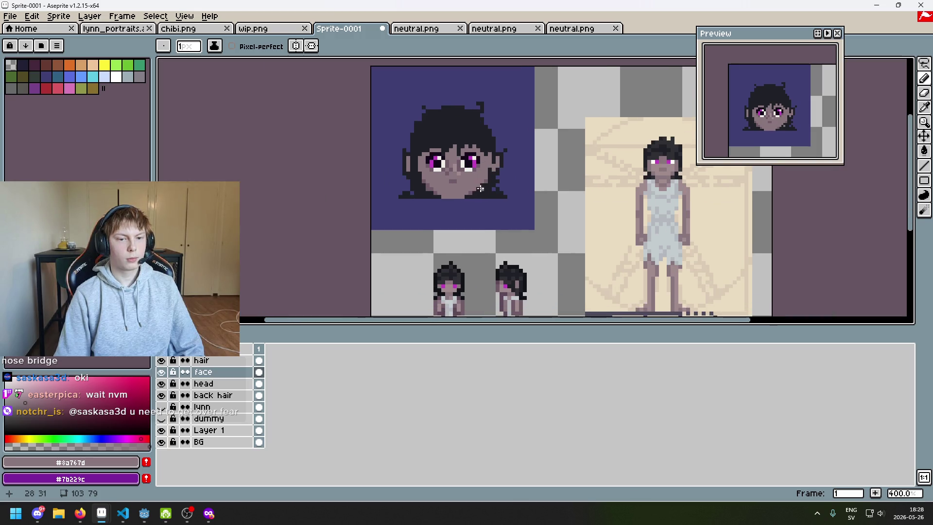
{"action": "key", "text": "ctrl+z"}
Sample the nose-shadow #705b68 and lighter #a08b8c skin colours from the face
{"action": "scroll", "coordinate": [479, 194], "scroll_direction": "up", "scroll_amount": 3}
{"action": "scroll", "coordinate": [469, 190], "scroll_direction": "down", "scroll_amount": 4}
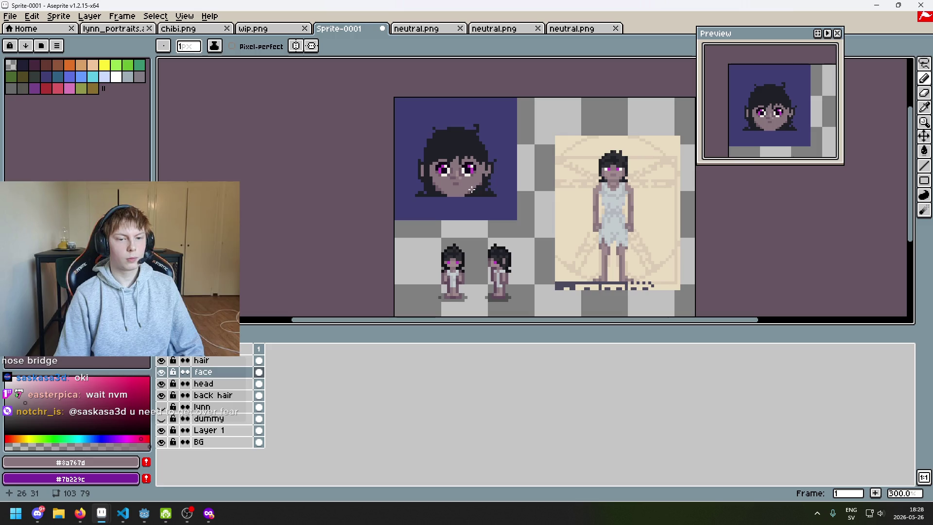
{"action": "scroll", "coordinate": [461, 181], "scroll_direction": "up", "scroll_amount": 5}
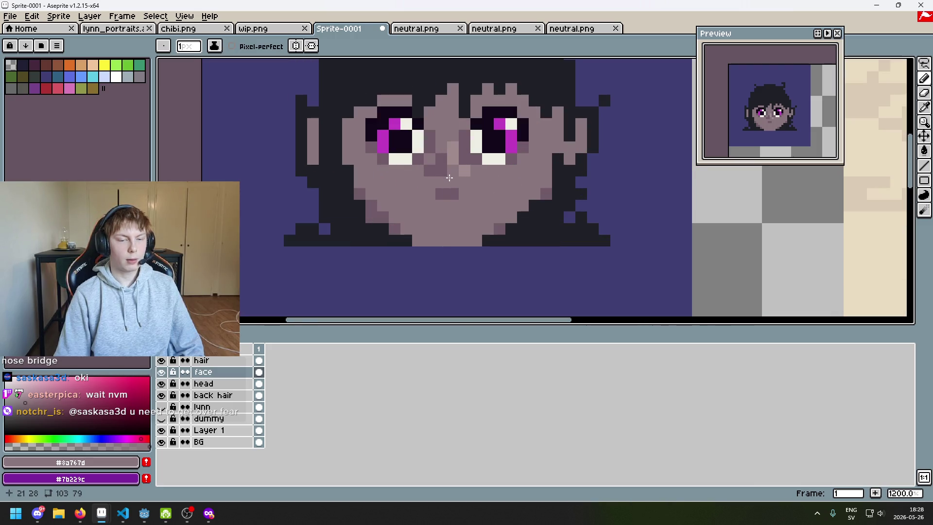
{"action": "scroll", "coordinate": [448, 178], "scroll_direction": "up", "scroll_amount": 1}
{"action": "left_click", "coordinate": [444, 182], "text": "alt"}
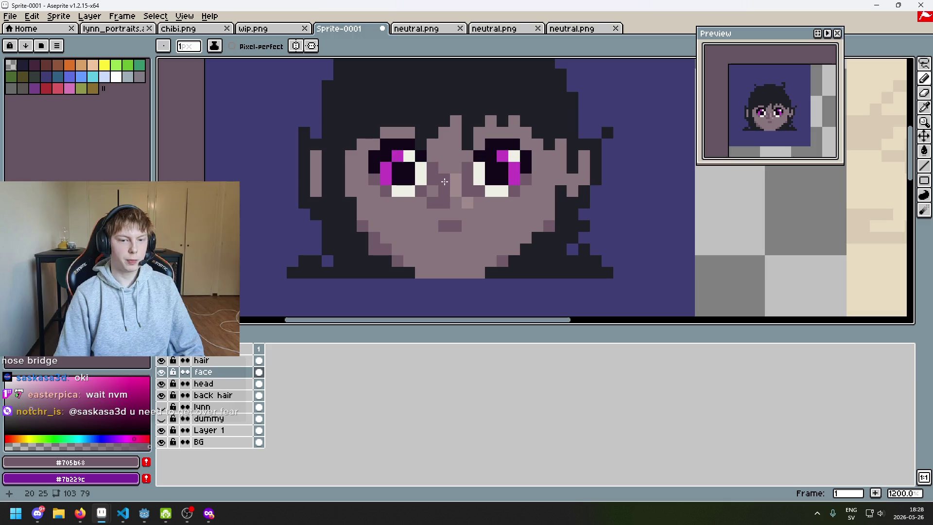
{"action": "scroll", "coordinate": [443, 182], "scroll_direction": "up", "scroll_amount": 3}
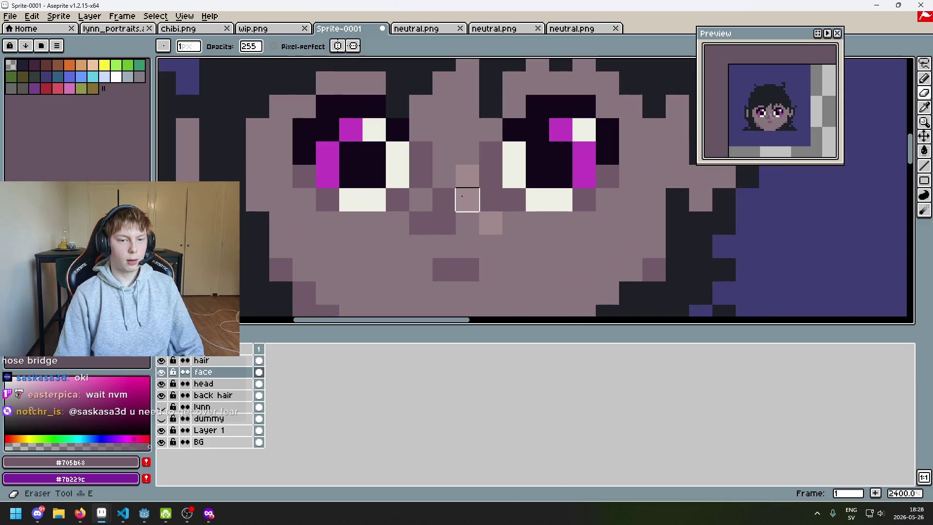
{"action": "scroll", "coordinate": [454, 206], "scroll_direction": "down", "scroll_amount": 8}
{"action": "scroll", "coordinate": [443, 183], "scroll_direction": "up", "scroll_amount": 3}
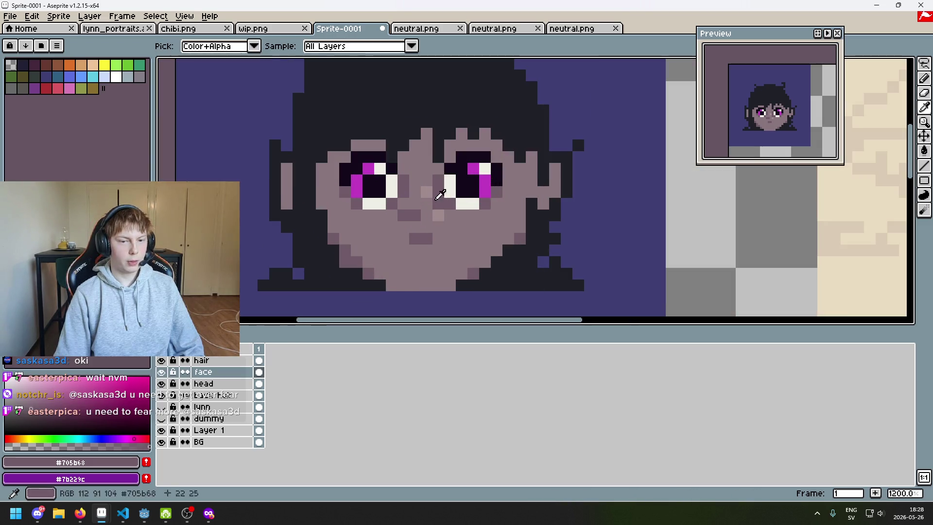
{"action": "scroll", "coordinate": [414, 202], "scroll_direction": "down", "scroll_amount": 4}
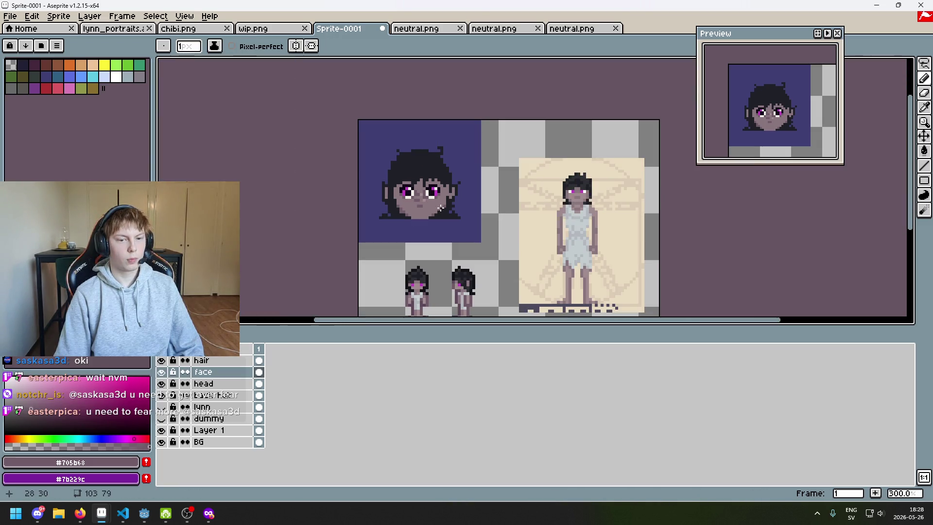
{"action": "scroll", "coordinate": [389, 165], "scroll_direction": "up", "scroll_amount": 4}
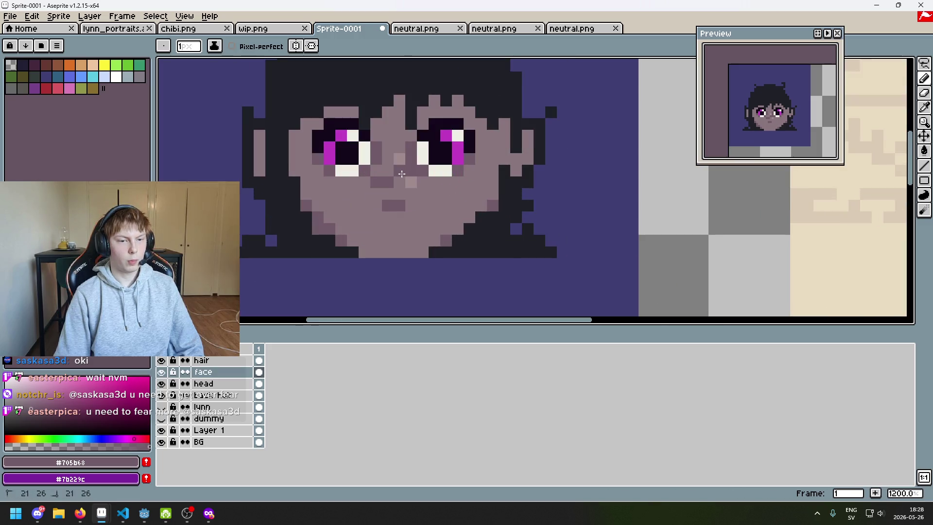
{"action": "left_click", "coordinate": [387, 169], "text": "alt"}
{"action": "scroll", "coordinate": [395, 158], "scroll_direction": "down", "scroll_amount": 6}
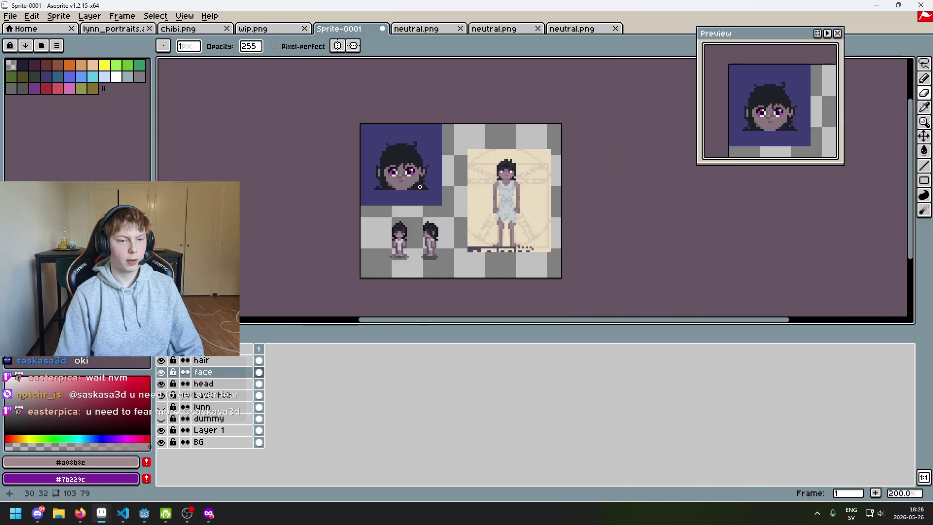
Darken a pixel on one side of the nose and lighten one on the other
{"action": "left_click_drag", "start_coordinate": [419, 186], "coordinate": [440, 183]}
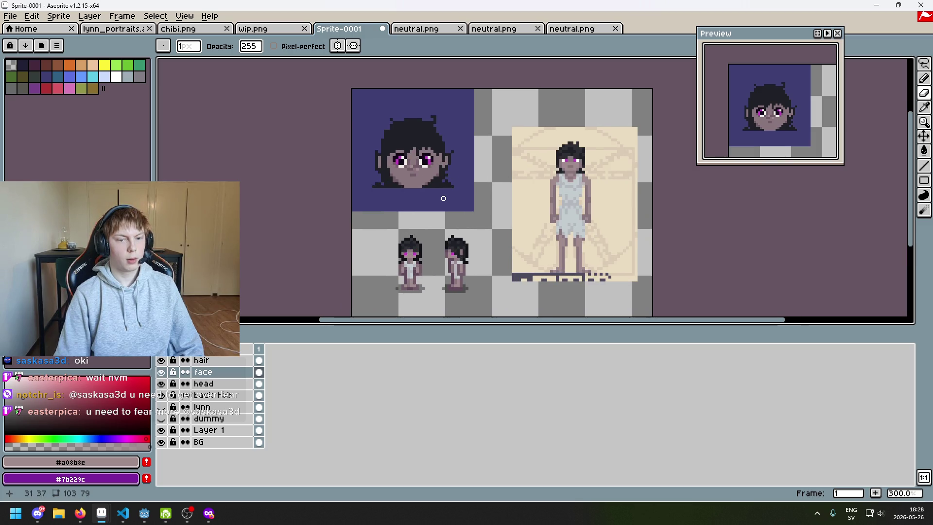
{"action": "left_click_drag", "start_coordinate": [443, 197], "coordinate": [482, 220]}
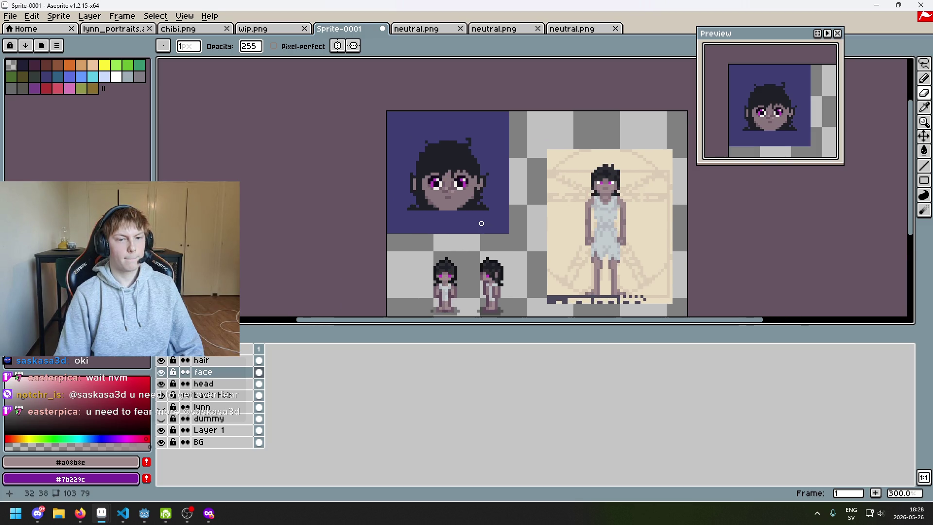
{"action": "scroll", "coordinate": [481, 218], "scroll_direction": "up", "scroll_amount": 8}
{"action": "left_click", "coordinate": [420, 196], "text": "alt"}
{"action": "left_click", "coordinate": [420, 195]}
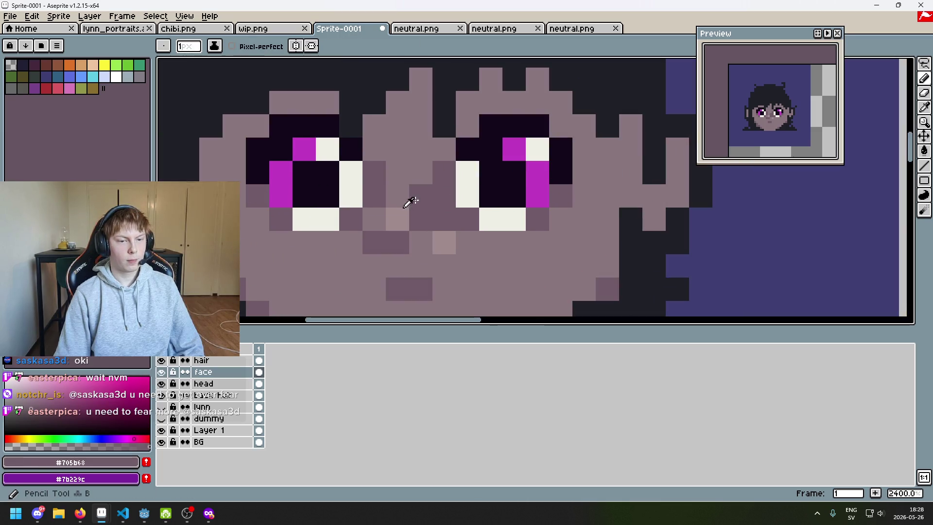
{"action": "left_click", "coordinate": [398, 218], "text": "alt"}
{"action": "left_click", "coordinate": [399, 196]}
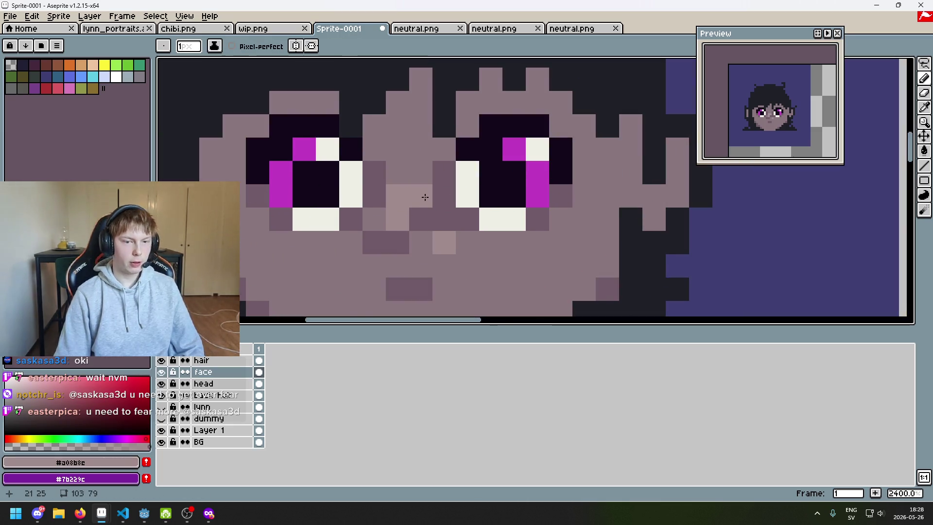
Move the view toward the cheek and chin and re-pick the nose-shadow and light skin tones
{"action": "scroll", "coordinate": [468, 242], "scroll_direction": "down", "scroll_amount": 2}
{"action": "scroll", "coordinate": [488, 180], "scroll_direction": "up", "scroll_amount": 1}
{"action": "scroll", "coordinate": [478, 199], "scroll_direction": "down", "scroll_amount": 1}
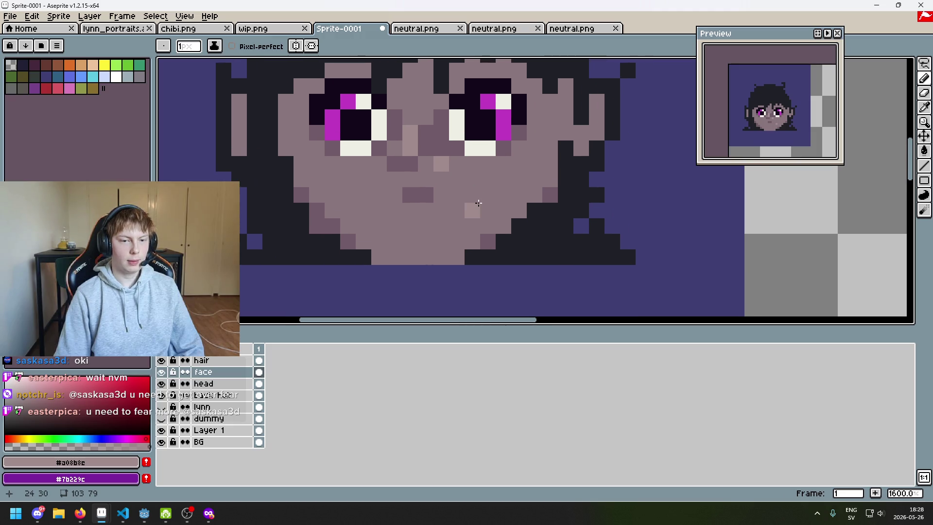
{"action": "left_click_drag", "start_coordinate": [471, 201], "coordinate": [458, 199]}
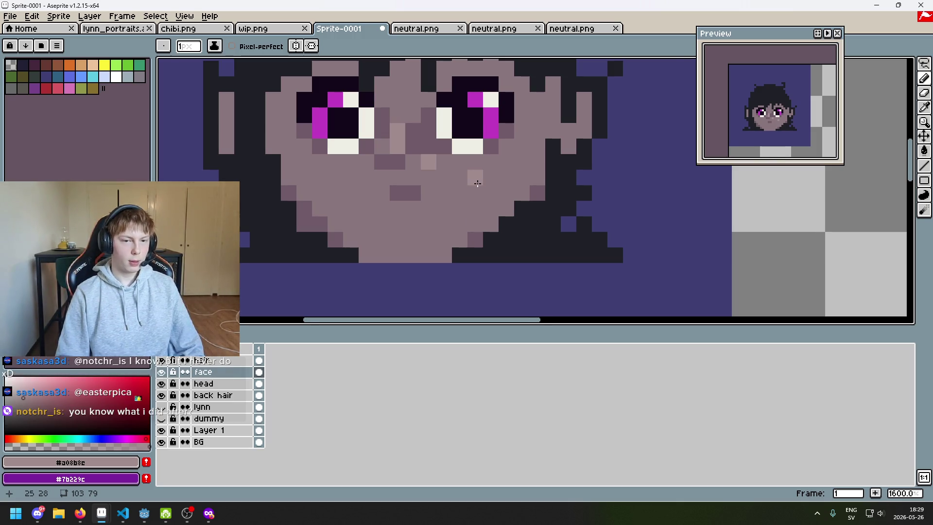
{"action": "scroll", "coordinate": [461, 178], "scroll_direction": "up", "scroll_amount": 2}
{"action": "left_click_drag", "start_coordinate": [460, 178], "coordinate": [404, 164]}
{"action": "key", "text": "i"}
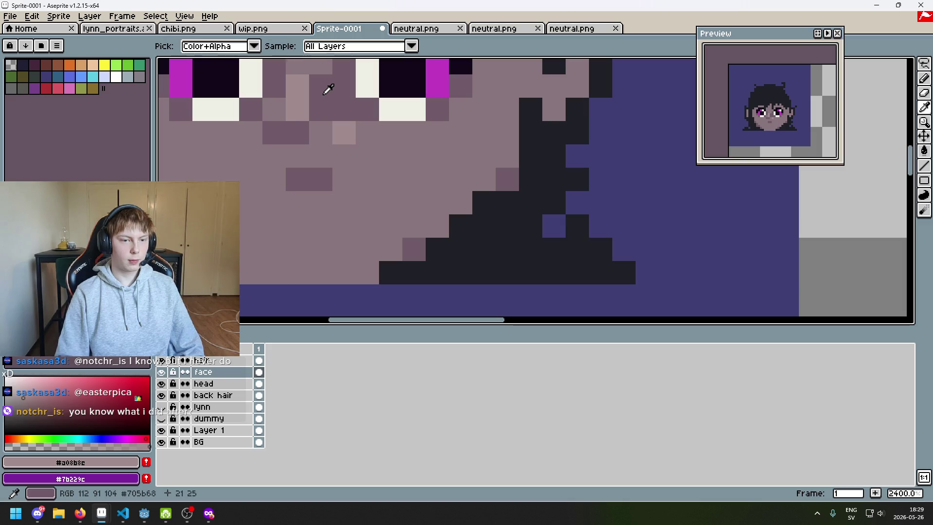
{"action": "scroll", "coordinate": [430, 188], "scroll_direction": "down", "scroll_amount": 3}
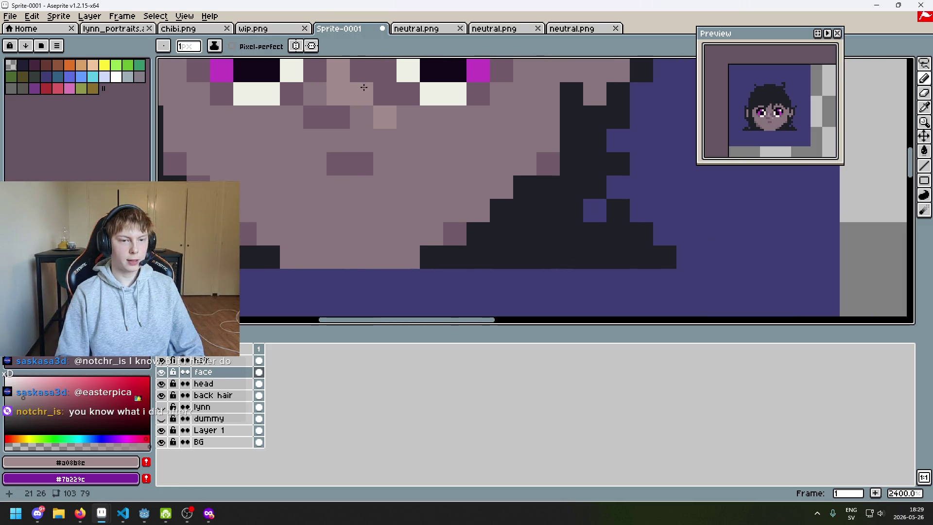
{"action": "left_click", "coordinate": [363, 90]}
{"action": "scroll", "coordinate": [481, 185], "scroll_direction": "down", "scroll_amount": 1}
{"action": "scroll", "coordinate": [481, 185], "scroll_direction": "up", "scroll_amount": 1}
{"action": "key", "text": "i"}
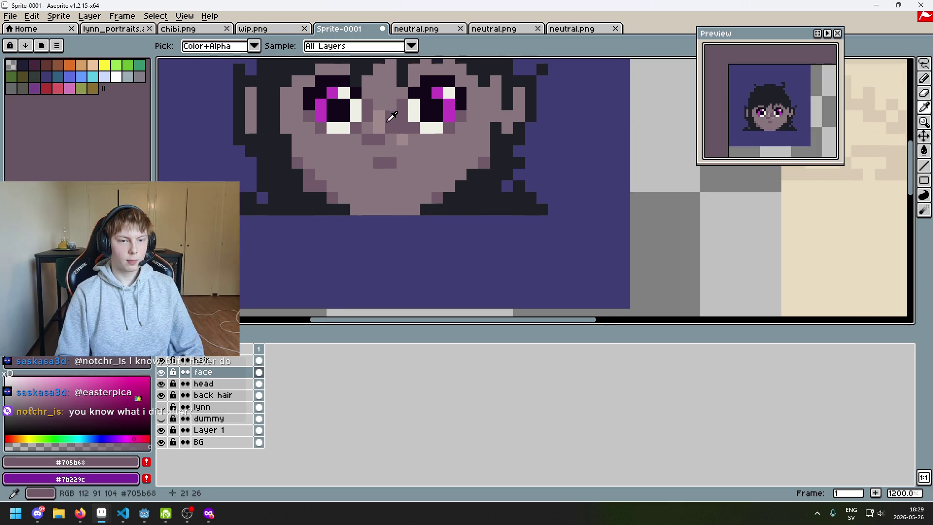
{"action": "left_click", "coordinate": [385, 117]}
Sketch skin-tone test strokes below the chin, undo one, and draw the collar check-mark stroke
{"action": "key", "text": "b"}
{"action": "mouse_move", "coordinate": [494, 231]}
{"action": "left_mouse_down"}
{"action": "mouse_move", "coordinate": [546, 183]}
{"action": "mouse_move", "coordinate": [540, 209]}
{"action": "mouse_move", "coordinate": [534, 182]}
{"action": "mouse_move", "coordinate": [565, 223]}
{"action": "mouse_move", "coordinate": [668, 208]}
{"action": "mouse_move", "coordinate": [614, 228]}
{"action": "mouse_move", "coordinate": [615, 165]}
{"action": "left_mouse_up"}
{"action": "left_click", "coordinate": [582, 196]}
{"action": "key", "text": "ctrl+z"}
{"action": "key", "text": "ctrl+z"}
{"action": "left_click_drag", "start_coordinate": [616, 245], "coordinate": [712, 249]}
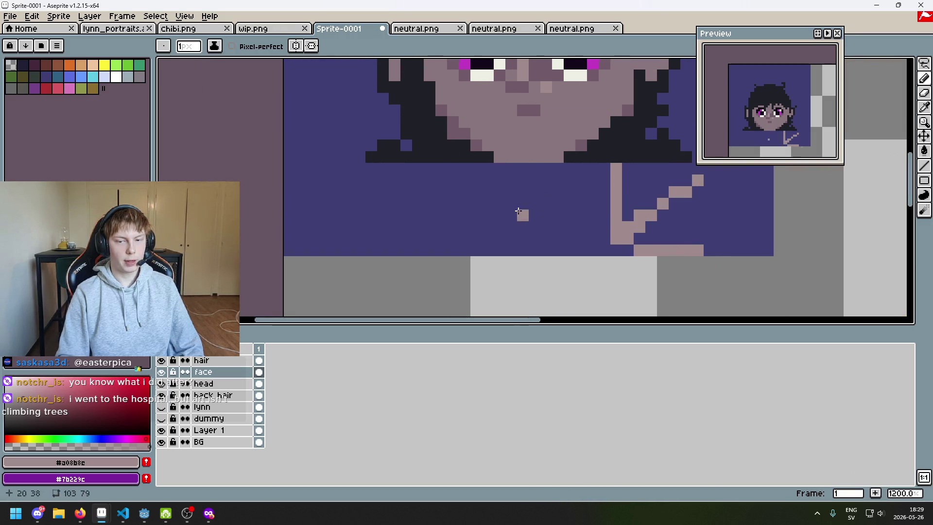
Paint a trial mouth stroke below the chin using dark, mid-tone and light mauves picked from the face
{"action": "scroll", "coordinate": [522, 214], "scroll_direction": "up", "scroll_amount": 1}
{"action": "mouse_move", "coordinate": [562, 180]}
{"action": "left_mouse_down"}
{"action": "mouse_move", "coordinate": [494, 159]}
{"action": "mouse_move", "coordinate": [554, 272]}
{"action": "left_mouse_up"}
{"action": "left_click", "coordinate": [554, 129], "text": "alt"}
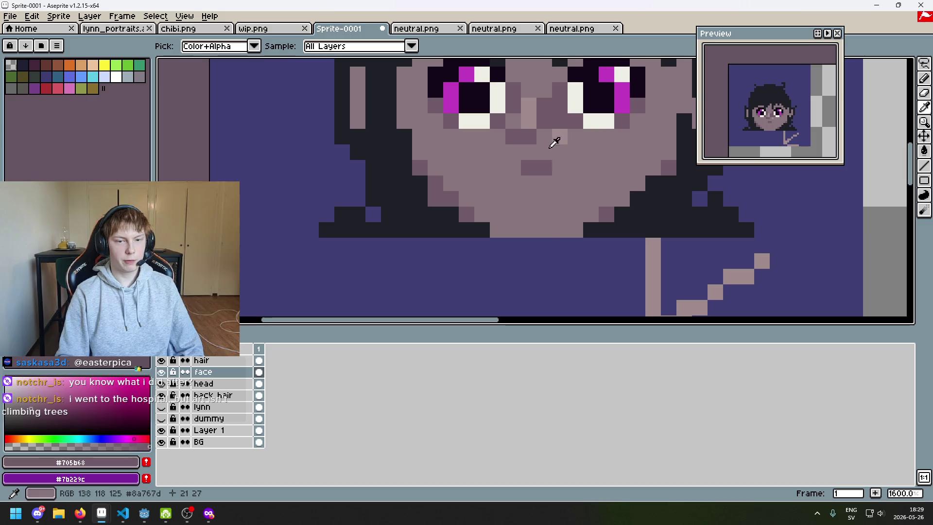
{"action": "left_click_drag", "start_coordinate": [553, 129], "coordinate": [543, 199]}
{"action": "left_click", "coordinate": [543, 200]}
{"action": "left_click_drag", "start_coordinate": [426, 194], "coordinate": [459, 192]}
{"action": "mouse_move", "coordinate": [471, 209]}
{"action": "left_mouse_down"}
{"action": "mouse_move", "coordinate": [495, 233]}
{"action": "mouse_move", "coordinate": [558, 119]}
{"action": "mouse_move", "coordinate": [462, 204]}
{"action": "mouse_move", "coordinate": [510, 206]}
{"action": "left_mouse_up"}
{"action": "left_click", "coordinate": [554, 152], "text": "alt"}
{"action": "left_click", "coordinate": [476, 224]}
{"action": "left_click", "coordinate": [558, 119], "text": "alt"}
{"action": "scroll", "coordinate": [462, 204], "scroll_direction": "up", "scroll_amount": 1}
{"action": "left_click", "coordinate": [474, 205]}
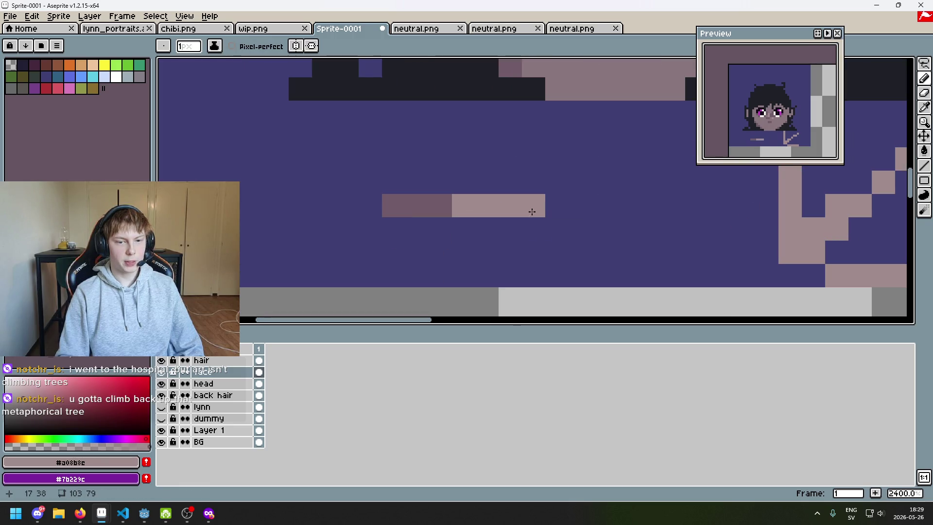
{"action": "scroll", "coordinate": [534, 218], "scroll_direction": "down", "scroll_amount": 2}
{"action": "left_click_drag", "start_coordinate": [564, 245], "coordinate": [559, 244]}
{"action": "scroll", "coordinate": [558, 244], "scroll_direction": "up", "scroll_amount": 1}
{"action": "left_click", "coordinate": [494, 249]}
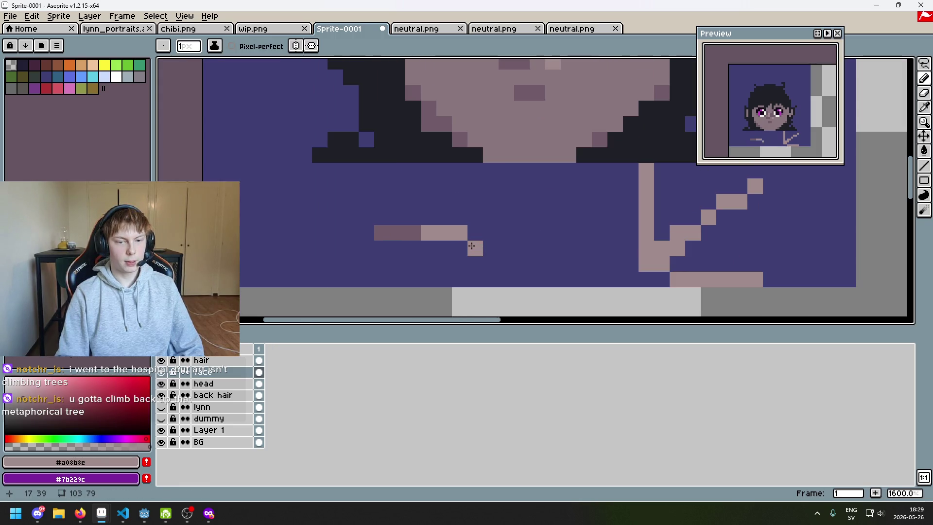
{"action": "key", "text": "ctrl+z"}
Add a second row of dark and light mauve pixels to the trial mouth
{"action": "scroll", "coordinate": [476, 209], "scroll_direction": "up", "scroll_amount": 2}
{"action": "left_click", "coordinate": [512, 141], "text": "alt"}
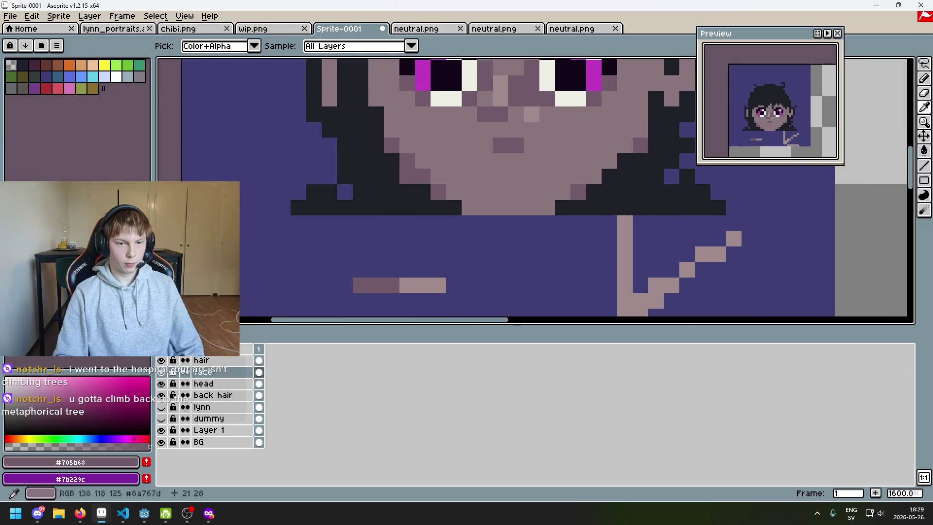
{"action": "scroll", "coordinate": [496, 160], "scroll_direction": "down", "scroll_amount": 3}
{"action": "scroll", "coordinate": [445, 187], "scroll_direction": "up", "scroll_amount": 1}
{"action": "left_click", "coordinate": [378, 200]}
{"action": "left_click", "coordinate": [398, 207]}
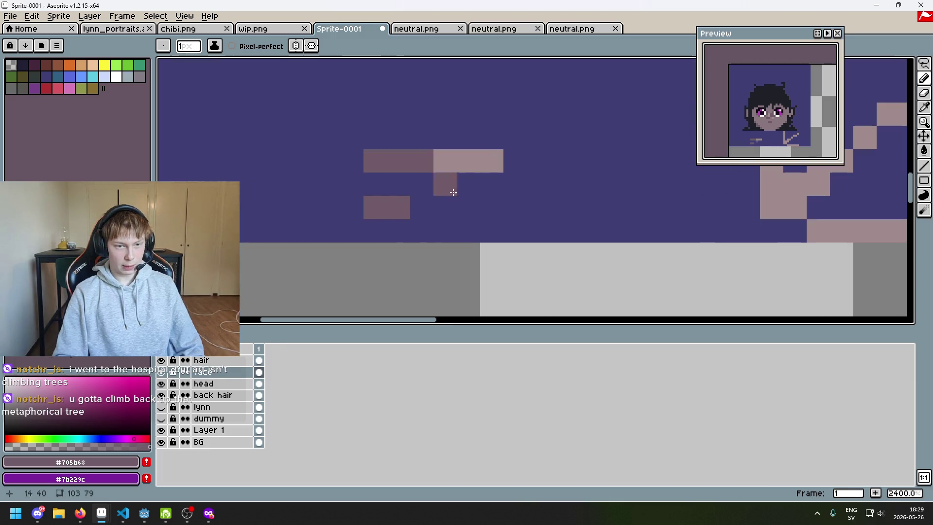
{"action": "left_click", "coordinate": [481, 161], "text": "alt"}
{"action": "left_click_drag", "start_coordinate": [491, 208], "coordinate": [460, 210]}
{"action": "scroll", "coordinate": [534, 160], "scroll_direction": "down", "scroll_amount": 3}
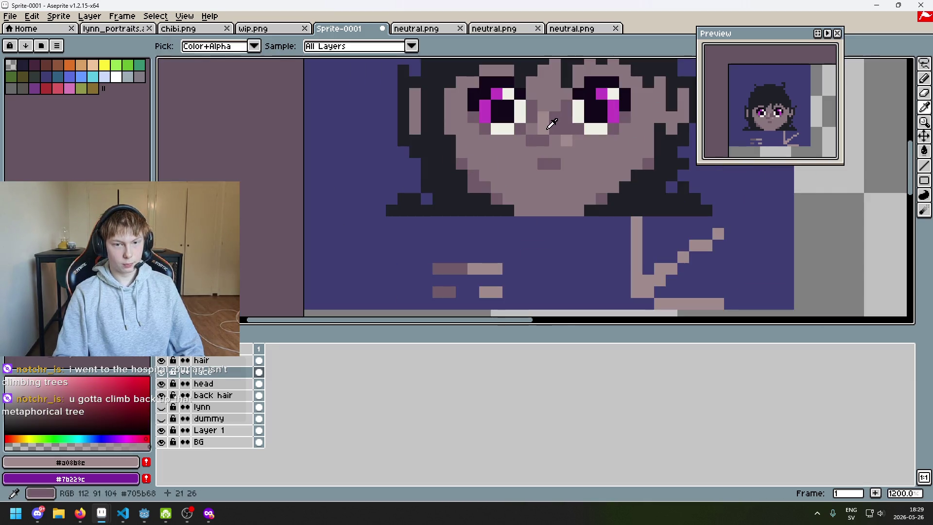
{"action": "left_click", "coordinate": [509, 165], "text": "alt"}
{"action": "scroll", "coordinate": [592, 140], "scroll_direction": "up", "scroll_amount": 1}
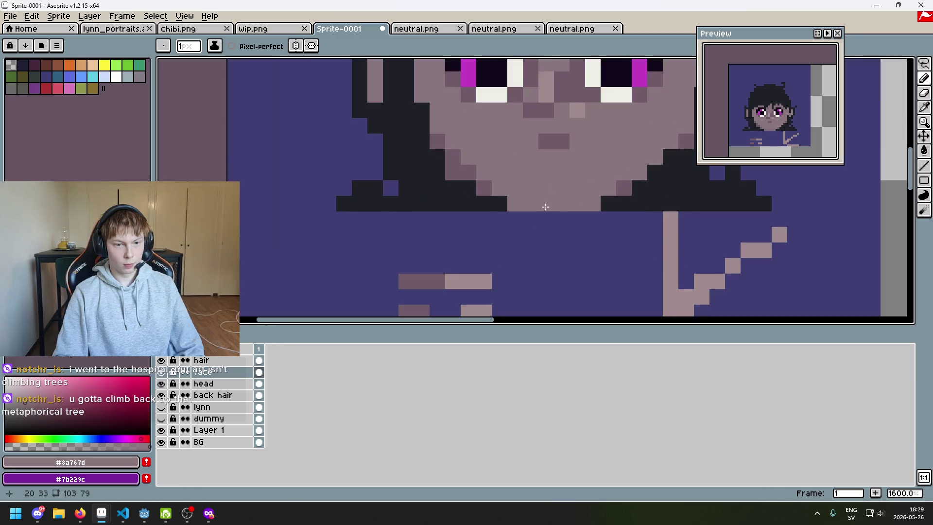
{"action": "left_click", "coordinate": [591, 147]}
{"action": "left_click_drag", "start_coordinate": [503, 221], "coordinate": [561, 240]}
{"action": "scroll", "coordinate": [531, 223], "scroll_direction": "down", "scroll_amount": 3}
{"action": "scroll", "coordinate": [539, 219], "scroll_direction": "up", "scroll_amount": 2}
{"action": "left_click", "coordinate": [544, 213]}
{"action": "scroll", "coordinate": [544, 213], "scroll_direction": "up", "scroll_amount": 1}
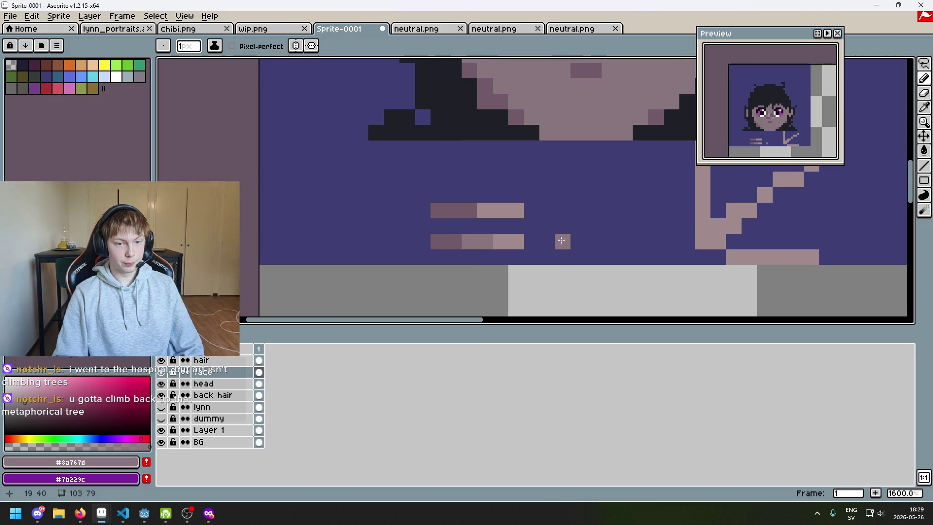
{"action": "scroll", "coordinate": [566, 215], "scroll_direction": "down", "scroll_amount": 1}
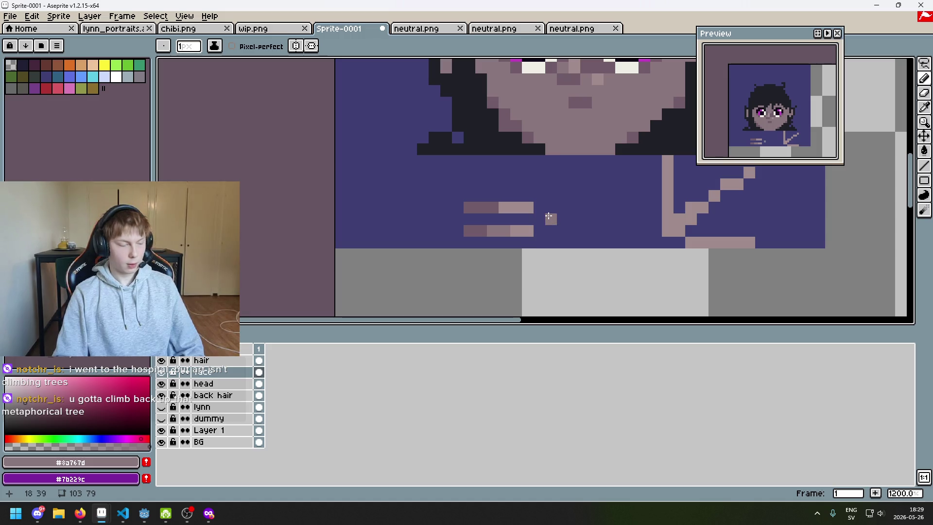
{"action": "scroll", "coordinate": [537, 219], "scroll_direction": "up", "scroll_amount": 1}
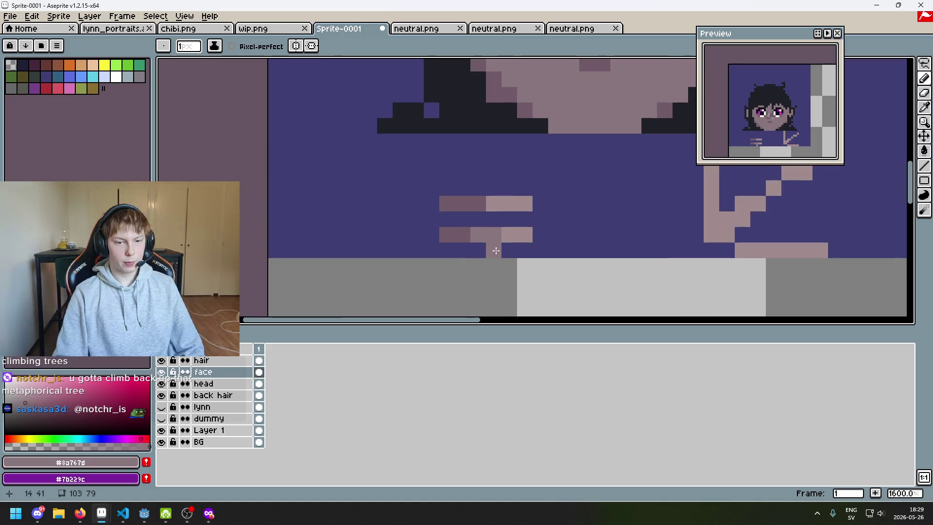
{"action": "left_click", "coordinate": [462, 236], "text": "alt"}
{"action": "left_click", "coordinate": [476, 236]}
Switch to the Eraser and wipe out both rows of trial mouth pixels
{"action": "key", "text": "e"}
{"action": "left_click", "coordinate": [444, 234]}
{"action": "scroll", "coordinate": [535, 217], "scroll_direction": "right", "scroll_amount": 2}
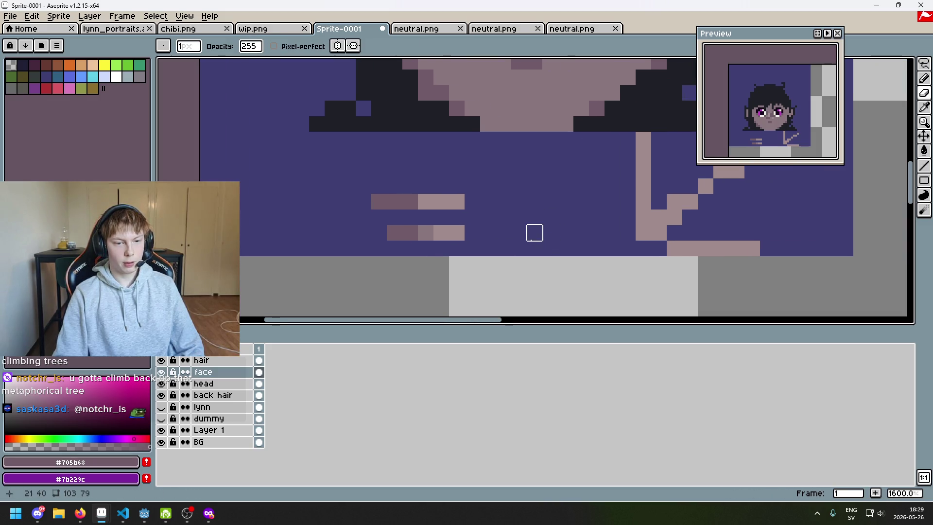
{"action": "key", "text": "ctrl+z"}
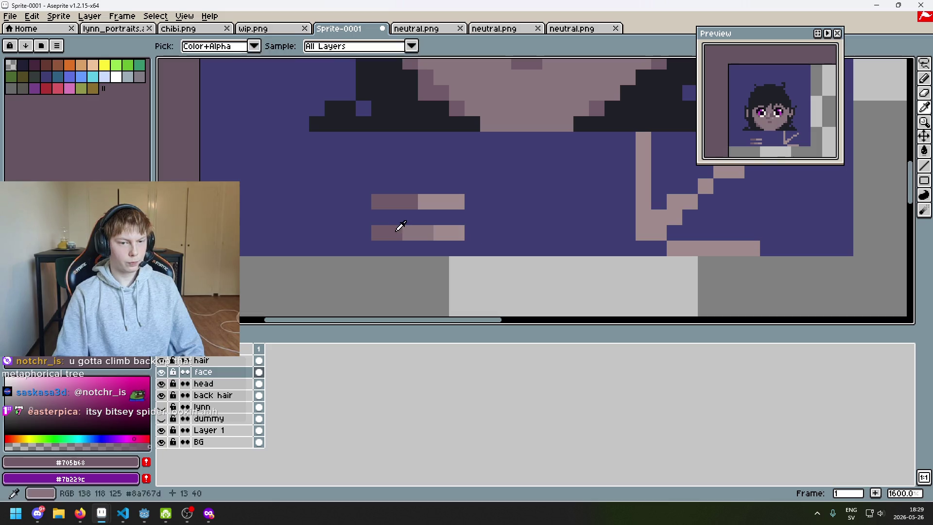
{"action": "left_click_drag", "start_coordinate": [454, 232], "coordinate": [379, 201]}
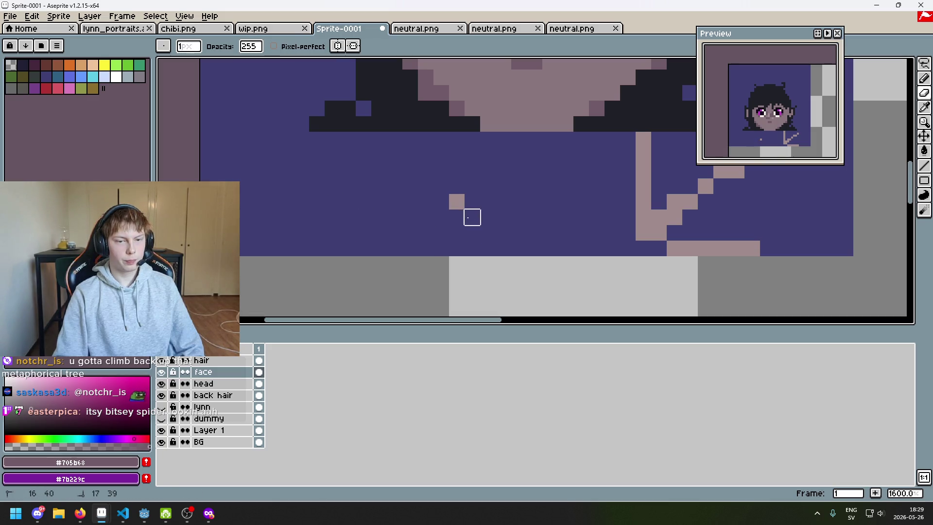
{"action": "left_click", "coordinate": [456, 201]}
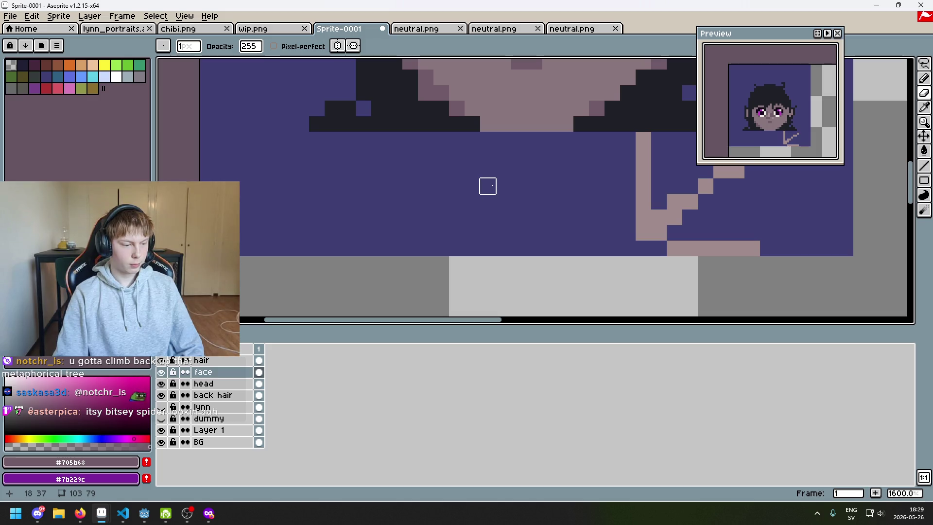
{"action": "scroll", "coordinate": [503, 202], "scroll_direction": "up", "scroll_amount": 3}
{"action": "scroll", "coordinate": [502, 281], "scroll_direction": "up", "scroll_amount": 2}
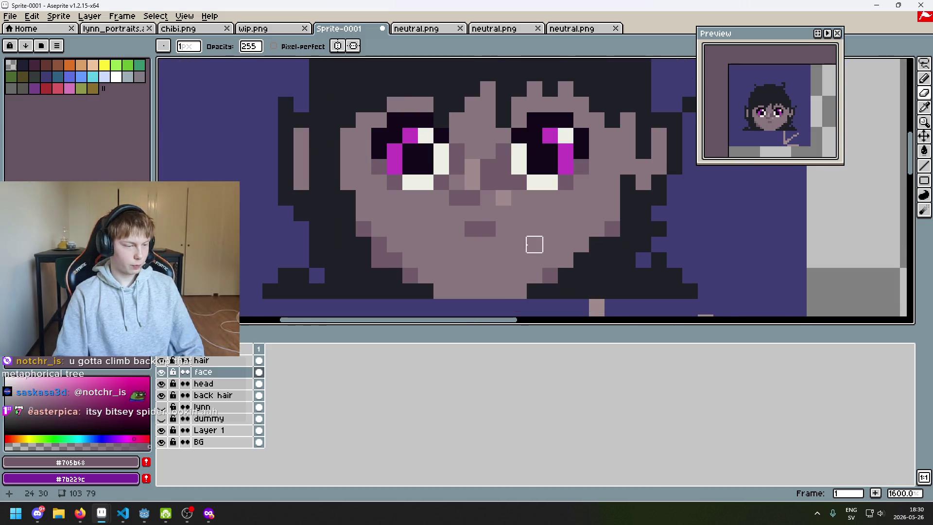
Lighten a nose pixel with mid-tone mauve, comparing positions and keeping the lower highlight
{"action": "scroll", "coordinate": [502, 144], "scroll_direction": "down", "scroll_amount": 5}
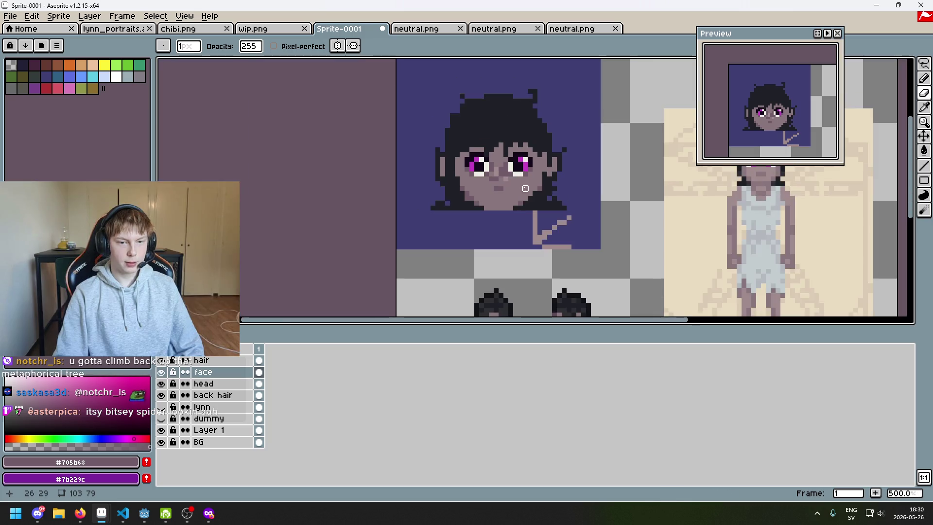
{"action": "scroll", "coordinate": [504, 172], "scroll_direction": "up", "scroll_amount": 5}
{"action": "left_click", "coordinate": [491, 204], "text": "alt"}
{"action": "left_click", "coordinate": [454, 153]}
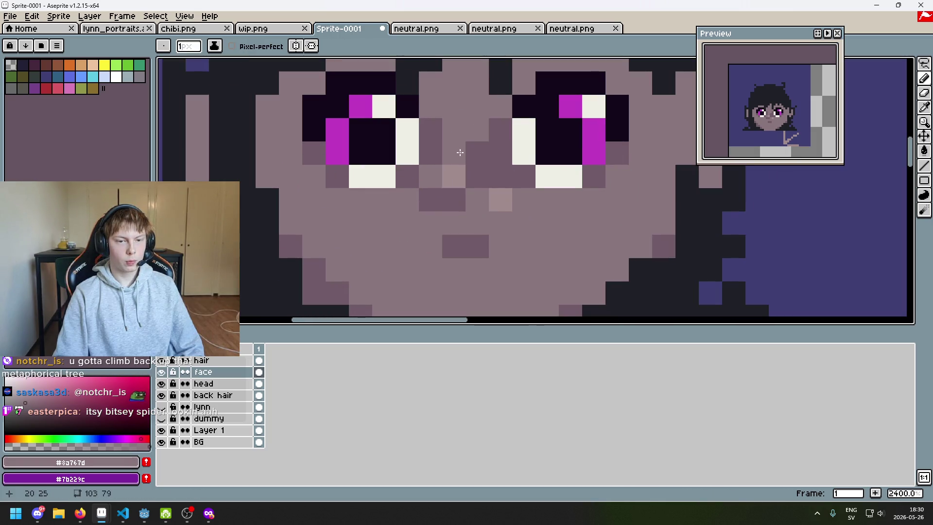
{"action": "key", "text": "ctrl+z"}
{"action": "left_click", "coordinate": [455, 154]}
{"action": "key", "text": "ctrl+z"}
{"action": "left_click", "coordinate": [455, 152]}
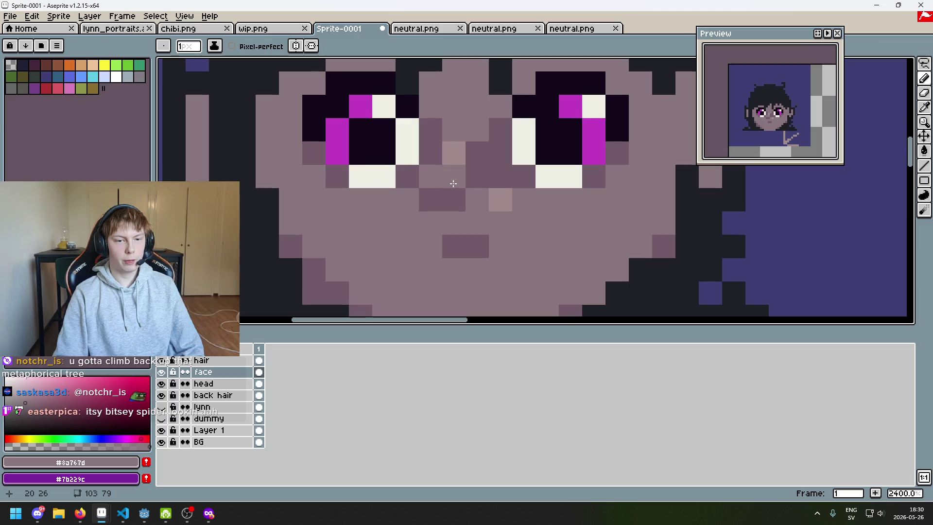
{"action": "key", "text": "ctrl+z"}
{"action": "key", "text": "ctrl+y"}
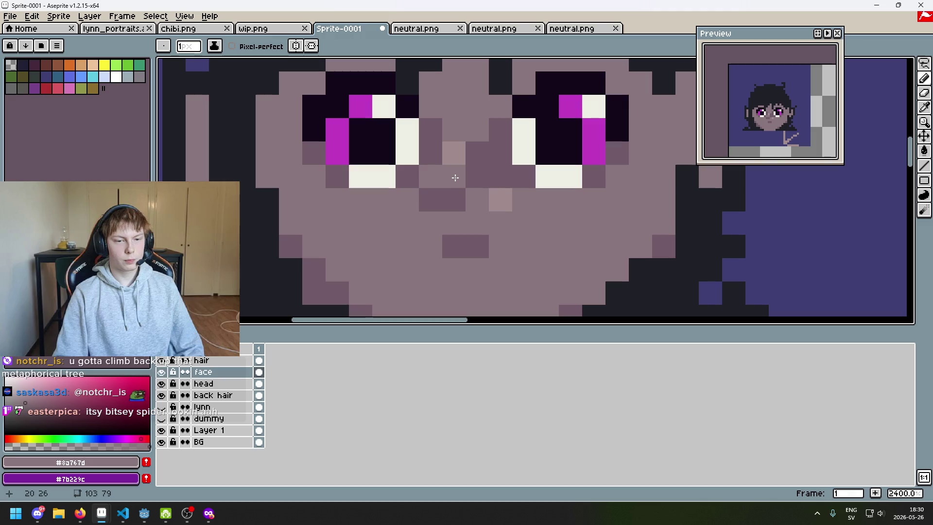
{"action": "key", "text": "ctrl+z"}
{"action": "key", "text": "ctrl+y"}
Try a dark mauve line and a mid-tone line below the chin, then undo them
{"action": "left_click_drag", "start_coordinate": [457, 178], "coordinate": [485, 125]}
{"action": "left_click", "coordinate": [516, 117], "text": "alt"}
{"action": "left_click", "coordinate": [526, 204]}
{"action": "left_click_drag", "start_coordinate": [526, 204], "coordinate": [569, 29]}
{"action": "left_click", "coordinate": [429, 202]}
{"action": "left_click", "coordinate": [517, 202], "text": "shift"}
{"action": "left_click", "coordinate": [479, 114], "text": "alt"}
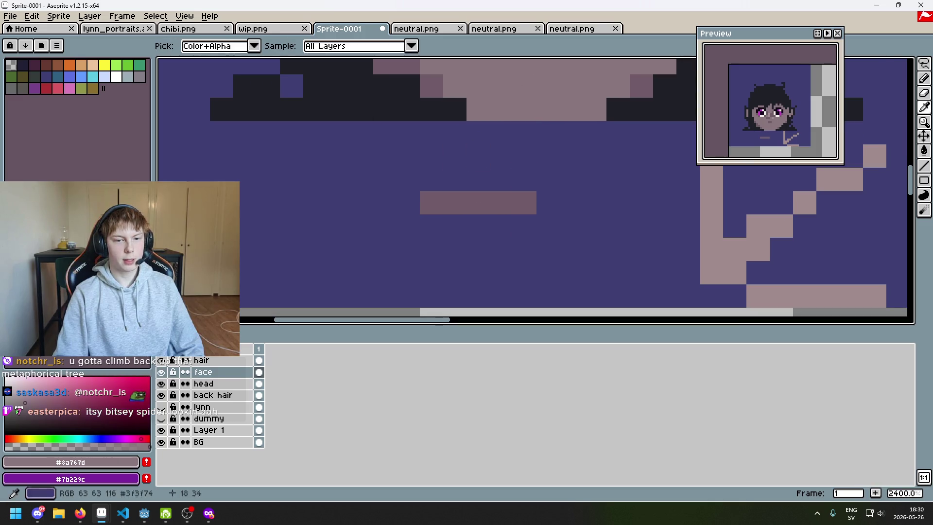
{"action": "left_click_drag", "start_coordinate": [338, 202], "coordinate": [408, 202]}
{"action": "key", "text": "ctrl+z"}
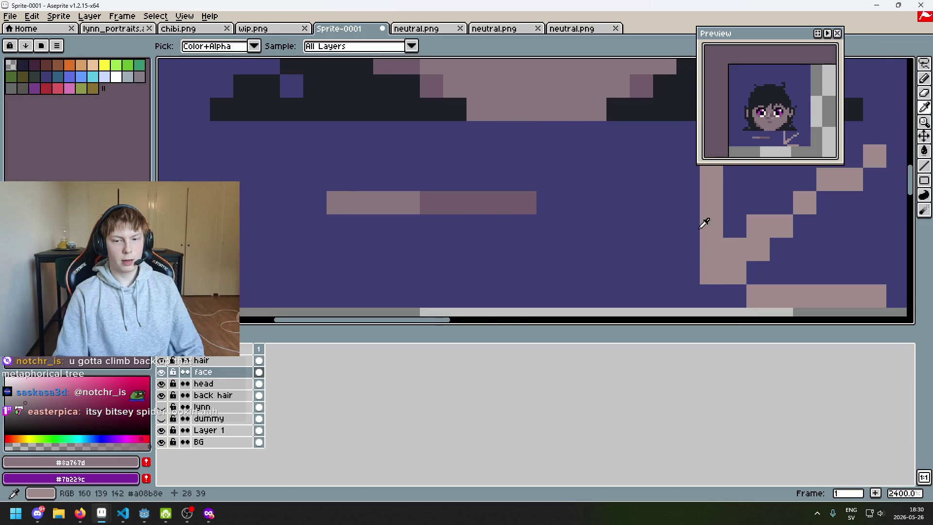
{"action": "scroll", "coordinate": [578, 217], "scroll_direction": "down", "scroll_amount": 2}
{"action": "key", "text": "ctrl+z"}
{"action": "key", "text": "ctrl+z"}
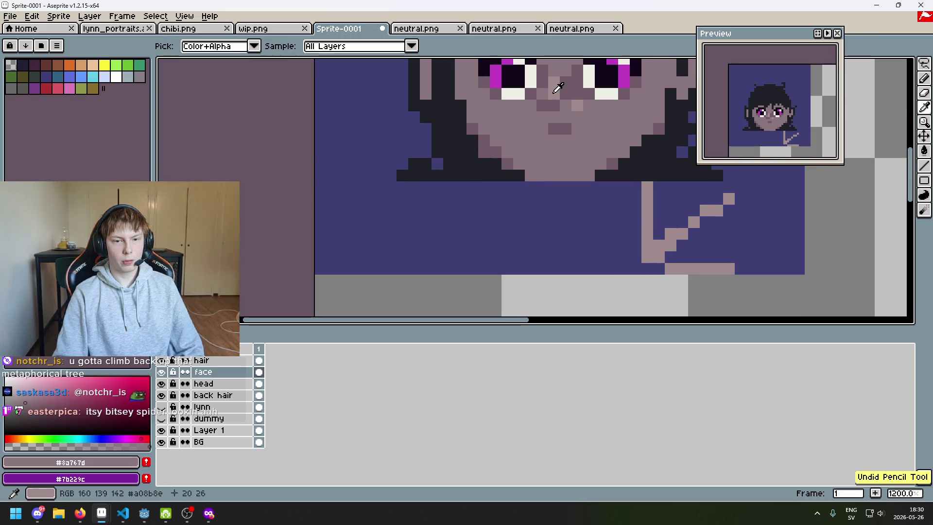
Draw a two-tone line below the chin: three light mauve pixels with three dark ones left
{"action": "left_click", "coordinate": [531, 222]}
{"action": "left_click", "coordinate": [507, 221], "text": "shift"}
{"action": "left_click", "coordinate": [506, 170], "text": "alt"}
{"action": "scroll", "coordinate": [481, 223], "scroll_direction": "up", "scroll_amount": 2}
{"action": "left_click_drag", "start_coordinate": [499, 219], "coordinate": [452, 219]}
{"action": "scroll", "coordinate": [513, 249], "scroll_direction": "down", "scroll_amount": 1}
Add a second light mauve line beneath it with a darker pixel and one lower pixel
{"action": "left_click", "coordinate": [513, 250], "text": "alt"}
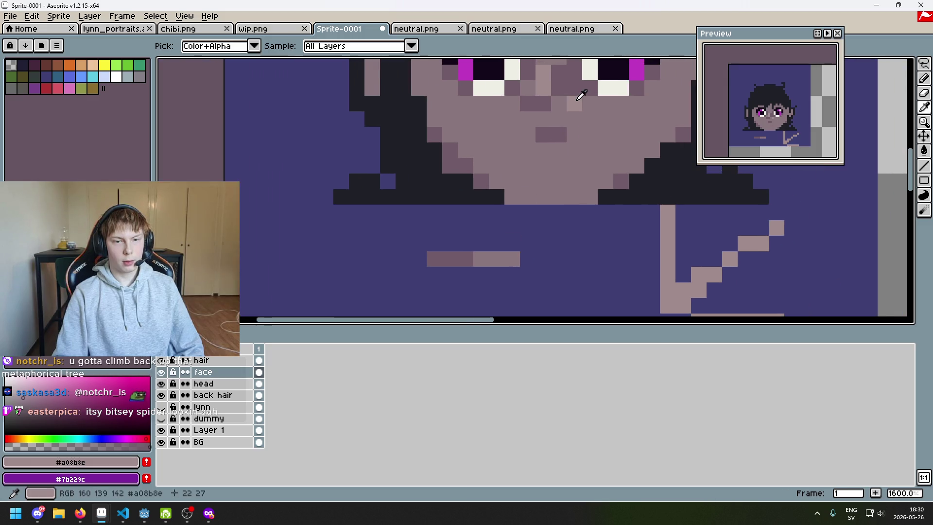
{"action": "left_click_drag", "start_coordinate": [513, 249], "coordinate": [539, 175]}
{"action": "left_click", "coordinate": [576, 192]}
{"action": "left_click_drag", "start_coordinate": [553, 208], "coordinate": [533, 208]}
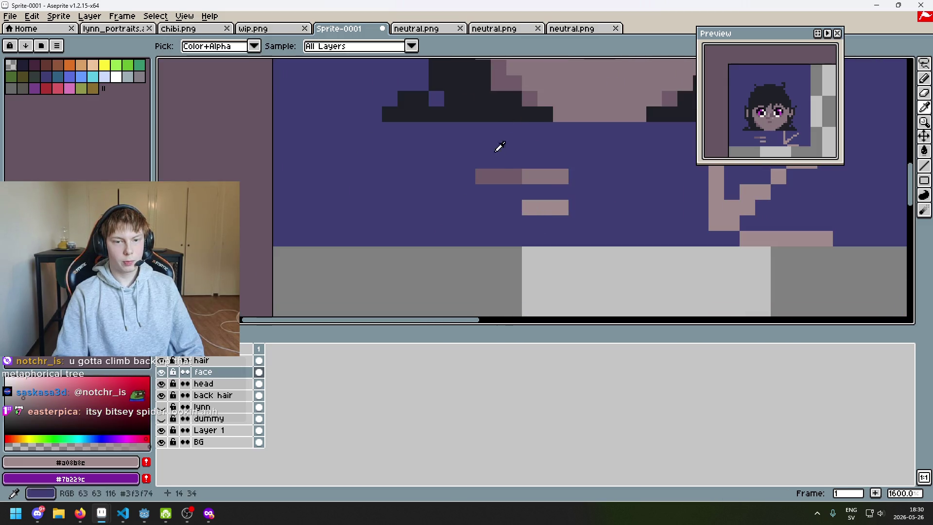
{"action": "left_click", "coordinate": [506, 176], "text": "alt"}
{"action": "left_click", "coordinate": [512, 213]}
{"action": "scroll", "coordinate": [584, 232], "scroll_direction": "up", "scroll_amount": 1}
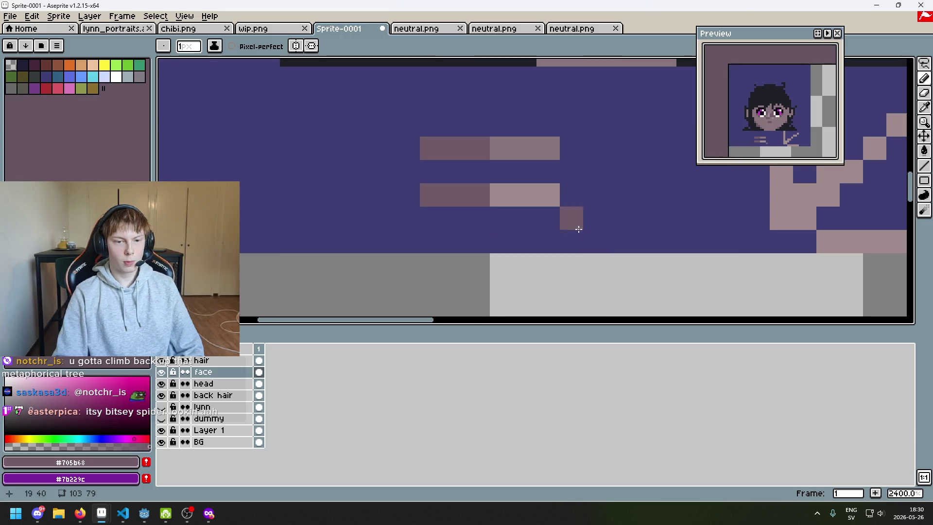
{"action": "left_click_drag", "start_coordinate": [535, 242], "coordinate": [533, 277]}
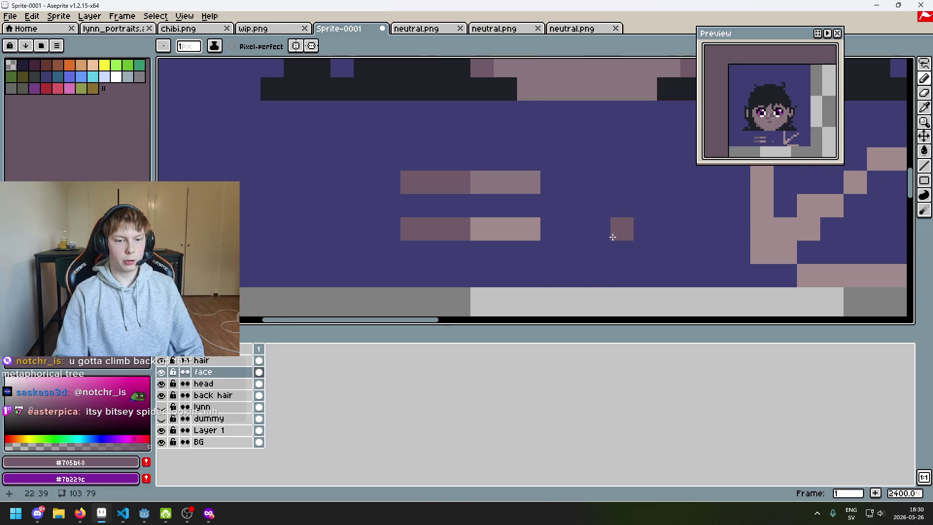
{"action": "left_click_drag", "start_coordinate": [596, 230], "coordinate": [559, 253]}
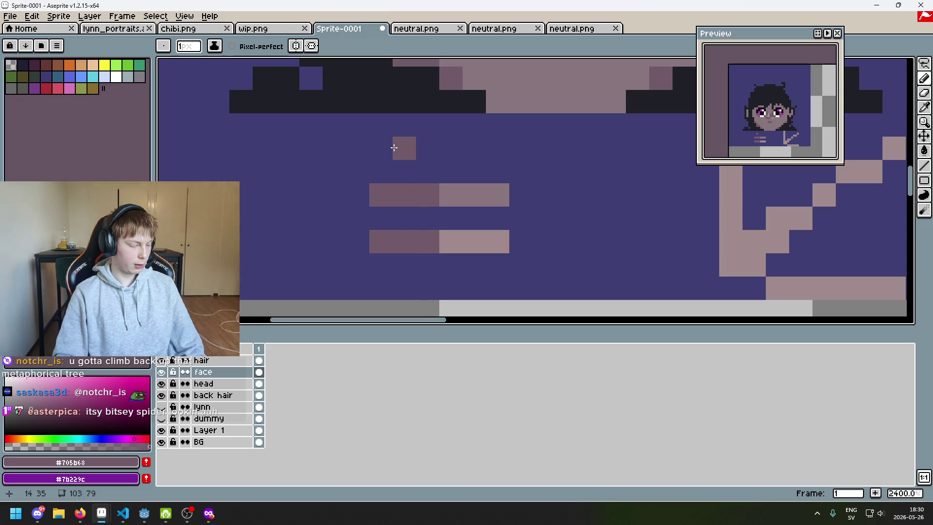
{"action": "scroll", "coordinate": [521, 202], "scroll_direction": "down", "scroll_amount": 2}
Doodle a small arch and short vertical mauve mark on the lower shirt, plus a dark pixel
{"action": "mouse_move", "coordinate": [283, 282]}
{"action": "left_mouse_down"}
{"action": "mouse_move", "coordinate": [335, 229]}
{"action": "mouse_move", "coordinate": [371, 284]}
{"action": "left_mouse_up"}
{"action": "scroll", "coordinate": [458, 282], "scroll_direction": "down", "scroll_amount": 2}
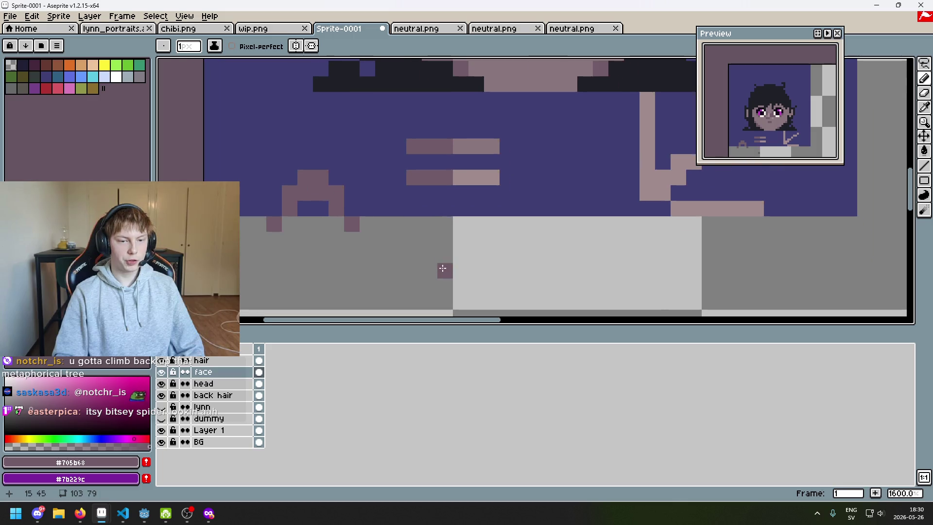
{"action": "key", "text": "ctrl+z"}
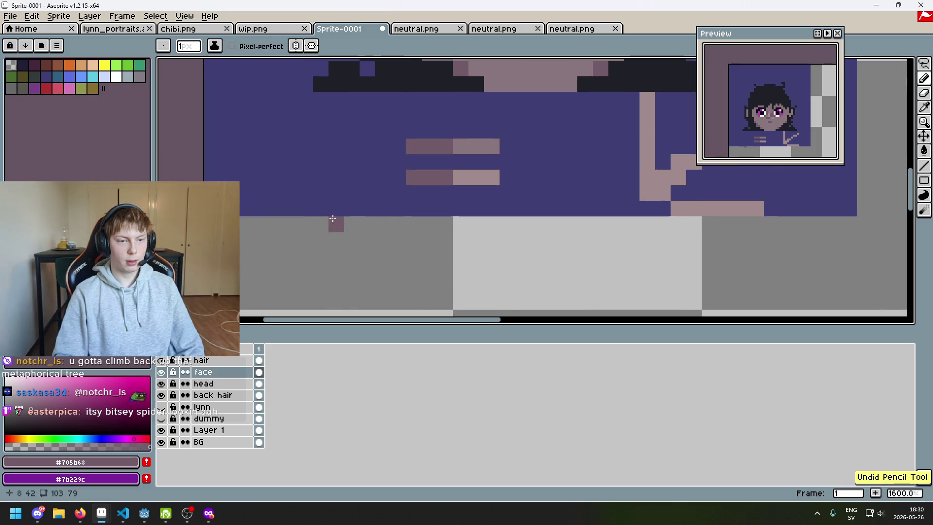
{"action": "left_click_drag", "start_coordinate": [274, 270], "coordinate": [293, 241]}
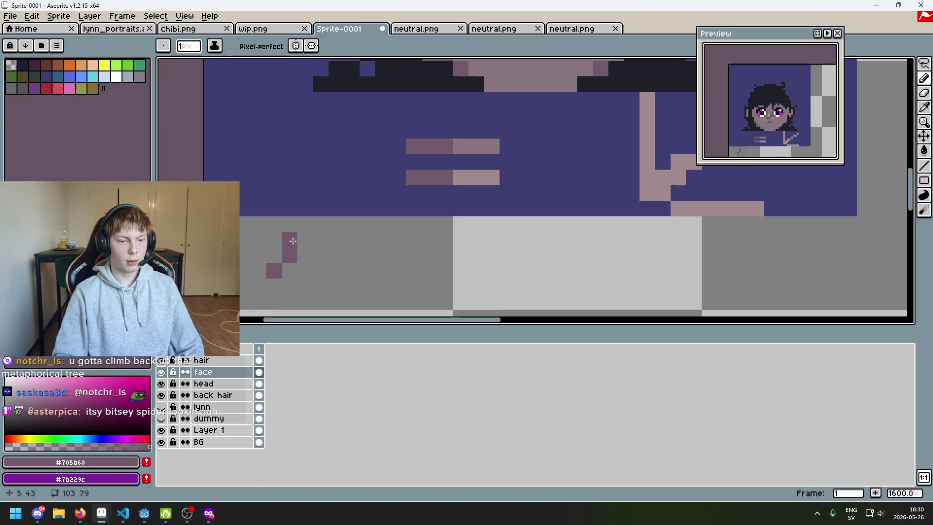
{"action": "left_click_drag", "start_coordinate": [317, 273], "coordinate": [310, 276]}
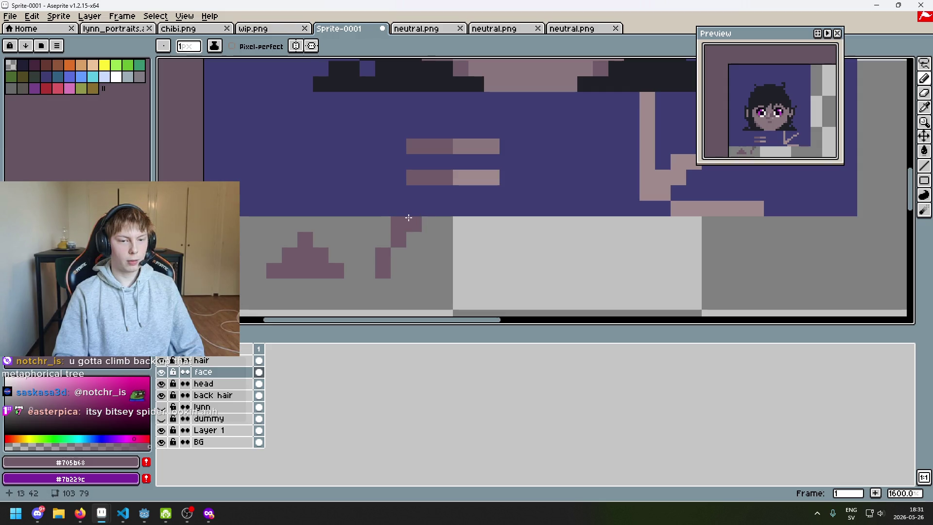
{"action": "left_click", "coordinate": [443, 270]}
{"action": "scroll", "coordinate": [441, 270], "scroll_direction": "down", "scroll_amount": 3}
{"action": "scroll", "coordinate": [441, 269], "scroll_direction": "up", "scroll_amount": 3}
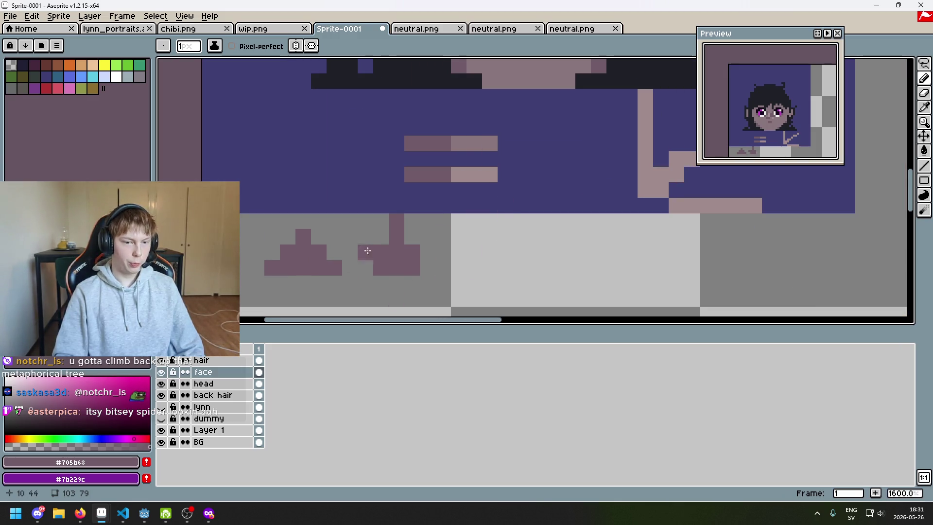
{"action": "scroll", "coordinate": [496, 238], "scroll_direction": "up", "scroll_amount": 2}
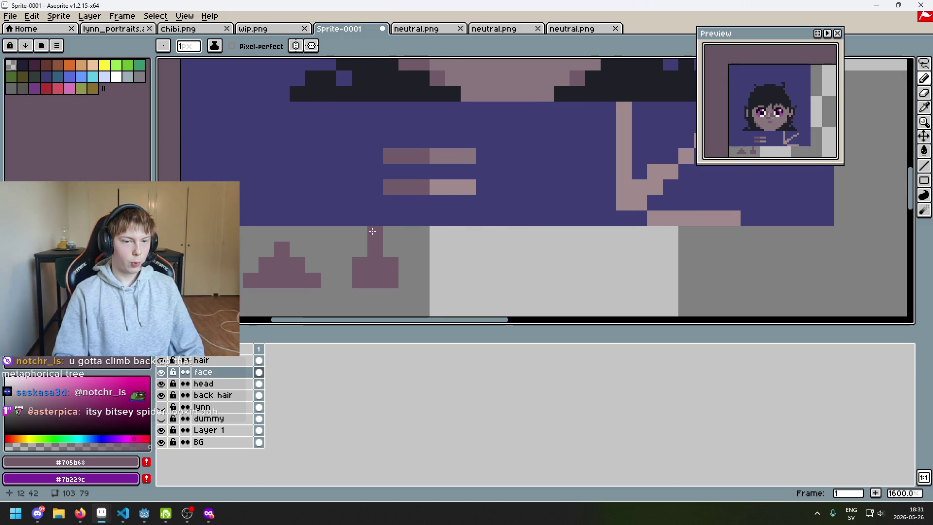
{"action": "scroll", "coordinate": [412, 239], "scroll_direction": "down", "scroll_amount": 2}
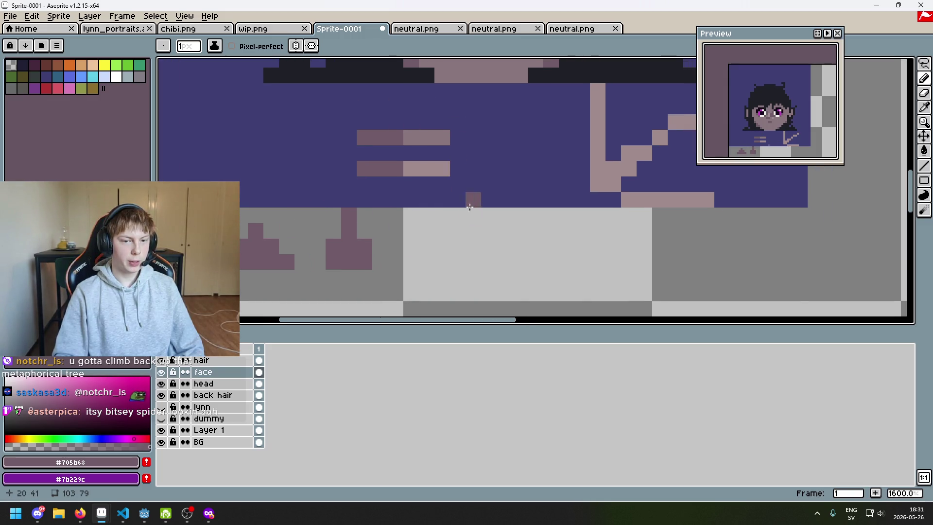
{"action": "scroll", "coordinate": [443, 247], "scroll_direction": "left", "scroll_amount": 3}
{"action": "scroll", "coordinate": [443, 247], "scroll_direction": "up", "scroll_amount": 2}
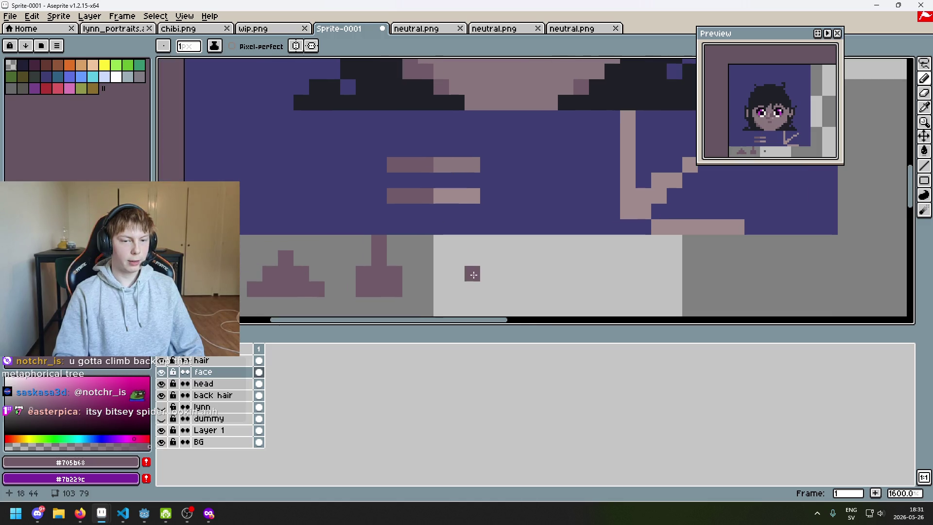
{"action": "scroll", "coordinate": [470, 243], "scroll_direction": "down", "scroll_amount": 2}
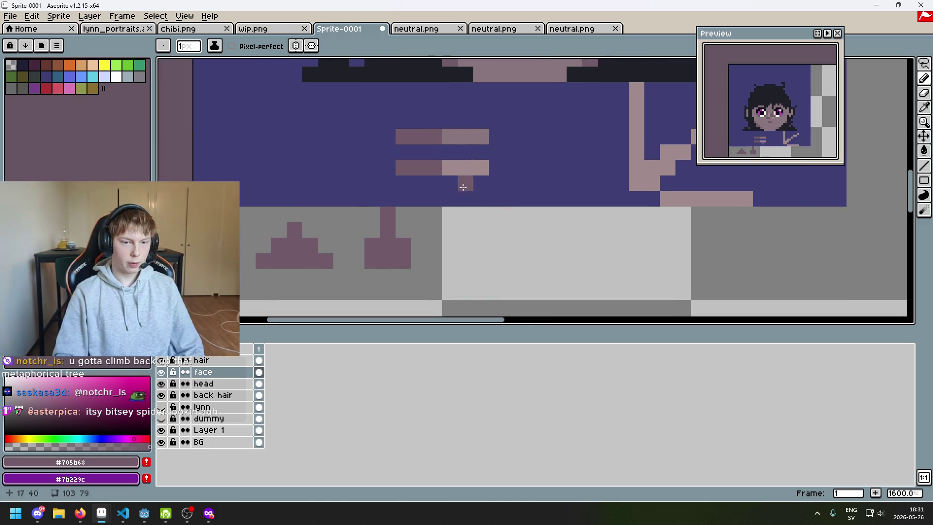
Place and reposition dark-mauve pixels and a three-pixel mauve line, undoing misplaced ones
{"action": "key", "text": "alt"}
{"action": "mouse_move", "coordinate": [449, 245]}
{"action": "left_mouse_down"}
{"action": "mouse_move", "coordinate": [449, 260]}
{"action": "mouse_move", "coordinate": [474, 240]}
{"action": "mouse_move", "coordinate": [490, 272]}
{"action": "left_mouse_up"}
{"action": "scroll", "coordinate": [449, 260], "scroll_direction": "up", "scroll_amount": 1}
{"action": "key", "text": "ctrl+z"}
{"action": "key", "text": "ctrl+z"}
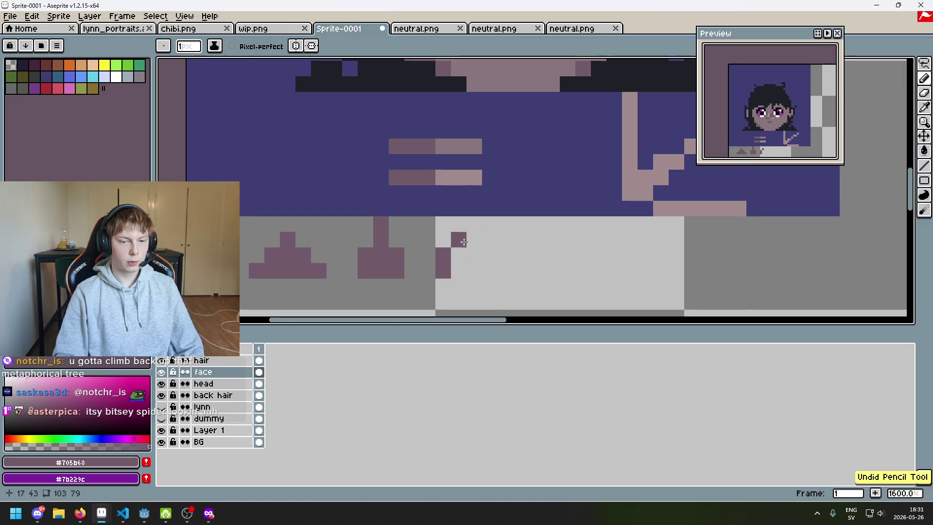
{"action": "key", "text": "ctrl+z"}
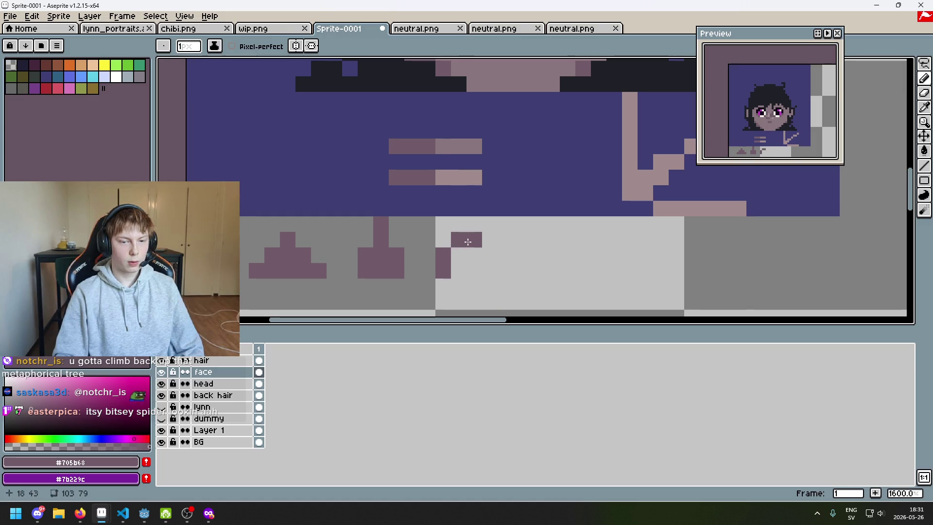
{"action": "mouse_move", "coordinate": [496, 240]}
{"action": "left_mouse_down"}
{"action": "mouse_move", "coordinate": [471, 271]}
{"action": "mouse_move", "coordinate": [454, 251]}
{"action": "mouse_move", "coordinate": [491, 208]}
{"action": "mouse_move", "coordinate": [521, 208]}
{"action": "mouse_move", "coordinate": [469, 234]}
{"action": "left_mouse_up"}
{"action": "key", "text": "ctrl+z"}
{"action": "left_click", "coordinate": [487, 230]}
{"action": "scroll", "coordinate": [470, 264], "scroll_direction": "down", "scroll_amount": 1}
{"action": "scroll", "coordinate": [471, 264], "scroll_direction": "up", "scroll_amount": 1}
{"action": "left_click", "coordinate": [457, 222]}
{"action": "key", "text": "ctrl+z"}
{"action": "key", "text": "ctrl+z"}
{"action": "left_click_drag", "start_coordinate": [405, 227], "coordinate": [469, 227]}
{"action": "key", "text": "ctrl+z"}
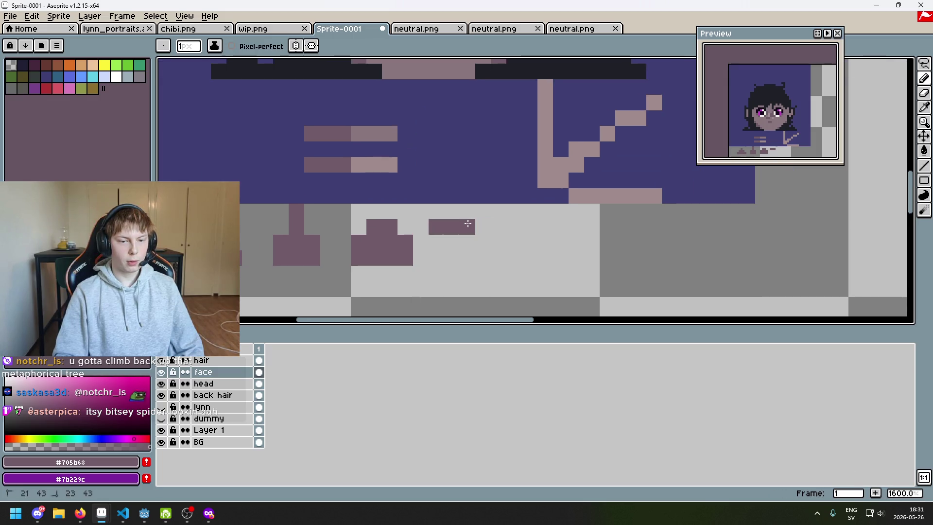
Extend the short line with lighter #8a767d and #a08b8c skin shades picked from the canvas
{"action": "left_click", "coordinate": [359, 132], "text": "alt"}
{"action": "left_click", "coordinate": [468, 226]}
{"action": "left_click", "coordinate": [483, 227]}
{"action": "left_click", "coordinate": [389, 165], "text": "alt"}
{"action": "left_click_drag", "start_coordinate": [514, 226], "coordinate": [498, 227]}
{"action": "left_click", "coordinate": [514, 258]}
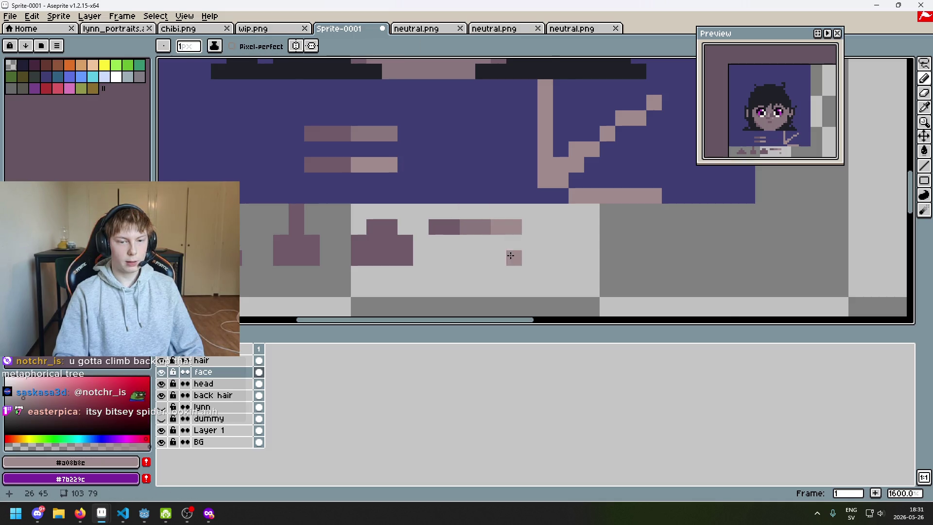
{"action": "scroll", "coordinate": [506, 262], "scroll_direction": "down", "scroll_amount": 1}
{"action": "scroll", "coordinate": [507, 262], "scroll_direction": "up", "scroll_amount": 3}
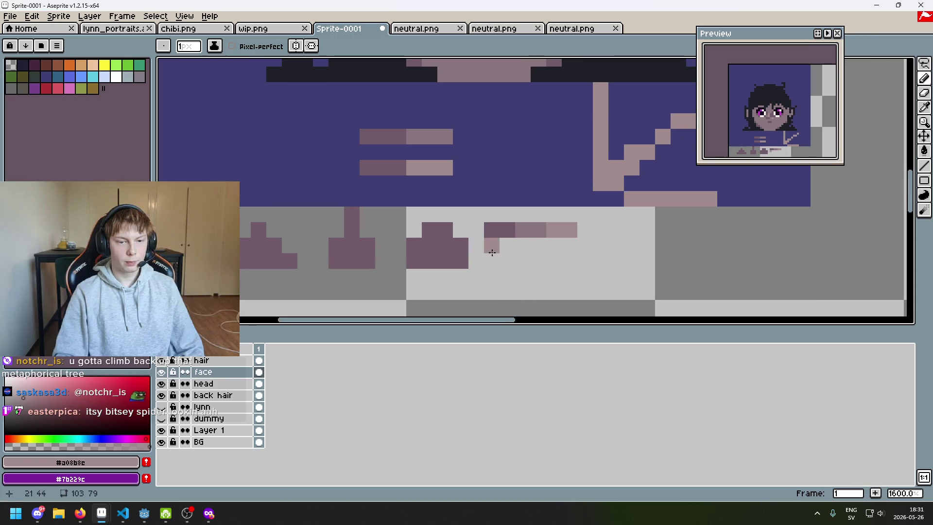
Switch to the Eraser and remove the stray dark pixel and the line's right end
{"action": "key", "text": "e"}
{"action": "left_click", "coordinate": [492, 230]}
{"action": "left_click", "coordinate": [568, 230]}
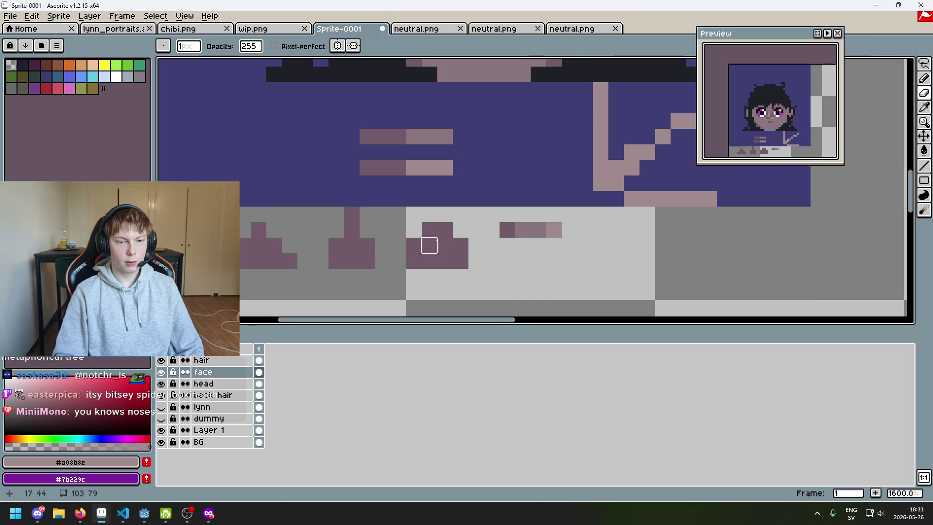
{"action": "left_click_drag", "start_coordinate": [475, 292], "coordinate": [521, 289]}
{"action": "scroll", "coordinate": [417, 221], "scroll_direction": "down", "scroll_amount": 1}
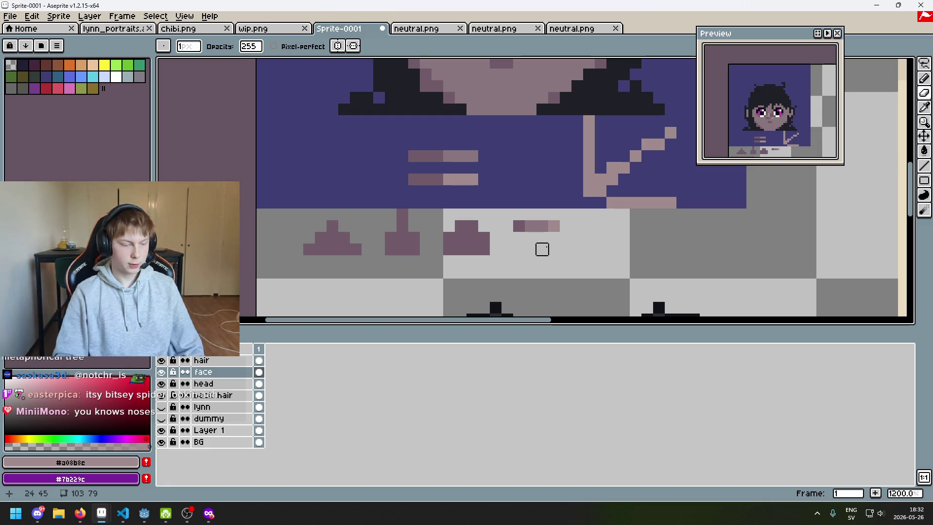
{"action": "scroll", "coordinate": [542, 249], "scroll_direction": "down", "scroll_amount": 3}
{"action": "scroll", "coordinate": [539, 246], "scroll_direction": "up", "scroll_amount": 6}
{"action": "scroll", "coordinate": [536, 241], "scroll_direction": "up", "scroll_amount": 5}
{"action": "scroll", "coordinate": [537, 234], "scroll_direction": "up", "scroll_amount": 5}
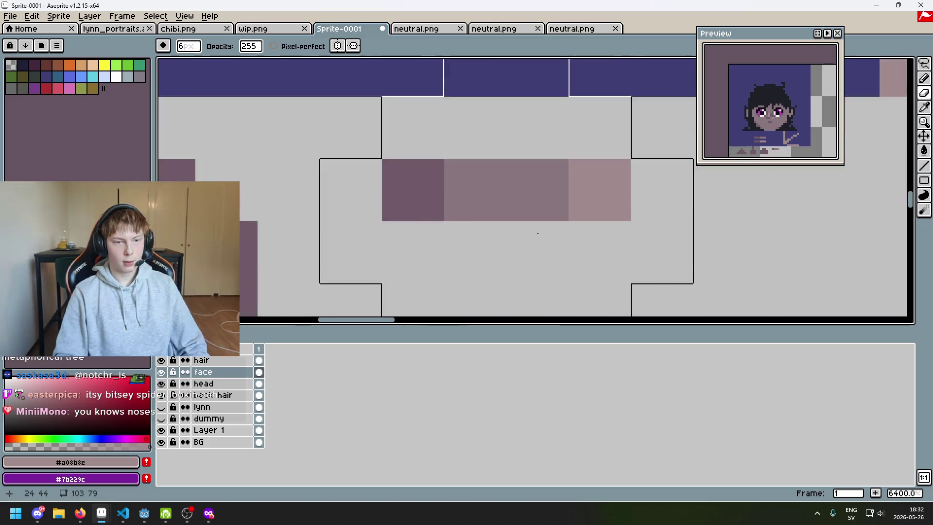
{"action": "scroll", "coordinate": [537, 233], "scroll_direction": "down", "scroll_amount": 5}
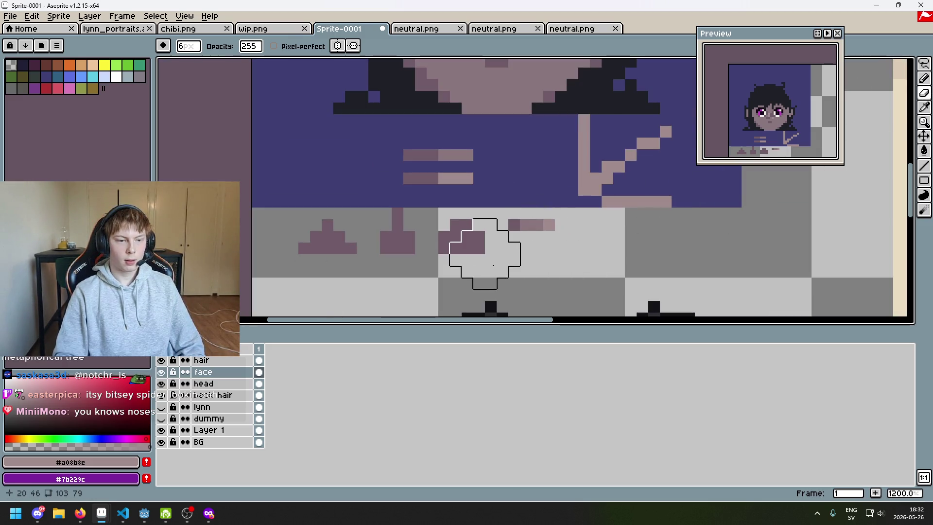
{"action": "mouse_move", "coordinate": [474, 267]}
{"action": "left_mouse_down"}
{"action": "mouse_move", "coordinate": [449, 293]}
{"action": "mouse_move", "coordinate": [514, 248]}
{"action": "left_mouse_up"}
{"action": "key", "text": "ctrl"}
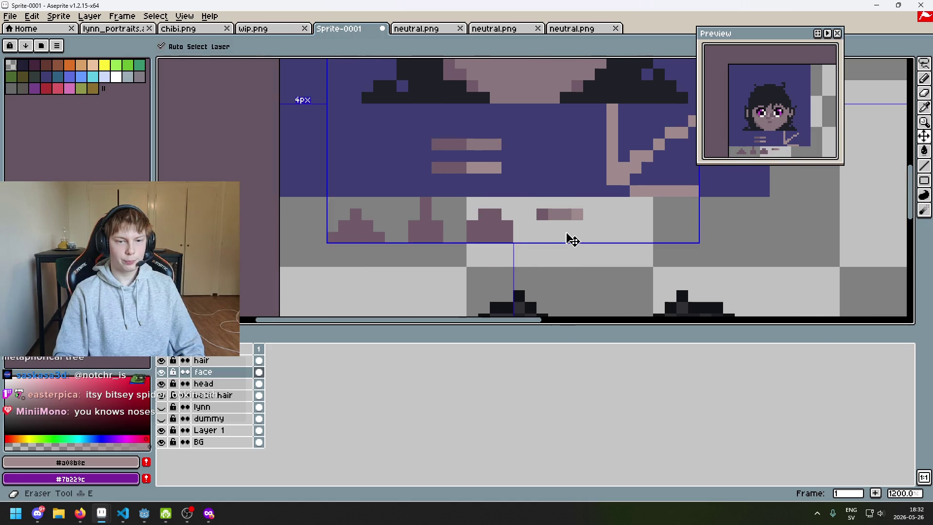
{"action": "scroll", "coordinate": [490, 241], "scroll_direction": "down", "scroll_amount": 2}
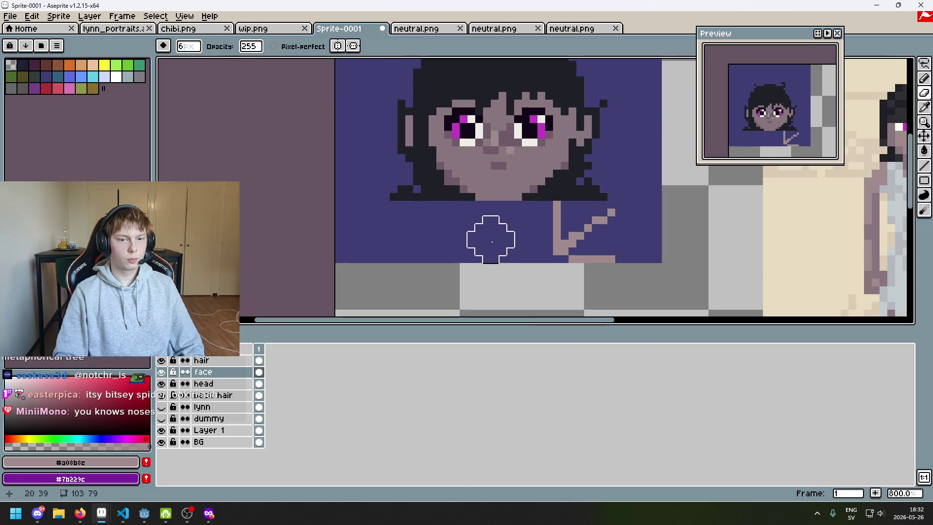
Try moving and darkening nose pixels with the Pencil, undoing the last nose stroke
{"action": "key", "text": "b"}
{"action": "scroll", "coordinate": [494, 149], "scroll_direction": "up", "scroll_amount": 5}
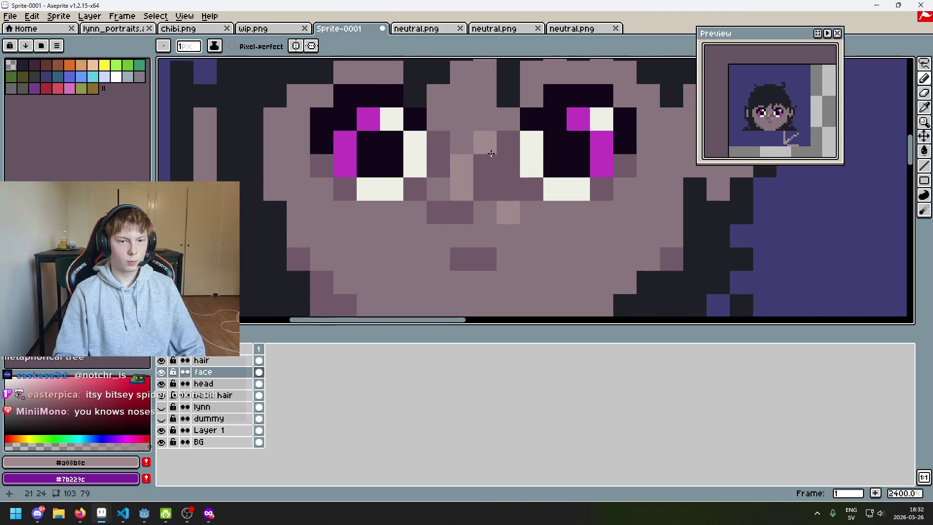
{"action": "key", "text": "ctrl+z"}
{"action": "left_click", "coordinate": [484, 144], "text": "alt"}
{"action": "left_click", "coordinate": [461, 168]}
{"action": "scroll", "coordinate": [469, 176], "scroll_direction": "down", "scroll_amount": 6}
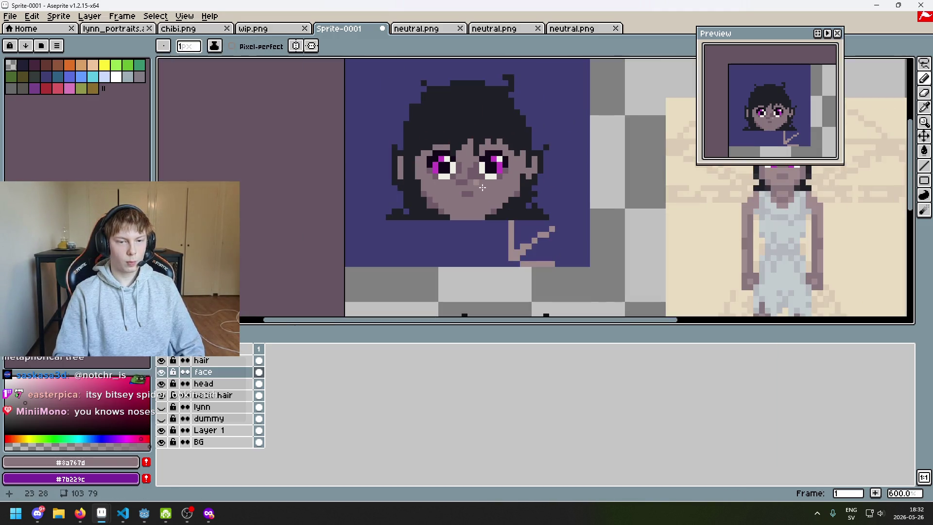
{"action": "scroll", "coordinate": [483, 190], "scroll_direction": "up", "scroll_amount": 3}
{"action": "key", "text": "ctrl+z"}
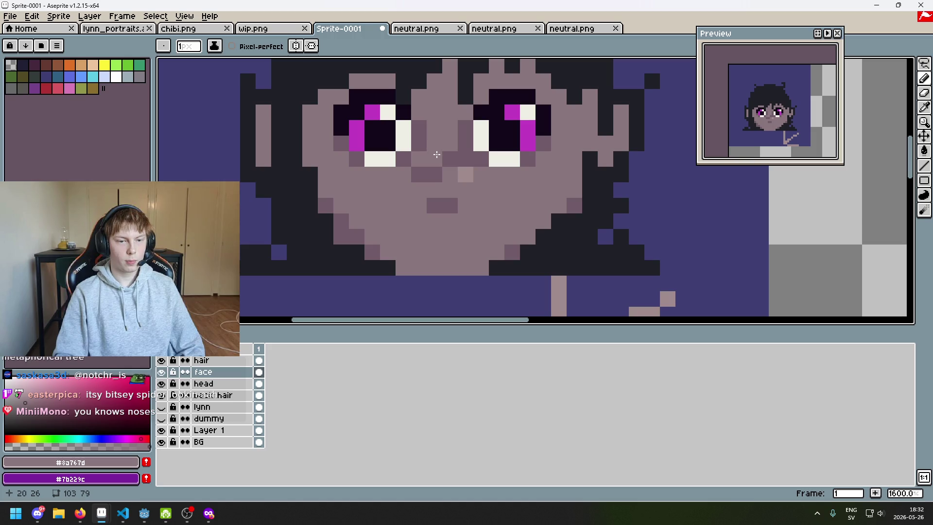
{"action": "scroll", "coordinate": [451, 160], "scroll_direction": "down", "scroll_amount": 6}
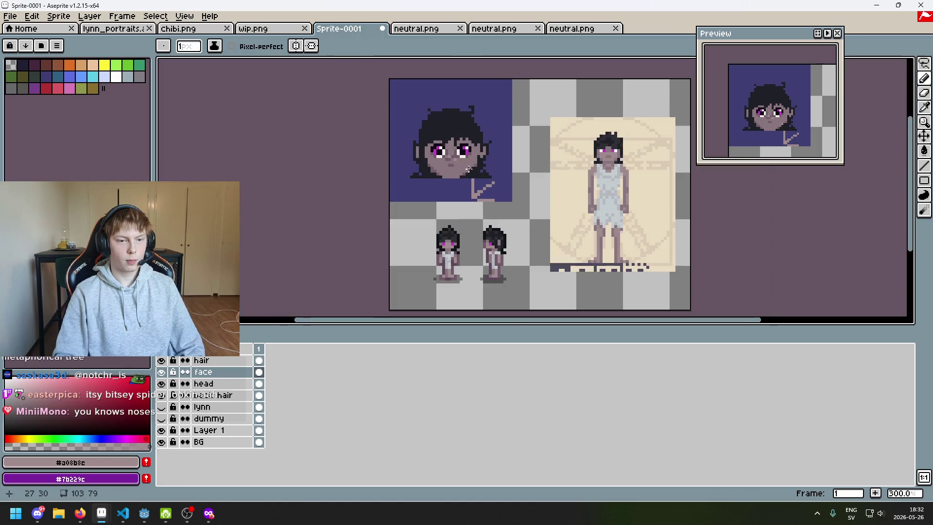
{"action": "scroll", "coordinate": [463, 168], "scroll_direction": "up", "scroll_amount": 5}
Sample the #8a767d and #a08b8c skin shades and paint a dark pixel left of the nose
{"action": "left_click", "coordinate": [412, 130], "text": "alt"}
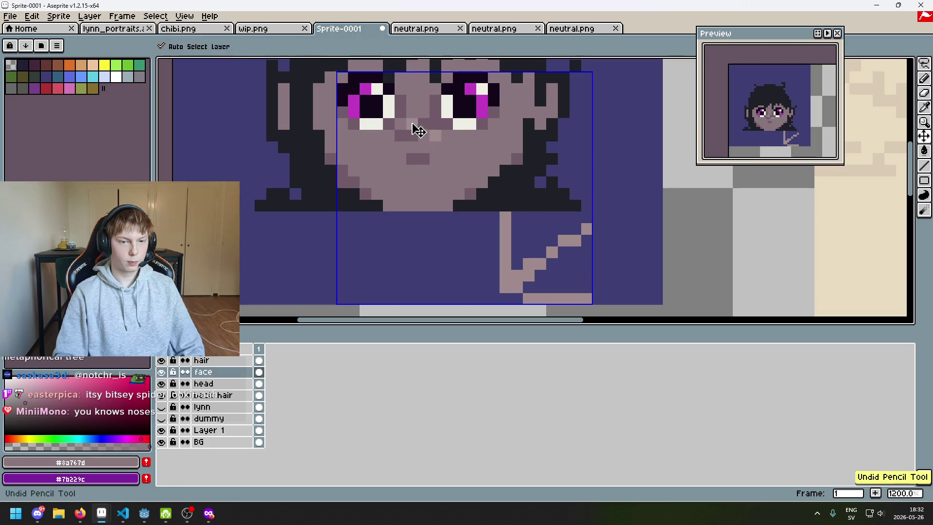
{"action": "scroll", "coordinate": [423, 131], "scroll_direction": "up", "scroll_amount": 3}
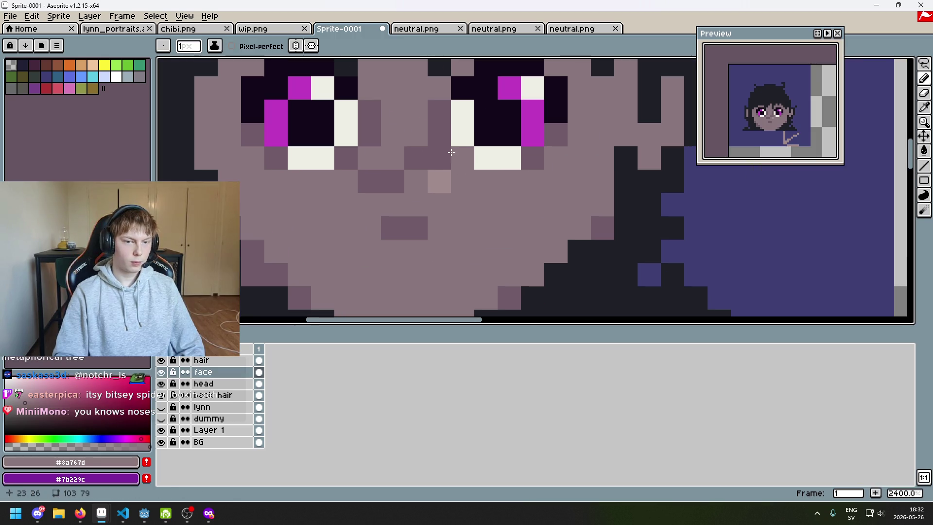
{"action": "scroll", "coordinate": [446, 148], "scroll_direction": "down", "scroll_amount": 2}
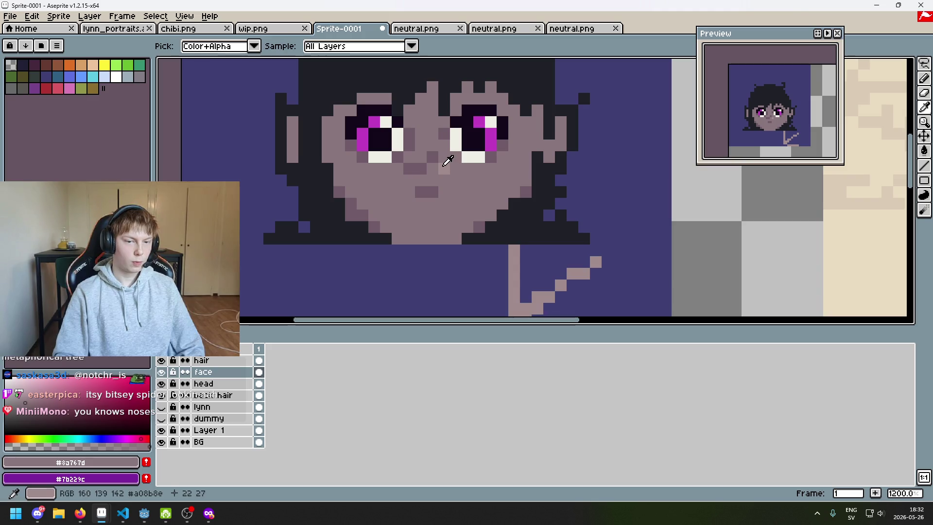
{"action": "left_click", "coordinate": [444, 166], "text": "alt"}
{"action": "scroll", "coordinate": [445, 164], "scroll_direction": "up", "scroll_amount": 3}
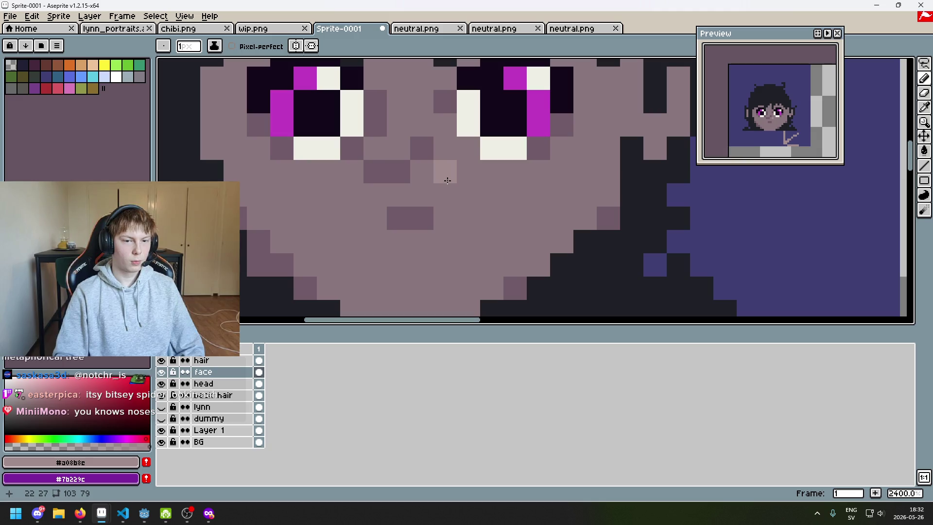
{"action": "left_click", "coordinate": [416, 171], "text": "alt"}
{"action": "left_click", "coordinate": [408, 177]}
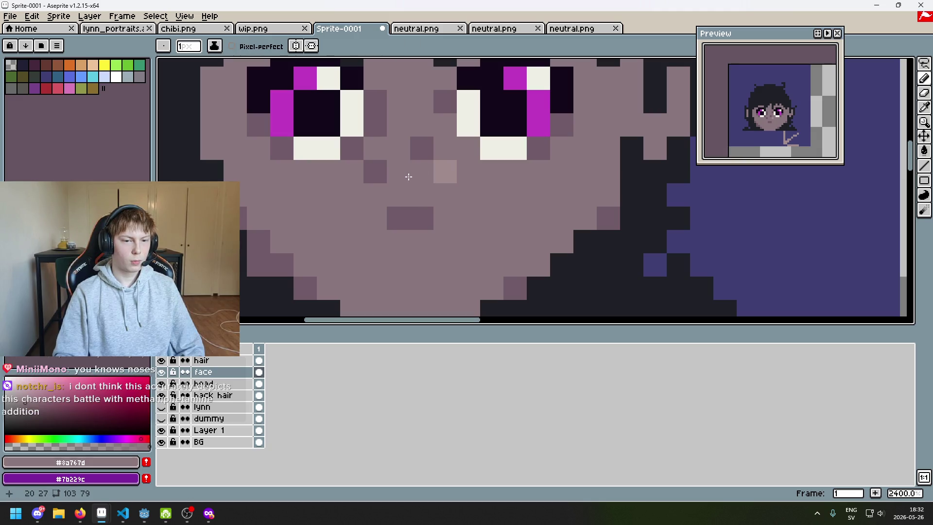
Cover the old nose highlight with face colour and sample the light #a08b8c highlight shade
{"action": "scroll", "coordinate": [470, 218], "scroll_direction": "down", "scroll_amount": 2}
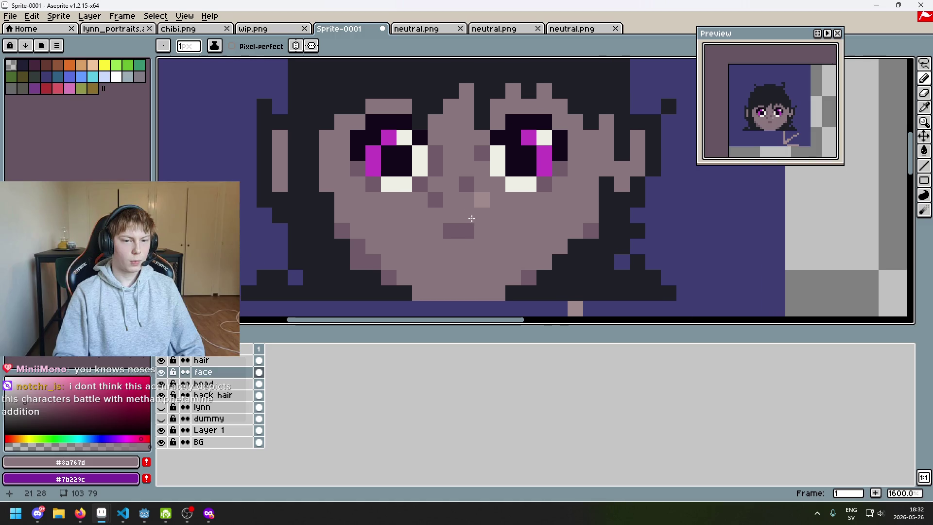
{"action": "scroll", "coordinate": [477, 217], "scroll_direction": "up", "scroll_amount": 3}
{"action": "left_click", "coordinate": [512, 188]}
{"action": "left_click_drag", "start_coordinate": [514, 207], "coordinate": [518, 233]}
{"action": "left_click", "coordinate": [527, 204], "text": "alt"}
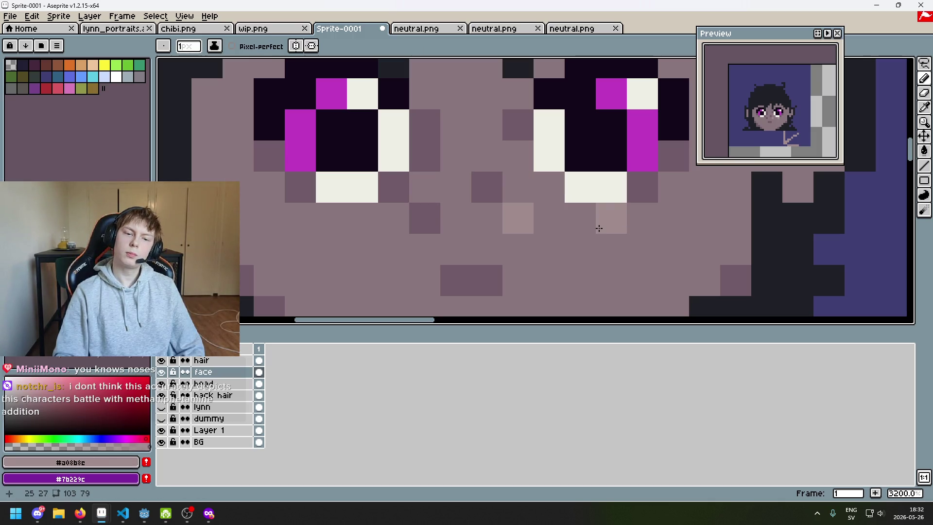
{"action": "left_click_drag", "start_coordinate": [567, 223], "coordinate": [546, 229]}
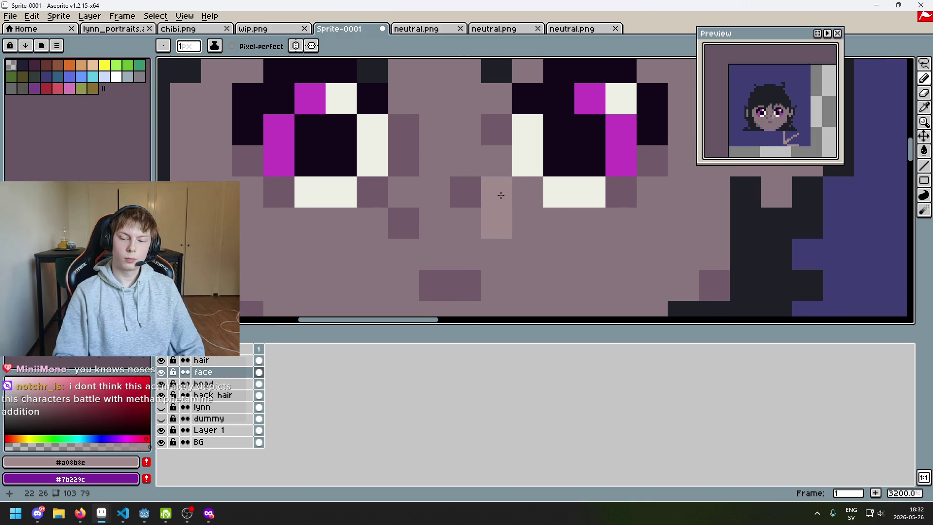
{"action": "scroll", "coordinate": [554, 269], "scroll_direction": "down", "scroll_amount": 4}
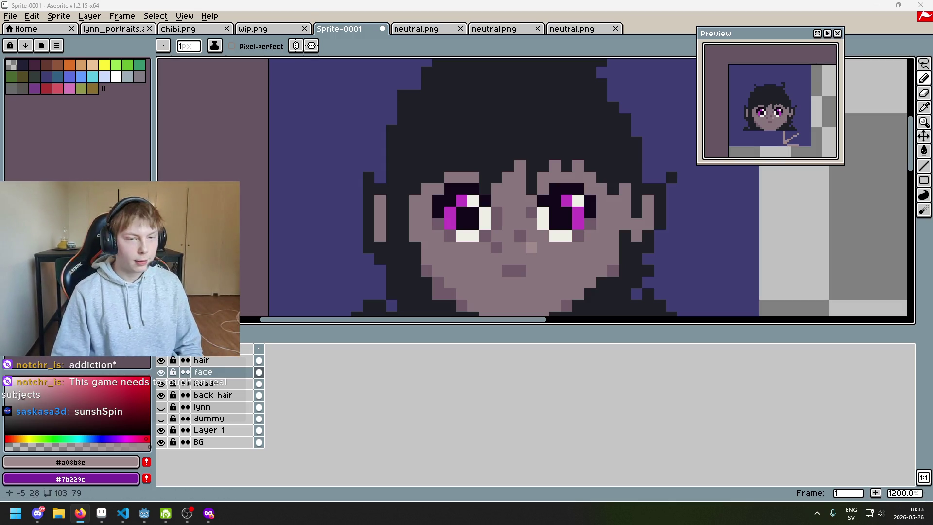
{"action": "left_click_drag", "start_coordinate": [377, 154], "coordinate": [256, 96]}
Undo the stray eraser stroke on the chest, keeping the neck and chest lines intact
{"action": "left_click_drag", "start_coordinate": [327, 159], "coordinate": [310, 121]}
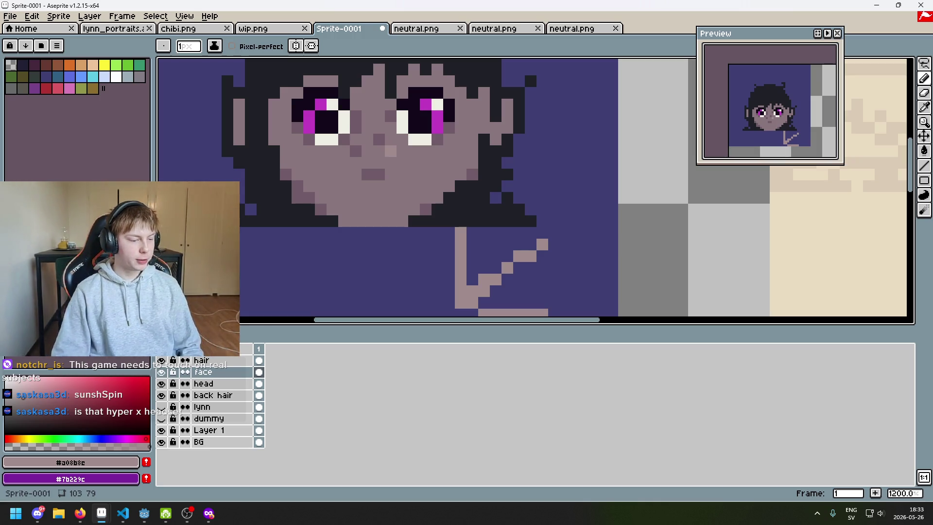
{"action": "scroll", "coordinate": [483, 206], "scroll_direction": "down", "scroll_amount": 2}
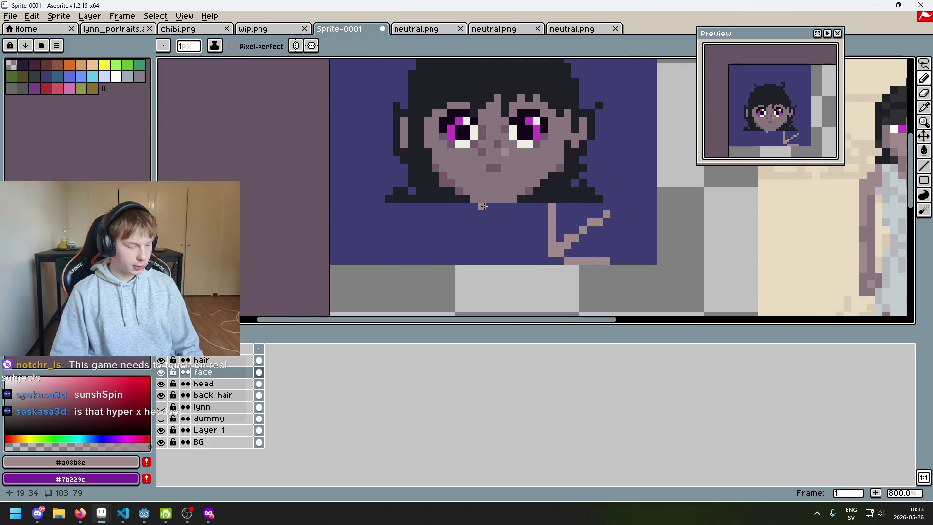
{"action": "scroll", "coordinate": [462, 207], "scroll_direction": "up", "scroll_amount": 2}
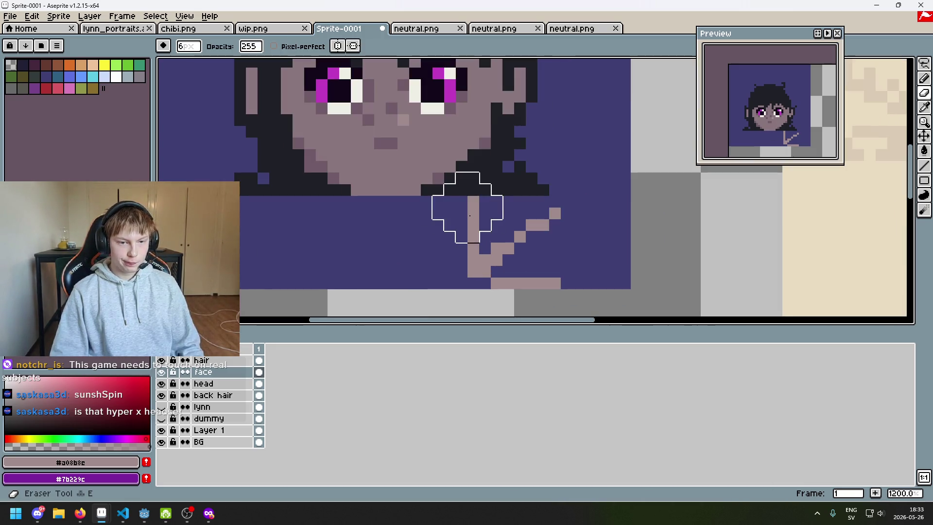
{"action": "key", "text": "ctrl+z"}
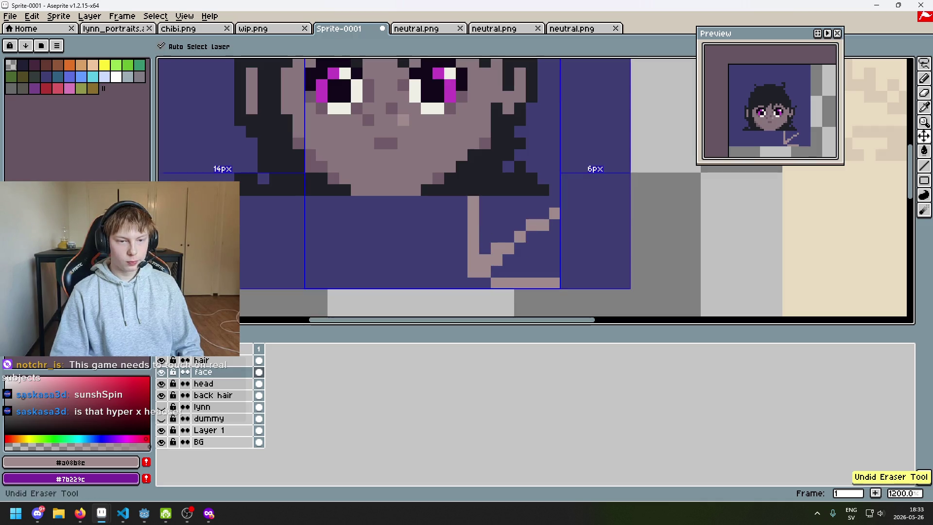
{"action": "scroll", "coordinate": [449, 260], "scroll_direction": "down", "scroll_amount": 3}
{"action": "mouse_move", "coordinate": [449, 260]}
{"action": "left_mouse_down"}
{"action": "mouse_move", "coordinate": [446, 194]}
{"action": "mouse_move", "coordinate": [481, 264]}
{"action": "left_mouse_up"}
{"action": "scroll", "coordinate": [446, 194], "scroll_direction": "up", "scroll_amount": 3}
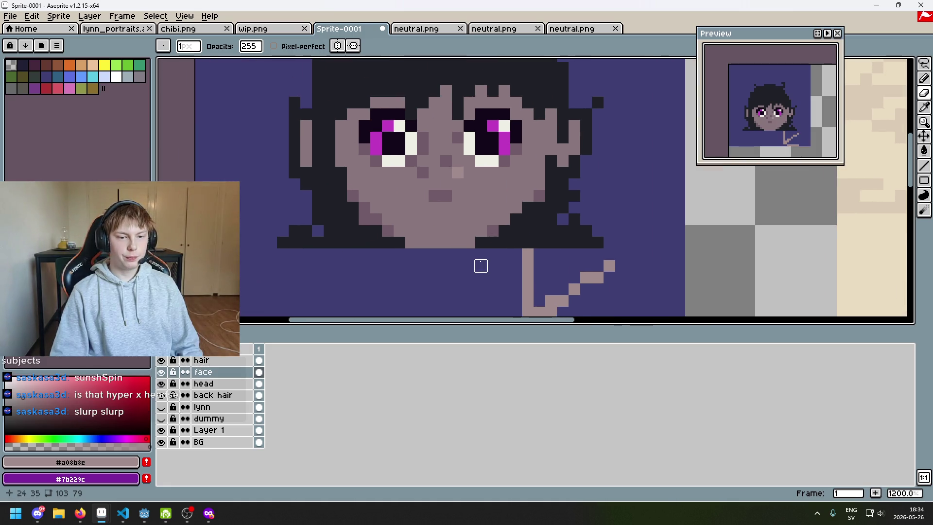
{"action": "scroll", "coordinate": [462, 202], "scroll_direction": "up", "scroll_amount": 3}
Sample the darker shadow colour, paint a pixel above the nose, and restore one to skin colour
{"action": "key", "text": "i"}
{"action": "left_click", "coordinate": [441, 175], "text": "alt"}
{"action": "left_click", "coordinate": [437, 164]}
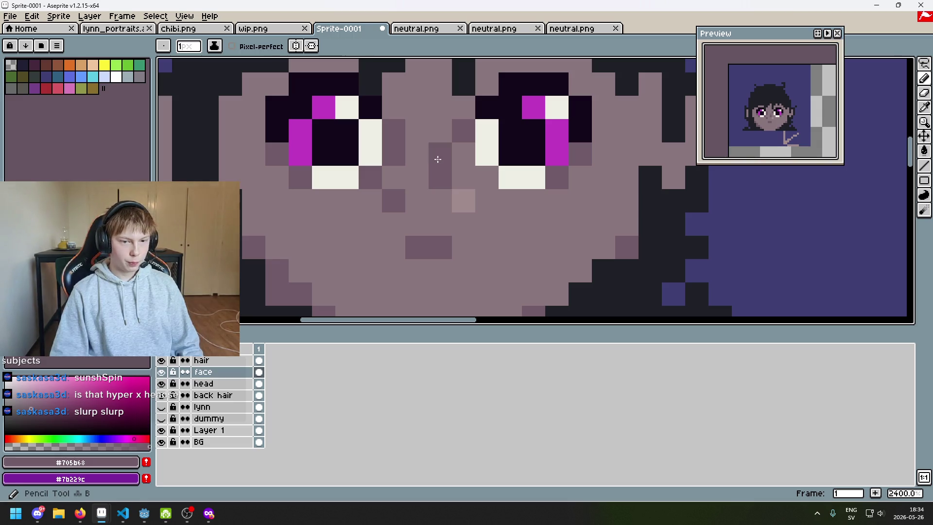
{"action": "left_click_drag", "start_coordinate": [438, 154], "coordinate": [408, 167]}
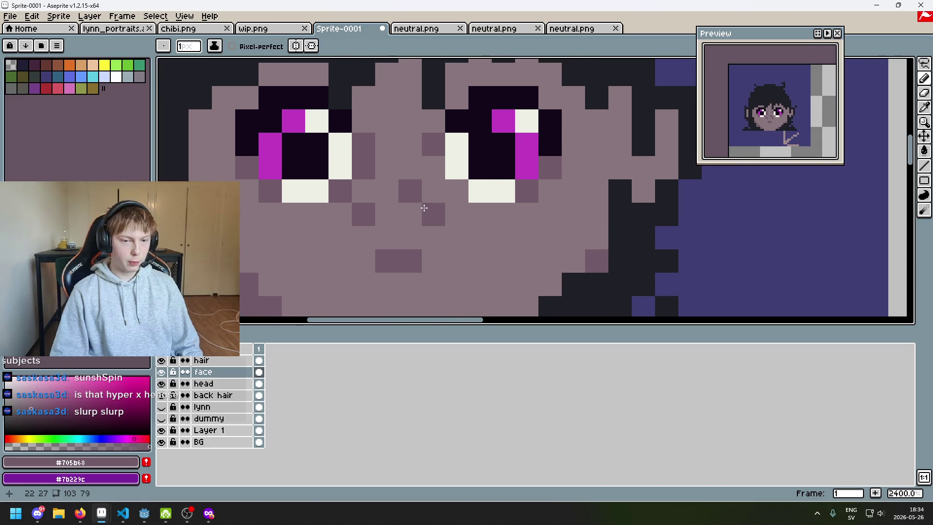
{"action": "key", "text": "alt"}
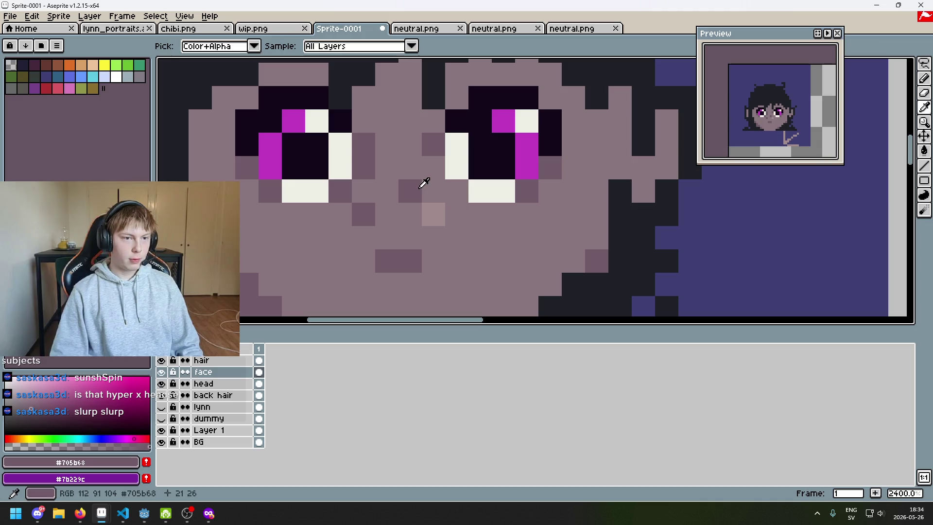
{"action": "scroll", "coordinate": [425, 187], "scroll_direction": "down", "scroll_amount": 3}
{"action": "scroll", "coordinate": [430, 192], "scroll_direction": "up", "scroll_amount": 3}
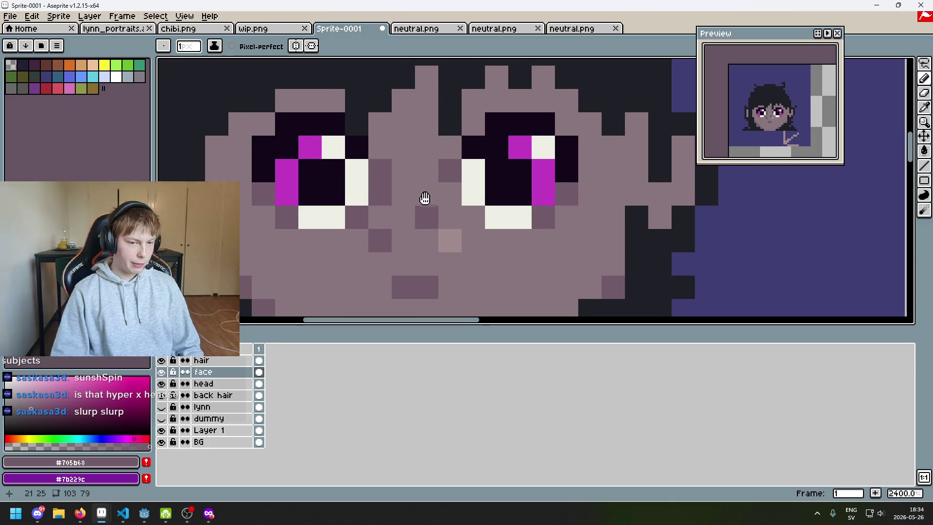
{"action": "left_click_drag", "start_coordinate": [427, 198], "coordinate": [408, 211]}
{"action": "left_click", "coordinate": [408, 210]}
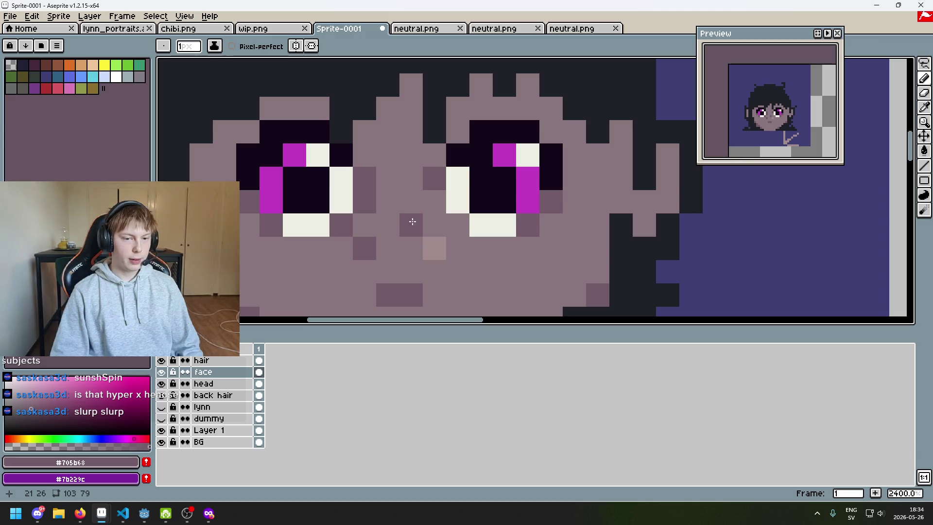
Lighten a dark nose pixel to light pink and trial shadow pixels beside the nose
{"action": "mouse_move", "coordinate": [411, 226]}
{"action": "left_mouse_down"}
{"action": "mouse_move", "coordinate": [462, 214]}
{"action": "mouse_move", "coordinate": [385, 203]}
{"action": "mouse_move", "coordinate": [477, 241]}
{"action": "mouse_move", "coordinate": [494, 229]}
{"action": "mouse_move", "coordinate": [388, 203]}
{"action": "mouse_move", "coordinate": [392, 218]}
{"action": "mouse_move", "coordinate": [345, 212]}
{"action": "left_mouse_up"}
{"action": "left_click", "coordinate": [390, 223]}
{"action": "left_click", "coordinate": [372, 224]}
{"action": "key", "text": "ctrl+z"}
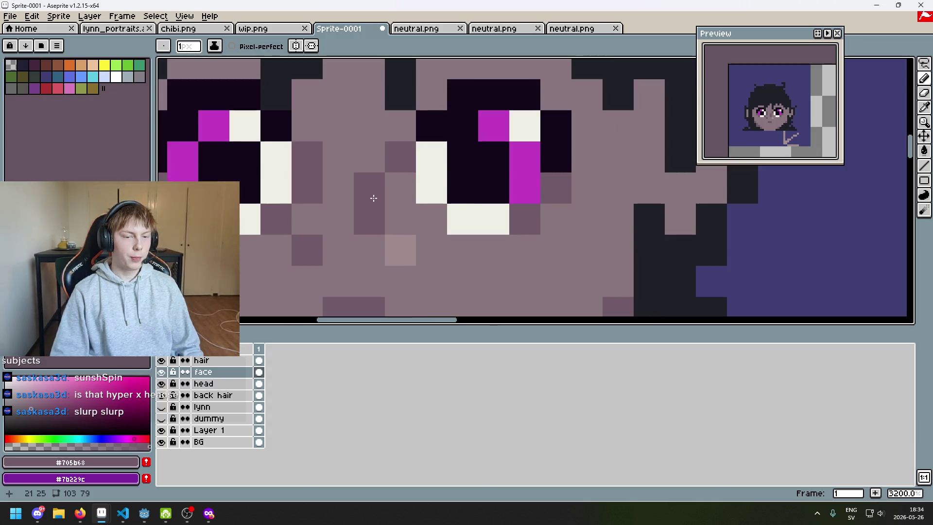
{"action": "left_click", "coordinate": [419, 194]}
{"action": "scroll", "coordinate": [420, 194], "scroll_direction": "up", "scroll_amount": 1}
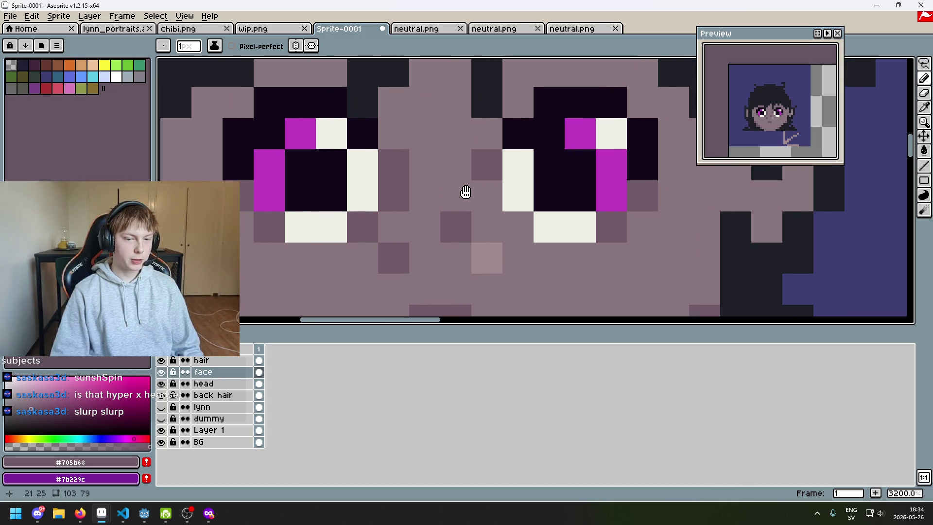
{"action": "key", "text": "ctrl+z"}
{"action": "left_click", "coordinate": [458, 208]}
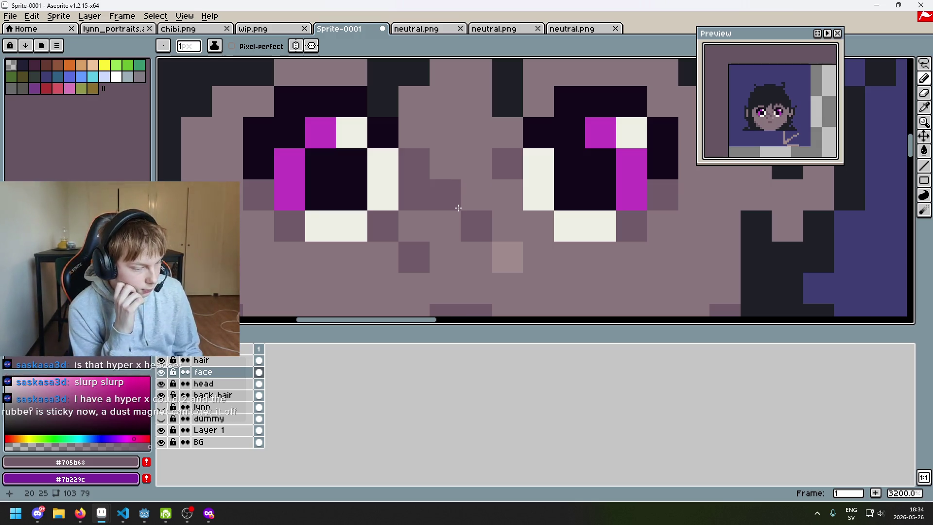
{"action": "key", "text": "ctrl+z"}
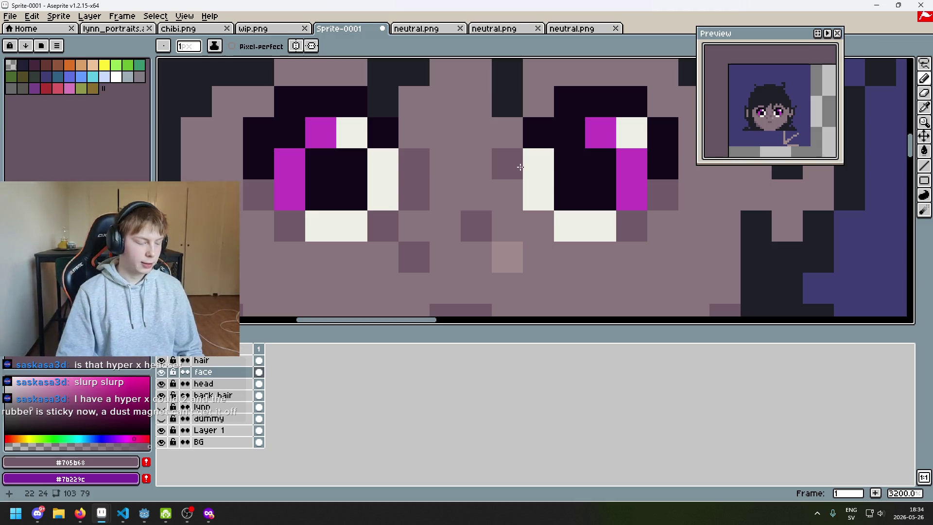
Reposition the shadow pixel at the nose bridge, settling it one cell further left
{"action": "left_click_drag", "start_coordinate": [513, 159], "coordinate": [472, 150]}
{"action": "left_click", "coordinate": [475, 186]}
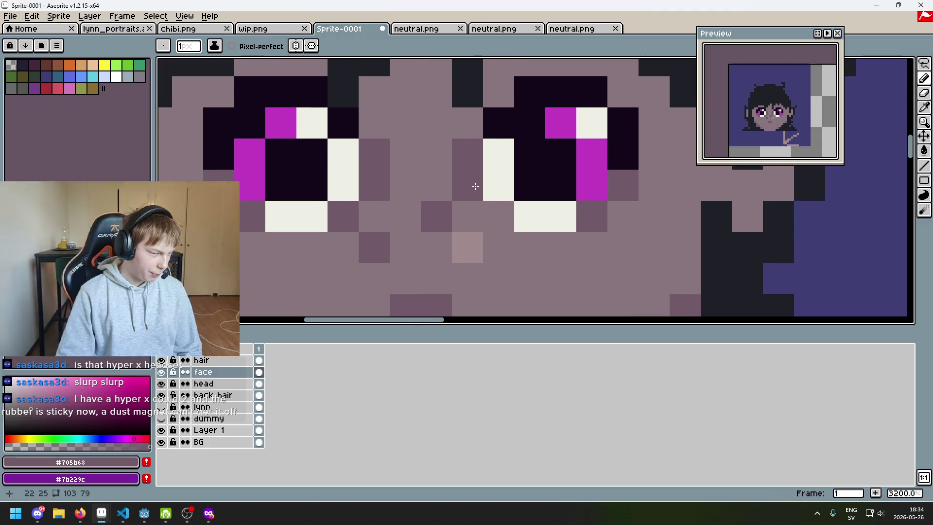
{"action": "key", "text": "ctrl+z"}
{"action": "left_click", "coordinate": [437, 156]}
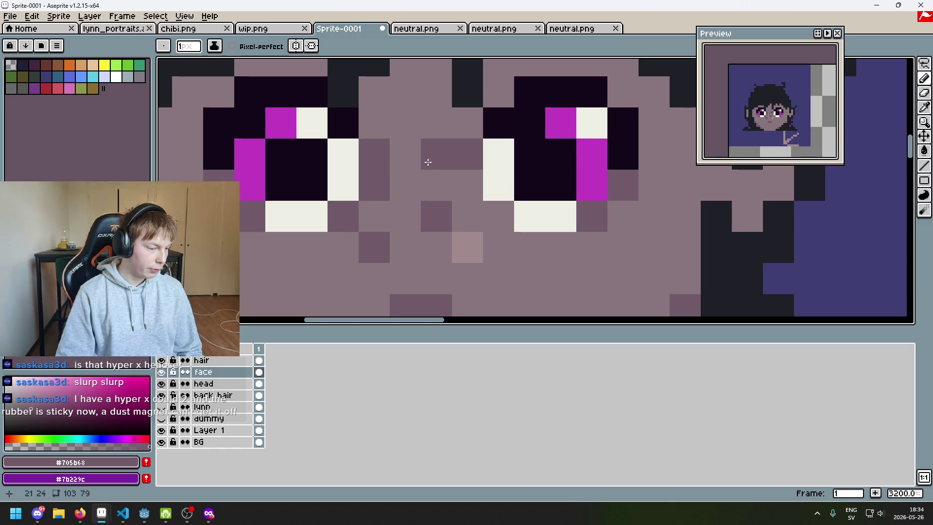
{"action": "key", "text": "ctrl+z"}
{"action": "left_click", "coordinate": [410, 165]}
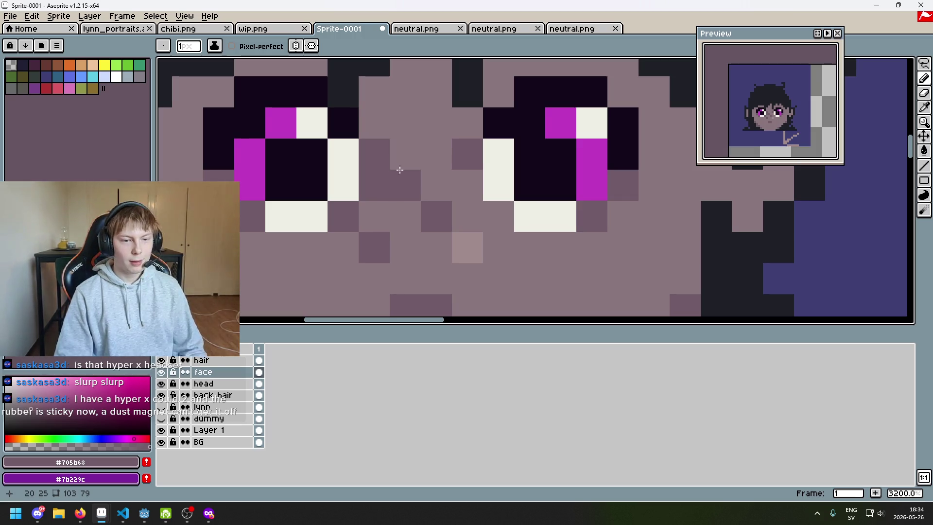
{"action": "scroll", "coordinate": [428, 165], "scroll_direction": "down", "scroll_amount": 1}
{"action": "mouse_move", "coordinate": [430, 172]}
{"action": "left_mouse_down"}
{"action": "mouse_move", "coordinate": [312, 138]}
{"action": "mouse_move", "coordinate": [385, 159]}
{"action": "left_mouse_up"}
{"action": "scroll", "coordinate": [318, 149], "scroll_direction": "up", "scroll_amount": 1}
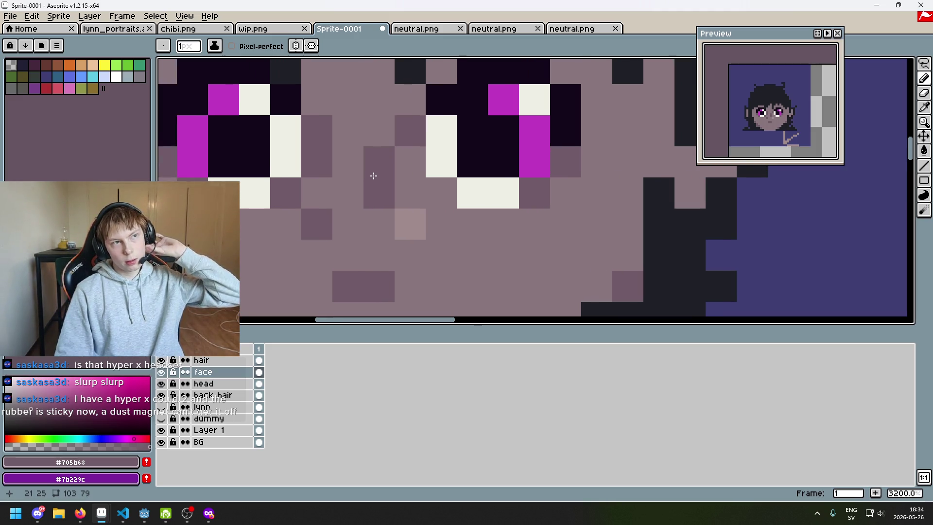
{"action": "mouse_move", "coordinate": [373, 176]}
{"action": "left_mouse_down"}
{"action": "mouse_move", "coordinate": [397, 176]}
{"action": "mouse_move", "coordinate": [401, 157]}
{"action": "left_mouse_up"}
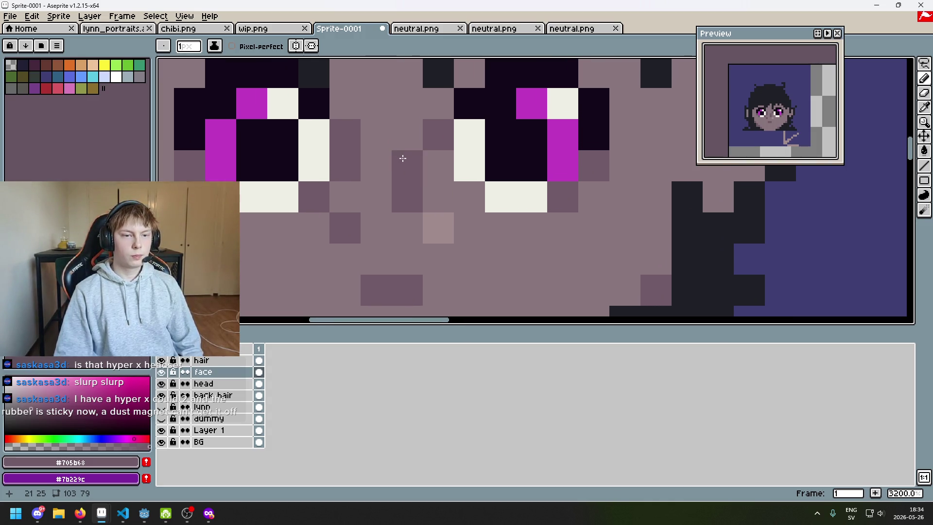
{"action": "scroll", "coordinate": [398, 164], "scroll_direction": "down", "scroll_amount": 2}
{"action": "scroll", "coordinate": [395, 162], "scroll_direction": "up", "scroll_amount": 2}
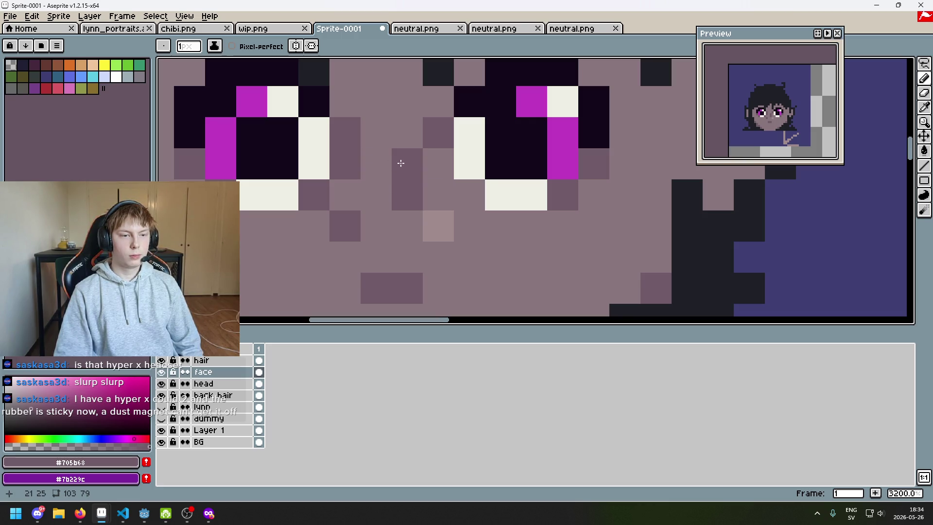
{"action": "scroll", "coordinate": [401, 163], "scroll_direction": "down", "scroll_amount": 3}
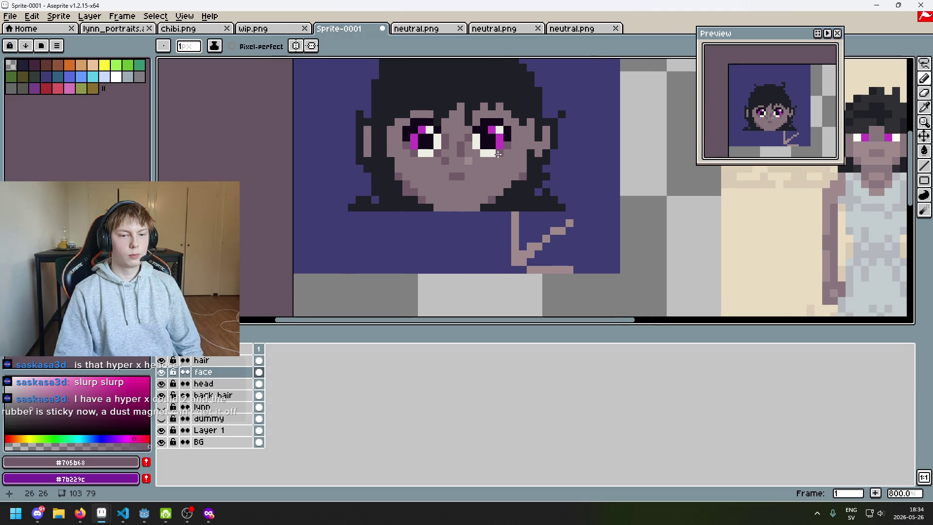
{"action": "scroll", "coordinate": [474, 170], "scroll_direction": "down", "scroll_amount": 1}
{"action": "scroll", "coordinate": [462, 165], "scroll_direction": "up", "scroll_amount": 1}
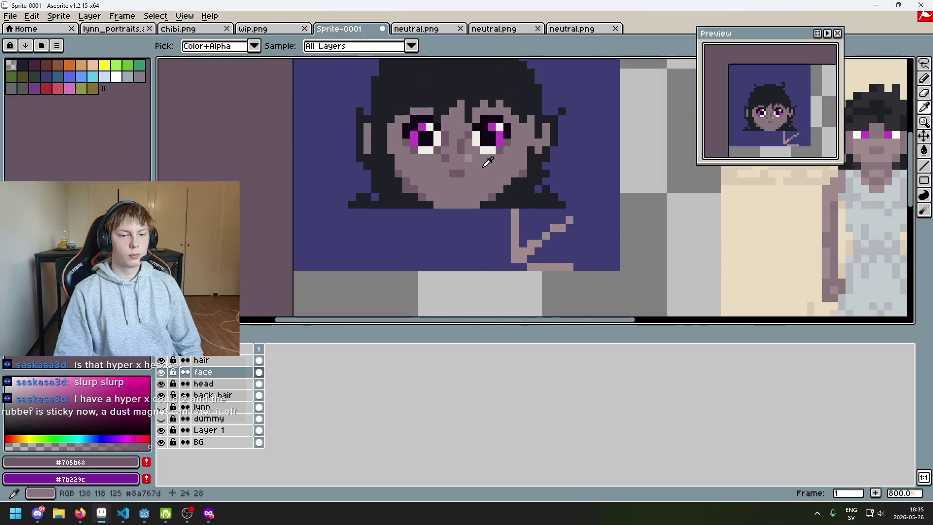
Test a light pixel left of the nose highlight, revert it, and sample #705b68
{"action": "left_click", "coordinate": [450, 160], "text": "alt"}
{"action": "scroll", "coordinate": [451, 160], "scroll_direction": "down", "scroll_amount": 3}
{"action": "key", "text": "ctrl+z"}
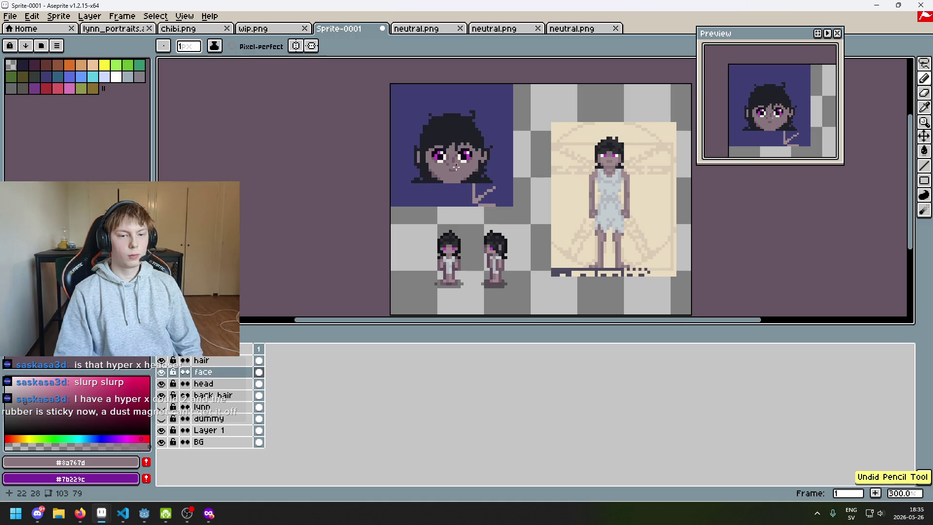
{"action": "scroll", "coordinate": [449, 165], "scroll_direction": "up", "scroll_amount": 3}
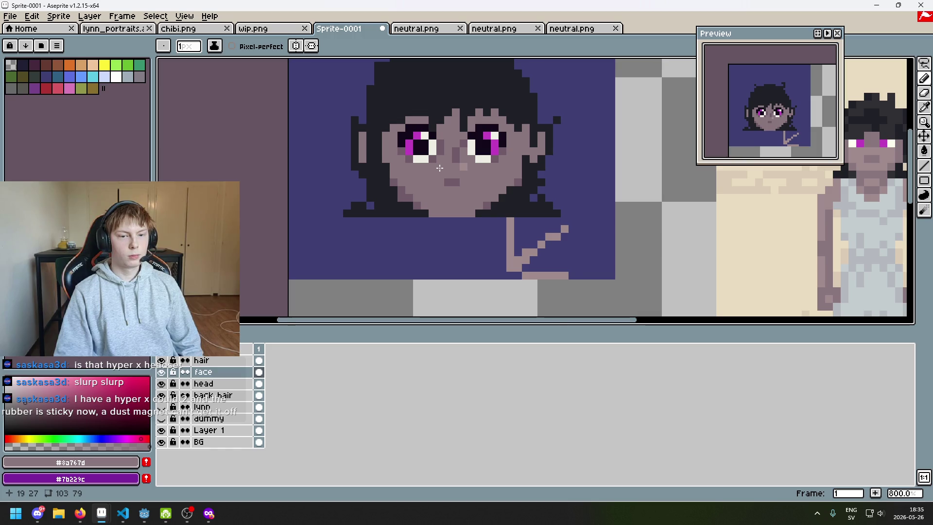
{"action": "scroll", "coordinate": [480, 175], "scroll_direction": "up", "scroll_amount": 3}
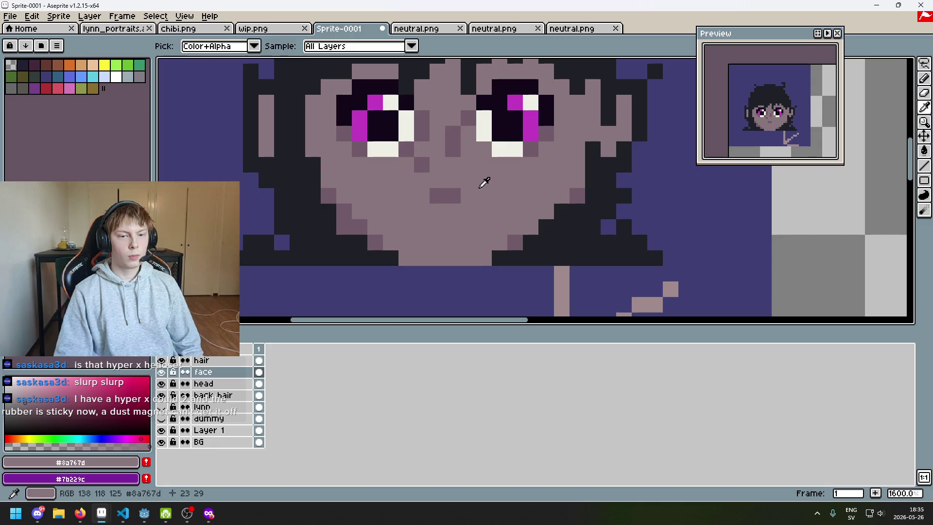
{"action": "left_click", "coordinate": [468, 164], "text": "alt"}
{"action": "left_click", "coordinate": [453, 164]}
{"action": "left_click", "coordinate": [470, 183], "text": "alt"}
{"action": "left_click", "coordinate": [468, 164]}
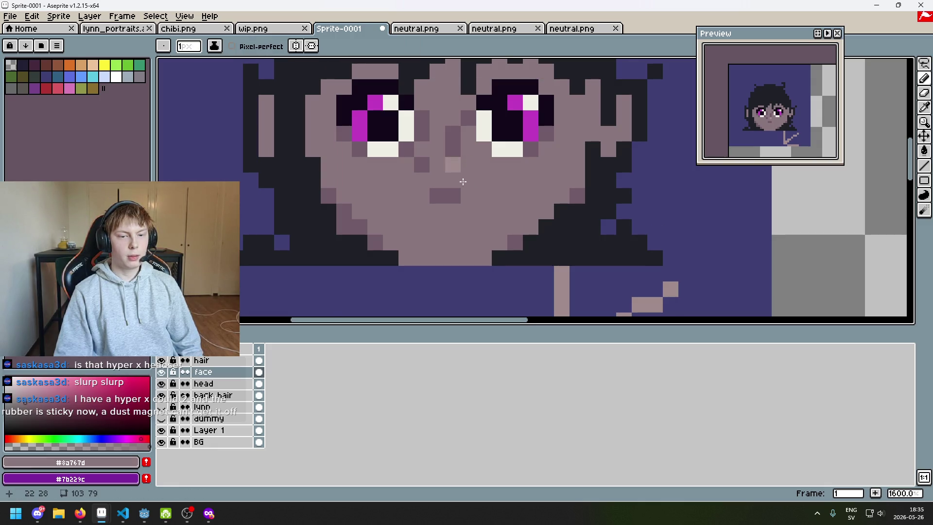
{"action": "left_click", "coordinate": [424, 170], "text": "alt"}
Sample the darker nose shadow colour and place a shadow pixel beside the nose
{"action": "key", "text": "e"}
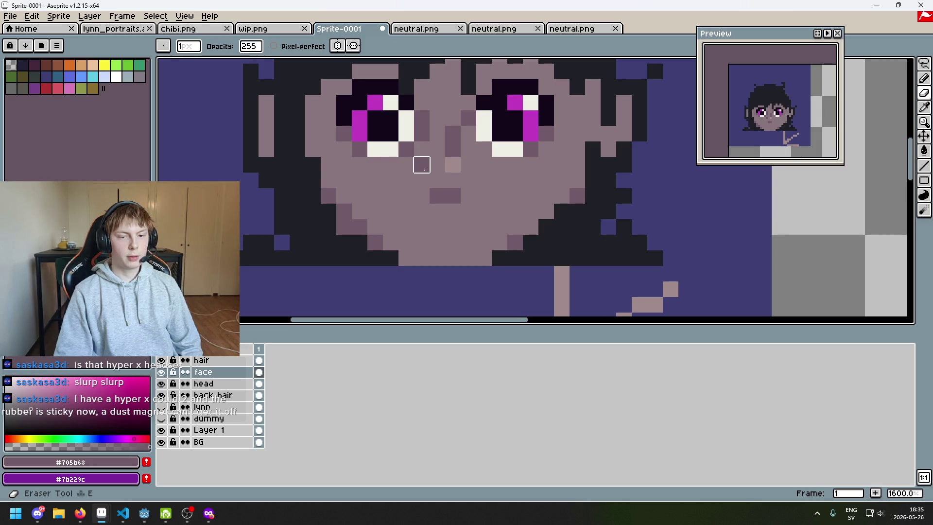
{"action": "scroll", "coordinate": [422, 165], "scroll_direction": "down", "scroll_amount": 4}
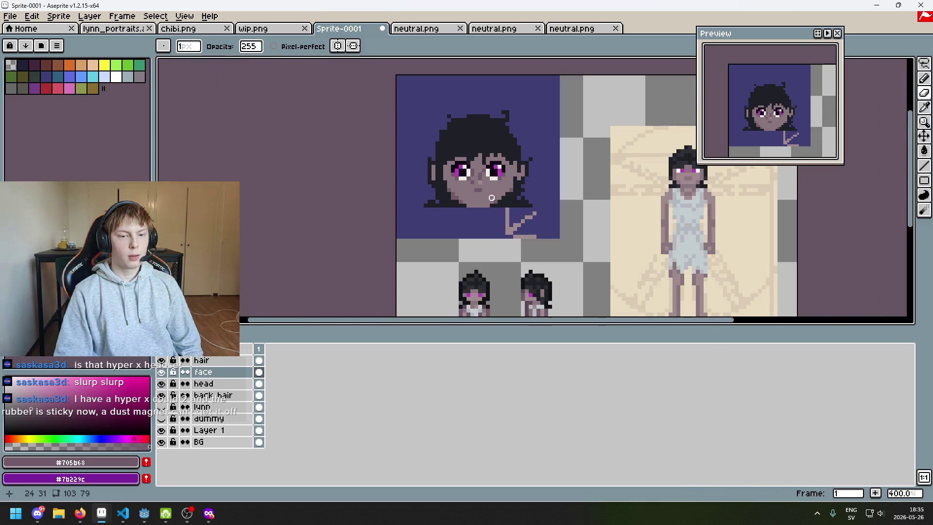
{"action": "scroll", "coordinate": [488, 192], "scroll_direction": "up", "scroll_amount": 2}
{"action": "key", "text": "b"}
{"action": "left_click", "coordinate": [475, 173], "text": "alt"}
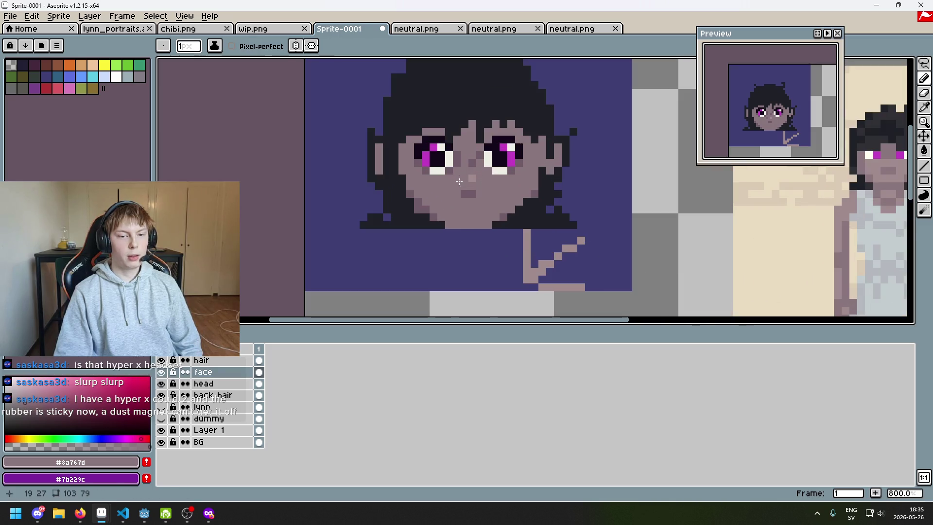
{"action": "scroll", "coordinate": [459, 178], "scroll_direction": "down", "scroll_amount": 4}
{"action": "scroll", "coordinate": [481, 194], "scroll_direction": "up", "scroll_amount": 3}
{"action": "scroll", "coordinate": [480, 194], "scroll_direction": "up", "scroll_amount": 1}
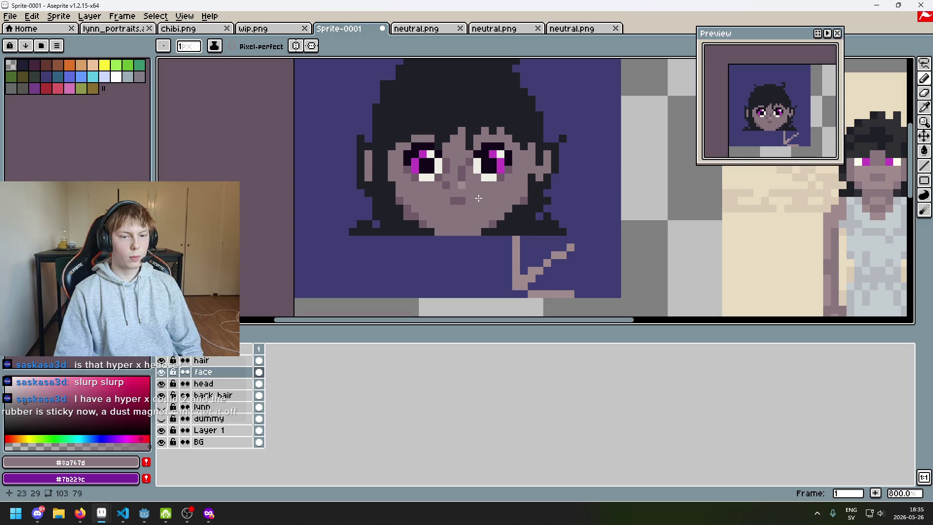
{"action": "scroll", "coordinate": [477, 198], "scroll_direction": "up", "scroll_amount": 5}
{"action": "key", "text": "e"}
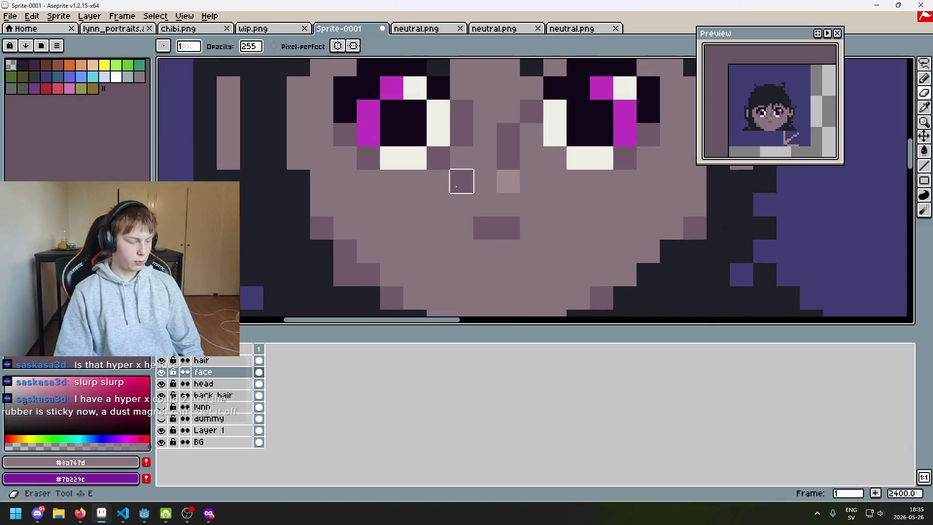
{"action": "key", "text": "i"}
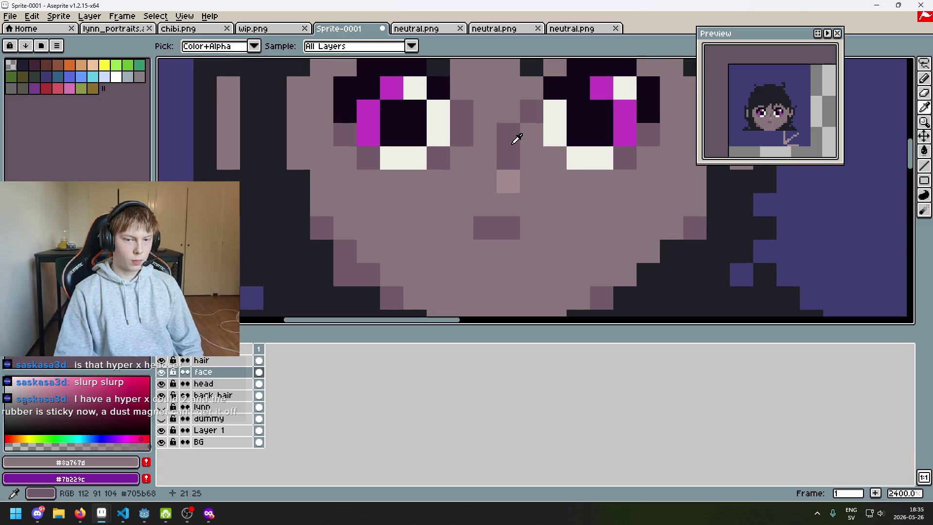
{"action": "left_click", "coordinate": [512, 143]}
{"action": "key", "text": "b"}
{"action": "left_click", "coordinate": [486, 176]}
{"action": "scroll", "coordinate": [503, 186], "scroll_direction": "down", "scroll_amount": 8}
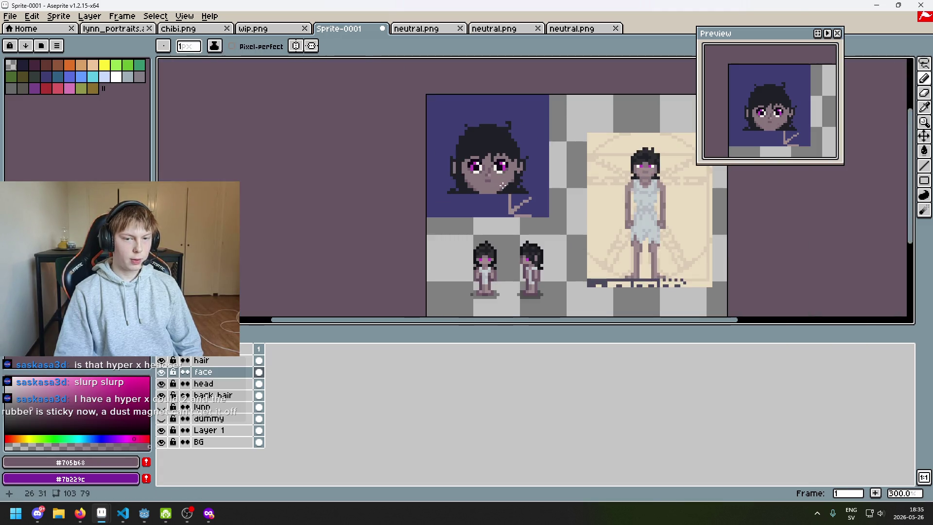
Recentre the view on the face and eyedrop the light #a08b8c skin tone
{"action": "left_click_drag", "start_coordinate": [508, 190], "coordinate": [460, 181]}
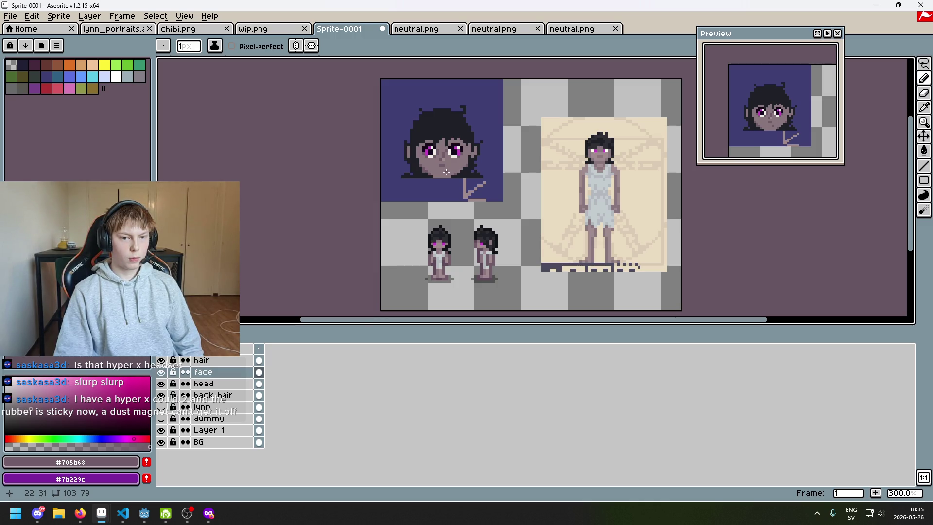
{"action": "scroll", "coordinate": [446, 172], "scroll_direction": "up", "scroll_amount": 1}
{"action": "left_click_drag", "start_coordinate": [445, 177], "coordinate": [445, 193]}
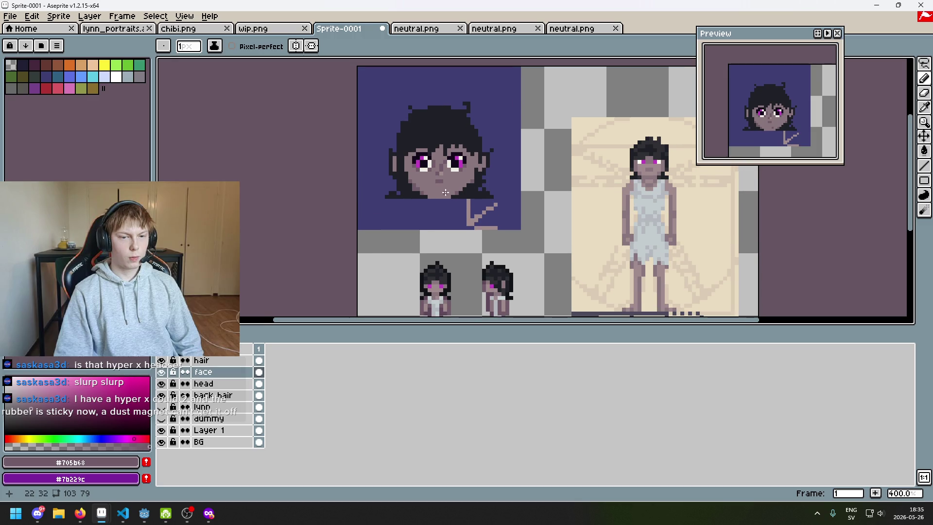
{"action": "scroll", "coordinate": [453, 191], "scroll_direction": "up", "scroll_amount": 6}
{"action": "key", "text": "alt"}
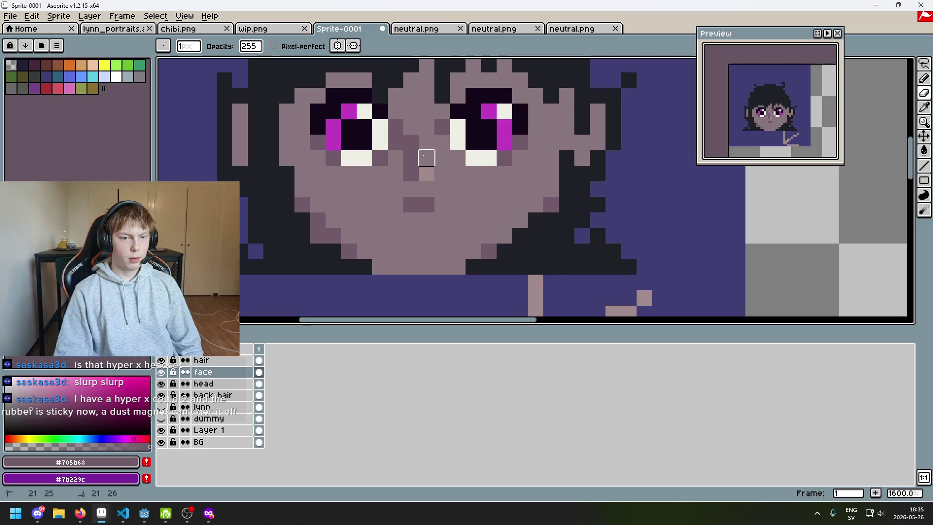
{"action": "scroll", "coordinate": [430, 160], "scroll_direction": "down", "scroll_amount": 6}
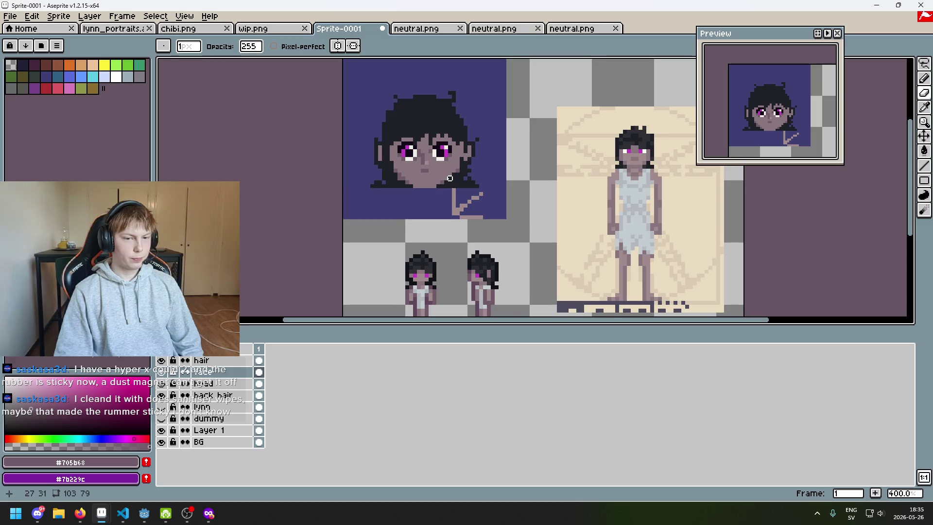
{"action": "left_click_drag", "start_coordinate": [449, 178], "coordinate": [474, 189]}
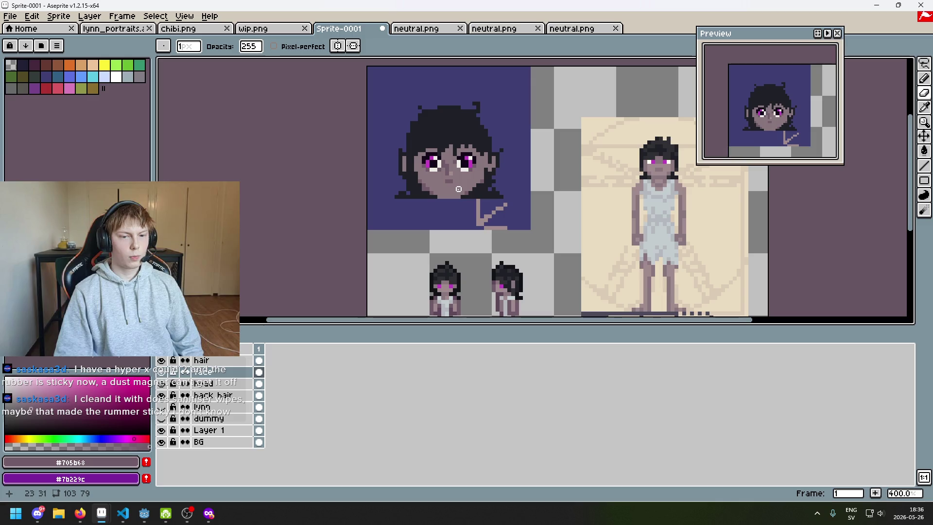
{"action": "scroll", "coordinate": [458, 189], "scroll_direction": "up", "scroll_amount": 3}
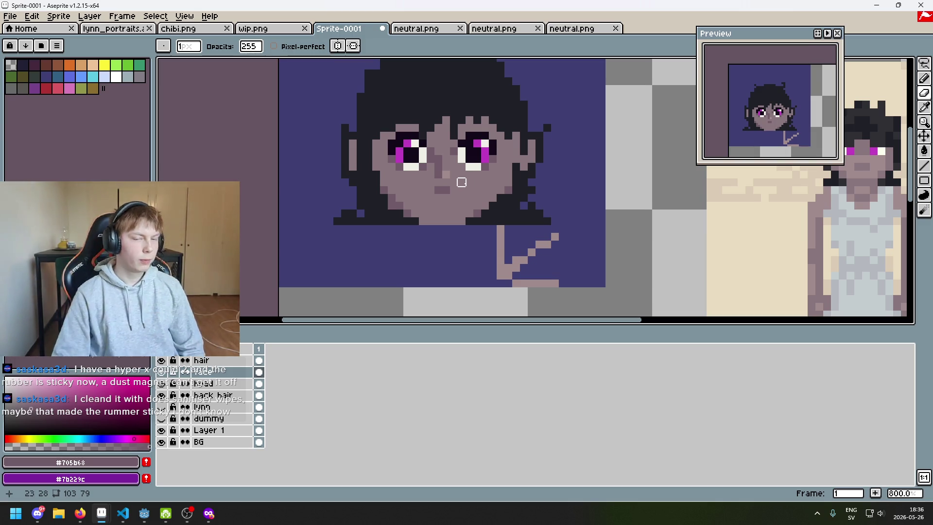
{"action": "scroll", "coordinate": [469, 182], "scroll_direction": "down", "scroll_amount": 3}
{"action": "scroll", "coordinate": [437, 179], "scroll_direction": "up", "scroll_amount": 6}
{"action": "key", "text": "alt"}
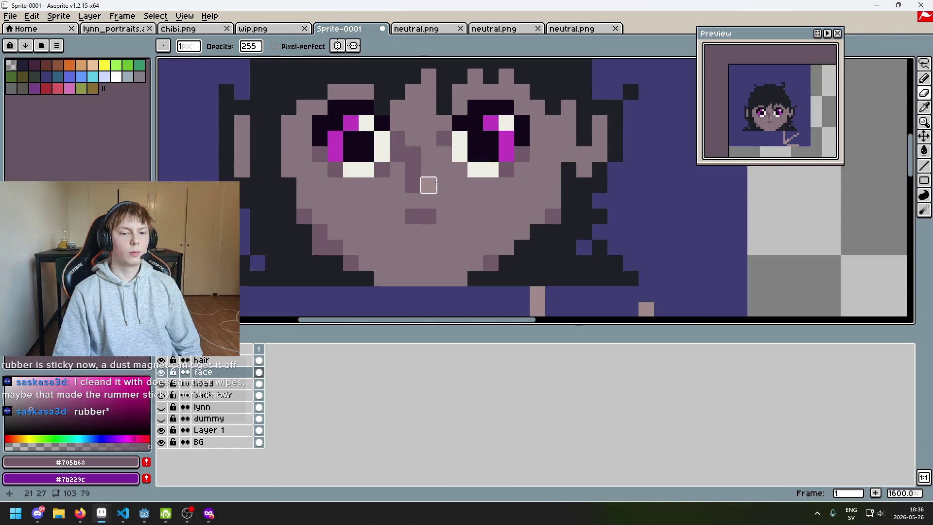
{"action": "left_click", "coordinate": [428, 184], "text": "alt"}
{"action": "scroll", "coordinate": [445, 193], "scroll_direction": "down", "scroll_amount": 6}
{"action": "scroll", "coordinate": [445, 193], "scroll_direction": "up", "scroll_amount": 1}
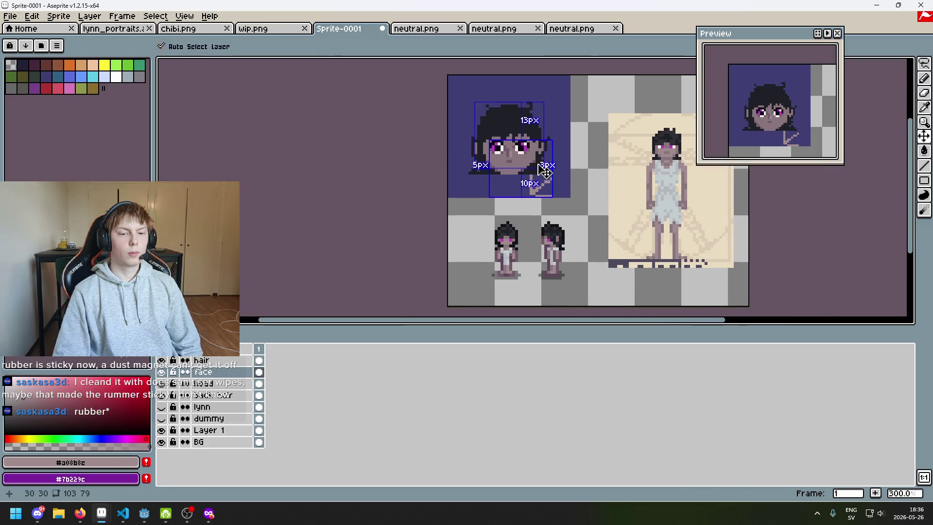
Pick the darker shadow skin colour and undo the trial pencil strokes on the nose
{"action": "scroll", "coordinate": [505, 135], "scroll_direction": "up", "scroll_amount": 3}
{"action": "key", "text": "e"}
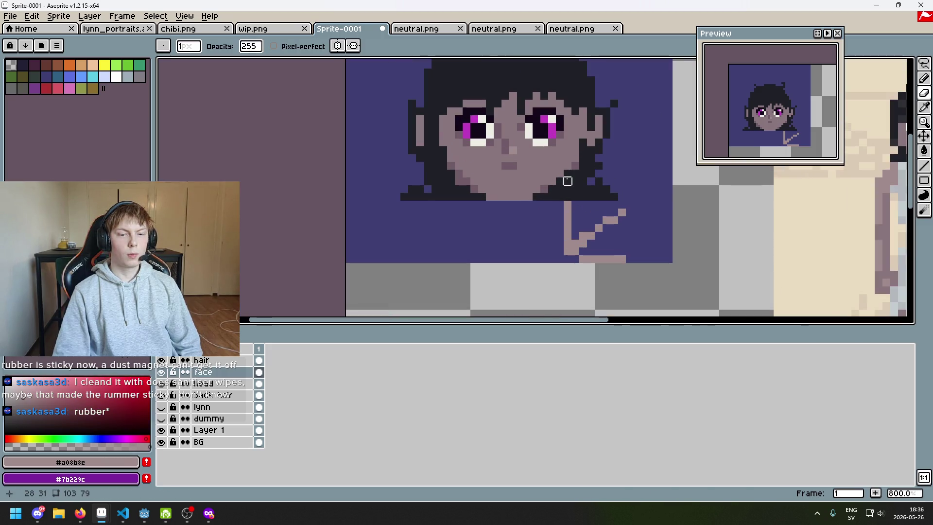
{"action": "scroll", "coordinate": [504, 194], "scroll_direction": "down", "scroll_amount": 4}
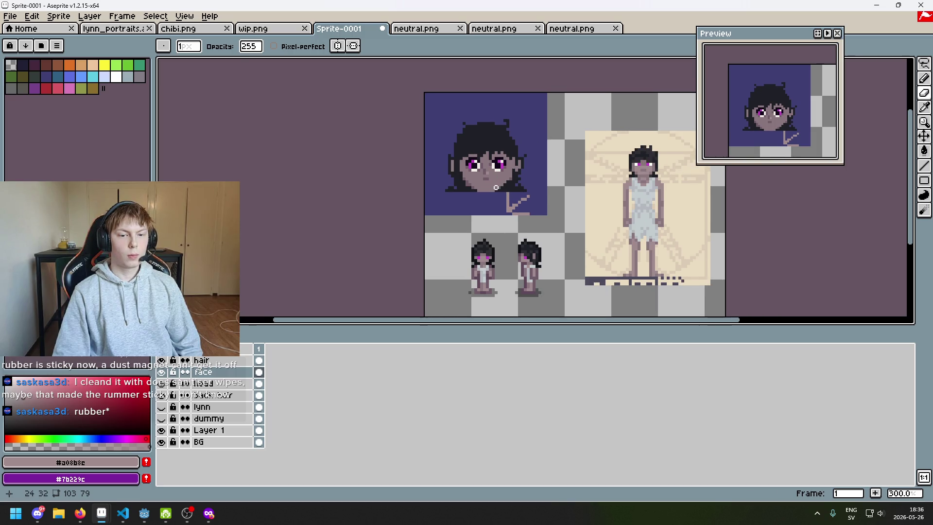
{"action": "scroll", "coordinate": [493, 179], "scroll_direction": "up", "scroll_amount": 7}
{"action": "key", "text": "b"}
{"action": "left_click", "coordinate": [454, 150], "text": "alt"}
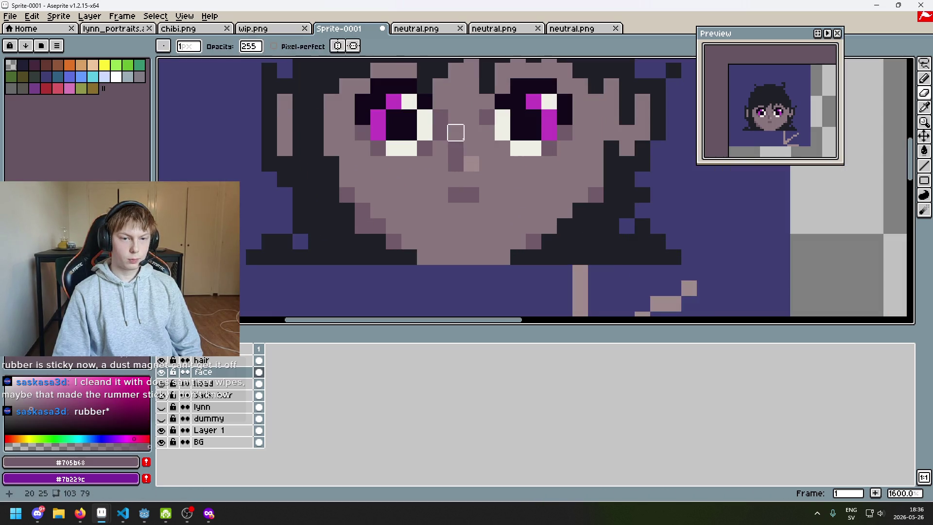
{"action": "scroll", "coordinate": [466, 134], "scroll_direction": "down", "scroll_amount": 8}
{"action": "scroll", "coordinate": [487, 148], "scroll_direction": "up", "scroll_amount": 1}
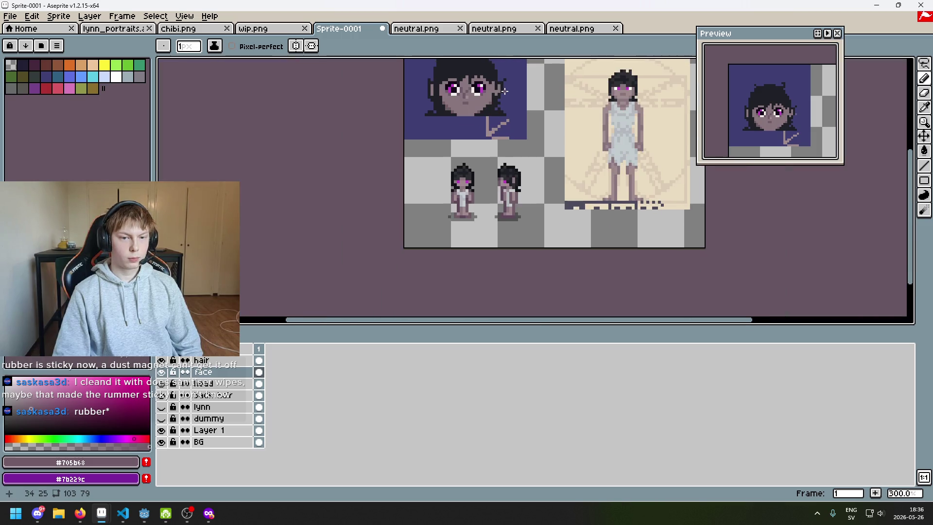
{"action": "key", "text": "ctrl+z"}
{"action": "scroll", "coordinate": [498, 119], "scroll_direction": "up", "scroll_amount": 6}
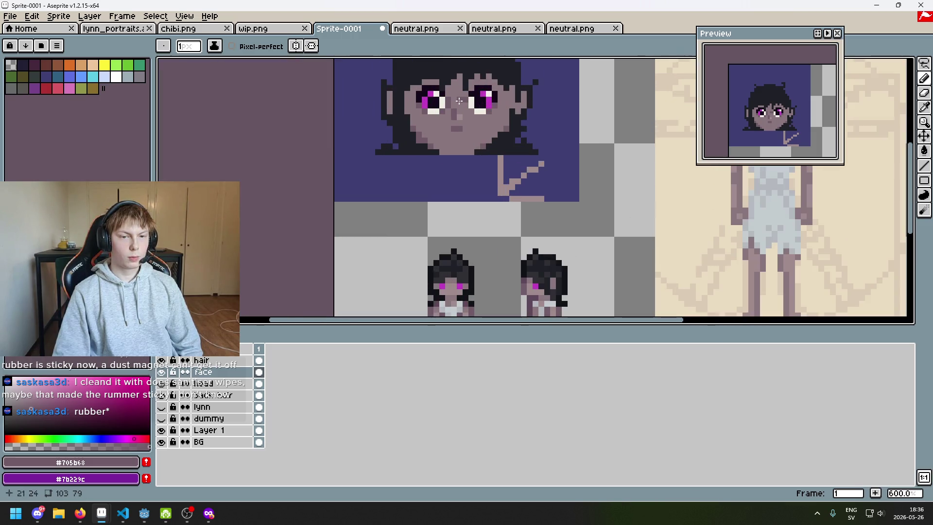
{"action": "scroll", "coordinate": [475, 128], "scroll_direction": "down", "scroll_amount": 5}
{"action": "scroll", "coordinate": [476, 128], "scroll_direction": "down", "scroll_amount": 2}
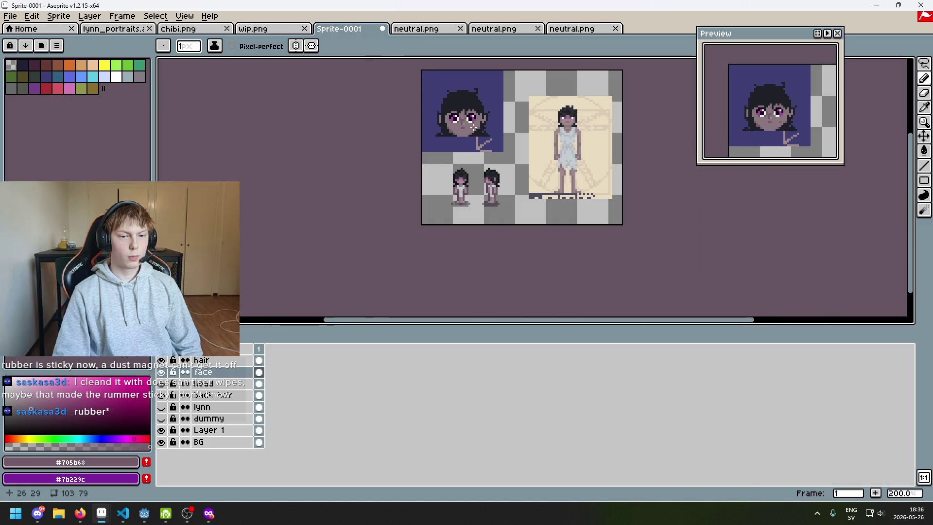
{"action": "scroll", "coordinate": [473, 127], "scroll_direction": "up", "scroll_amount": 1}
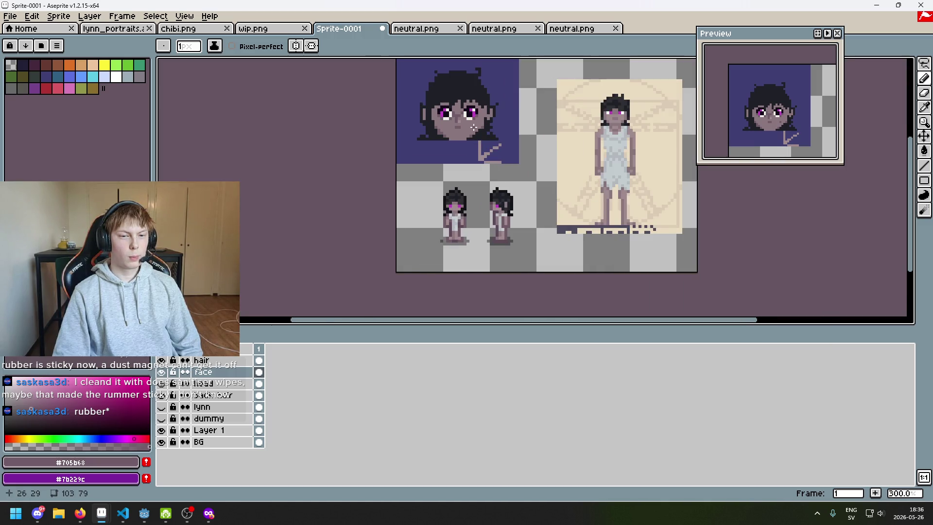
{"action": "scroll", "coordinate": [473, 127], "scroll_direction": "up", "scroll_amount": 1}
{"action": "scroll", "coordinate": [471, 127], "scroll_direction": "down", "scroll_amount": 2}
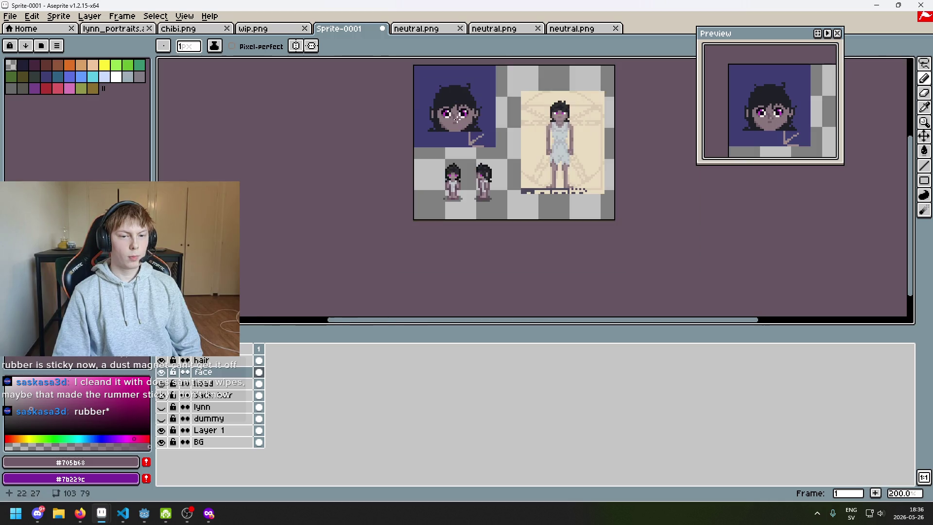
{"action": "scroll", "coordinate": [468, 127], "scroll_direction": "up", "scroll_amount": 1}
{"action": "key", "text": "ctrl+z"}
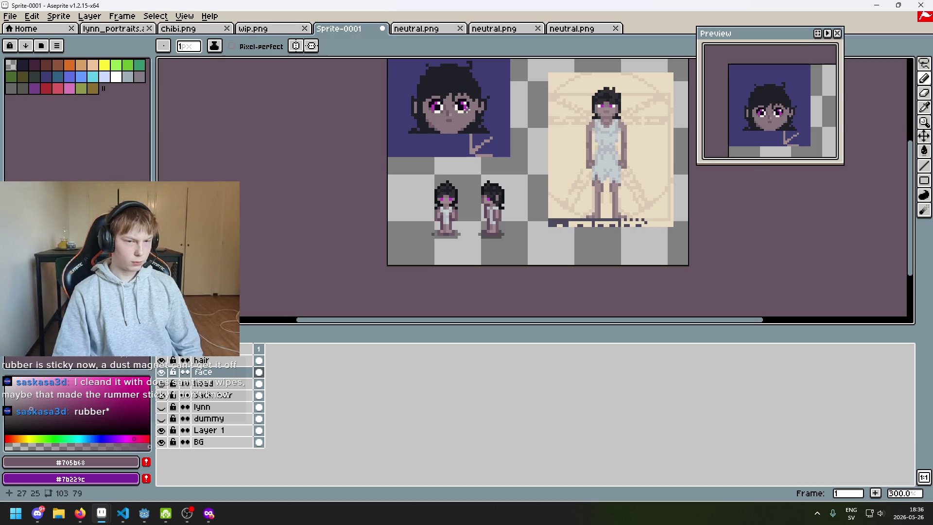
{"action": "scroll", "coordinate": [465, 108], "scroll_direction": "up", "scroll_amount": 5}
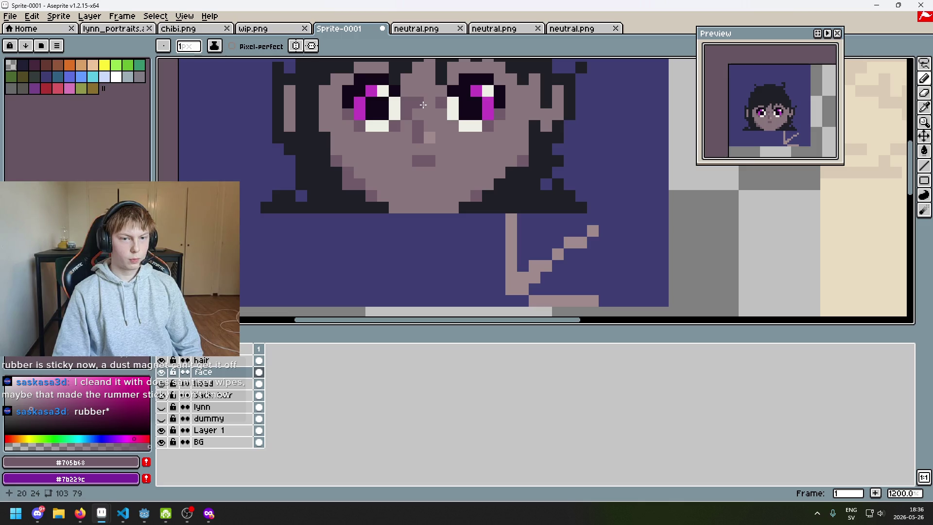
Undo another stroke, then eyedrop the lighter and finally the darker #705b68 skin tone
{"action": "key", "text": "alt"}
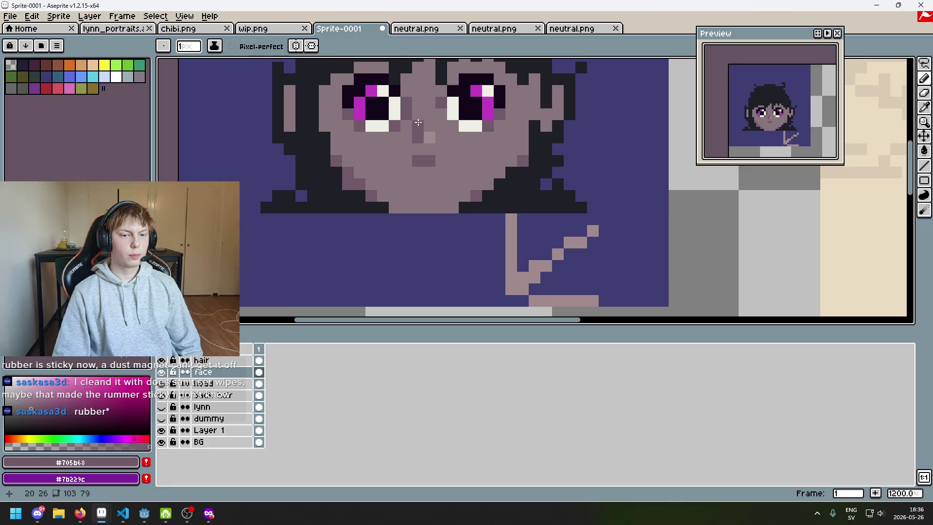
{"action": "scroll", "coordinate": [417, 126], "scroll_direction": "down", "scroll_amount": 7}
{"action": "scroll", "coordinate": [421, 124], "scroll_direction": "up", "scroll_amount": 1}
{"action": "key", "text": "ctrl+z"}
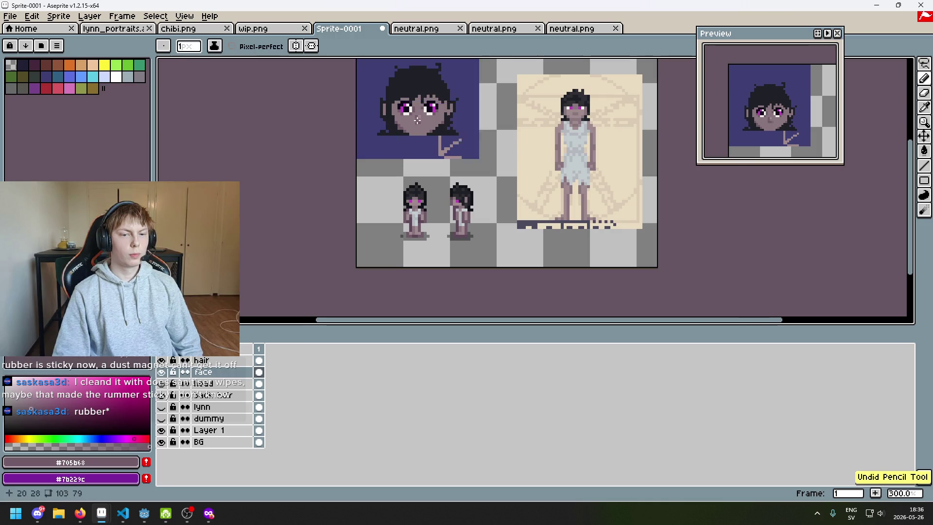
{"action": "scroll", "coordinate": [421, 123], "scroll_direction": "up", "scroll_amount": 3}
{"action": "left_click", "coordinate": [423, 101], "text": "alt"}
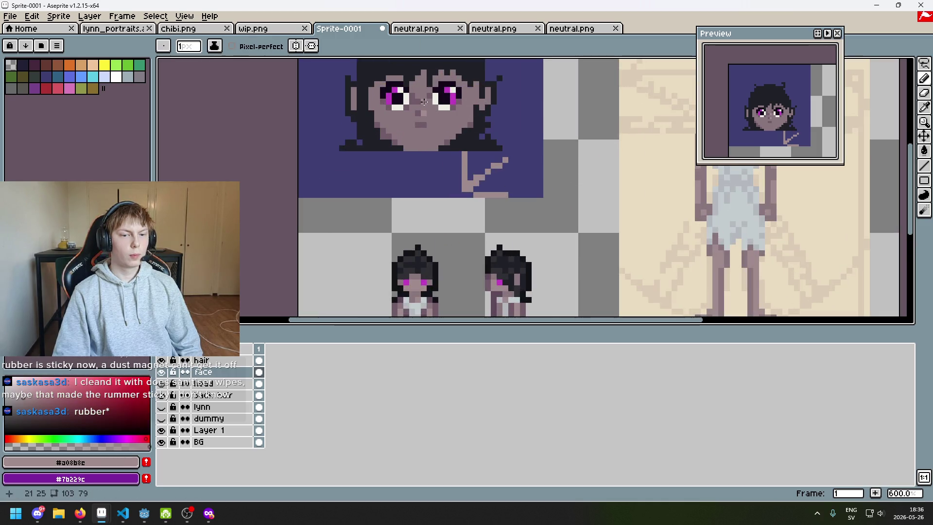
{"action": "scroll", "coordinate": [424, 101], "scroll_direction": "down", "scroll_amount": 4}
{"action": "scroll", "coordinate": [437, 135], "scroll_direction": "up", "scroll_amount": 1}
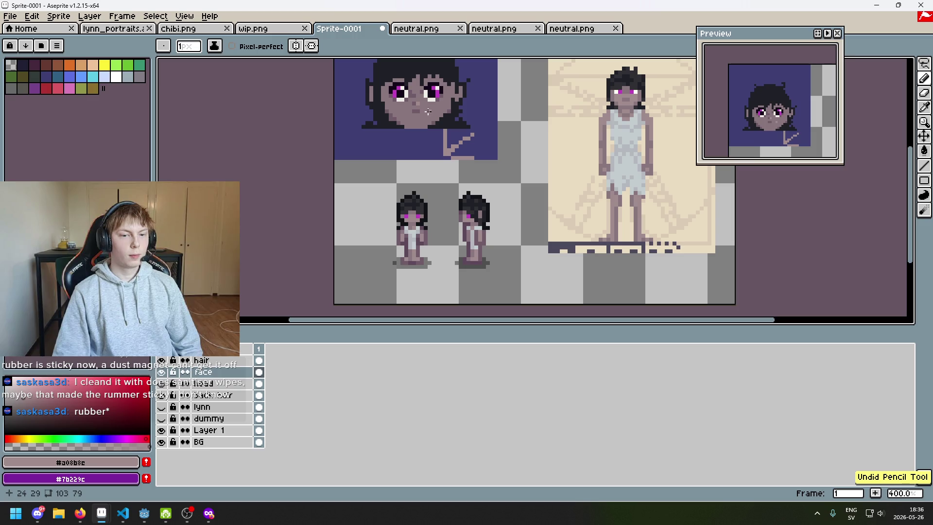
{"action": "scroll", "coordinate": [450, 152], "scroll_direction": "up", "scroll_amount": 1}
{"action": "scroll", "coordinate": [443, 146], "scroll_direction": "up", "scroll_amount": 3}
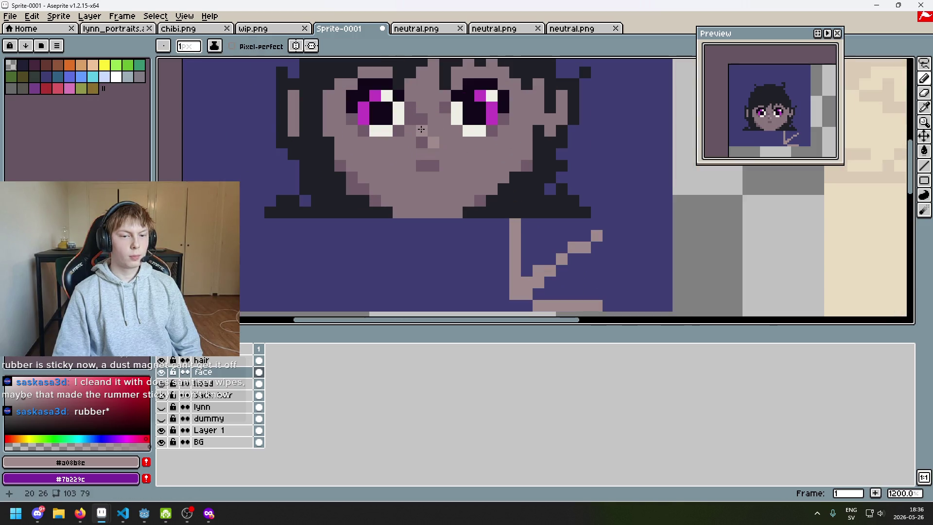
{"action": "left_click", "coordinate": [427, 115], "text": "alt"}
{"action": "scroll", "coordinate": [427, 119], "scroll_direction": "down", "scroll_amount": 3}
{"action": "scroll", "coordinate": [430, 121], "scroll_direction": "up", "scroll_amount": 1}
{"action": "scroll", "coordinate": [435, 123], "scroll_direction": "down", "scroll_amount": 1}
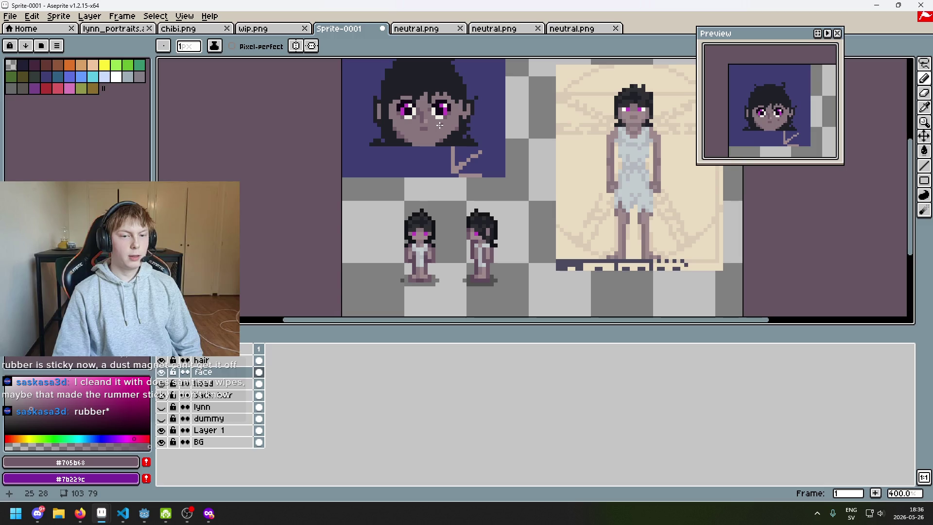
Sample the lighter skin tone from the face and undo the last pencil stroke
{"action": "scroll", "coordinate": [437, 125], "scroll_direction": "up", "scroll_amount": 5}
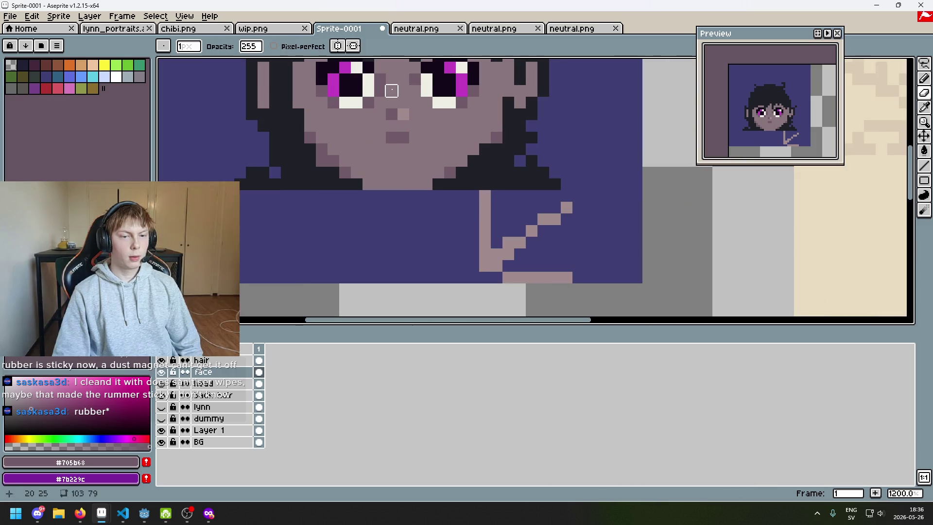
{"action": "left_click", "coordinate": [406, 104], "text": "alt"}
{"action": "scroll", "coordinate": [430, 107], "scroll_direction": "down", "scroll_amount": 6}
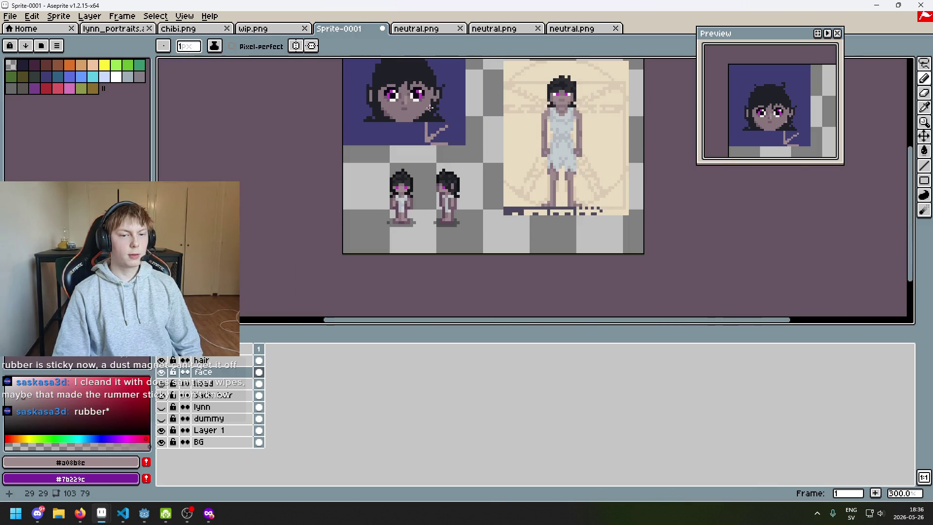
{"action": "left_click_drag", "start_coordinate": [429, 107], "coordinate": [484, 136]}
{"action": "key", "text": "ctrl+z"}
Sample the darker skin tone from the nose
{"action": "scroll", "coordinate": [450, 126], "scroll_direction": "up", "scroll_amount": 2}
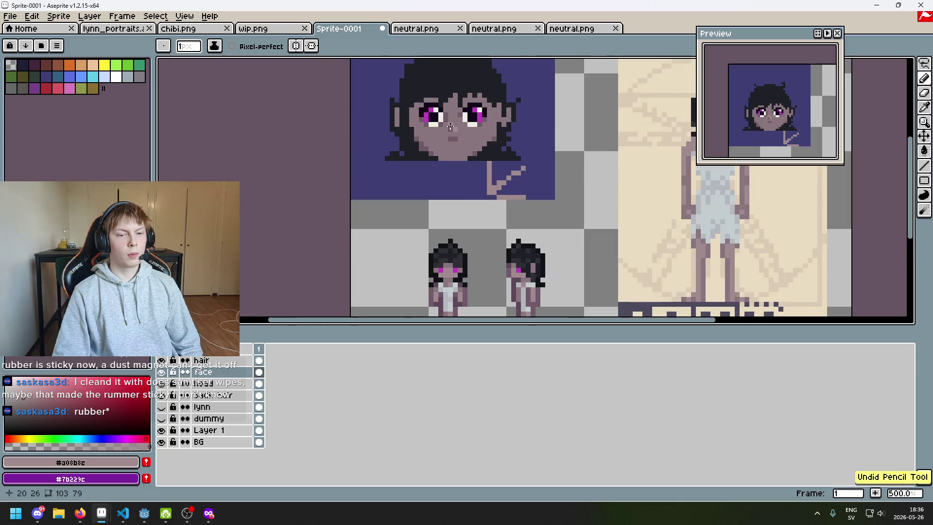
{"action": "scroll", "coordinate": [453, 126], "scroll_direction": "down", "scroll_amount": 3}
{"action": "scroll", "coordinate": [464, 158], "scroll_direction": "up", "scroll_amount": 1}
{"action": "scroll", "coordinate": [464, 158], "scroll_direction": "down", "scroll_amount": 1}
{"action": "scroll", "coordinate": [461, 157], "scroll_direction": "up", "scroll_amount": 1}
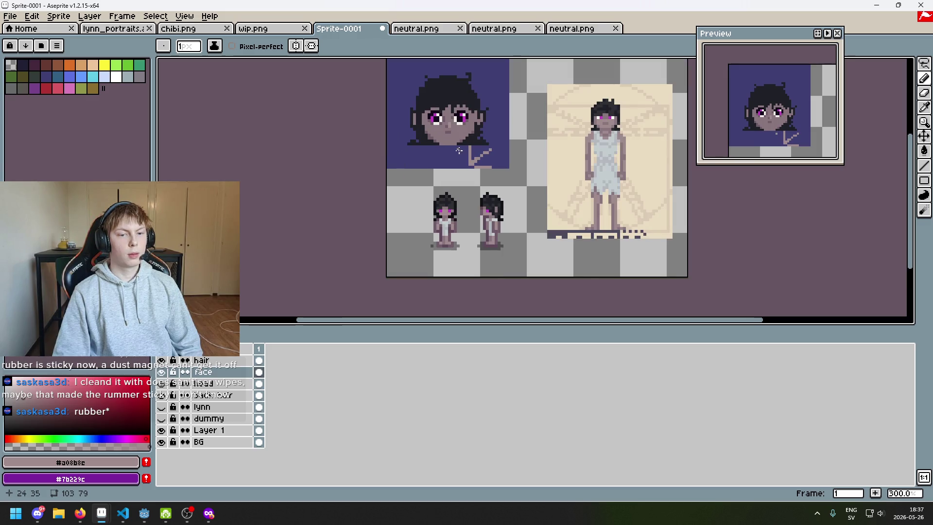
{"action": "scroll", "coordinate": [455, 132], "scroll_direction": "up", "scroll_amount": 5}
{"action": "left_click", "coordinate": [454, 113], "text": "alt"}
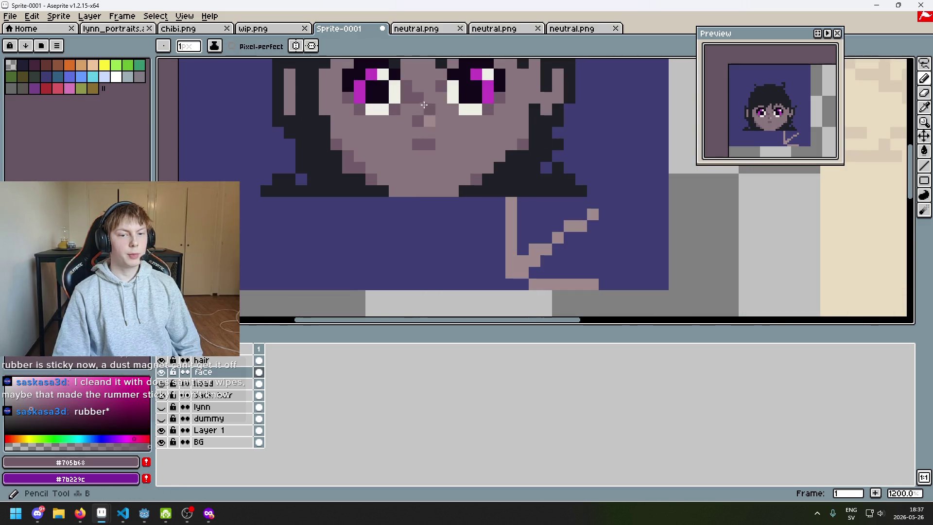
{"action": "scroll", "coordinate": [418, 108], "scroll_direction": "down", "scroll_amount": 5}
{"action": "scroll", "coordinate": [445, 124], "scroll_direction": "up", "scroll_amount": 6}
Erase and redraw pixels between the eyes, alternating Eraser, Pencil and eyedropper
{"action": "key", "text": "e"}
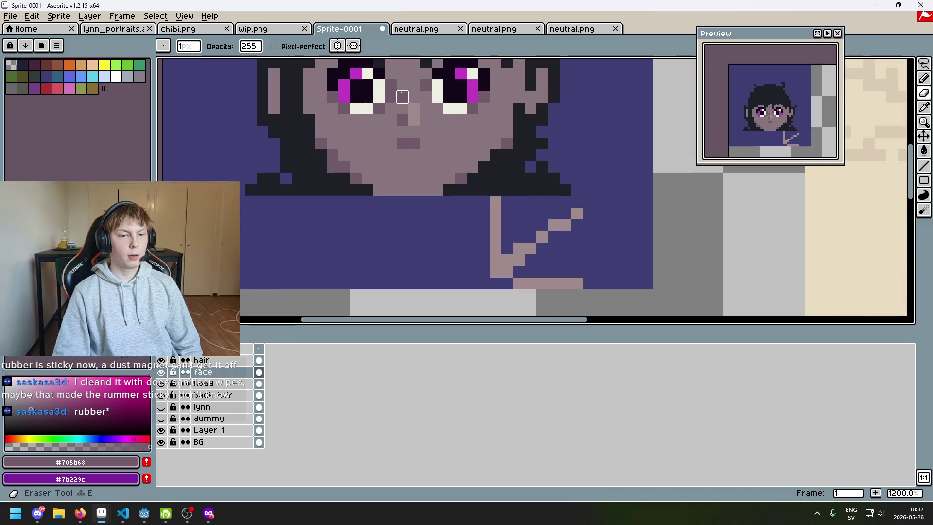
{"action": "scroll", "coordinate": [413, 96], "scroll_direction": "down", "scroll_amount": 6}
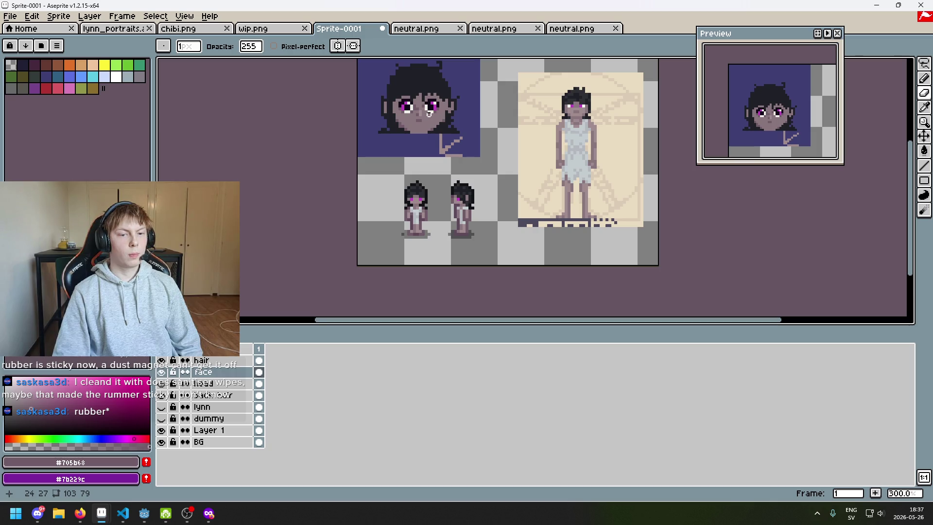
{"action": "scroll", "coordinate": [429, 113], "scroll_direction": "up", "scroll_amount": 6}
{"action": "key", "text": "b"}
{"action": "scroll", "coordinate": [419, 128], "scroll_direction": "down", "scroll_amount": 5}
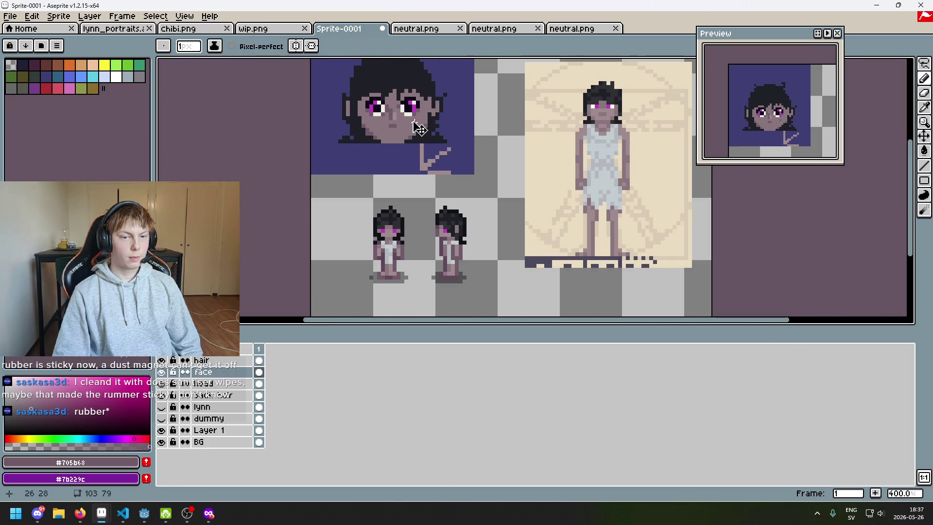
{"action": "scroll", "coordinate": [419, 128], "scroll_direction": "up", "scroll_amount": 5}
{"action": "key", "text": "i"}
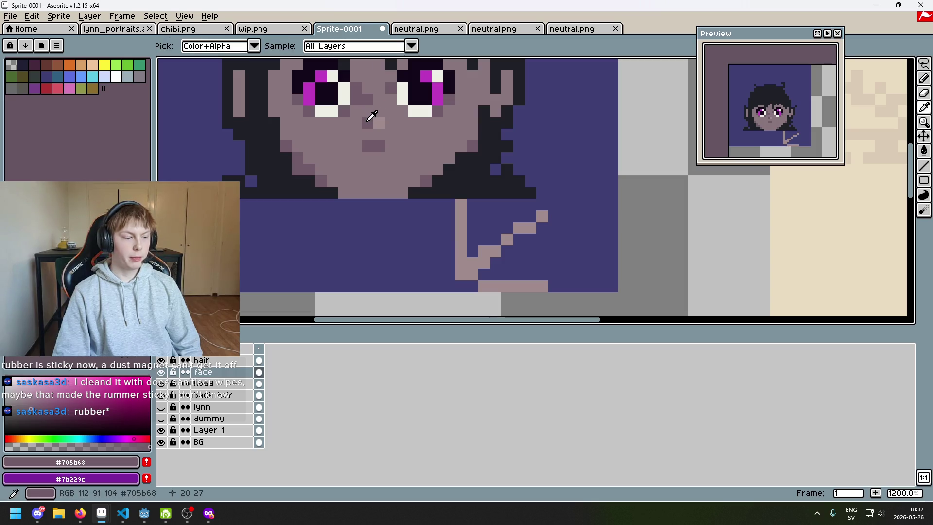
{"action": "key", "text": "e"}
{"action": "key", "text": "b"}
{"action": "scroll", "coordinate": [395, 113], "scroll_direction": "down", "scroll_amount": 6}
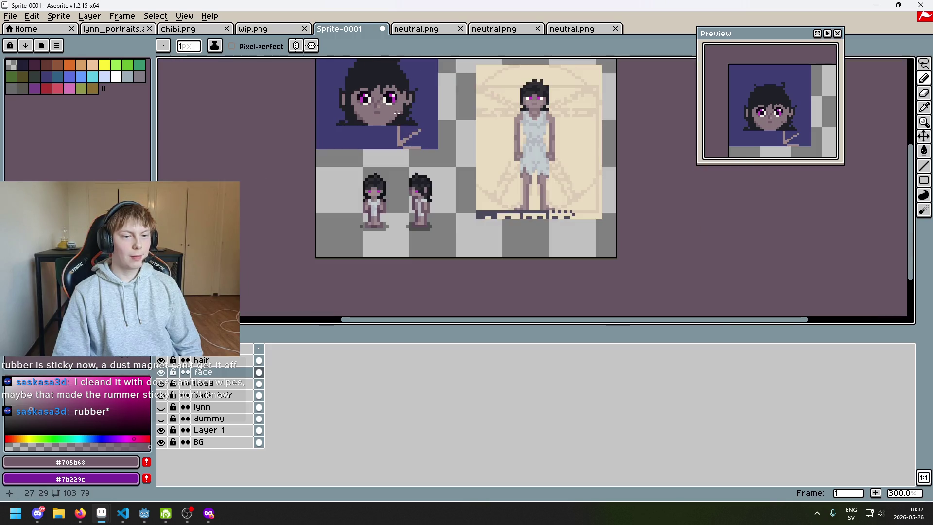
{"action": "scroll", "coordinate": [383, 106], "scroll_direction": "up", "scroll_amount": 2}
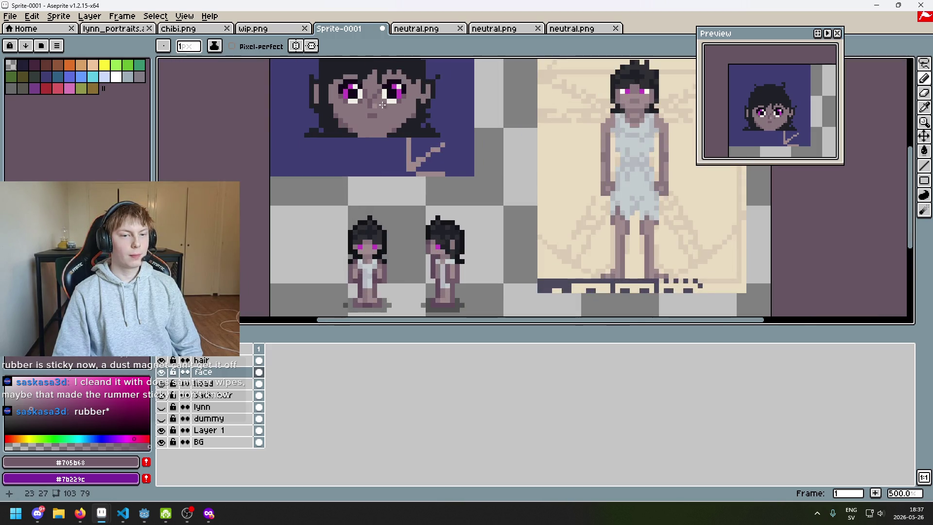
{"action": "scroll", "coordinate": [383, 105], "scroll_direction": "up", "scroll_amount": 4}
Sample the lighter skin tone from the face again for the nose bridge
{"action": "left_click", "coordinate": [372, 96], "text": "alt"}
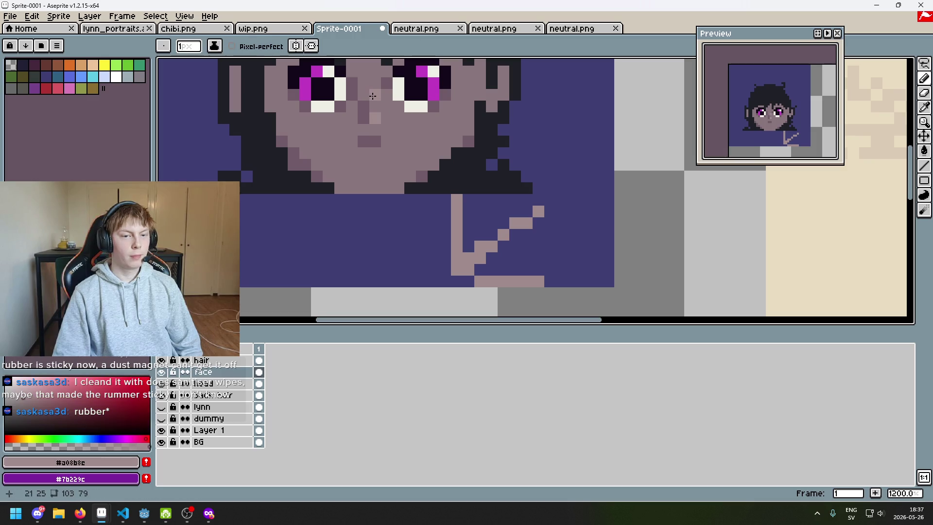
{"action": "scroll", "coordinate": [372, 96], "scroll_direction": "down", "scroll_amount": 6}
{"action": "scroll", "coordinate": [372, 96], "scroll_direction": "down", "scroll_amount": 1}
{"action": "scroll", "coordinate": [372, 97], "scroll_direction": "up", "scroll_amount": 1}
{"action": "left_click_drag", "start_coordinate": [442, 105], "coordinate": [460, 114]}
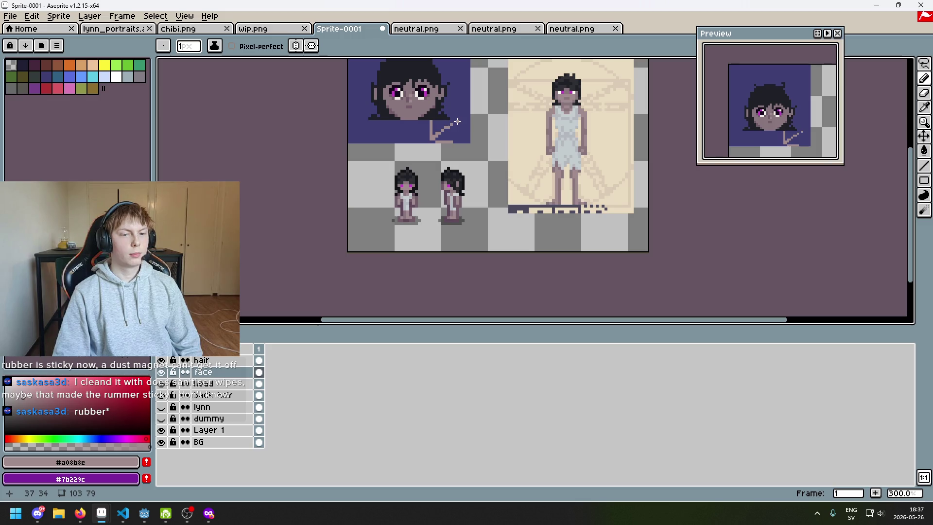
{"action": "scroll", "coordinate": [426, 100], "scroll_direction": "up", "scroll_amount": 6}
Paint a dark skin-tone shading pixel on the nose bridge
{"action": "left_click", "coordinate": [392, 121], "text": "alt"}
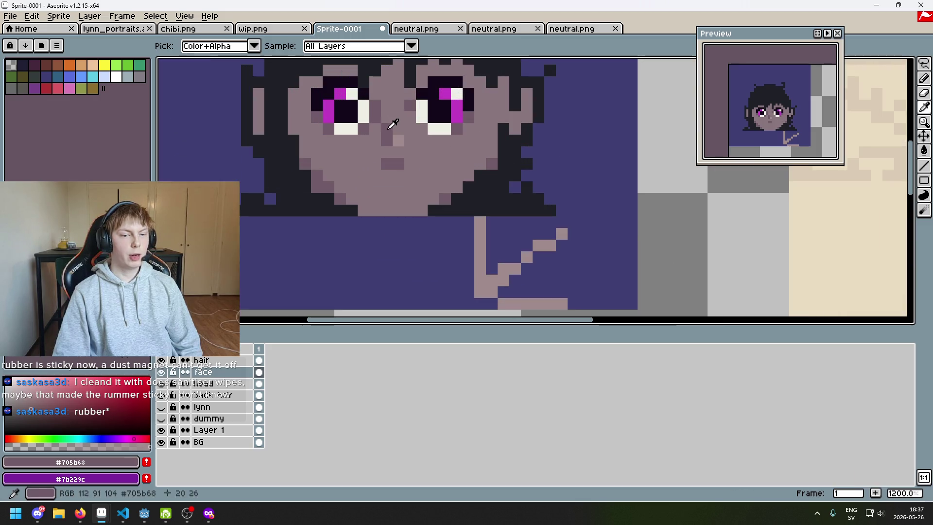
{"action": "key", "text": "e"}
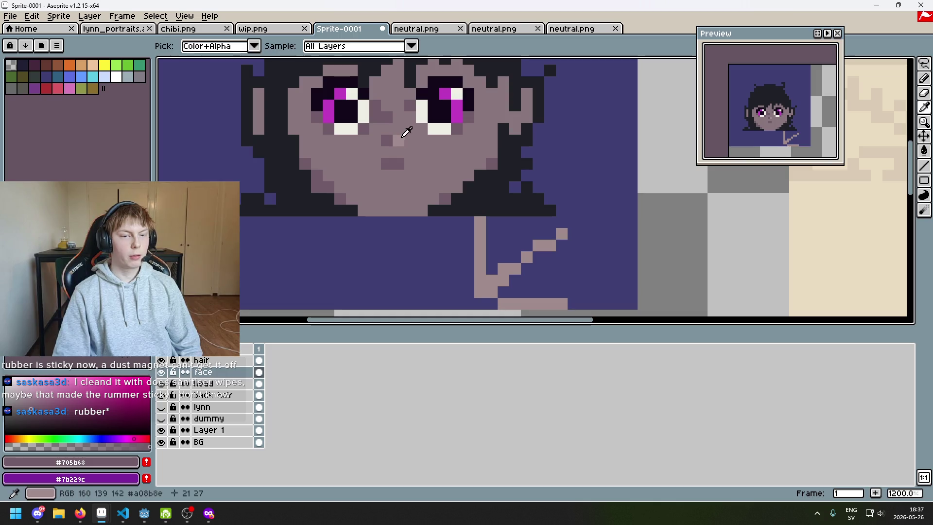
{"action": "left_click", "coordinate": [398, 140], "text": "alt"}
{"action": "scroll", "coordinate": [402, 156], "scroll_direction": "down", "scroll_amount": 1}
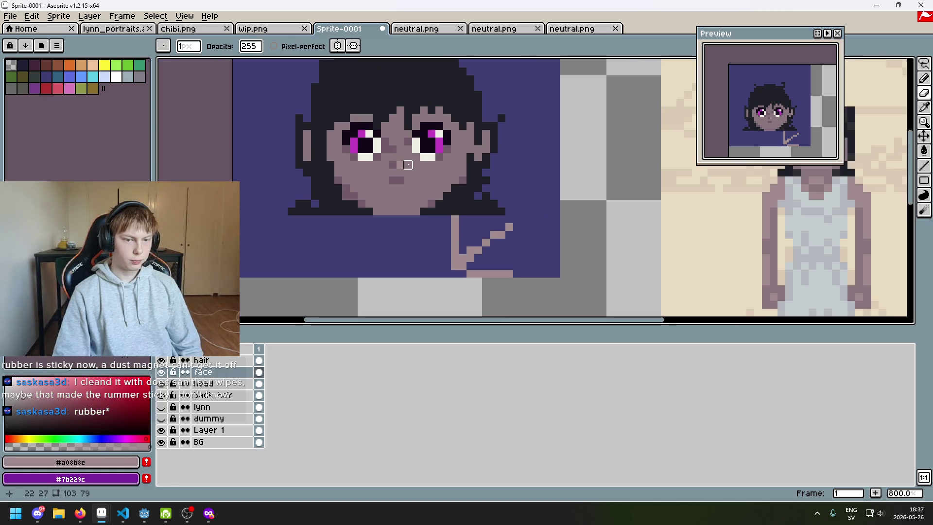
{"action": "scroll", "coordinate": [397, 162], "scroll_direction": "up", "scroll_amount": 2}
{"action": "left_click", "coordinate": [377, 131], "text": "alt"}
{"action": "key", "text": "b"}
{"action": "left_click", "coordinate": [380, 153]}
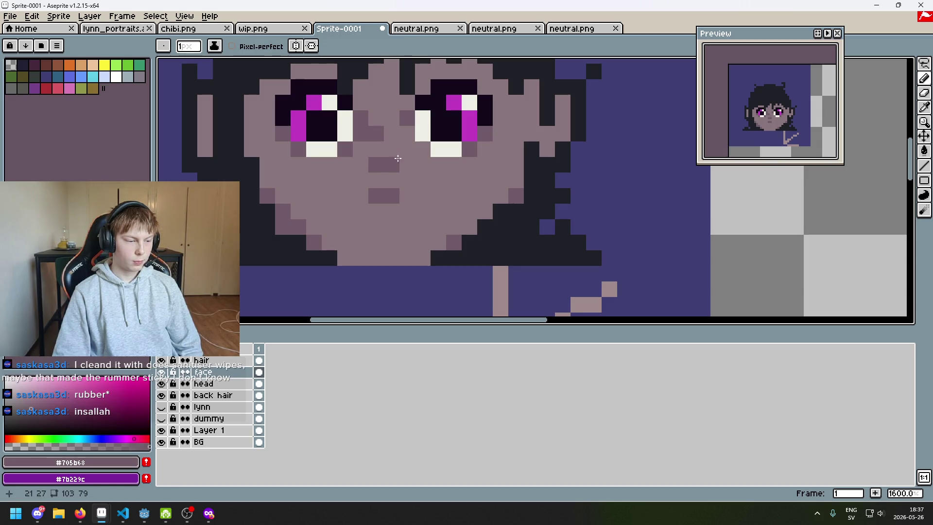
Add lighter skin-tone pixels along the nose bridge, centring the view on the face
{"action": "left_click", "coordinate": [392, 164], "text": "alt"}
{"action": "scroll", "coordinate": [403, 166], "scroll_direction": "down", "scroll_amount": 6}
{"action": "left_click_drag", "start_coordinate": [407, 167], "coordinate": [436, 160]}
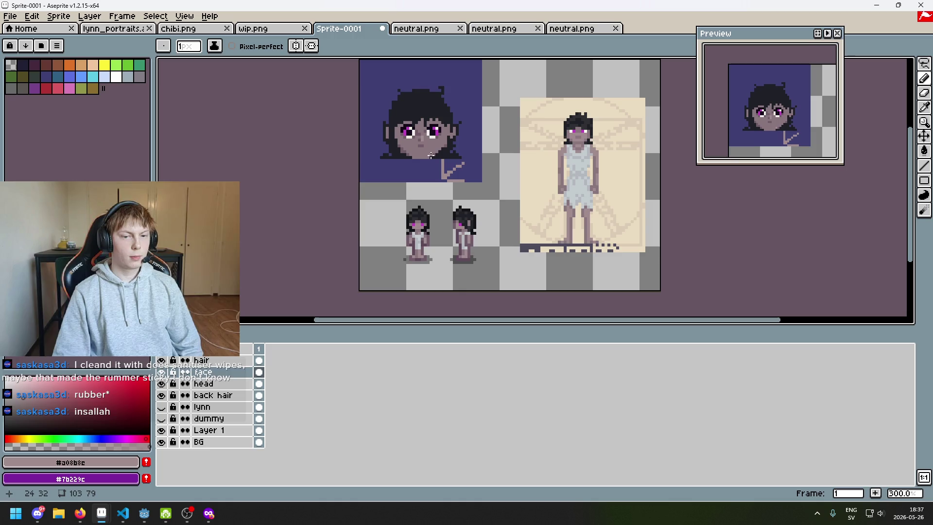
{"action": "scroll", "coordinate": [422, 148], "scroll_direction": "down", "scroll_amount": 2}
{"action": "scroll", "coordinate": [425, 153], "scroll_direction": "up", "scroll_amount": 2}
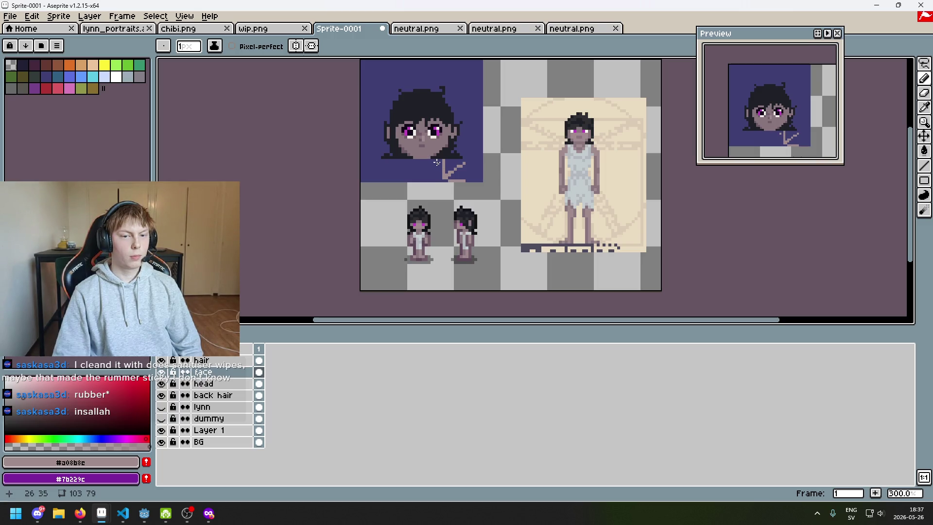
{"action": "scroll", "coordinate": [434, 157], "scroll_direction": "up", "scroll_amount": 4}
{"action": "left_click_drag", "start_coordinate": [423, 129], "coordinate": [439, 187]}
{"action": "scroll", "coordinate": [451, 183], "scroll_direction": "up", "scroll_amount": 3}
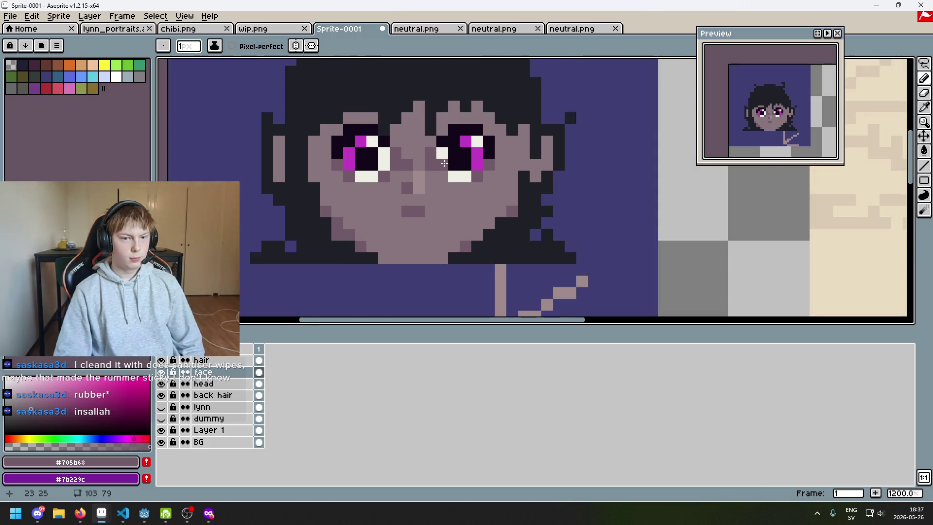
{"action": "scroll", "coordinate": [407, 148], "scroll_direction": "down", "scroll_amount": 5}
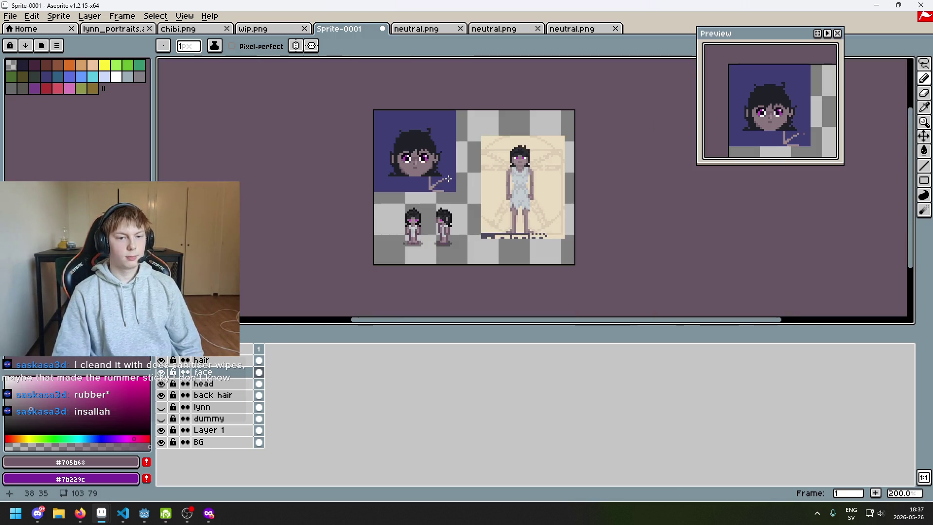
{"action": "scroll", "coordinate": [484, 154], "scroll_direction": "up", "scroll_amount": 6}
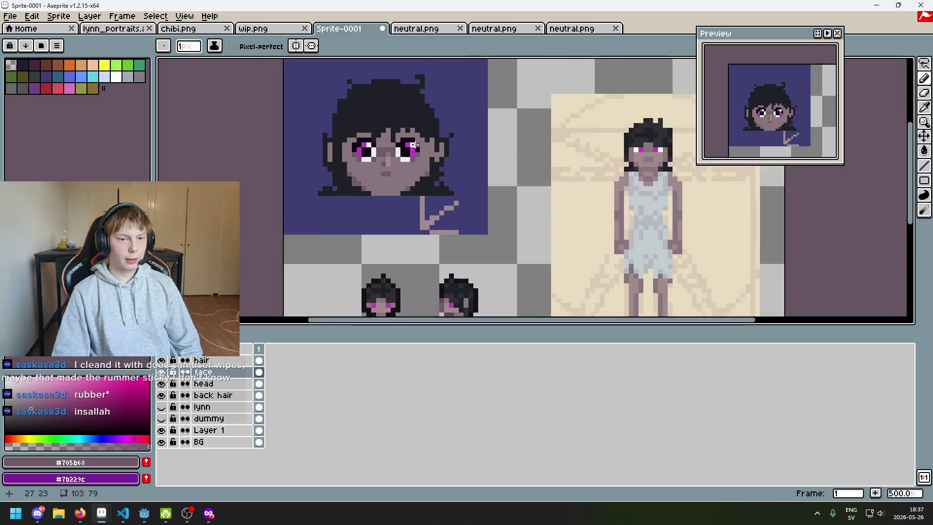
Undo the stray pencil pixel by the hair, leaving near-black #1f2027 as the drawing colour
{"action": "key", "text": "ctrl+z"}
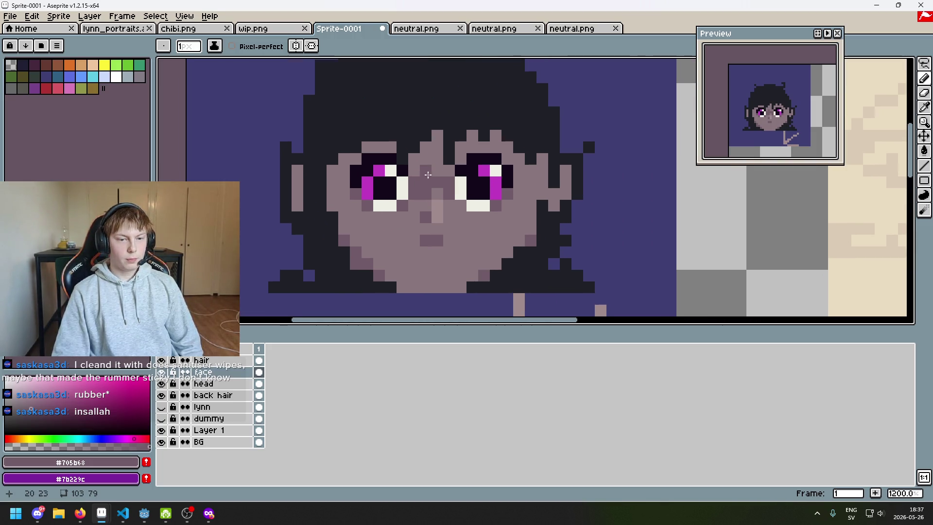
{"action": "key", "text": "ctrl+z"}
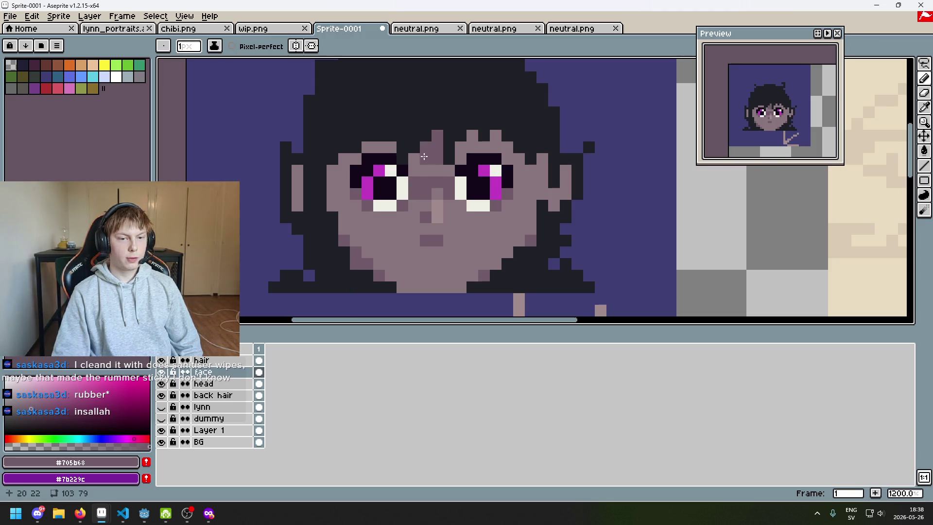
{"action": "key", "text": "ctrl+y"}
{"action": "scroll", "coordinate": [425, 155], "scroll_direction": "down", "scroll_amount": 5}
{"action": "scroll", "coordinate": [446, 165], "scroll_direction": "up", "scroll_amount": 5}
{"action": "scroll", "coordinate": [467, 177], "scroll_direction": "down", "scroll_amount": 5}
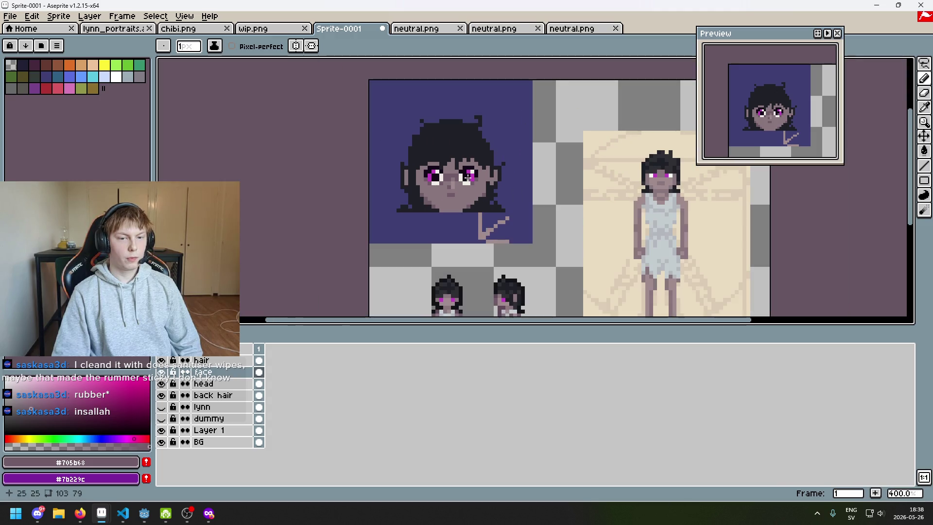
{"action": "scroll", "coordinate": [466, 208], "scroll_direction": "up", "scroll_amount": 2}
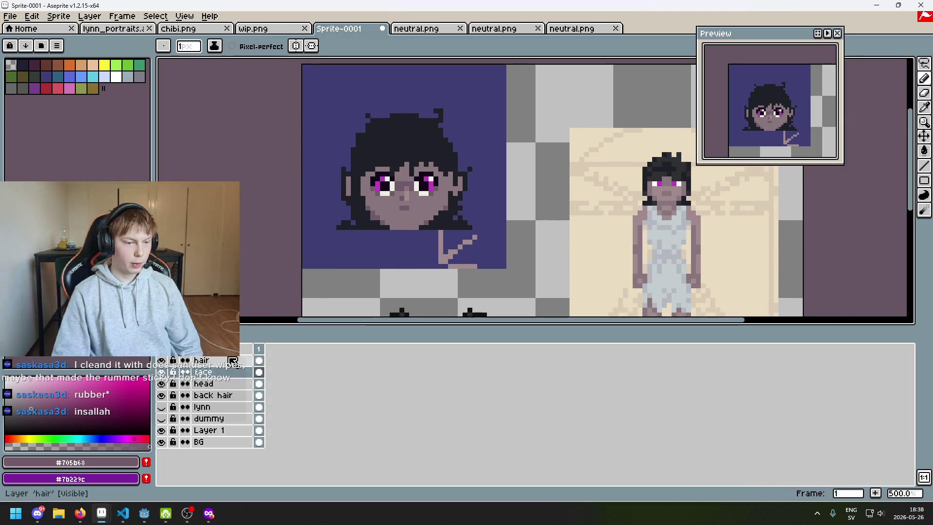
{"action": "scroll", "coordinate": [438, 210], "scroll_direction": "up", "scroll_amount": 2}
{"action": "scroll", "coordinate": [449, 138], "scroll_direction": "up", "scroll_amount": 1}
{"action": "left_click", "coordinate": [427, 152], "text": "alt"}
{"action": "scroll", "coordinate": [437, 131], "scroll_direction": "down", "scroll_amount": 3}
{"action": "key", "text": "ctrl+z"}
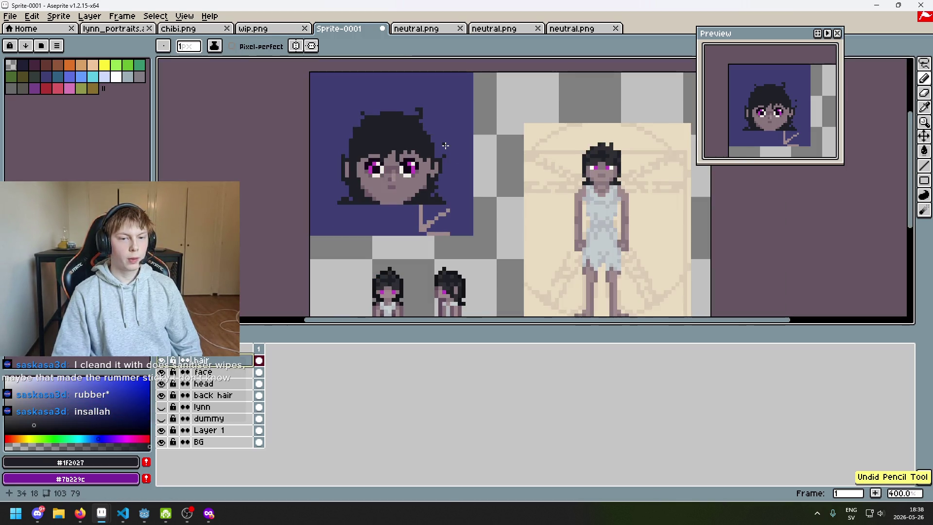
{"action": "scroll", "coordinate": [445, 145], "scroll_direction": "up", "scroll_amount": 5}
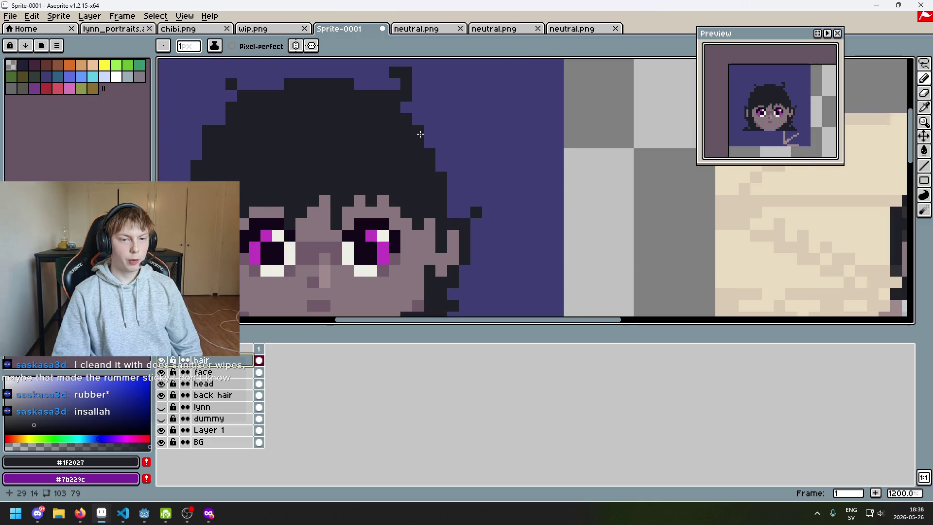
{"action": "scroll", "coordinate": [428, 140], "scroll_direction": "down", "scroll_amount": 4}
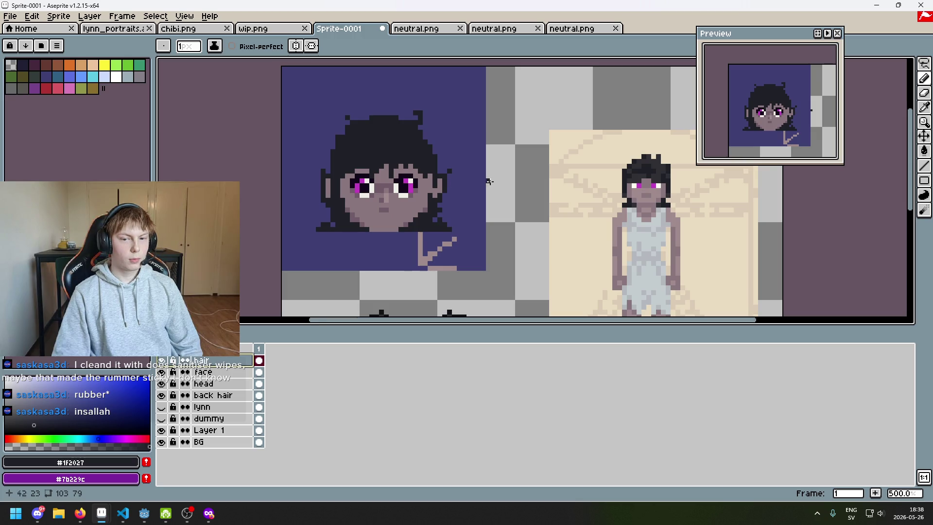
{"action": "scroll", "coordinate": [414, 163], "scroll_direction": "up", "scroll_amount": 4}
{"action": "scroll", "coordinate": [620, 162], "scroll_direction": "up", "scroll_amount": 1}
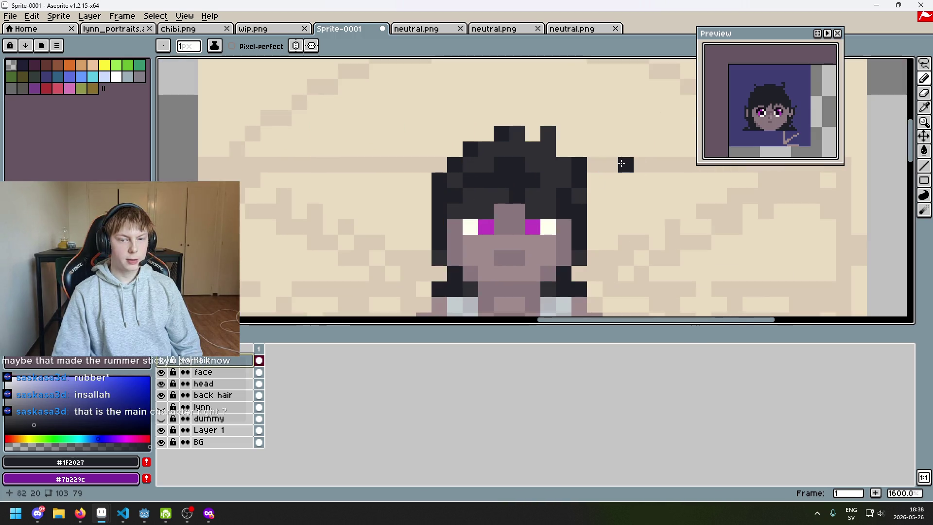
{"action": "mouse_move", "coordinate": [625, 149]}
{"action": "left_mouse_down"}
{"action": "mouse_move", "coordinate": [672, 150]}
{"action": "mouse_move", "coordinate": [672, 197]}
{"action": "left_mouse_up"}
{"action": "scroll", "coordinate": [672, 197], "scroll_direction": "down", "scroll_amount": 4}
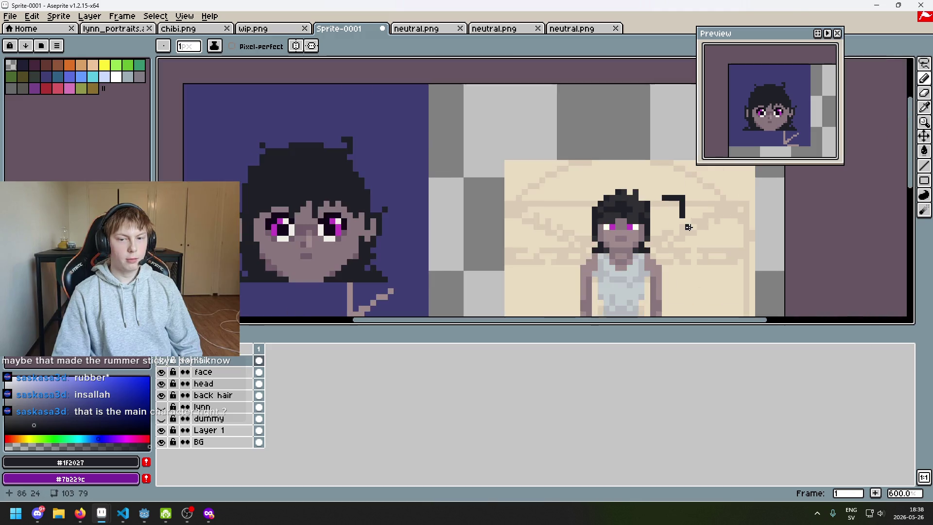
{"action": "scroll", "coordinate": [668, 214], "scroll_direction": "up", "scroll_amount": 4}
{"action": "key", "text": "ctrl+z"}
{"action": "scroll", "coordinate": [668, 214], "scroll_direction": "down", "scroll_amount": 2}
{"action": "scroll", "coordinate": [637, 174], "scroll_direction": "left", "scroll_amount": 3}
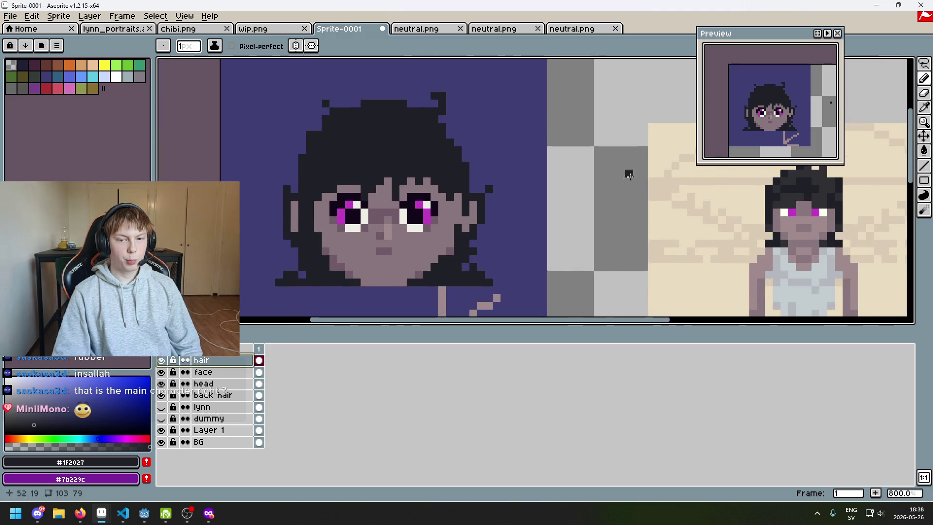
{"action": "scroll", "coordinate": [525, 150], "scroll_direction": "right", "scroll_amount": 3}
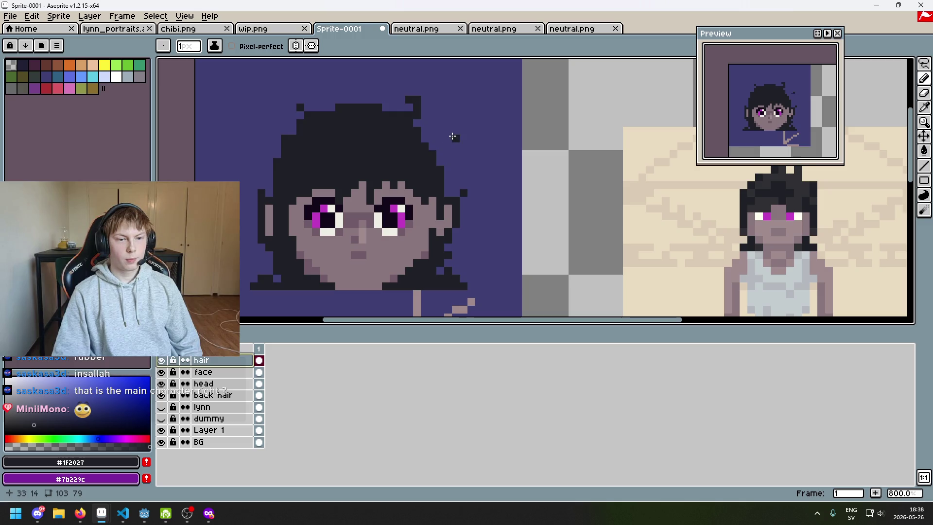
{"action": "key", "text": "ctrl"}
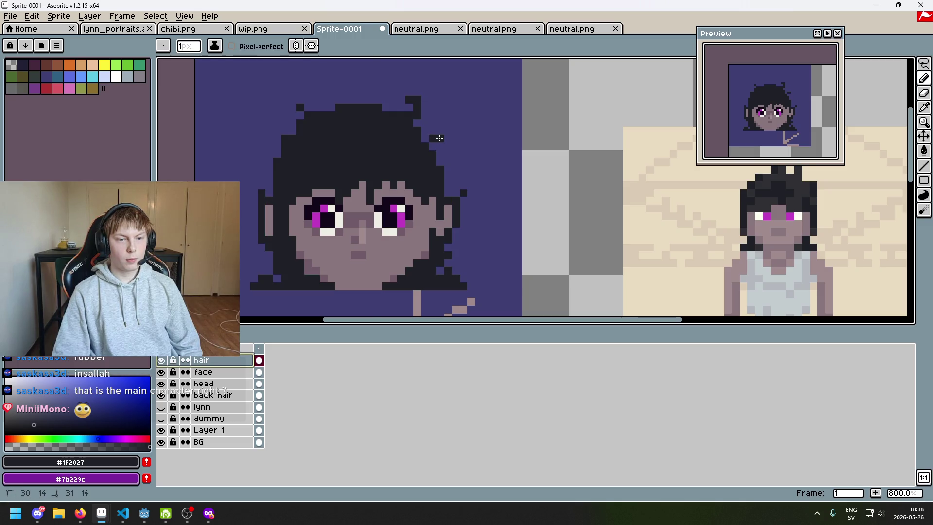
{"action": "scroll", "coordinate": [427, 141], "scroll_direction": "down", "scroll_amount": 3}
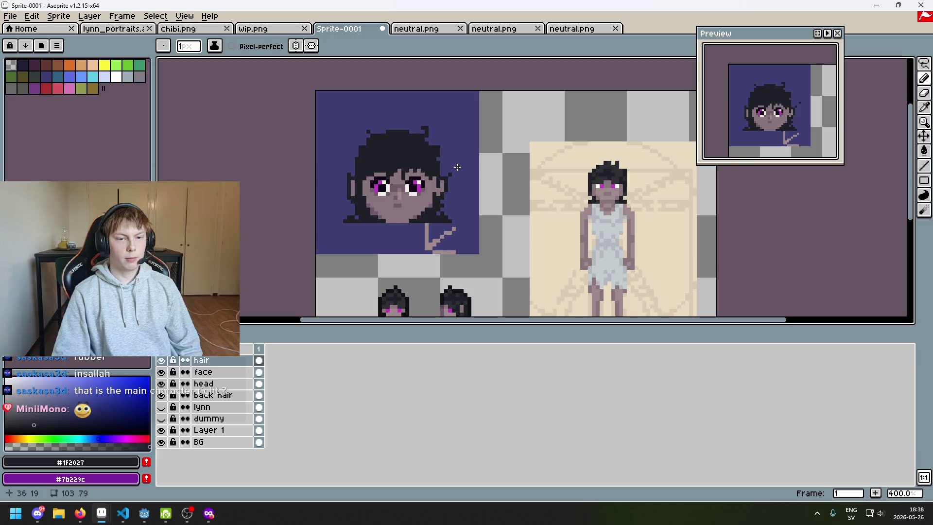
{"action": "scroll", "coordinate": [451, 165], "scroll_direction": "up", "scroll_amount": 3}
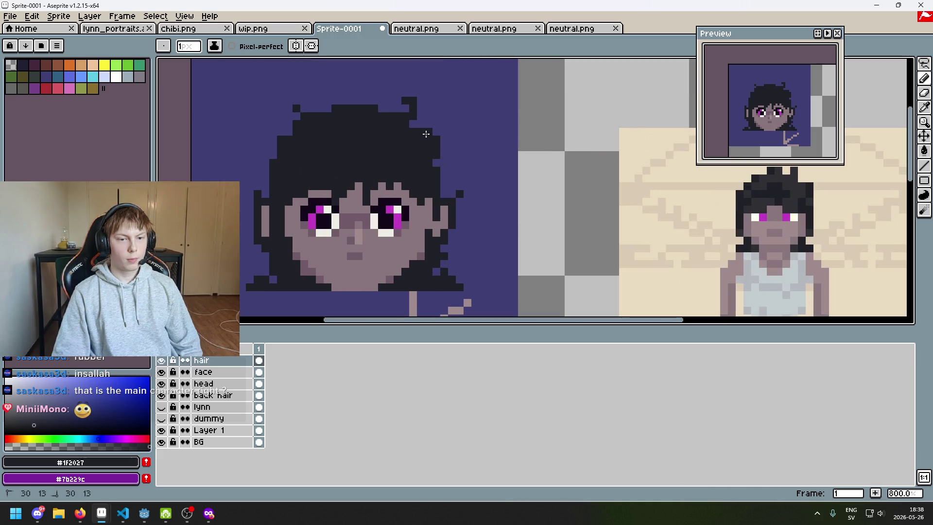
{"action": "scroll", "coordinate": [425, 134], "scroll_direction": "down", "scroll_amount": 4}
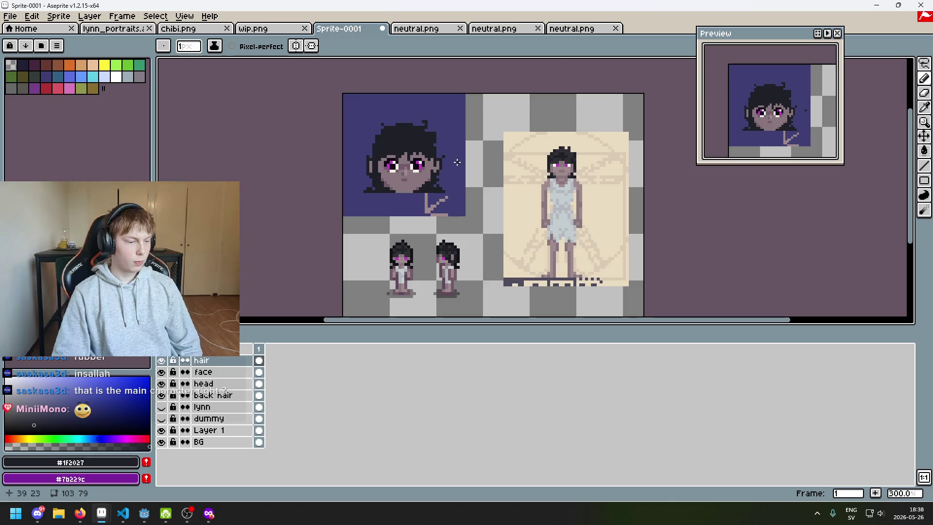
{"action": "left_click_drag", "start_coordinate": [441, 154], "coordinate": [460, 160]}
{"action": "scroll", "coordinate": [463, 151], "scroll_direction": "up", "scroll_amount": 2}
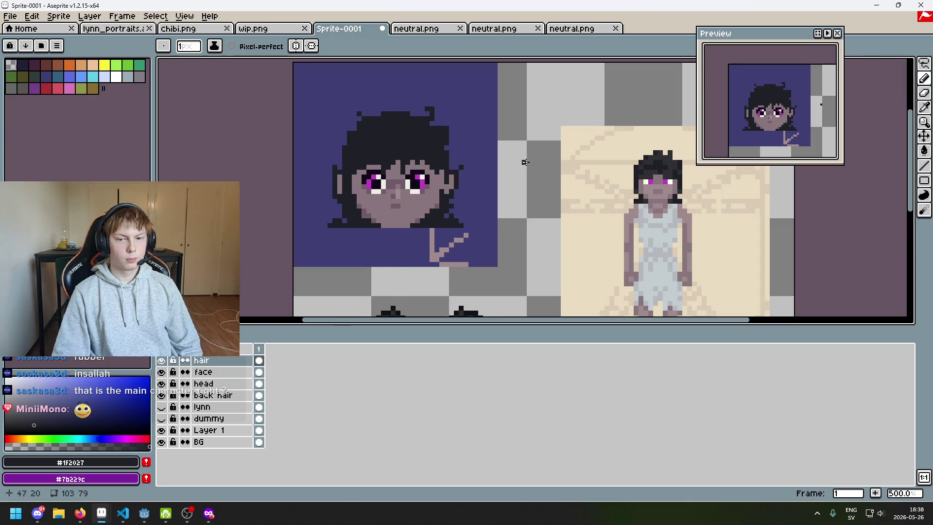
{"action": "left_click_drag", "start_coordinate": [661, 181], "coordinate": [594, 192]}
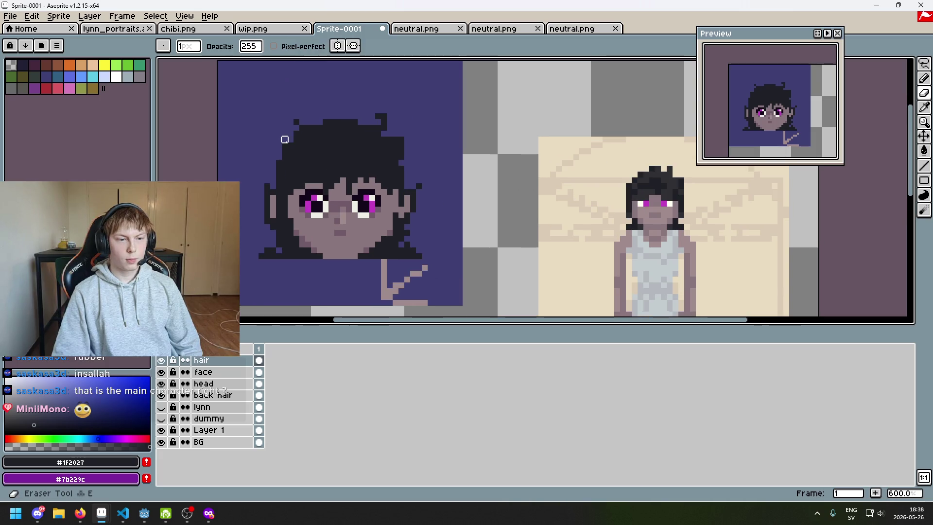
Undo the recent eraser strokes along the hair outline to see the original pixels
{"action": "scroll", "coordinate": [452, 182], "scroll_direction": "down", "scroll_amount": 2}
{"action": "key", "text": "ctrl"}
{"action": "key", "text": "ctrl+z"}
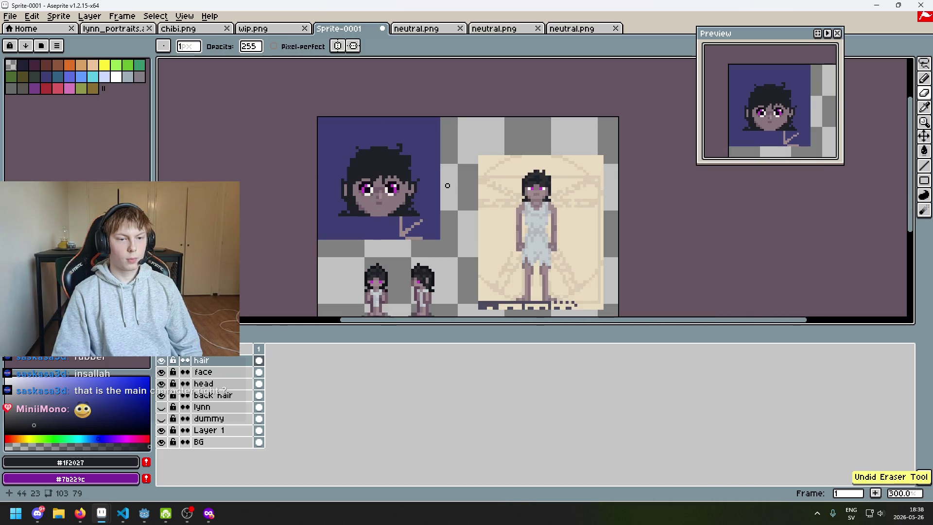
{"action": "scroll", "coordinate": [357, 160], "scroll_direction": "up", "scroll_amount": 4}
{"action": "scroll", "coordinate": [359, 160], "scroll_direction": "down", "scroll_amount": 3}
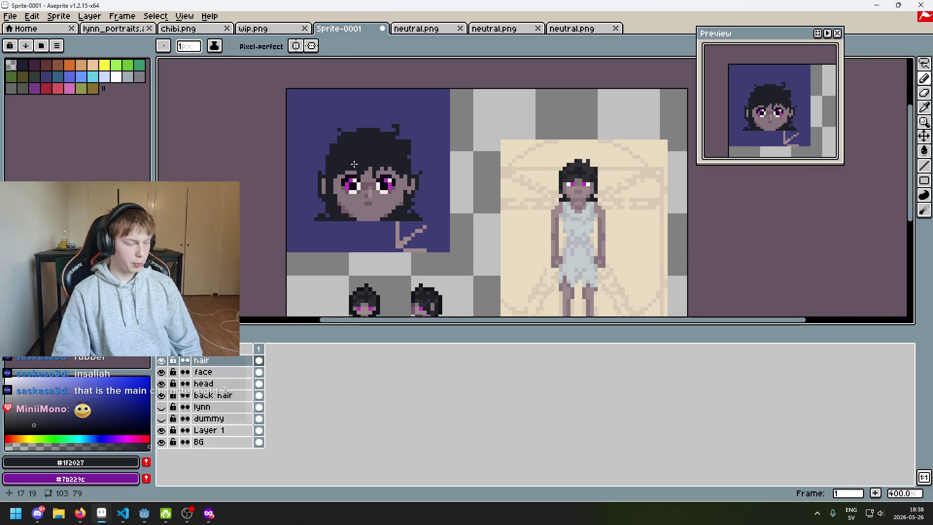
{"action": "scroll", "coordinate": [384, 177], "scroll_direction": "up", "scroll_amount": 1}
{"action": "key", "text": "b"}
{"action": "scroll", "coordinate": [399, 185], "scroll_direction": "down", "scroll_amount": 1}
{"action": "key", "text": "ctrl+z"}
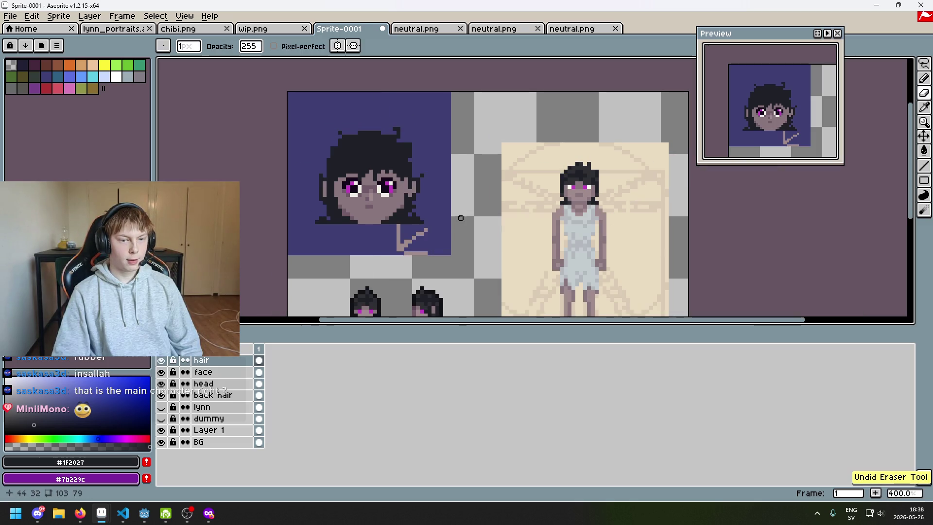
{"action": "scroll", "coordinate": [401, 200], "scroll_direction": "right", "scroll_amount": 3}
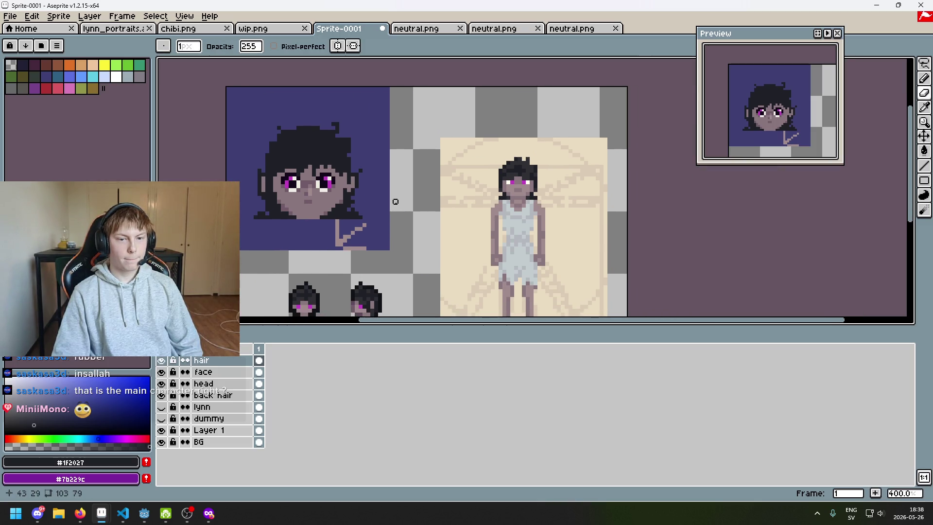
{"action": "scroll", "coordinate": [326, 136], "scroll_direction": "up", "scroll_amount": 5}
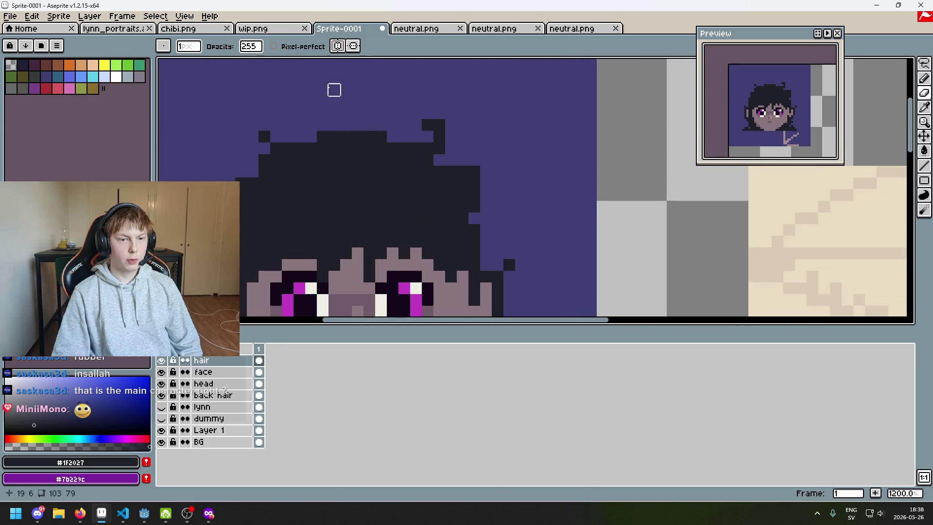
{"action": "scroll", "coordinate": [322, 137], "scroll_direction": "down", "scroll_amount": 4}
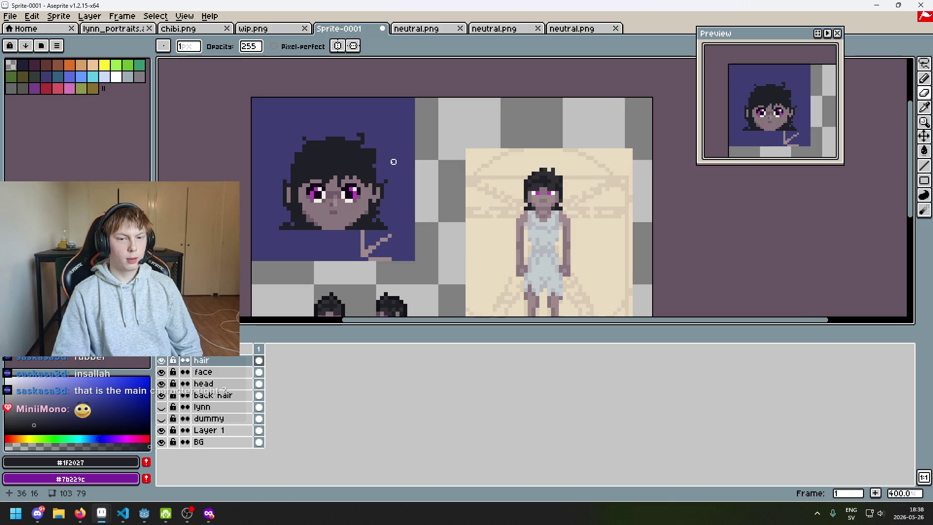
{"action": "left_click_drag", "start_coordinate": [394, 162], "coordinate": [457, 132]}
Toggle the last hair-outline erasure off and on, keeping the near-black pixels erased
{"action": "key", "text": "ctrl+z"}
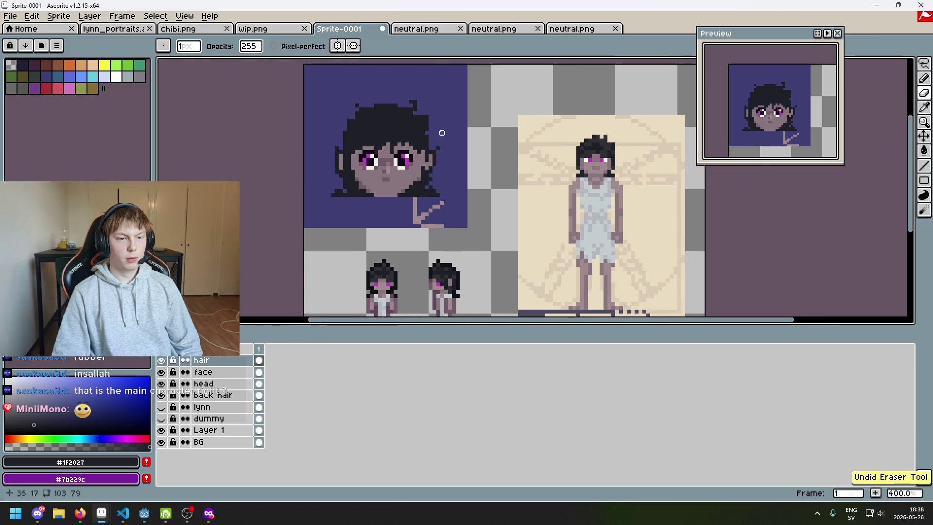
{"action": "scroll", "coordinate": [365, 99], "scroll_direction": "up", "scroll_amount": 4}
{"action": "key", "text": "b"}
{"action": "scroll", "coordinate": [328, 75], "scroll_direction": "down", "scroll_amount": 2}
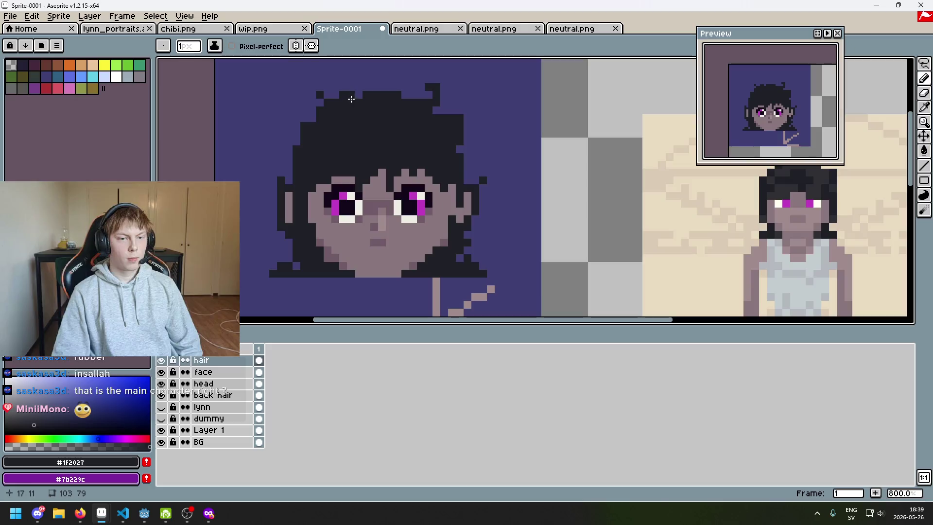
{"action": "key", "text": "e"}
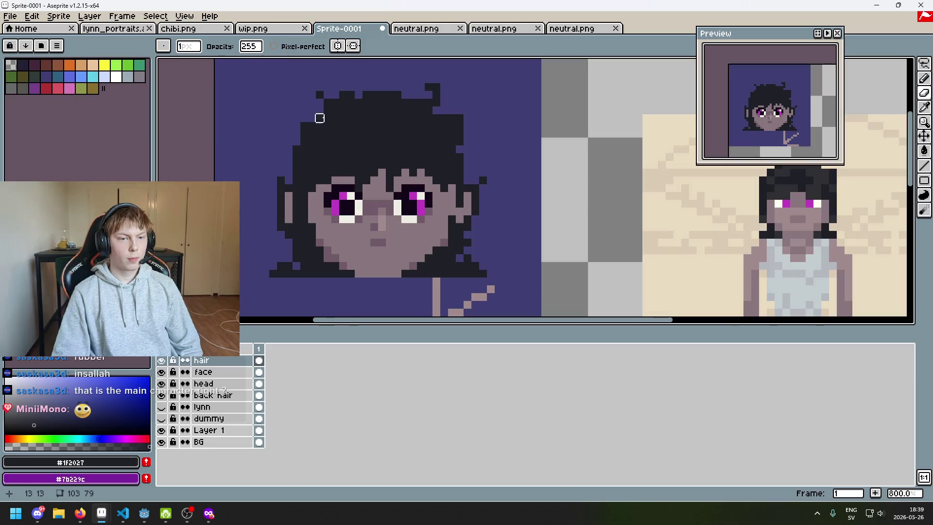
{"action": "scroll", "coordinate": [319, 110], "scroll_direction": "down", "scroll_amount": 4}
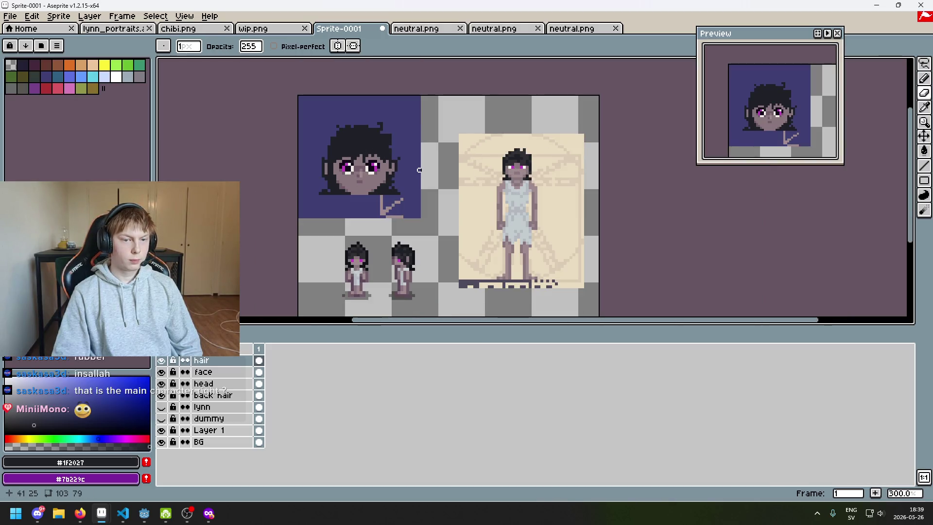
{"action": "scroll", "coordinate": [422, 169], "scroll_direction": "up", "scroll_amount": 1}
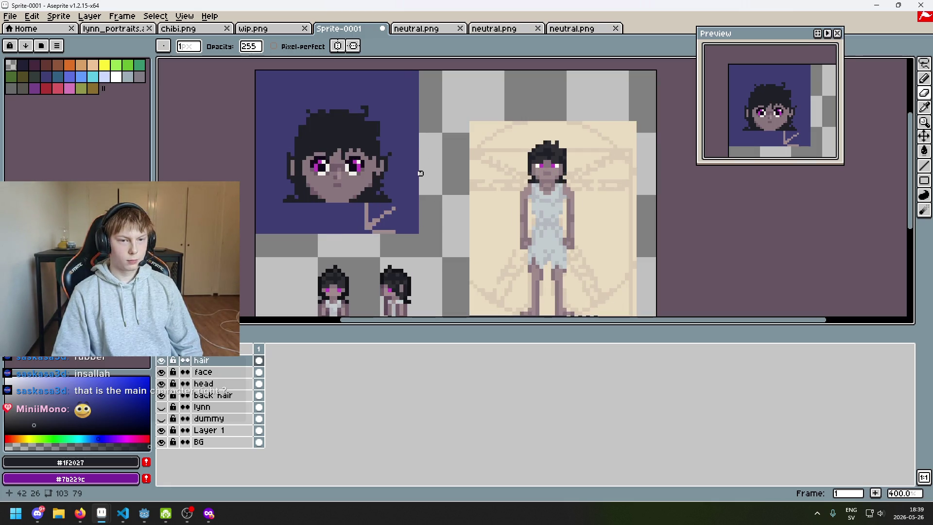
{"action": "left_click_drag", "start_coordinate": [335, 158], "coordinate": [338, 165]}
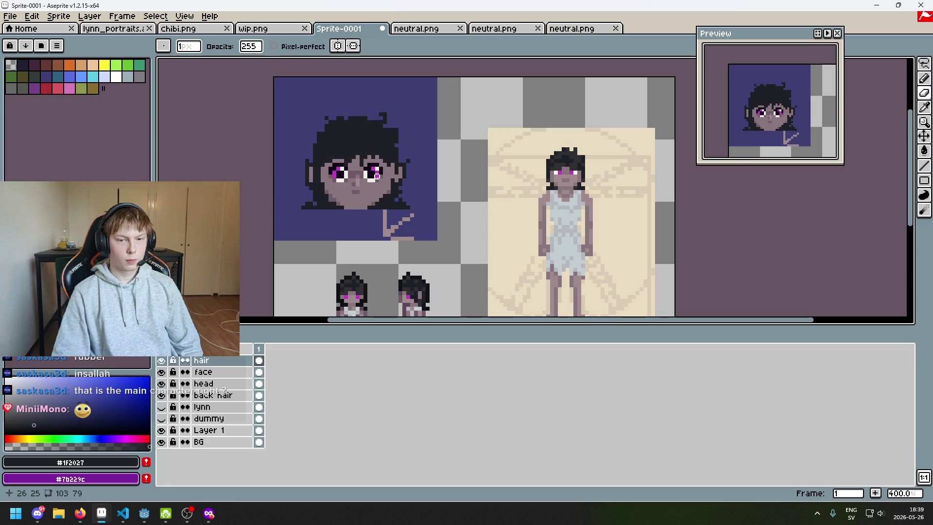
{"action": "scroll", "coordinate": [340, 167], "scroll_direction": "up", "scroll_amount": 2}
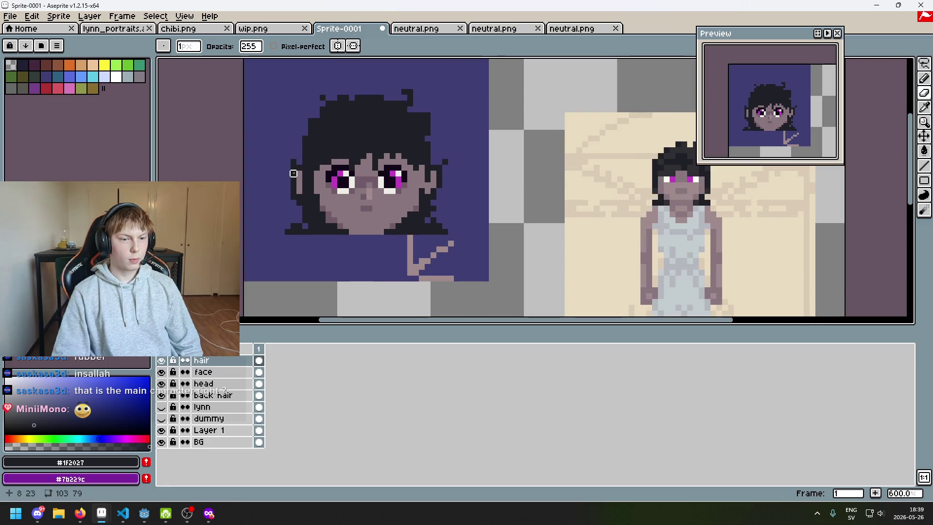
{"action": "scroll", "coordinate": [293, 174], "scroll_direction": "down", "scroll_amount": 1}
{"action": "key", "text": "ctrl+z"}
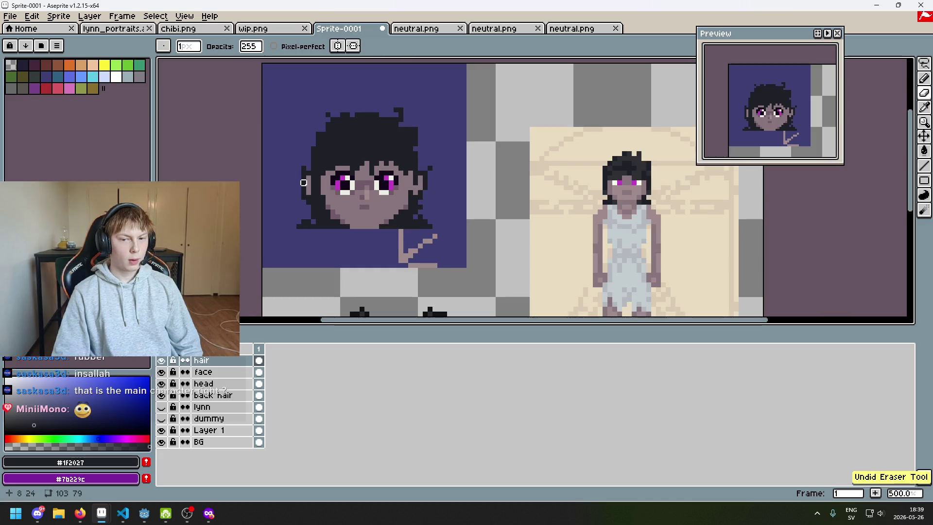
{"action": "key", "text": "ctrl+y"}
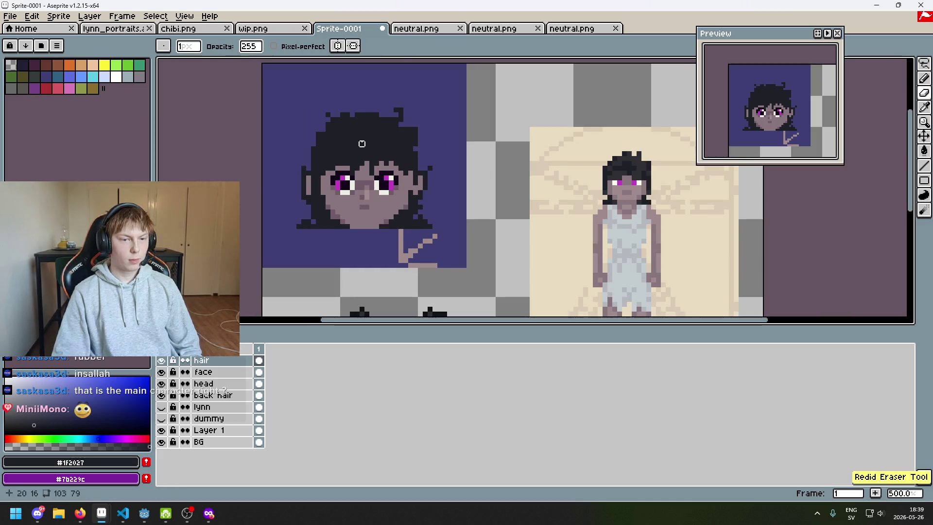
{"action": "scroll", "coordinate": [387, 183], "scroll_direction": "up", "scroll_amount": 1}
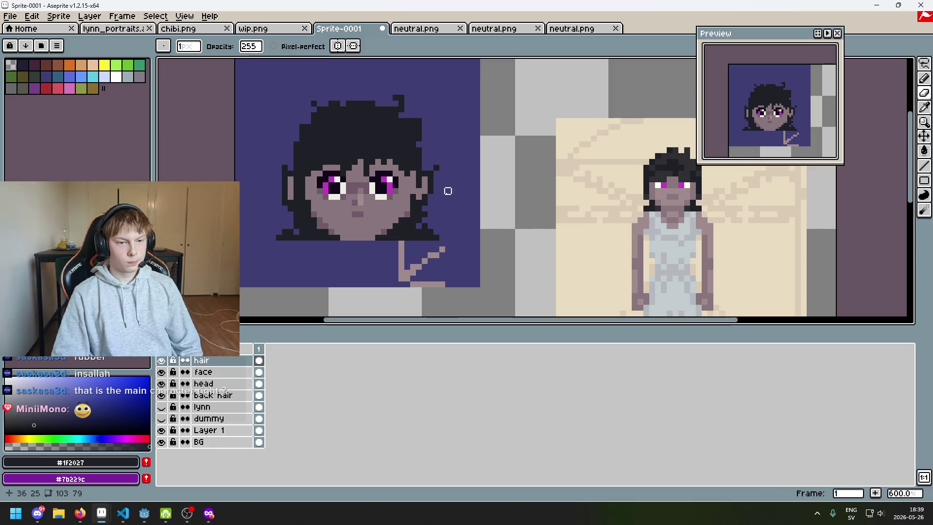
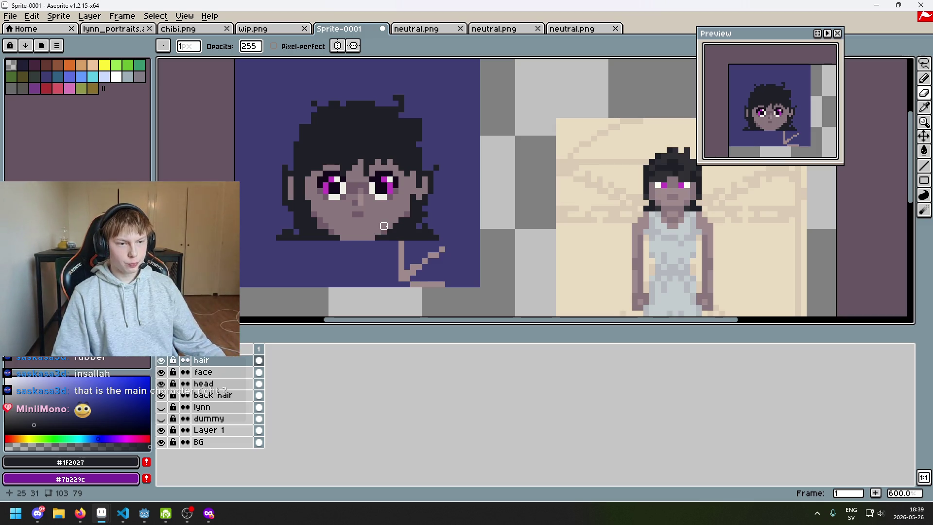
Toggle the face, head and back hair layers on and off to compare them
{"action": "scroll", "coordinate": [274, 168], "scroll_direction": "up", "scroll_amount": 3}
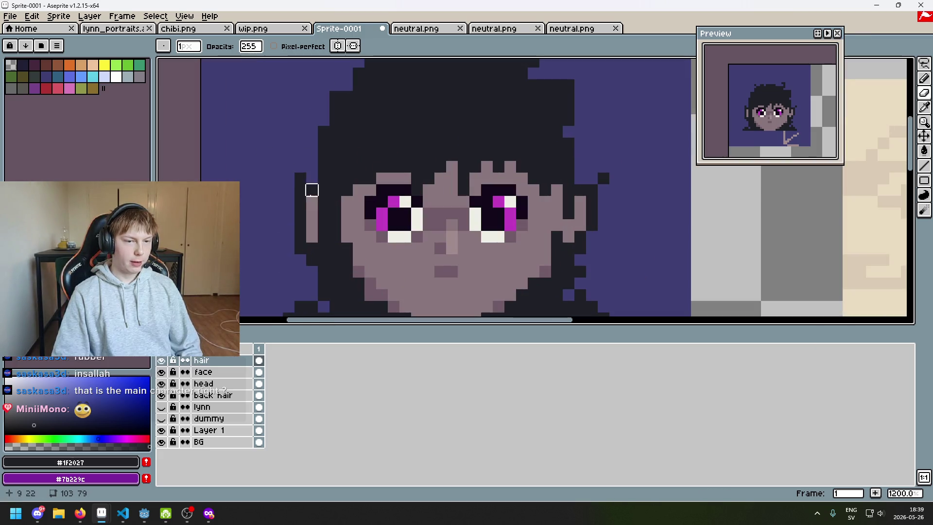
{"action": "scroll", "coordinate": [286, 233], "scroll_direction": "down", "scroll_amount": 2}
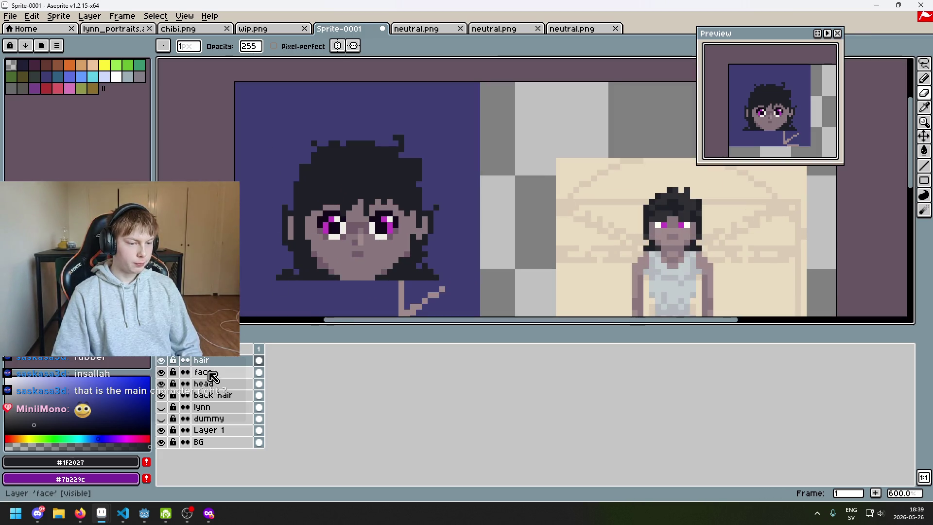
{"action": "left_click", "coordinate": [162, 372]}
{"action": "left_click", "coordinate": [161, 372]}
{"action": "scroll", "coordinate": [318, 259], "scroll_direction": "down", "scroll_amount": 1}
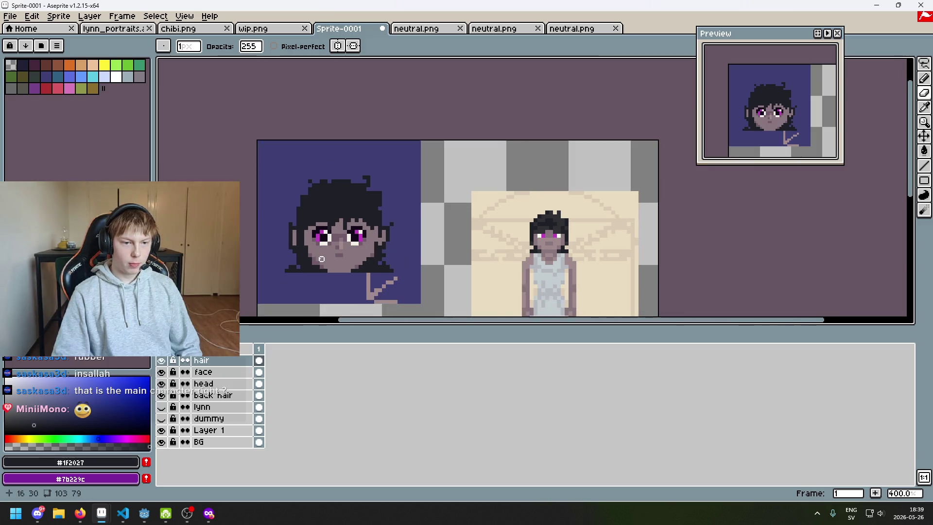
{"action": "left_click", "coordinate": [204, 383]}
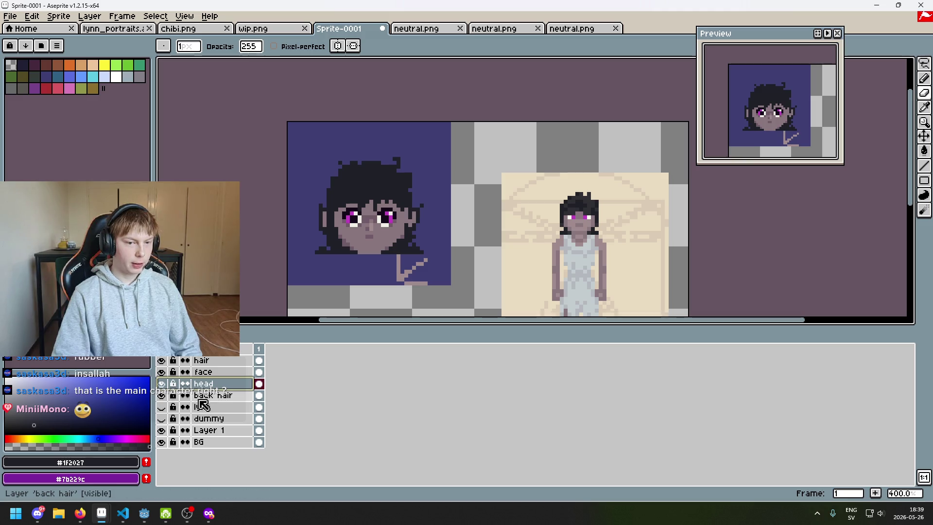
{"action": "left_click", "coordinate": [194, 371]}
{"action": "left_click", "coordinate": [161, 373]}
{"action": "left_click", "coordinate": [162, 372]}
{"action": "left_click", "coordinate": [161, 383]}
{"action": "left_click", "coordinate": [161, 383]}
{"action": "left_click", "coordinate": [199, 383]}
{"action": "left_click", "coordinate": [164, 386]}
{"action": "left_click", "coordinate": [164, 386]}
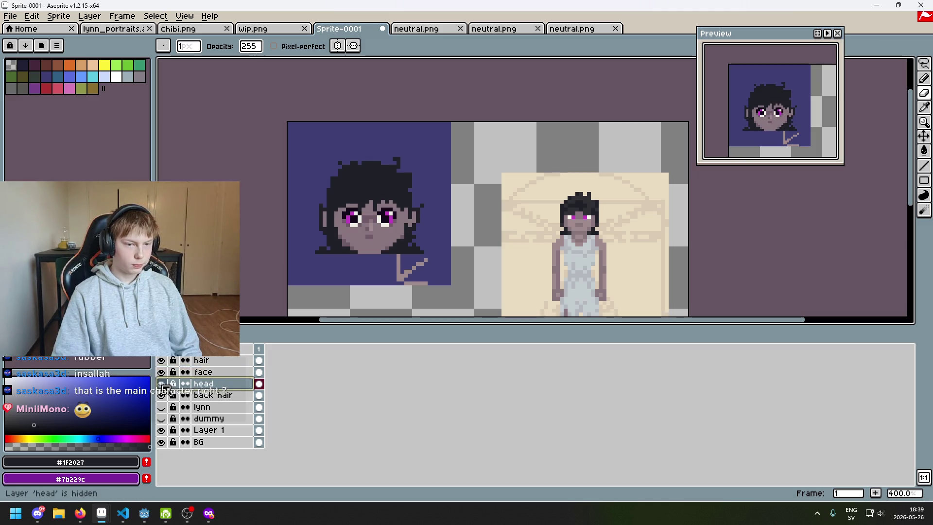
{"action": "left_click_drag", "start_coordinate": [165, 387], "coordinate": [166, 397]}
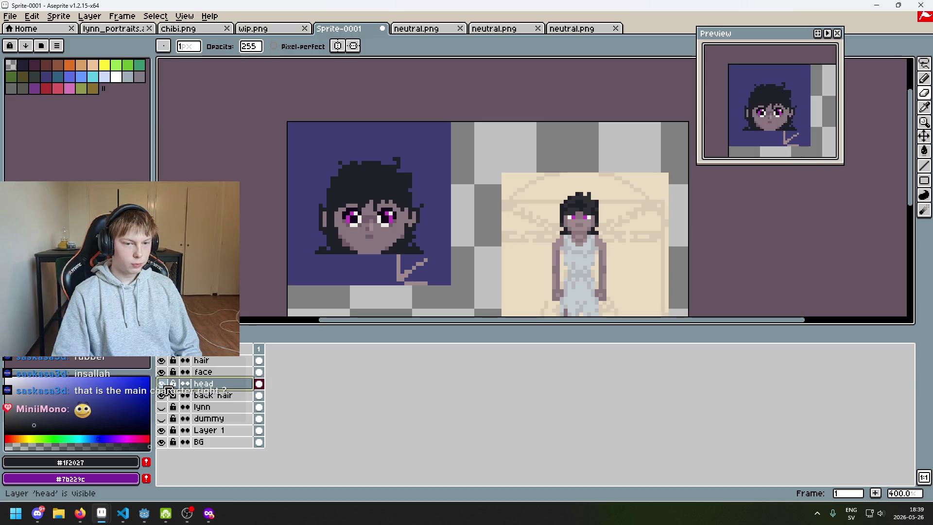
{"action": "scroll", "coordinate": [340, 278], "scroll_direction": "up", "scroll_amount": 1}
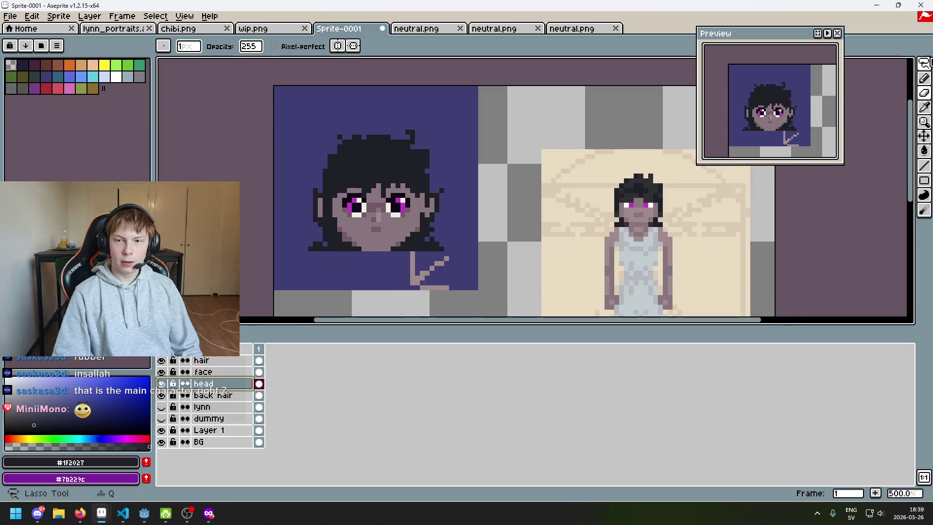
Switch to the Pencil tool for drawing single pixels
{"action": "left_click", "coordinate": [924, 63]}
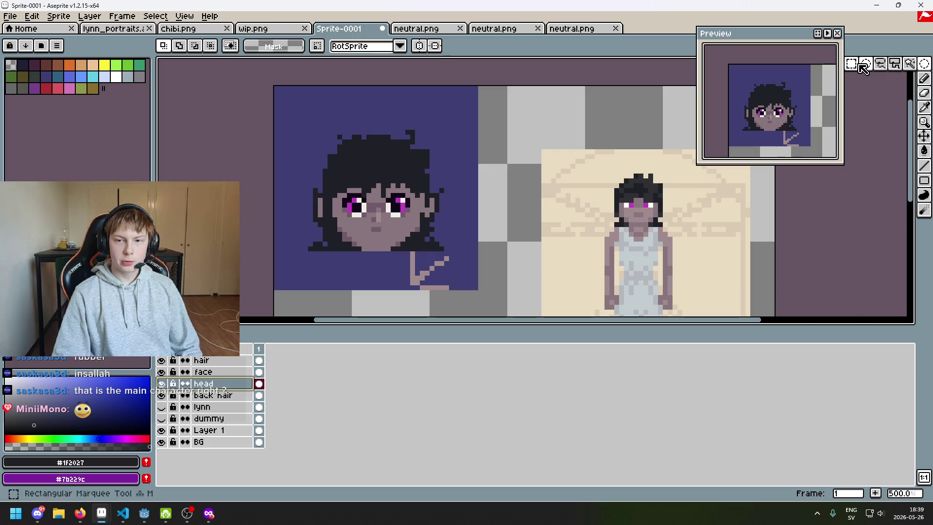
{"action": "left_click", "coordinate": [924, 78]}
{"action": "scroll", "coordinate": [544, 201], "scroll_direction": "right", "scroll_amount": 2}
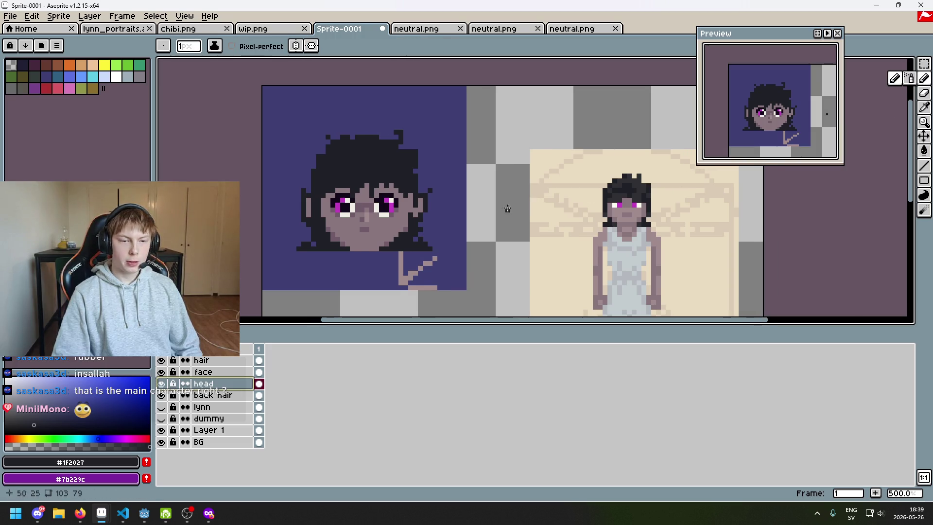
Flick the back hair layer off and on, then make it the active drawing layer
{"action": "left_click", "coordinate": [161, 395]}
{"action": "left_click", "coordinate": [161, 395]}
{"action": "left_click", "coordinate": [162, 383]}
{"action": "left_click", "coordinate": [161, 395]}
{"action": "left_click", "coordinate": [161, 384]}
{"action": "left_click", "coordinate": [162, 396]}
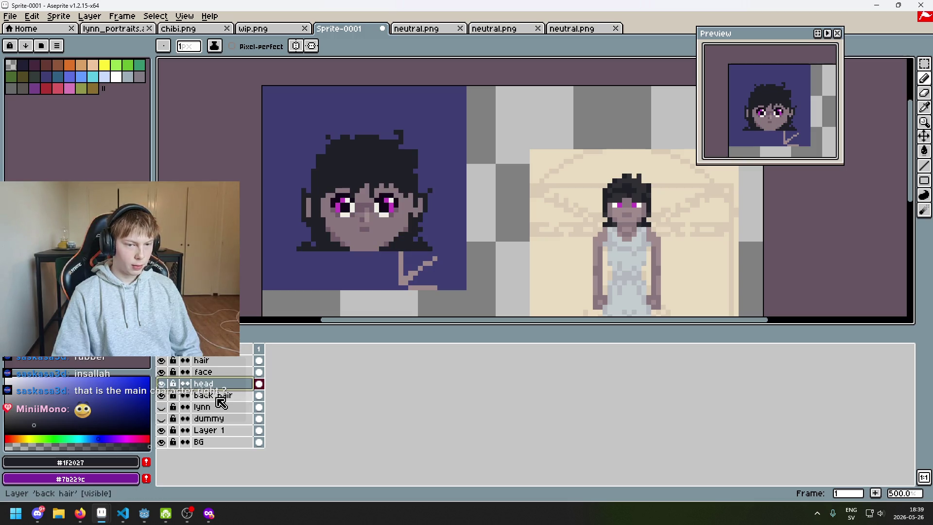
{"action": "left_click", "coordinate": [162, 395]}
{"action": "left_click", "coordinate": [163, 395]}
{"action": "left_click", "coordinate": [163, 396]}
{"action": "scroll", "coordinate": [376, 188], "scroll_direction": "up", "scroll_amount": 2}
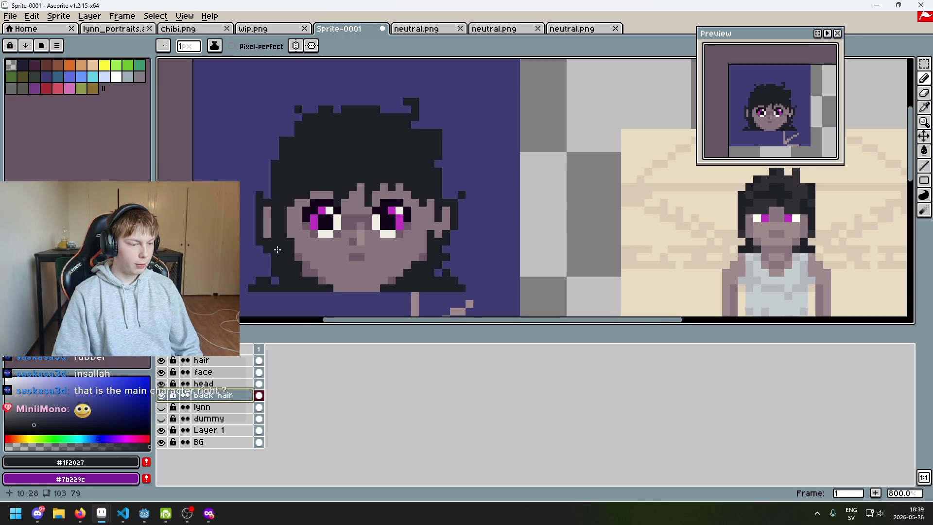
Undo the erased pixels near the left eye and add a dark pixel at the hair's left edge
{"action": "scroll", "coordinate": [333, 170], "scroll_direction": "up", "scroll_amount": 2}
{"action": "scroll", "coordinate": [411, 239], "scroll_direction": "down", "scroll_amount": 5}
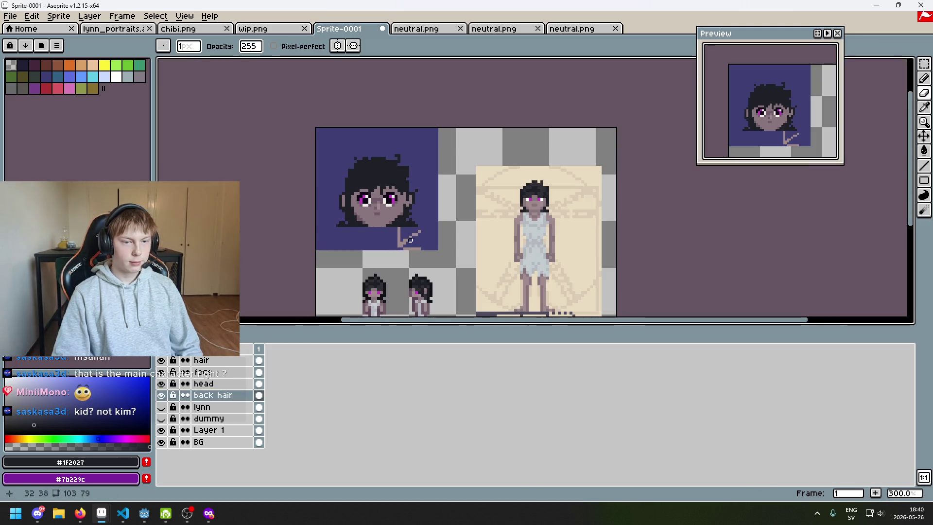
{"action": "scroll", "coordinate": [400, 243], "scroll_direction": "up", "scroll_amount": 3}
{"action": "scroll", "coordinate": [340, 194], "scroll_direction": "down", "scroll_amount": 3}
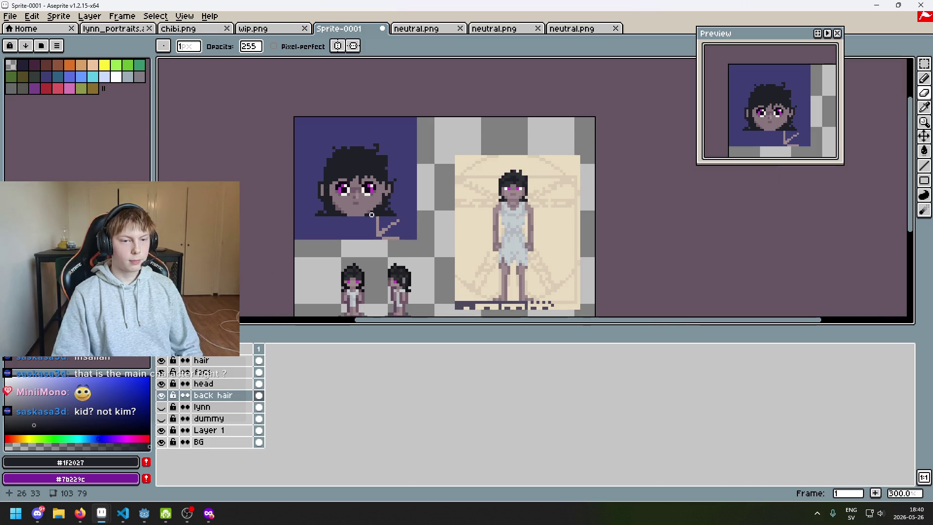
{"action": "key", "text": "ctrl+z"}
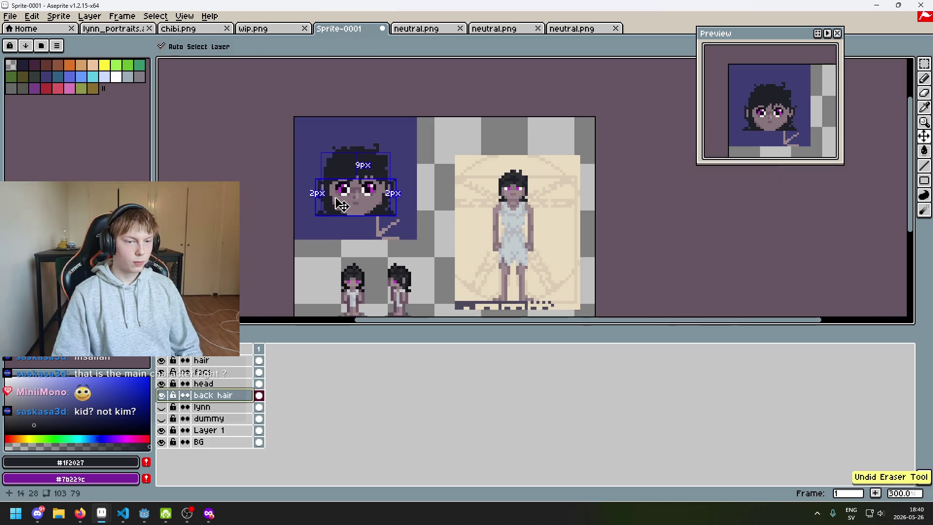
{"action": "scroll", "coordinate": [335, 189], "scroll_direction": "up", "scroll_amount": 3}
{"action": "key", "text": "i"}
{"action": "scroll", "coordinate": [325, 176], "scroll_direction": "up", "scroll_amount": 1}
{"action": "key", "text": "b"}
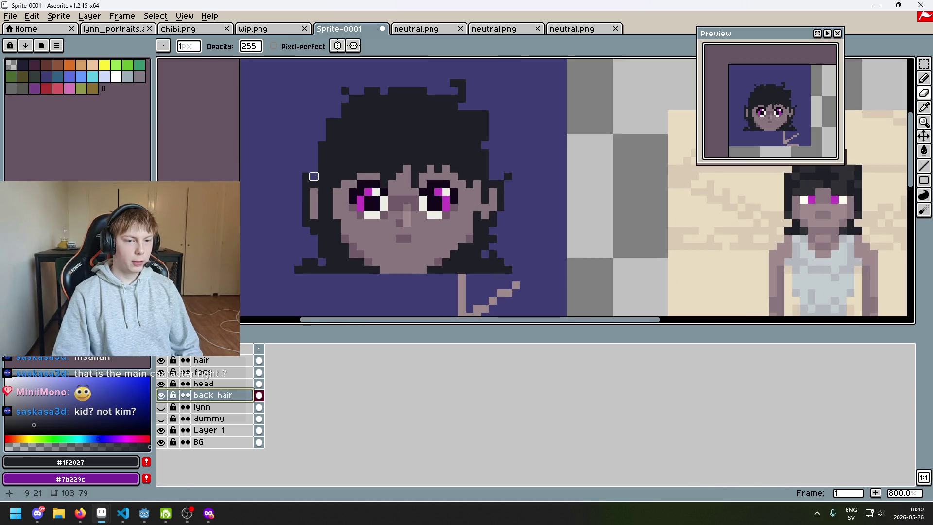
{"action": "key", "text": "e"}
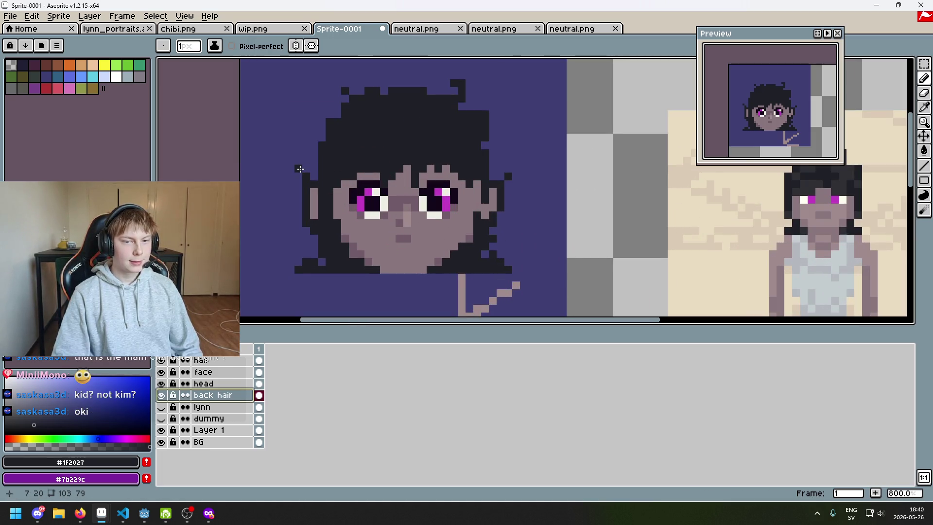
{"action": "key", "text": "b"}
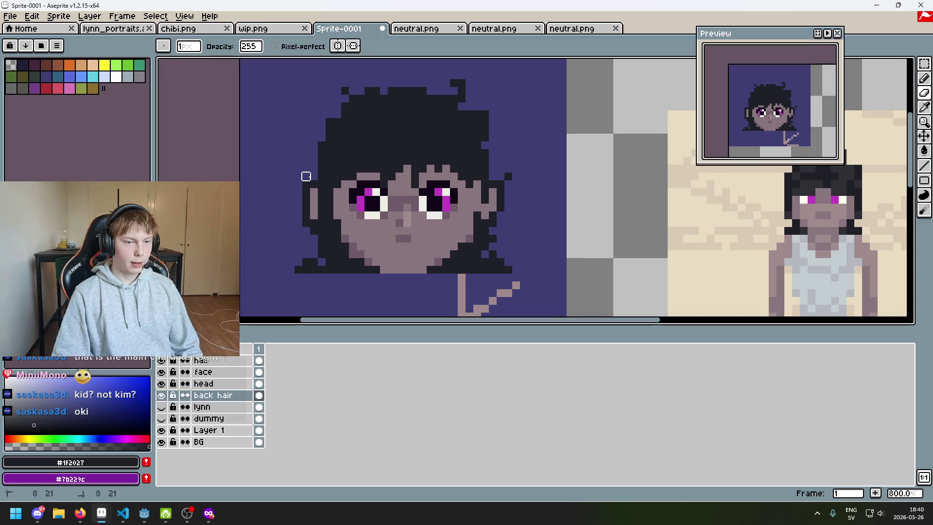
{"action": "scroll", "coordinate": [326, 179], "scroll_direction": "up", "scroll_amount": 1}
{"action": "scroll", "coordinate": [316, 180], "scroll_direction": "down", "scroll_amount": 3}
{"action": "key", "text": "ctrl+z"}
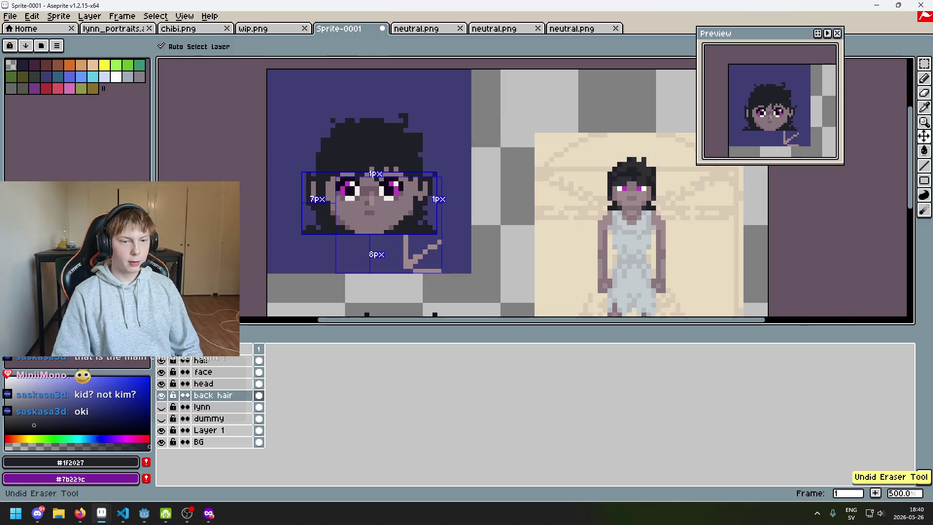
{"action": "scroll", "coordinate": [313, 183], "scroll_direction": "up", "scroll_amount": 4}
{"action": "left_click", "coordinate": [330, 170]}
Alternate between eraser and pencil, then undo the last pencil stroke on the face
{"action": "scroll", "coordinate": [325, 174], "scroll_direction": "down", "scroll_amount": 5}
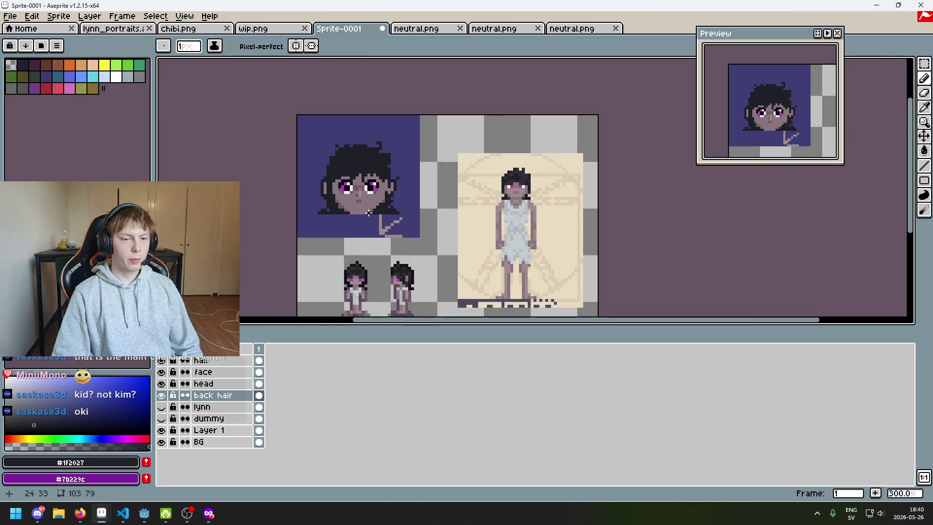
{"action": "scroll", "coordinate": [312, 180], "scroll_direction": "up", "scroll_amount": 3}
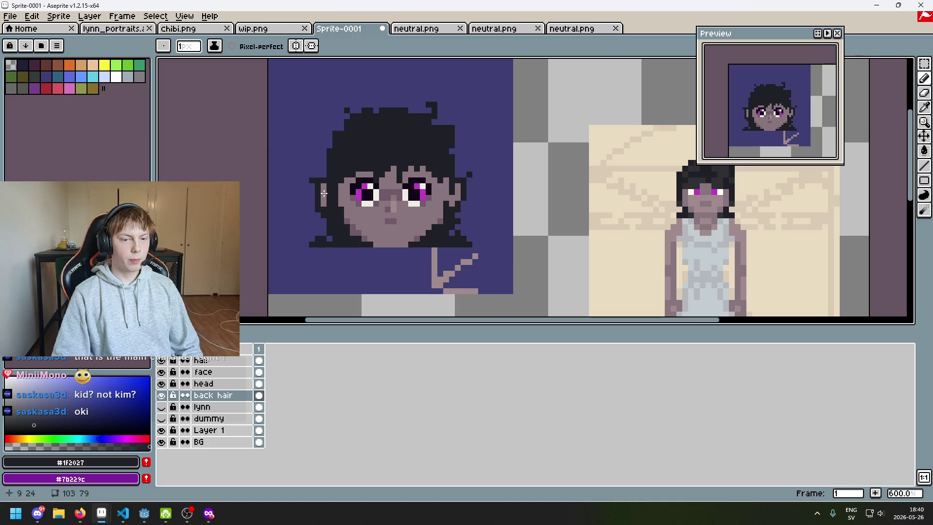
{"action": "scroll", "coordinate": [323, 193], "scroll_direction": "down", "scroll_amount": 3}
{"action": "scroll", "coordinate": [301, 166], "scroll_direction": "up", "scroll_amount": 4}
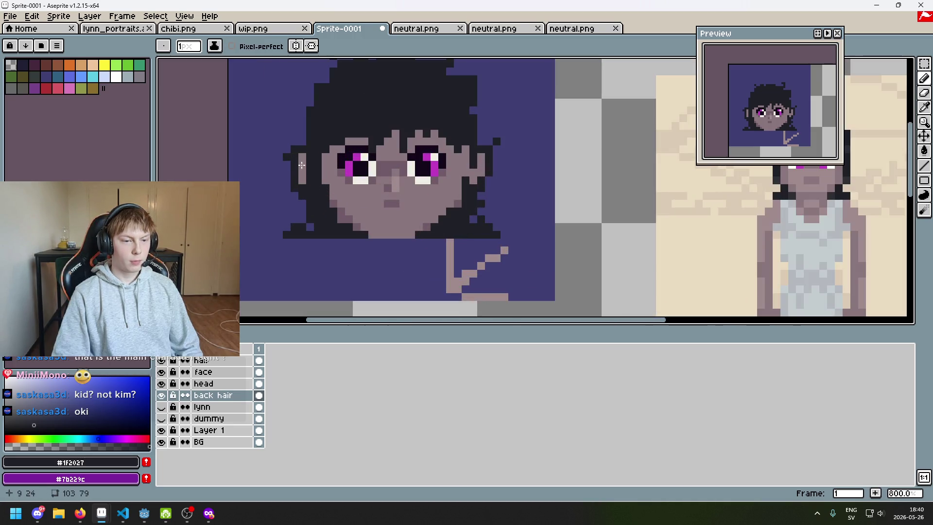
{"action": "scroll", "coordinate": [335, 177], "scroll_direction": "down", "scroll_amount": 3}
{"action": "scroll", "coordinate": [304, 136], "scroll_direction": "up", "scroll_amount": 3}
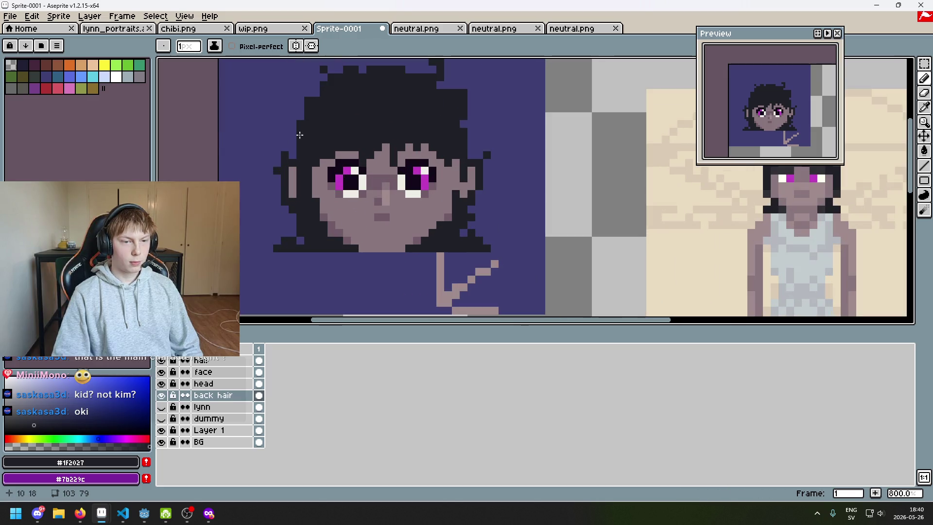
{"action": "scroll", "coordinate": [298, 158], "scroll_direction": "down", "scroll_amount": 4}
{"action": "scroll", "coordinate": [266, 214], "scroll_direction": "up", "scroll_amount": 4}
{"action": "key", "text": "e"}
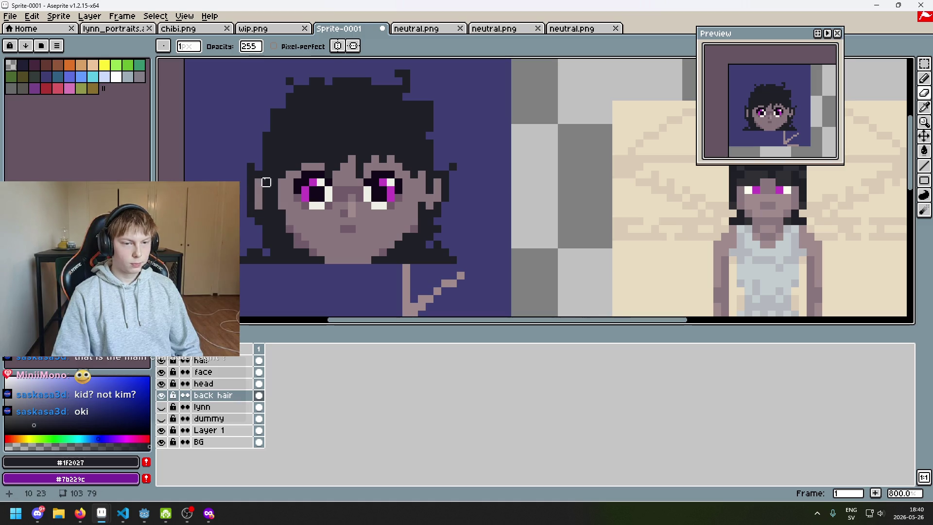
{"action": "key", "text": "b"}
{"action": "scroll", "coordinate": [299, 224], "scroll_direction": "down", "scroll_amount": 5}
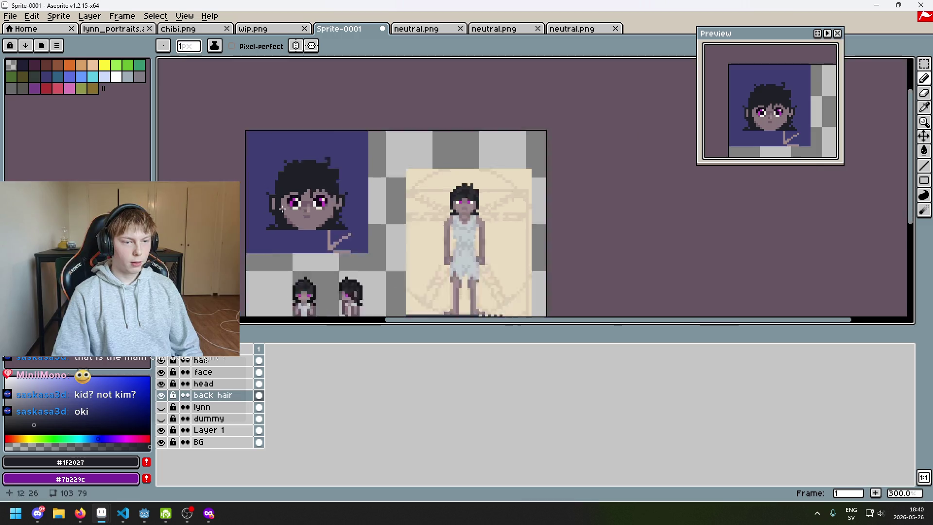
{"action": "scroll", "coordinate": [299, 224], "scroll_direction": "up", "scroll_amount": 5}
{"action": "scroll", "coordinate": [322, 200], "scroll_direction": "down", "scroll_amount": 5}
{"action": "scroll", "coordinate": [295, 192], "scroll_direction": "up", "scroll_amount": 7}
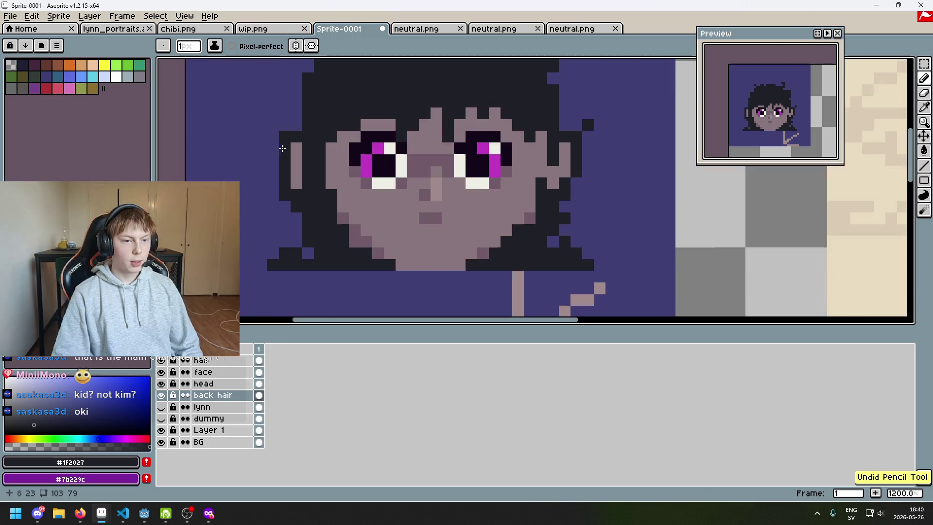
{"action": "scroll", "coordinate": [319, 152], "scroll_direction": "down", "scroll_amount": 6}
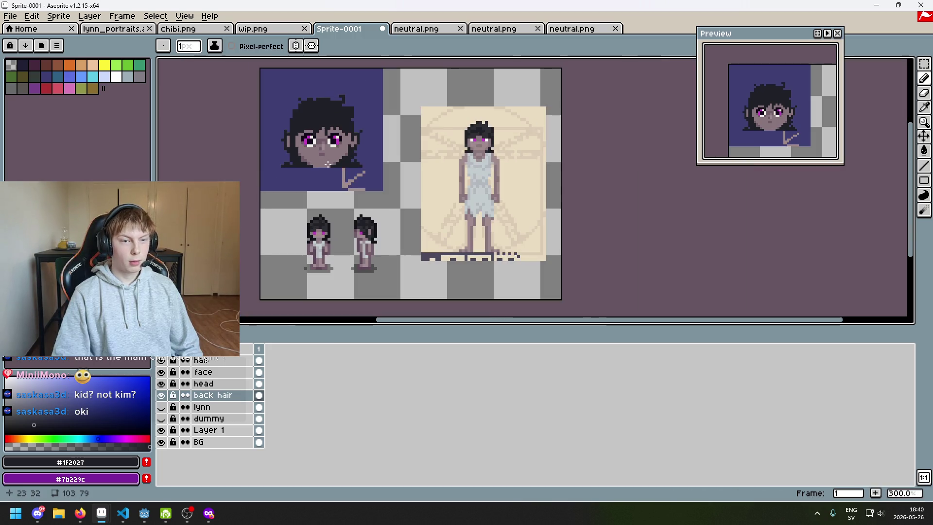
{"action": "scroll", "coordinate": [327, 164], "scroll_direction": "up", "scroll_amount": 6}
{"action": "scroll", "coordinate": [379, 160], "scroll_direction": "down", "scroll_amount": 6}
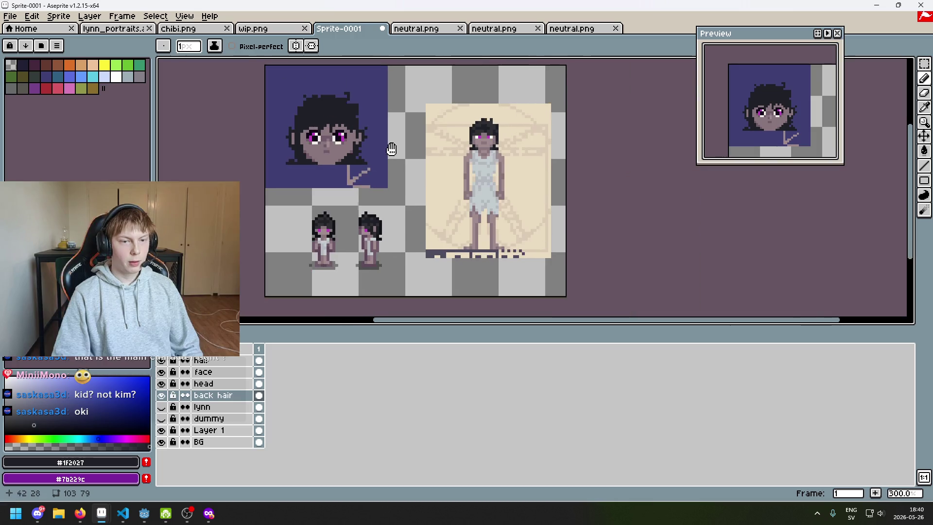
{"action": "scroll", "coordinate": [437, 157], "scroll_direction": "up", "scroll_amount": 6}
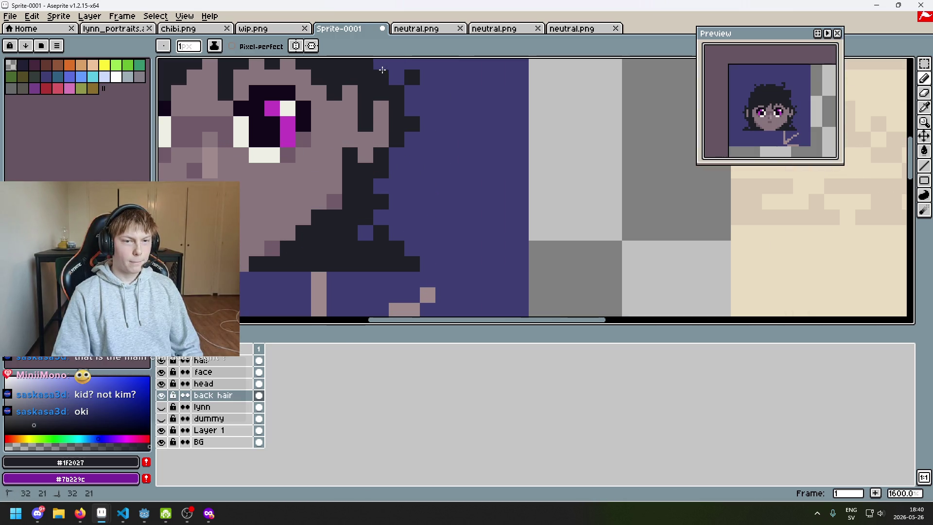
{"action": "scroll", "coordinate": [381, 71], "scroll_direction": "down", "scroll_amount": 6}
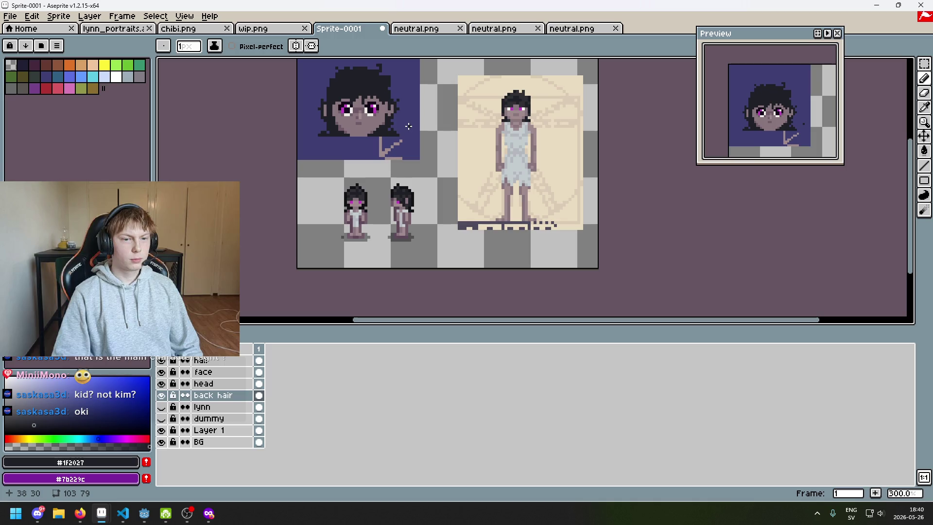
{"action": "key", "text": "ctrl+z"}
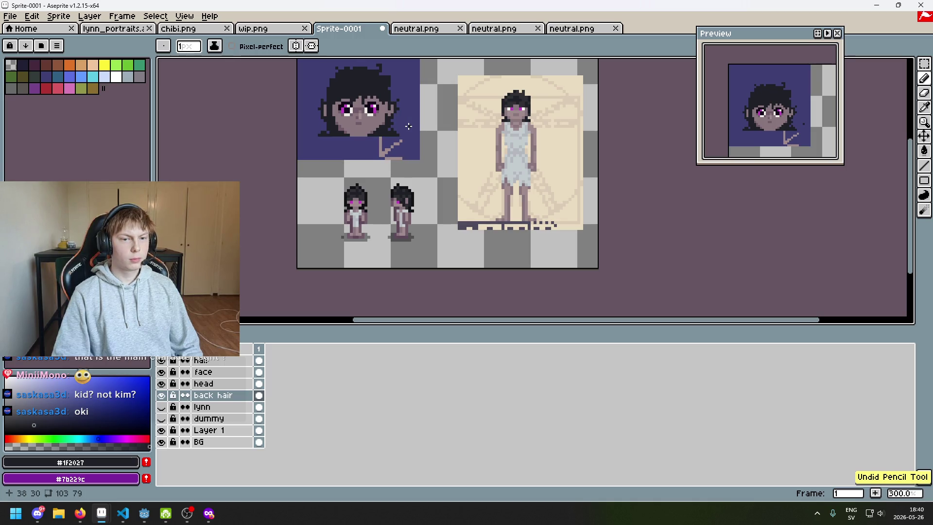
Zoom in on the centred face and sample the skin tone #8a767d
{"action": "scroll", "coordinate": [444, 213], "scroll_direction": "up", "scroll_amount": 1}
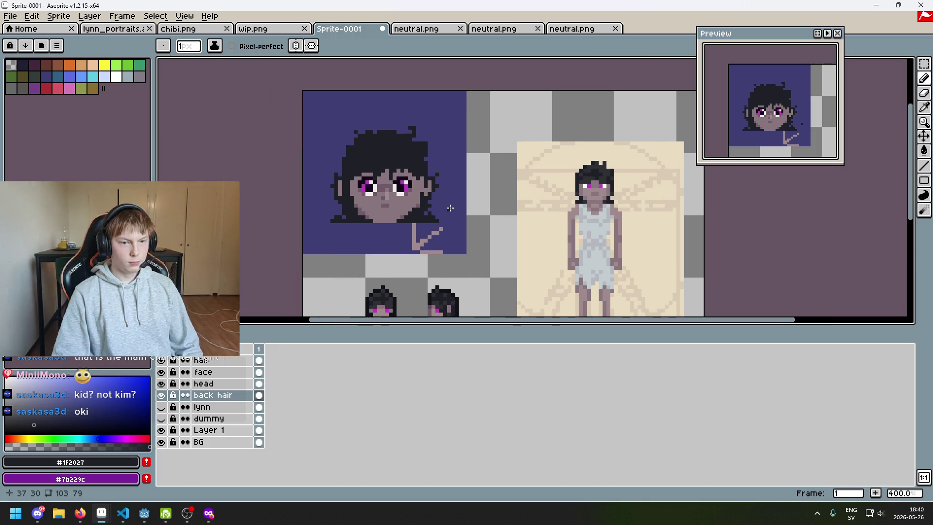
{"action": "scroll", "coordinate": [434, 214], "scroll_direction": "up", "scroll_amount": 1}
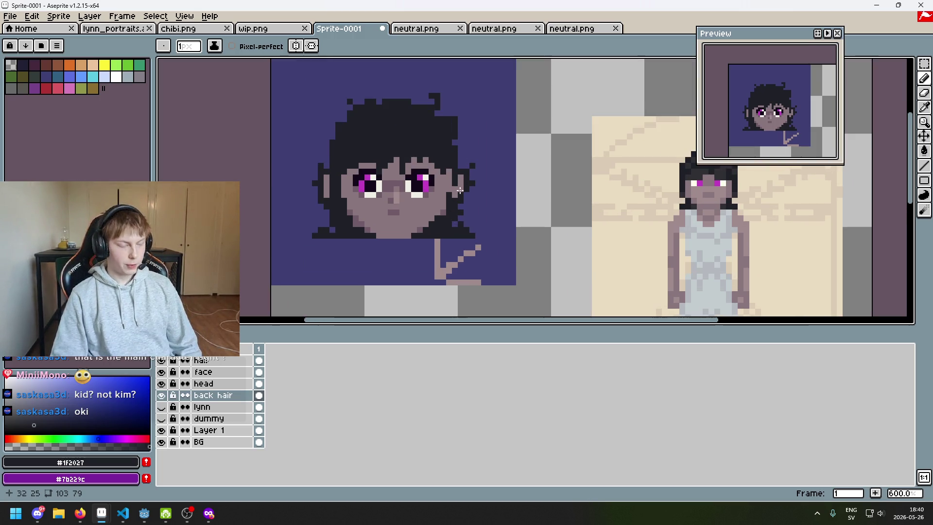
{"action": "scroll", "coordinate": [439, 183], "scroll_direction": "up", "scroll_amount": 2}
{"action": "mouse_move", "coordinate": [449, 202]}
{"action": "left_mouse_down"}
{"action": "mouse_move", "coordinate": [483, 241]}
{"action": "mouse_move", "coordinate": [478, 214]}
{"action": "left_mouse_up"}
{"action": "scroll", "coordinate": [471, 210], "scroll_direction": "up", "scroll_amount": 2}
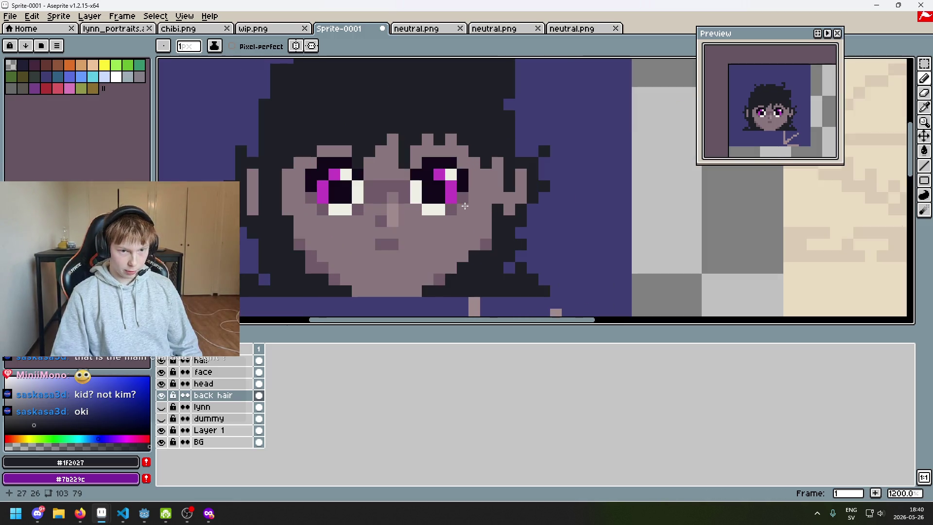
{"action": "scroll", "coordinate": [412, 273], "scroll_direction": "up", "scroll_amount": 2}
{"action": "left_click", "coordinate": [379, 237], "text": "alt"}
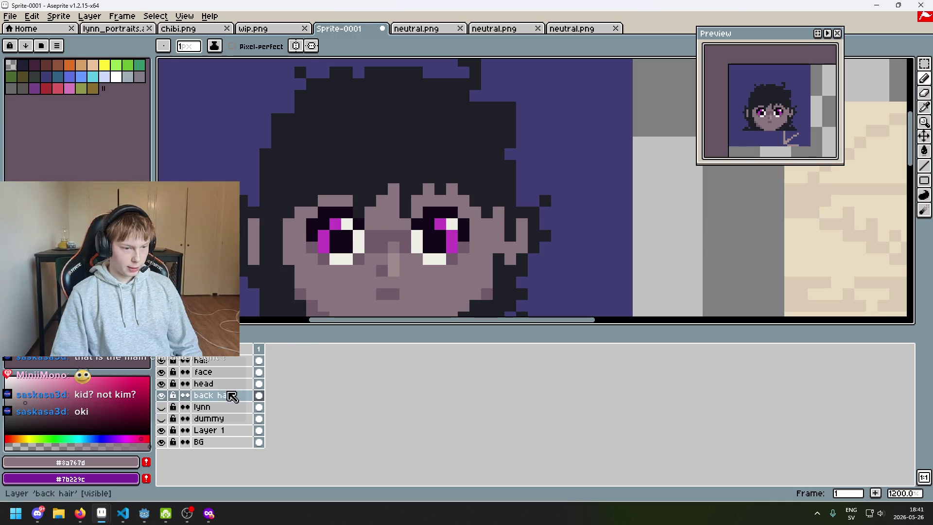
Check the back hair layer's visibility and pick the dark hair colour
{"action": "left_click", "coordinate": [162, 396]}
{"action": "left_click", "coordinate": [162, 395]}
{"action": "left_click", "coordinate": [162, 395]}
{"action": "left_click", "coordinate": [162, 395]}
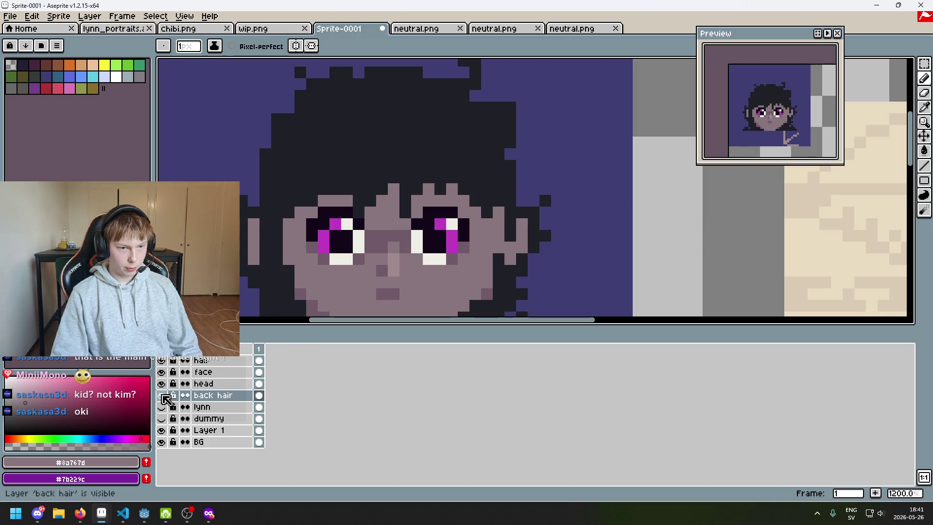
{"action": "left_click", "coordinate": [161, 396]}
{"action": "scroll", "coordinate": [509, 193], "scroll_direction": "down", "scroll_amount": 2}
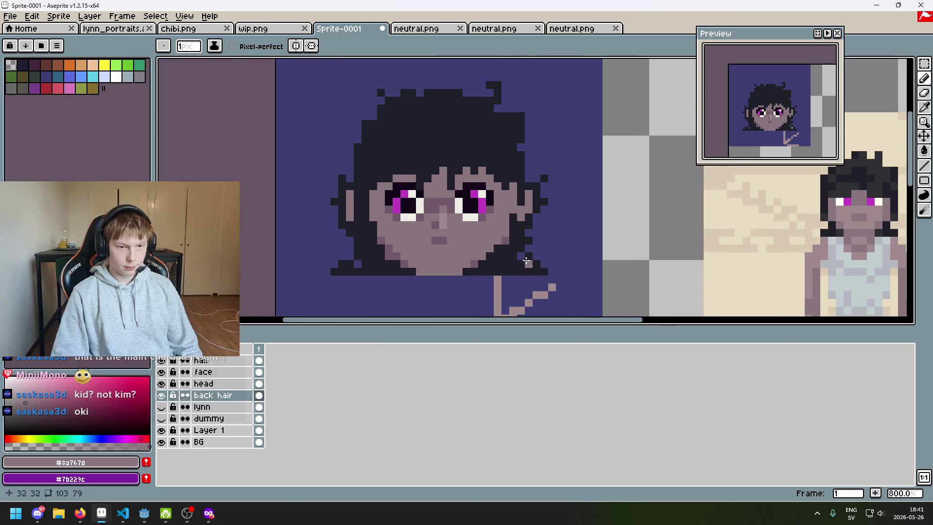
{"action": "left_click", "coordinate": [364, 239], "text": "alt"}
{"action": "scroll", "coordinate": [340, 238], "scroll_direction": "up", "scroll_amount": 2}
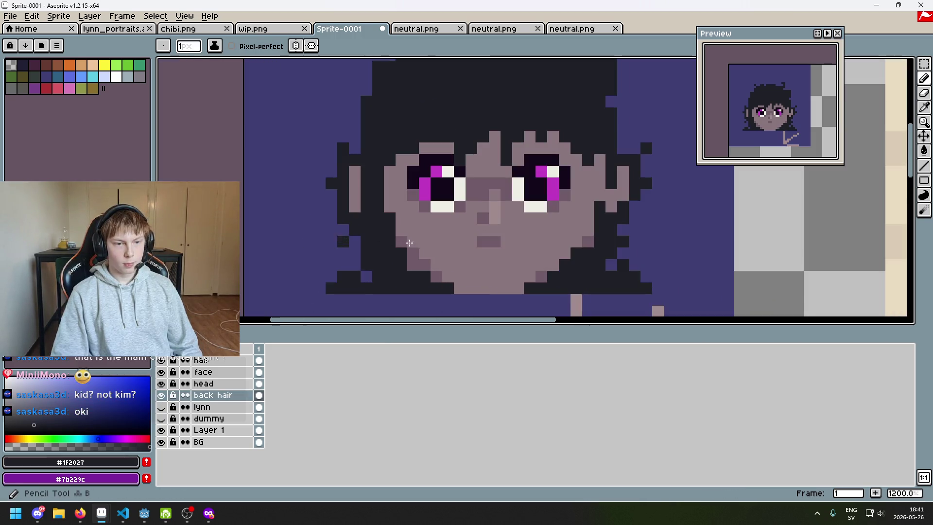
{"action": "scroll", "coordinate": [409, 242], "scroll_direction": "down", "scroll_amount": 5}
{"action": "scroll", "coordinate": [379, 235], "scroll_direction": "up", "scroll_amount": 3}
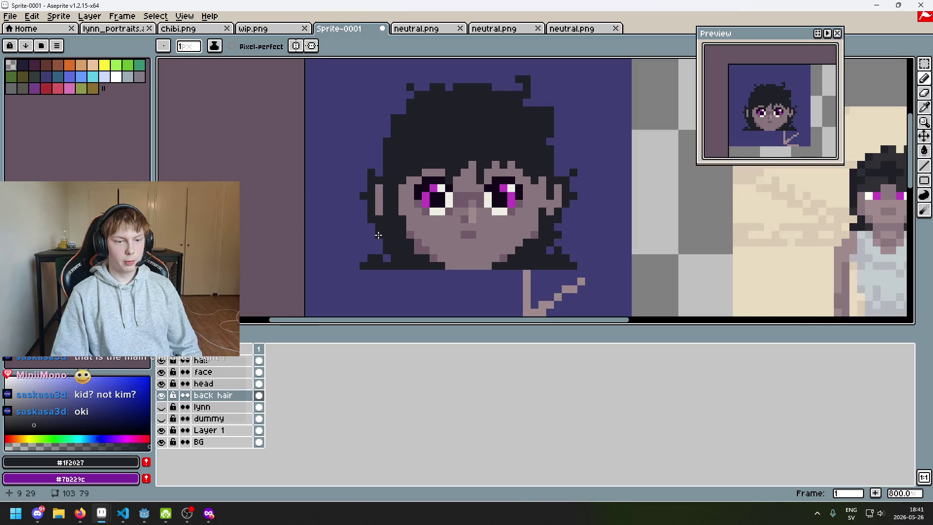
{"action": "scroll", "coordinate": [378, 235], "scroll_direction": "down", "scroll_amount": 2}
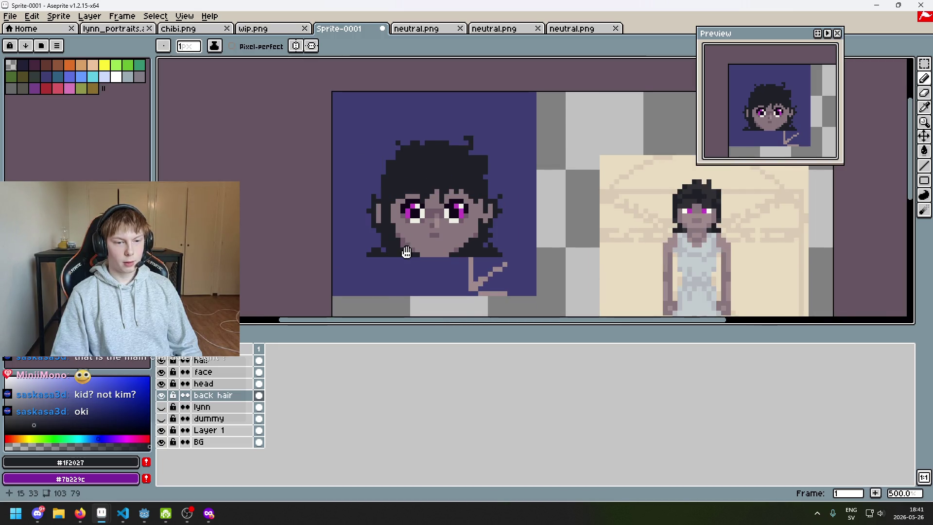
Centre the portrait and undo the three eraser strokes near the neck
{"action": "left_click_drag", "start_coordinate": [407, 252], "coordinate": [358, 251]}
{"action": "scroll", "coordinate": [485, 233], "scroll_direction": "up", "scroll_amount": 2}
{"action": "scroll", "coordinate": [510, 232], "scroll_direction": "down", "scroll_amount": 1}
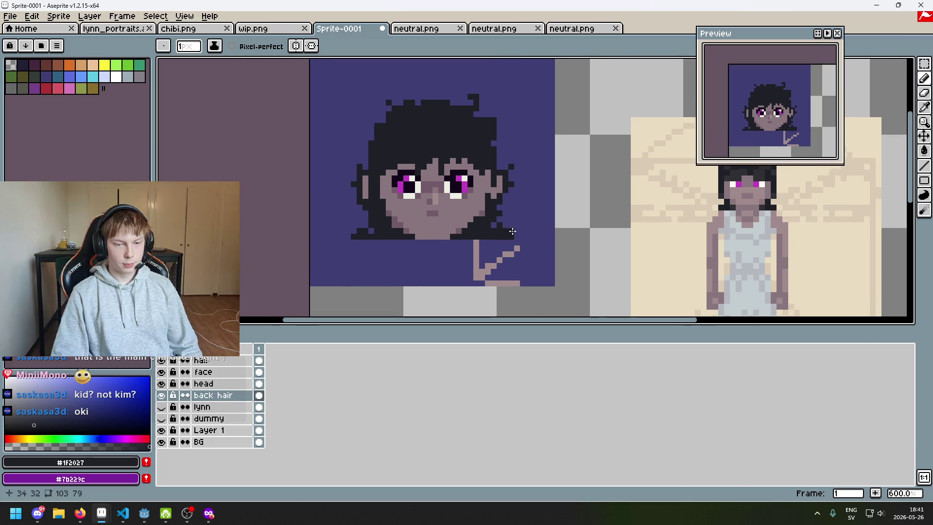
{"action": "scroll", "coordinate": [520, 220], "scroll_direction": "up", "scroll_amount": 3}
{"action": "scroll", "coordinate": [503, 214], "scroll_direction": "down", "scroll_amount": 4}
{"action": "key", "text": "ctrl+z"}
{"action": "scroll", "coordinate": [498, 227], "scroll_direction": "up", "scroll_amount": 2}
{"action": "scroll", "coordinate": [512, 238], "scroll_direction": "down", "scroll_amount": 3}
{"action": "scroll", "coordinate": [492, 213], "scroll_direction": "down", "scroll_amount": 3}
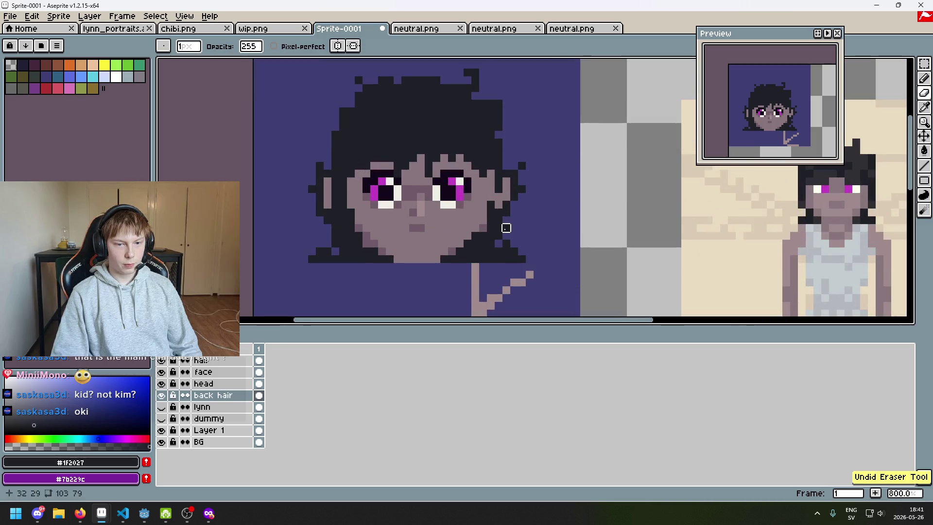
{"action": "scroll", "coordinate": [521, 253], "scroll_direction": "up", "scroll_amount": 3}
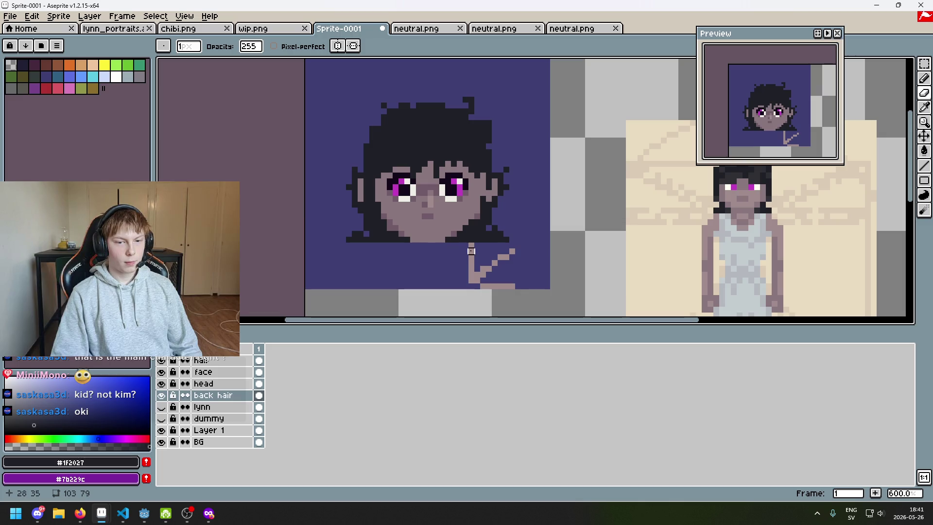
{"action": "key", "text": "ctrl+z"}
{"action": "scroll", "coordinate": [452, 243], "scroll_direction": "up", "scroll_amount": 3}
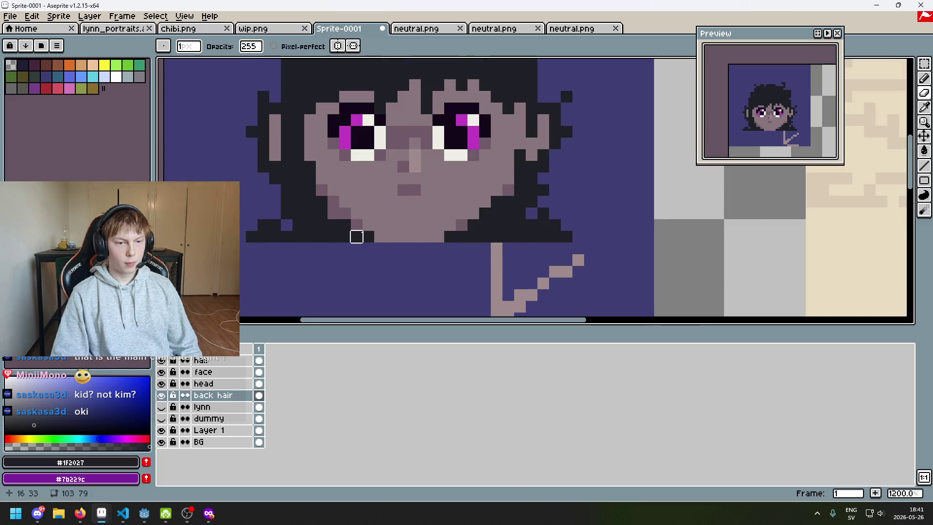
{"action": "key", "text": "ctrl+z"}
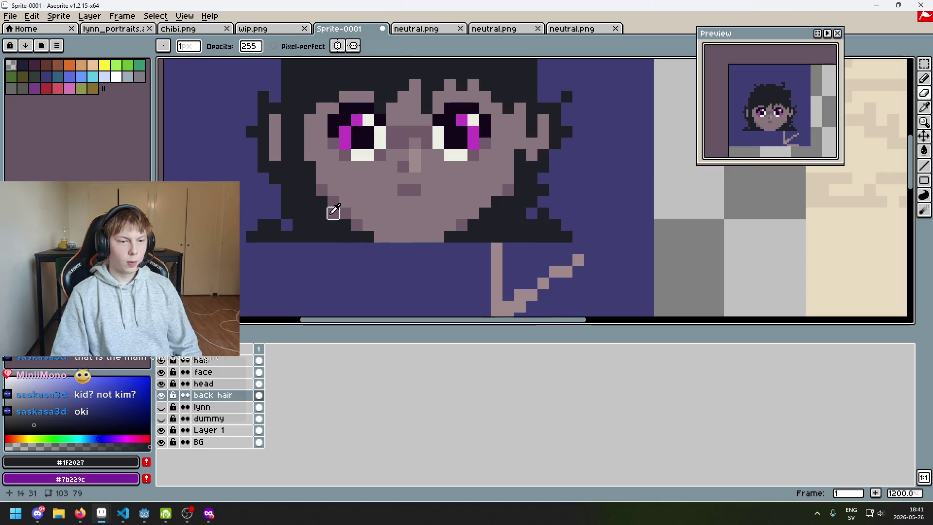
{"action": "scroll", "coordinate": [414, 271], "scroll_direction": "up", "scroll_amount": 2}
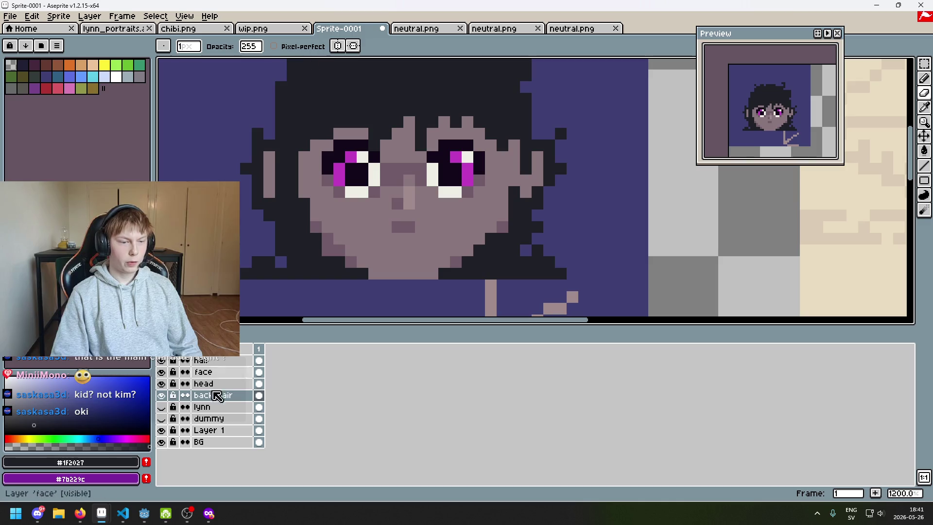
On the head layer, pick #705b68, enable vertical symmetry and pencil a mirrored jaw pixel
{"action": "left_click", "coordinate": [162, 384]}
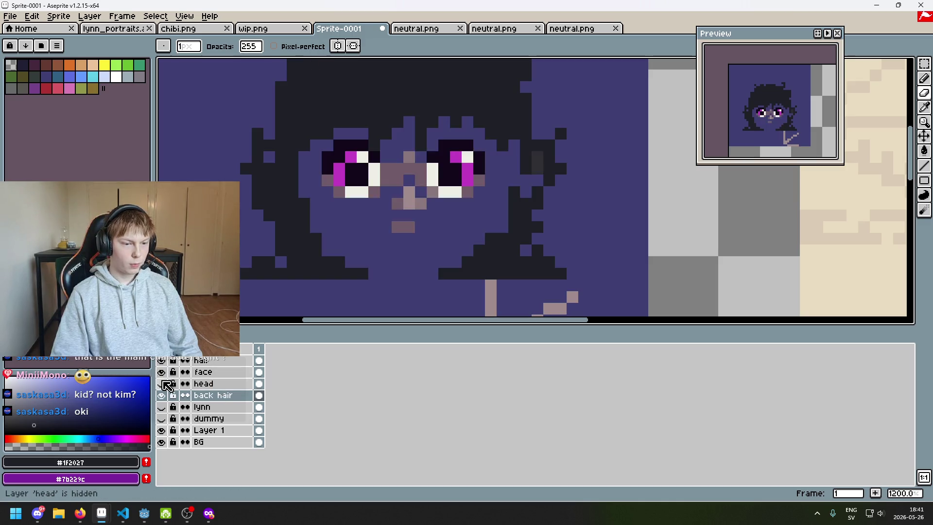
{"action": "left_click", "coordinate": [165, 384]}
{"action": "left_click", "coordinate": [206, 383]}
{"action": "left_click", "coordinate": [326, 251], "text": "alt"}
{"action": "left_click", "coordinate": [295, 45]}
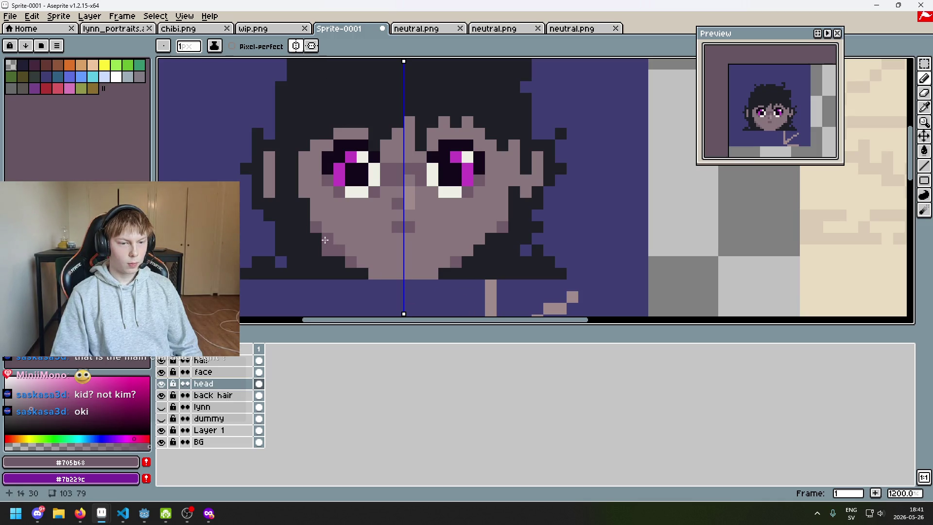
{"action": "left_click", "coordinate": [338, 249]}
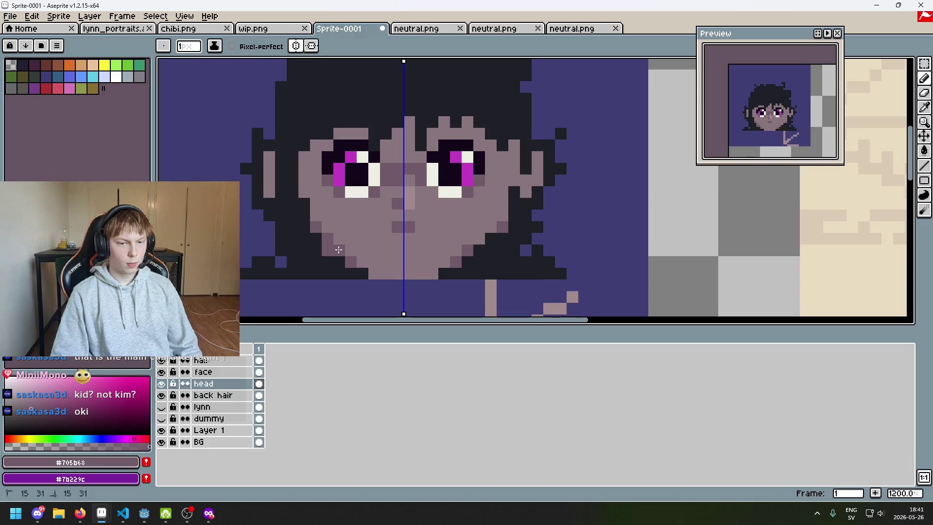
{"action": "key", "text": "e"}
{"action": "key", "text": "ctrl+z"}
{"action": "key", "text": "b"}
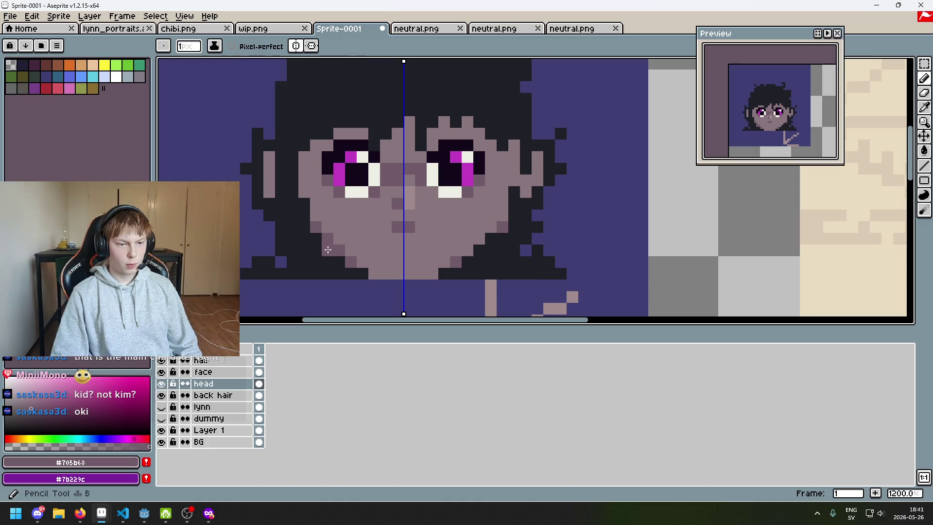
Toggle the face and hair layers repeatedly to check the new jawline pixels
{"action": "left_click", "coordinate": [161, 372]}
{"action": "left_click", "coordinate": [161, 372]}
{"action": "left_click", "coordinate": [161, 360]}
{"action": "left_click", "coordinate": [161, 360]}
{"action": "left_click", "coordinate": [222, 364]}
{"action": "left_click", "coordinate": [165, 361]}
{"action": "left_click", "coordinate": [165, 361]}
{"action": "left_click", "coordinate": [165, 361]}
{"action": "left_click", "coordinate": [166, 361]}
{"action": "left_click", "coordinate": [166, 361]}
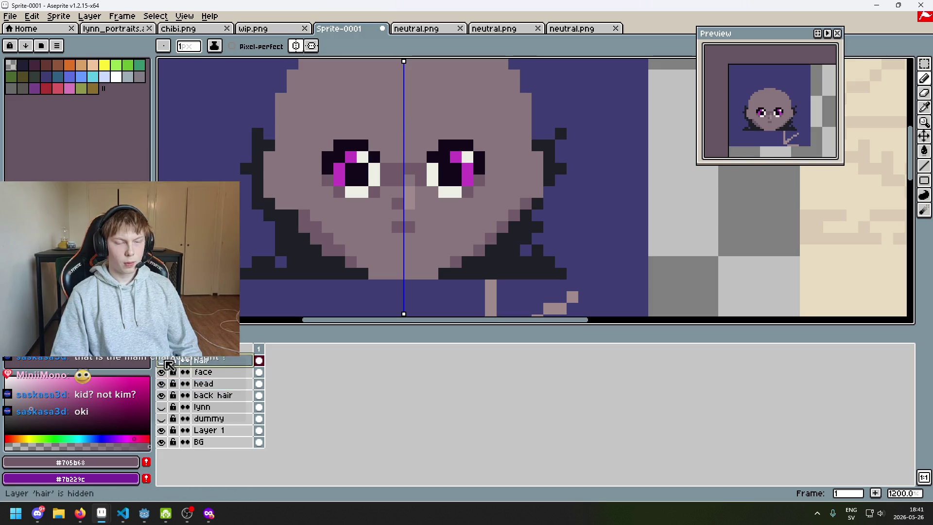
{"action": "left_click", "coordinate": [165, 361]}
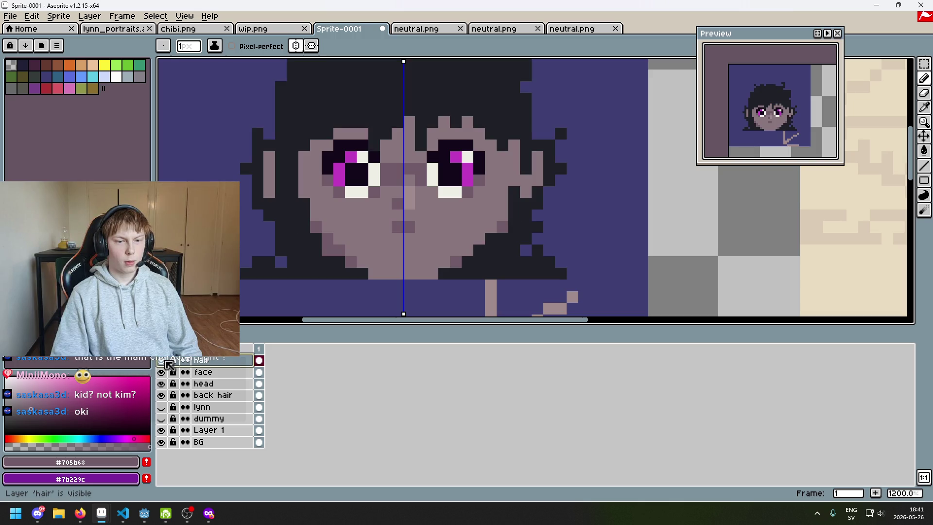
{"action": "left_click", "coordinate": [166, 362]}
{"action": "left_click", "coordinate": [165, 362]}
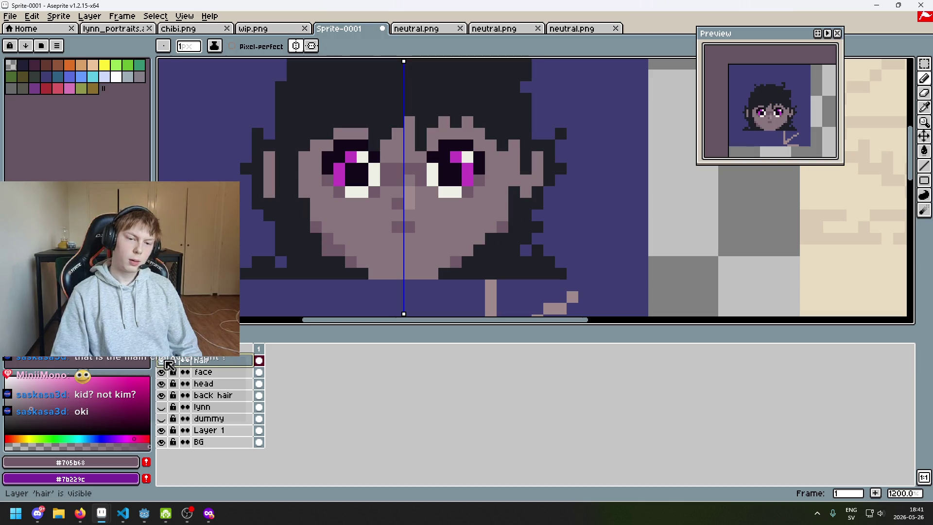
{"action": "left_click", "coordinate": [166, 361]}
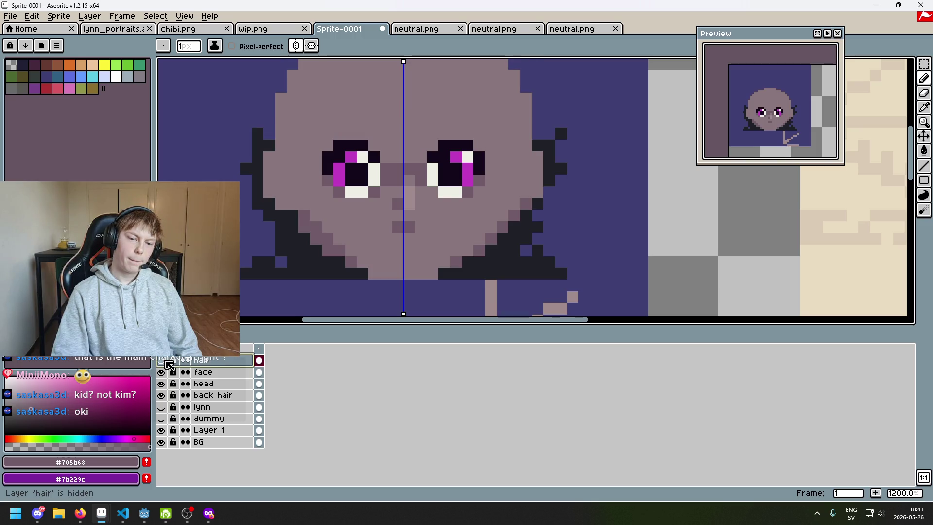
{"action": "left_click", "coordinate": [165, 362]}
{"action": "left_click", "coordinate": [165, 362]}
{"action": "left_click", "coordinate": [165, 362]}
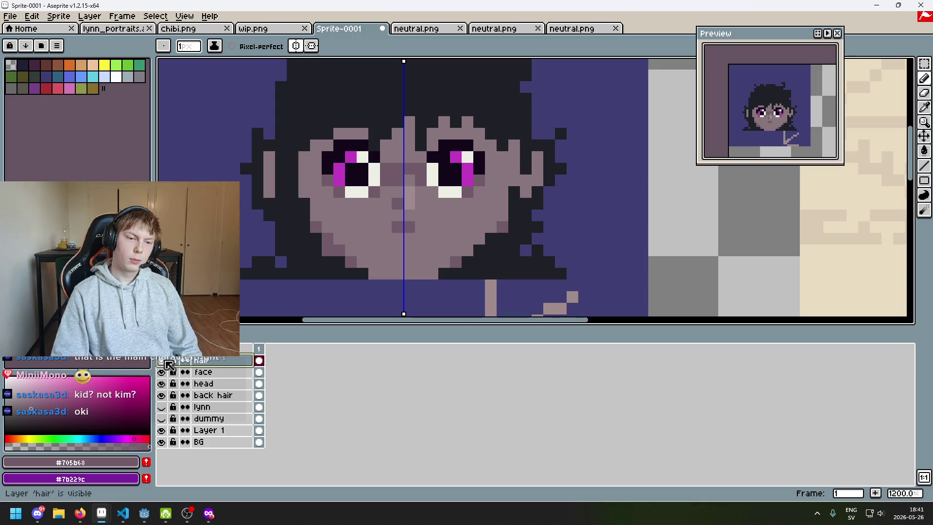
{"action": "left_click", "coordinate": [166, 361]}
{"action": "left_click", "coordinate": [166, 362]}
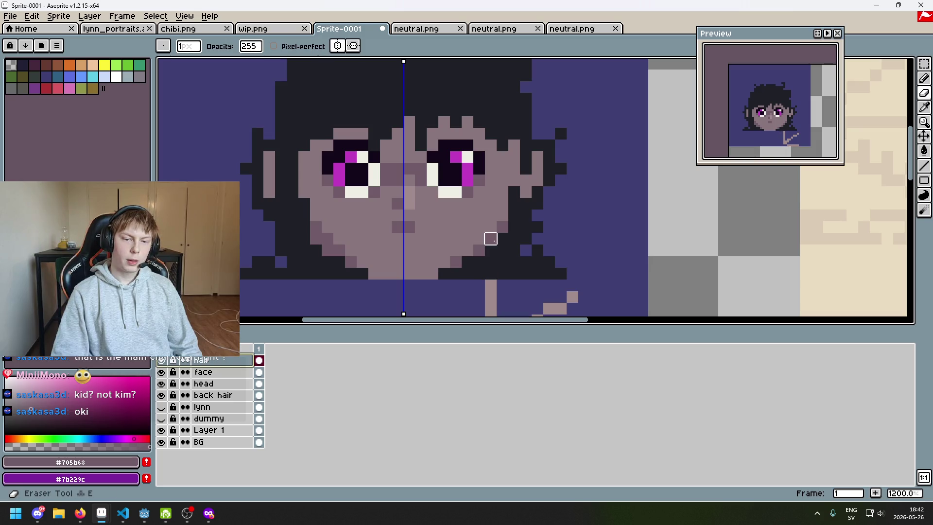
With mirroring off, paint a short jaw row and dark #1f2027 pixels beside the jaw
{"action": "left_click", "coordinate": [337, 45]}
{"action": "left_click_drag", "start_coordinate": [490, 251], "coordinate": [455, 250]}
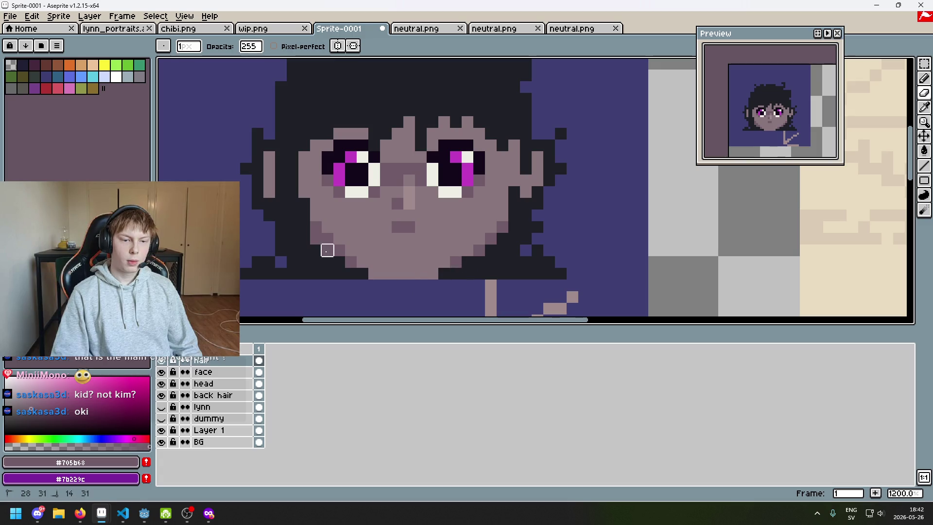
{"action": "scroll", "coordinate": [467, 262], "scroll_direction": "down", "scroll_amount": 2}
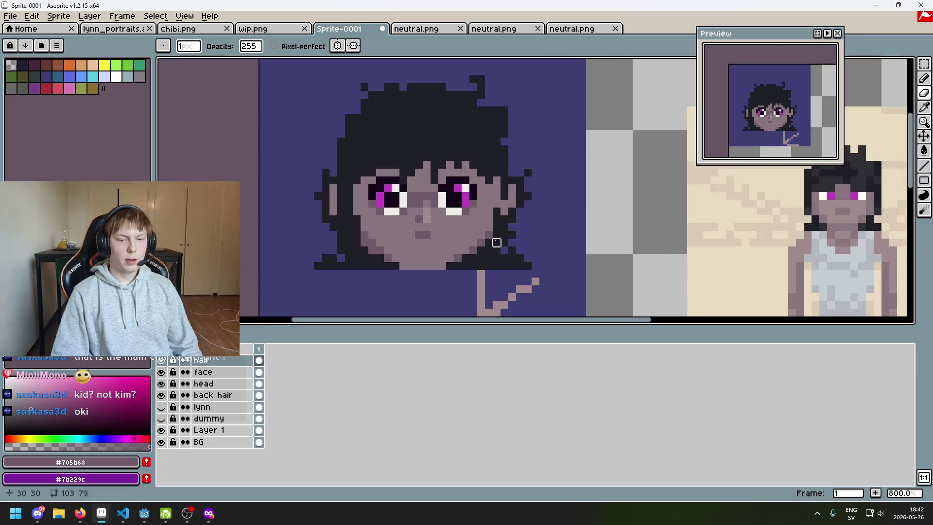
{"action": "scroll", "coordinate": [446, 275], "scroll_direction": "up", "scroll_amount": 3}
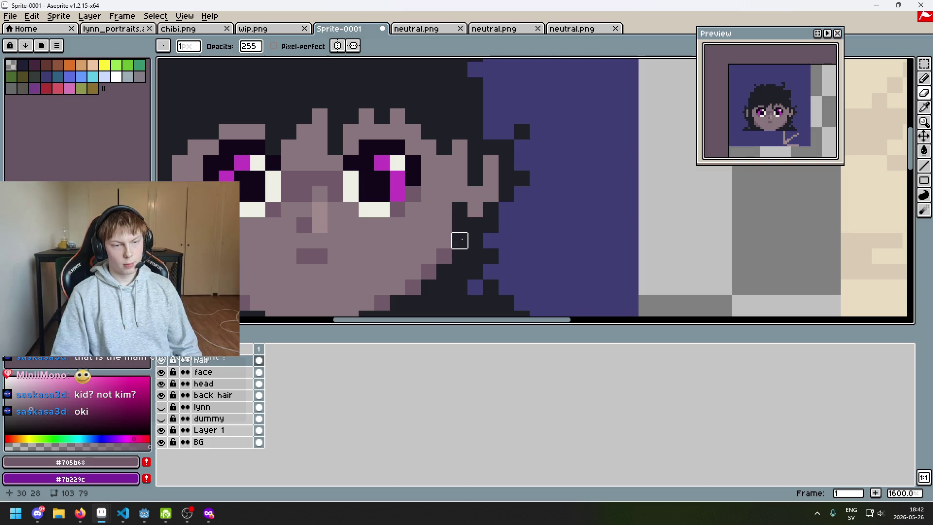
{"action": "left_click", "coordinate": [475, 204], "text": "alt"}
{"action": "left_click", "coordinate": [447, 173]}
{"action": "left_click", "coordinate": [443, 163]}
{"action": "scroll", "coordinate": [456, 223], "scroll_direction": "down", "scroll_amount": 5}
{"action": "scroll", "coordinate": [438, 212], "scroll_direction": "up", "scroll_amount": 4}
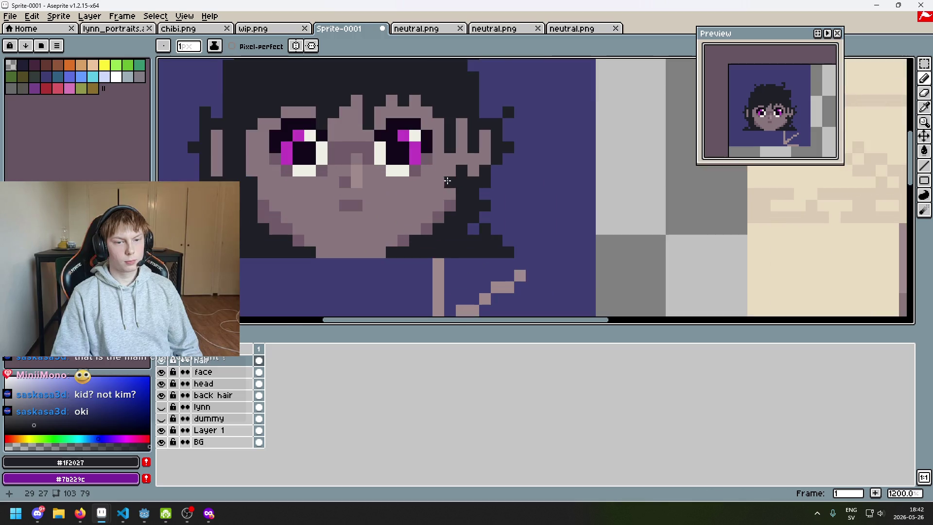
{"action": "scroll", "coordinate": [448, 161], "scroll_direction": "down", "scroll_amount": 5}
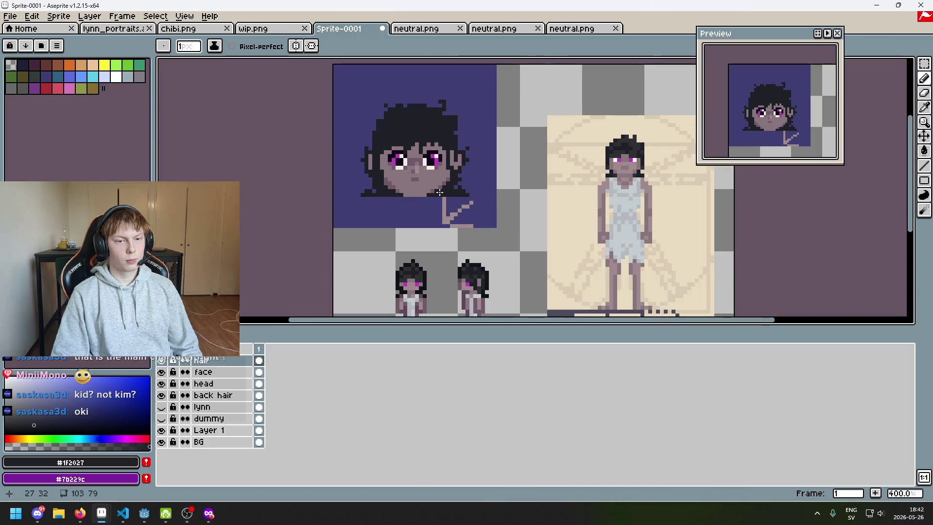
{"action": "scroll", "coordinate": [444, 204], "scroll_direction": "up", "scroll_amount": 3}
Undo the three most recent pencil strokes near the left eye
{"action": "key", "text": "ctrl+z"}
{"action": "key", "text": "ctrl+z"}
{"action": "key", "text": "ctrl+z"}
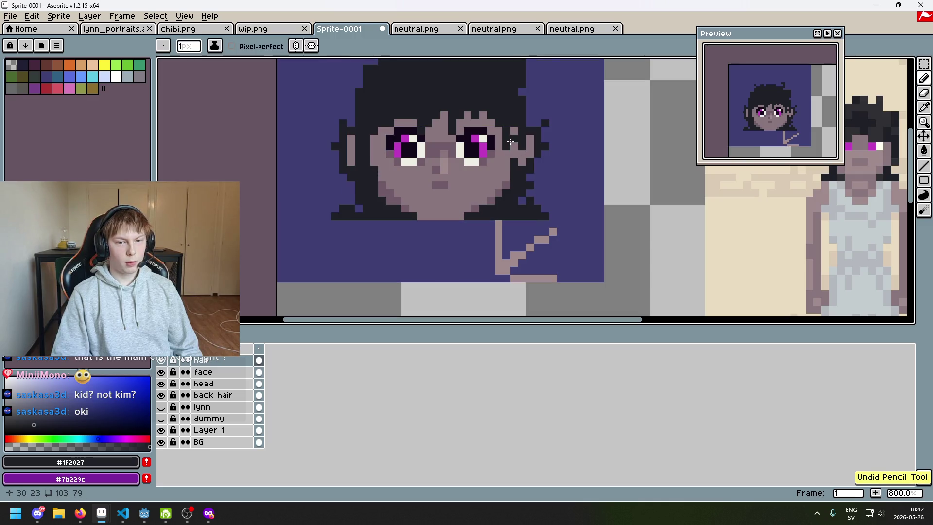
{"action": "scroll", "coordinate": [522, 143], "scroll_direction": "up", "scroll_amount": 3}
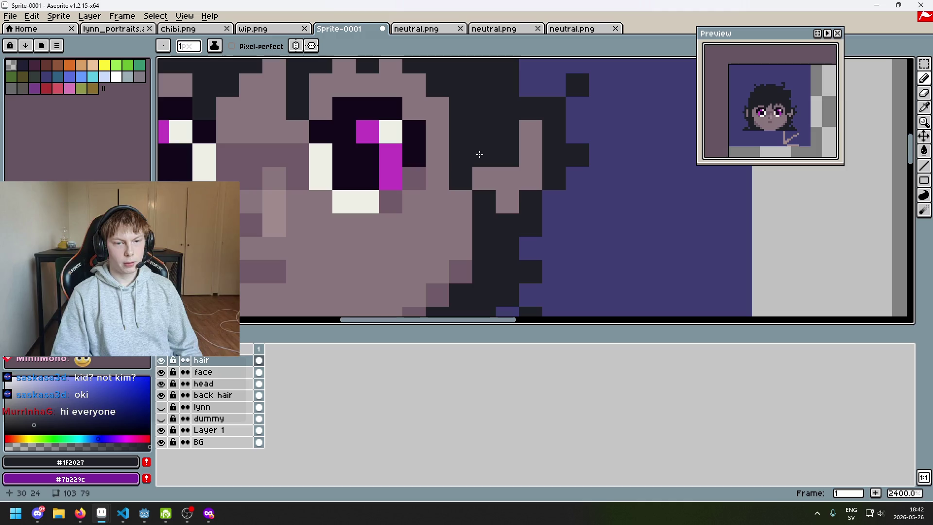
{"action": "scroll", "coordinate": [470, 213], "scroll_direction": "down", "scroll_amount": 1}
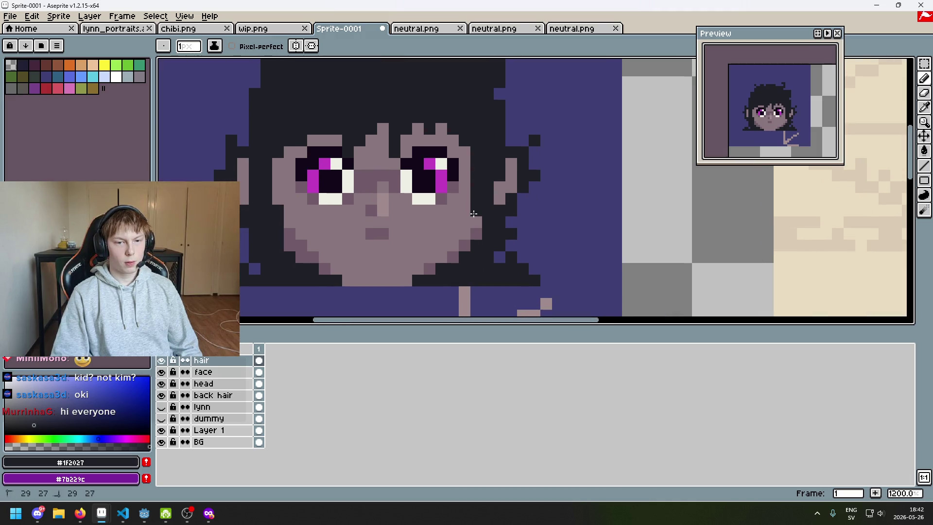
{"action": "key", "text": "ctrl+z"}
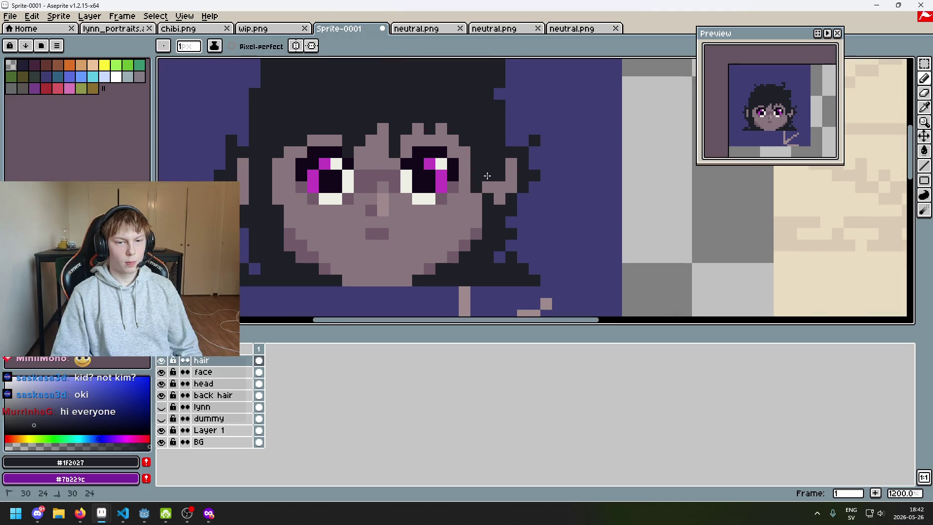
{"action": "scroll", "coordinate": [454, 203], "scroll_direction": "left", "scroll_amount": 3}
{"action": "key", "text": "ctrl+z"}
{"action": "key", "text": "ctrl+z"}
{"action": "scroll", "coordinate": [396, 218], "scroll_direction": "down", "scroll_amount": 5}
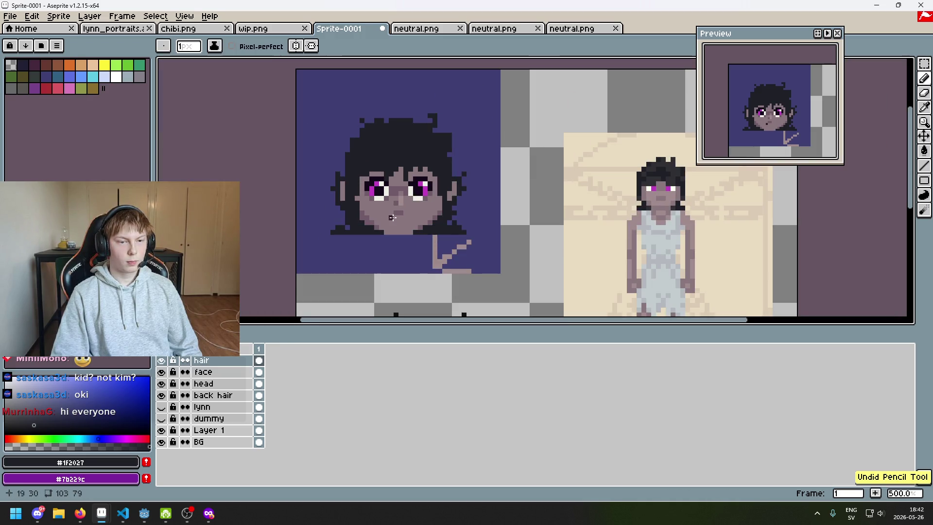
{"action": "scroll", "coordinate": [369, 204], "scroll_direction": "up", "scroll_amount": 1}
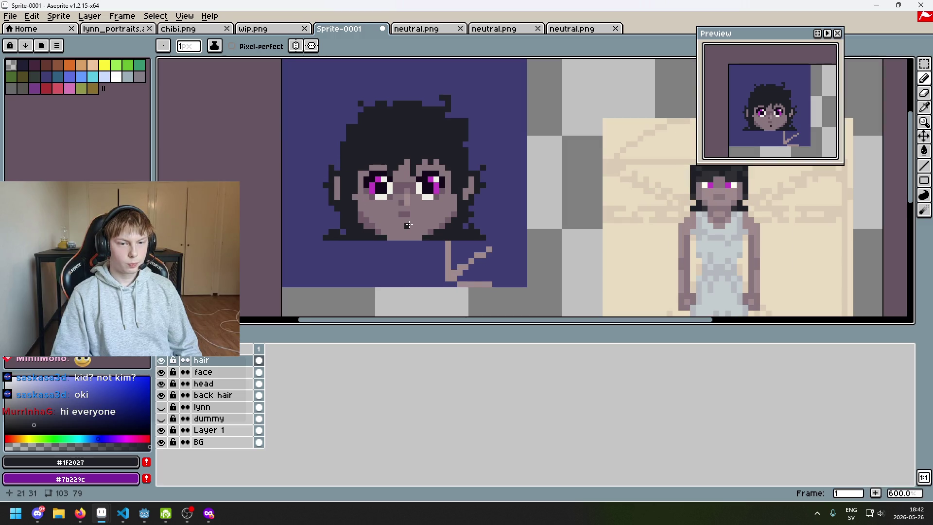
{"action": "scroll", "coordinate": [408, 224], "scroll_direction": "up", "scroll_amount": 4}
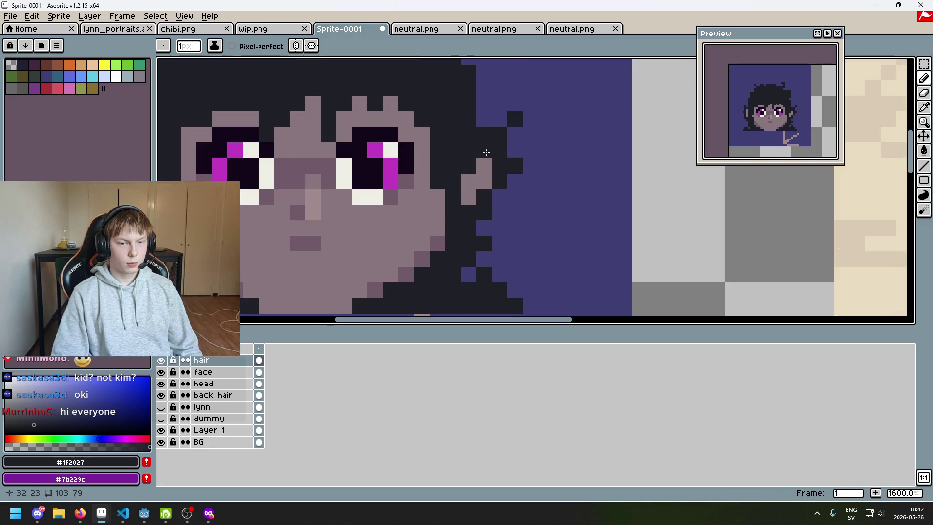
{"action": "scroll", "coordinate": [486, 152], "scroll_direction": "down", "scroll_amount": 1}
Toggle vertical mirror drawing on and then back off
{"action": "left_click", "coordinate": [295, 46]}
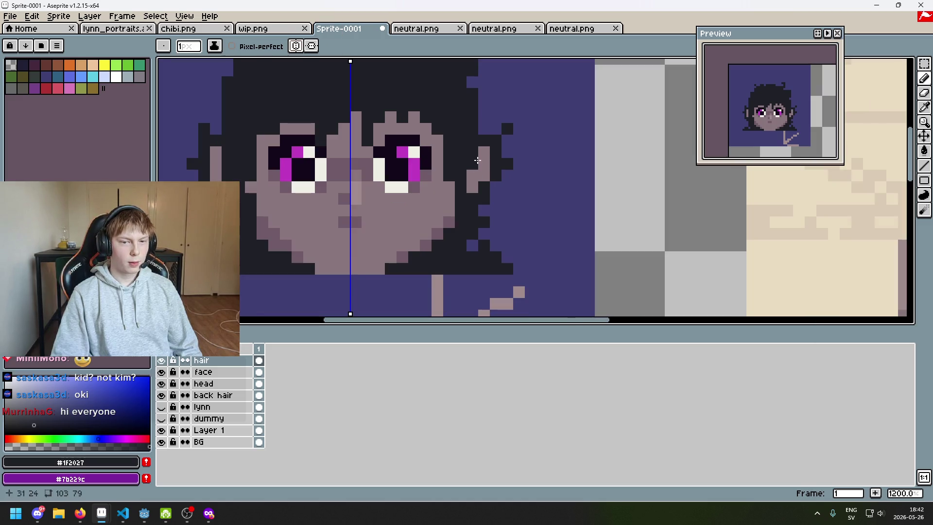
{"action": "left_click", "coordinate": [297, 45]}
{"action": "scroll", "coordinate": [488, 206], "scroll_direction": "down", "scroll_amount": 4}
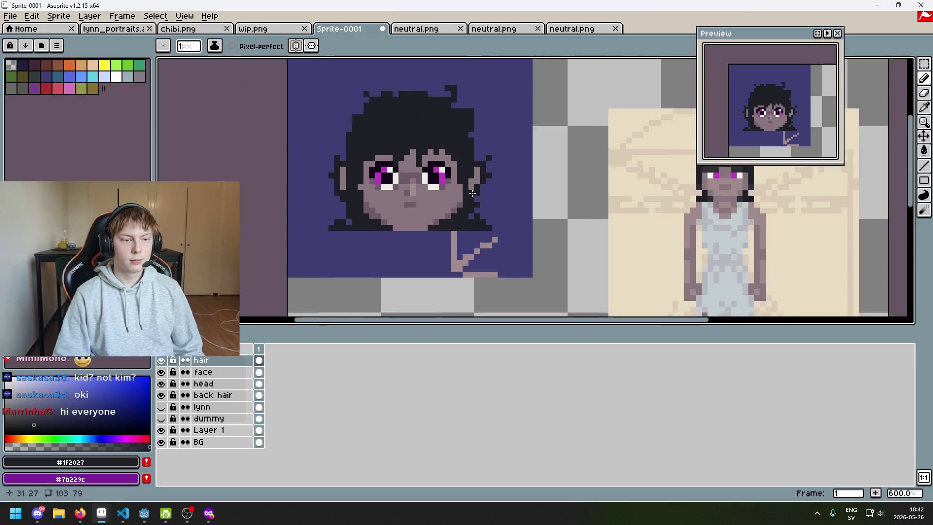
{"action": "scroll", "coordinate": [487, 208], "scroll_direction": "up", "scroll_amount": 2}
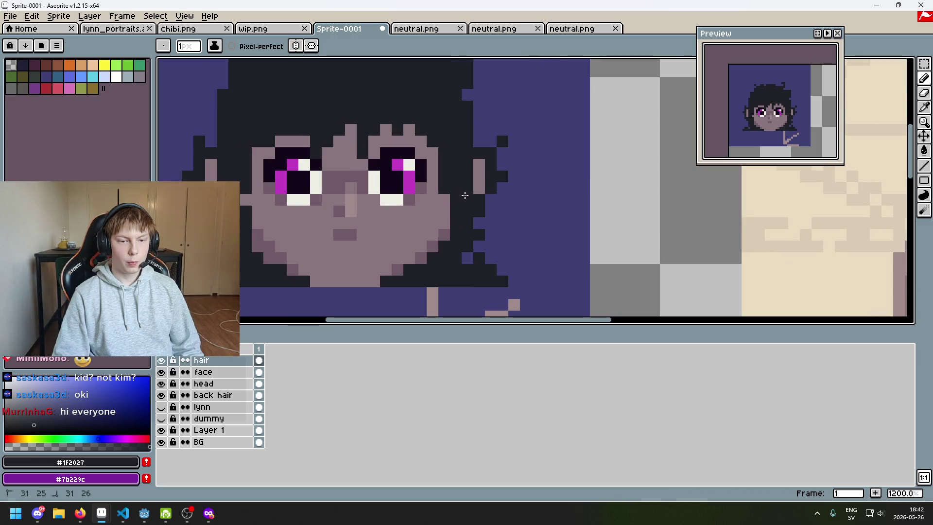
{"action": "scroll", "coordinate": [487, 201], "scroll_direction": "down", "scroll_amount": 2}
Undo two more pencil strokes, then redo one with Ctrl+Y
{"action": "key", "text": "ctrl+z"}
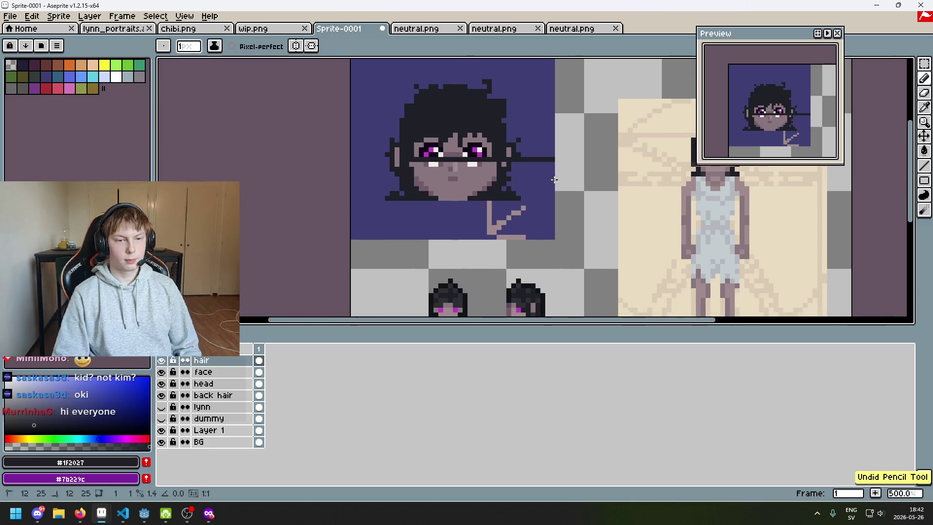
{"action": "scroll", "coordinate": [496, 158], "scroll_direction": "up", "scroll_amount": 4}
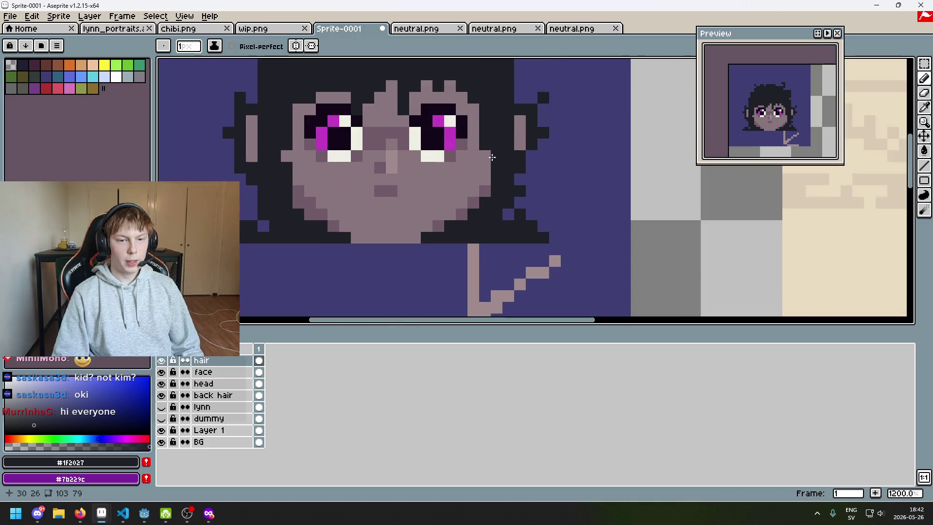
{"action": "scroll", "coordinate": [348, 190], "scroll_direction": "down", "scroll_amount": 3}
{"action": "scroll", "coordinate": [414, 185], "scroll_direction": "up", "scroll_amount": 1}
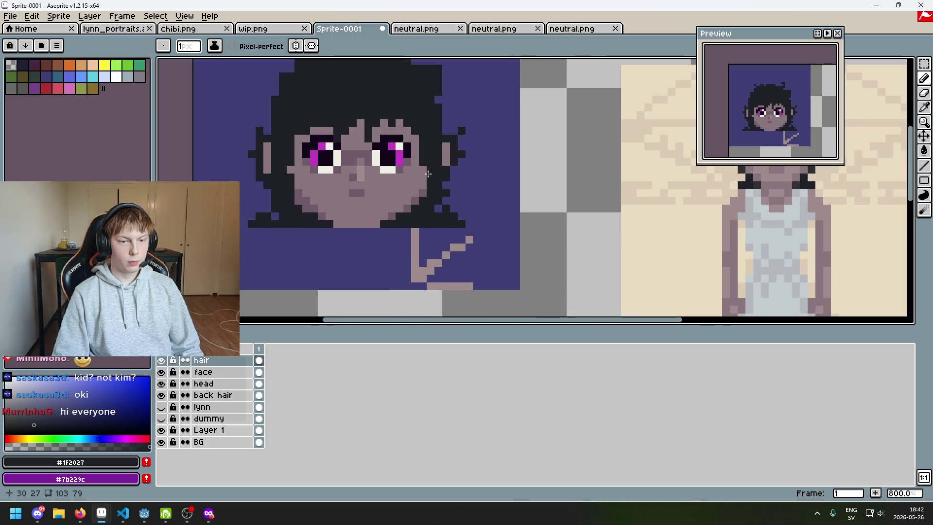
{"action": "key", "text": "ctrl+z"}
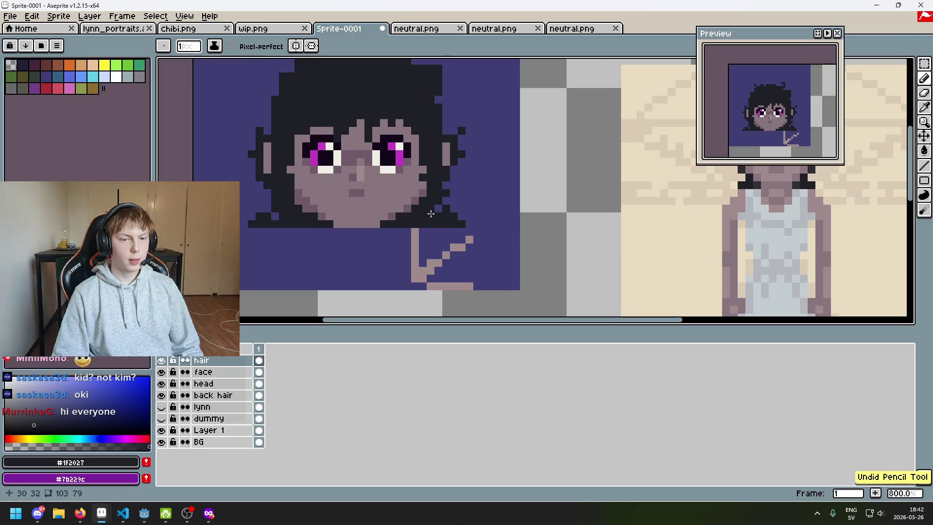
{"action": "scroll", "coordinate": [430, 212], "scroll_direction": "down", "scroll_amount": 4}
{"action": "scroll", "coordinate": [399, 209], "scroll_direction": "up", "scroll_amount": 5}
{"action": "scroll", "coordinate": [377, 212], "scroll_direction": "down", "scroll_amount": 5}
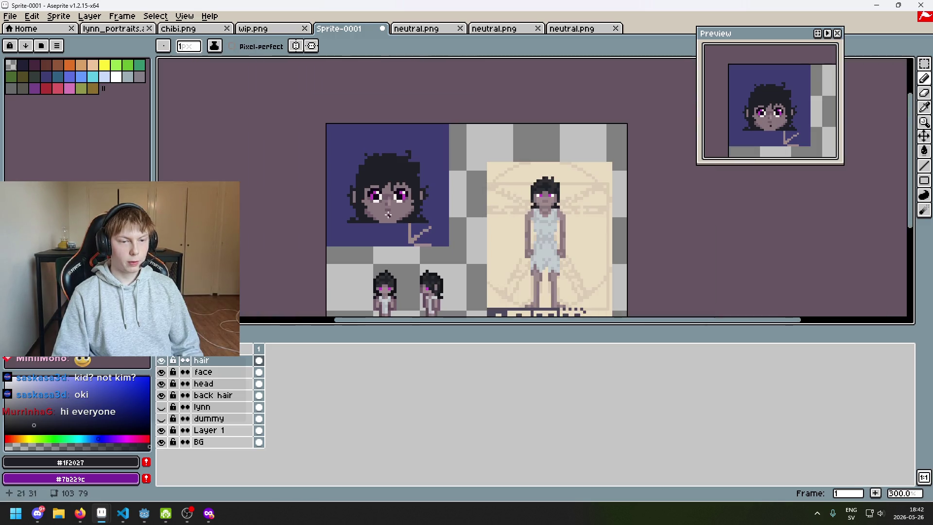
{"action": "key", "text": "ctrl+y"}
{"action": "scroll", "coordinate": [354, 203], "scroll_direction": "up", "scroll_amount": 3}
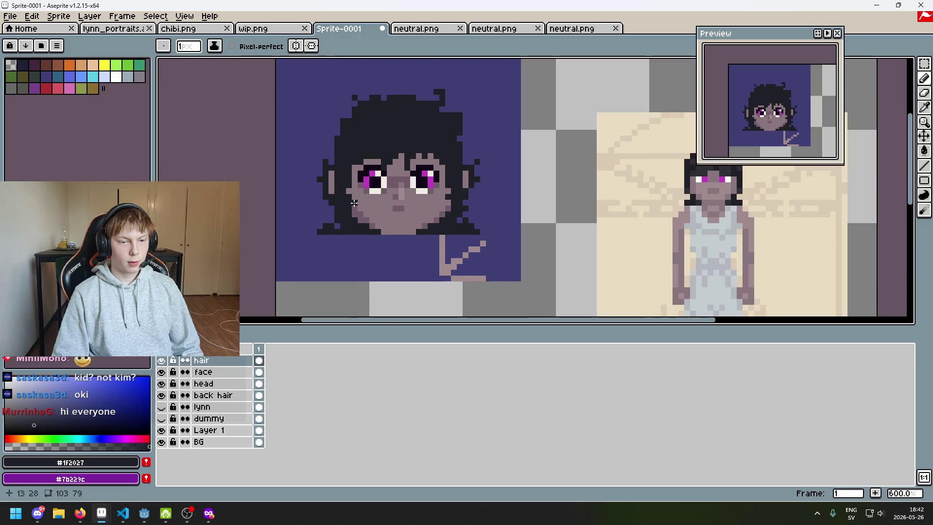
{"action": "scroll", "coordinate": [391, 228], "scroll_direction": "down", "scroll_amount": 3}
{"action": "scroll", "coordinate": [415, 235], "scroll_direction": "up", "scroll_amount": 3}
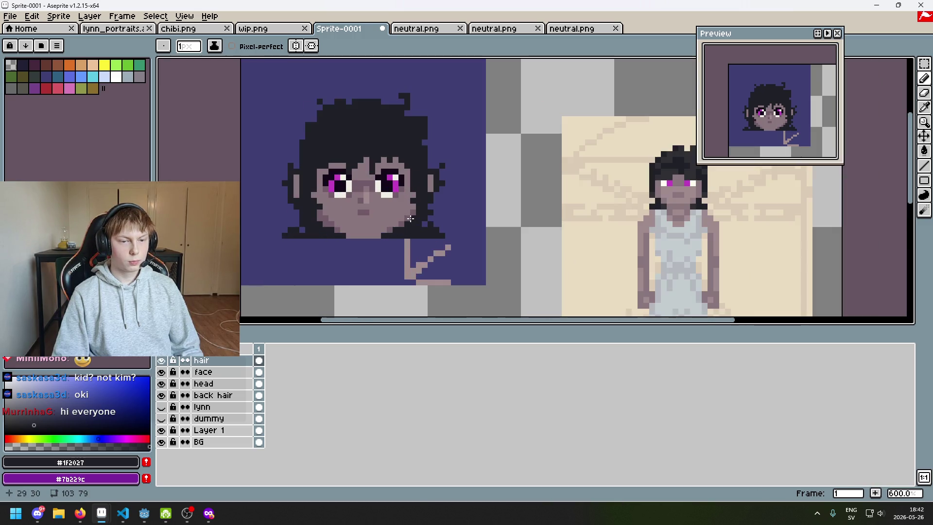
{"action": "scroll", "coordinate": [463, 262], "scroll_direction": "up", "scroll_amount": 1}
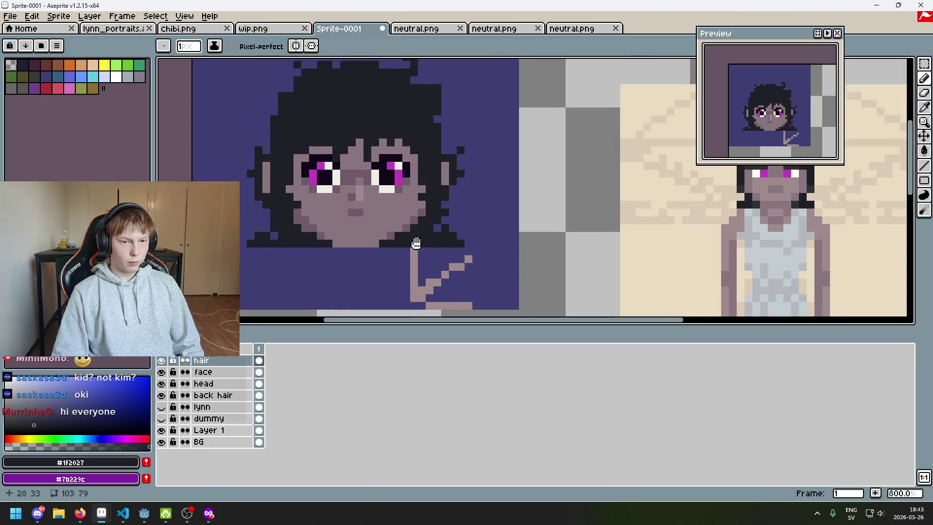
Try erasing a row across the lower face by the chin, then undo it
{"action": "left_click_drag", "start_coordinate": [440, 269], "coordinate": [431, 289]}
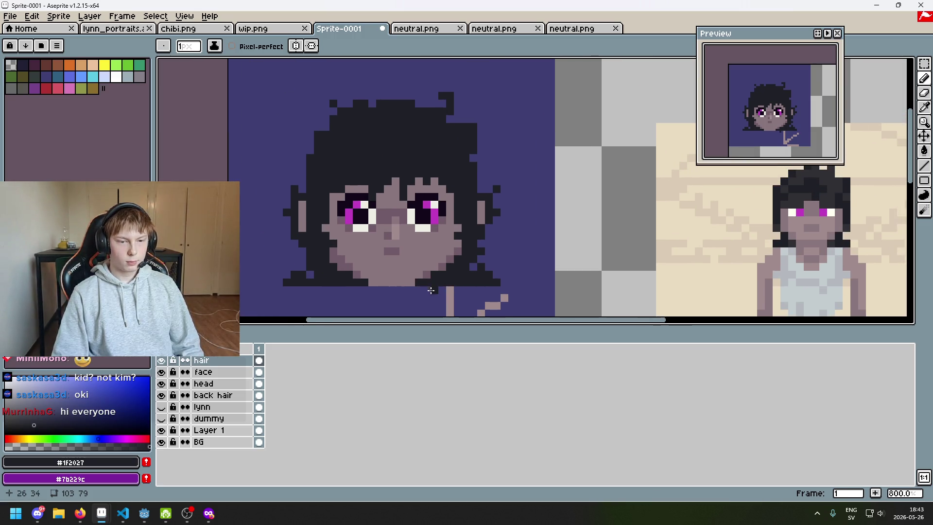
{"action": "scroll", "coordinate": [379, 289], "scroll_direction": "up", "scroll_amount": 3}
{"action": "key", "text": "e"}
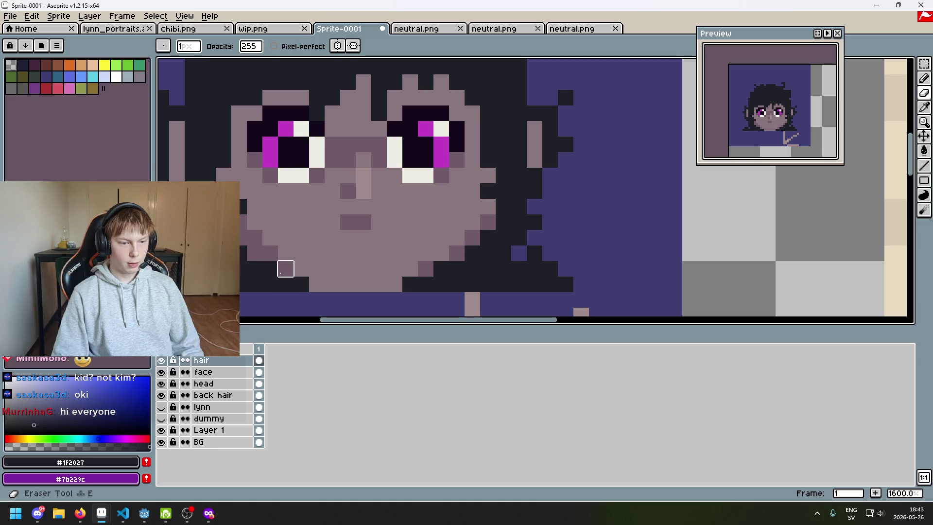
{"action": "left_click_drag", "start_coordinate": [286, 269], "coordinate": [401, 286]}
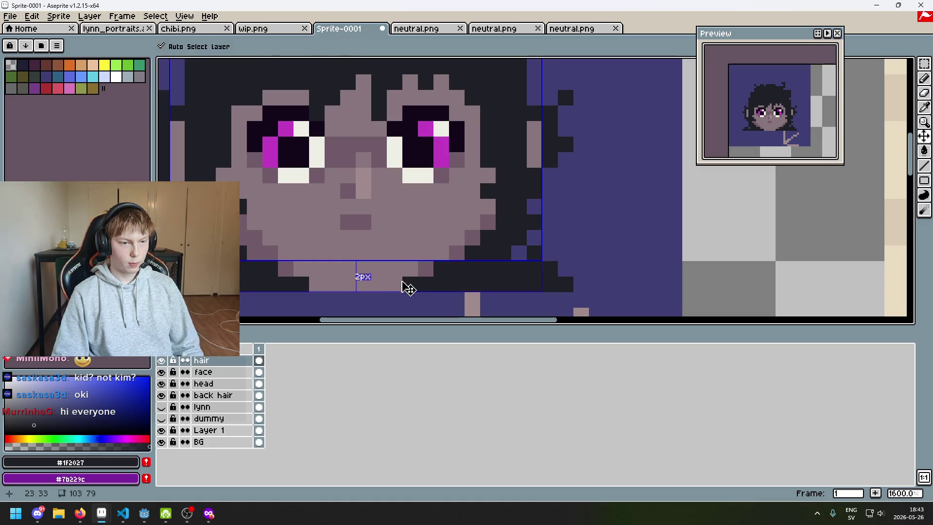
{"action": "key", "text": "ctrl+z"}
Toggle mirror drawing on and off again, then select the head layer
{"action": "left_click", "coordinate": [338, 46]}
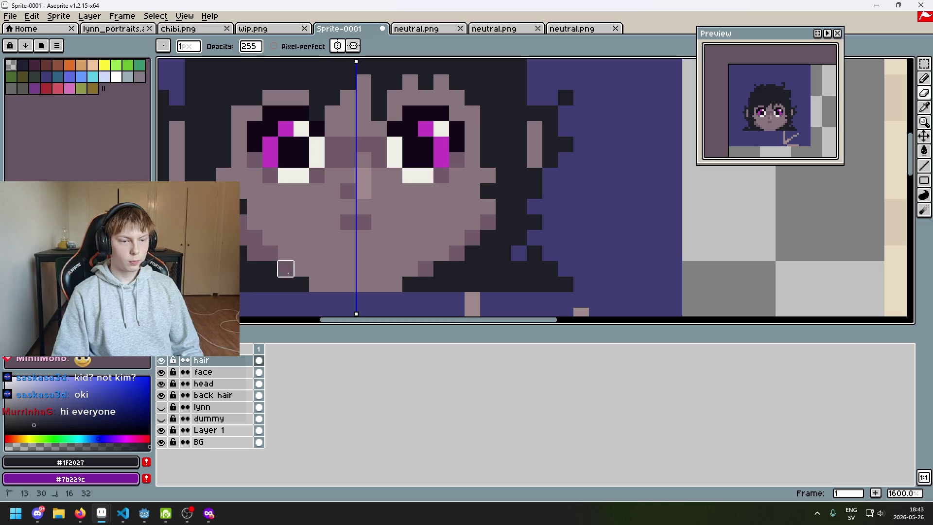
{"action": "scroll", "coordinate": [301, 284], "scroll_direction": "down", "scroll_amount": 3}
{"action": "left_click", "coordinate": [337, 45]}
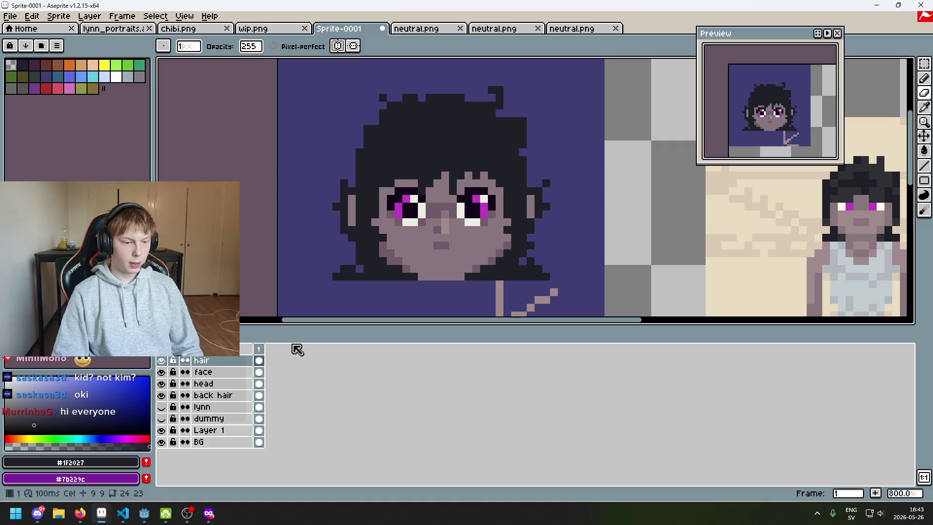
{"action": "left_click", "coordinate": [224, 384]}
{"action": "scroll", "coordinate": [467, 290], "scroll_direction": "up", "scroll_amount": 3}
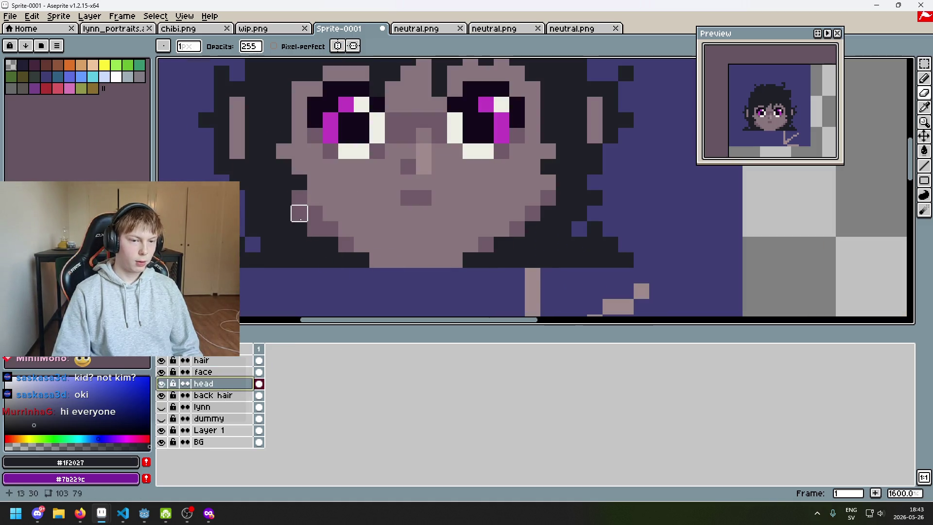
Undo a stray jawline pixel and make the back hair layer active with a wider brush
{"action": "left_click_drag", "start_coordinate": [299, 213], "coordinate": [315, 229]}
{"action": "key", "text": "ctrl+z"}
{"action": "left_click", "coordinate": [258, 384]}
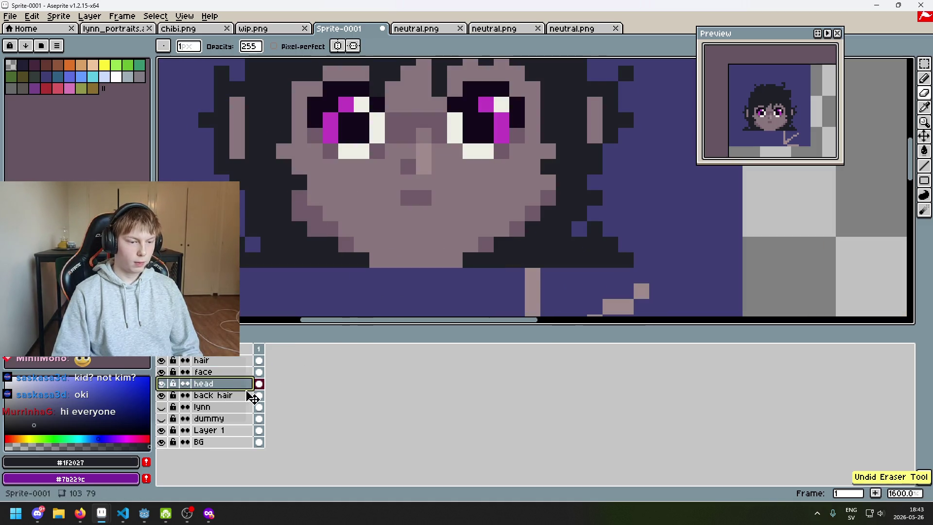
{"action": "left_click", "coordinate": [239, 396]}
{"action": "key", "text": "e"}
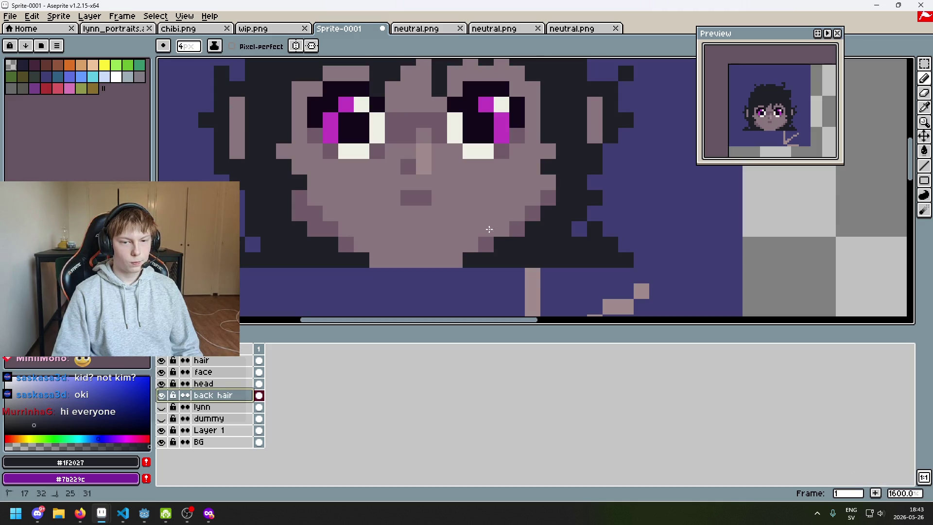
With head hidden, paint #1F2027 over the eye gaps, then reshow and select head
{"action": "left_click", "coordinate": [162, 383]}
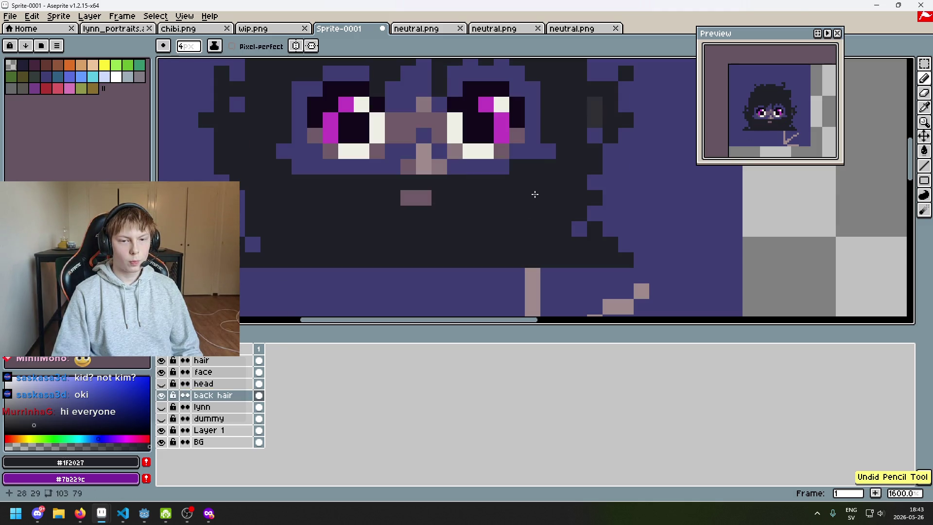
{"action": "scroll", "coordinate": [347, 190], "scroll_direction": "down", "scroll_amount": 1}
{"action": "left_click_drag", "start_coordinate": [347, 191], "coordinate": [346, 216]}
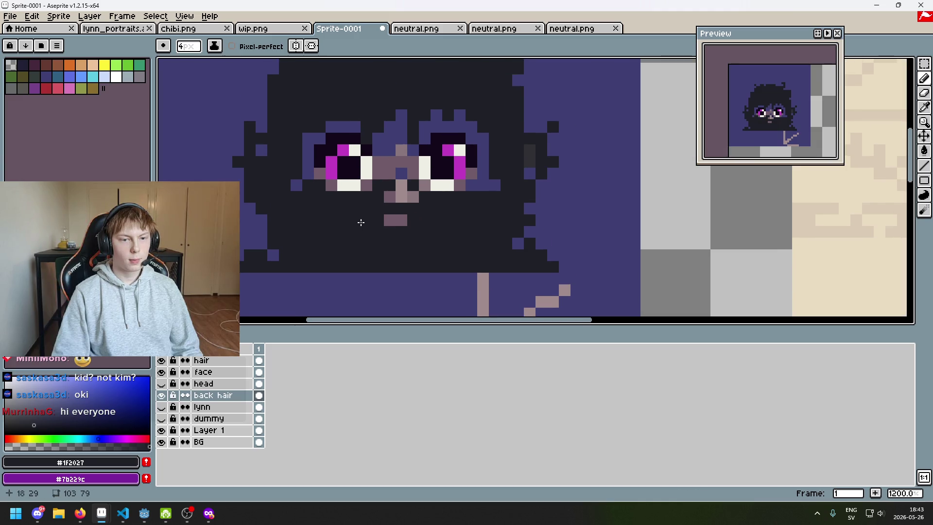
{"action": "mouse_move", "coordinate": [325, 186]}
{"action": "left_mouse_down"}
{"action": "mouse_move", "coordinate": [433, 137]}
{"action": "mouse_move", "coordinate": [484, 186]}
{"action": "left_mouse_up"}
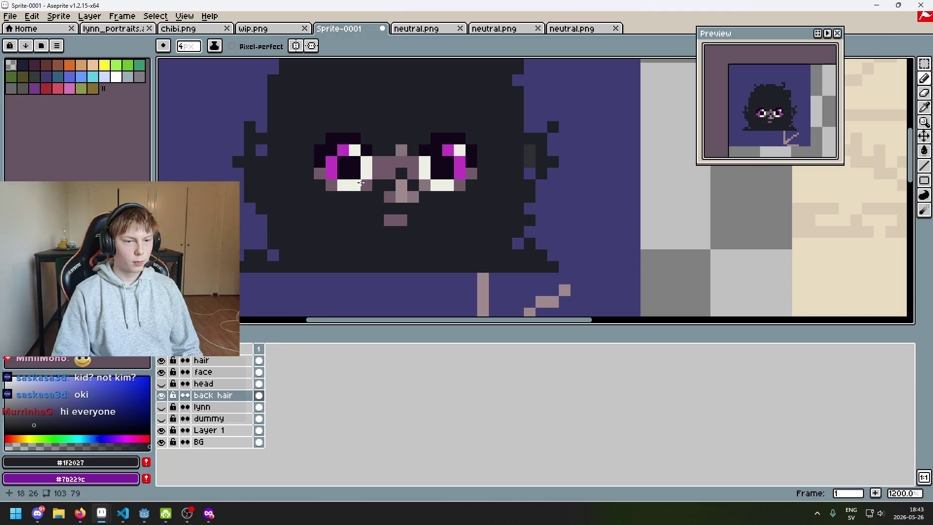
{"action": "left_click", "coordinate": [161, 383]}
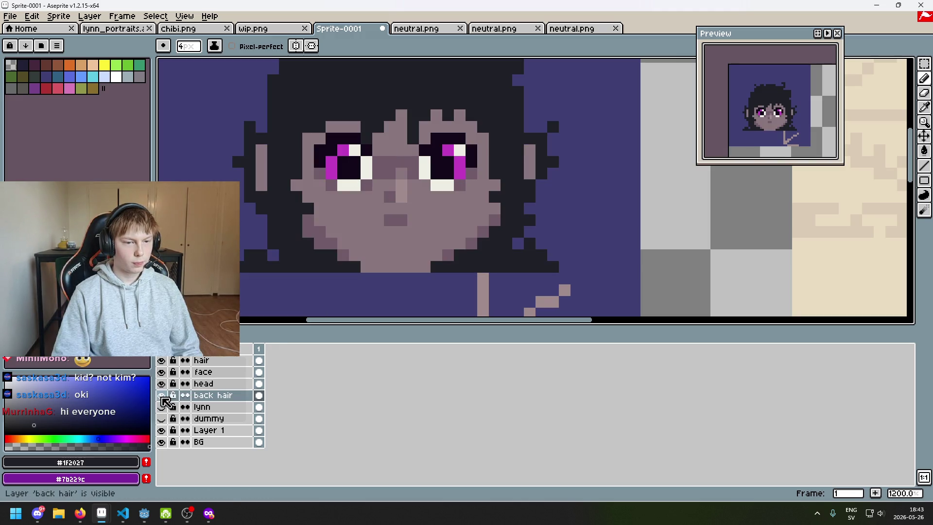
{"action": "left_click", "coordinate": [204, 383]}
Return to the 1px pencil, undo two jaw eraser changes and enable vertical mirror drawing
{"action": "key", "text": "b"}
{"action": "scroll", "coordinate": [313, 238], "scroll_direction": "up", "scroll_amount": 4}
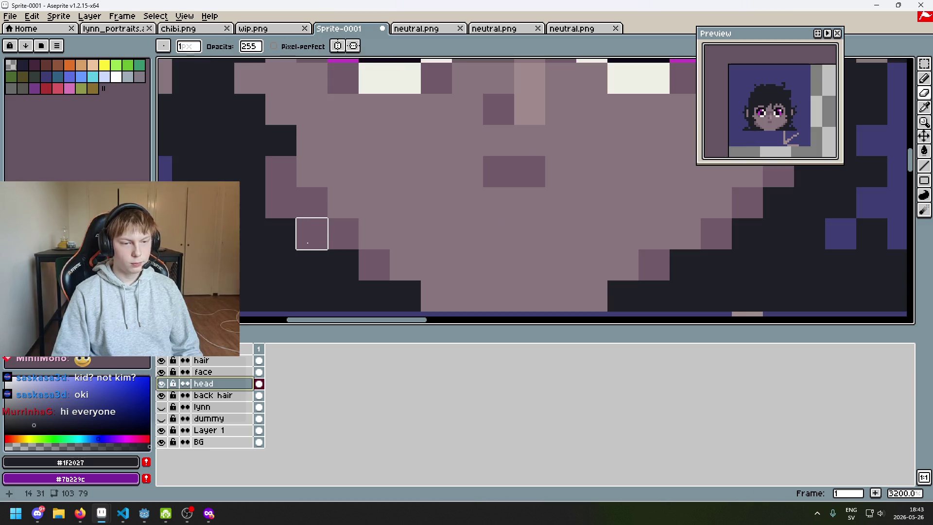
{"action": "scroll", "coordinate": [272, 209], "scroll_direction": "down", "scroll_amount": 3}
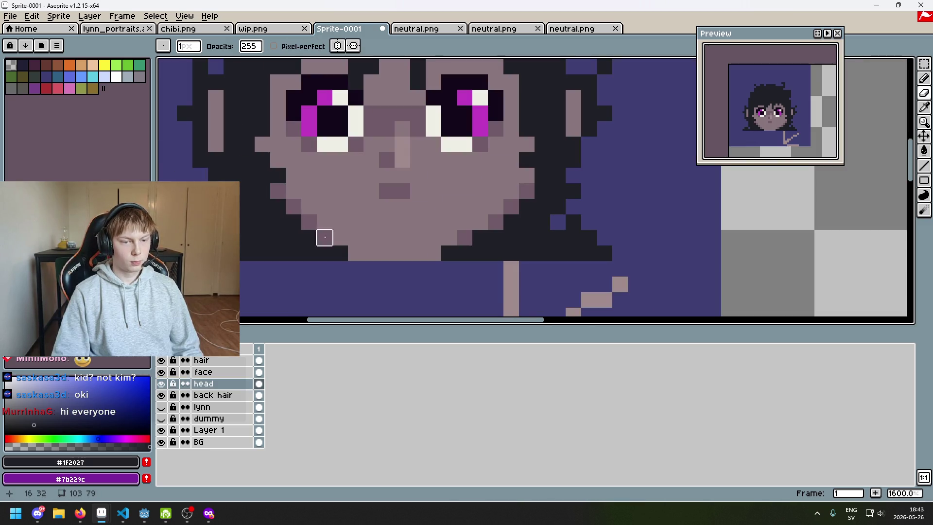
{"action": "scroll", "coordinate": [309, 238], "scroll_direction": "down", "scroll_amount": 3}
{"action": "scroll", "coordinate": [386, 249], "scroll_direction": "up", "scroll_amount": 3}
{"action": "key", "text": "ctrl+z"}
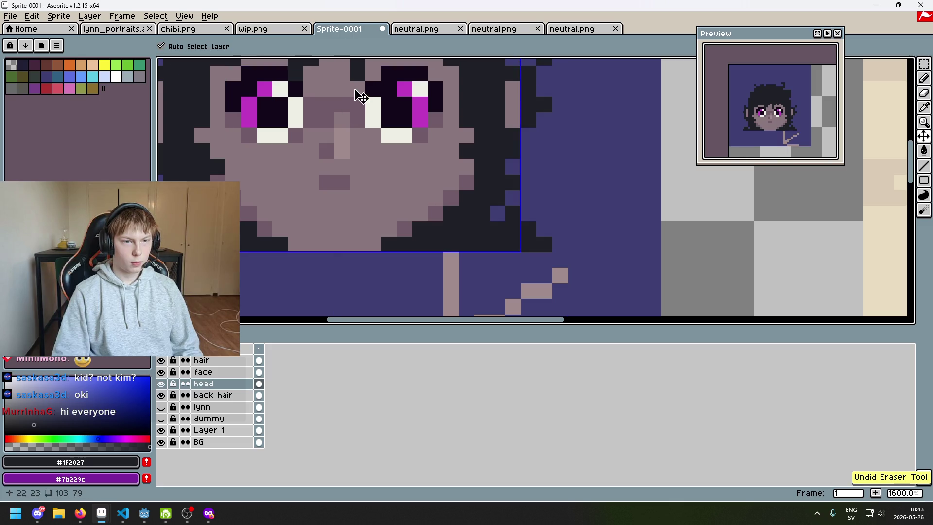
{"action": "left_click", "coordinate": [337, 45]}
{"action": "key", "text": "ctrl+z"}
{"action": "key", "text": "ctrl+z"}
{"action": "scroll", "coordinate": [240, 213], "scroll_direction": "down", "scroll_amount": 3}
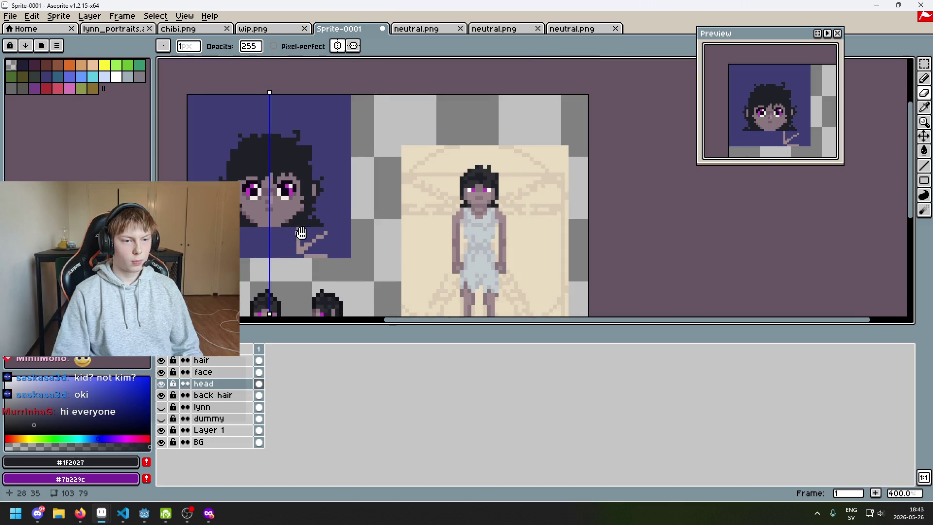
Undo the last erased chin pixels, try one mirrored chin erasure and undo it
{"action": "scroll", "coordinate": [318, 235], "scroll_direction": "up", "scroll_amount": 2}
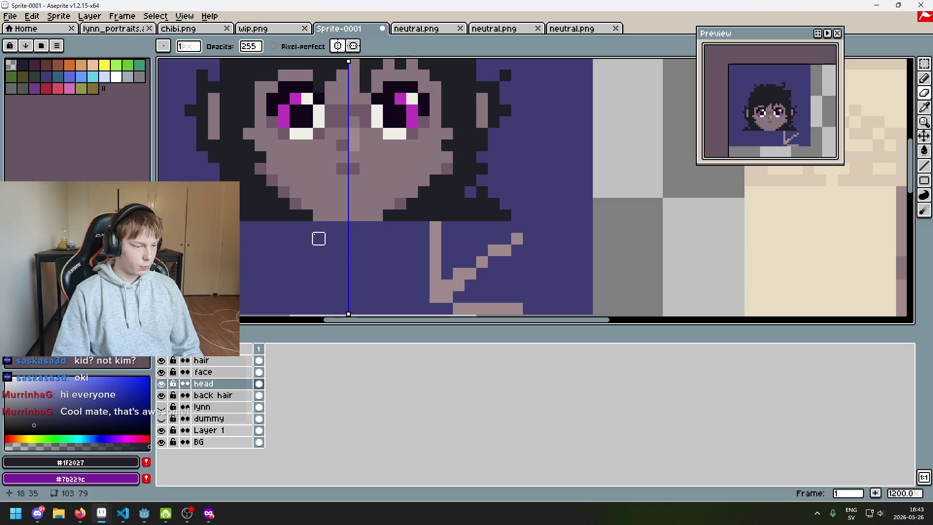
{"action": "scroll", "coordinate": [330, 192], "scroll_direction": "up", "scroll_amount": 1}
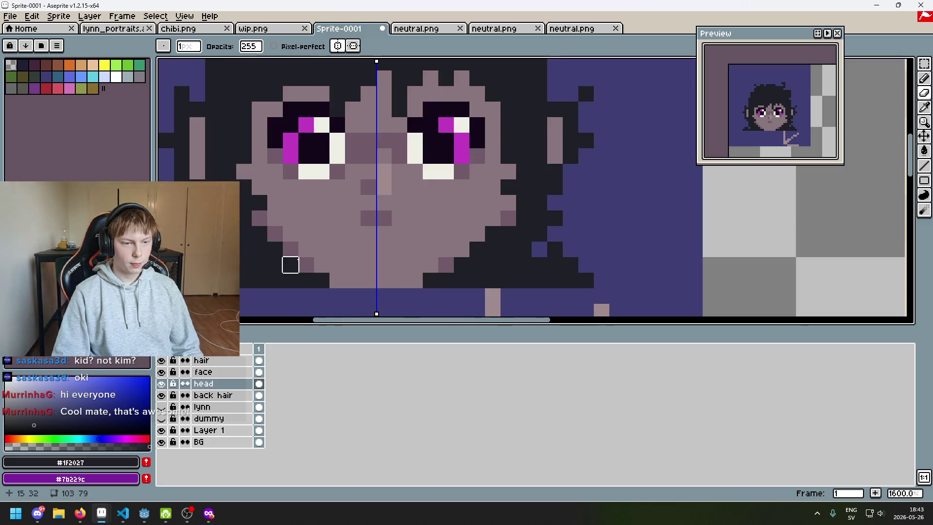
{"action": "key", "text": "ctrl+z"}
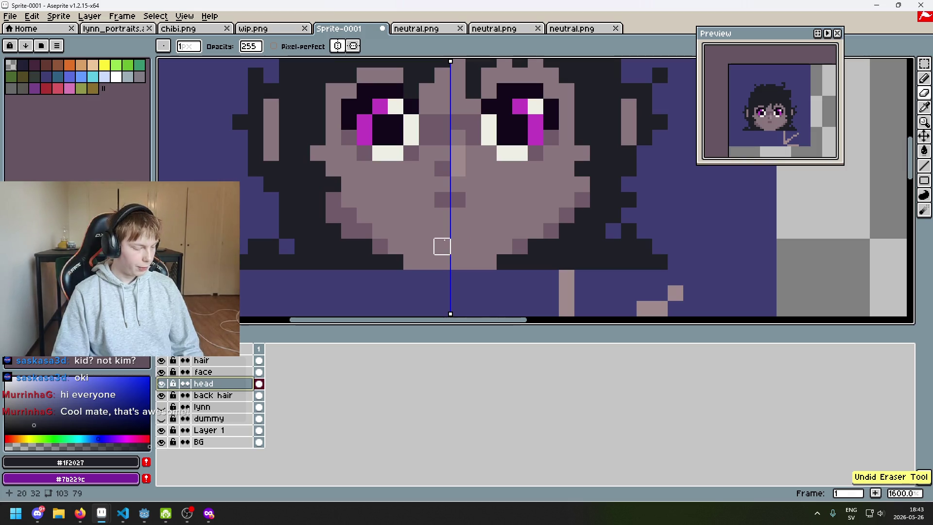
{"action": "left_click", "coordinate": [379, 246]}
{"action": "scroll", "coordinate": [379, 247], "scroll_direction": "down", "scroll_amount": 4}
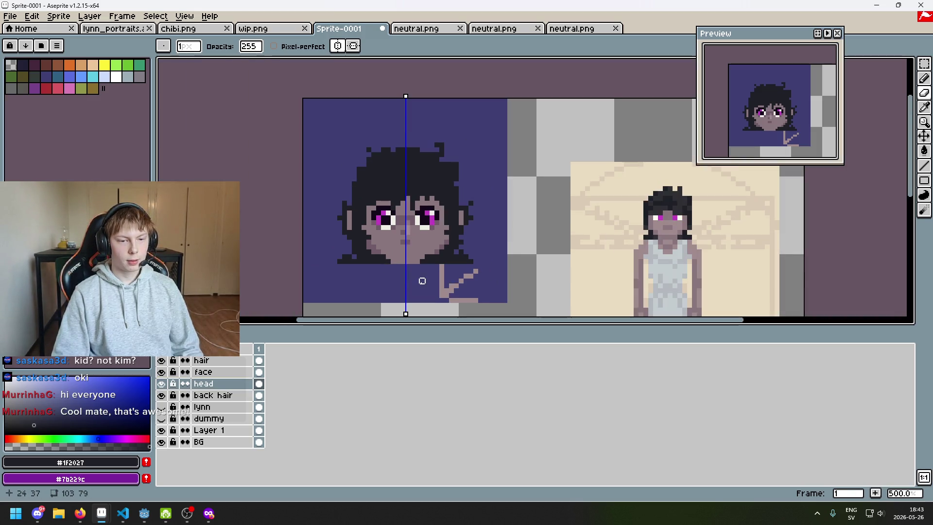
{"action": "key", "text": "ctrl+z"}
Revert two more chin eraser strokes and pick the light skin colour from the face
{"action": "scroll", "coordinate": [402, 276], "scroll_direction": "up", "scroll_amount": 4}
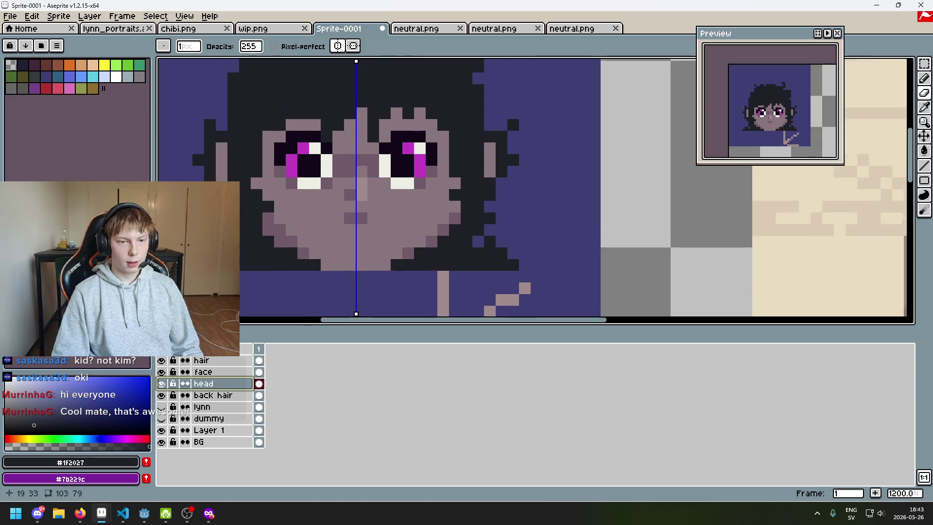
{"action": "scroll", "coordinate": [291, 252], "scroll_direction": "down", "scroll_amount": 4}
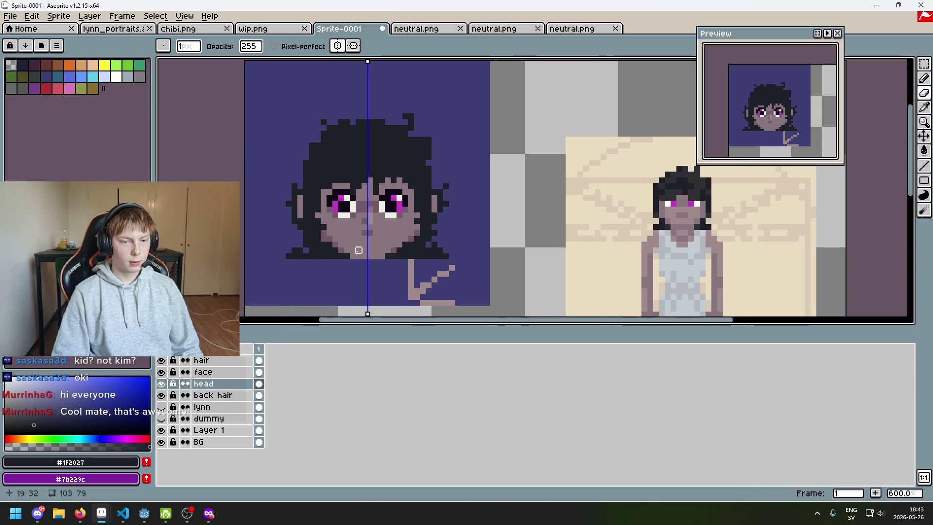
{"action": "scroll", "coordinate": [323, 235], "scroll_direction": "up", "scroll_amount": 3}
{"action": "scroll", "coordinate": [384, 274], "scroll_direction": "down", "scroll_amount": 3}
{"action": "key", "text": "ctrl+z"}
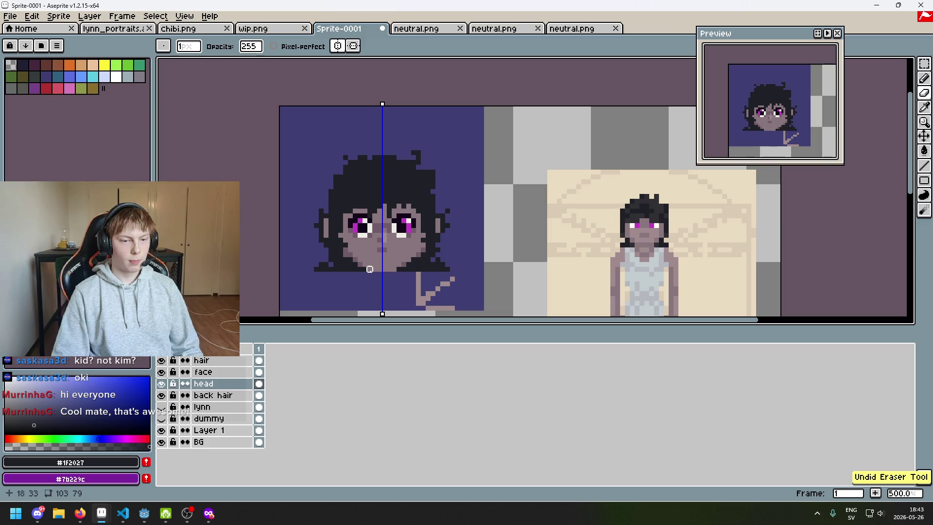
{"action": "scroll", "coordinate": [346, 248], "scroll_direction": "up", "scroll_amount": 5}
{"action": "scroll", "coordinate": [354, 268], "scroll_direction": "down", "scroll_amount": 3}
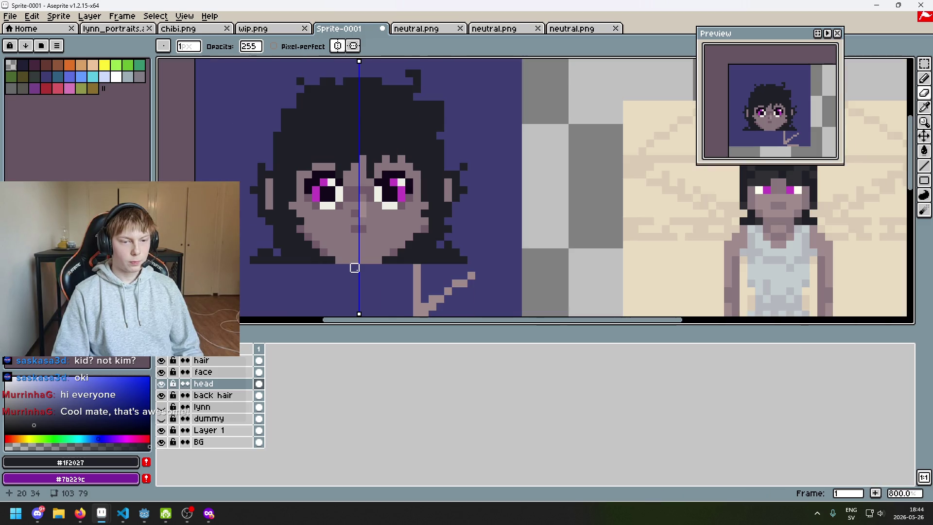
{"action": "key", "text": "ctrl+z"}
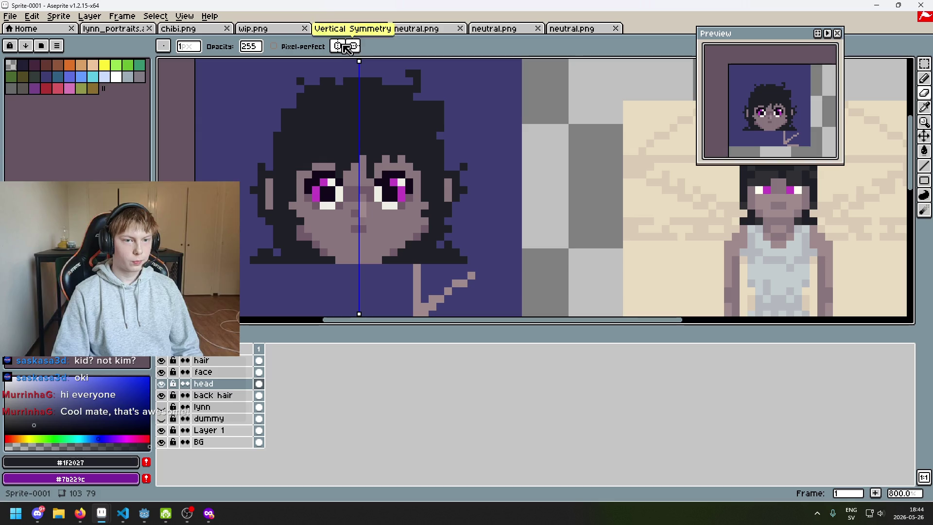
{"action": "scroll", "coordinate": [346, 212], "scroll_direction": "up", "scroll_amount": 3}
{"action": "key", "text": "i"}
{"action": "left_click", "coordinate": [387, 207]}
Paint light skin pixels on the lower face and shrink the pencil to 1px
{"action": "key", "text": "b"}
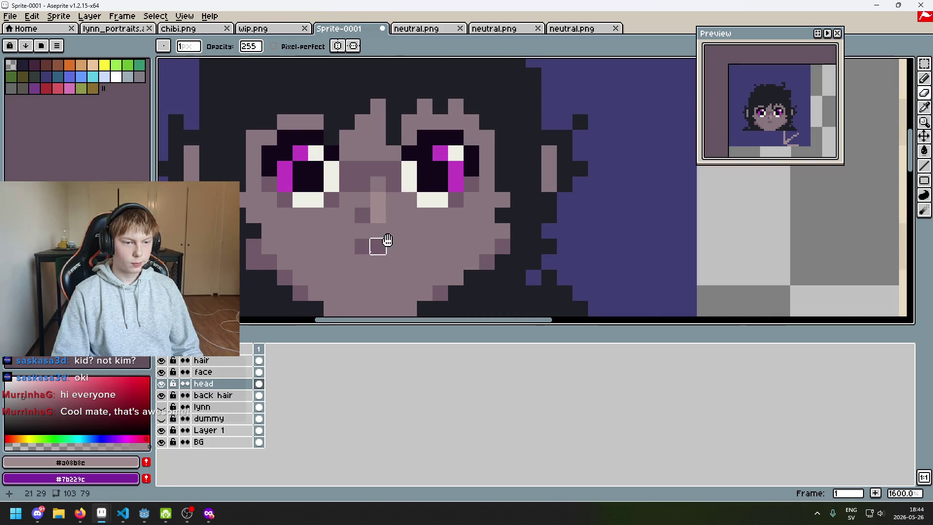
{"action": "left_click_drag", "start_coordinate": [428, 145], "coordinate": [437, 176]}
{"action": "key", "text": "minus"}
{"action": "key", "text": "minus"}
{"action": "key", "text": "minus"}
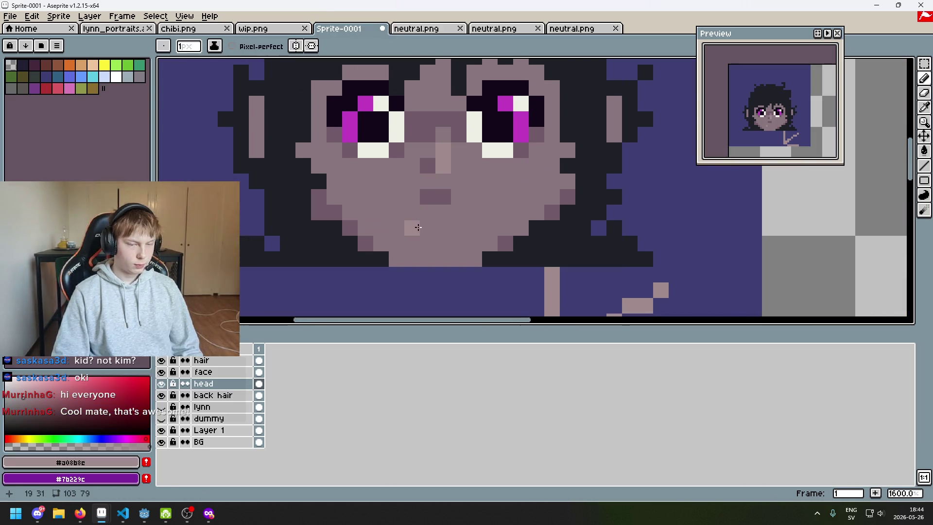
{"action": "scroll", "coordinate": [411, 225], "scroll_direction": "down", "scroll_amount": 3}
{"action": "scroll", "coordinate": [397, 205], "scroll_direction": "up", "scroll_amount": 2}
{"action": "scroll", "coordinate": [408, 237], "scroll_direction": "down", "scroll_amount": 3}
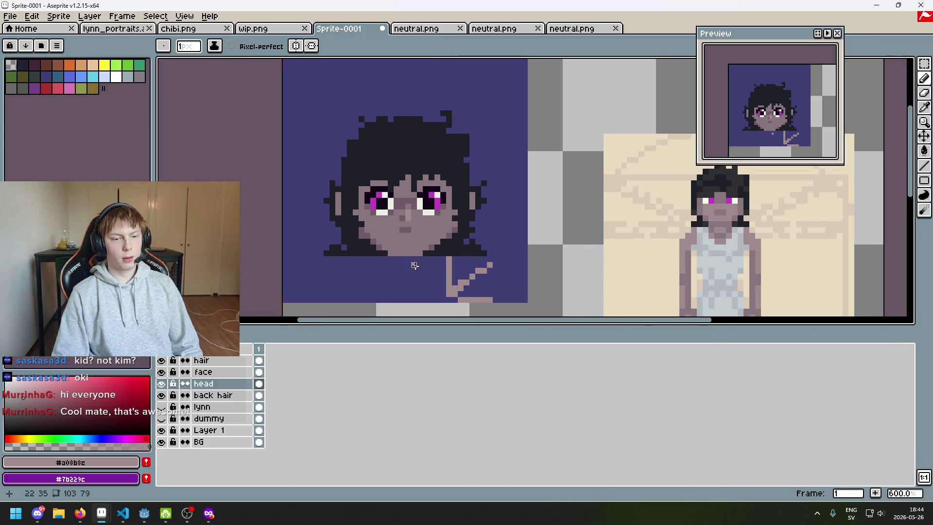
{"action": "scroll", "coordinate": [424, 269], "scroll_direction": "up", "scroll_amount": 3}
Sample light skin from the nose and place light pixels below the mouth and along the jaw
{"action": "left_click_drag", "start_coordinate": [371, 248], "coordinate": [375, 264]}
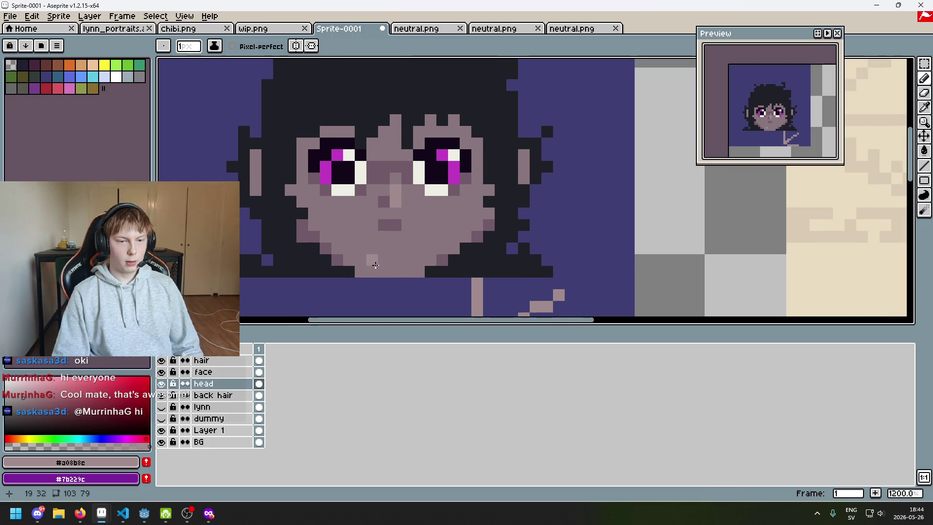
{"action": "left_click", "coordinate": [340, 260], "text": "alt"}
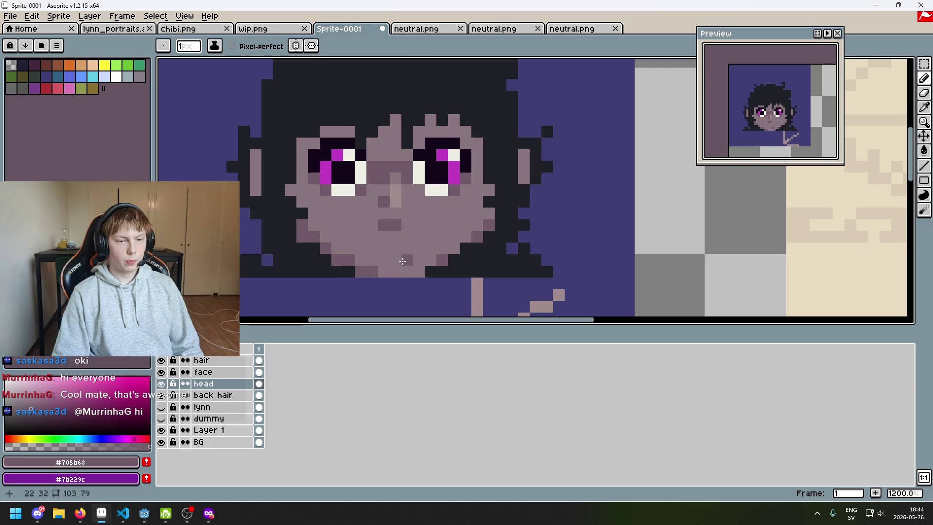
{"action": "mouse_move", "coordinate": [416, 271]}
{"action": "left_mouse_down"}
{"action": "mouse_move", "coordinate": [418, 229]}
{"action": "mouse_move", "coordinate": [410, 268]}
{"action": "left_mouse_up"}
{"action": "left_click", "coordinate": [408, 156], "text": "alt"}
{"action": "left_click", "coordinate": [410, 268]}
{"action": "scroll", "coordinate": [410, 268], "scroll_direction": "up", "scroll_amount": 2}
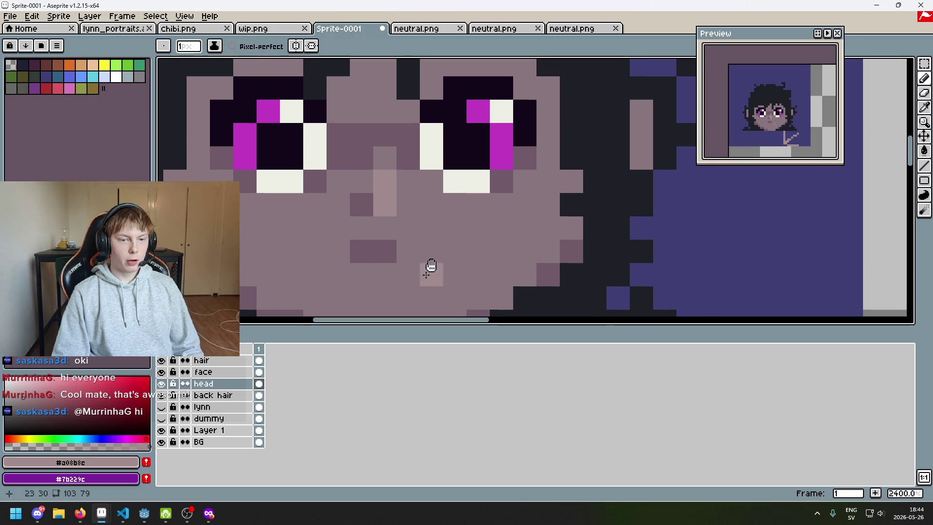
{"action": "left_click_drag", "start_coordinate": [350, 284], "coordinate": [386, 240]}
{"action": "left_click", "coordinate": [387, 239]}
{"action": "left_click", "coordinate": [406, 262]}
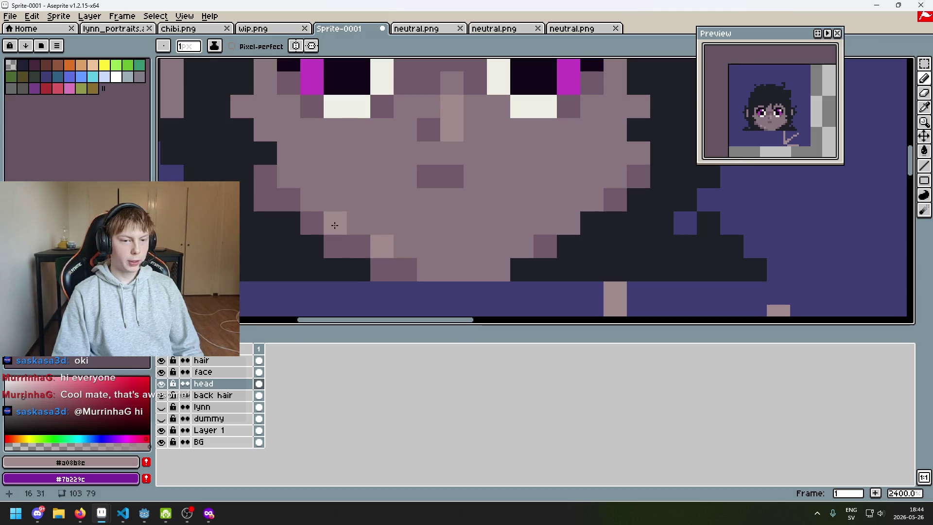
Darken one of the light pixels on the jaw edge
{"action": "scroll", "coordinate": [429, 285], "scroll_direction": "down", "scroll_amount": 7}
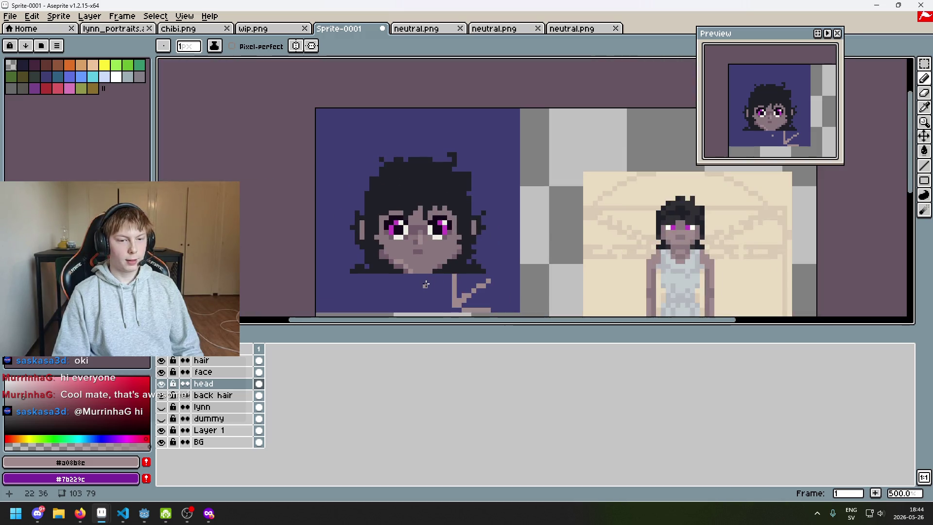
{"action": "scroll", "coordinate": [412, 276], "scroll_direction": "up", "scroll_amount": 7}
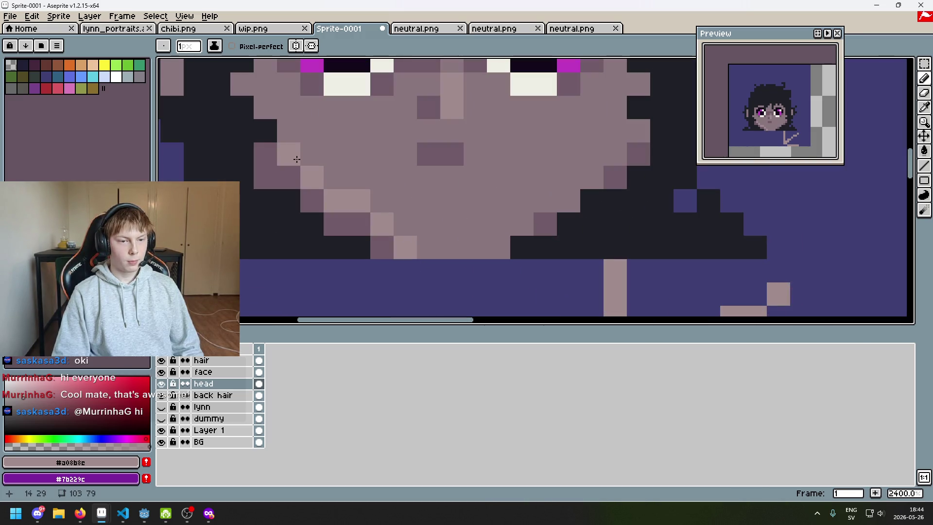
{"action": "scroll", "coordinate": [295, 160], "scroll_direction": "down", "scroll_amount": 4}
{"action": "scroll", "coordinate": [383, 233], "scroll_direction": "up", "scroll_amount": 5}
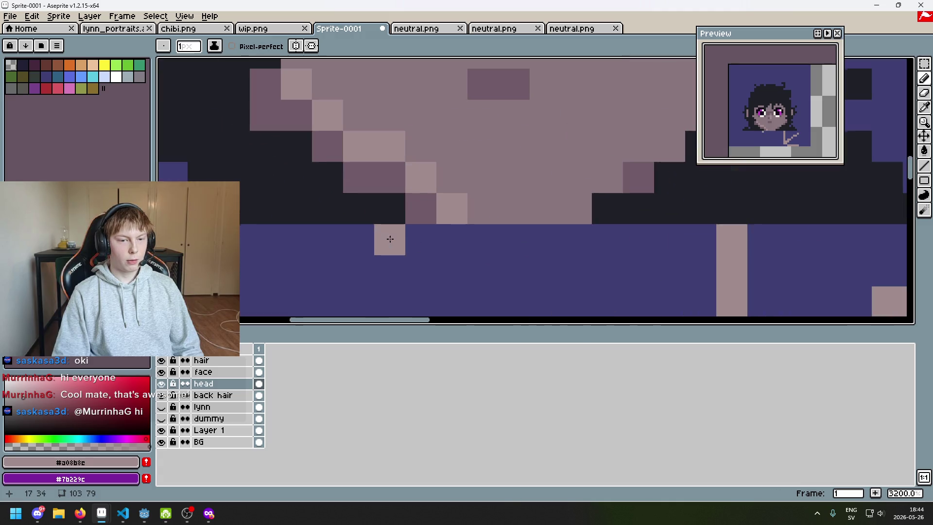
{"action": "left_click", "coordinate": [378, 188]}
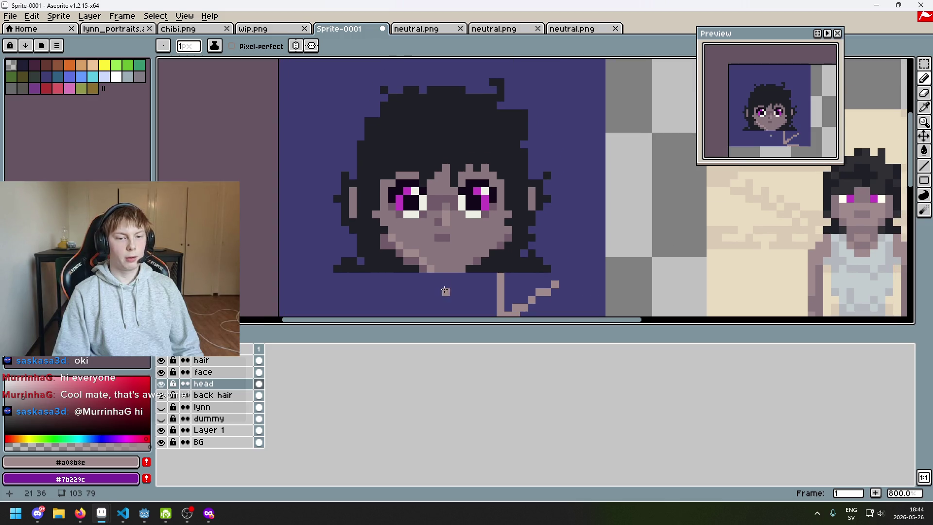
{"action": "scroll", "coordinate": [449, 245], "scroll_direction": "down", "scroll_amount": 2}
{"action": "scroll", "coordinate": [432, 224], "scroll_direction": "up", "scroll_amount": 5}
Pick the mid skin tone #8a767d from the cheek as the drawing colour
{"action": "left_click", "coordinate": [431, 222], "text": "alt"}
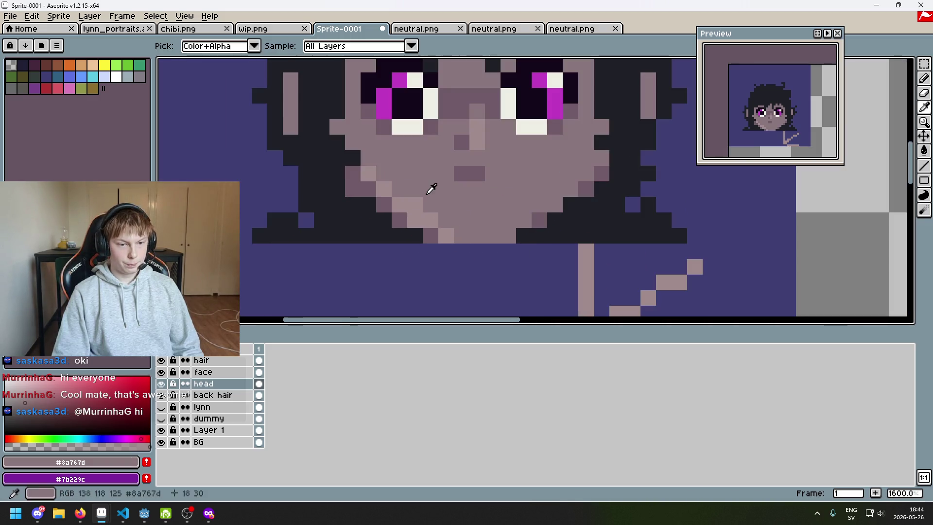
{"action": "scroll", "coordinate": [466, 236], "scroll_direction": "down", "scroll_amount": 5}
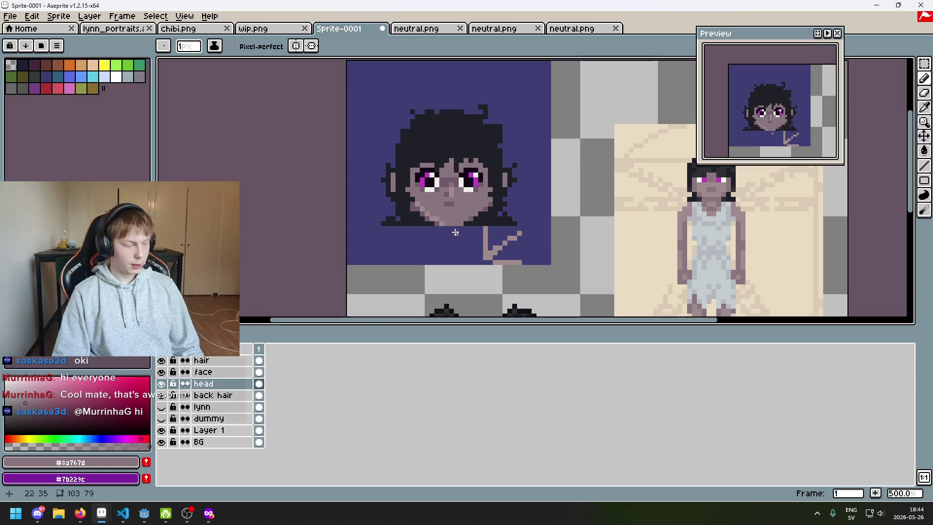
{"action": "scroll", "coordinate": [455, 233], "scroll_direction": "up", "scroll_amount": 4}
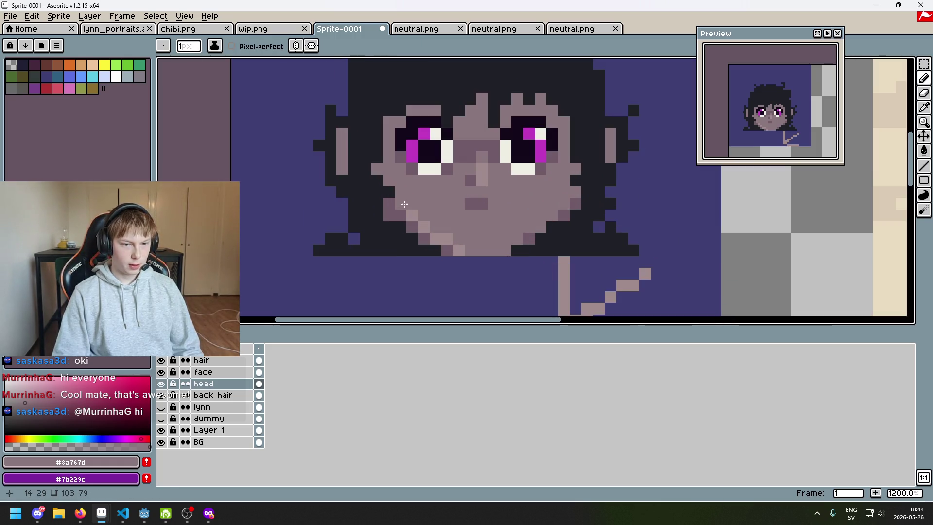
{"action": "scroll", "coordinate": [403, 203], "scroll_direction": "down", "scroll_amount": 3}
{"action": "scroll", "coordinate": [388, 200], "scroll_direction": "up", "scroll_amount": 4}
{"action": "scroll", "coordinate": [379, 198], "scroll_direction": "down", "scroll_amount": 4}
{"action": "scroll", "coordinate": [379, 198], "scroll_direction": "up", "scroll_amount": 1}
{"action": "scroll", "coordinate": [384, 200], "scroll_direction": "down", "scroll_amount": 2}
{"action": "scroll", "coordinate": [395, 206], "scroll_direction": "up", "scroll_amount": 2}
Undo two pencil strokes, then darken a pixel on the right jaw edge with the lighter skin colour
{"action": "scroll", "coordinate": [394, 206], "scroll_direction": "up", "scroll_amount": 2}
{"action": "key", "text": "ctrl+z"}
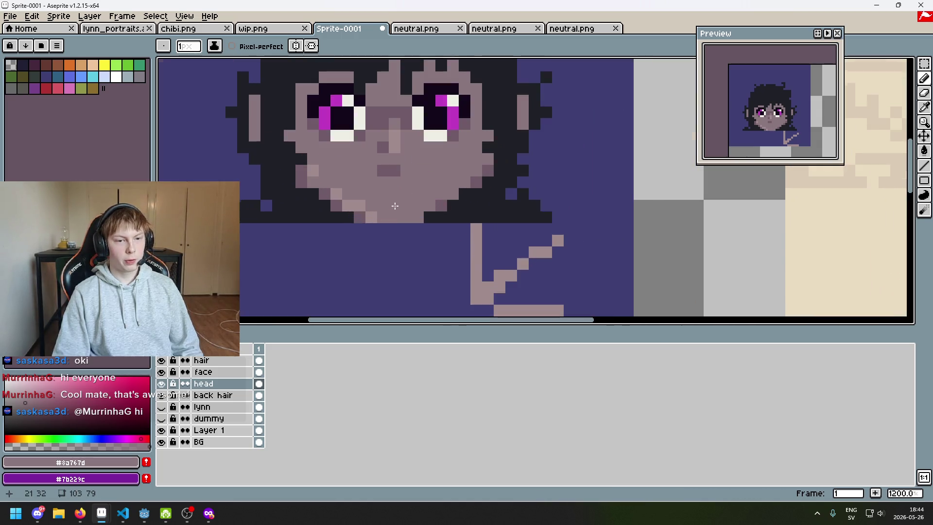
{"action": "key", "text": "ctrl+z"}
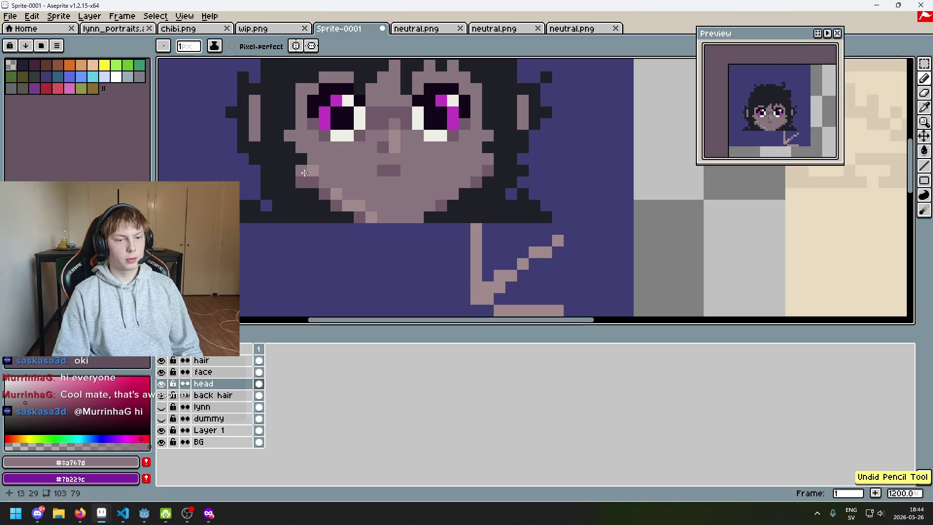
{"action": "left_click_drag", "start_coordinate": [312, 180], "coordinate": [366, 247]}
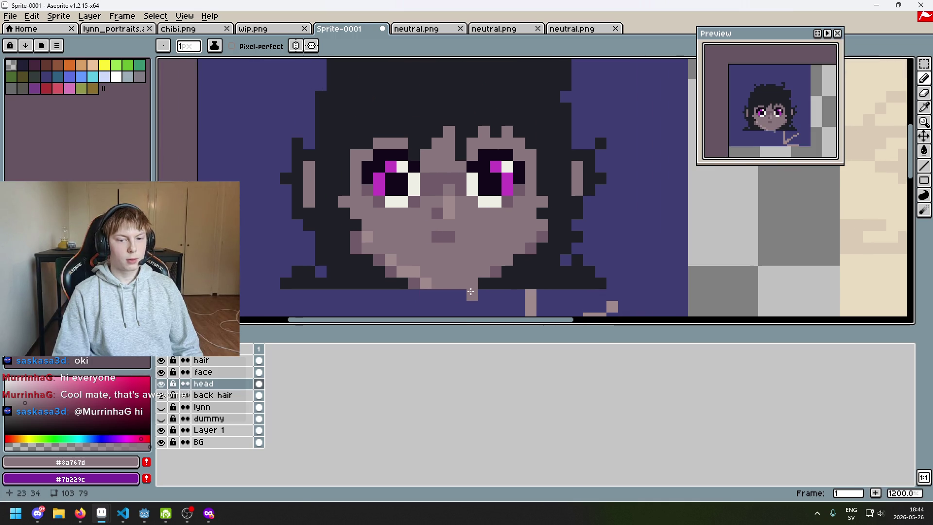
{"action": "left_click", "coordinate": [478, 273], "text": "alt"}
{"action": "left_click", "coordinate": [480, 281]}
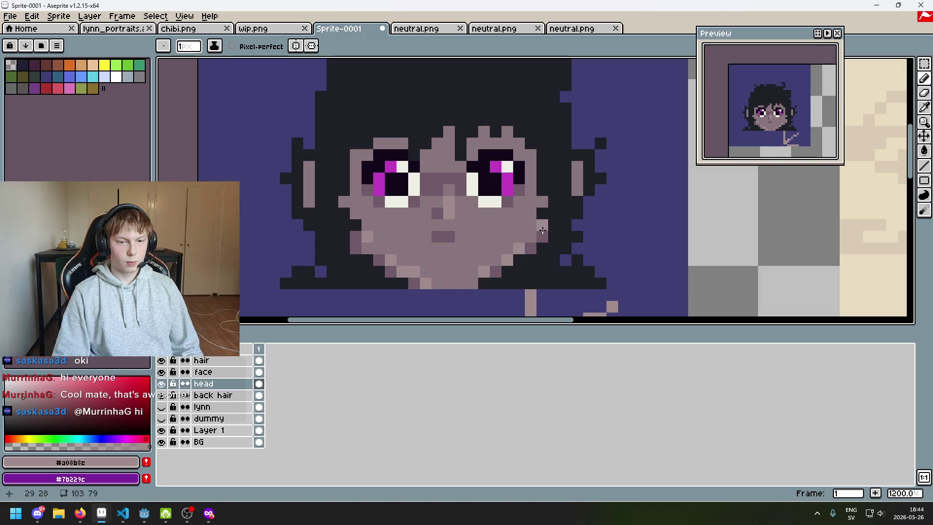
{"action": "key", "text": "ctrl+z"}
{"action": "scroll", "coordinate": [537, 237], "scroll_direction": "down", "scroll_amount": 5}
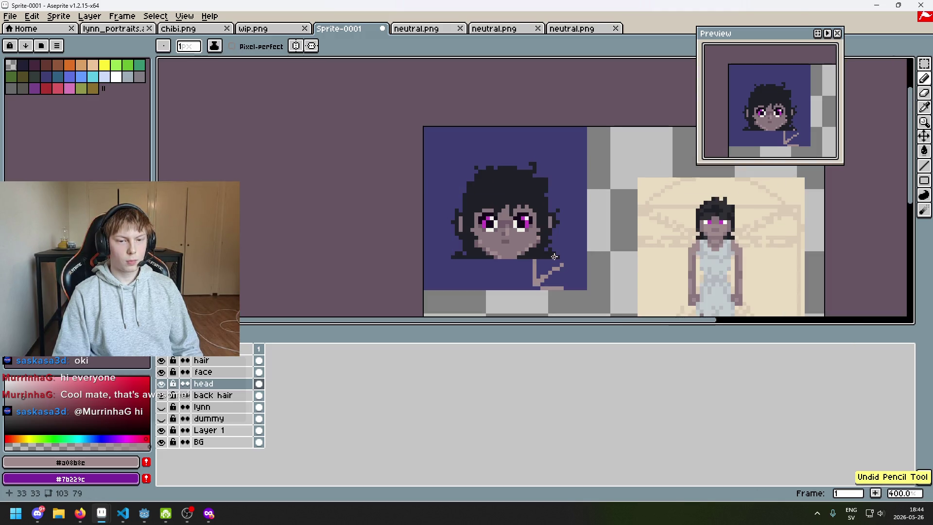
{"action": "key", "text": "ctrl+y"}
Eyedrop the mid skin tone and the lighter skin tone from the face, and undo a stroke
{"action": "scroll", "coordinate": [539, 247], "scroll_direction": "up", "scroll_amount": 6}
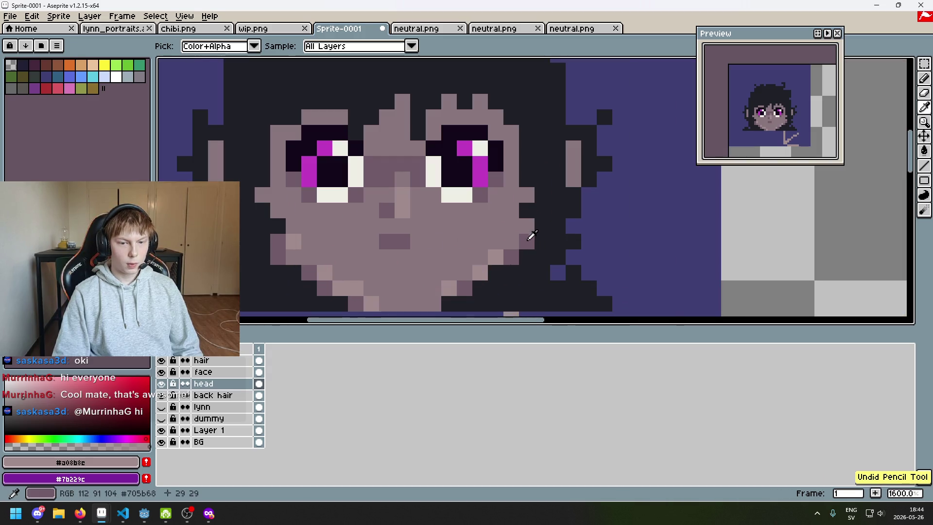
{"action": "scroll", "coordinate": [501, 255], "scroll_direction": "down", "scroll_amount": 6}
{"action": "scroll", "coordinate": [500, 224], "scroll_direction": "up", "scroll_amount": 2}
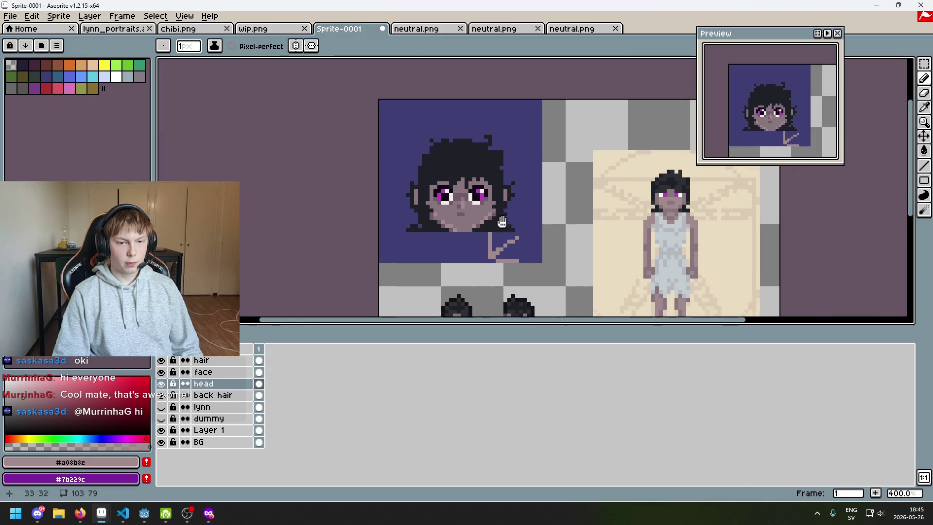
{"action": "scroll", "coordinate": [462, 227], "scroll_direction": "up", "scroll_amount": 4}
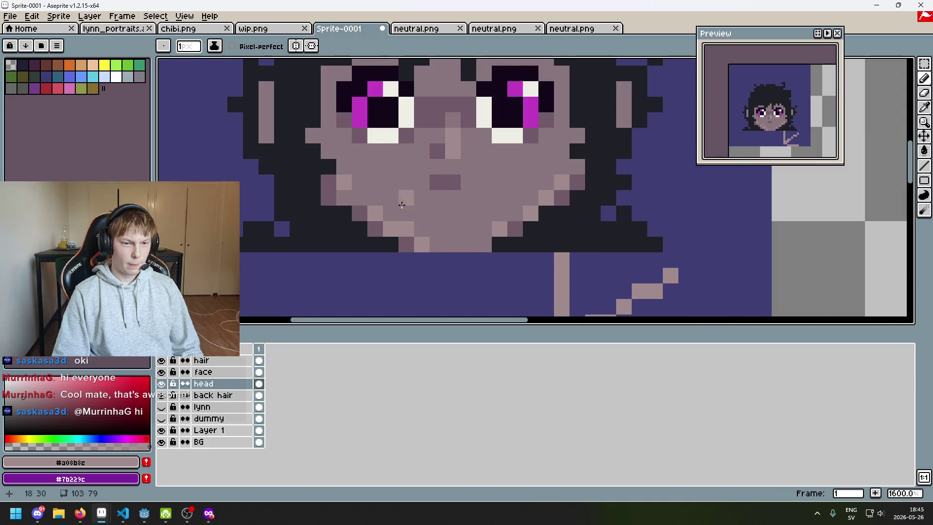
{"action": "key", "text": "i"}
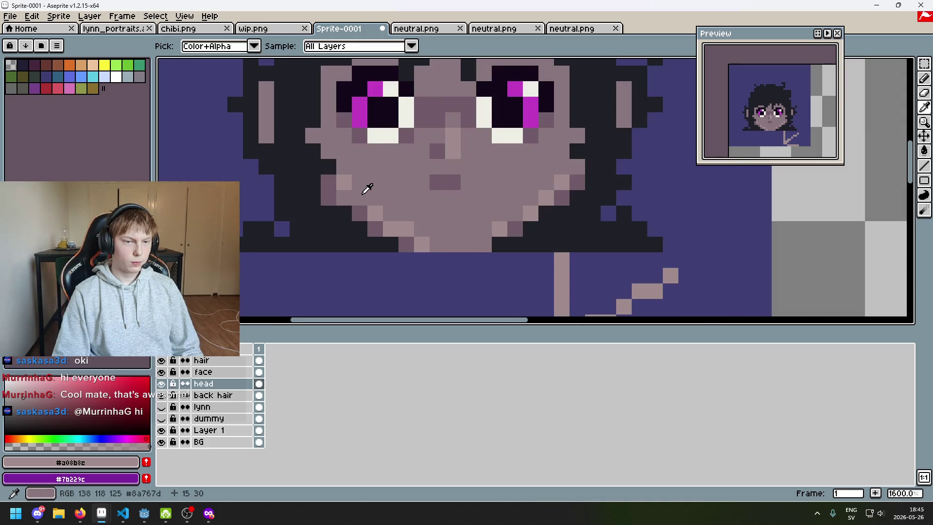
{"action": "left_click", "coordinate": [362, 194], "text": "alt"}
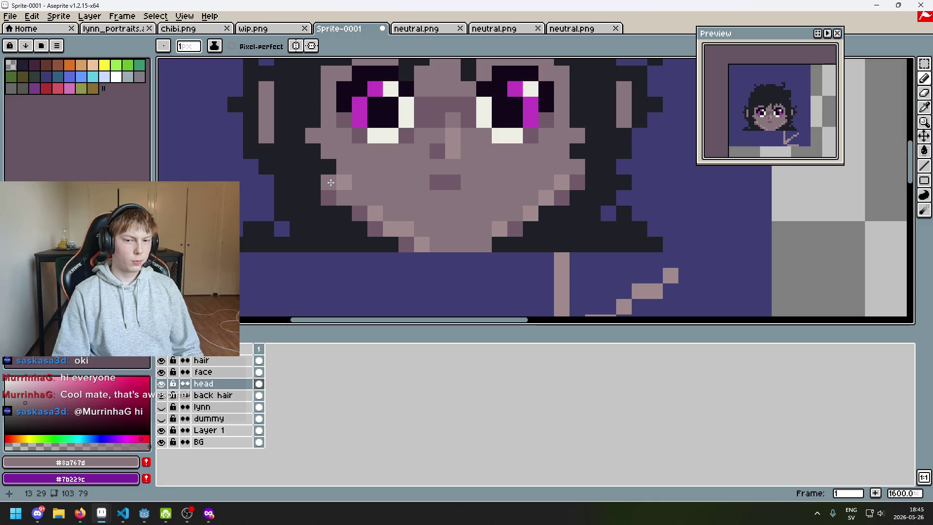
{"action": "scroll", "coordinate": [330, 182], "scroll_direction": "down", "scroll_amount": 4}
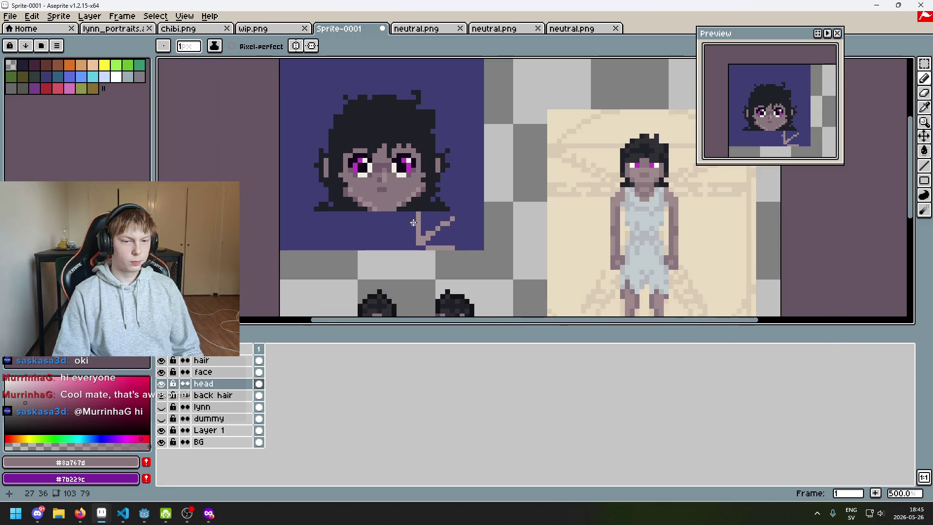
{"action": "scroll", "coordinate": [404, 221], "scroll_direction": "up", "scroll_amount": 1}
{"action": "left_click", "coordinate": [391, 212], "text": "alt"}
{"action": "scroll", "coordinate": [391, 212], "scroll_direction": "up", "scroll_amount": 1}
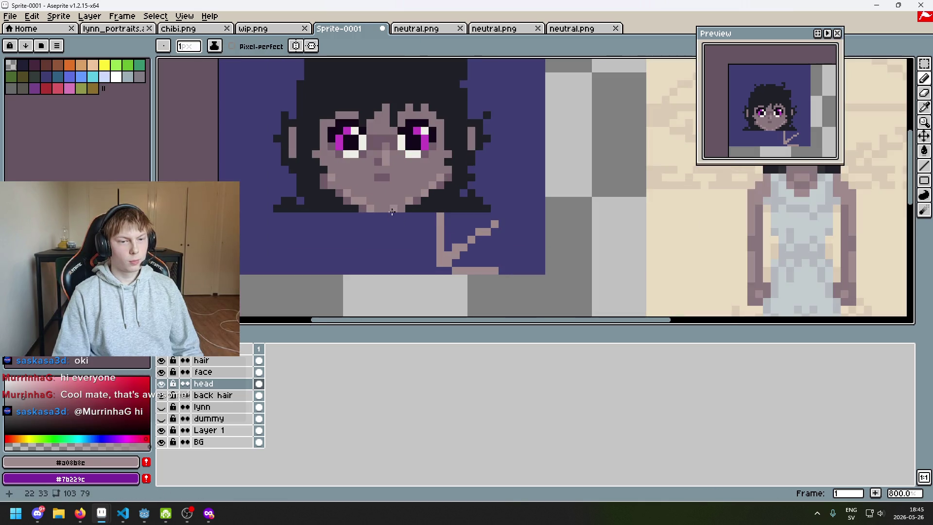
{"action": "scroll", "coordinate": [394, 212], "scroll_direction": "down", "scroll_amount": 4}
{"action": "key", "text": "ctrl+z"}
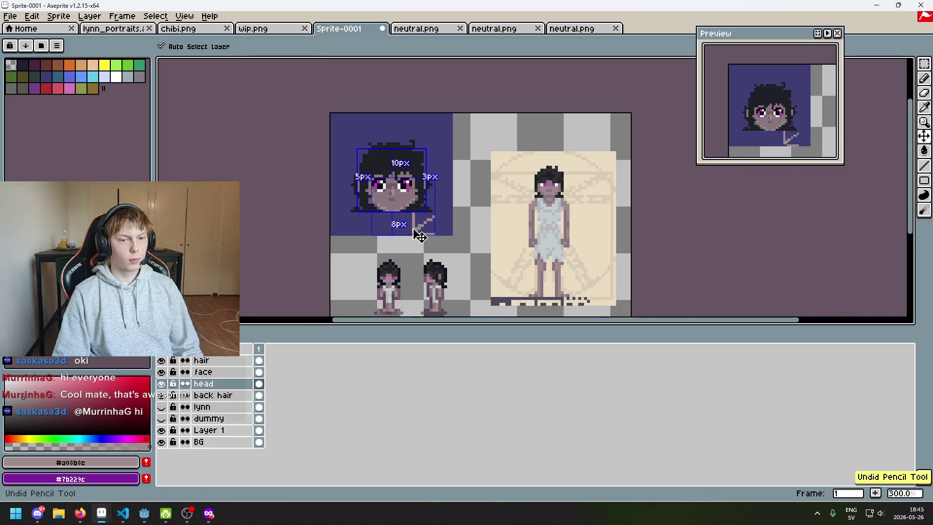
Sample the darker, then lighter skin shade and undo two more pencil edits on the face
{"action": "scroll", "coordinate": [400, 222], "scroll_direction": "up", "scroll_amount": 7}
{"action": "left_click", "coordinate": [321, 191], "text": "alt"}
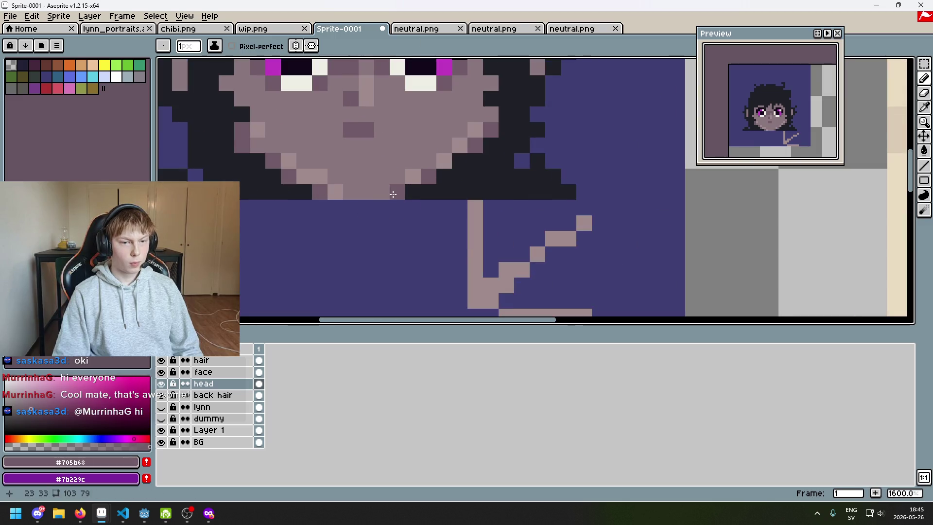
{"action": "left_click", "coordinate": [338, 191], "text": "alt"}
{"action": "scroll", "coordinate": [397, 205], "scroll_direction": "down", "scroll_amount": 5}
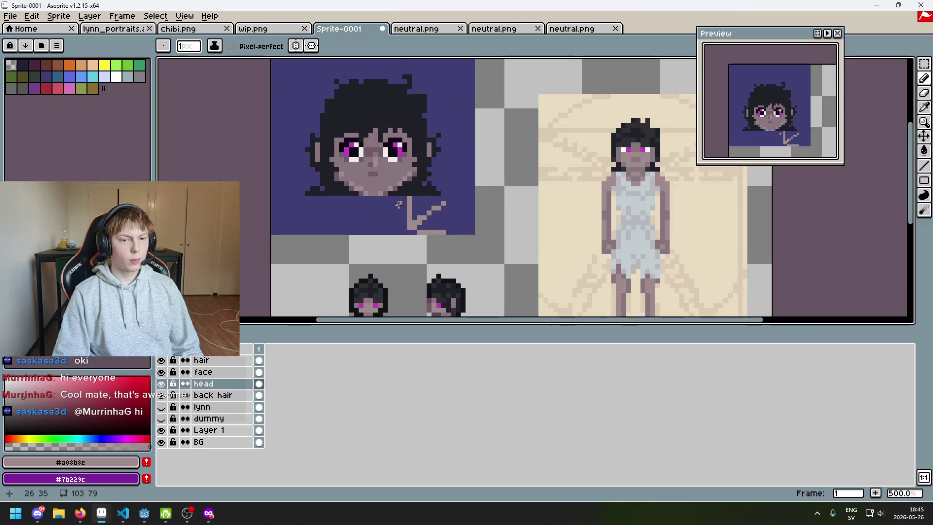
{"action": "key", "text": "ctrl+z"}
{"action": "scroll", "coordinate": [398, 204], "scroll_direction": "up", "scroll_amount": 4}
{"action": "scroll", "coordinate": [396, 206], "scroll_direction": "down", "scroll_amount": 5}
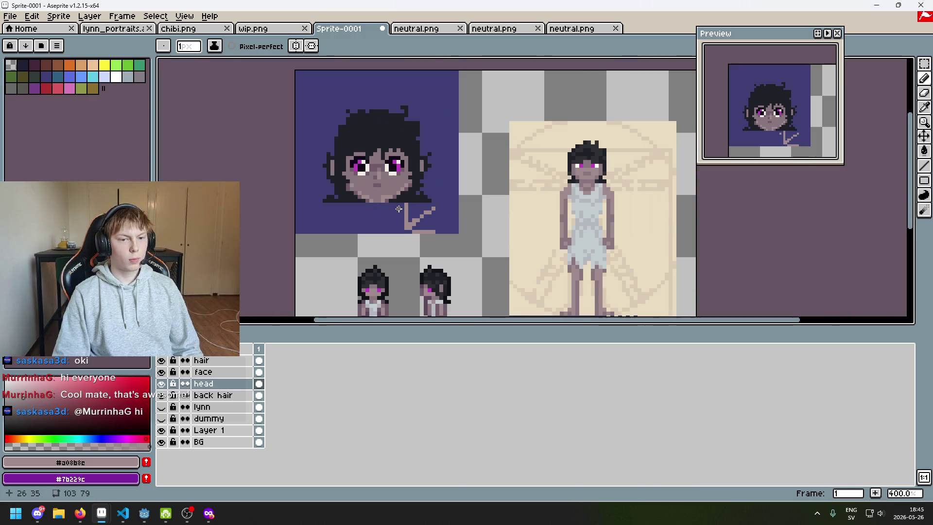
{"action": "scroll", "coordinate": [398, 209], "scroll_direction": "down", "scroll_amount": 2}
{"action": "key", "text": "ctrl+z"}
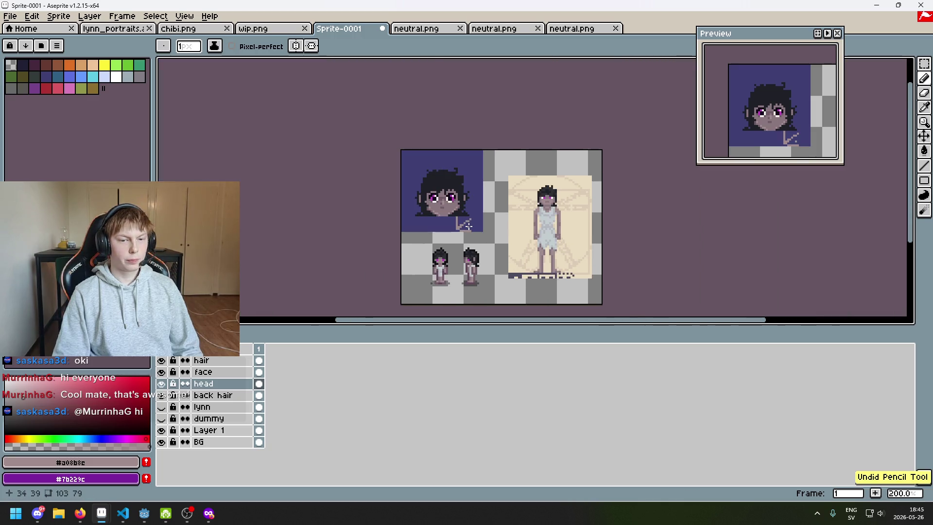
{"action": "scroll", "coordinate": [447, 223], "scroll_direction": "up", "scroll_amount": 5}
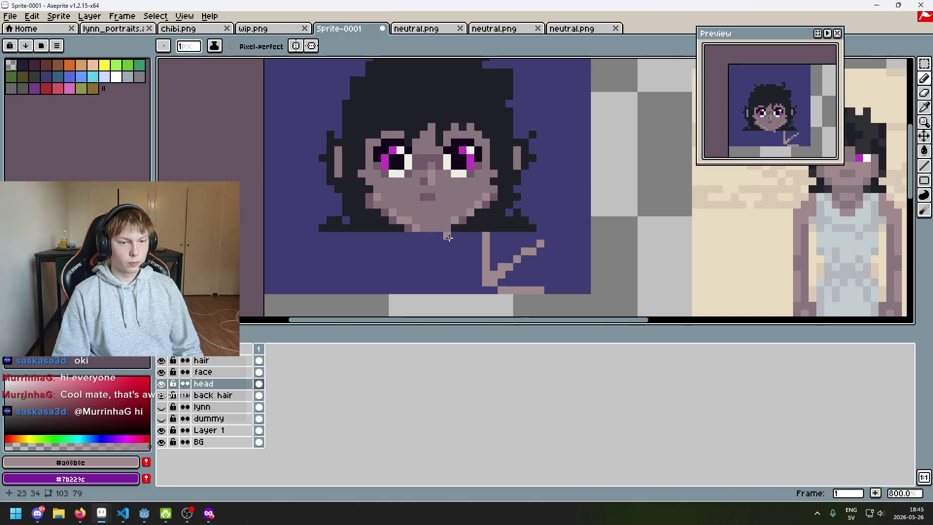
Try erasing a pixel near the chin, then restore the erased chin pixels
{"action": "key", "text": "e"}
{"action": "left_click", "coordinate": [436, 267]}
{"action": "key", "text": "ctrl+z"}
{"action": "scroll", "coordinate": [459, 264], "scroll_direction": "down", "scroll_amount": 4}
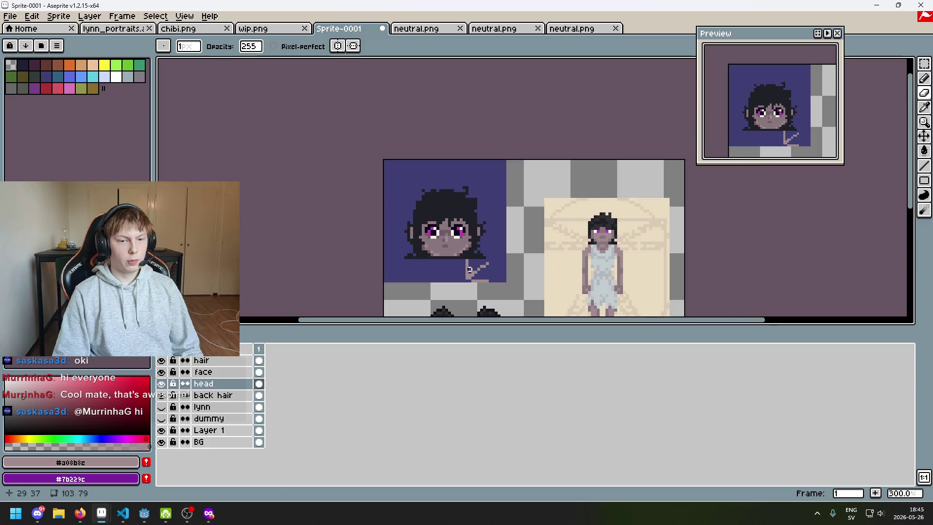
{"action": "scroll", "coordinate": [460, 269], "scroll_direction": "up", "scroll_amount": 8}
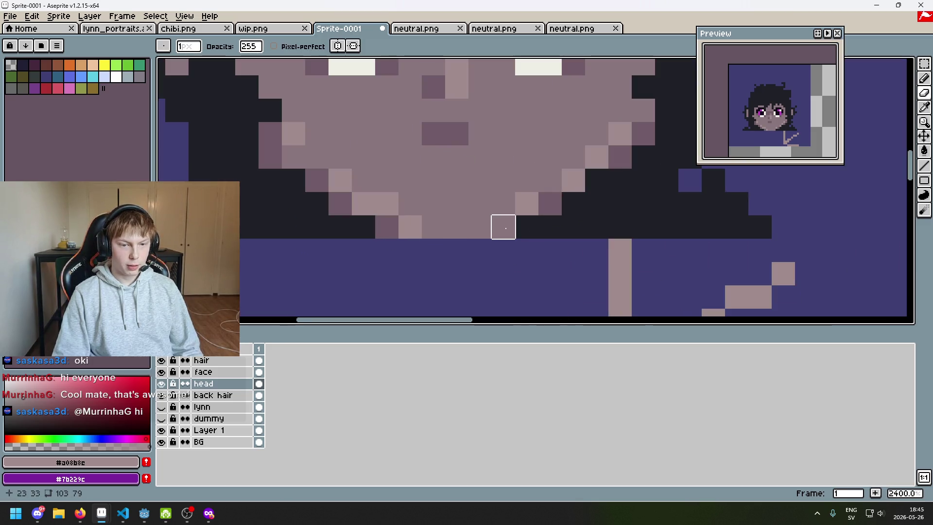
{"action": "scroll", "coordinate": [364, 223], "scroll_direction": "down", "scroll_amount": 5}
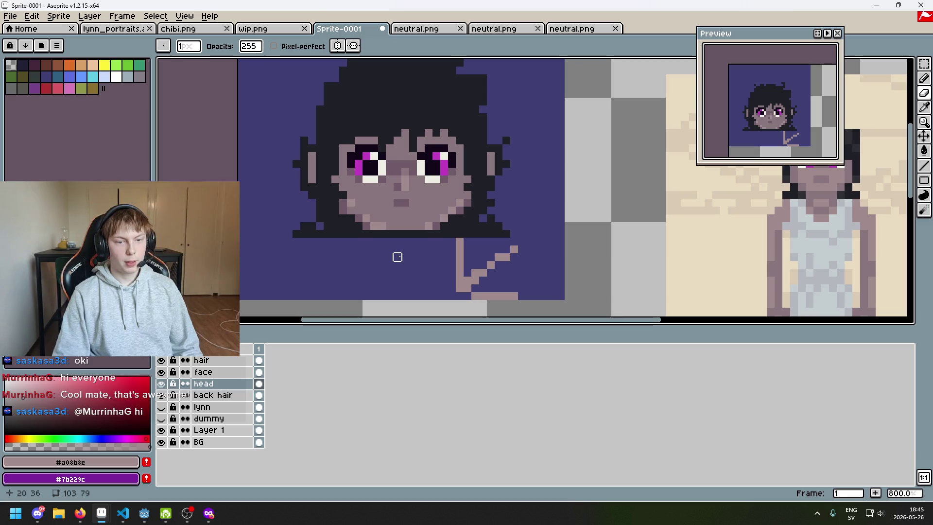
{"action": "key", "text": "ctrl+z"}
{"action": "scroll", "coordinate": [427, 232], "scroll_direction": "up", "scroll_amount": 3}
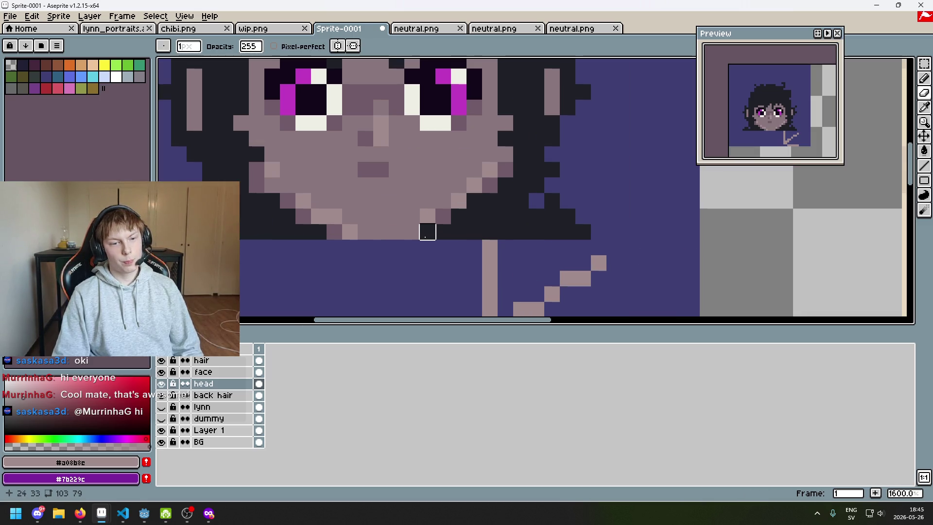
Pick the darker skin shade #705b68 from the chin for the Pencil and undo the eraser edits
{"action": "left_click", "coordinate": [439, 213], "text": "alt"}
{"action": "key", "text": "b"}
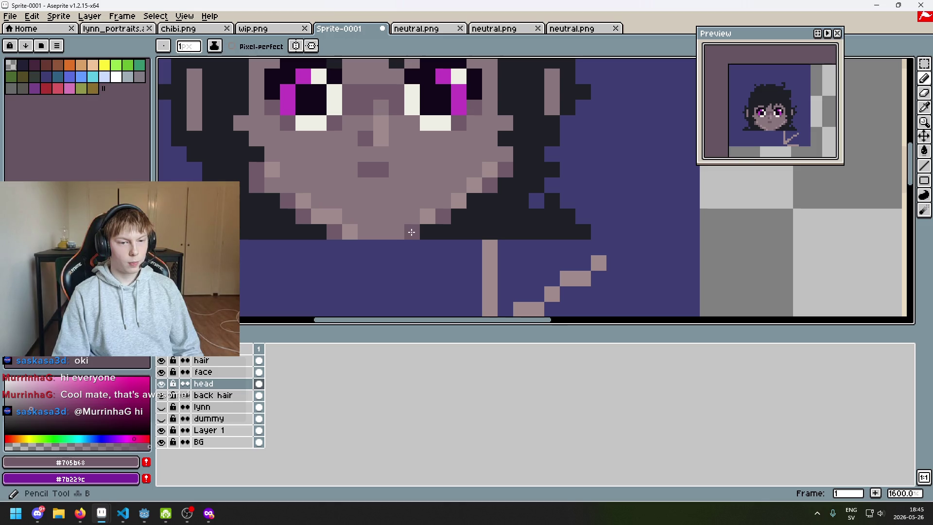
{"action": "scroll", "coordinate": [408, 232], "scroll_direction": "down", "scroll_amount": 5}
{"action": "scroll", "coordinate": [407, 253], "scroll_direction": "up", "scroll_amount": 4}
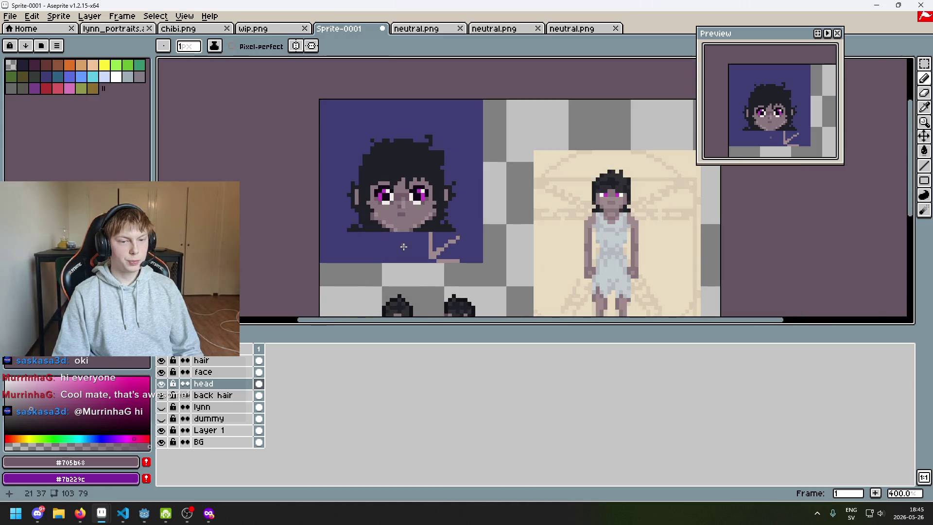
{"action": "scroll", "coordinate": [397, 228], "scroll_direction": "down", "scroll_amount": 2}
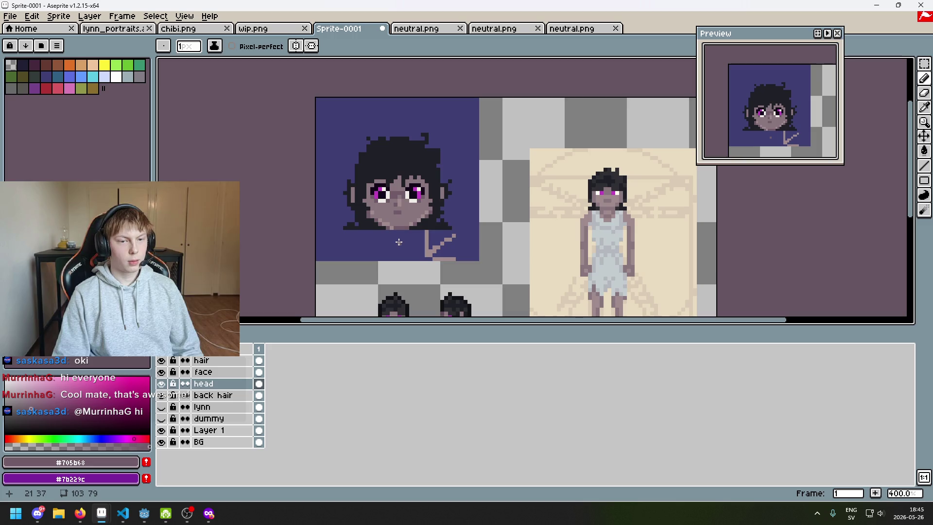
{"action": "key", "text": "ctrl+z"}
{"action": "scroll", "coordinate": [395, 242], "scroll_direction": "up", "scroll_amount": 2}
{"action": "key", "text": "ctrl+z"}
{"action": "key", "text": "ctrl+z"}
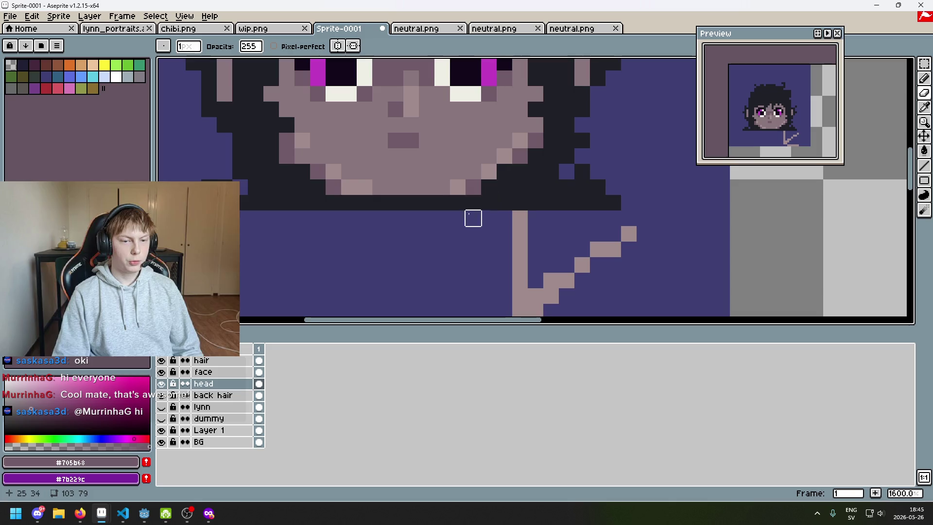
{"action": "scroll", "coordinate": [472, 217], "scroll_direction": "down", "scroll_amount": 3}
Lighten one pixel at the chin's bottom, then try a dark row along it and undo
{"action": "left_click_drag", "start_coordinate": [445, 280], "coordinate": [451, 248]}
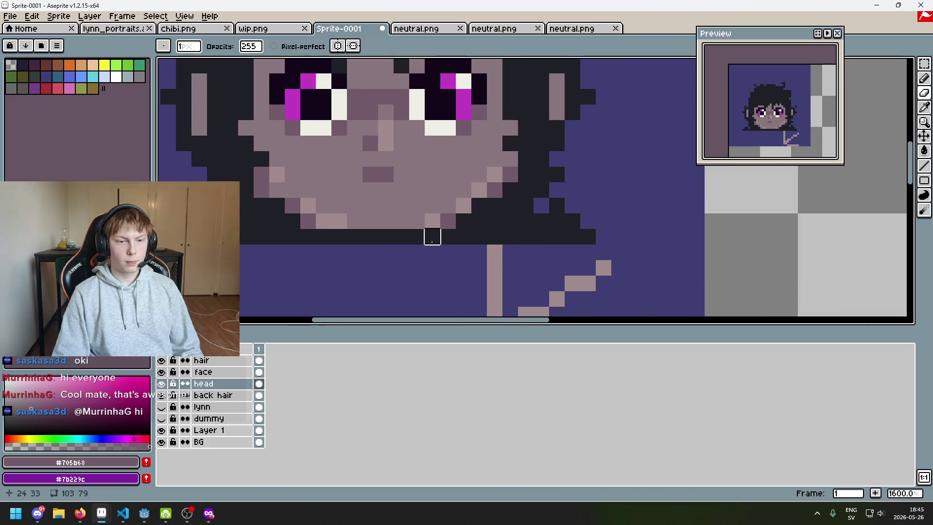
{"action": "scroll", "coordinate": [452, 247], "scroll_direction": "up", "scroll_amount": 3}
{"action": "left_click", "coordinate": [417, 219], "text": "alt"}
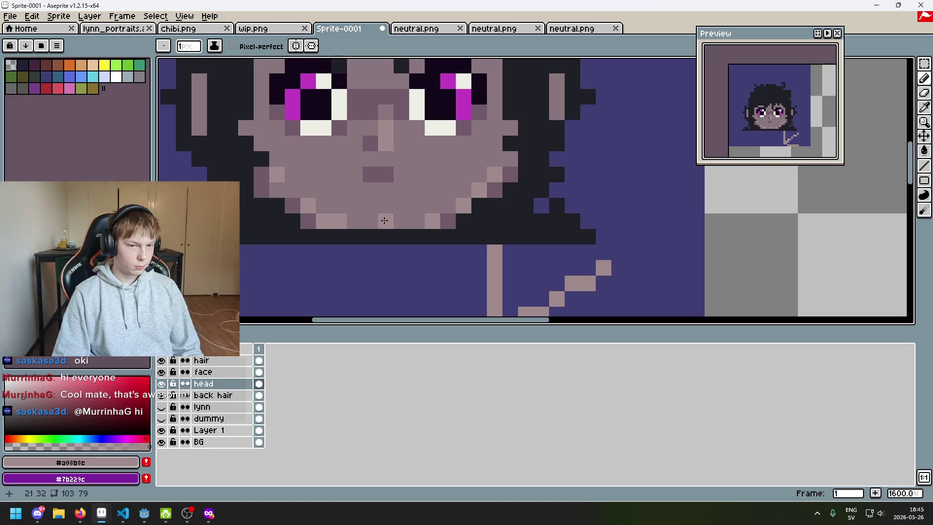
{"action": "left_click", "coordinate": [395, 218]}
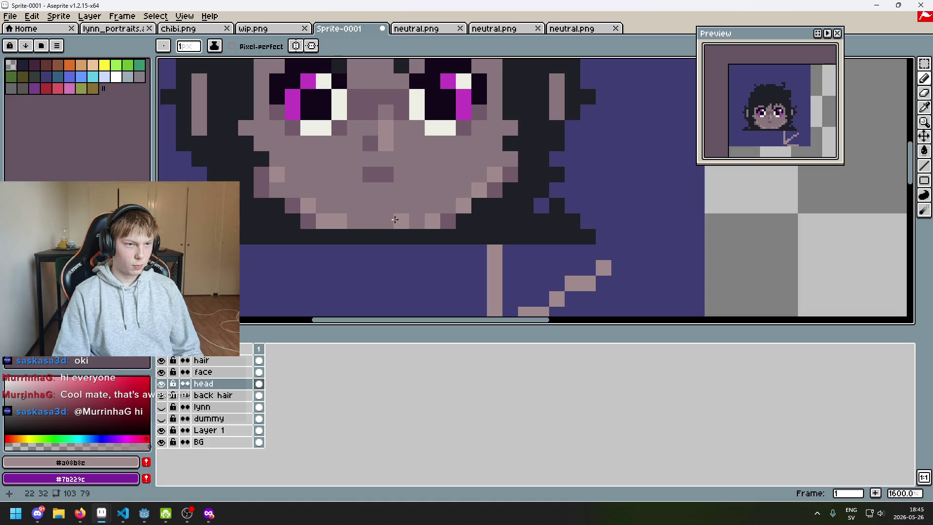
{"action": "left_click", "coordinate": [416, 219], "text": "alt"}
{"action": "left_click_drag", "start_coordinate": [417, 219], "coordinate": [363, 219]}
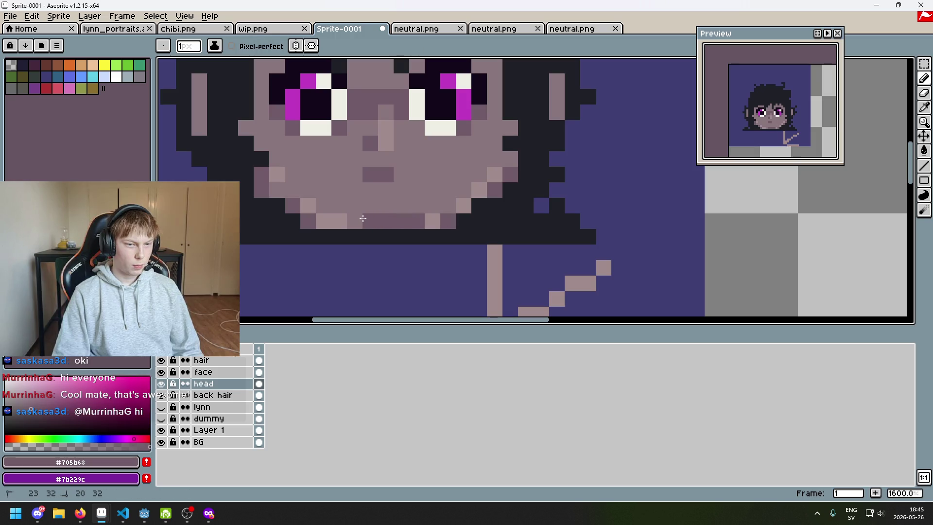
{"action": "scroll", "coordinate": [361, 219], "scroll_direction": "down", "scroll_amount": 6}
{"action": "key", "text": "ctrl+z"}
{"action": "key", "text": "ctrl+z"}
{"action": "key", "text": "ctrl+z"}
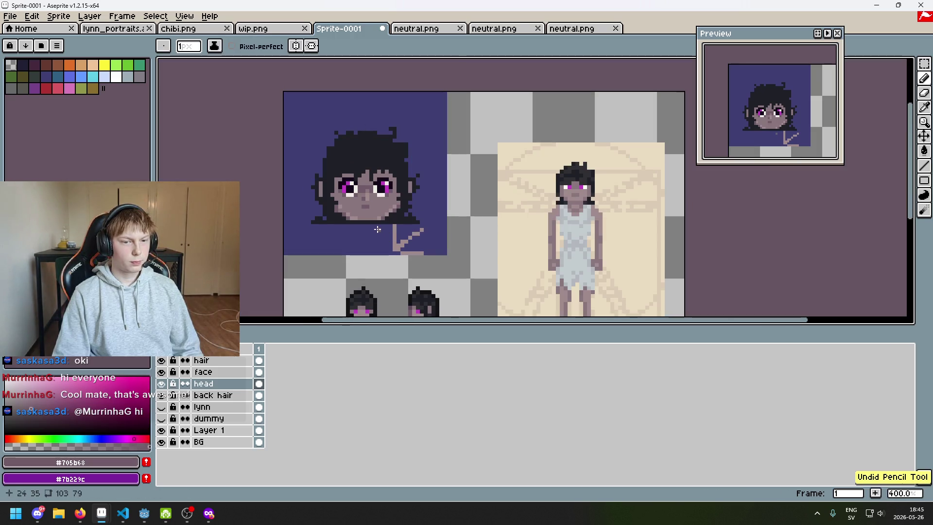
{"action": "scroll", "coordinate": [377, 229], "scroll_direction": "up", "scroll_amount": 1}
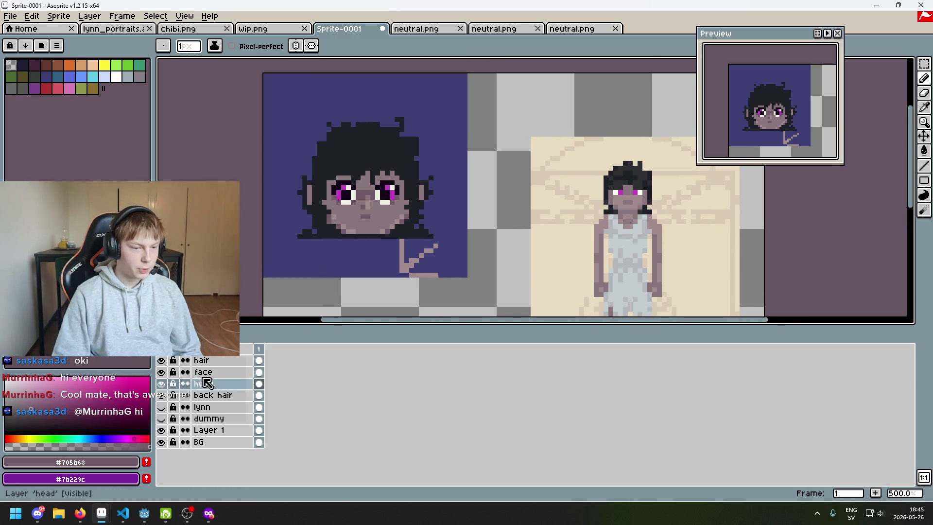
Show the lynn layer, briefly toggle the head layer, and hide the dummy layer
{"action": "left_click", "coordinate": [162, 408]}
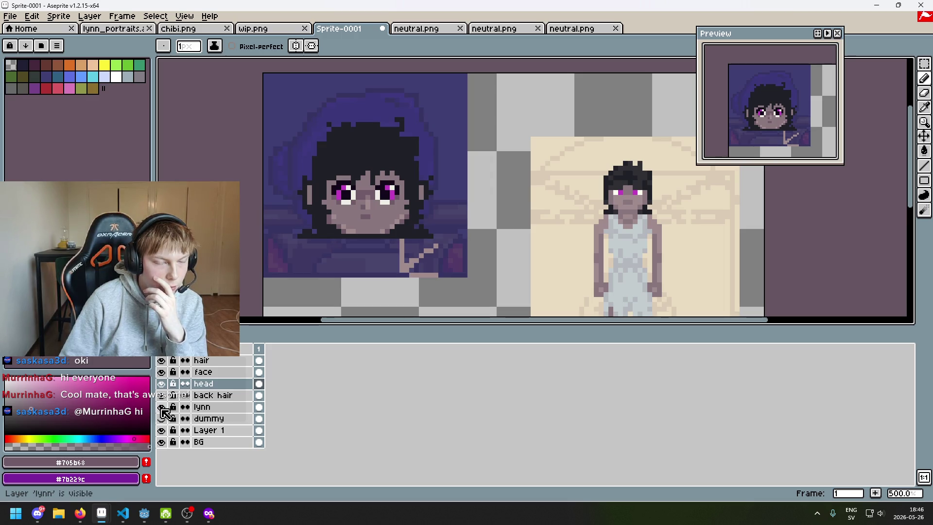
{"action": "left_click", "coordinate": [162, 409]}
{"action": "left_click", "coordinate": [163, 409]}
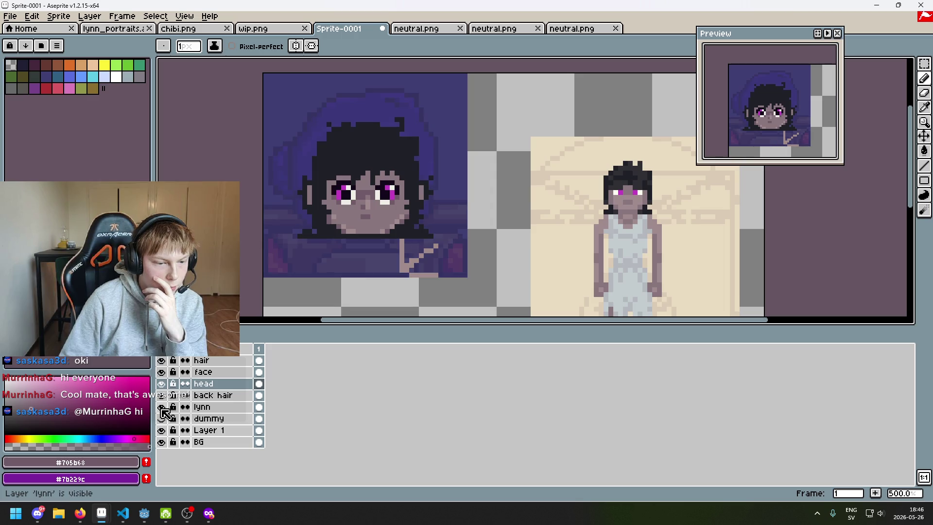
{"action": "left_click", "coordinate": [162, 384]}
{"action": "left_click", "coordinate": [161, 383]}
{"action": "left_click", "coordinate": [162, 419]}
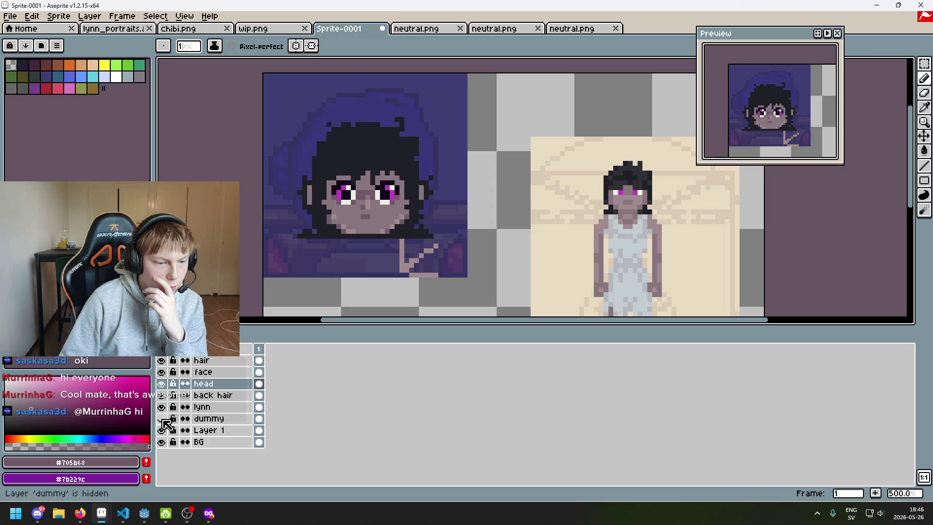
Move the lynn layer to the top of the stack and raise its opacity to 255
{"action": "mouse_move", "coordinate": [210, 407]}
{"action": "left_mouse_down"}
{"action": "mouse_move", "coordinate": [228, 406]}
{"action": "mouse_move", "coordinate": [221, 362]}
{"action": "left_mouse_up"}
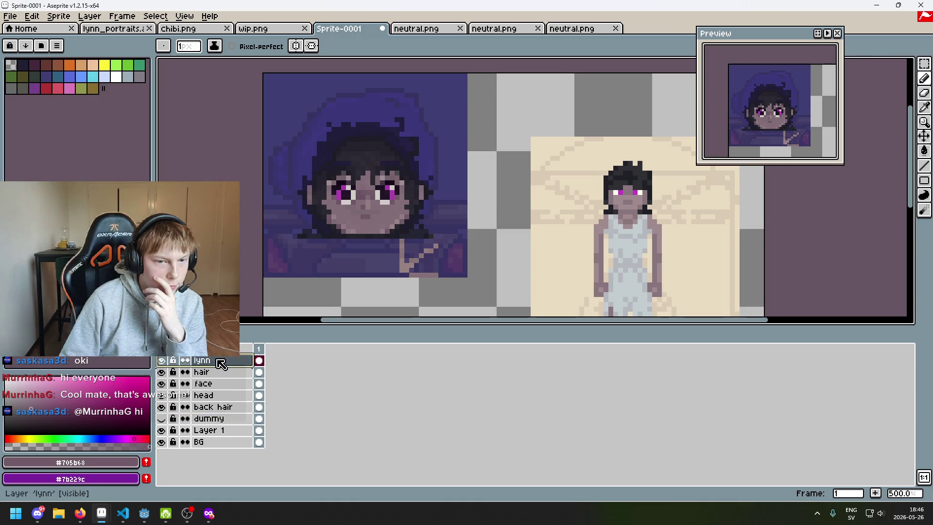
{"action": "double_click", "coordinate": [221, 363]}
{"action": "left_click_drag", "start_coordinate": [756, 205], "coordinate": [825, 205]}
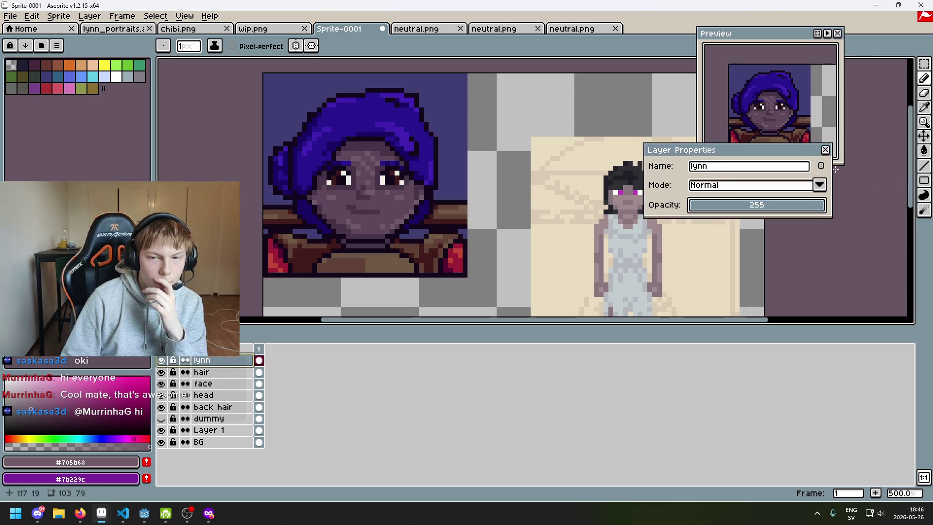
{"action": "left_click", "coordinate": [825, 150]}
{"action": "scroll", "coordinate": [518, 262], "scroll_direction": "down", "scroll_amount": 2}
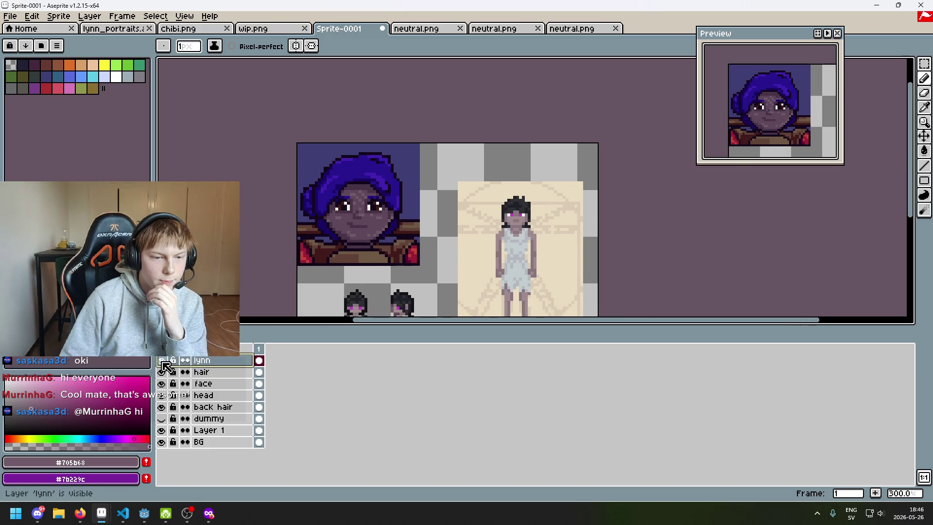
Flip the lynn reference on and off repeatedly to compare portraits, leaving it hidden
{"action": "left_click", "coordinate": [162, 361]}
{"action": "left_click", "coordinate": [162, 361]}
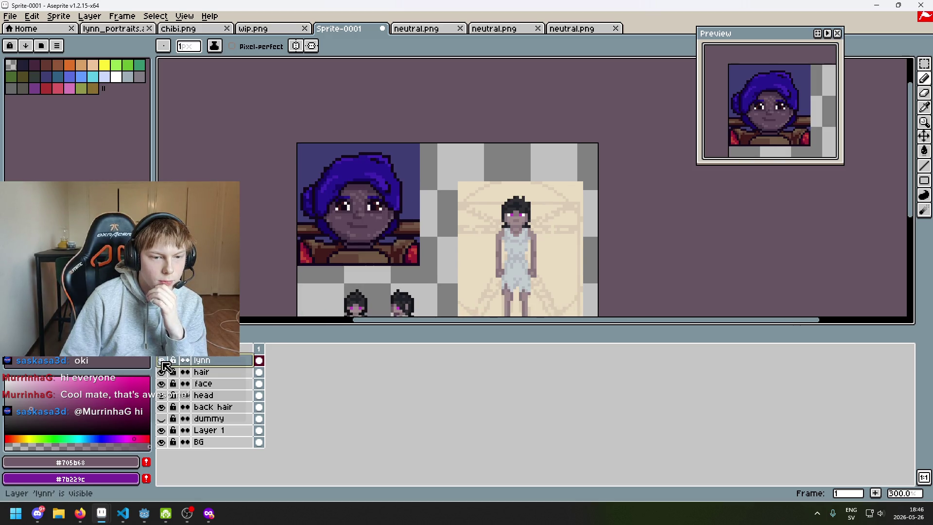
{"action": "left_click", "coordinate": [163, 361]}
{"action": "left_click", "coordinate": [162, 361]}
{"action": "left_click", "coordinate": [162, 361]}
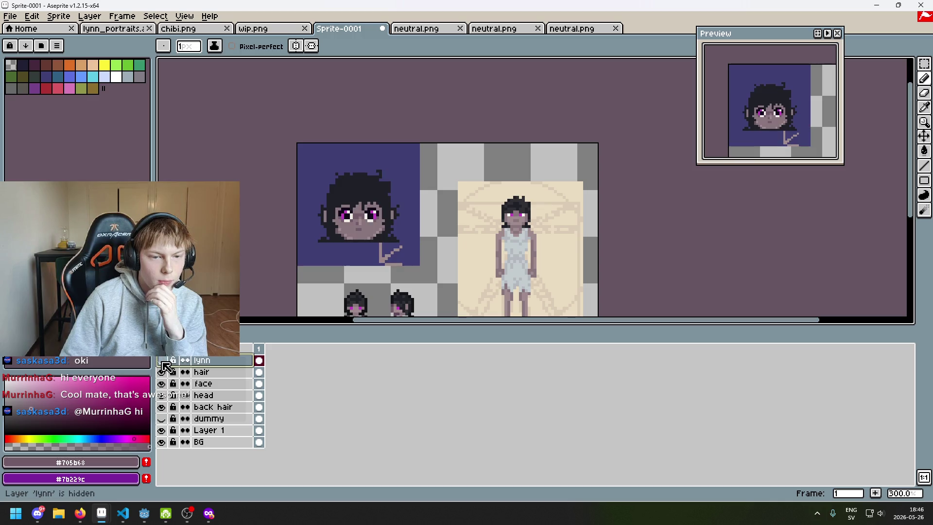
{"action": "left_click", "coordinate": [162, 361]}
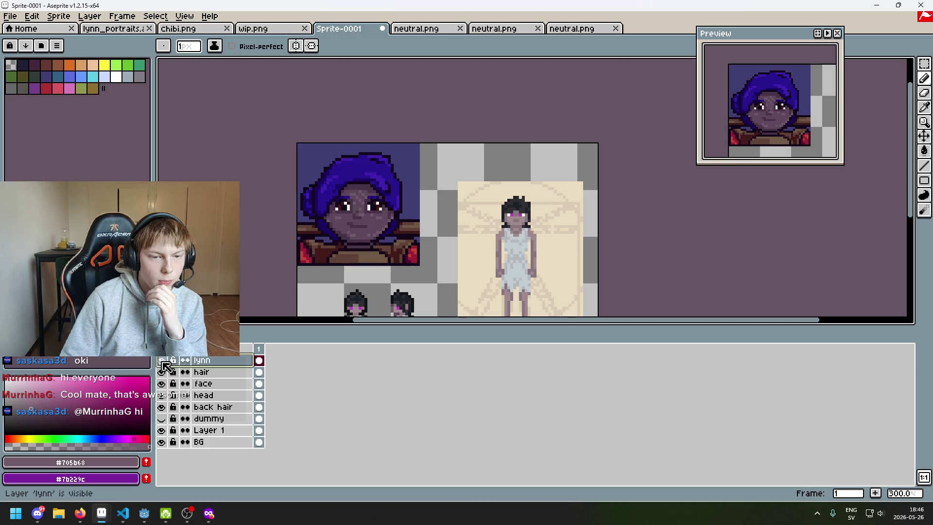
{"action": "left_click", "coordinate": [162, 361]}
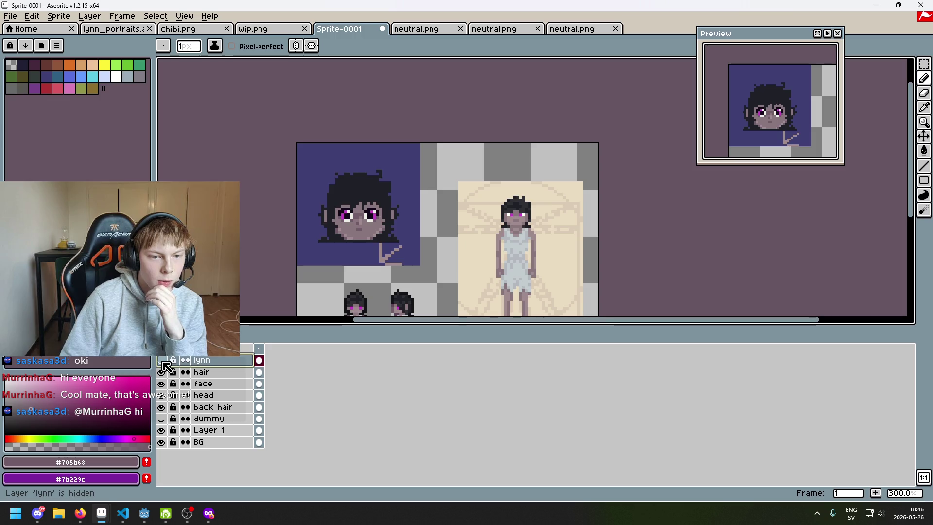
{"action": "left_click", "coordinate": [162, 361]}
{"action": "left_click", "coordinate": [162, 361]}
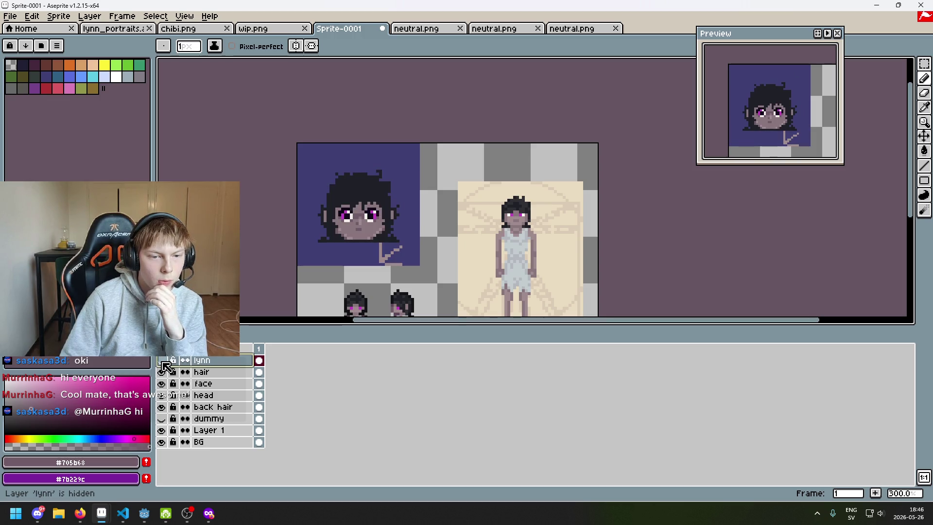
{"action": "left_click", "coordinate": [162, 360]}
{"action": "left_click", "coordinate": [162, 361]}
{"action": "left_click", "coordinate": [162, 361]}
{"action": "left_click", "coordinate": [162, 361]}
{"action": "left_click", "coordinate": [162, 361]}
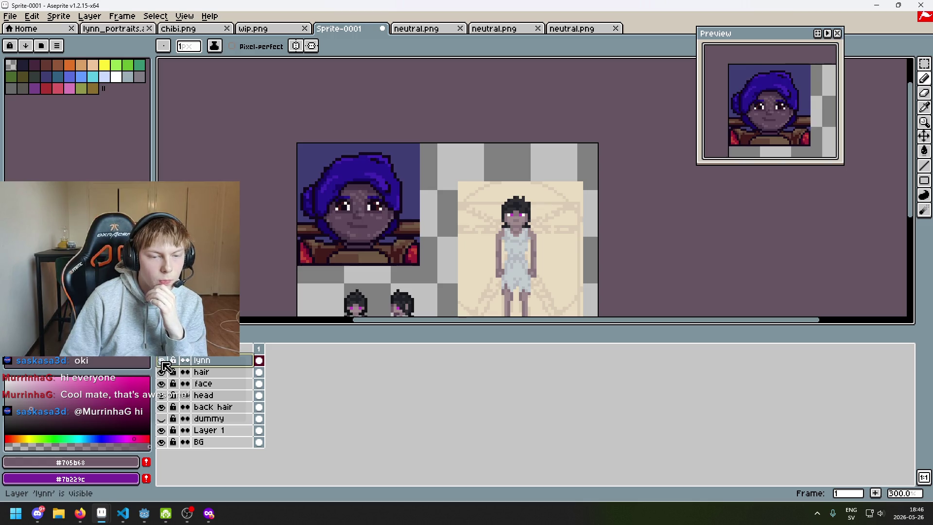
{"action": "left_click", "coordinate": [162, 361]}
{"action": "scroll", "coordinate": [298, 233], "scroll_direction": "up", "scroll_amount": 1}
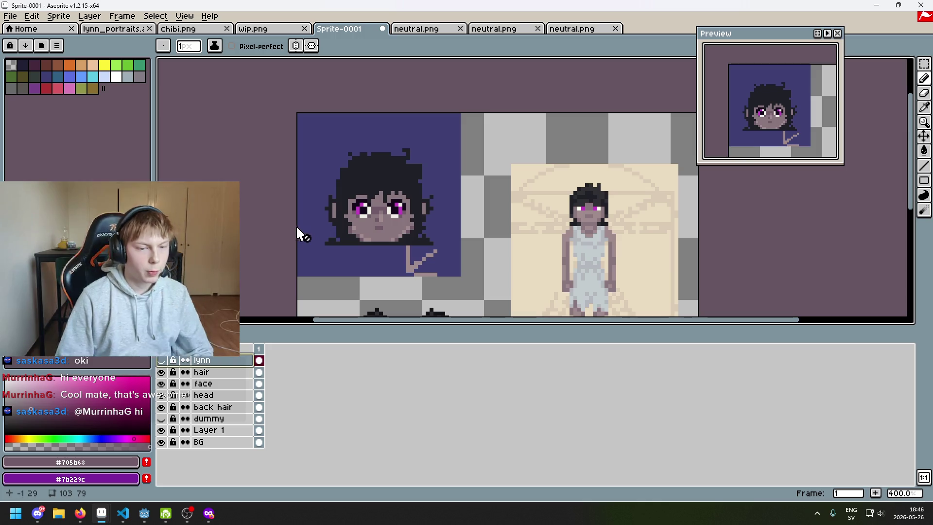
{"action": "scroll", "coordinate": [308, 229], "scroll_direction": "up", "scroll_amount": 1}
With rectangular selection, make the hair layer active after a trial selection and a quick lynn comparison
{"action": "key", "text": "m"}
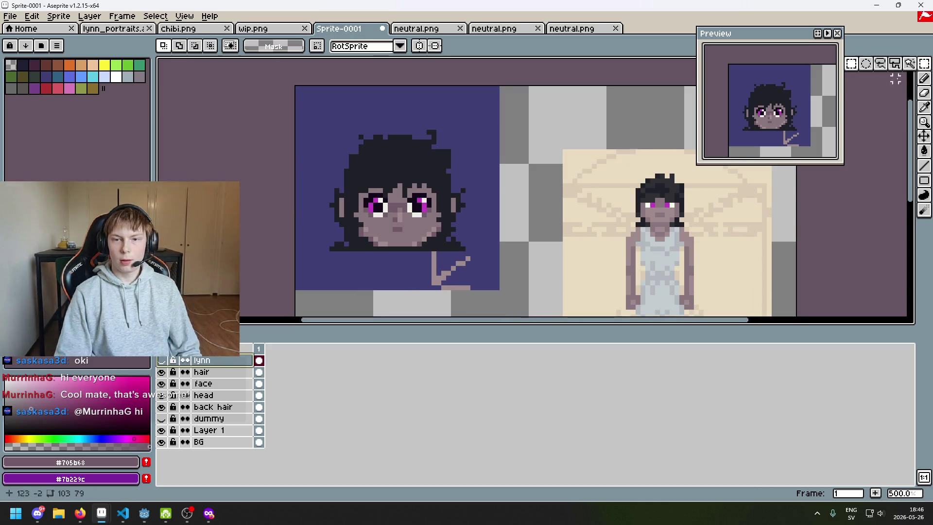
{"action": "left_click", "coordinate": [162, 371]}
{"action": "left_click", "coordinate": [161, 372]}
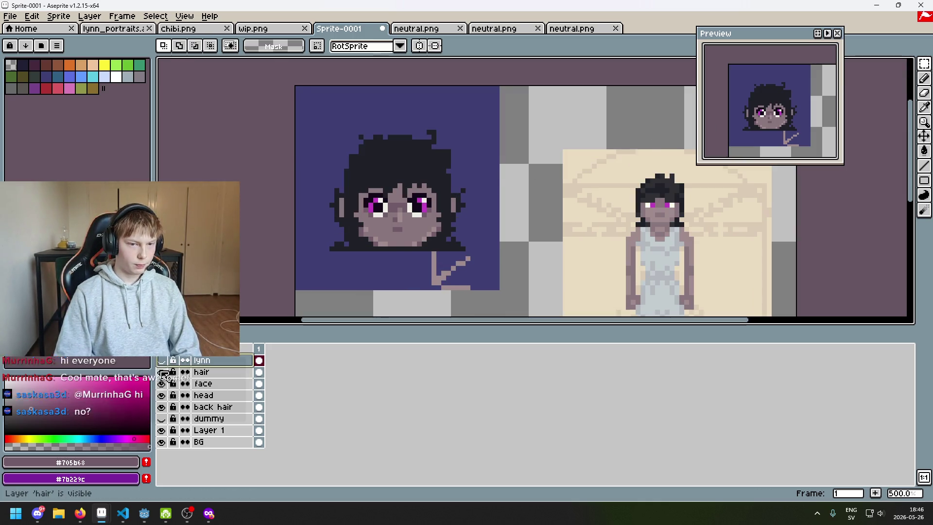
{"action": "left_click", "coordinate": [206, 373]}
{"action": "left_click_drag", "start_coordinate": [410, 109], "coordinate": [468, 260]}
{"action": "left_click", "coordinate": [560, 259]}
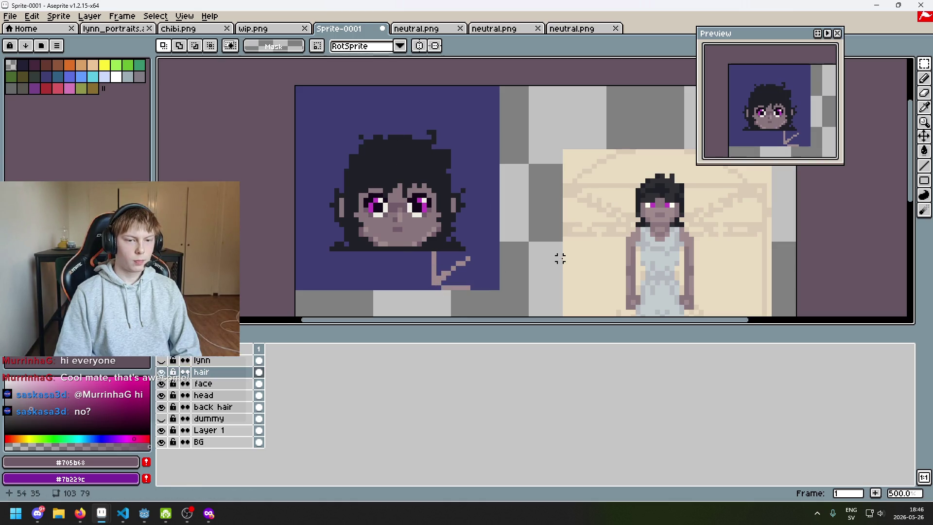
{"action": "left_click", "coordinate": [228, 383]}
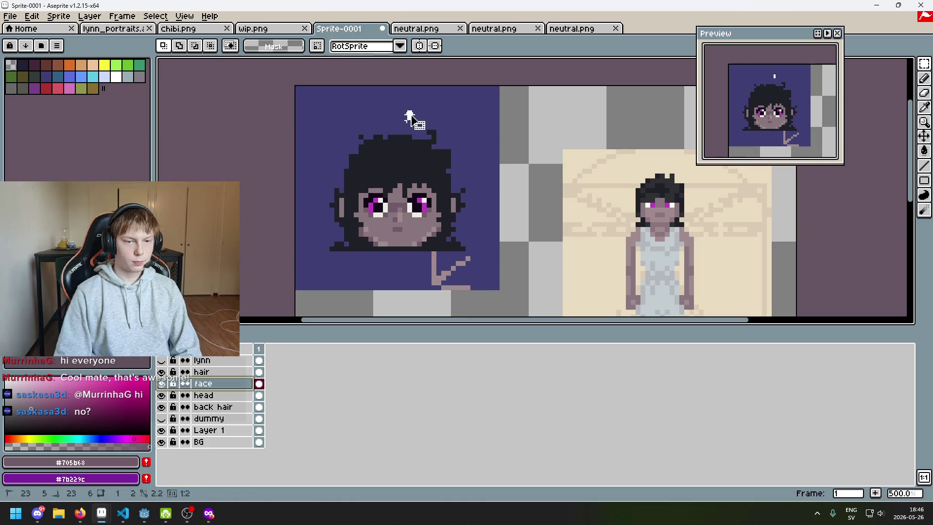
{"action": "left_click", "coordinate": [161, 361]}
{"action": "left_click", "coordinate": [162, 361]}
{"action": "left_click", "coordinate": [223, 372]}
Nudge the top of the hair, then shift right half one pixel right and left half one pixel left
{"action": "mouse_move", "coordinate": [291, 102]}
{"action": "left_mouse_down"}
{"action": "mouse_move", "coordinate": [496, 198]}
{"action": "mouse_move", "coordinate": [565, 279]}
{"action": "mouse_move", "coordinate": [310, 95]}
{"action": "mouse_move", "coordinate": [504, 193]}
{"action": "mouse_move", "coordinate": [522, 179]}
{"action": "left_mouse_up"}
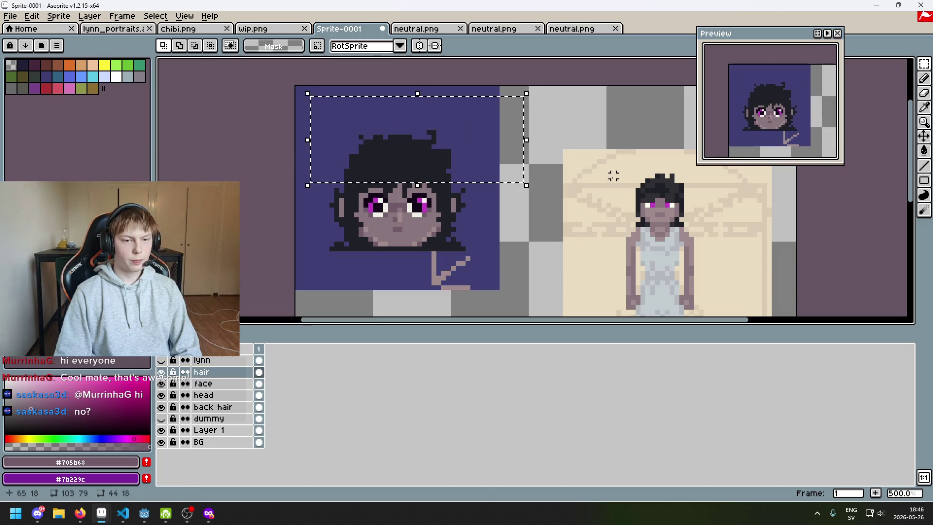
{"action": "key", "text": "ctrl+t"}
{"action": "key", "text": "Return"}
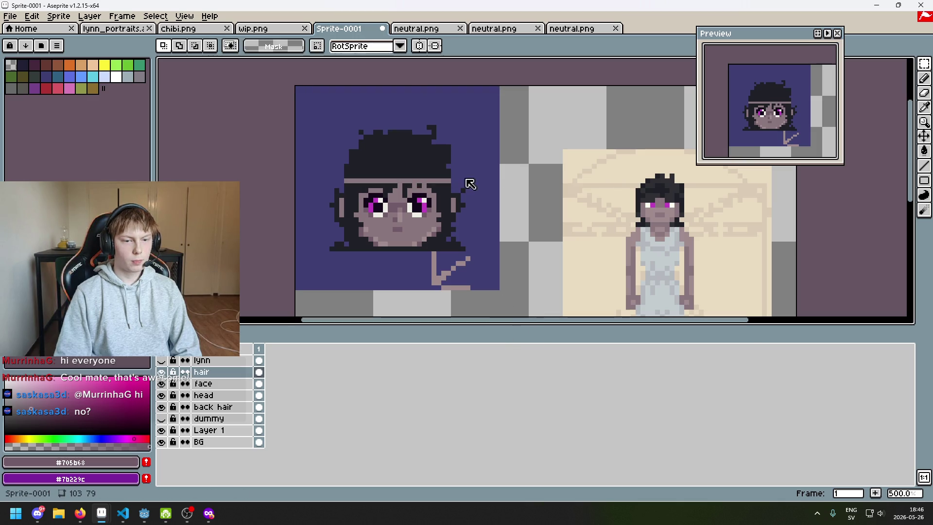
{"action": "mouse_move", "coordinate": [399, 84]}
{"action": "left_mouse_down"}
{"action": "mouse_move", "coordinate": [520, 302]}
{"action": "mouse_move", "coordinate": [572, 301]}
{"action": "left_mouse_up"}
{"action": "key", "text": "Right"}
{"action": "mouse_move", "coordinate": [295, 88]}
{"action": "left_mouse_down"}
{"action": "mouse_move", "coordinate": [370, 238]}
{"action": "mouse_move", "coordinate": [396, 317]}
{"action": "left_mouse_up"}
{"action": "key", "text": "Left"}
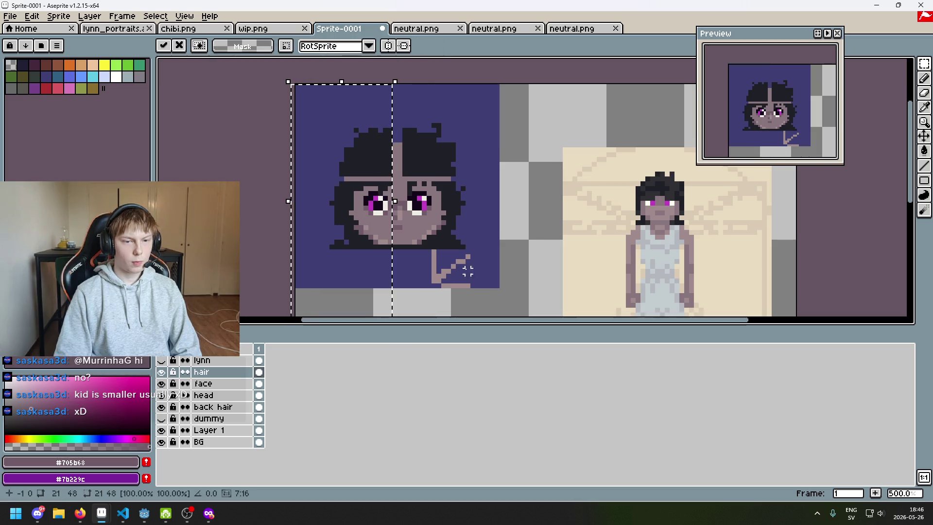
{"action": "key", "text": "Return"}
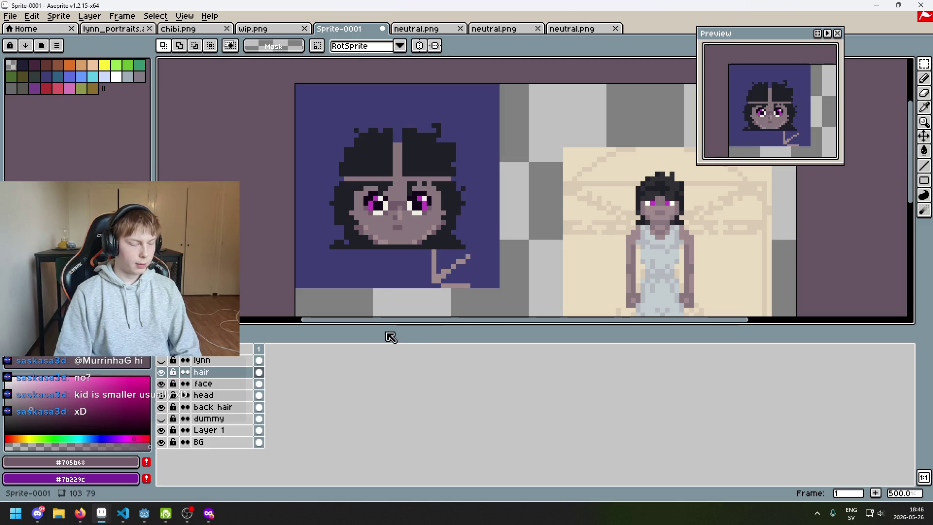
Flip the lynn reference to compare and leave it hidden, then check the eyes via the face layer
{"action": "left_click", "coordinate": [161, 361]}
{"action": "left_click", "coordinate": [162, 362]}
{"action": "left_click", "coordinate": [161, 361]}
{"action": "left_click", "coordinate": [161, 362]}
{"action": "left_click", "coordinate": [161, 361]}
{"action": "left_click", "coordinate": [162, 362]}
{"action": "left_click", "coordinate": [161, 362]}
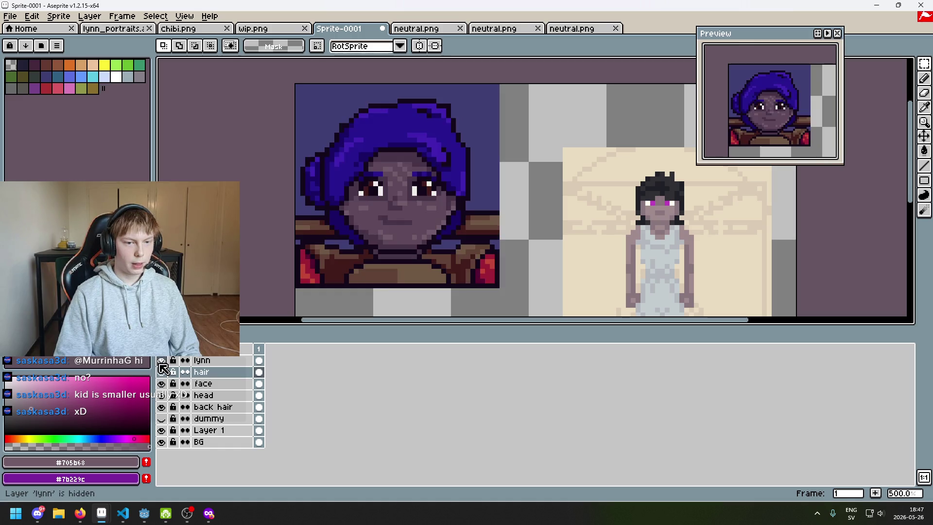
{"action": "left_click", "coordinate": [161, 362]}
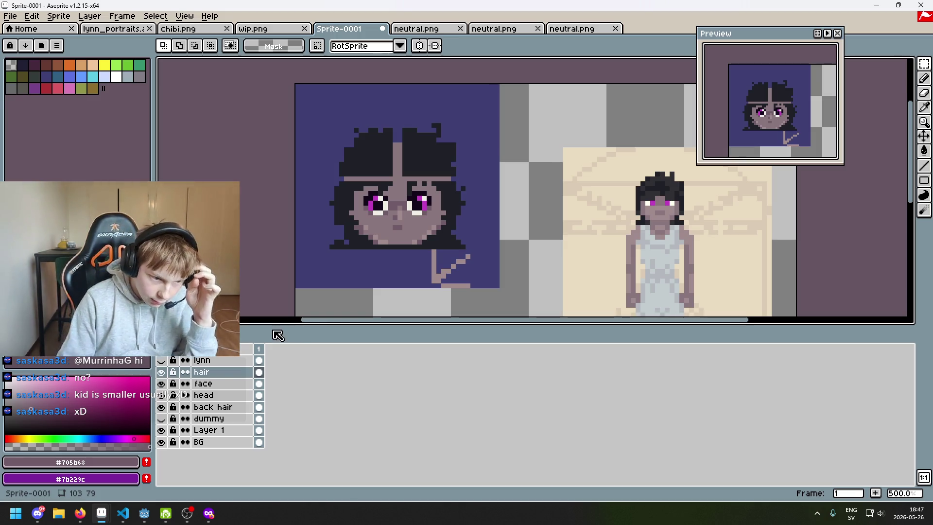
{"action": "left_click", "coordinate": [163, 384]}
{"action": "left_click", "coordinate": [163, 384]}
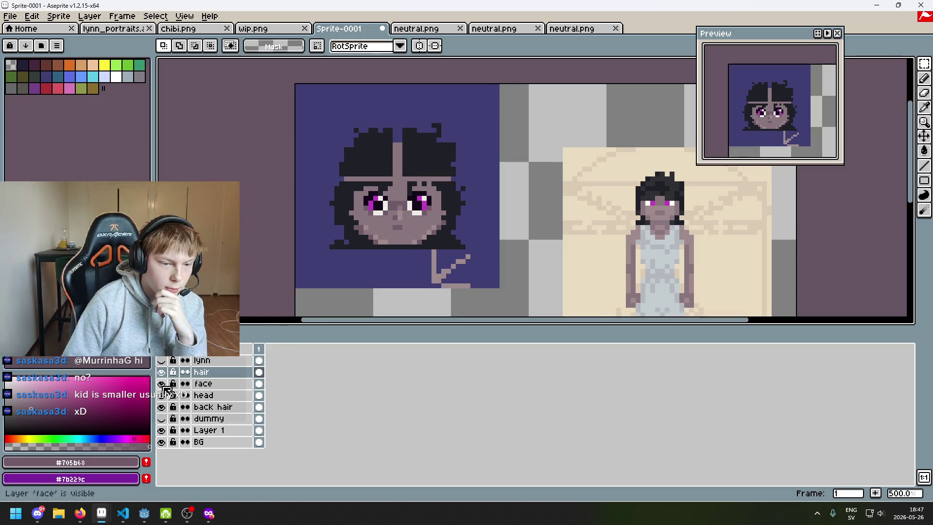
{"action": "left_click", "coordinate": [208, 384]}
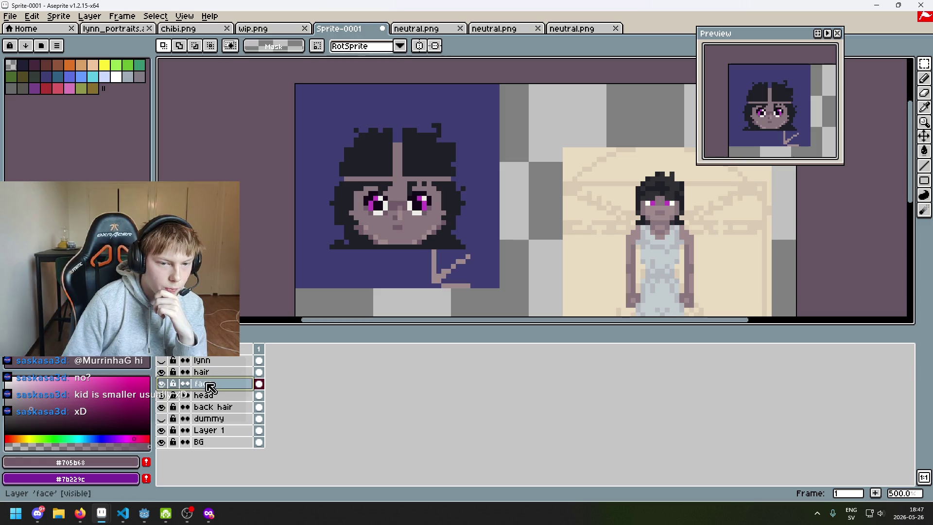
{"action": "left_click_drag", "start_coordinate": [489, 276], "coordinate": [297, 208]}
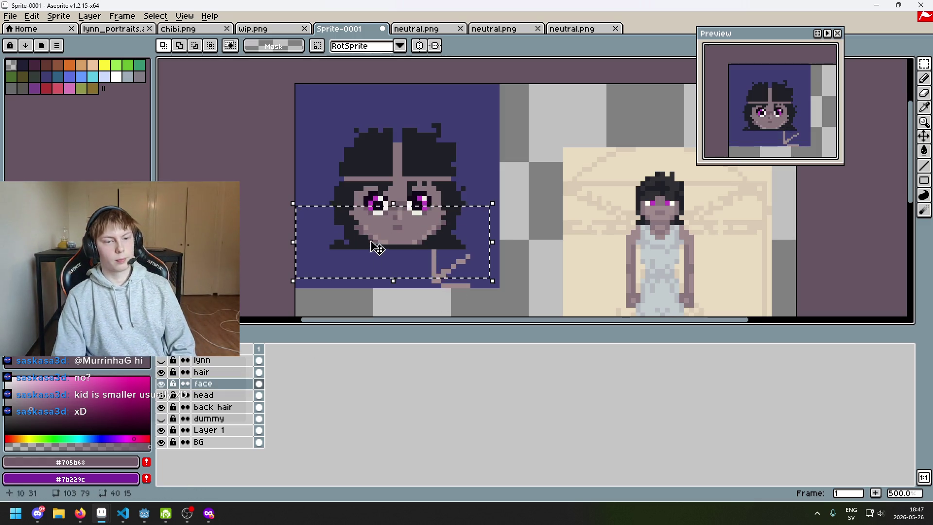
{"action": "left_click", "coordinate": [413, 254]}
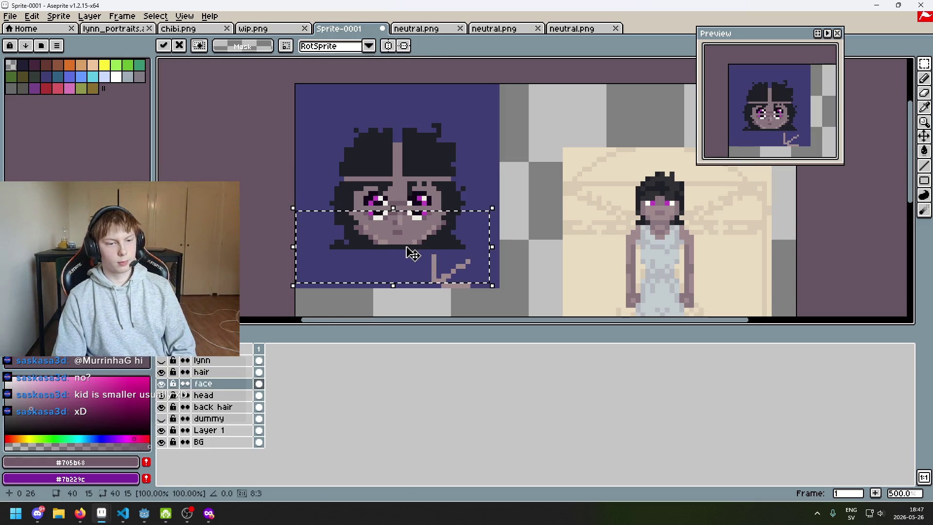
{"action": "left_click", "coordinate": [550, 208]}
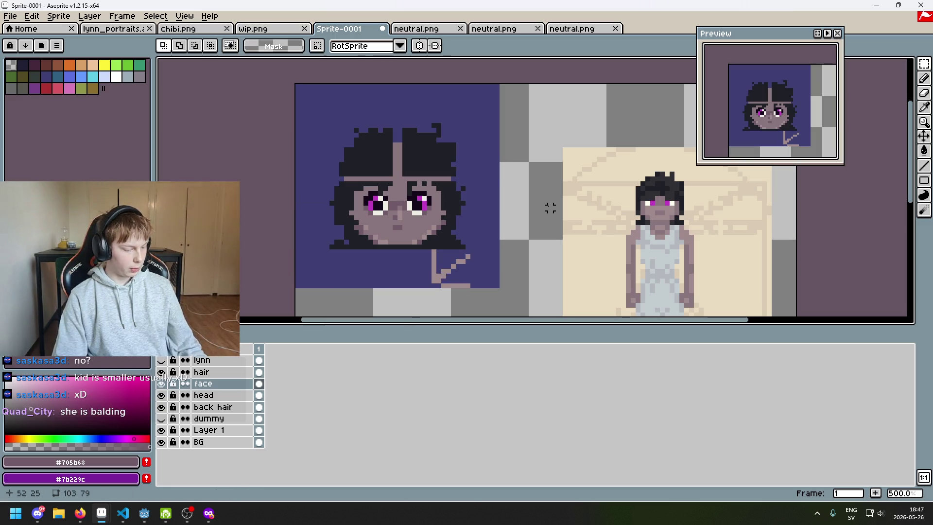
{"action": "left_click", "coordinate": [161, 372]}
{"action": "left_click", "coordinate": [162, 372]}
{"action": "left_click", "coordinate": [163, 394]}
{"action": "left_click", "coordinate": [164, 395]}
{"action": "left_click", "coordinate": [163, 395]}
{"action": "left_click", "coordinate": [163, 395]}
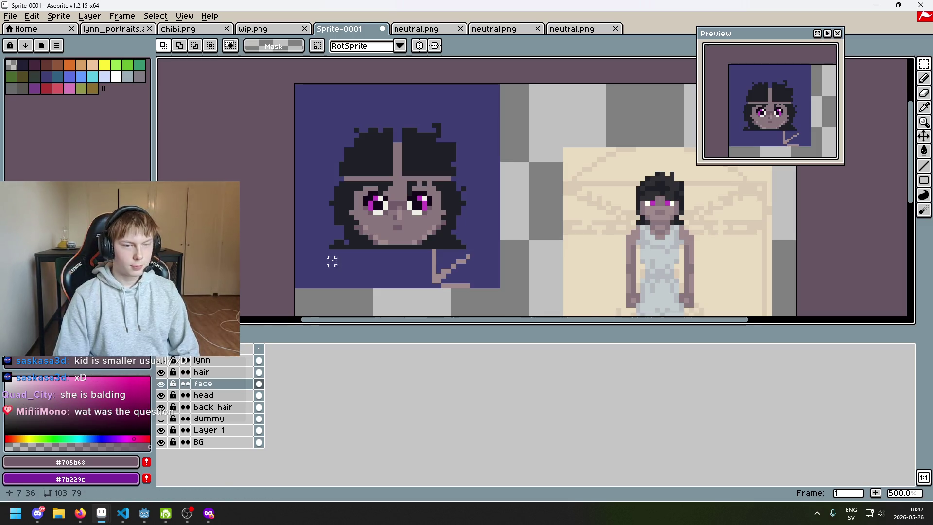
{"action": "left_click_drag", "start_coordinate": [329, 266], "coordinate": [294, 276]}
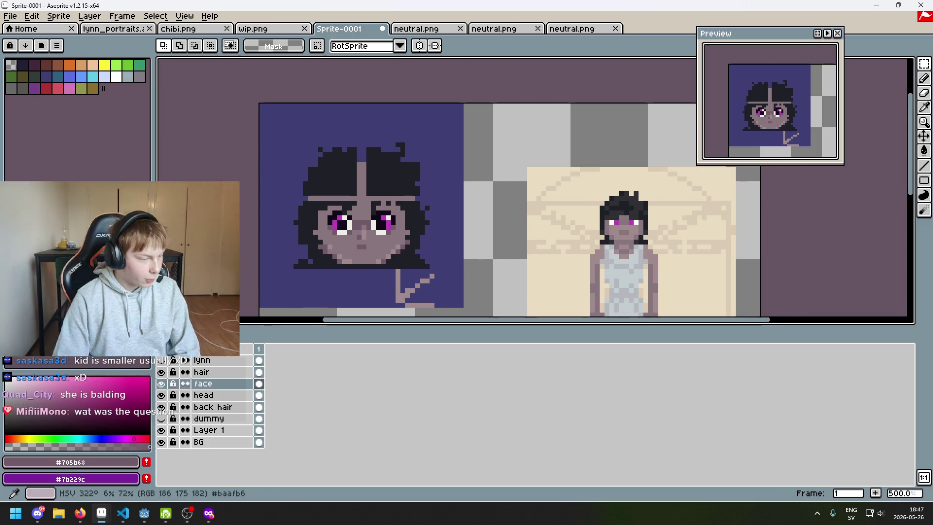
{"action": "key", "text": "alt+Tab"}
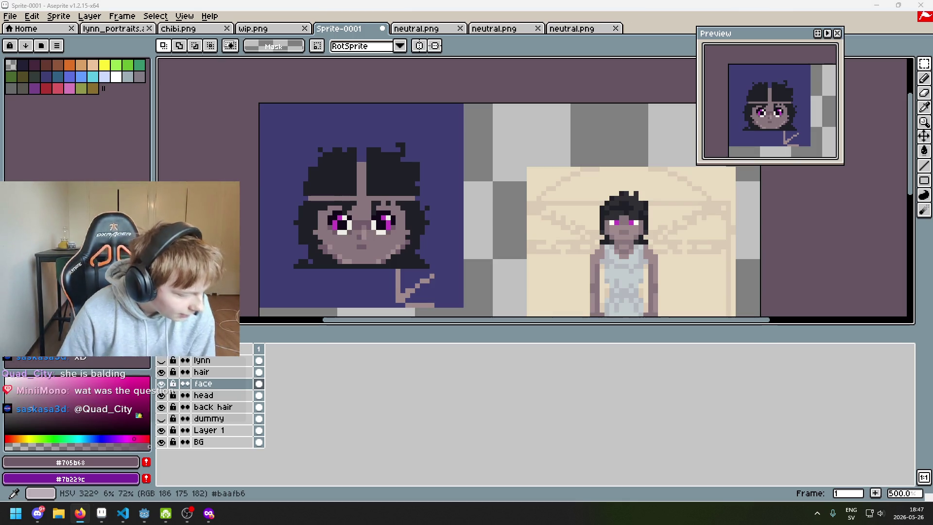
{"action": "left_click_drag", "start_coordinate": [327, 270], "coordinate": [346, 254]}
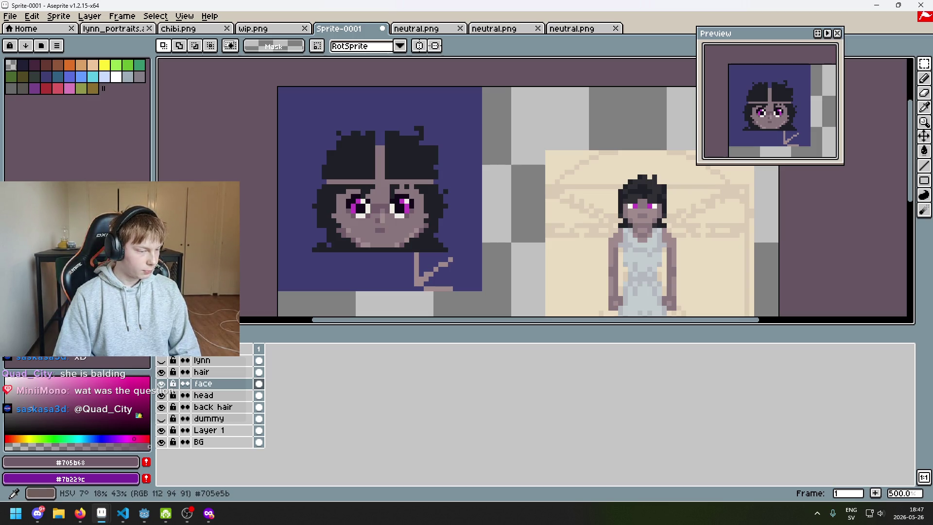
{"action": "mouse_move", "coordinate": [323, 277]}
{"action": "left_mouse_down"}
{"action": "mouse_move", "coordinate": [312, 276]}
{"action": "mouse_move", "coordinate": [360, 277]}
{"action": "left_mouse_up"}
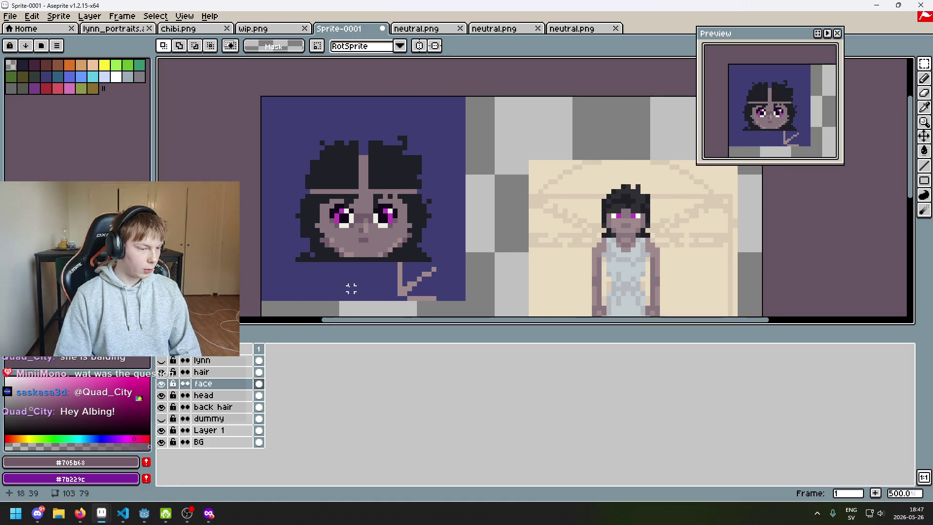
{"action": "scroll", "coordinate": [326, 253], "scroll_direction": "up", "scroll_amount": 1}
{"action": "left_click", "coordinate": [203, 383]}
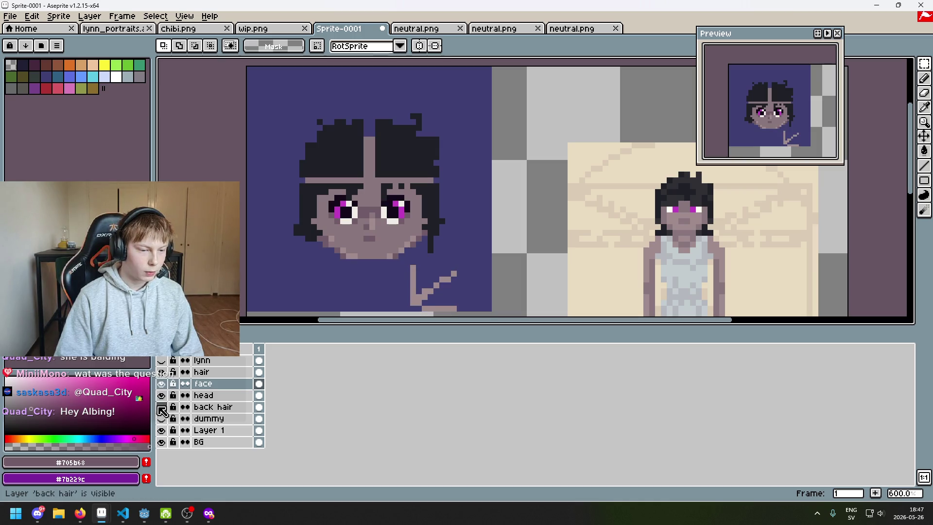
On the back hair layer, move the left half one pixel left and one pixel down
{"action": "left_click", "coordinate": [213, 407]}
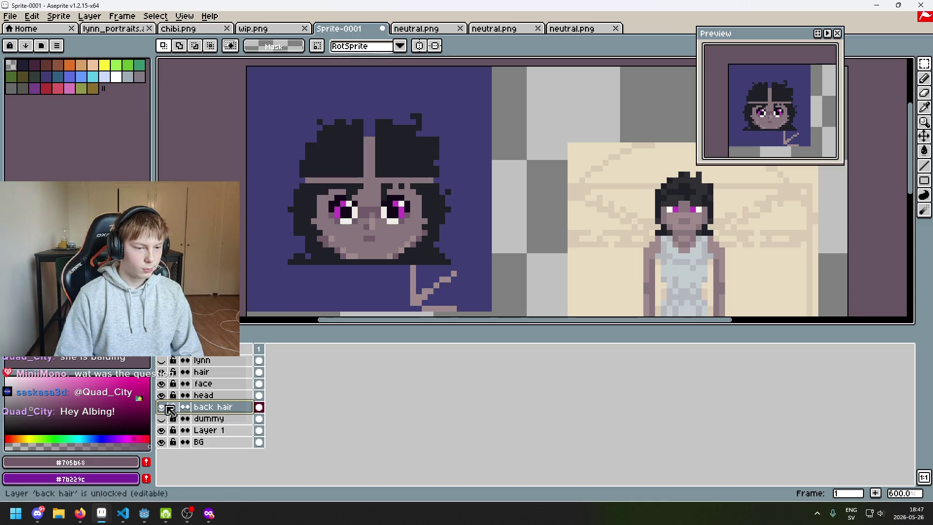
{"action": "left_click_drag", "start_coordinate": [378, 302], "coordinate": [273, 69]}
{"action": "key", "text": "Left"}
{"action": "key", "text": "ctrl+d"}
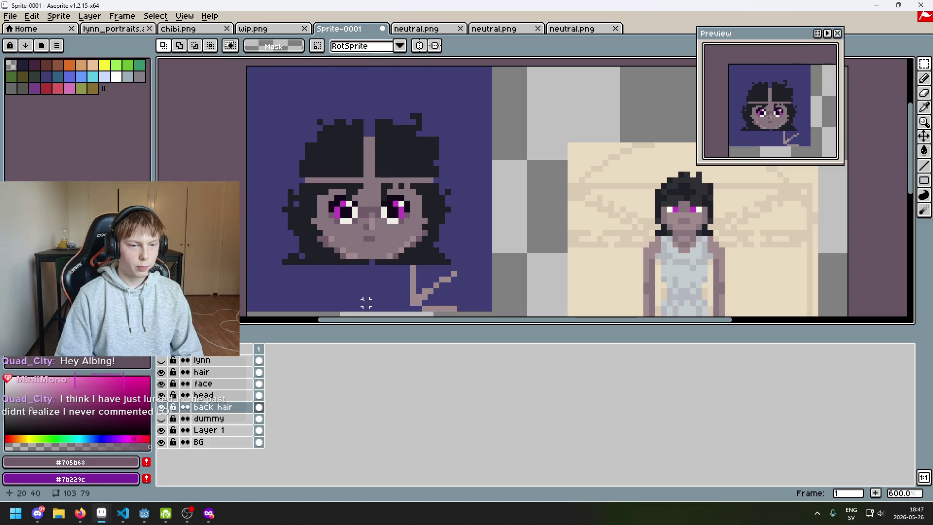
{"action": "key", "text": "ctrl+z"}
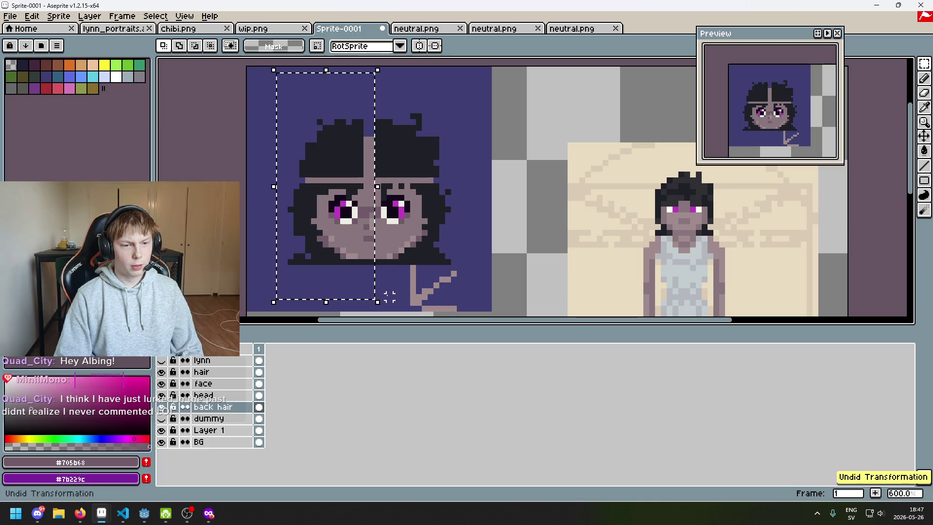
{"action": "key", "text": "Left"}
{"action": "key", "text": "Down"}
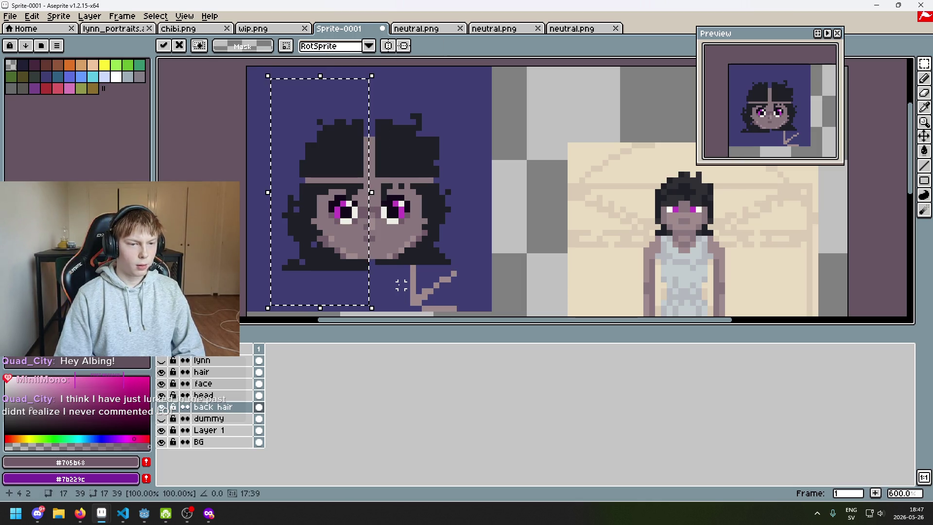
{"action": "key", "text": "Return"}
Move the right half of the back hair one pixel right and one pixel down
{"action": "left_click_drag", "start_coordinate": [375, 295], "coordinate": [500, 94]}
{"action": "key", "text": "Right"}
{"action": "key", "text": "Down"}
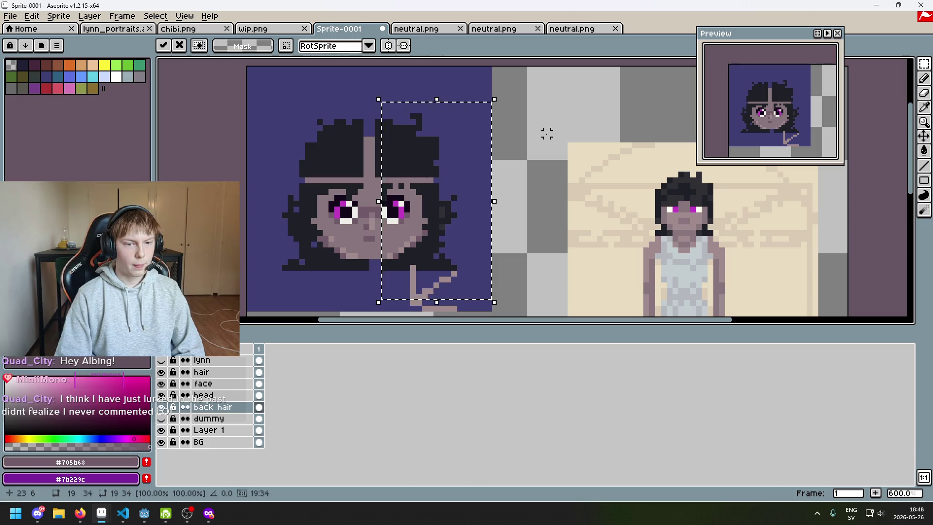
{"action": "key", "text": "ctrl+d"}
{"action": "scroll", "coordinate": [542, 137], "scroll_direction": "down", "scroll_amount": 2}
{"action": "scroll", "coordinate": [542, 137], "scroll_direction": "up", "scroll_amount": 1}
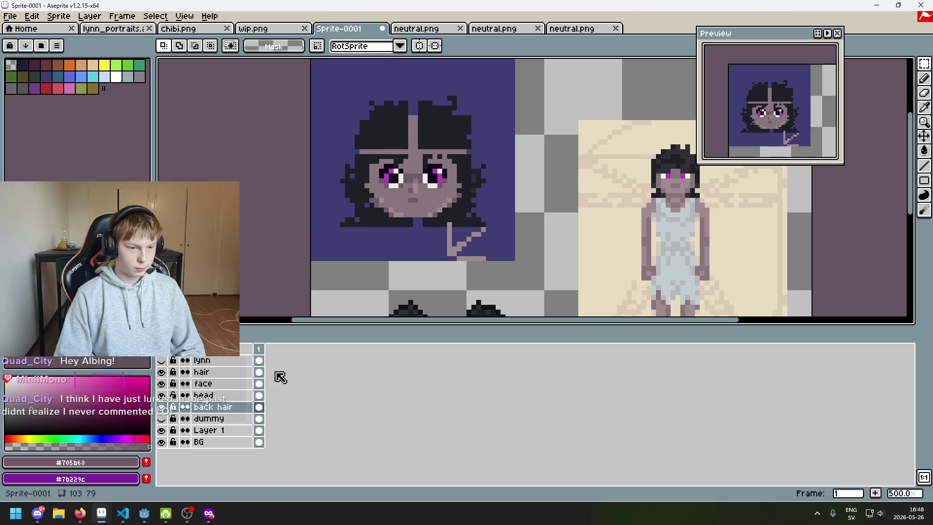
{"action": "left_click", "coordinate": [212, 385]}
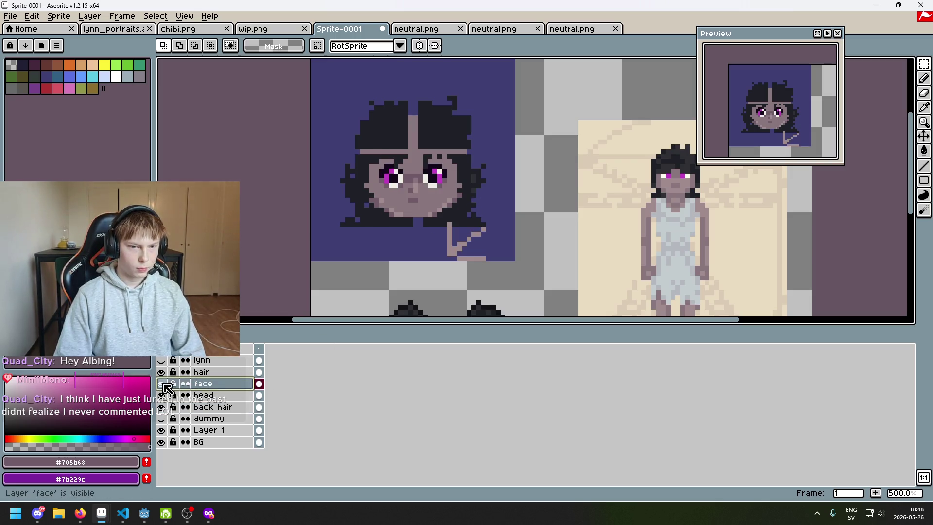
On the head layer, compare against the hidden lynn reference and try selecting face halves
{"action": "left_click", "coordinate": [209, 395]}
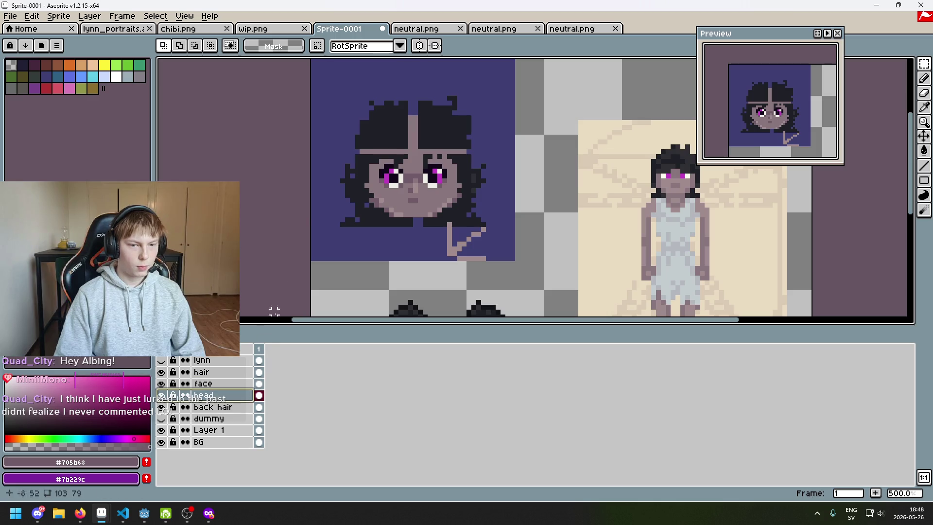
{"action": "left_click", "coordinate": [162, 360]}
{"action": "left_click", "coordinate": [161, 360]}
{"action": "left_click", "coordinate": [162, 359]}
{"action": "left_click", "coordinate": [161, 360]}
{"action": "mouse_move", "coordinate": [331, 58]}
{"action": "left_mouse_down"}
{"action": "mouse_move", "coordinate": [405, 308]}
{"action": "mouse_move", "coordinate": [417, 314]}
{"action": "left_mouse_up"}
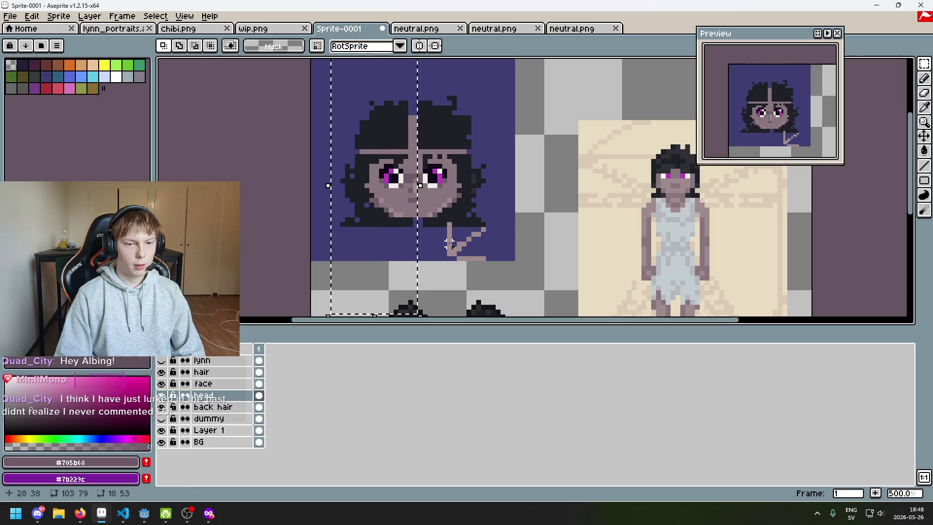
{"action": "mouse_move", "coordinate": [358, 83]}
{"action": "left_mouse_down"}
{"action": "mouse_move", "coordinate": [396, 286]}
{"action": "mouse_move", "coordinate": [408, 302]}
{"action": "left_mouse_up"}
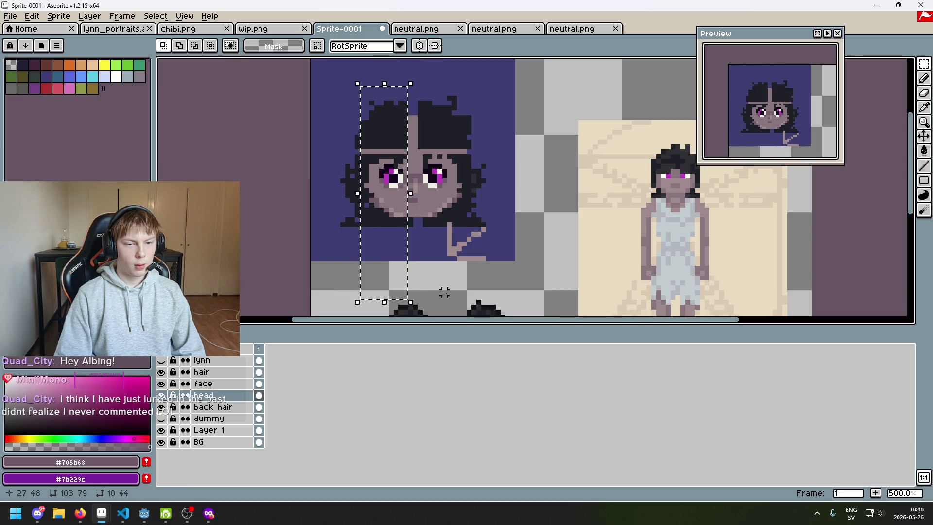
{"action": "left_click_drag", "start_coordinate": [427, 271], "coordinate": [453, 122]}
{"action": "key", "text": "ctrl+z"}
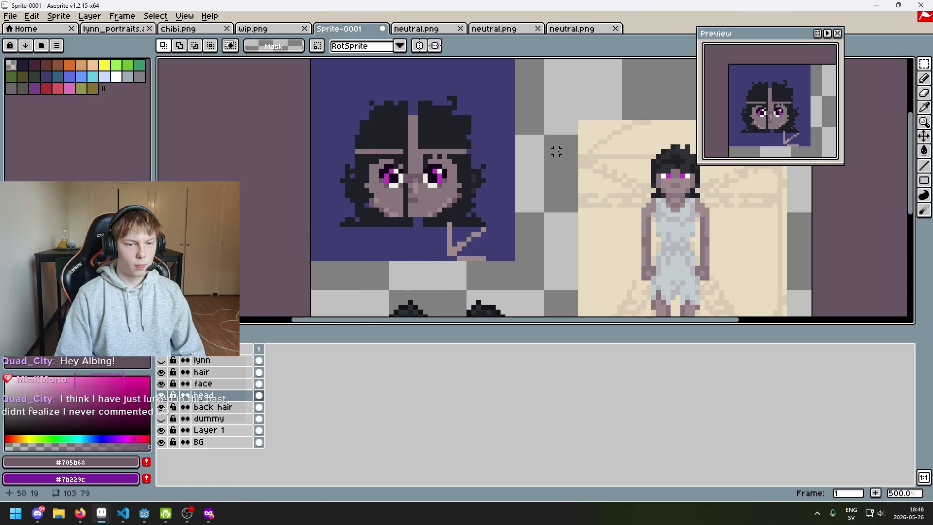
Select the right half of the face, nudge it one pixel, and commit with deselect
{"action": "mouse_move", "coordinate": [420, 258]}
{"action": "left_mouse_down"}
{"action": "mouse_move", "coordinate": [479, 100]}
{"action": "mouse_move", "coordinate": [497, 88]}
{"action": "left_mouse_up"}
{"action": "key", "text": "Right"}
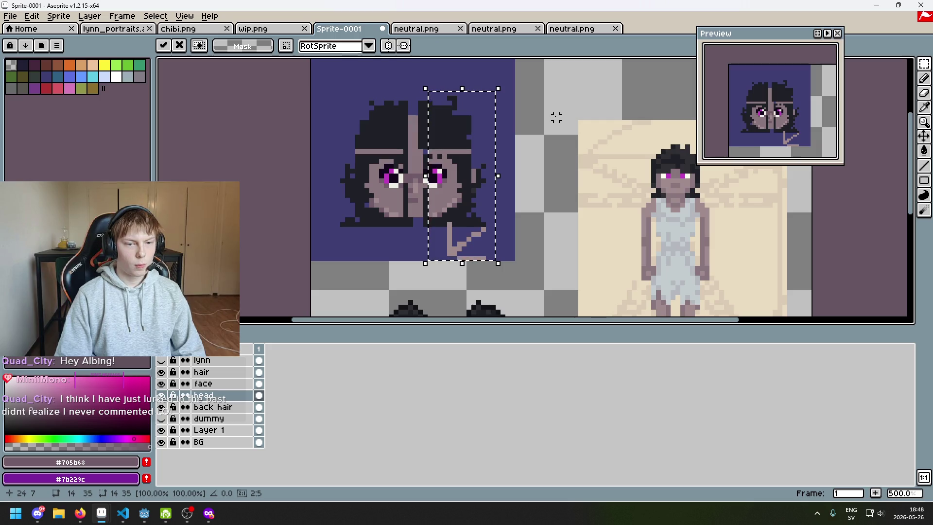
{"action": "key", "text": "ctrl+d"}
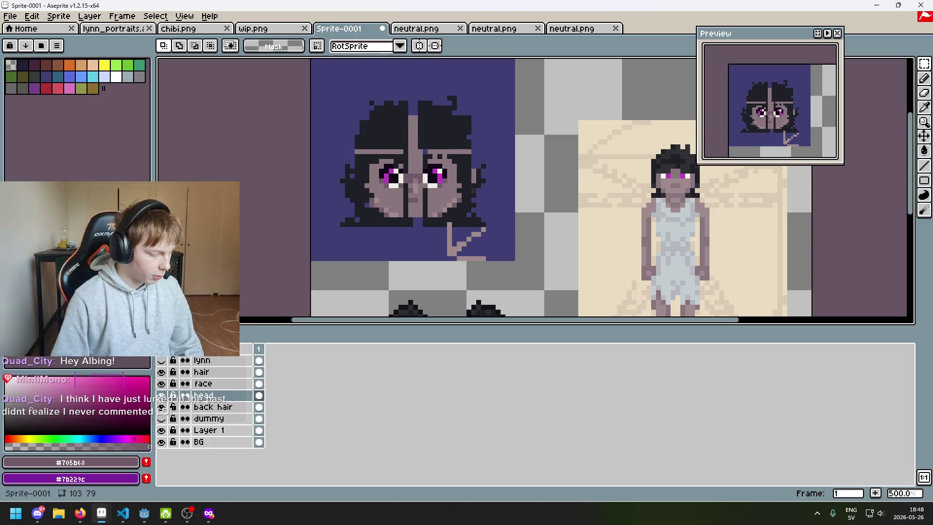
{"action": "scroll", "coordinate": [415, 203], "scroll_direction": "up", "scroll_amount": 1}
Eyedrop the face's skin colour and paint over the dark seam down the centre of the face
{"action": "scroll", "coordinate": [415, 203], "scroll_direction": "up", "scroll_amount": 1}
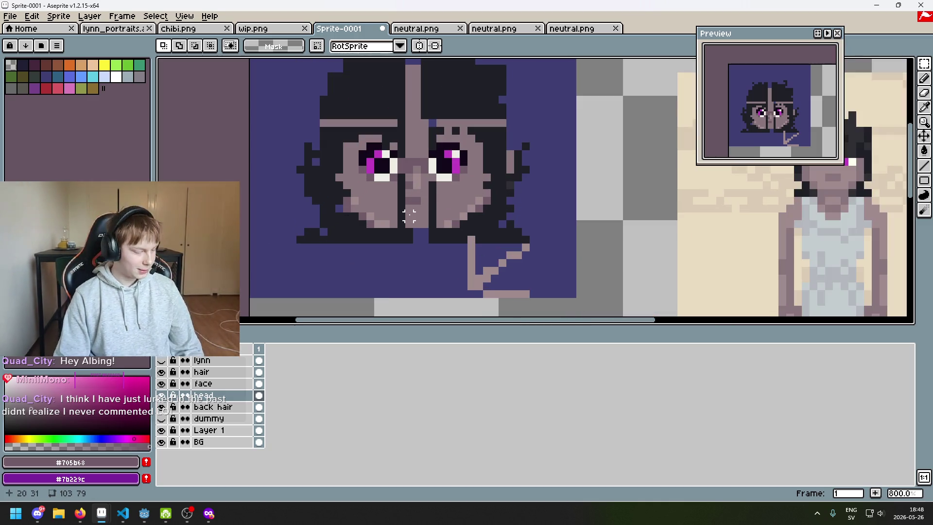
{"action": "scroll", "coordinate": [415, 203], "scroll_direction": "up", "scroll_amount": 3}
{"action": "left_click", "coordinate": [421, 209], "text": "alt"}
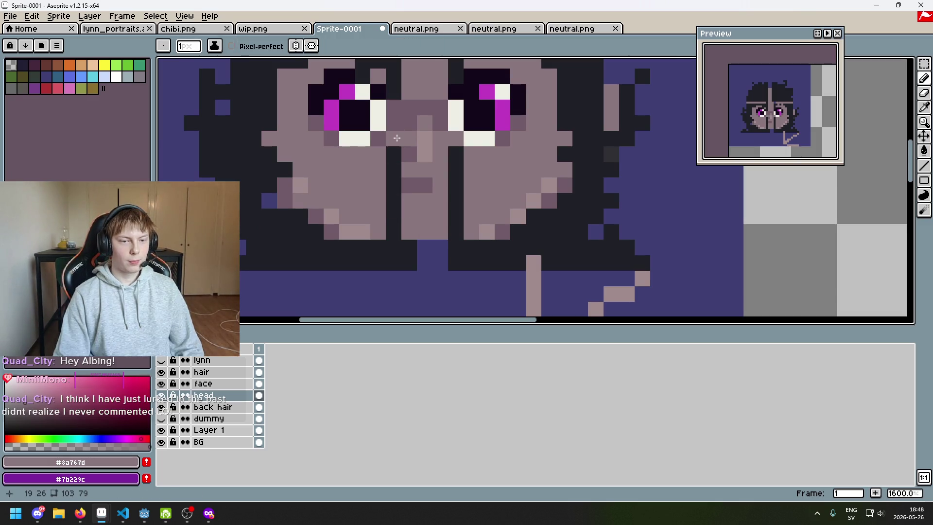
{"action": "scroll", "coordinate": [400, 138], "scroll_direction": "down", "scroll_amount": 4}
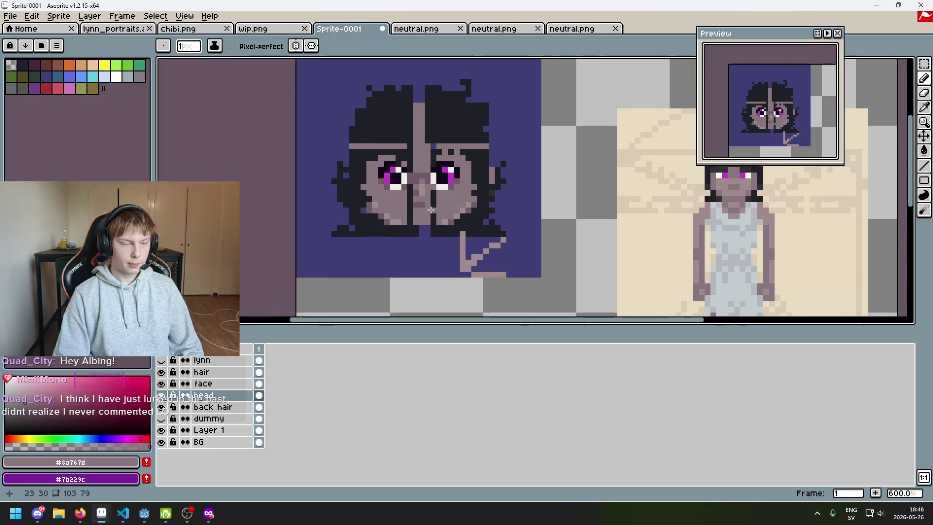
{"action": "scroll", "coordinate": [431, 220], "scroll_direction": "up", "scroll_amount": 3}
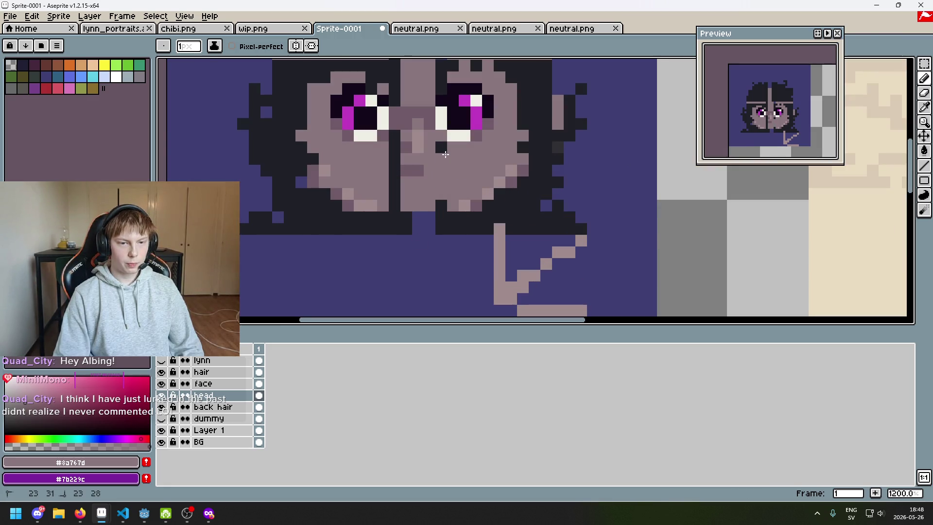
{"action": "mouse_move", "coordinate": [440, 147]}
{"action": "left_mouse_down"}
{"action": "mouse_move", "coordinate": [440, 175]}
{"action": "mouse_move", "coordinate": [396, 191]}
{"action": "left_mouse_up"}
{"action": "scroll", "coordinate": [398, 196], "scroll_direction": "down", "scroll_amount": 3}
{"action": "scroll", "coordinate": [432, 174], "scroll_direction": "up", "scroll_amount": 1}
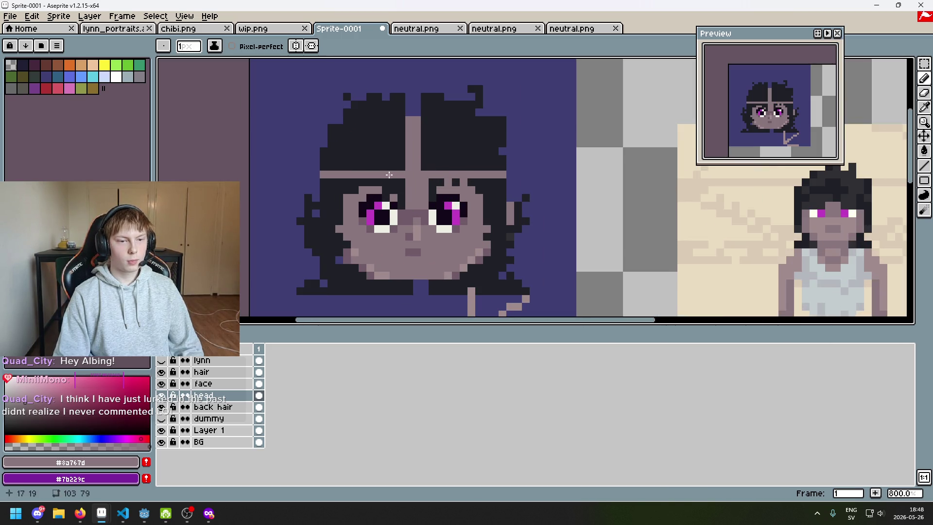
Check the head under the hair, then fill the light band and patch in the top hair with dark #1f2027
{"action": "left_click", "coordinate": [161, 372]}
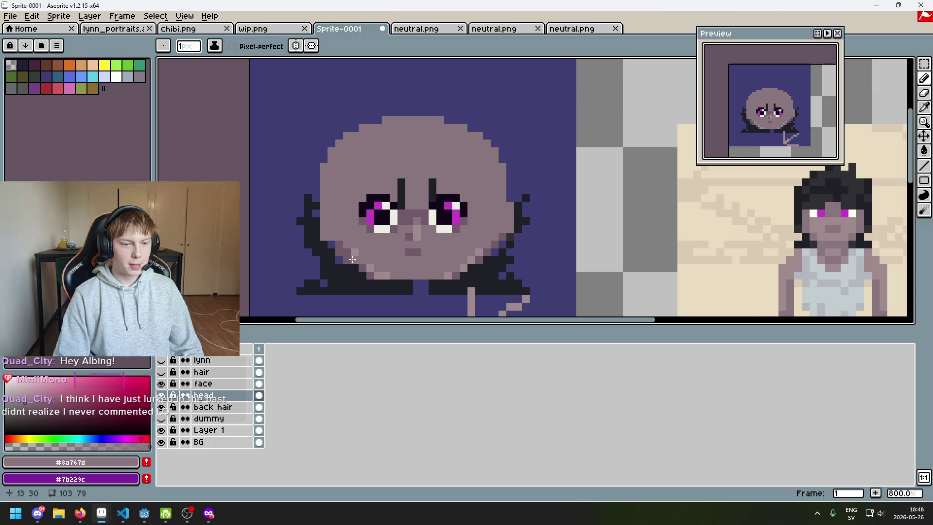
{"action": "scroll", "coordinate": [354, 258], "scroll_direction": "down", "scroll_amount": 2}
{"action": "scroll", "coordinate": [473, 217], "scroll_direction": "up", "scroll_amount": 1}
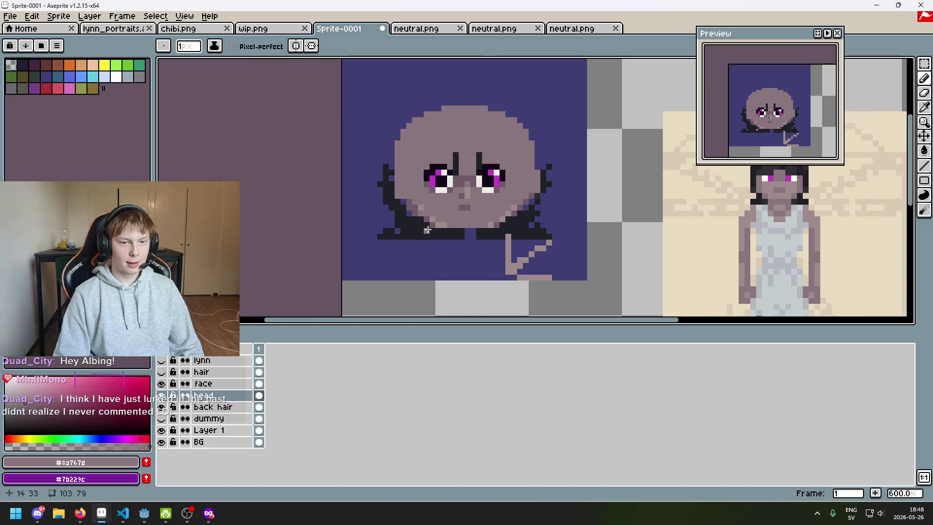
{"action": "scroll", "coordinate": [427, 230], "scroll_direction": "up", "scroll_amount": 2}
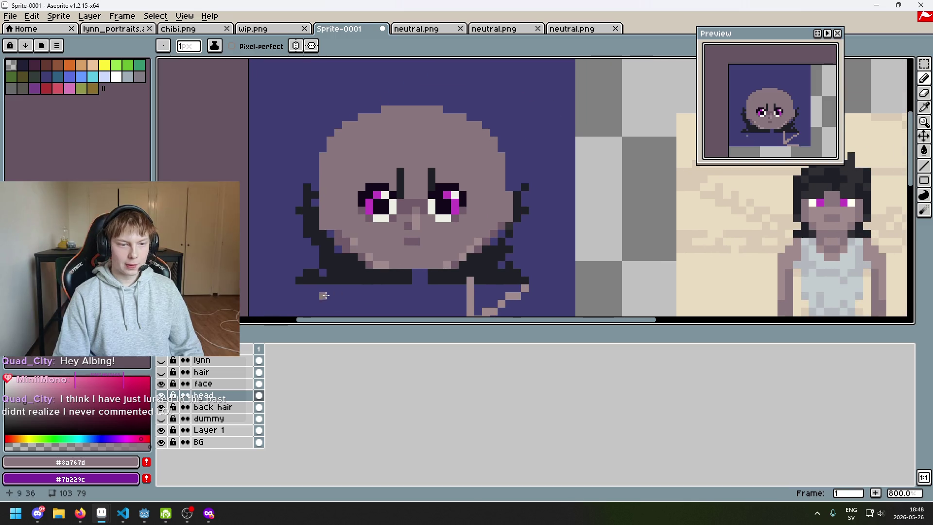
{"action": "left_click", "coordinate": [162, 372]}
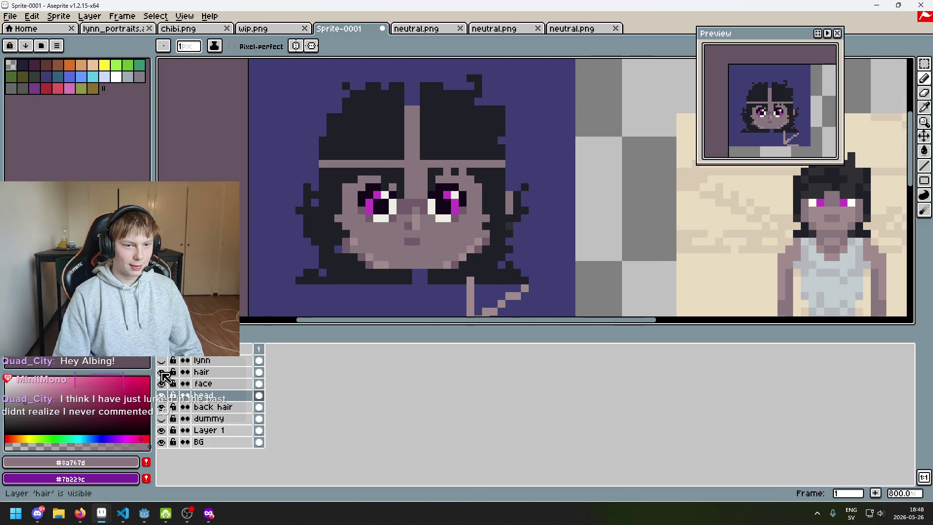
{"action": "left_click", "coordinate": [333, 158], "text": "alt"}
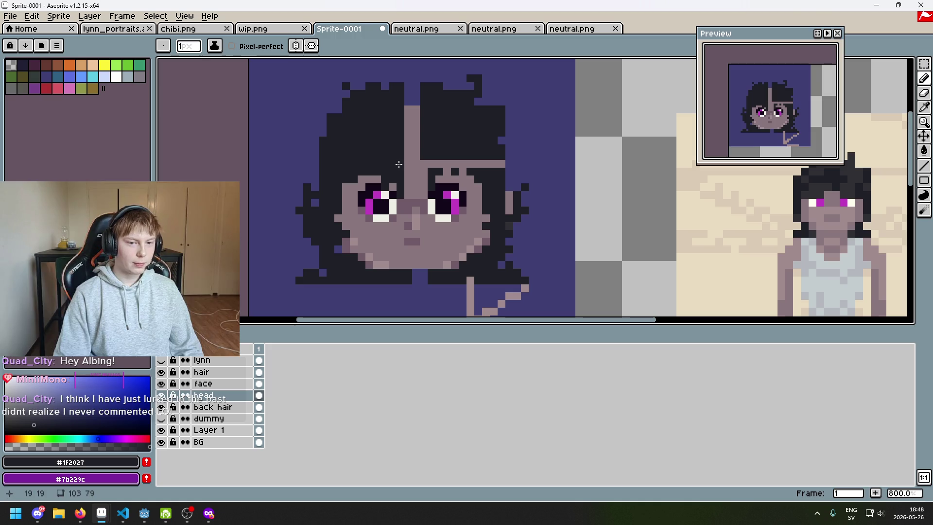
{"action": "left_click_drag", "start_coordinate": [411, 161], "coordinate": [486, 162]}
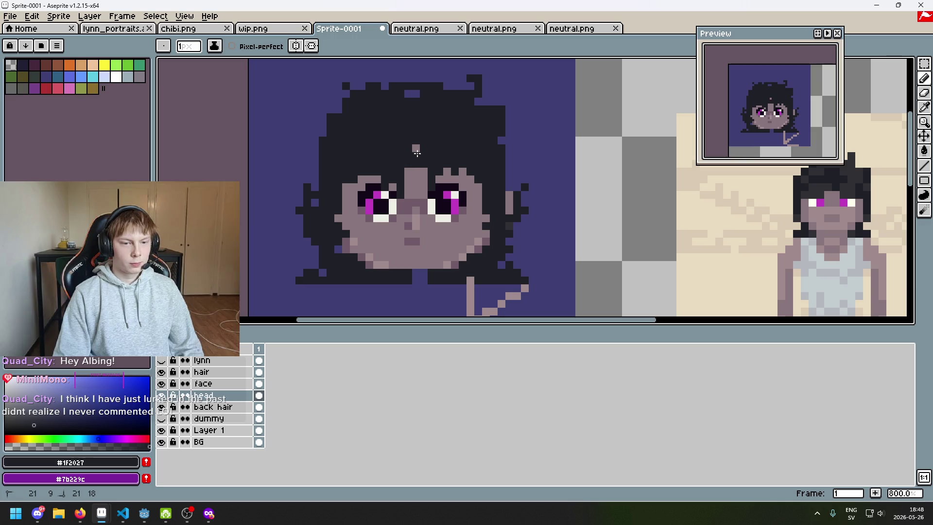
{"action": "left_click_drag", "start_coordinate": [407, 93], "coordinate": [416, 93]}
{"action": "scroll", "coordinate": [403, 109], "scroll_direction": "down", "scroll_amount": 5}
{"action": "scroll", "coordinate": [405, 158], "scroll_direction": "up", "scroll_amount": 5}
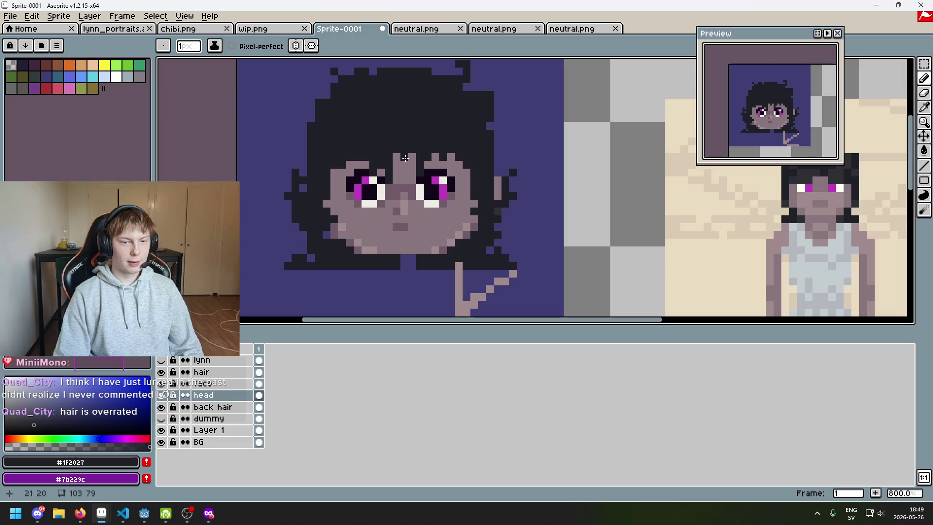
Toggle the head, face, hair and back hair layers on and off to compare them
{"action": "left_click", "coordinate": [161, 395]}
{"action": "left_click", "coordinate": [161, 395]}
{"action": "left_click", "coordinate": [161, 383]}
{"action": "left_click", "coordinate": [162, 384]}
{"action": "left_click", "coordinate": [162, 371]}
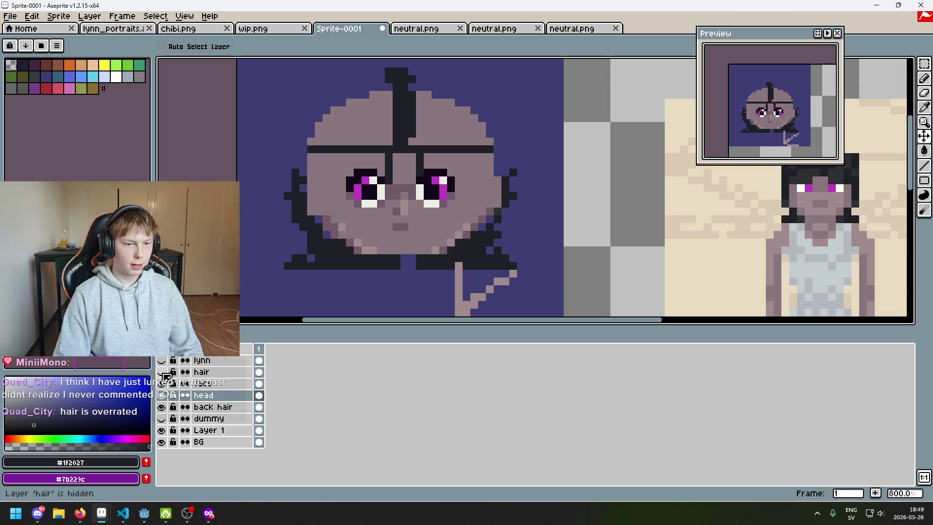
{"action": "left_click", "coordinate": [161, 372]}
{"action": "left_click", "coordinate": [161, 372]}
{"action": "left_click", "coordinate": [161, 372]}
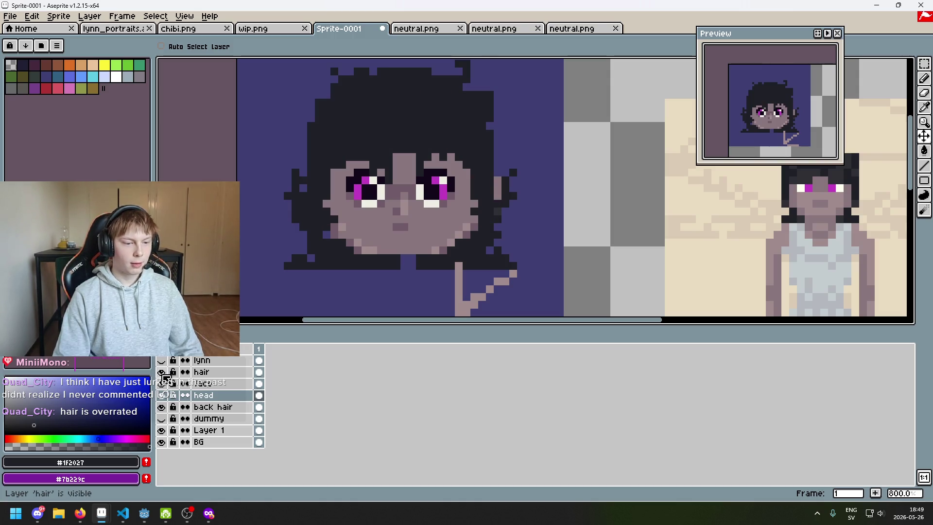
{"action": "left_click", "coordinate": [161, 372]}
{"action": "left_click", "coordinate": [161, 372]}
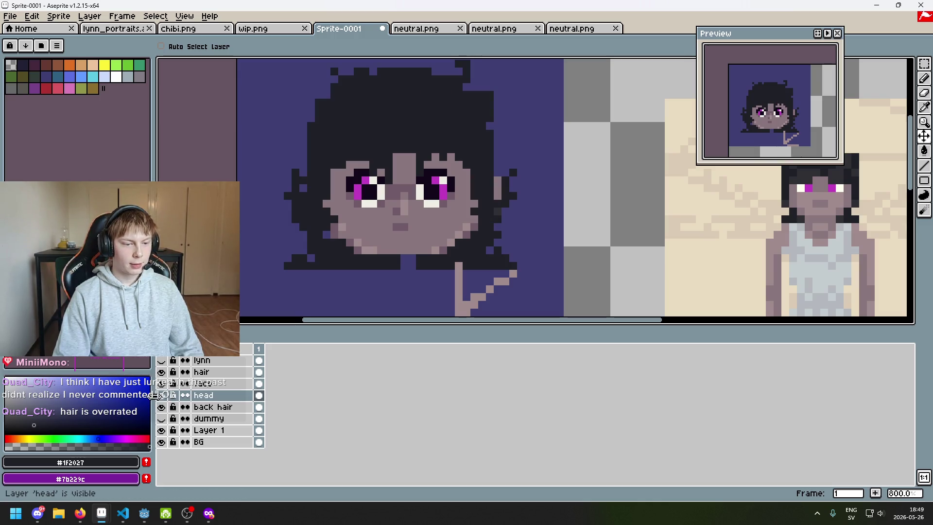
{"action": "left_click", "coordinate": [161, 408]}
{"action": "left_click", "coordinate": [161, 408]}
{"action": "left_click", "coordinate": [162, 408]}
{"action": "left_click", "coordinate": [163, 410]}
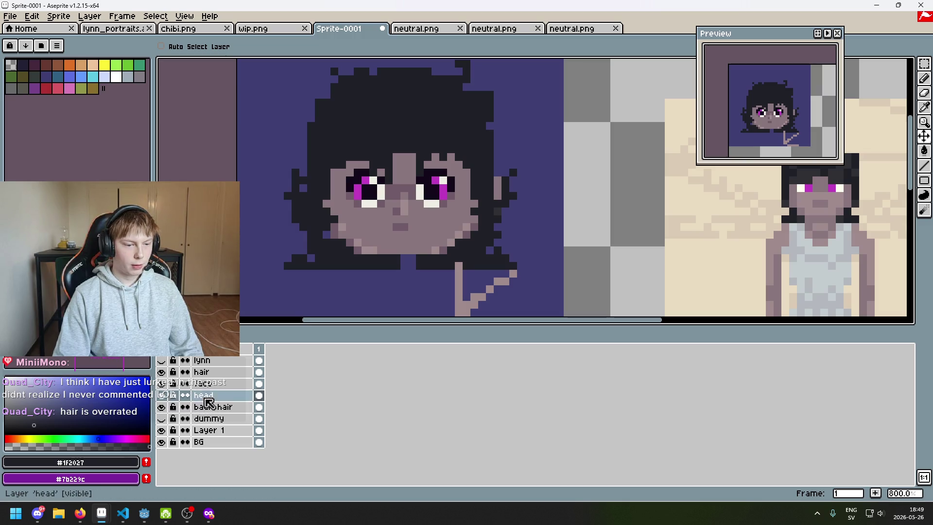
{"action": "left_click", "coordinate": [161, 395]}
{"action": "left_click", "coordinate": [161, 395]}
With the hair hidden, pencil skin colour over the dark eyebrow pixels, head strand and forehead bar
{"action": "key", "text": "b"}
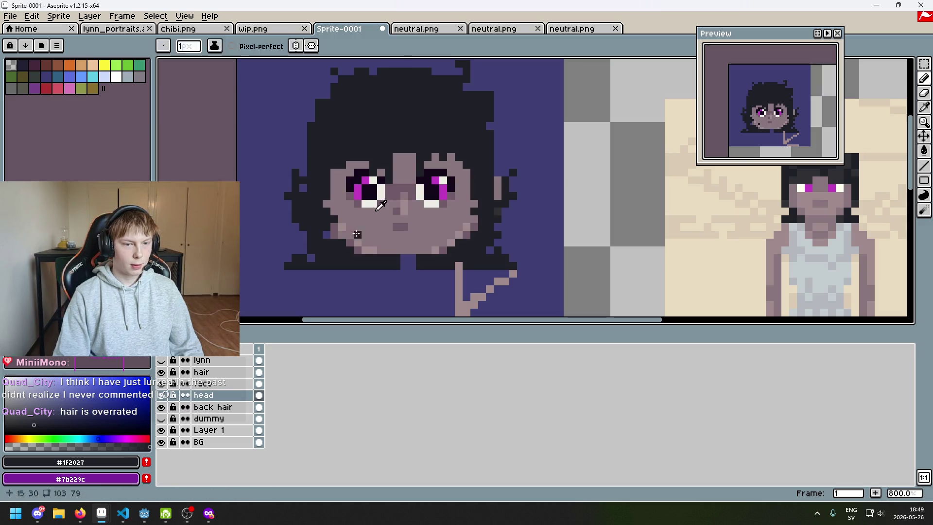
{"action": "left_click", "coordinate": [393, 177], "text": "alt"}
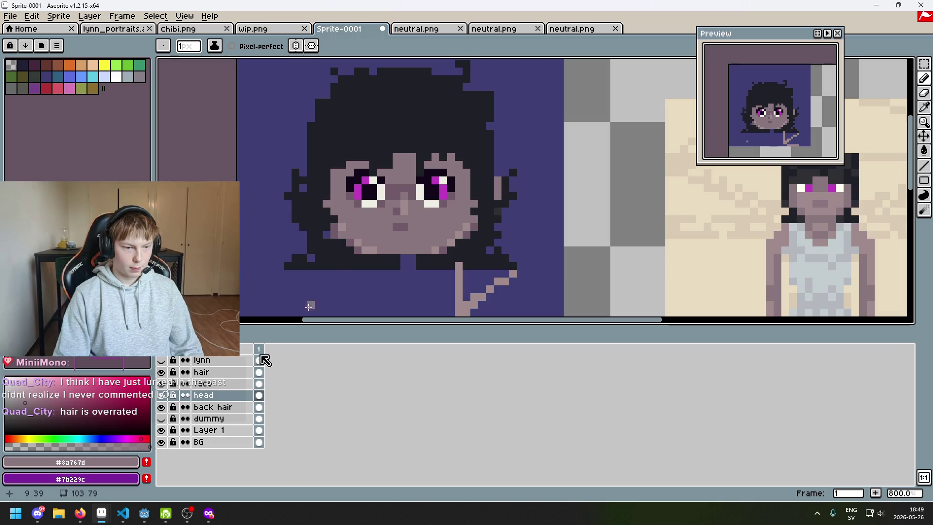
{"action": "left_click", "coordinate": [162, 371]}
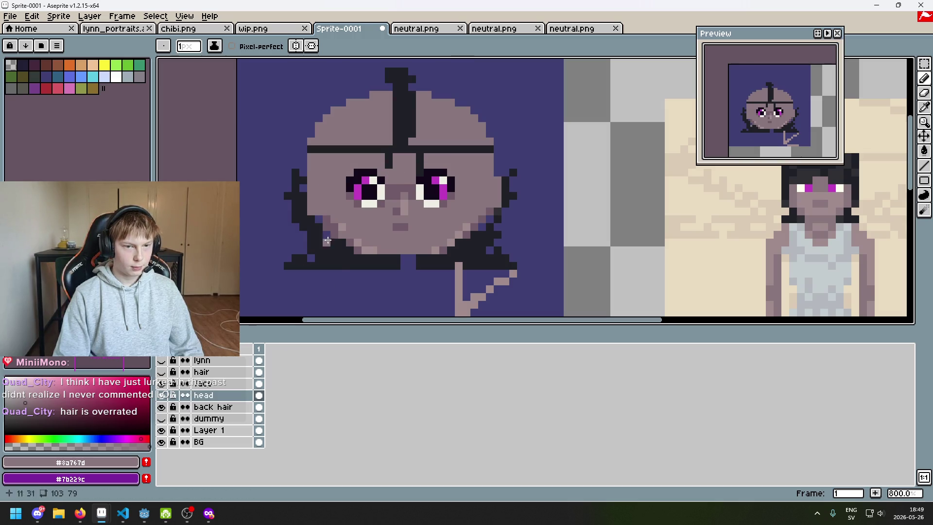
{"action": "scroll", "coordinate": [390, 162], "scroll_direction": "up", "scroll_amount": 2}
{"action": "mouse_move", "coordinate": [387, 143]}
{"action": "left_mouse_down"}
{"action": "mouse_move", "coordinate": [416, 144]}
{"action": "mouse_move", "coordinate": [283, 137]}
{"action": "left_mouse_up"}
{"action": "left_click", "coordinate": [271, 142]}
{"action": "scroll", "coordinate": [281, 139], "scroll_direction": "down", "scroll_amount": 1}
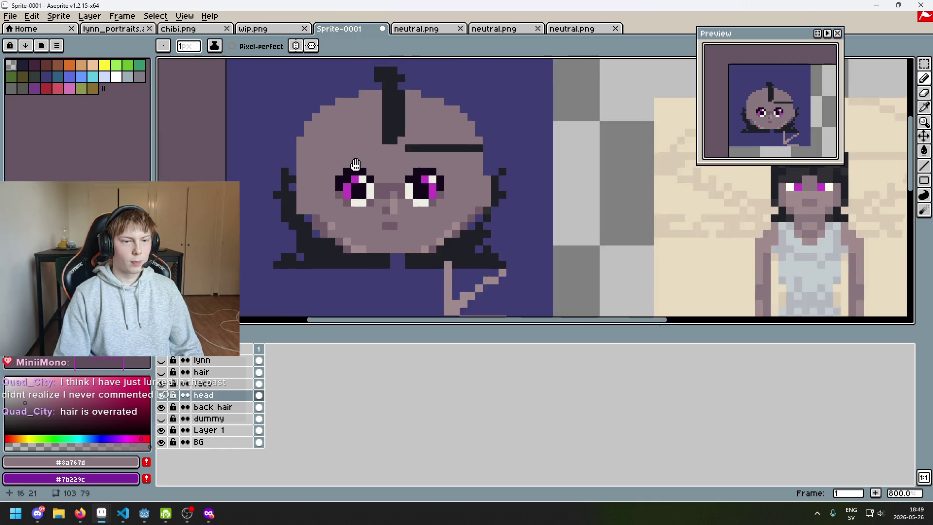
{"action": "scroll", "coordinate": [403, 111], "scroll_direction": "up", "scroll_amount": 2}
{"action": "left_click_drag", "start_coordinate": [403, 102], "coordinate": [366, 182]}
{"action": "mouse_move", "coordinate": [375, 214]}
{"action": "left_mouse_down"}
{"action": "mouse_move", "coordinate": [553, 211]}
{"action": "mouse_move", "coordinate": [410, 208]}
{"action": "left_mouse_up"}
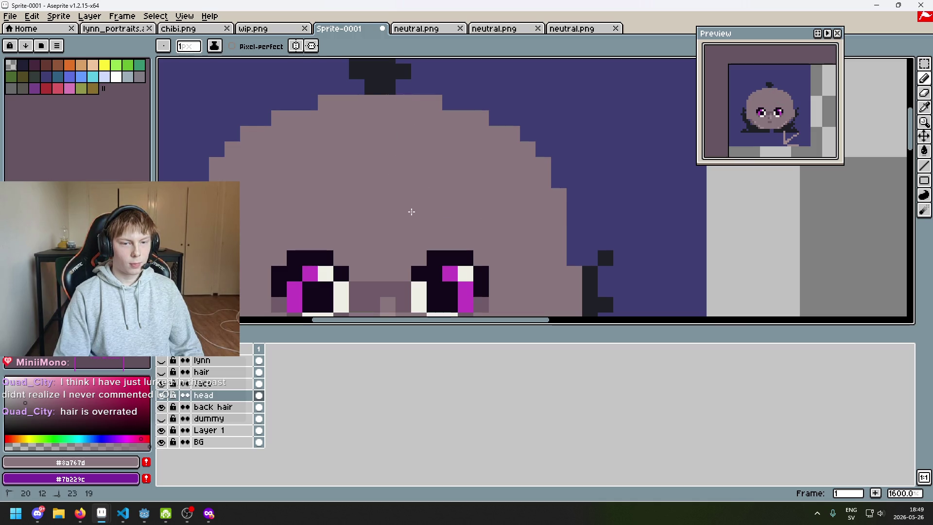
Erase the stray dark pixels above the head on the head layer and show the hair layer again
{"action": "scroll", "coordinate": [409, 208], "scroll_direction": "down", "scroll_amount": 3}
{"action": "scroll", "coordinate": [404, 164], "scroll_direction": "up", "scroll_amount": 2}
{"action": "scroll", "coordinate": [404, 164], "scroll_direction": "up", "scroll_amount": 3}
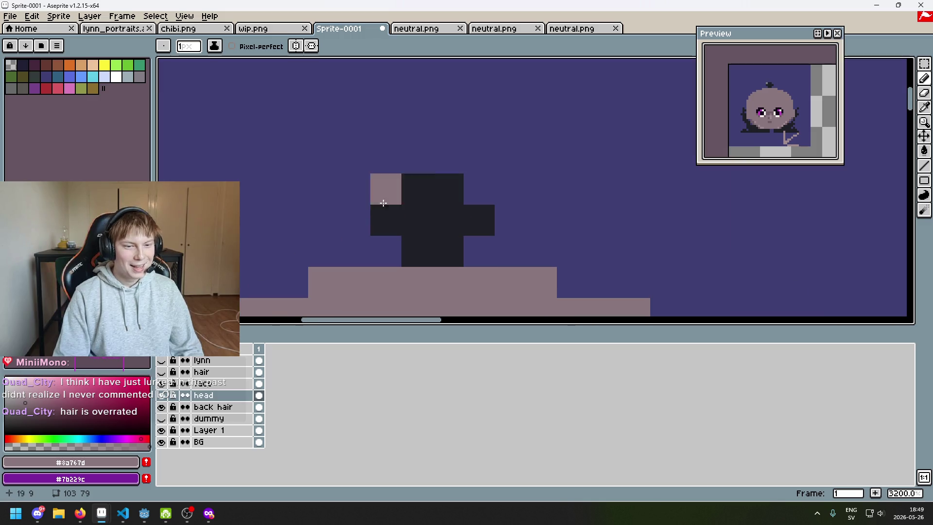
{"action": "left_click", "coordinate": [224, 407]}
{"action": "key", "text": "e"}
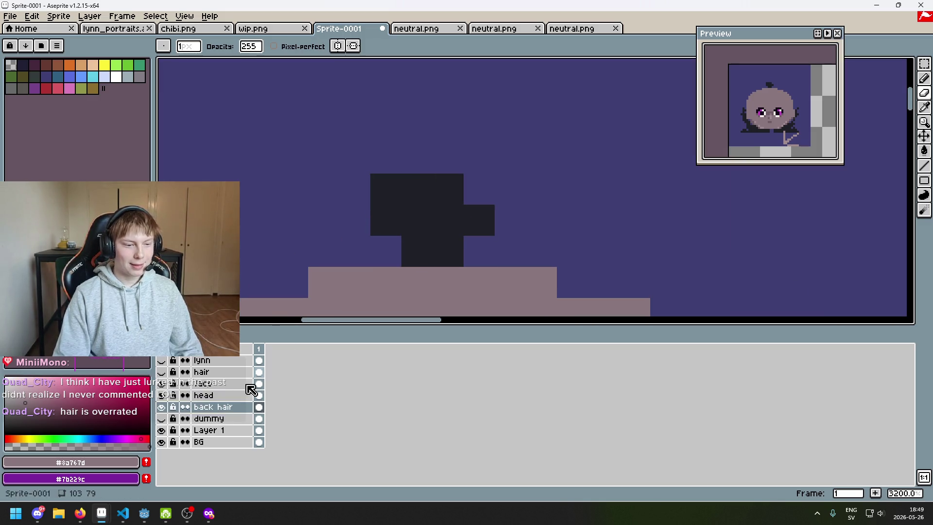
{"action": "left_click", "coordinate": [223, 395]}
{"action": "mouse_move", "coordinate": [448, 220]}
{"action": "left_mouse_down"}
{"action": "mouse_move", "coordinate": [354, 189]}
{"action": "mouse_move", "coordinate": [446, 219]}
{"action": "mouse_move", "coordinate": [432, 251]}
{"action": "left_mouse_up"}
{"action": "scroll", "coordinate": [492, 253], "scroll_direction": "down", "scroll_amount": 5}
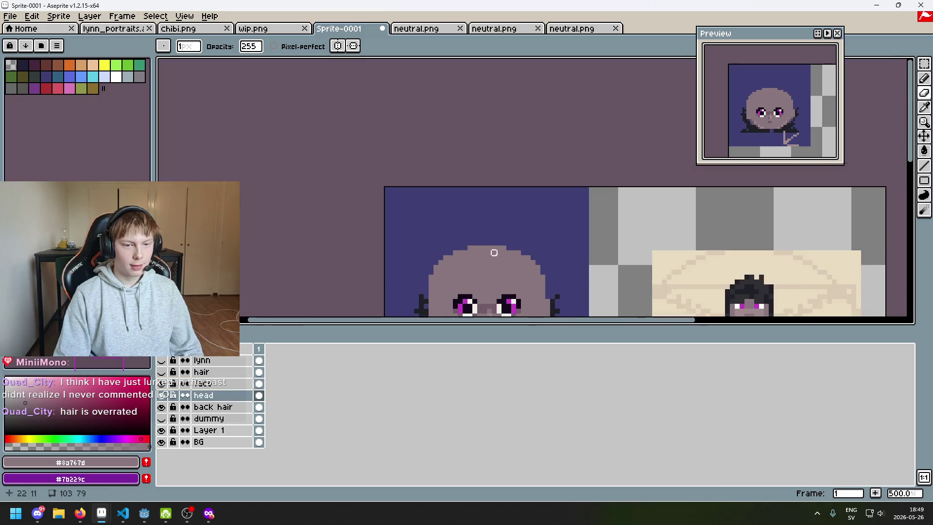
{"action": "left_click", "coordinate": [161, 372]}
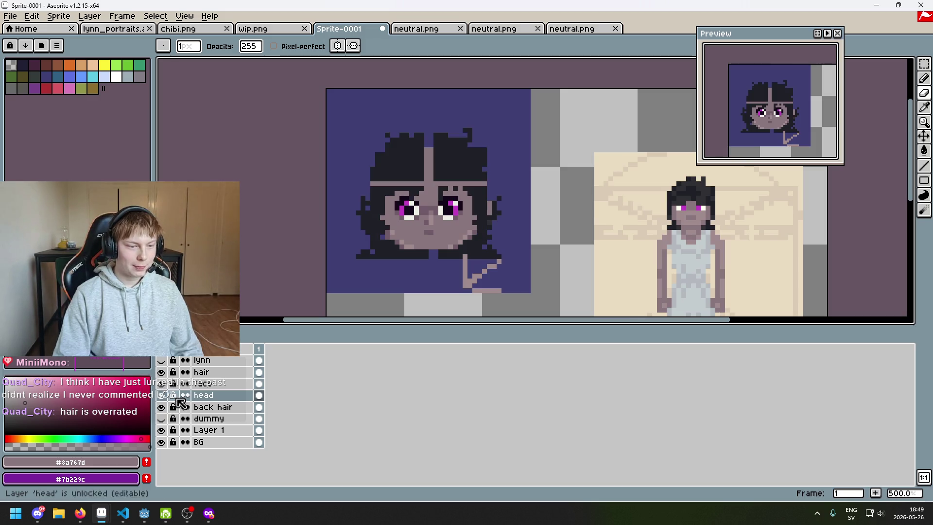
{"action": "left_click", "coordinate": [224, 372]}
{"action": "scroll", "coordinate": [441, 142], "scroll_direction": "up", "scroll_amount": 2}
{"action": "left_click", "coordinate": [453, 165], "text": "alt"}
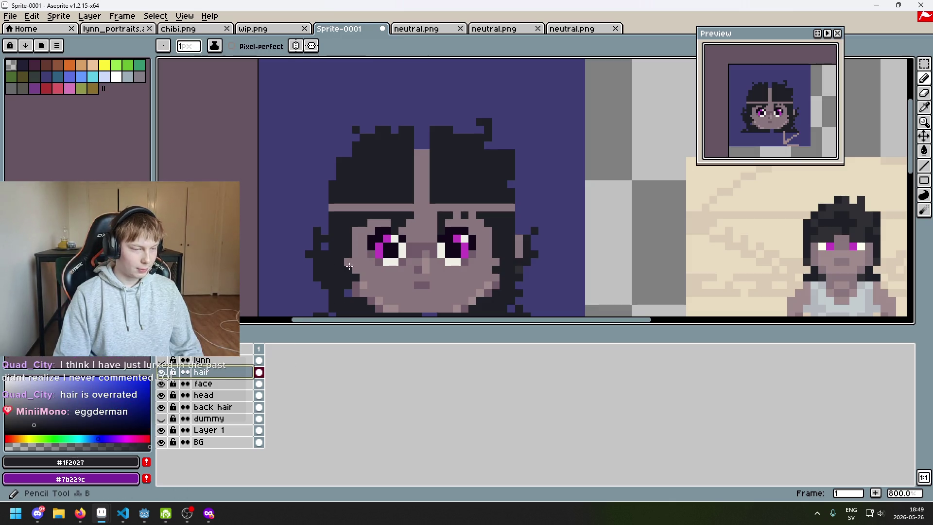
Paint dark #1f2027 over the skin-coloured parting line in the hair
{"action": "scroll", "coordinate": [421, 141], "scroll_direction": "up", "scroll_amount": 3}
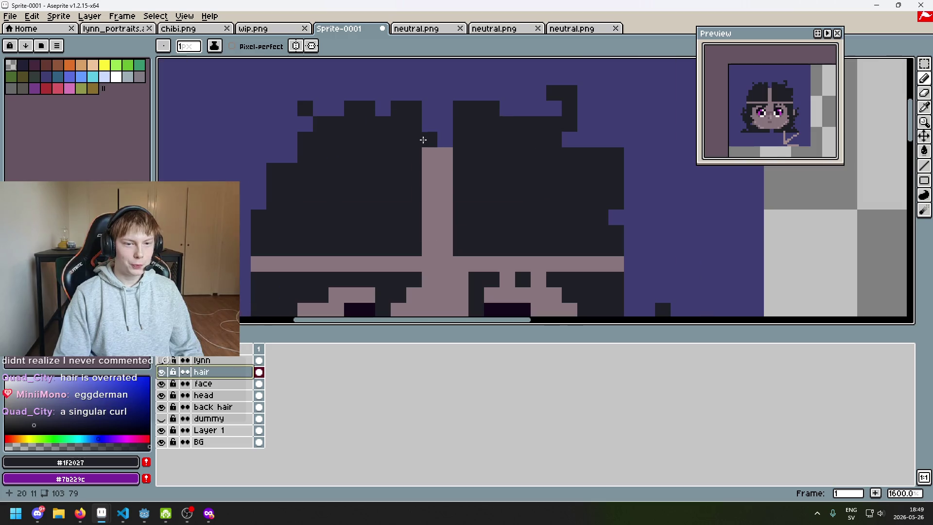
{"action": "left_click_drag", "start_coordinate": [429, 114], "coordinate": [432, 243]}
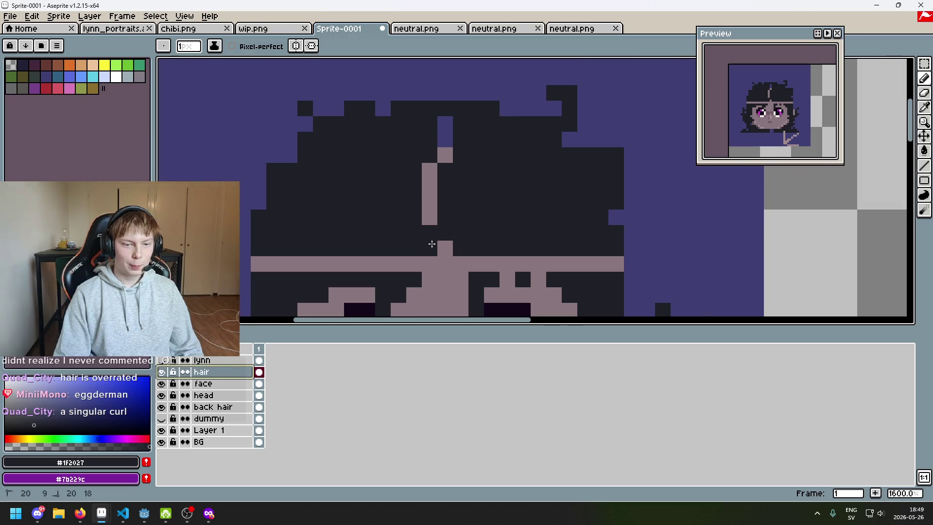
{"action": "left_click_drag", "start_coordinate": [430, 181], "coordinate": [429, 204]}
{"action": "scroll", "coordinate": [429, 195], "scroll_direction": "down", "scroll_amount": 5}
{"action": "scroll", "coordinate": [432, 168], "scroll_direction": "up", "scroll_amount": 4}
{"action": "left_click_drag", "start_coordinate": [427, 152], "coordinate": [432, 168]}
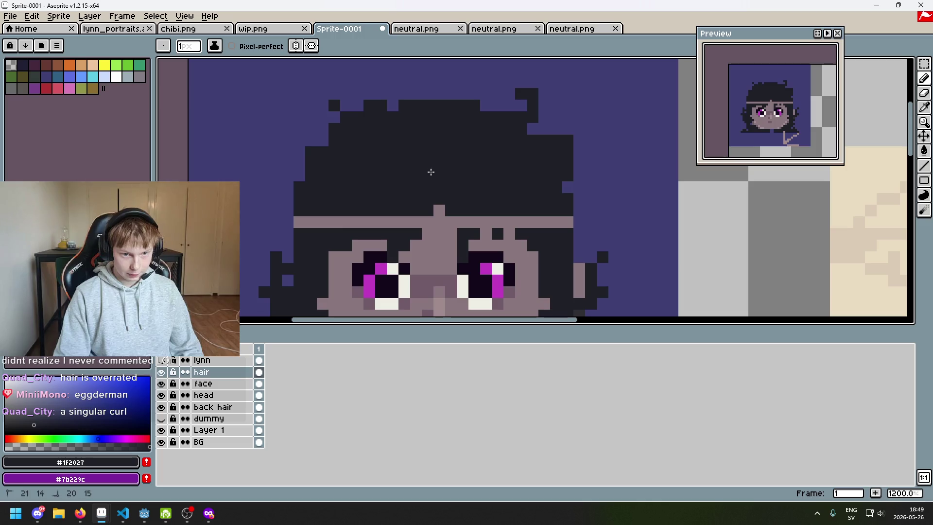
Paint the forehead skin row in hair colour and toggle the hair layer to check underneath
{"action": "left_click_drag", "start_coordinate": [304, 227], "coordinate": [573, 223]}
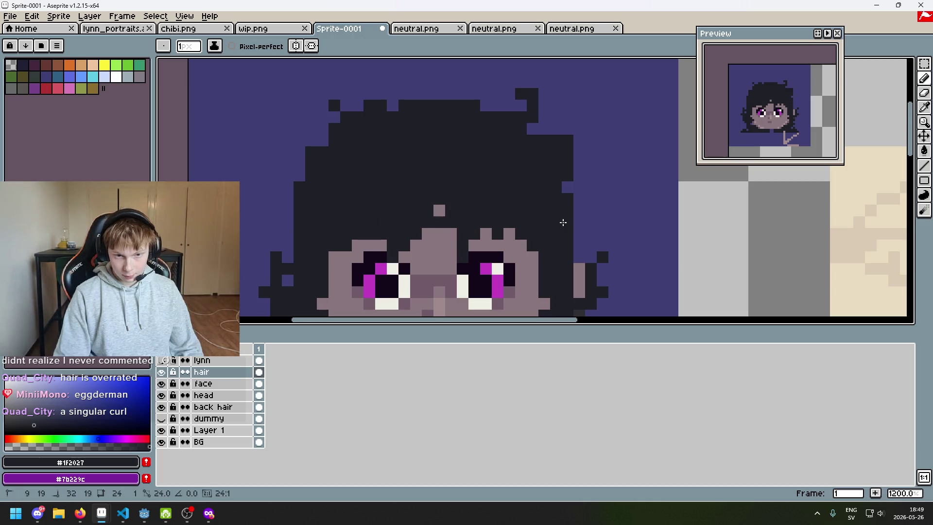
{"action": "scroll", "coordinate": [440, 208], "scroll_direction": "down", "scroll_amount": 5}
{"action": "scroll", "coordinate": [496, 160], "scroll_direction": "up", "scroll_amount": 1}
{"action": "scroll", "coordinate": [495, 159], "scroll_direction": "up", "scroll_amount": 4}
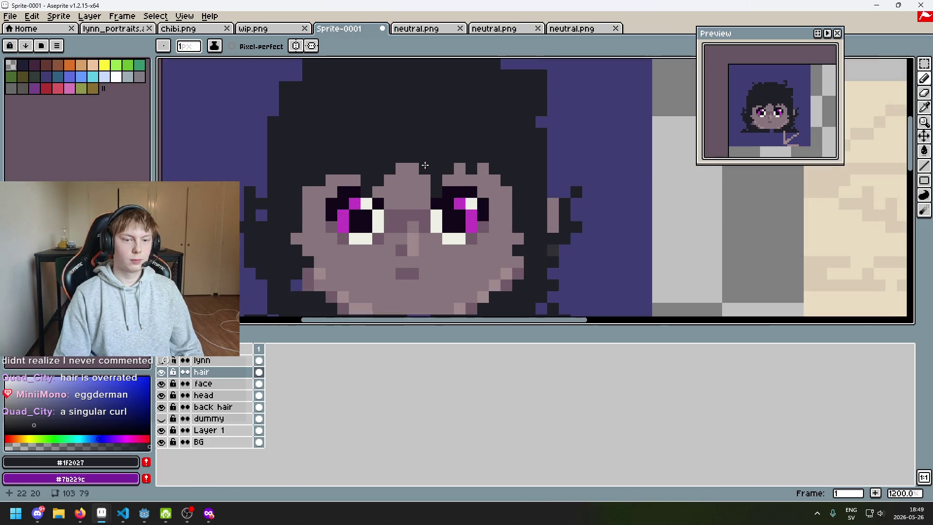
{"action": "scroll", "coordinate": [407, 166], "scroll_direction": "down", "scroll_amount": 6}
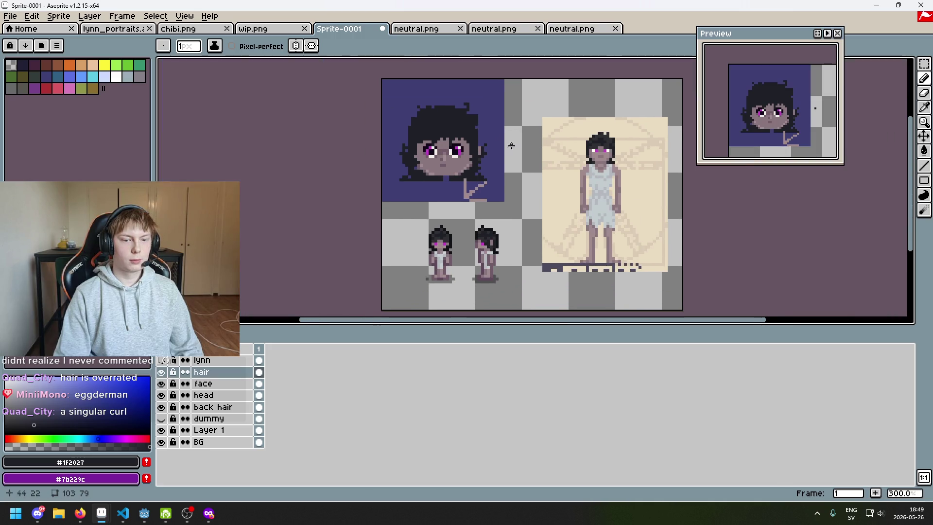
{"action": "scroll", "coordinate": [470, 162], "scroll_direction": "up", "scroll_amount": 6}
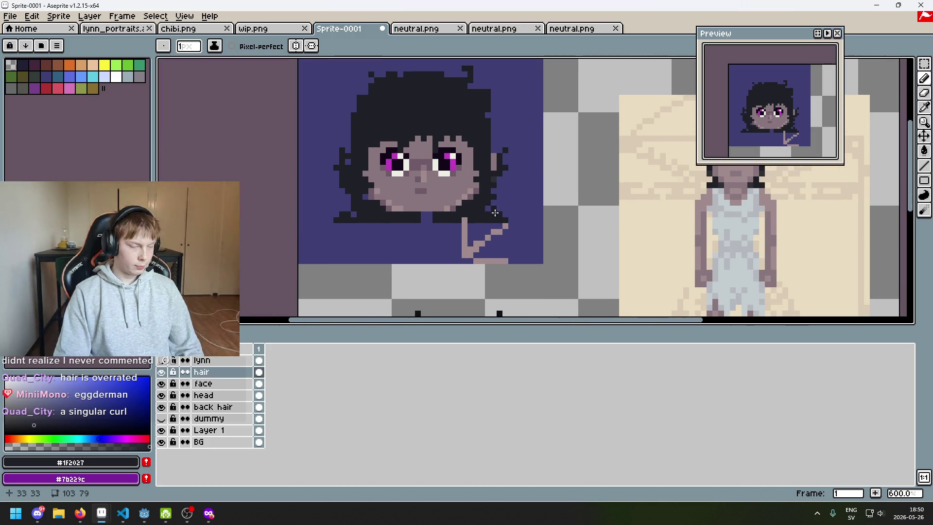
{"action": "left_click", "coordinate": [162, 372]}
{"action": "left_click", "coordinate": [161, 372]}
{"action": "scroll", "coordinate": [291, 257], "scroll_direction": "down", "scroll_amount": 5}
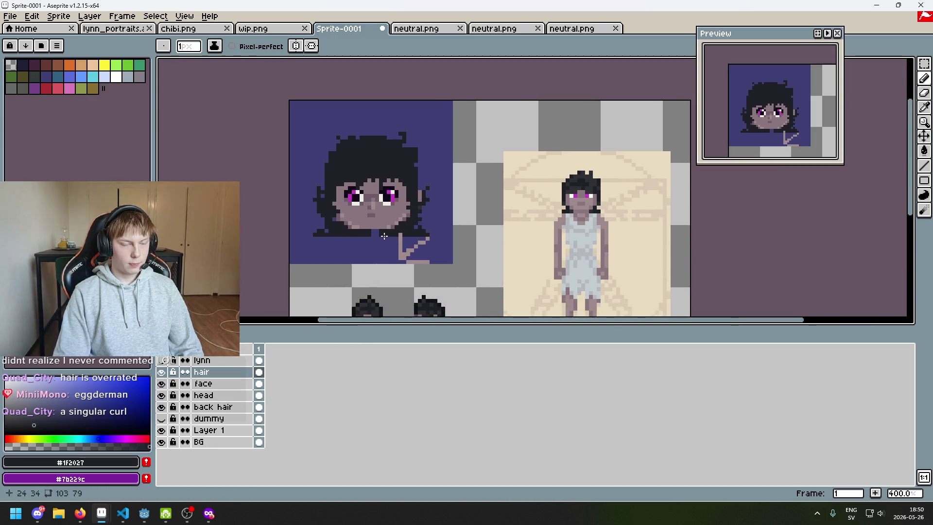
{"action": "scroll", "coordinate": [386, 235], "scroll_direction": "up", "scroll_amount": 1}
{"action": "scroll", "coordinate": [384, 256], "scroll_direction": "up", "scroll_amount": 1}
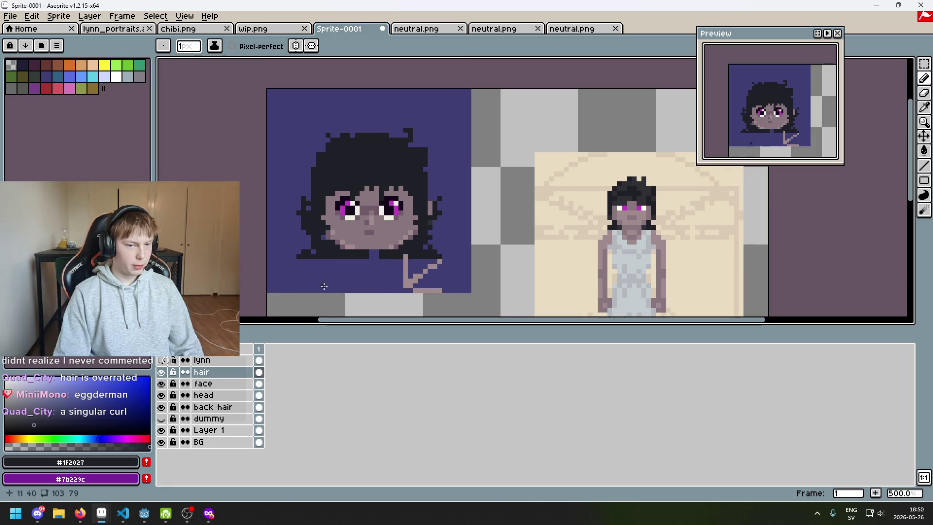
Toggle the blue-haired 'lynn' reference layer repeatedly to compare, leaving it hidden
{"action": "left_click", "coordinate": [162, 360]}
{"action": "double_click", "coordinate": [162, 360]}
{"action": "left_click", "coordinate": [162, 360]}
{"action": "left_click", "coordinate": [162, 360]}
{"action": "left_click", "coordinate": [163, 361]}
{"action": "left_click", "coordinate": [162, 361]}
{"action": "left_click", "coordinate": [162, 361]}
{"action": "left_click", "coordinate": [162, 361]}
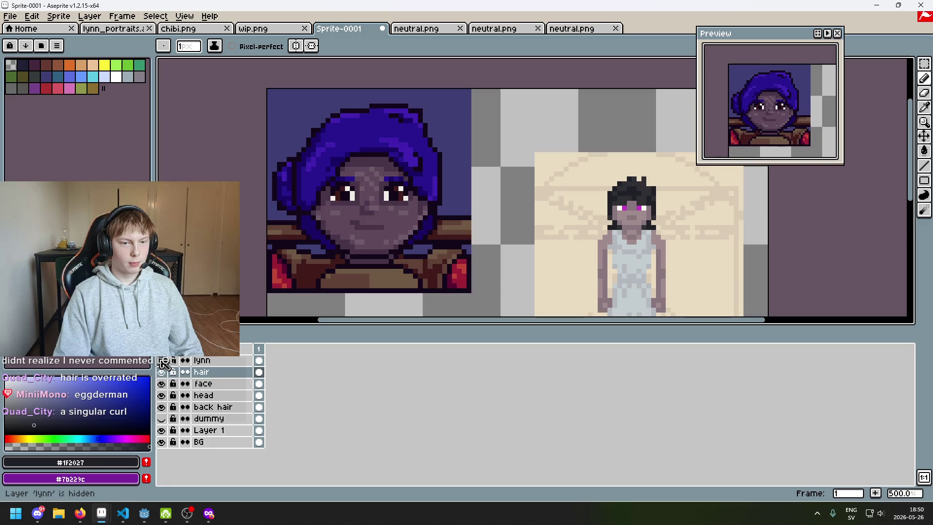
{"action": "left_click", "coordinate": [162, 361]}
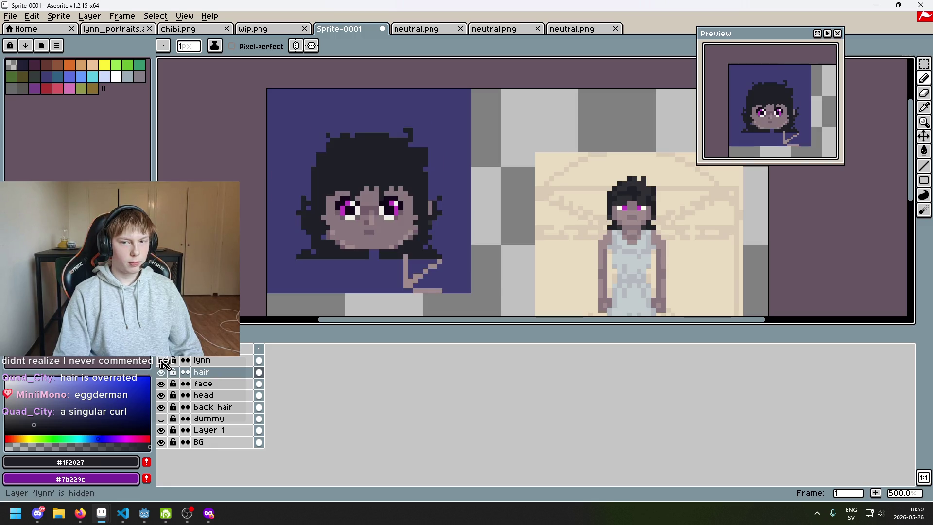
{"action": "left_click", "coordinate": [162, 360]}
{"action": "left_click", "coordinate": [163, 361]}
{"action": "left_click", "coordinate": [164, 361]}
{"action": "left_click", "coordinate": [164, 362]}
Place a dark chin pixel, then repaint it with the skin tone #8a767d
{"action": "scroll", "coordinate": [340, 268], "scroll_direction": "up", "scroll_amount": 4}
{"action": "left_click", "coordinate": [369, 234]}
{"action": "scroll", "coordinate": [369, 237], "scroll_direction": "up", "scroll_amount": 1}
{"action": "left_click", "coordinate": [369, 237], "text": "alt"}
{"action": "left_click", "coordinate": [369, 237]}
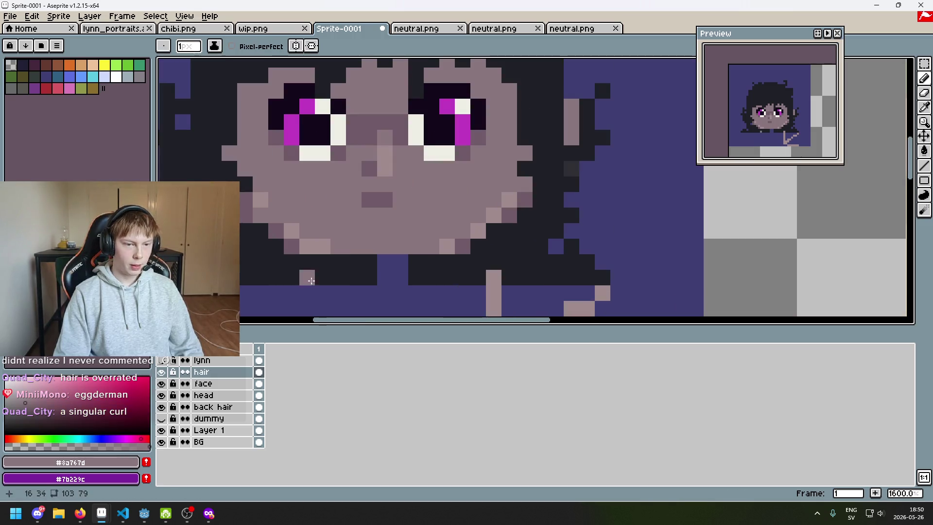
{"action": "left_click", "coordinate": [214, 372]}
{"action": "left_click", "coordinate": [218, 385]}
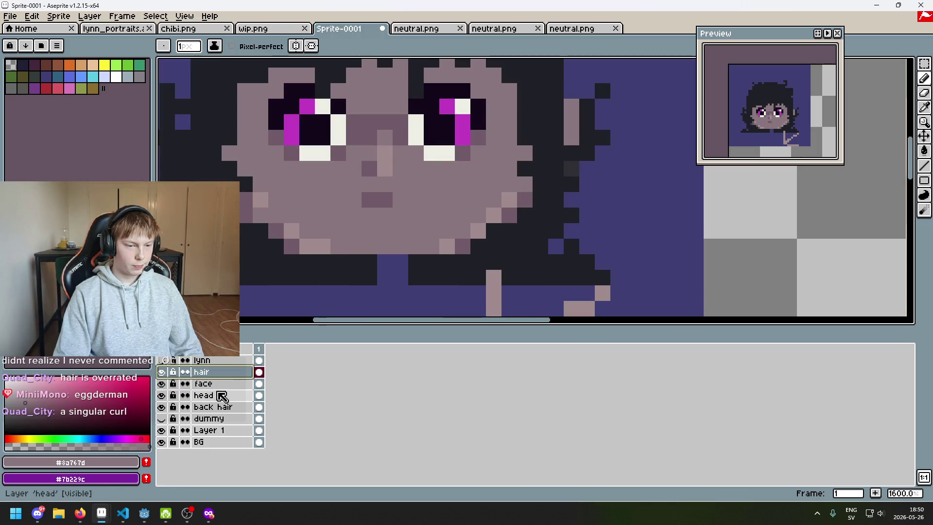
Add a skin-coloured pixel at the chin on the head layer
{"action": "left_click", "coordinate": [213, 395]}
{"action": "left_click", "coordinate": [301, 283]}
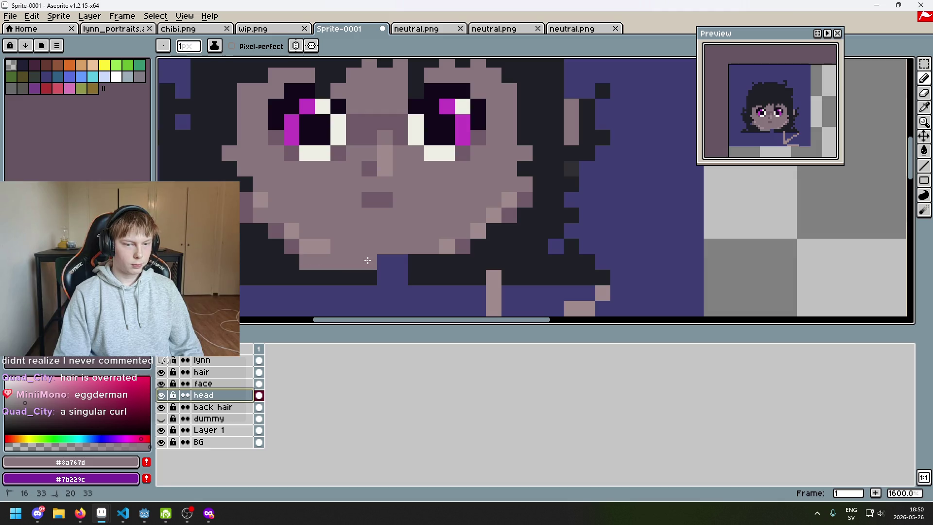
{"action": "scroll", "coordinate": [437, 262], "scroll_direction": "down", "scroll_amount": 3}
{"action": "scroll", "coordinate": [437, 262], "scroll_direction": "up", "scroll_amount": 3}
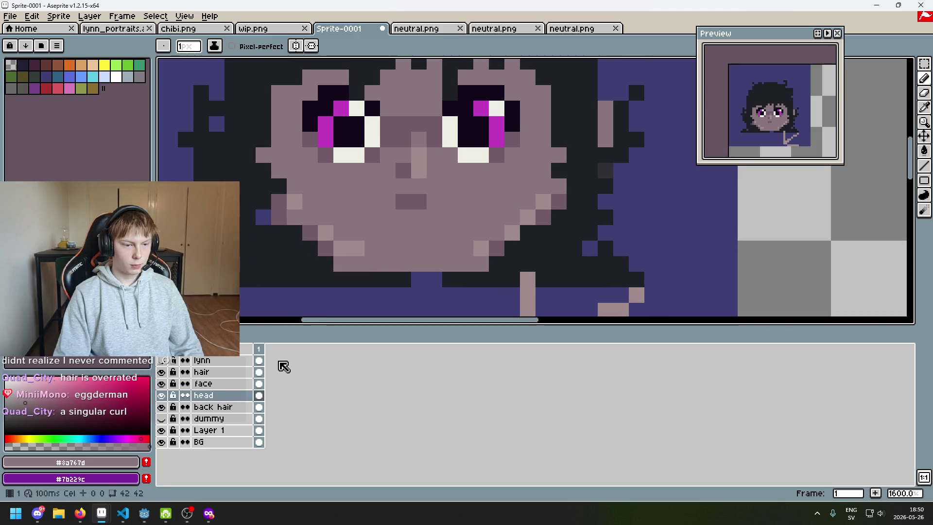
Darken chin pixels on the face layer with the shadow tone #705b68
{"action": "left_click", "coordinate": [209, 383]}
{"action": "key", "text": "alt"}
{"action": "left_click", "coordinate": [325, 247], "text": "alt"}
{"action": "left_click", "coordinate": [357, 263]}
{"action": "left_click", "coordinate": [326, 248], "text": "alt"}
{"action": "left_click", "coordinate": [356, 263]}
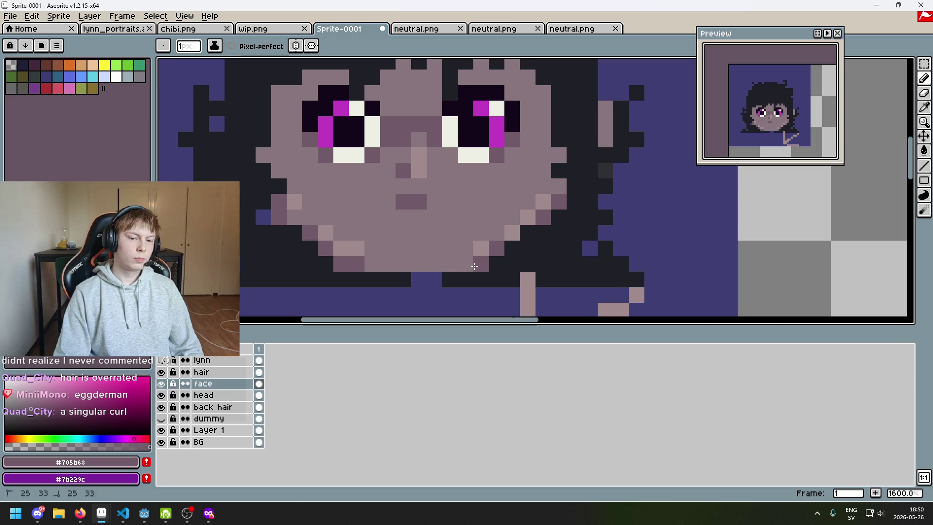
{"action": "scroll", "coordinate": [476, 266], "scroll_direction": "down", "scroll_amount": 5}
{"action": "scroll", "coordinate": [487, 264], "scroll_direction": "up", "scroll_amount": 5}
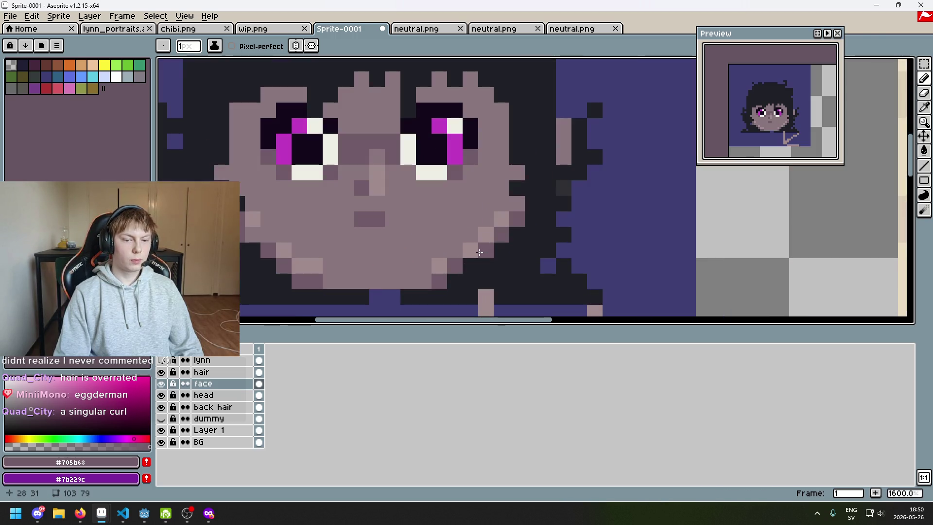
{"action": "scroll", "coordinate": [487, 264], "scroll_direction": "down", "scroll_amount": 5}
{"action": "scroll", "coordinate": [448, 264], "scroll_direction": "up", "scroll_amount": 4}
{"action": "scroll", "coordinate": [448, 263], "scroll_direction": "up", "scroll_amount": 3}
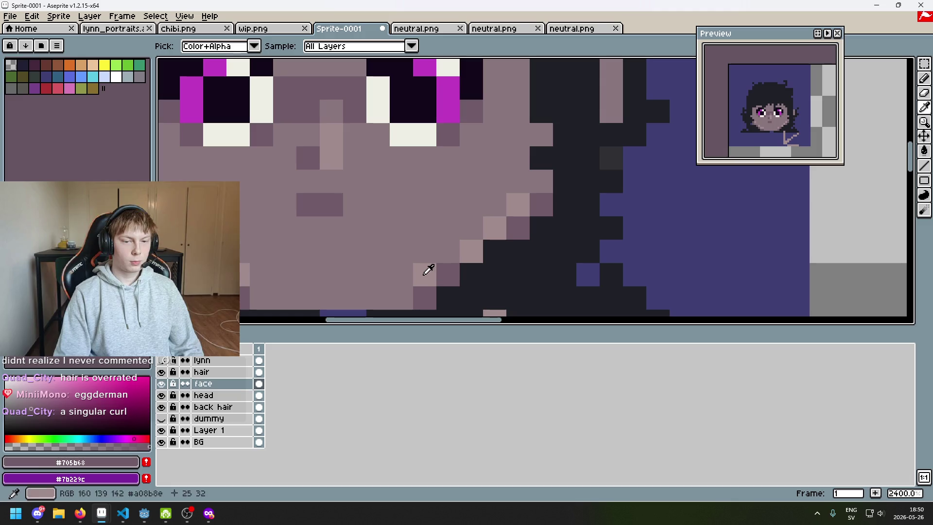
Add a light #a08b8c pixel at the cheek edge and sample the mid skin tone #8a767d
{"action": "left_click", "coordinate": [427, 267], "text": "alt"}
{"action": "left_click", "coordinate": [470, 227]}
{"action": "scroll", "coordinate": [538, 182], "scroll_direction": "down", "scroll_amount": 5}
{"action": "scroll", "coordinate": [521, 199], "scroll_direction": "up", "scroll_amount": 2}
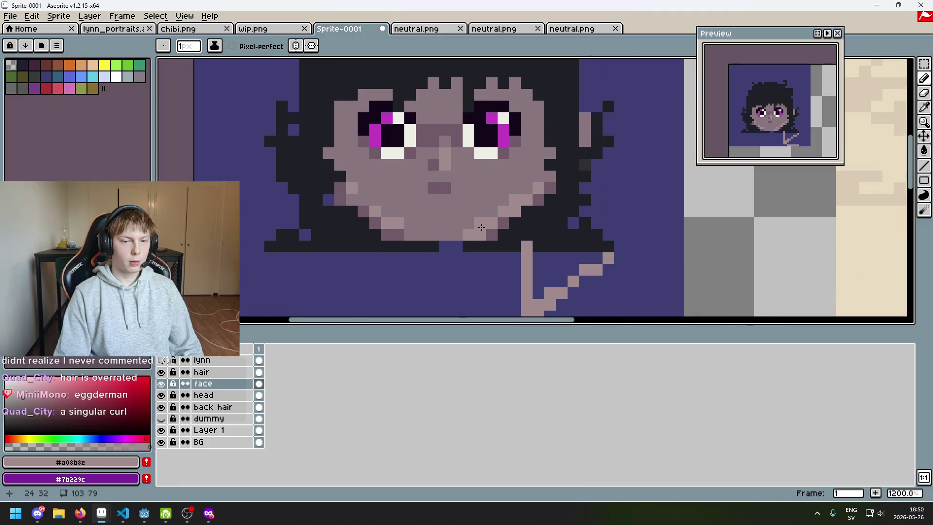
{"action": "scroll", "coordinate": [480, 227], "scroll_direction": "down", "scroll_amount": 6}
{"action": "scroll", "coordinate": [493, 242], "scroll_direction": "up", "scroll_amount": 7}
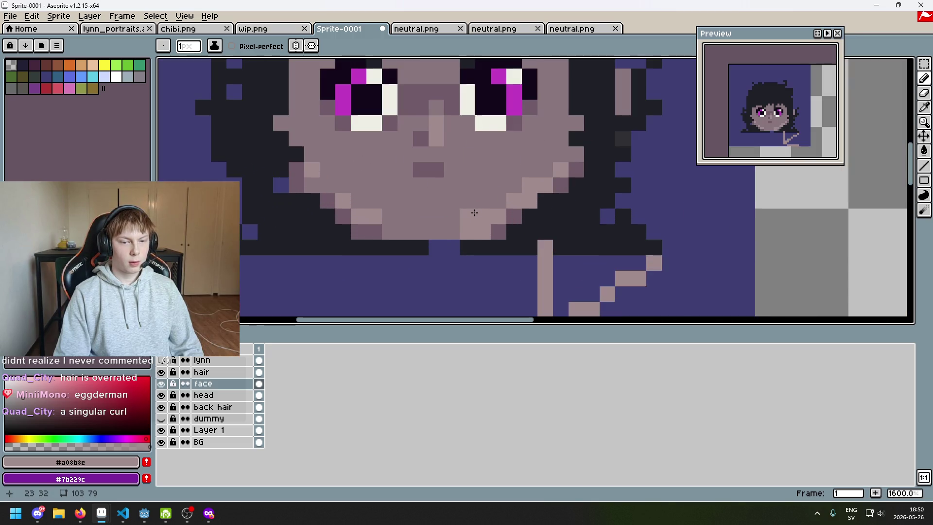
{"action": "left_click", "coordinate": [474, 217], "text": "alt"}
{"action": "scroll", "coordinate": [481, 219], "scroll_direction": "down", "scroll_amount": 4}
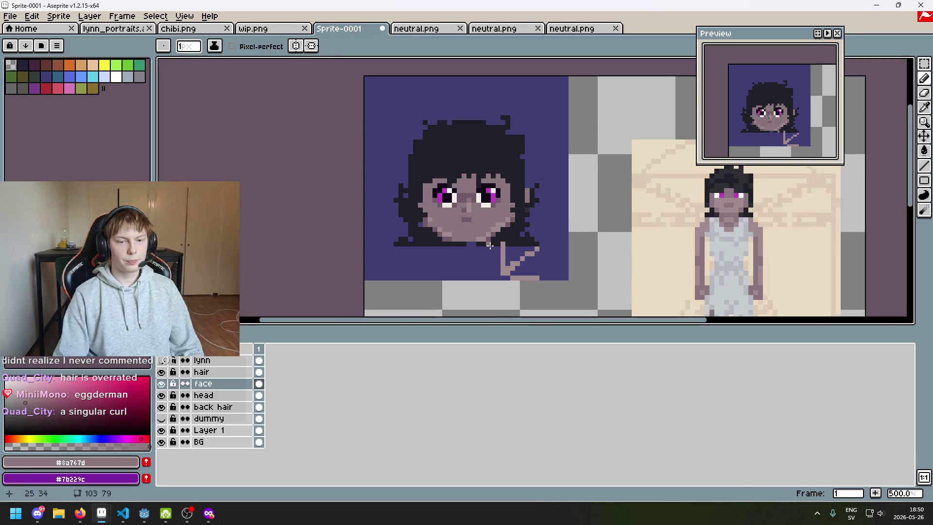
{"action": "scroll", "coordinate": [480, 237], "scroll_direction": "up", "scroll_amount": 7}
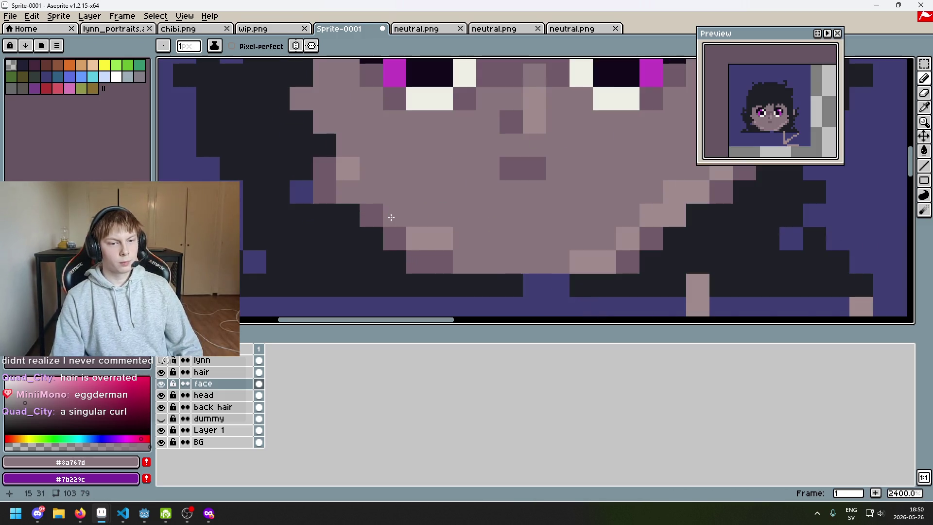
{"action": "left_click_drag", "start_coordinate": [413, 208], "coordinate": [372, 220]}
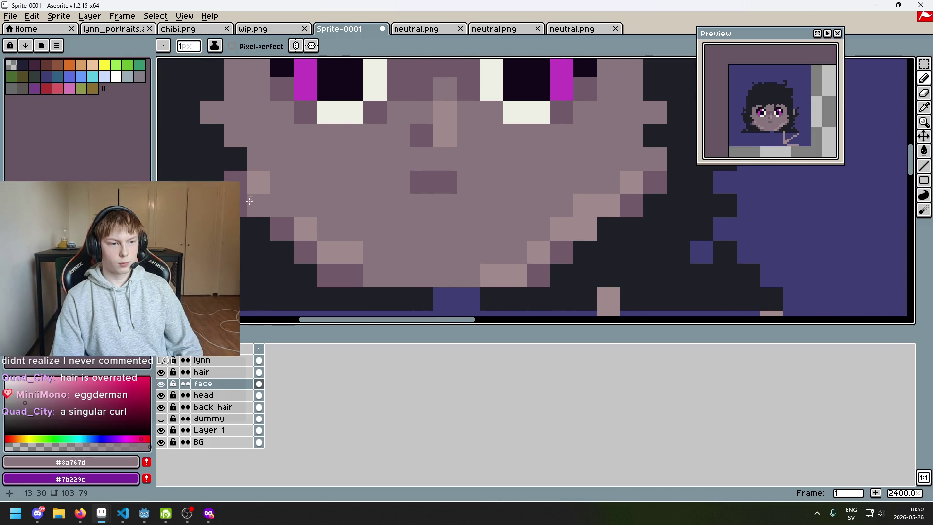
Try mirrored drawing on the head layer's jaw, undo the test pixel, and turn symmetry off
{"action": "left_click", "coordinate": [213, 394]}
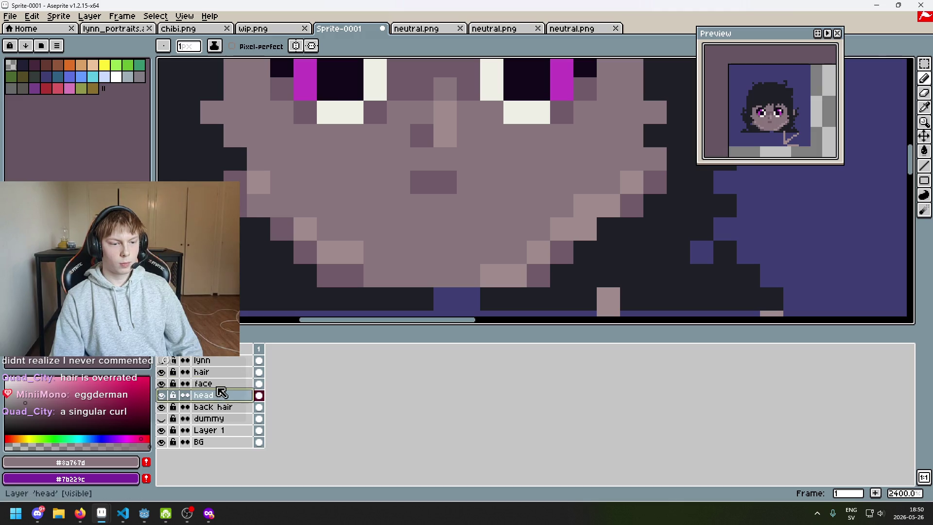
{"action": "left_click", "coordinate": [295, 46]}
{"action": "left_click", "coordinate": [243, 205]}
{"action": "key", "text": "ctrl+z"}
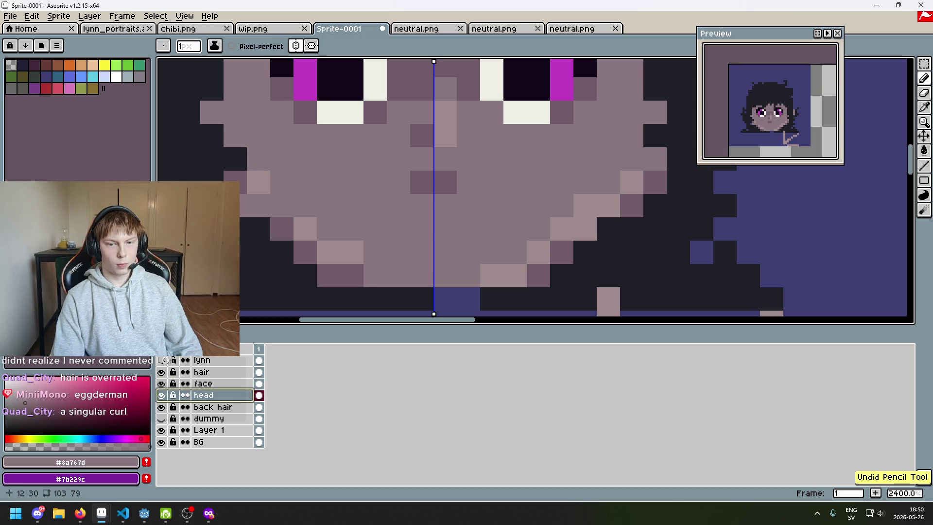
{"action": "key", "text": "e"}
{"action": "key", "text": "b"}
{"action": "key", "text": "e"}
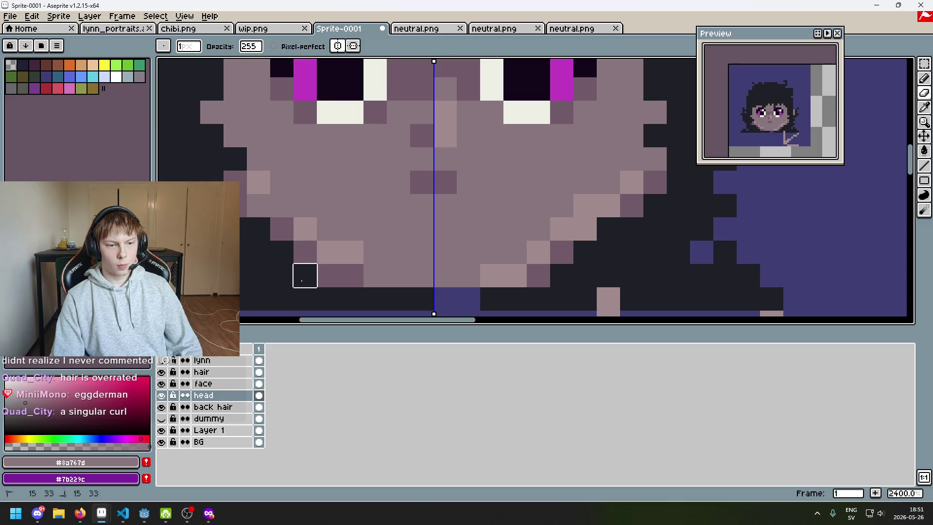
{"action": "scroll", "coordinate": [529, 239], "scroll_direction": "down", "scroll_amount": 4}
{"action": "left_click", "coordinate": [346, 49]}
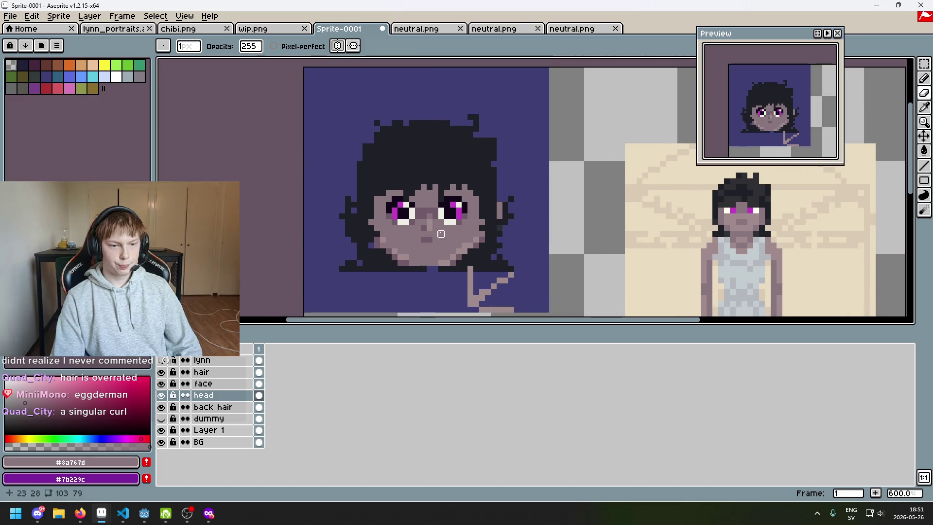
{"action": "left_click", "coordinate": [226, 407]}
{"action": "scroll", "coordinate": [341, 250], "scroll_direction": "up", "scroll_amount": 4}
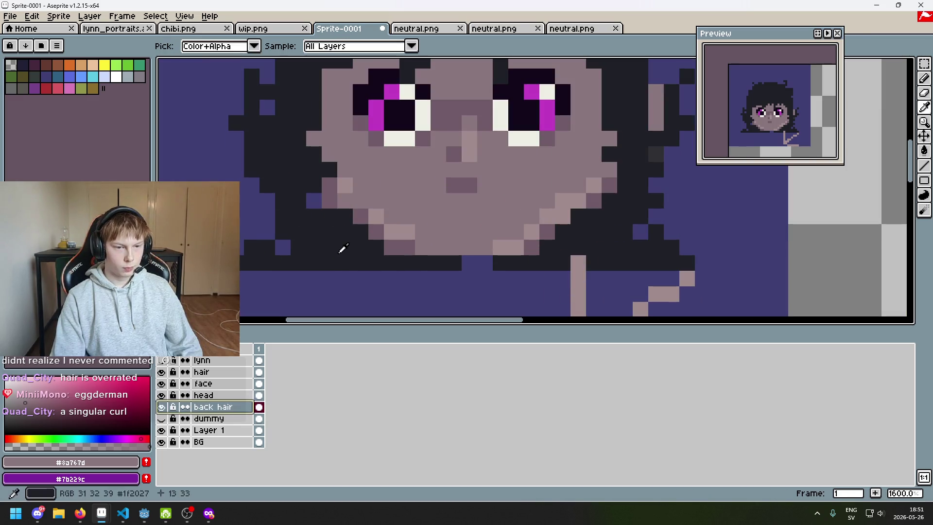
{"action": "left_click", "coordinate": [313, 202], "text": "alt"}
{"action": "left_click", "coordinate": [162, 396]}
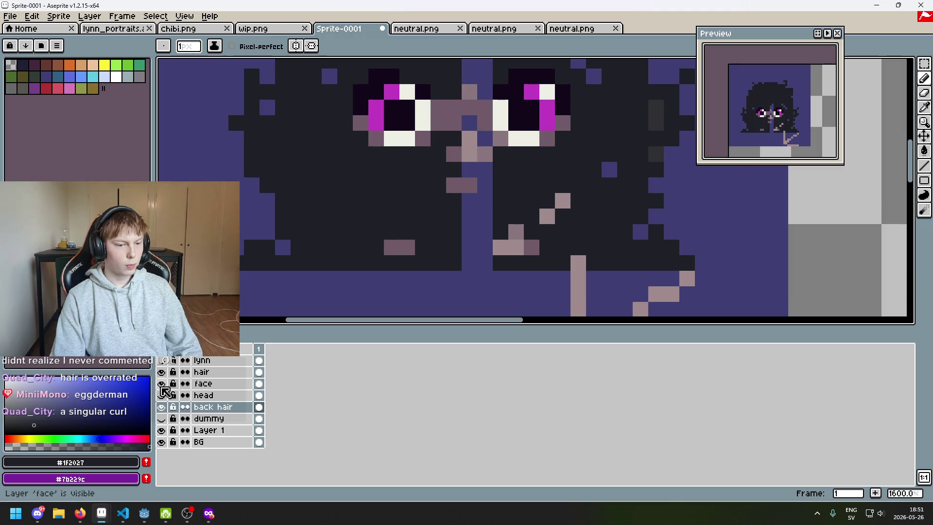
{"action": "mouse_move", "coordinate": [474, 261]}
{"action": "left_mouse_down"}
{"action": "mouse_move", "coordinate": [485, 215]}
{"action": "mouse_move", "coordinate": [471, 184]}
{"action": "left_mouse_up"}
{"action": "left_click_drag", "start_coordinate": [474, 154], "coordinate": [466, 190]}
{"action": "left_click_drag", "start_coordinate": [506, 135], "coordinate": [516, 143]}
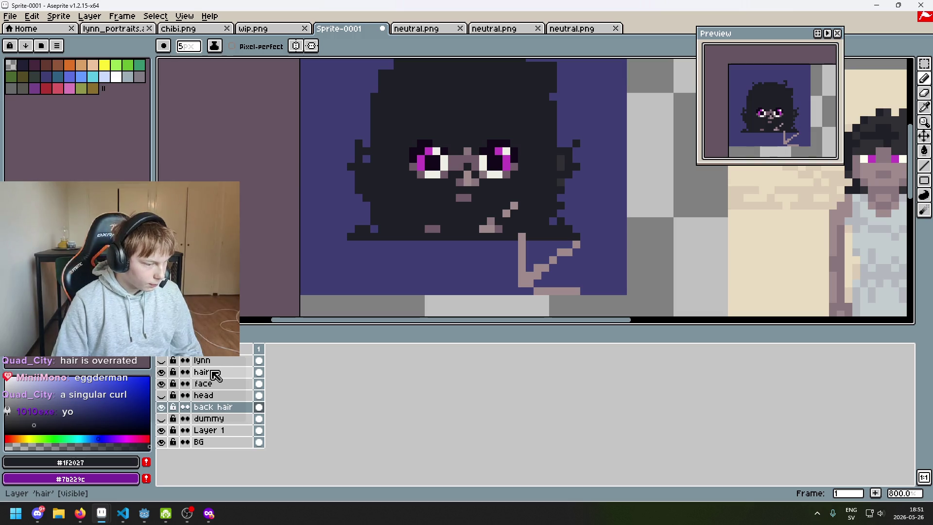
{"action": "left_click", "coordinate": [161, 394]}
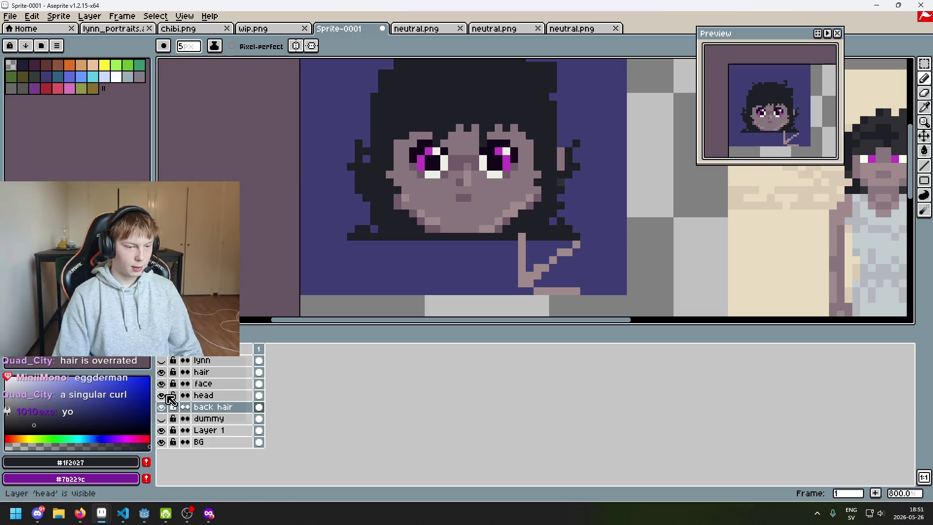
{"action": "scroll", "coordinate": [446, 235], "scroll_direction": "down", "scroll_amount": 1}
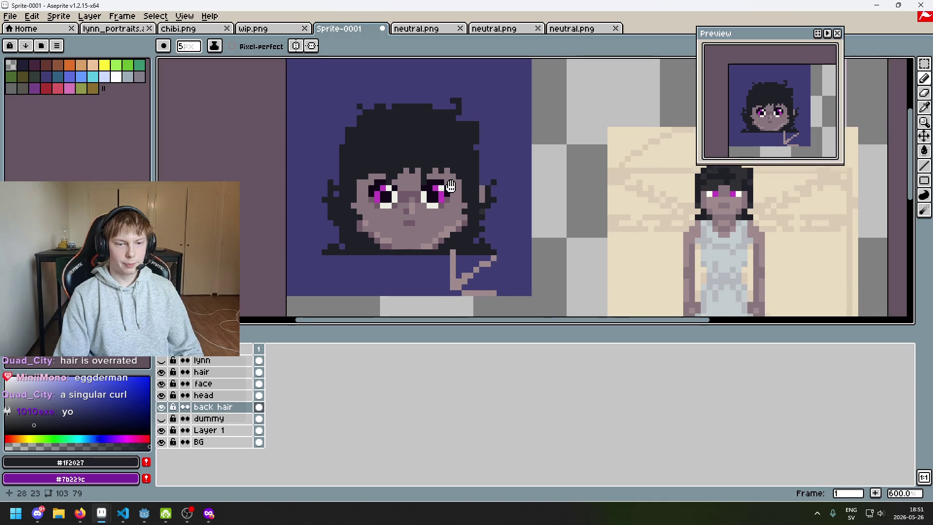
{"action": "scroll", "coordinate": [445, 195], "scroll_direction": "down", "scroll_amount": 2}
{"action": "scroll", "coordinate": [445, 194], "scroll_direction": "up", "scroll_amount": 6}
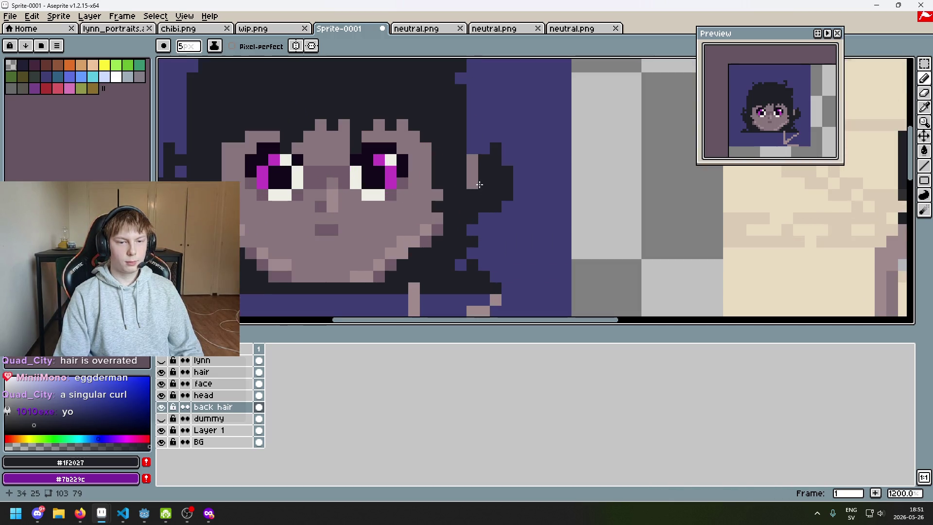
{"action": "scroll", "coordinate": [386, 212], "scroll_direction": "down", "scroll_amount": 3}
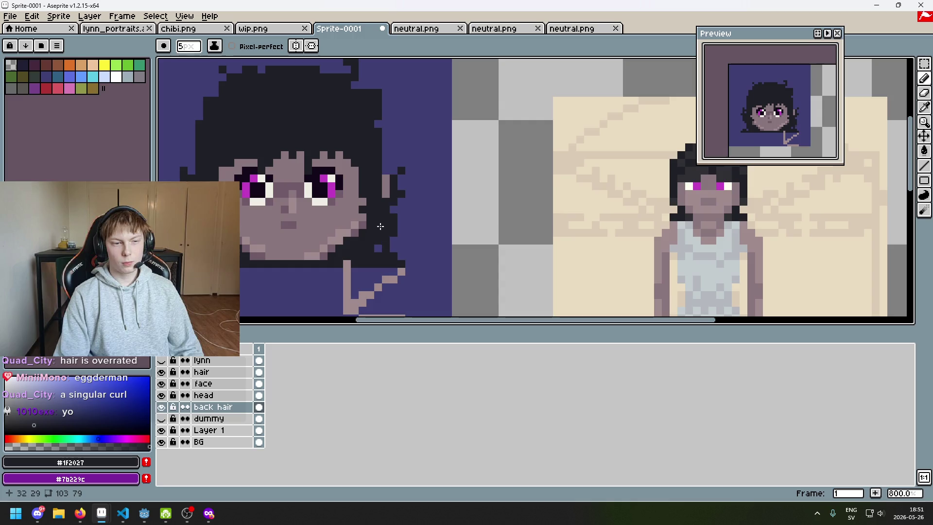
{"action": "left_click_drag", "start_coordinate": [348, 236], "coordinate": [442, 238]}
{"action": "scroll", "coordinate": [442, 240], "scroll_direction": "down", "scroll_amount": 3}
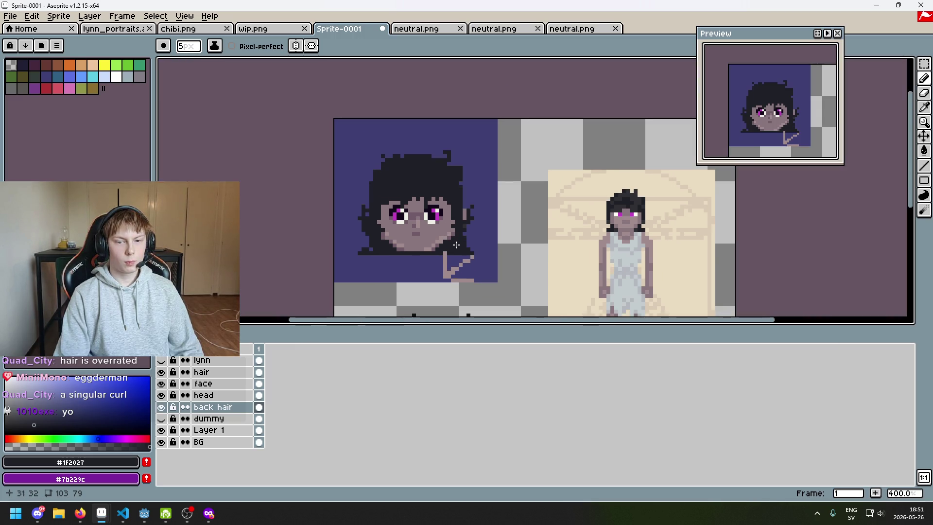
{"action": "scroll", "coordinate": [456, 245], "scroll_direction": "up", "scroll_amount": 2}
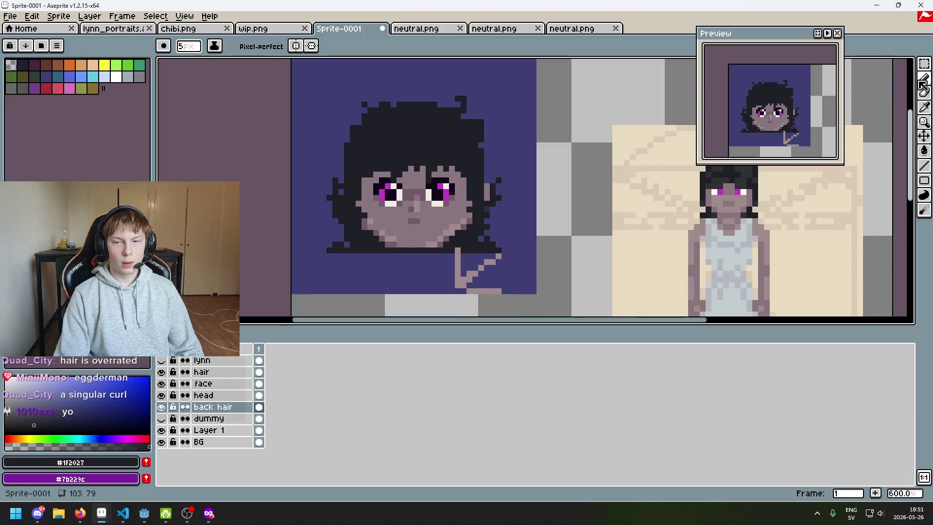
On the face layer, lasso the lower face and nudge it up one pixel
{"action": "key", "text": "w"}
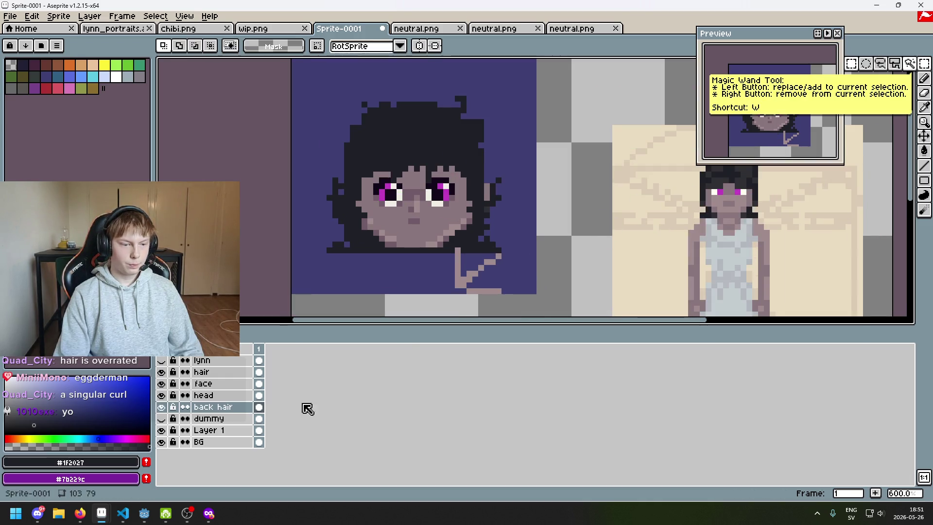
{"action": "left_click", "coordinate": [196, 385]}
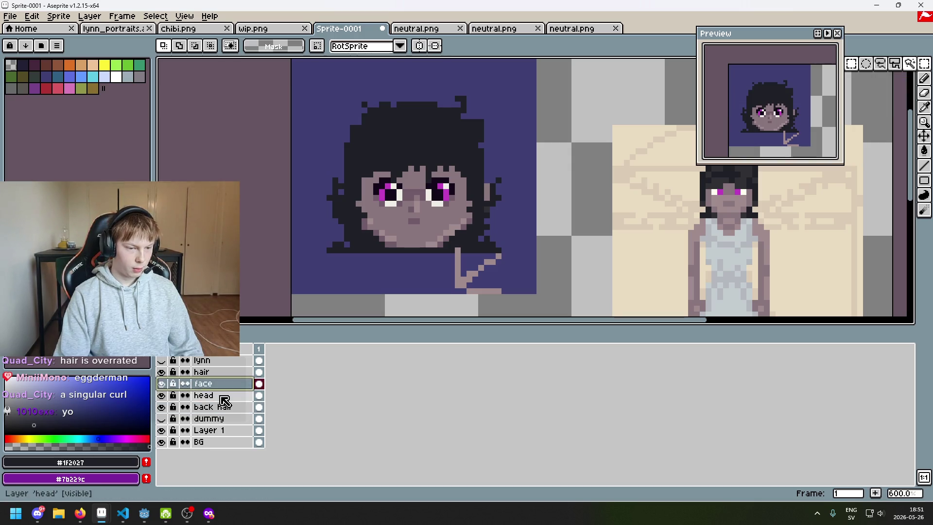
{"action": "key", "text": "u"}
{"action": "left_click_drag", "start_coordinate": [495, 267], "coordinate": [291, 223]}
{"action": "key", "text": "ctrl+d"}
{"action": "left_click", "coordinate": [926, 63]}
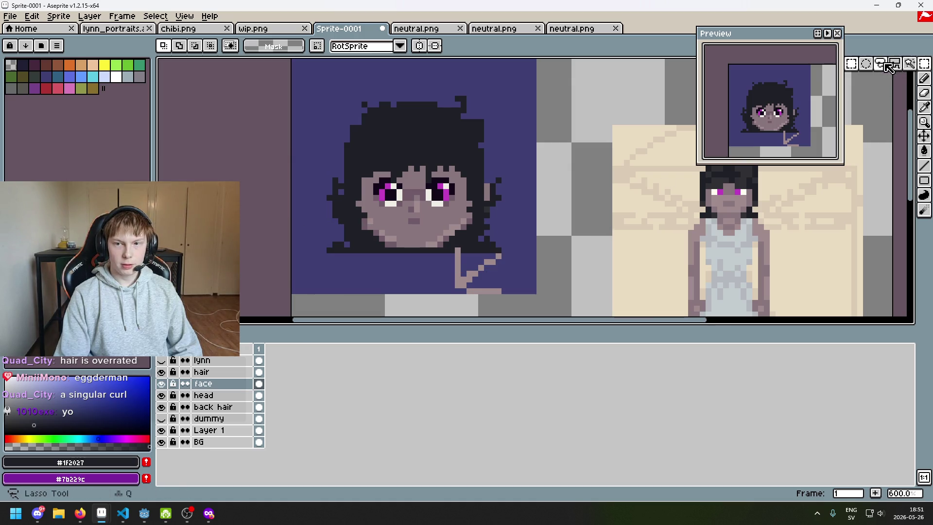
{"action": "left_click", "coordinate": [885, 64]}
{"action": "scroll", "coordinate": [478, 236], "scroll_direction": "up", "scroll_amount": 1}
{"action": "mouse_move", "coordinate": [486, 266]}
{"action": "left_mouse_down"}
{"action": "mouse_move", "coordinate": [483, 207]}
{"action": "mouse_move", "coordinate": [403, 222]}
{"action": "mouse_move", "coordinate": [344, 214]}
{"action": "mouse_move", "coordinate": [366, 267]}
{"action": "mouse_move", "coordinate": [388, 272]}
{"action": "left_mouse_up"}
{"action": "key", "text": "Up"}
{"action": "key", "text": "Return"}
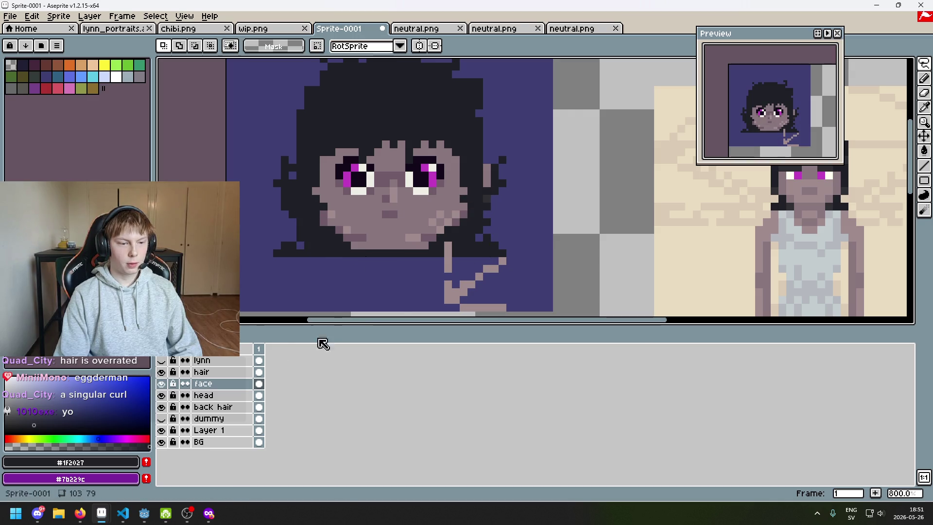
Lasso the lower face on the head layer and move it up one pixel
{"action": "left_click", "coordinate": [217, 394]}
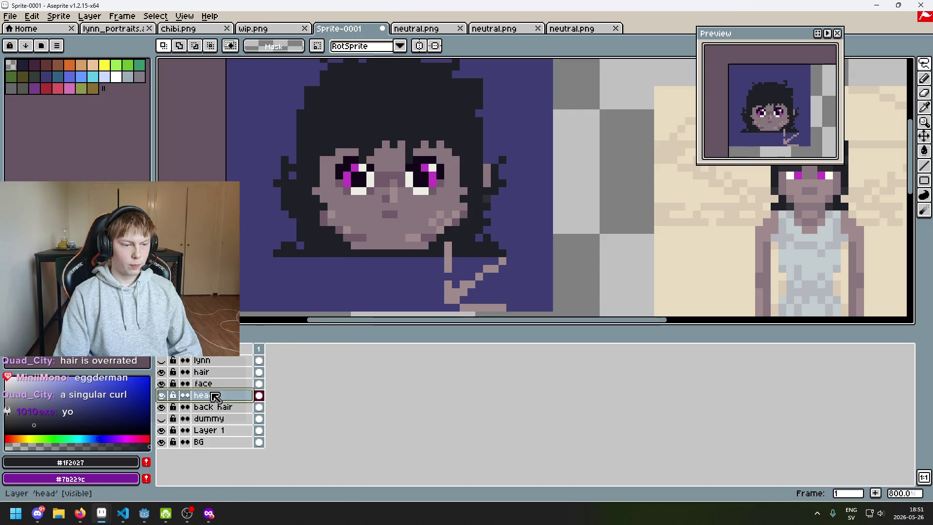
{"action": "mouse_move", "coordinate": [424, 292]}
{"action": "left_mouse_down"}
{"action": "mouse_move", "coordinate": [311, 197]}
{"action": "mouse_move", "coordinate": [377, 221]}
{"action": "mouse_move", "coordinate": [437, 194]}
{"action": "mouse_move", "coordinate": [495, 246]}
{"action": "left_mouse_up"}
{"action": "key", "text": "Up"}
{"action": "key", "text": "Return"}
{"action": "scroll", "coordinate": [546, 251], "scroll_direction": "down", "scroll_amount": 3}
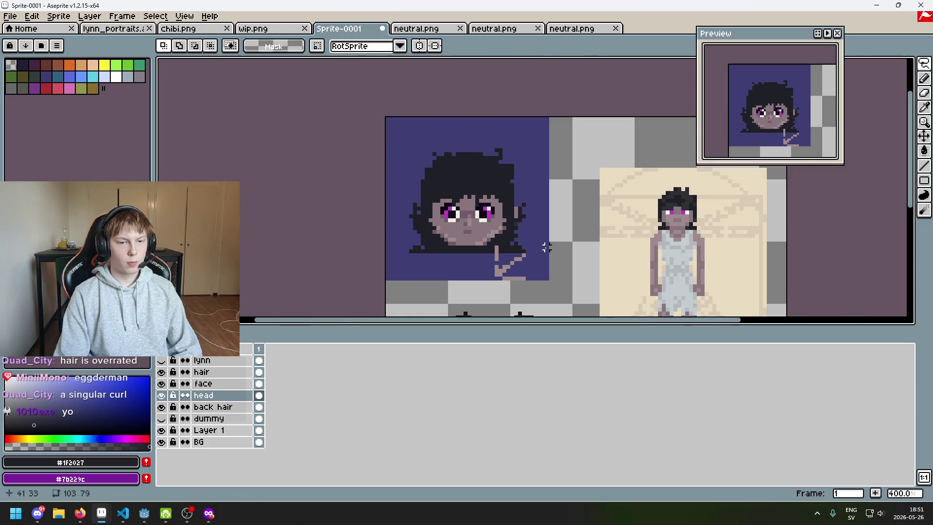
Pencil over the light lump on the chin with face skin colour, then shrink the brush to 1 pixel
{"action": "left_click", "coordinate": [924, 78]}
{"action": "scroll", "coordinate": [500, 263], "scroll_direction": "up", "scroll_amount": 2}
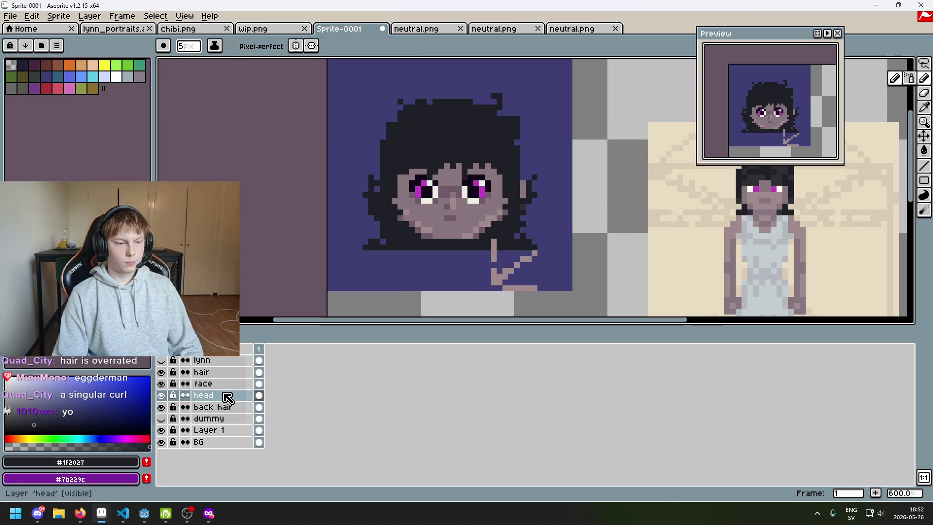
{"action": "left_click", "coordinate": [220, 387]}
{"action": "scroll", "coordinate": [423, 206], "scroll_direction": "up", "scroll_amount": 1}
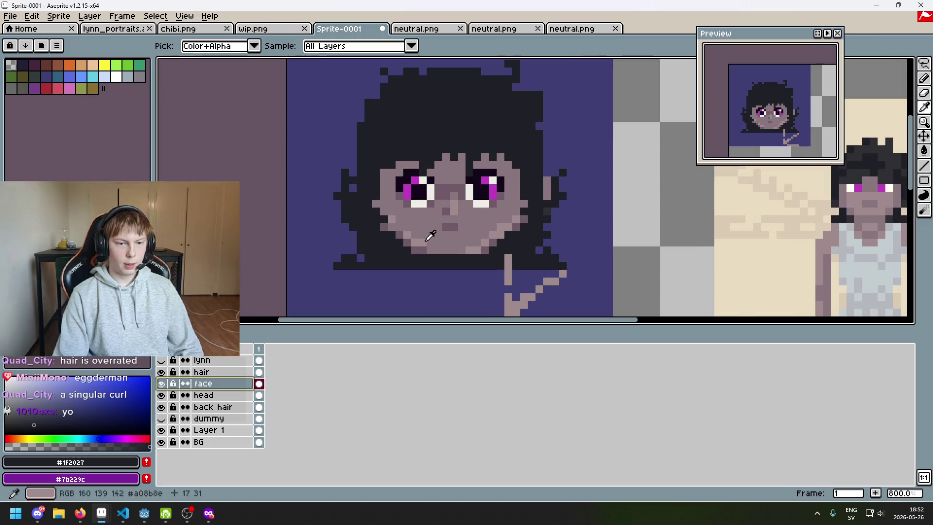
{"action": "left_click", "coordinate": [425, 240], "text": "alt"}
{"action": "mouse_move", "coordinate": [425, 240]}
{"action": "left_mouse_down"}
{"action": "mouse_move", "coordinate": [452, 233]}
{"action": "mouse_move", "coordinate": [438, 253]}
{"action": "left_mouse_up"}
{"action": "key", "text": "minus"}
{"action": "key", "text": "minus"}
{"action": "key", "text": "minus"}
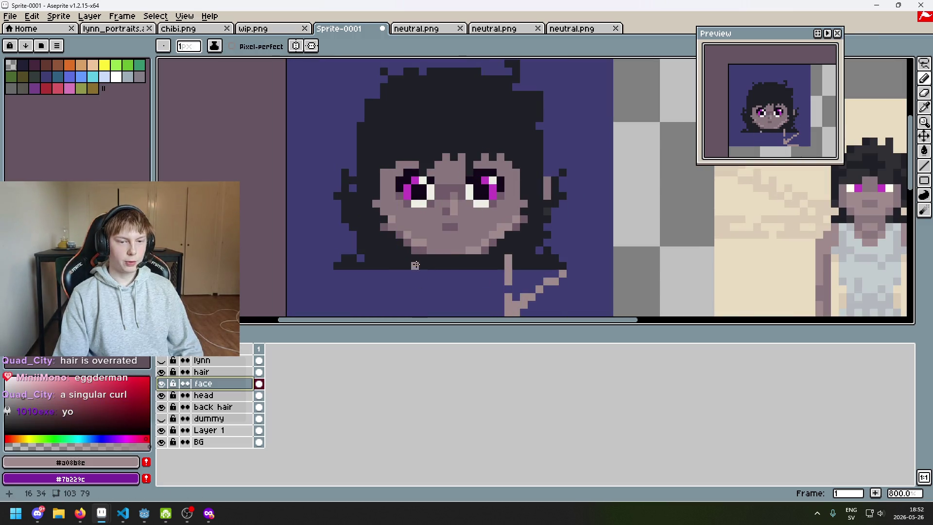
Undo the last pencil stroke and pick the dark chin shadow colour
{"action": "scroll", "coordinate": [467, 275], "scroll_direction": "down", "scroll_amount": 2}
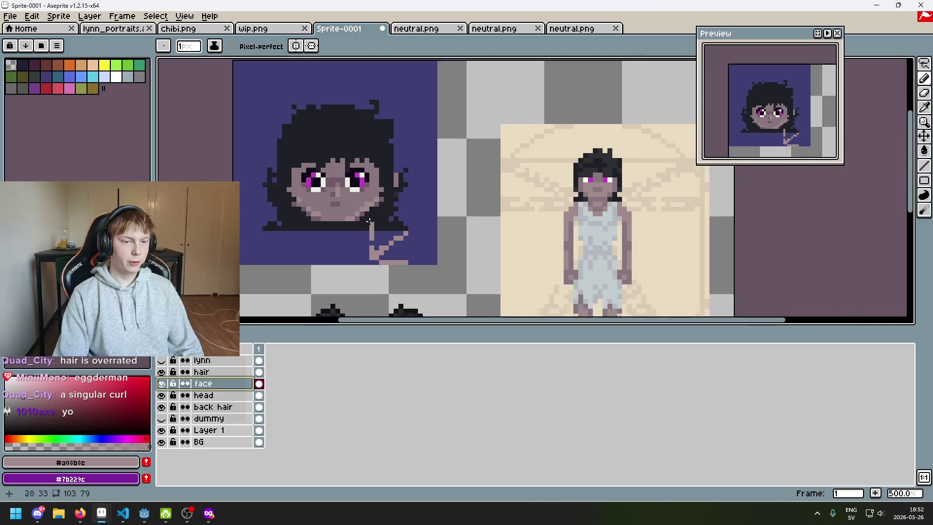
{"action": "scroll", "coordinate": [551, 212], "scroll_direction": "up", "scroll_amount": 2}
{"action": "scroll", "coordinate": [561, 158], "scroll_direction": "right", "scroll_amount": 3}
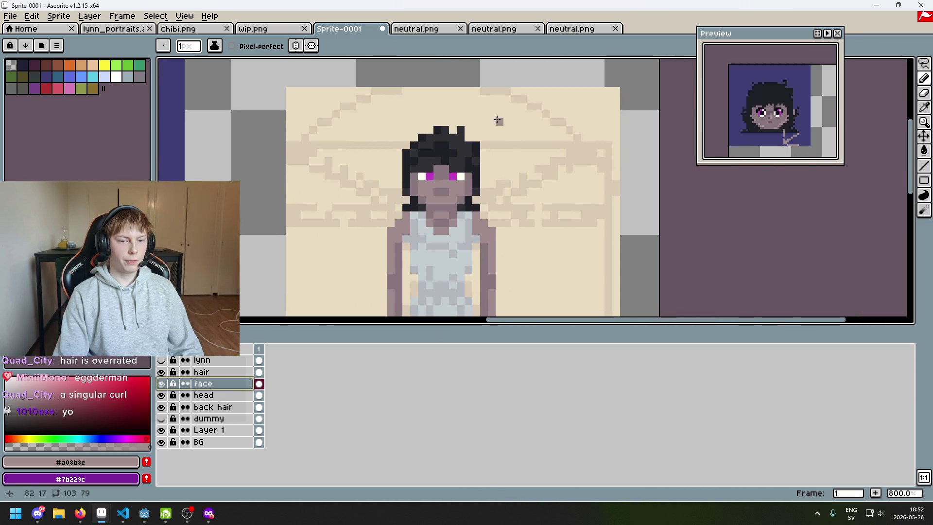
{"action": "scroll", "coordinate": [489, 175], "scroll_direction": "down", "scroll_amount": 2}
{"action": "scroll", "coordinate": [385, 214], "scroll_direction": "up", "scroll_amount": 2}
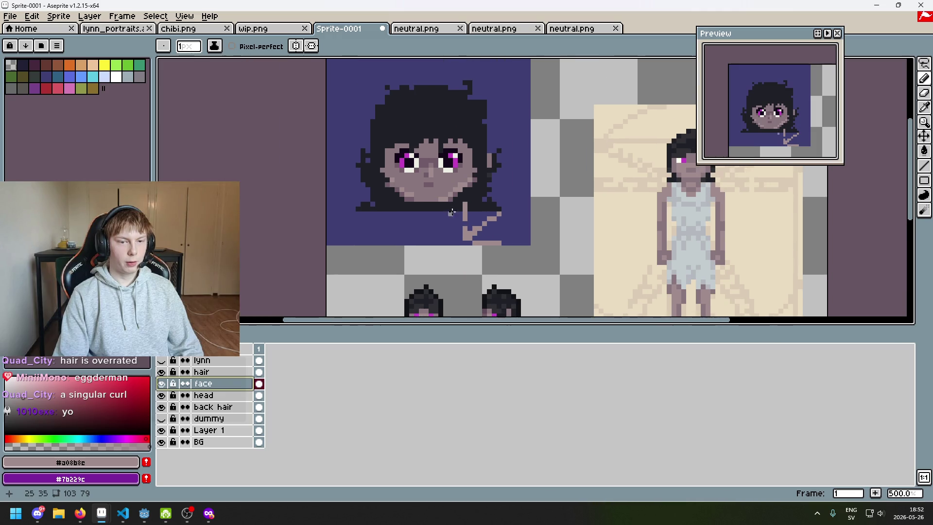
{"action": "left_click_drag", "start_coordinate": [448, 251], "coordinate": [450, 262]}
{"action": "scroll", "coordinate": [454, 229], "scroll_direction": "up", "scroll_amount": 5}
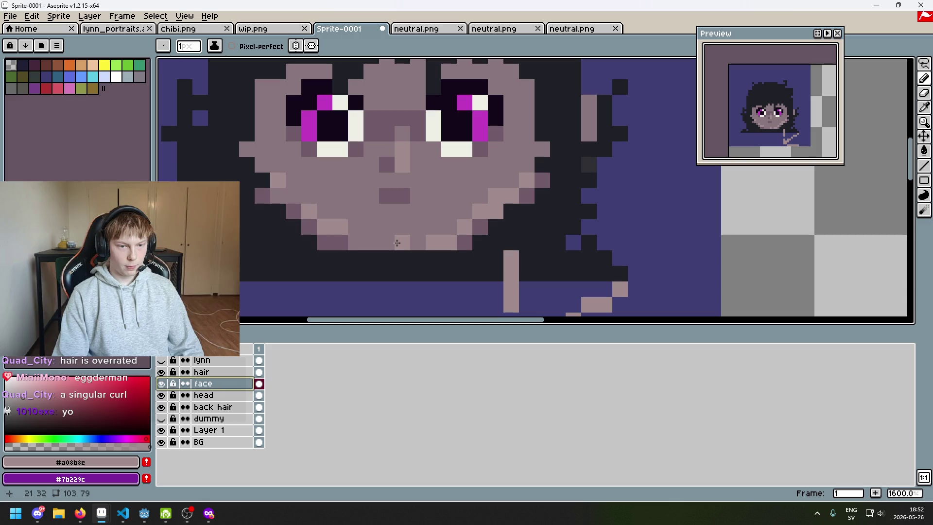
{"action": "scroll", "coordinate": [438, 233], "scroll_direction": "down", "scroll_amount": 3}
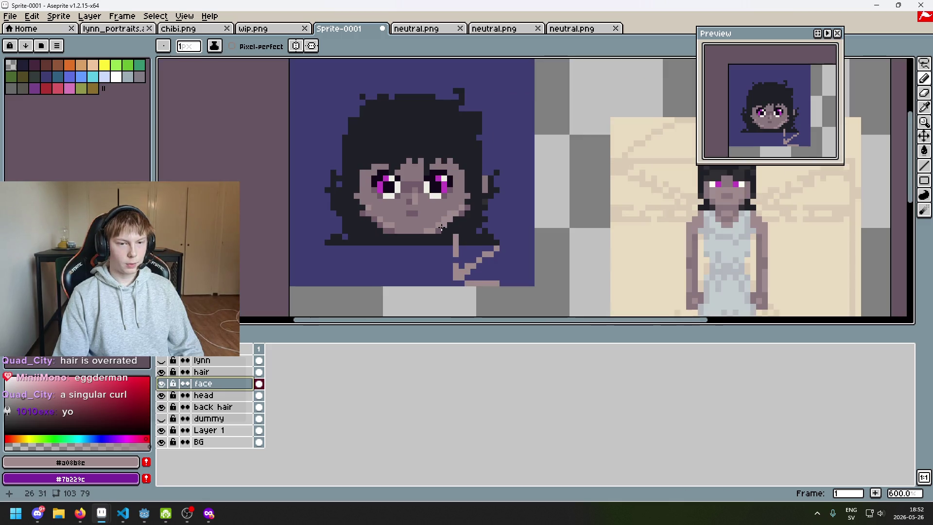
{"action": "scroll", "coordinate": [489, 244], "scroll_direction": "up", "scroll_amount": 3}
{"action": "left_click", "coordinate": [487, 229], "text": "alt"}
{"action": "left_click", "coordinate": [487, 226]}
{"action": "key", "text": "ctrl+z"}
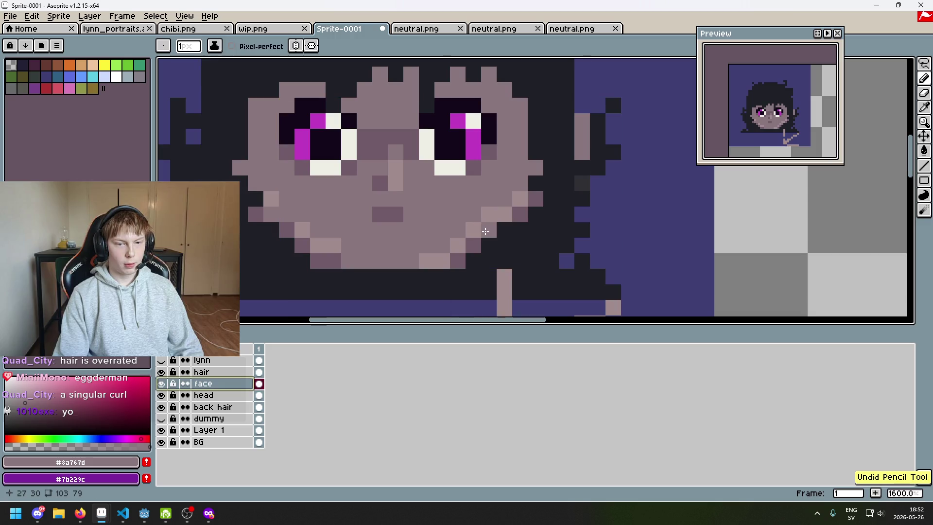
{"action": "left_click", "coordinate": [475, 240], "text": "alt"}
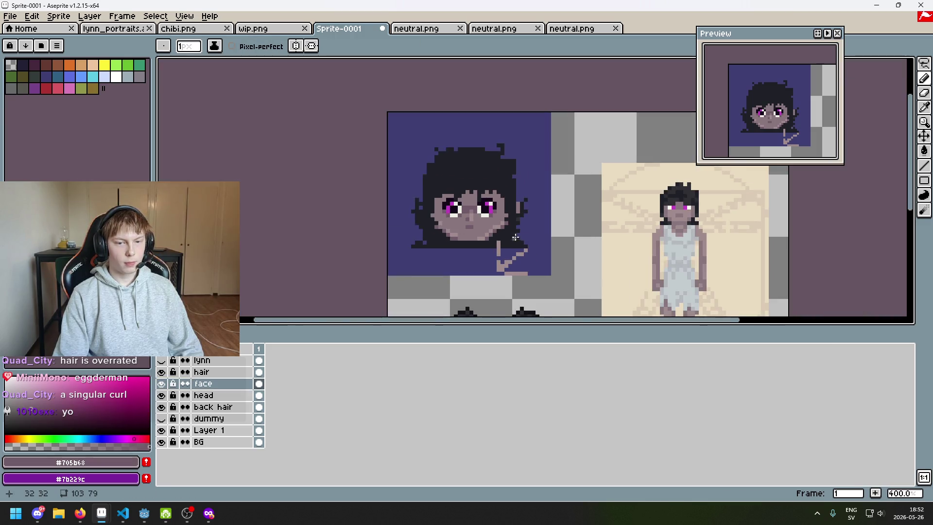
Recentre the portrait's face in view and switch away from Aseprite
{"action": "scroll", "coordinate": [505, 239], "scroll_direction": "down", "scroll_amount": 6}
{"action": "scroll", "coordinate": [498, 248], "scroll_direction": "up", "scroll_amount": 3}
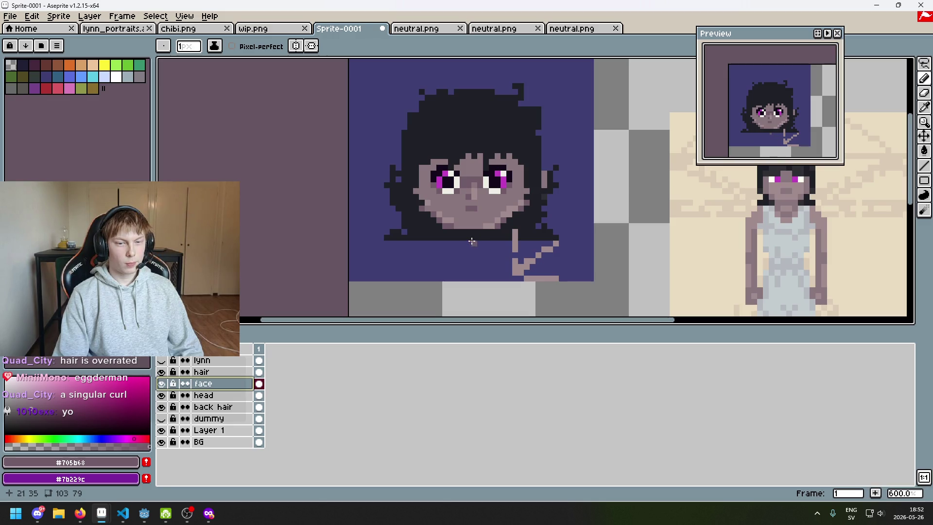
{"action": "scroll", "coordinate": [467, 236], "scroll_direction": "up", "scroll_amount": 1}
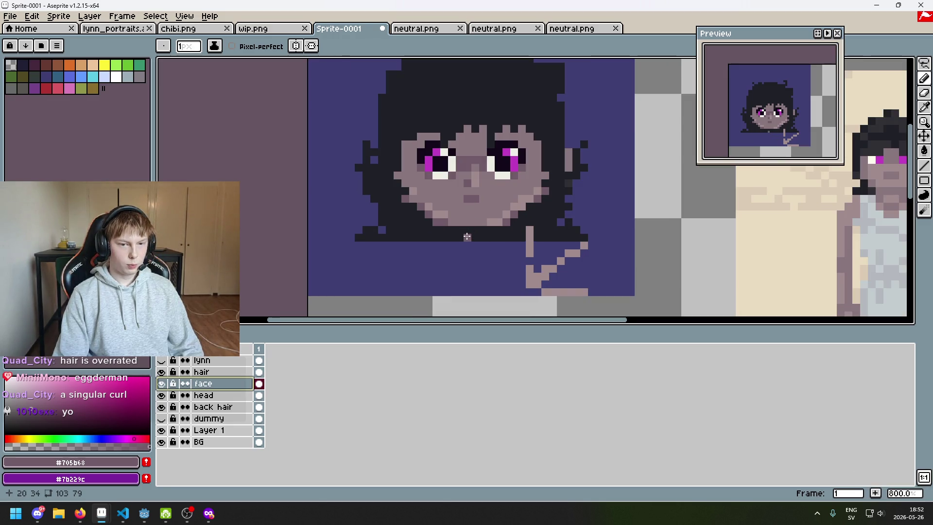
{"action": "left_click_drag", "start_coordinate": [458, 243], "coordinate": [425, 273]}
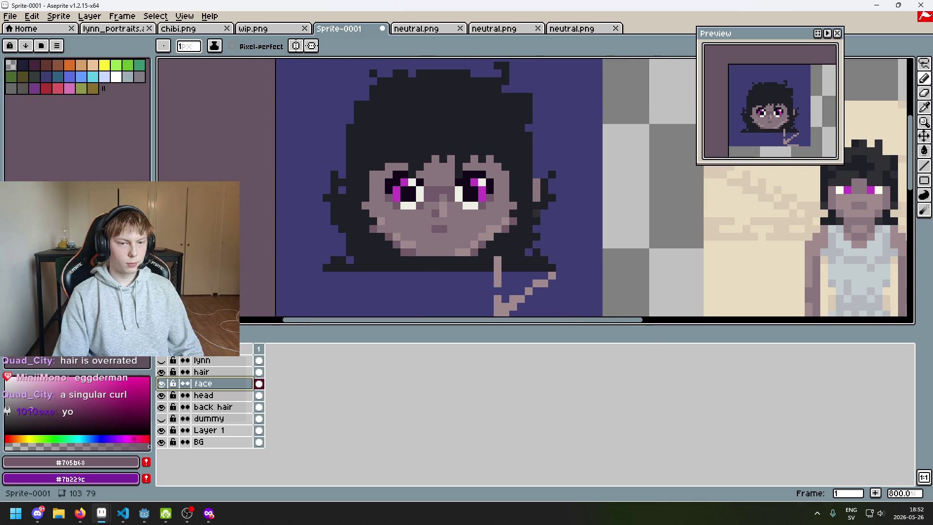
{"action": "key", "text": "alt+Tab"}
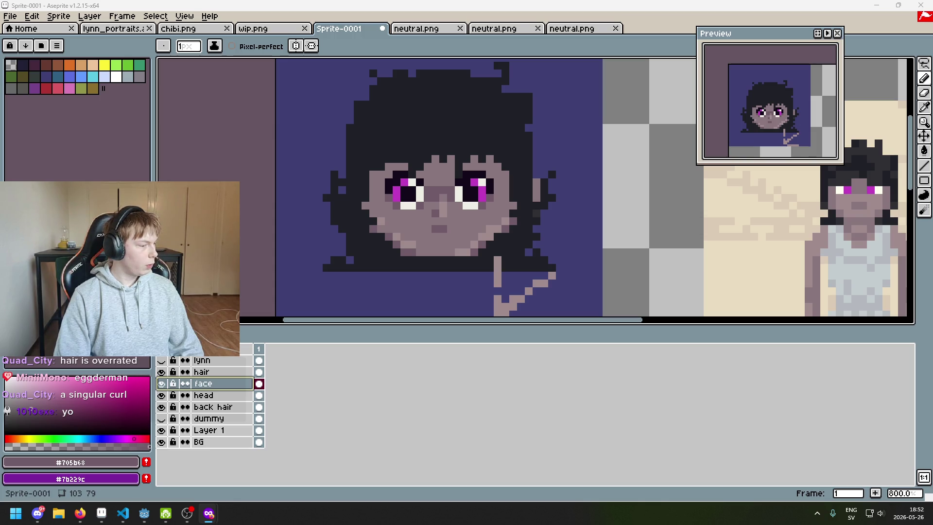
{"action": "key", "text": "alt+Tab"}
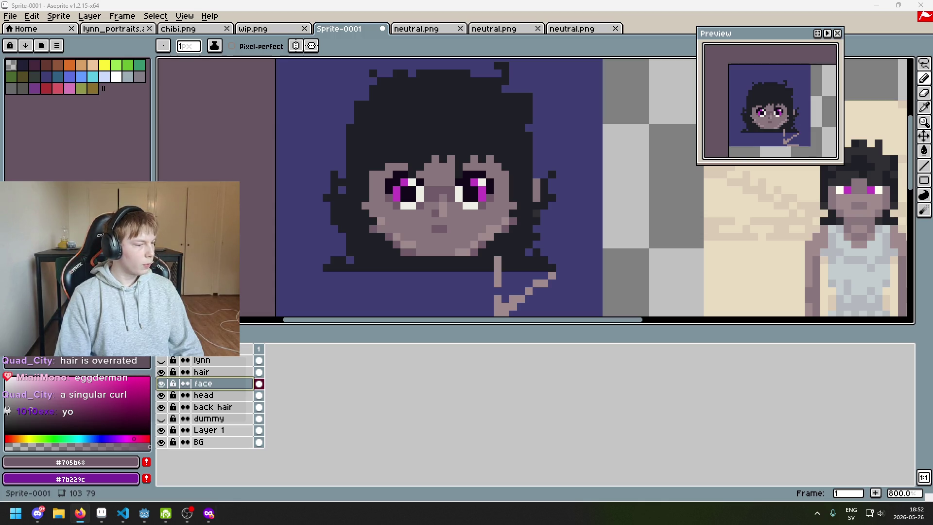
{"action": "key", "text": "alt+Tab"}
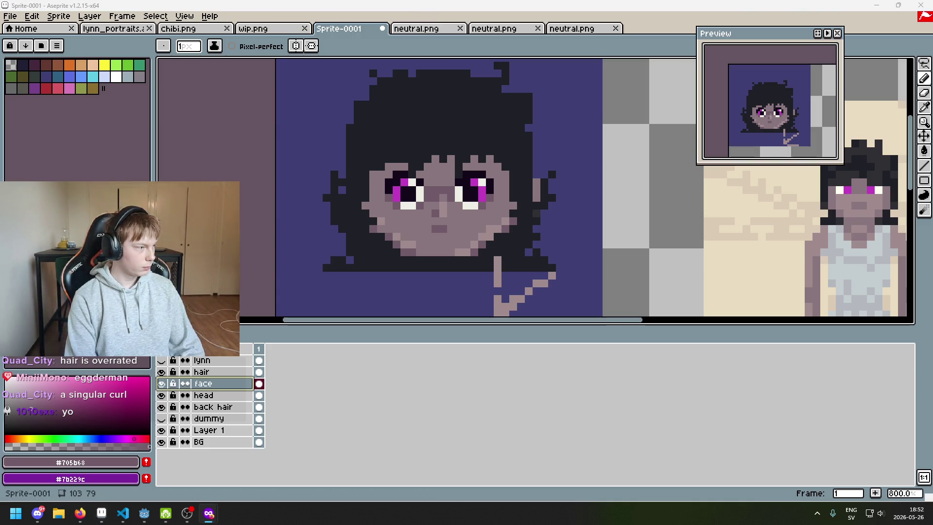
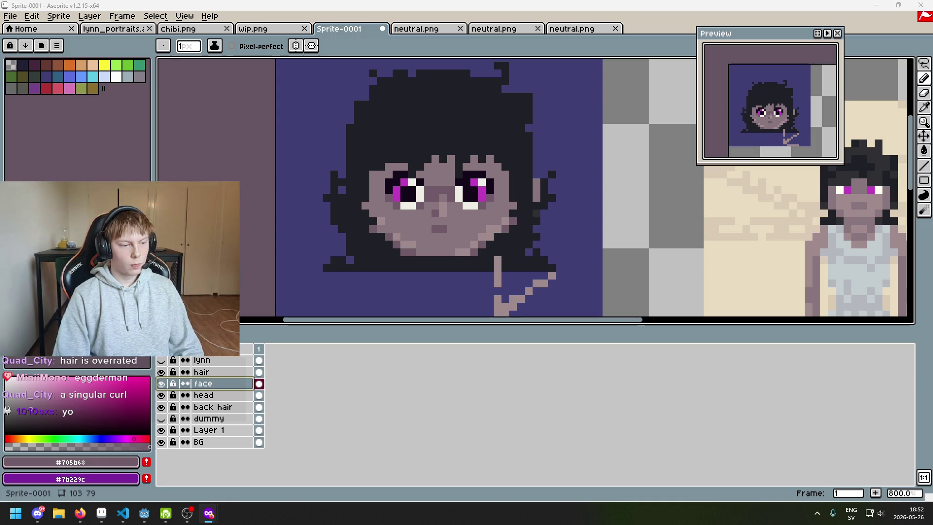
Zoom in on the lower face and darken three pixels on the left cheek
{"action": "scroll", "coordinate": [452, 164], "scroll_direction": "up", "scroll_amount": 3}
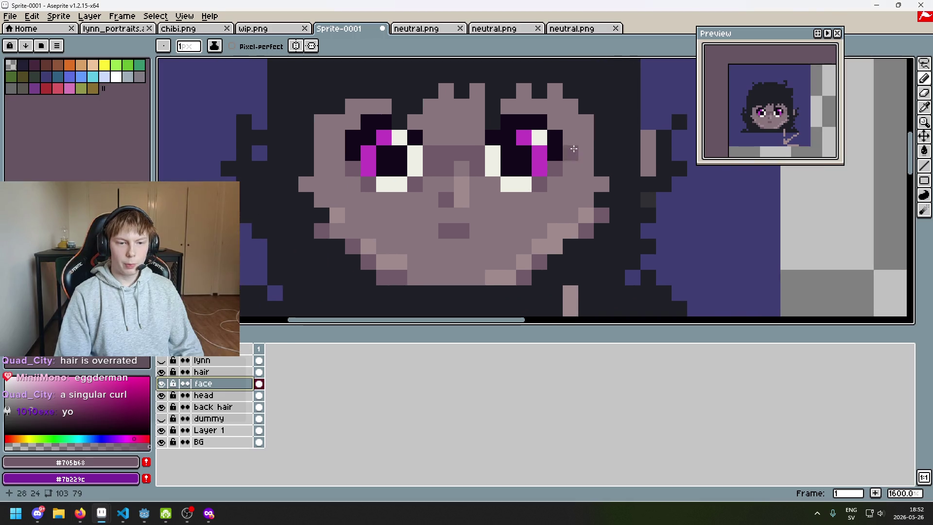
{"action": "left_click_drag", "start_coordinate": [406, 228], "coordinate": [380, 205]}
{"action": "left_click", "coordinate": [342, 206]}
{"action": "left_click", "coordinate": [358, 206]}
{"action": "left_click", "coordinate": [357, 221]}
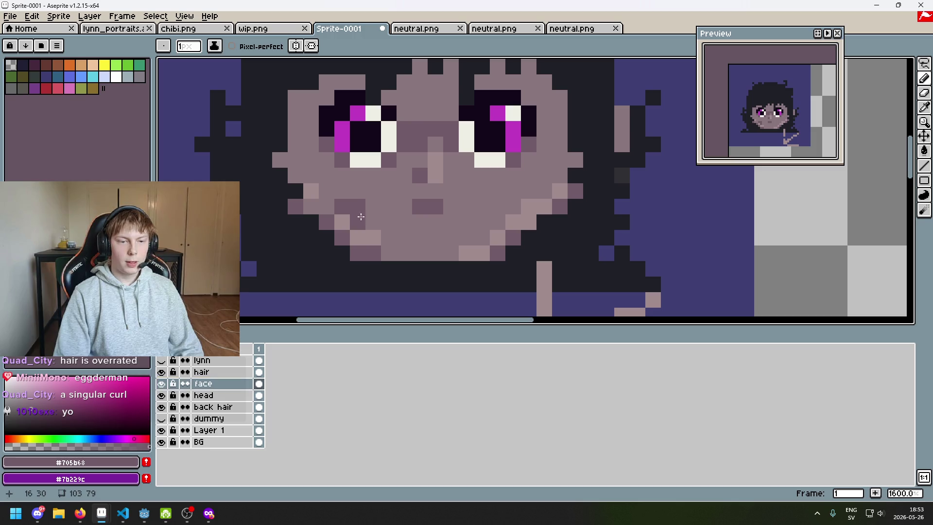
Mirror the dark cheek pixels onto the right cheek with vertical symmetry, then turn symmetry off
{"action": "scroll", "coordinate": [371, 224], "scroll_direction": "down", "scroll_amount": 5}
{"action": "scroll", "coordinate": [412, 226], "scroll_direction": "up", "scroll_amount": 6}
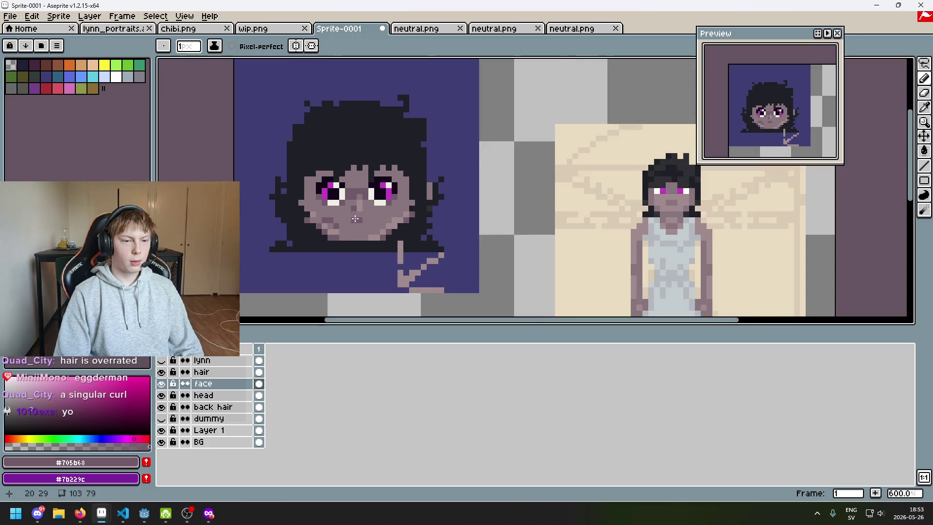
{"action": "scroll", "coordinate": [360, 222], "scroll_direction": "down", "scroll_amount": 4}
{"action": "scroll", "coordinate": [360, 222], "scroll_direction": "up", "scroll_amount": 4}
{"action": "mouse_move", "coordinate": [345, 209]}
{"action": "left_mouse_down"}
{"action": "mouse_move", "coordinate": [442, 200]}
{"action": "mouse_move", "coordinate": [306, 195]}
{"action": "left_mouse_up"}
{"action": "scroll", "coordinate": [413, 212], "scroll_direction": "up", "scroll_amount": 2}
{"action": "scroll", "coordinate": [384, 194], "scroll_direction": "down", "scroll_amount": 1}
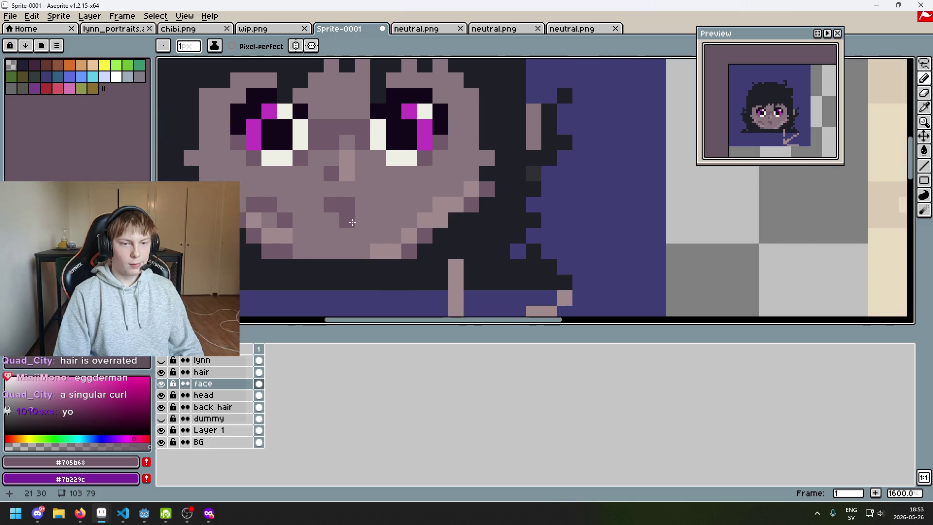
{"action": "left_click", "coordinate": [303, 46]}
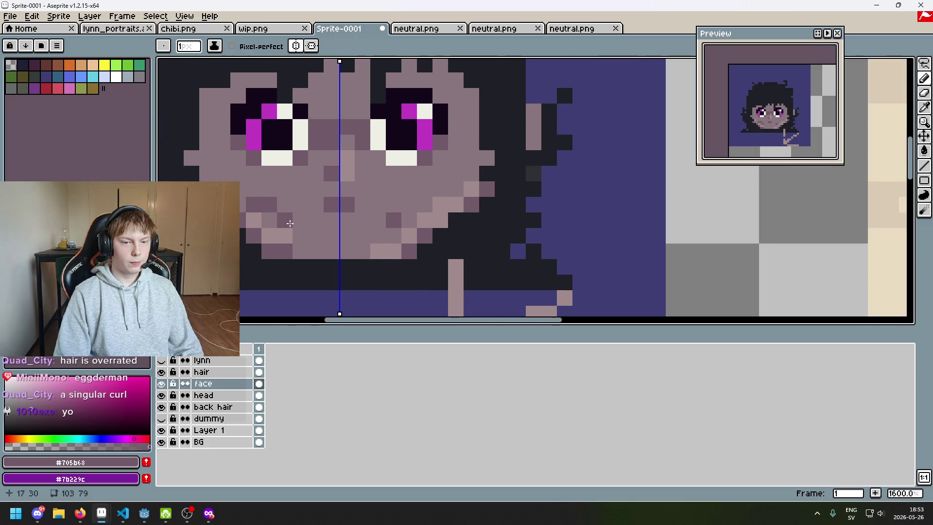
{"action": "left_click", "coordinate": [261, 207]}
{"action": "left_click", "coordinate": [296, 46]}
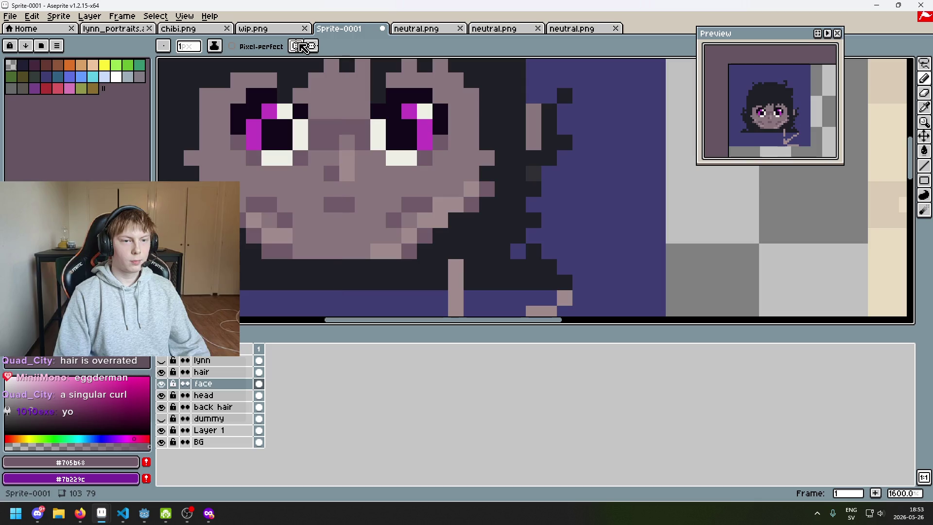
Lighten the nose pixel and a right-cheek pixel with the light skin tone sampled from the face
{"action": "key", "text": "Tab"}
{"action": "key", "text": "Tab"}
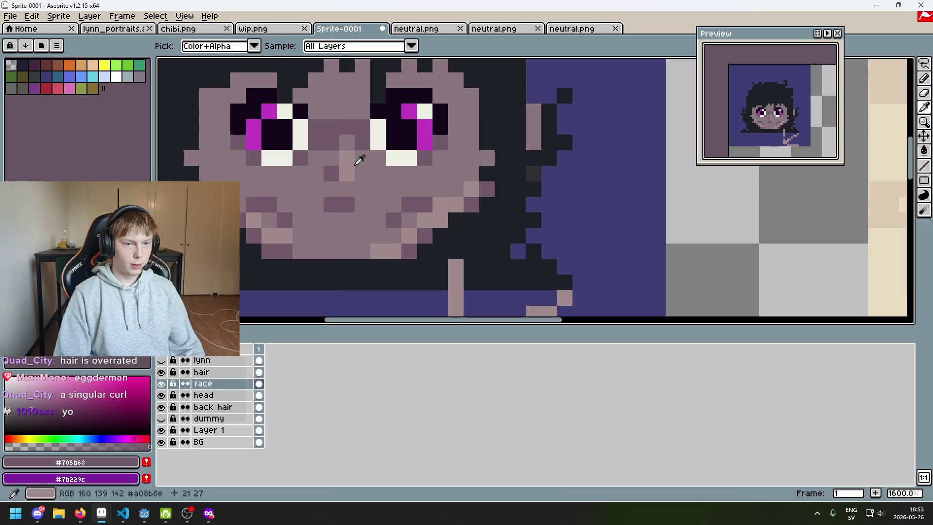
{"action": "left_click", "coordinate": [360, 157], "text": "alt"}
{"action": "left_click", "coordinate": [346, 157]}
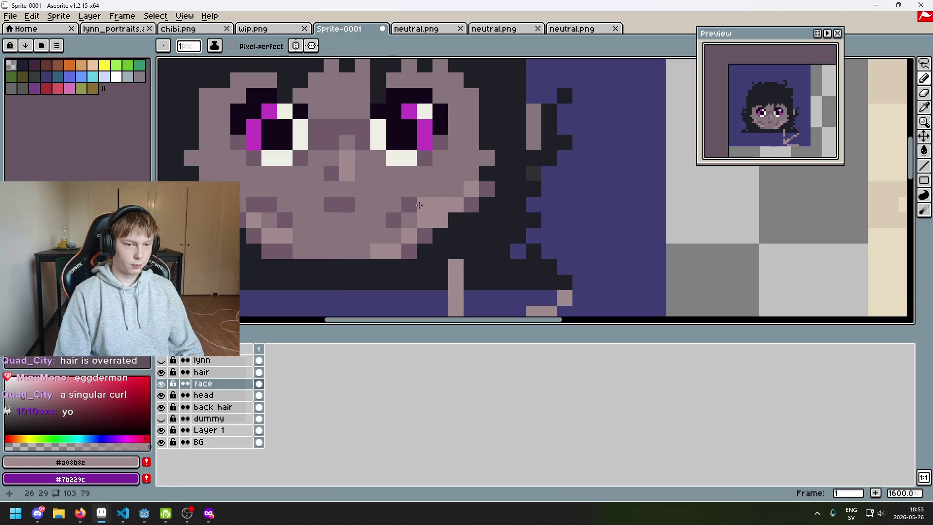
{"action": "scroll", "coordinate": [425, 186], "scroll_direction": "down", "scroll_amount": 1}
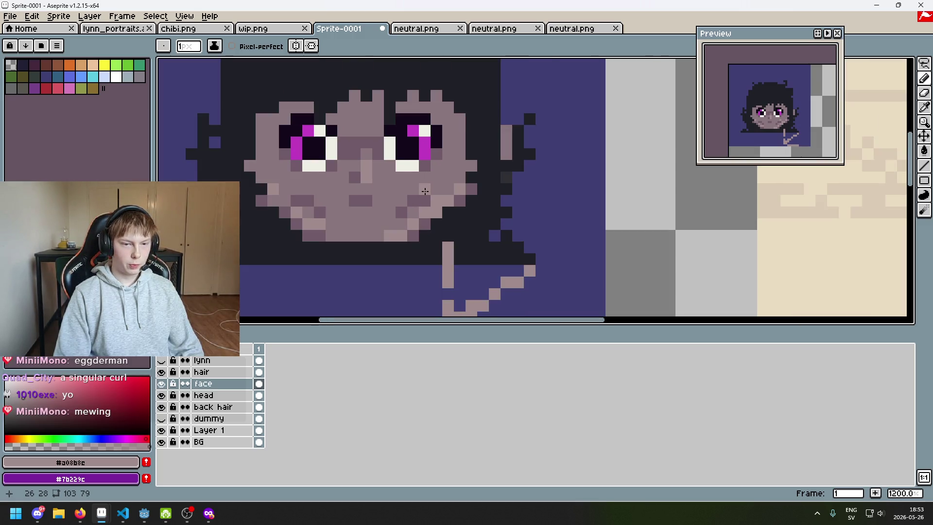
{"action": "scroll", "coordinate": [425, 188], "scroll_direction": "up", "scroll_amount": 1}
{"action": "scroll", "coordinate": [416, 211], "scroll_direction": "down", "scroll_amount": 4}
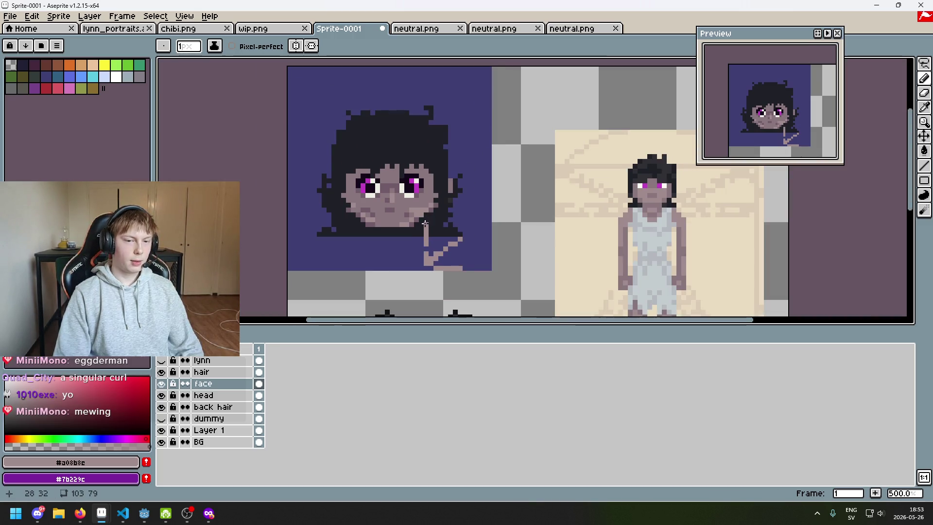
{"action": "scroll", "coordinate": [425, 223], "scroll_direction": "up", "scroll_amount": 5}
{"action": "key", "text": "ctrl+z"}
{"action": "left_click", "coordinate": [422, 200]}
Sample the dark, mid and light skin tones from the face
{"action": "left_click", "coordinate": [282, 217], "text": "alt"}
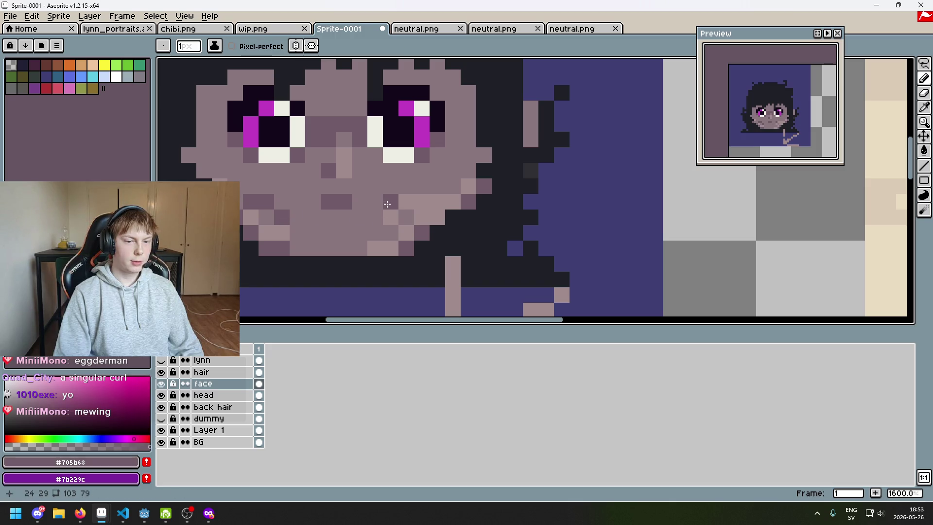
{"action": "scroll", "coordinate": [385, 213], "scroll_direction": "down", "scroll_amount": 5}
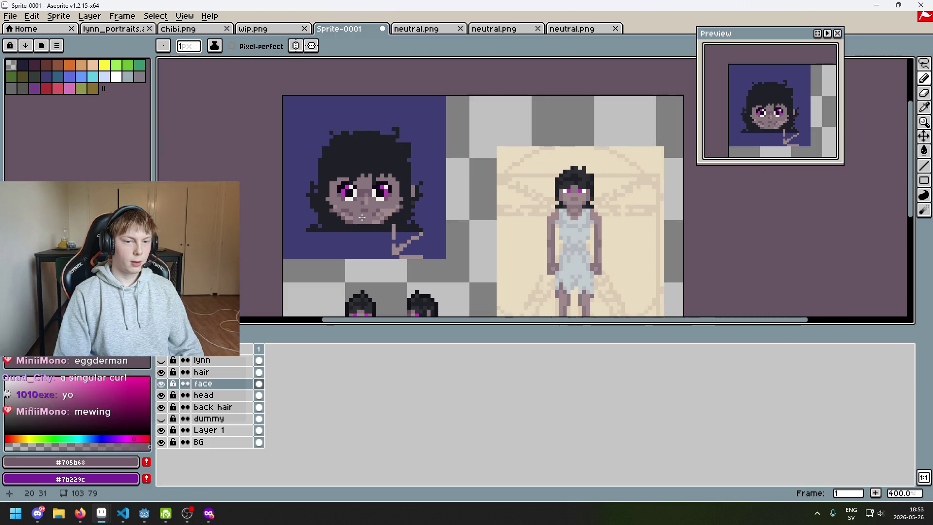
{"action": "scroll", "coordinate": [361, 217], "scroll_direction": "up", "scroll_amount": 8}
{"action": "left_click", "coordinate": [478, 195], "text": "alt"}
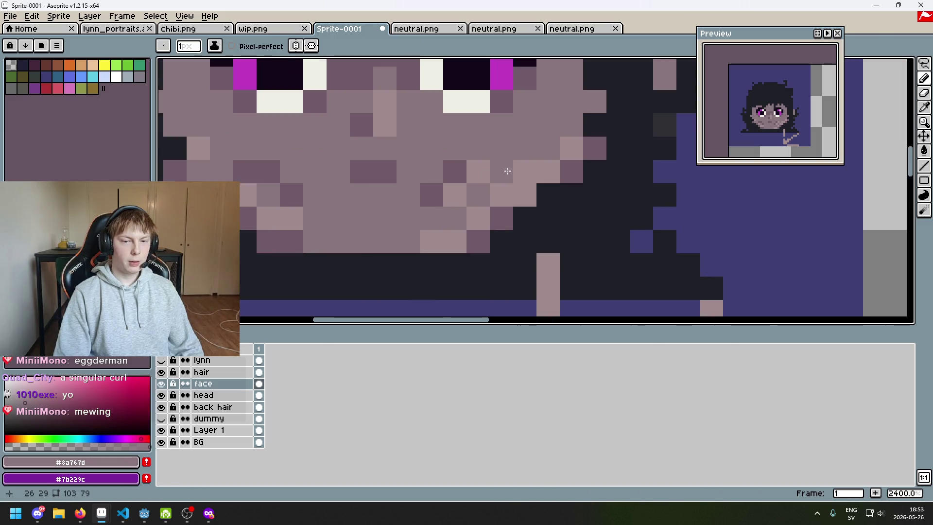
{"action": "scroll", "coordinate": [516, 171], "scroll_direction": "down", "scroll_amount": 3}
{"action": "scroll", "coordinate": [476, 173], "scroll_direction": "up", "scroll_amount": 3}
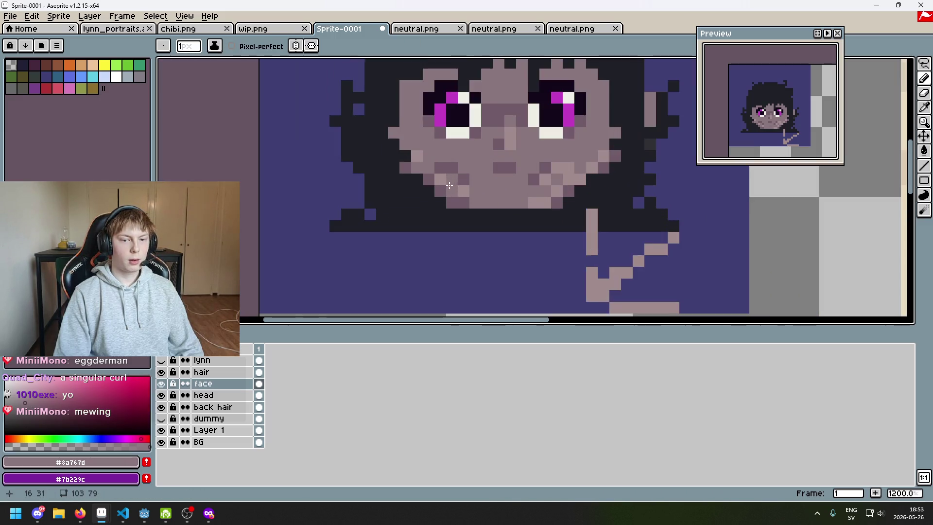
{"action": "scroll", "coordinate": [475, 172], "scroll_direction": "up", "scroll_amount": 2}
{"action": "scroll", "coordinate": [416, 218], "scroll_direction": "down", "scroll_amount": 2}
{"action": "left_click", "coordinate": [416, 203], "text": "alt"}
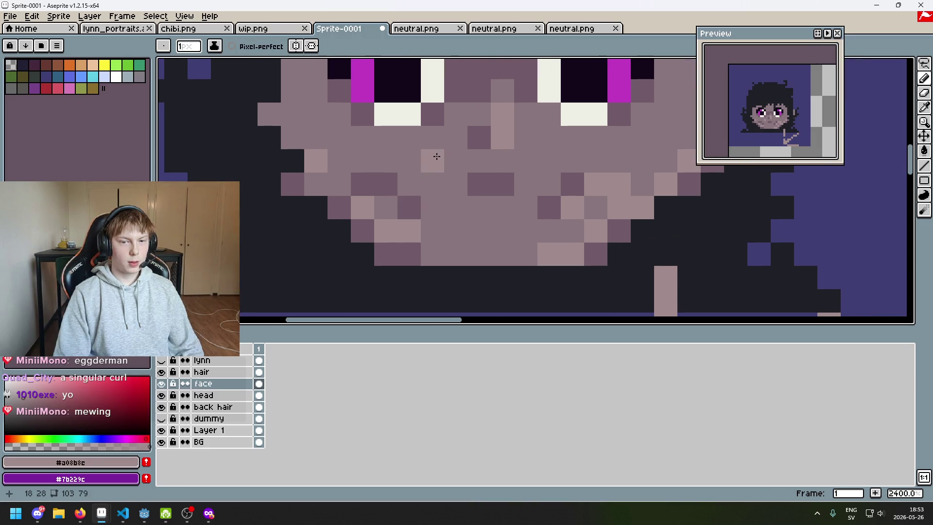
Undo the last pencil stroke on the face
{"action": "scroll", "coordinate": [436, 156], "scroll_direction": "down", "scroll_amount": 5}
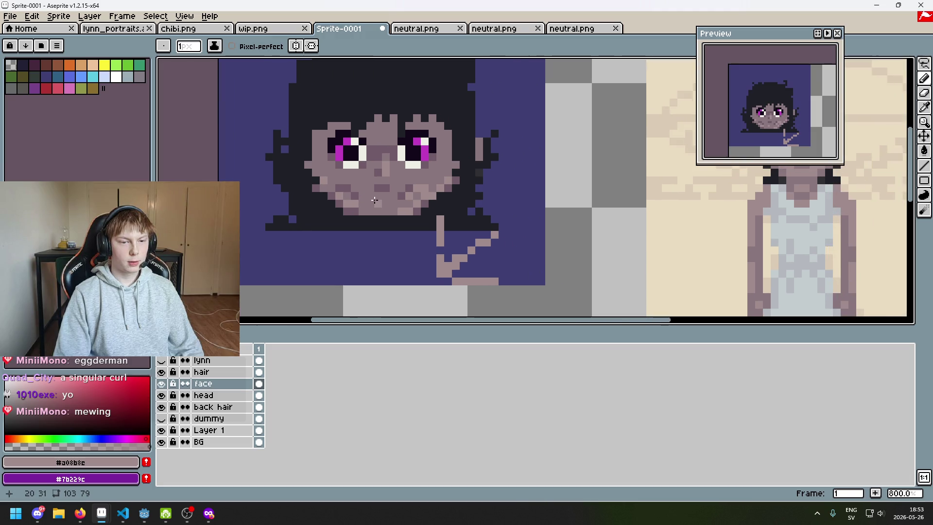
{"action": "scroll", "coordinate": [373, 200], "scroll_direction": "up", "scroll_amount": 5}
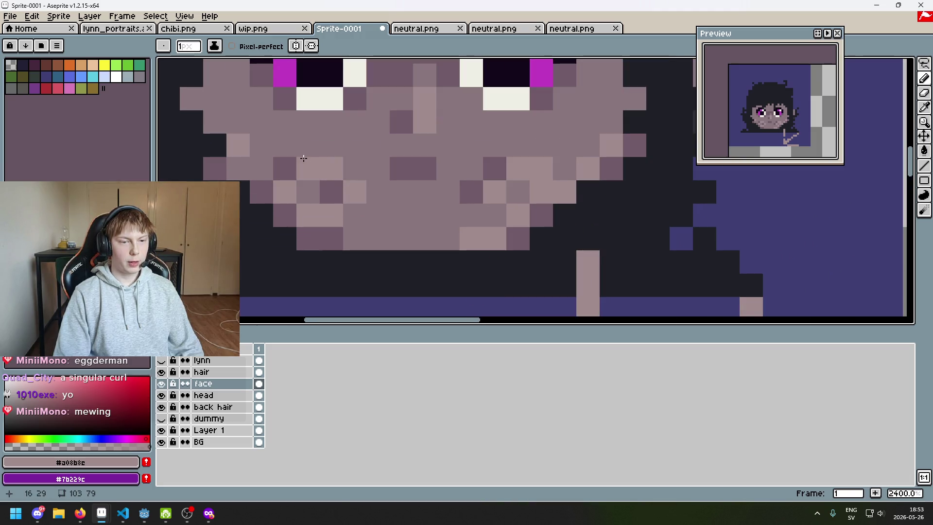
{"action": "scroll", "coordinate": [288, 152], "scroll_direction": "down", "scroll_amount": 7}
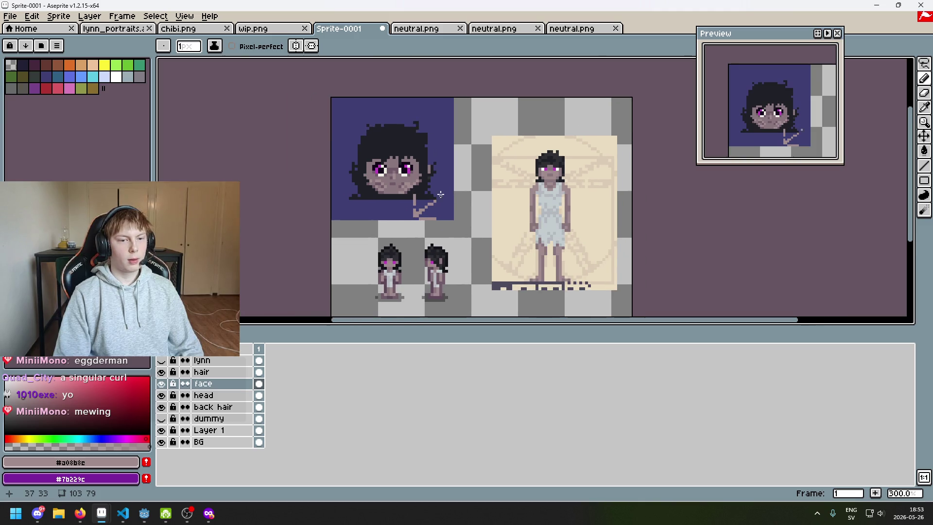
{"action": "key", "text": "ctrl+z"}
{"action": "scroll", "coordinate": [411, 199], "scroll_direction": "up", "scroll_amount": 5}
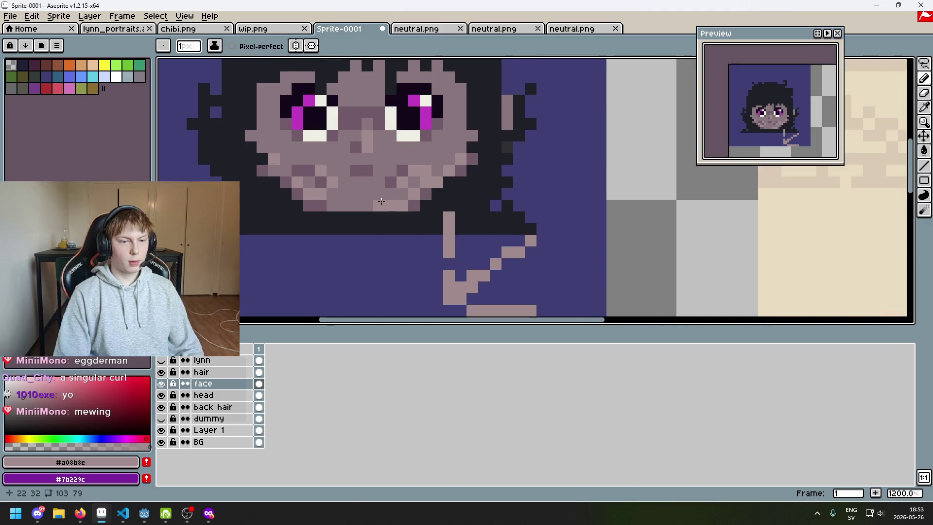
{"action": "scroll", "coordinate": [381, 201], "scroll_direction": "down", "scroll_amount": 5}
{"action": "scroll", "coordinate": [426, 235], "scroll_direction": "down", "scroll_amount": 1}
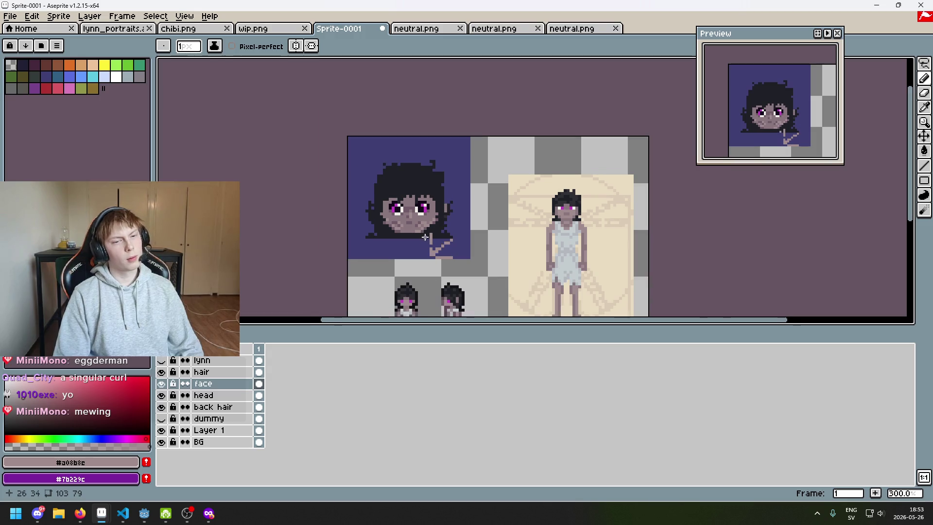
{"action": "scroll", "coordinate": [459, 222], "scroll_direction": "up", "scroll_amount": 1}
{"action": "scroll", "coordinate": [459, 222], "scroll_direction": "up", "scroll_amount": 4}
{"action": "scroll", "coordinate": [408, 202], "scroll_direction": "up", "scroll_amount": 3}
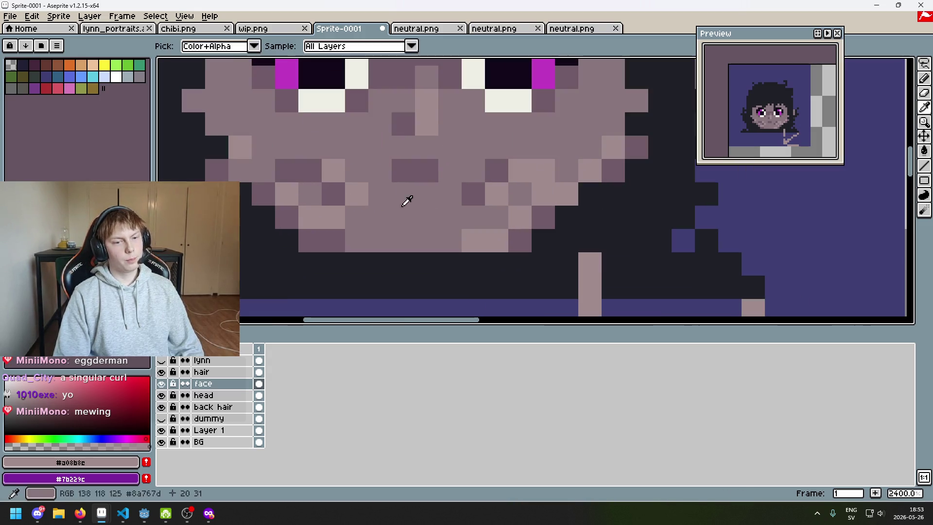
Repaint three cheek pixels with the mid skin tone
{"action": "left_click", "coordinate": [388, 197], "text": "alt"}
{"action": "left_click", "coordinate": [335, 170]}
{"action": "left_click", "coordinate": [464, 194]}
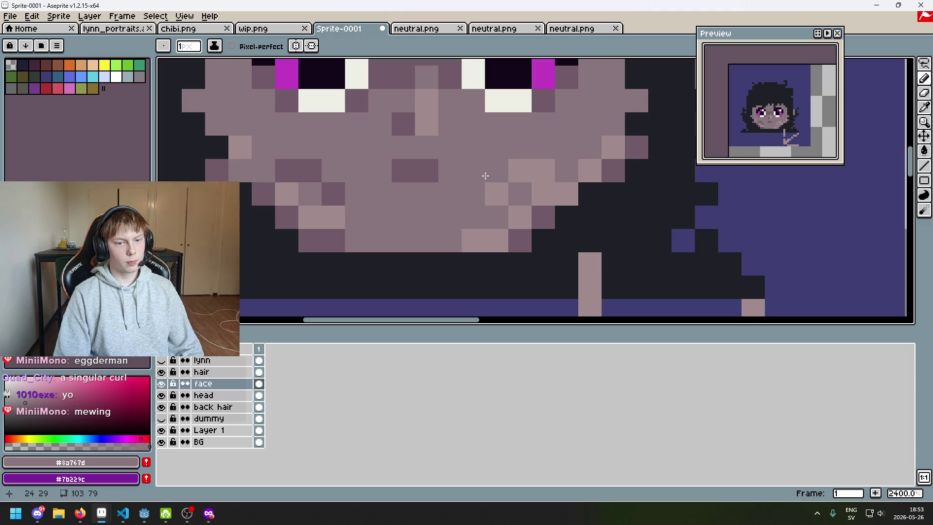
{"action": "left_click", "coordinate": [493, 170]}
{"action": "scroll", "coordinate": [486, 206], "scroll_direction": "down", "scroll_amount": 7}
{"action": "scroll", "coordinate": [479, 214], "scroll_direction": "up", "scroll_amount": 1}
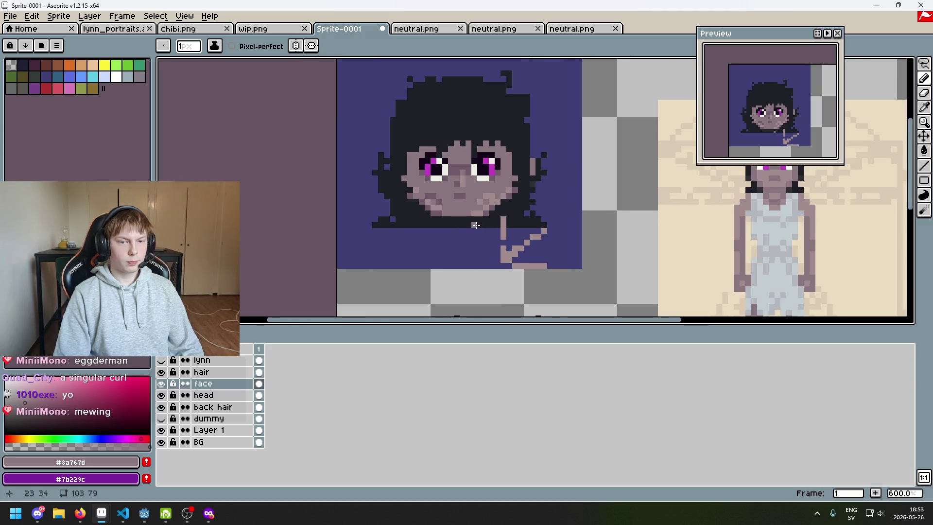
{"action": "scroll", "coordinate": [476, 223], "scroll_direction": "up", "scroll_amount": 2}
{"action": "scroll", "coordinate": [479, 213], "scroll_direction": "up", "scroll_amount": 4}
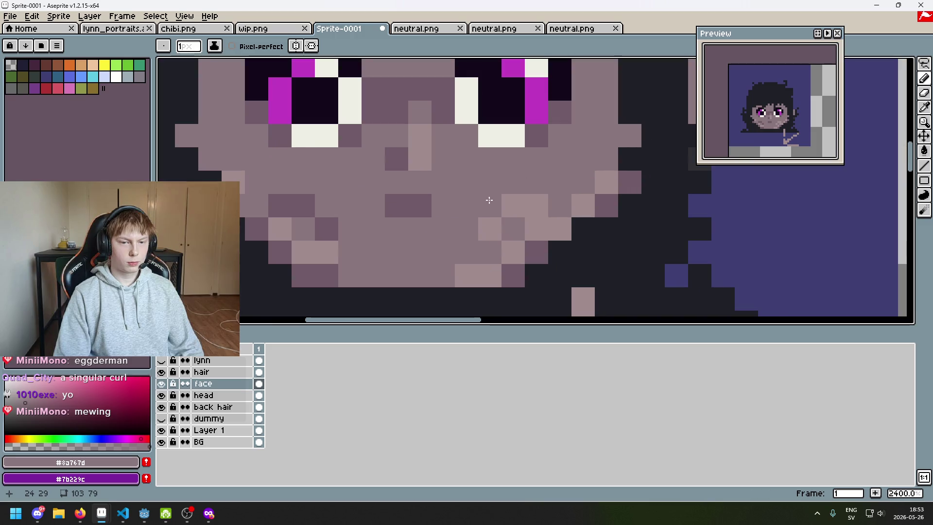
Paint lighter pixels on the right cheek with the light skin tone
{"action": "left_click", "coordinate": [492, 219], "text": "alt"}
{"action": "left_click", "coordinate": [458, 241]}
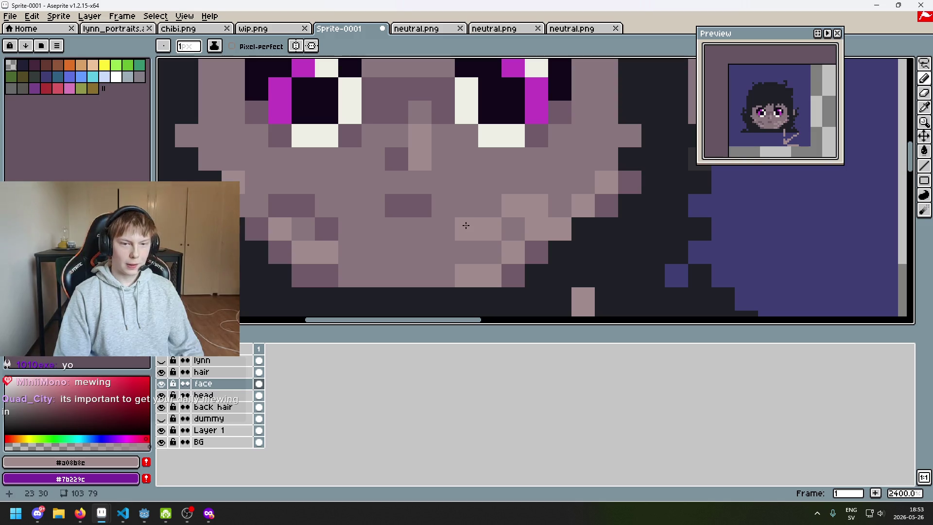
{"action": "scroll", "coordinate": [464, 224], "scroll_direction": "down", "scroll_amount": 4}
{"action": "scroll", "coordinate": [442, 199], "scroll_direction": "up", "scroll_amount": 2}
Sample the dark and mid skin tones and undo the last pencil stroke
{"action": "left_click", "coordinate": [451, 201], "text": "alt"}
{"action": "scroll", "coordinate": [446, 197], "scroll_direction": "down", "scroll_amount": 4}
{"action": "scroll", "coordinate": [433, 192], "scroll_direction": "up", "scroll_amount": 1}
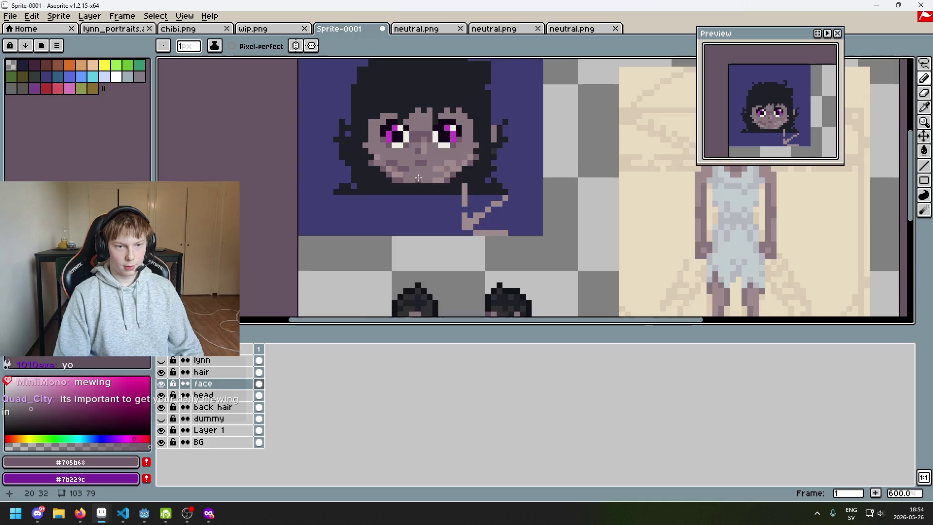
{"action": "scroll", "coordinate": [428, 192], "scroll_direction": "up", "scroll_amount": 3}
{"action": "left_click", "coordinate": [386, 171], "text": "alt"}
{"action": "scroll", "coordinate": [376, 169], "scroll_direction": "up", "scroll_amount": 1}
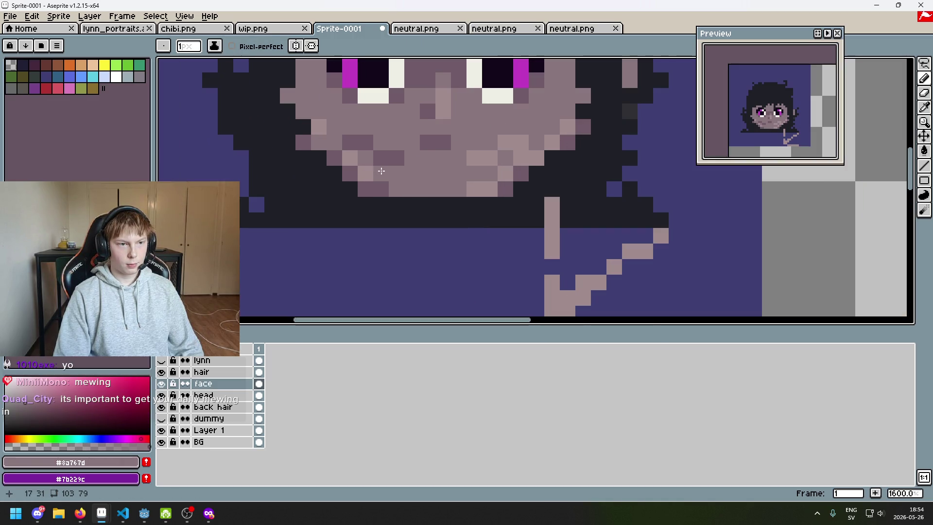
{"action": "scroll", "coordinate": [391, 168], "scroll_direction": "down", "scroll_amount": 6}
{"action": "scroll", "coordinate": [414, 177], "scroll_direction": "up", "scroll_amount": 3}
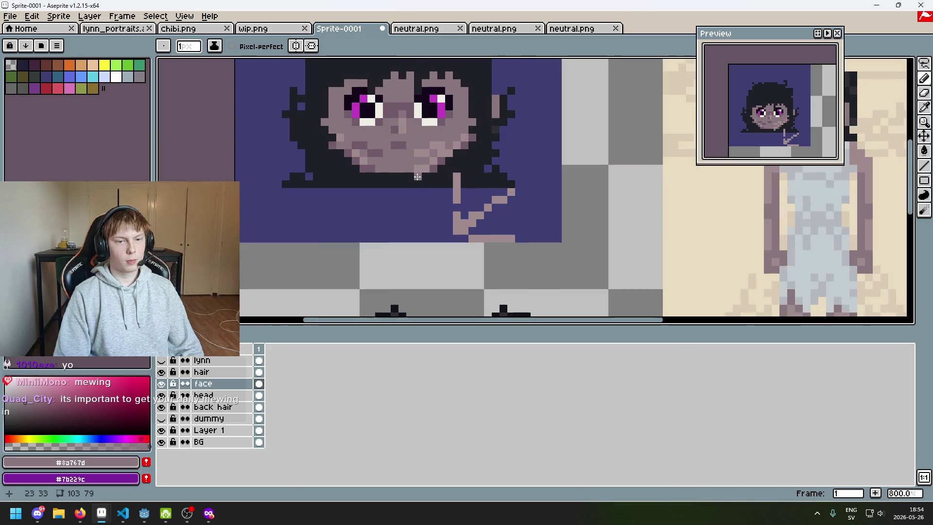
{"action": "key", "text": "ctrl+z"}
Darken a jaw-edge pixel and repaint a light jaw pixel to mid-tone
{"action": "scroll", "coordinate": [472, 232], "scroll_direction": "down", "scroll_amount": 3}
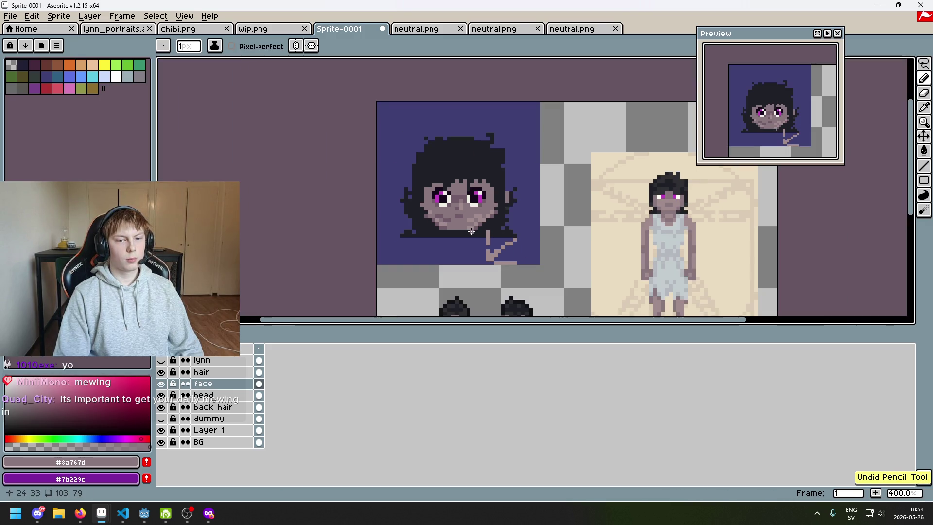
{"action": "scroll", "coordinate": [477, 242], "scroll_direction": "down", "scroll_amount": 2}
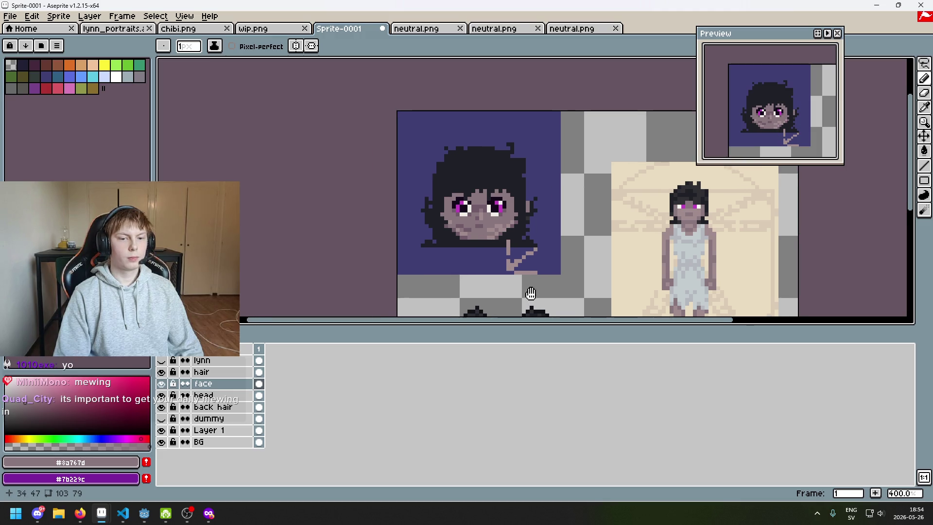
{"action": "scroll", "coordinate": [508, 238], "scroll_direction": "up", "scroll_amount": 1}
{"action": "scroll", "coordinate": [507, 238], "scroll_direction": "up", "scroll_amount": 9}
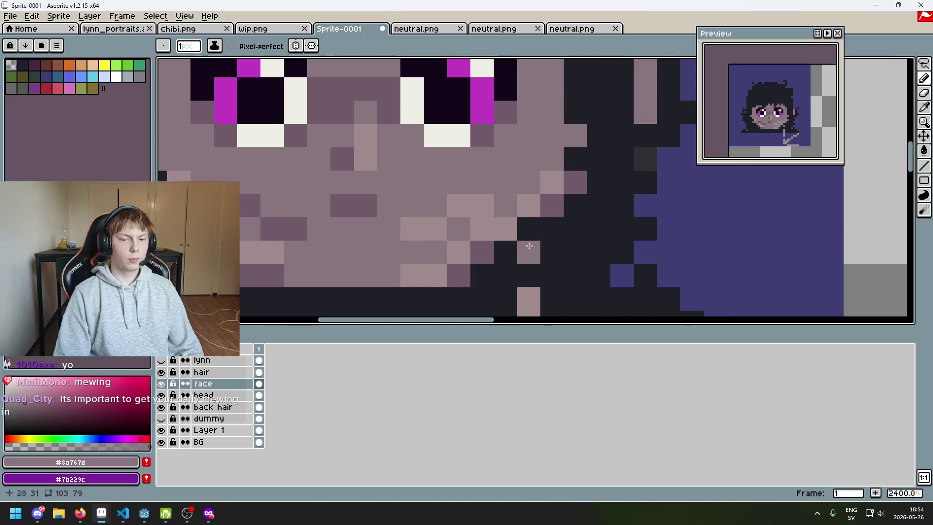
{"action": "left_click", "coordinate": [486, 244]}
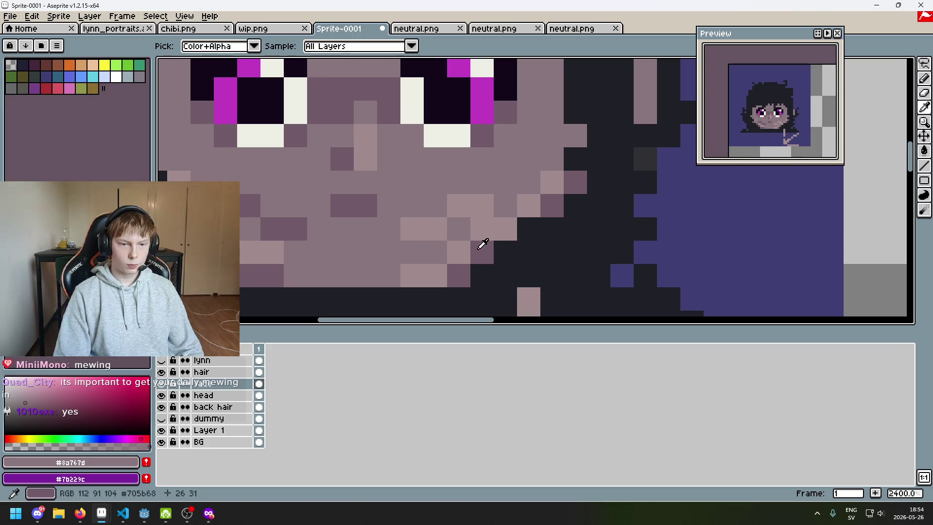
{"action": "left_click", "coordinate": [482, 204]}
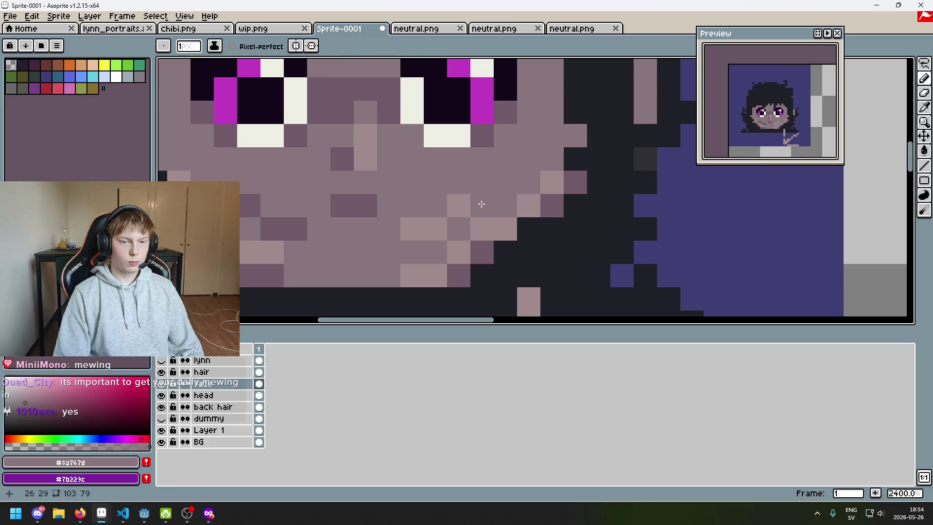
{"action": "key", "text": "ctrl+z"}
{"action": "left_click", "coordinate": [434, 238]}
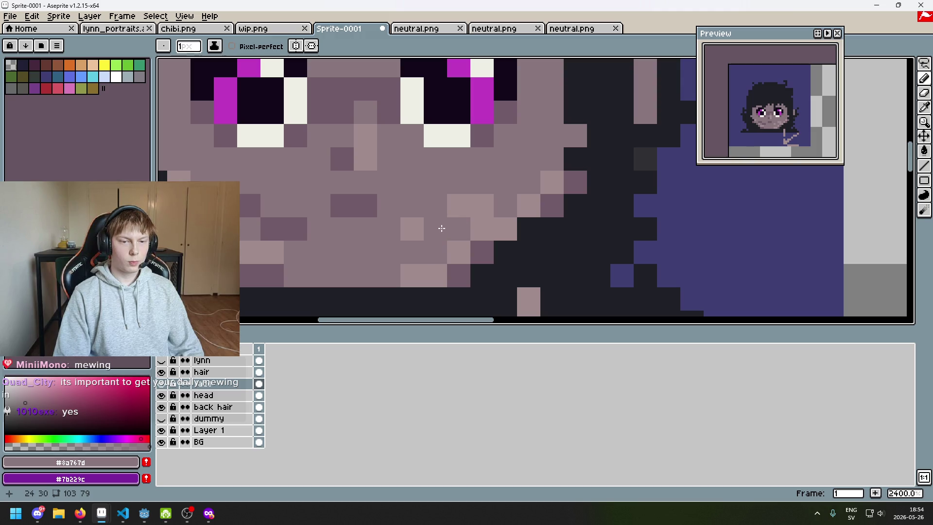
Darken a pixel at the cheek edge with the darker skin tone, then undo it
{"action": "scroll", "coordinate": [459, 242], "scroll_direction": "down", "scroll_amount": 7}
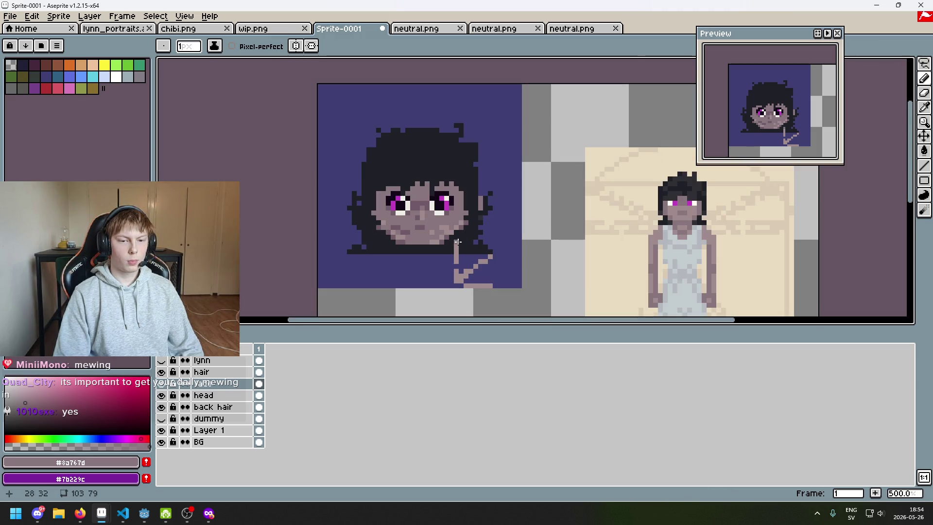
{"action": "scroll", "coordinate": [452, 242], "scroll_direction": "up", "scroll_amount": 5}
{"action": "left_click", "coordinate": [447, 223], "text": "alt"}
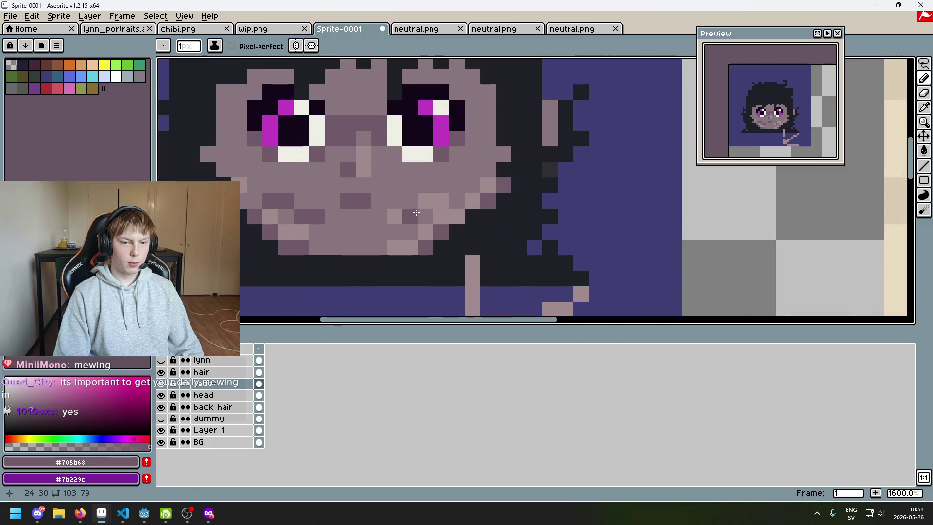
{"action": "scroll", "coordinate": [432, 228], "scroll_direction": "down", "scroll_amount": 6}
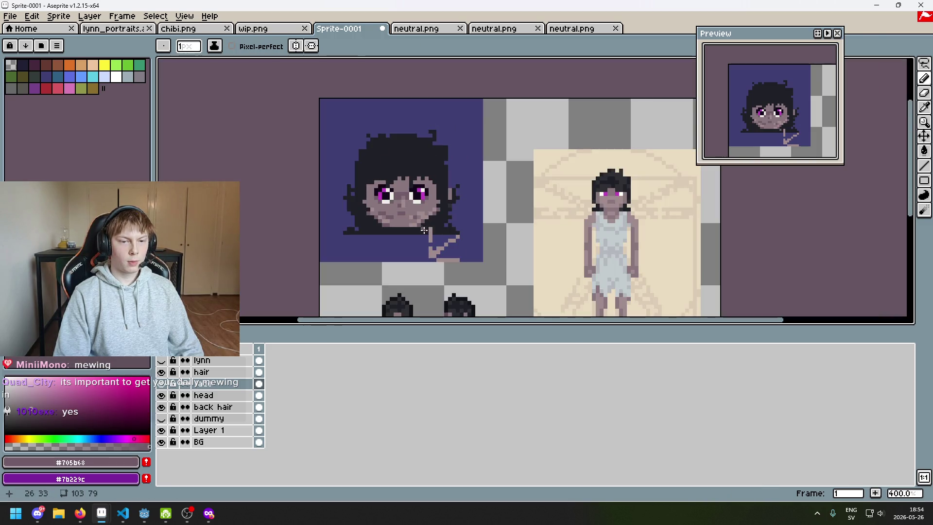
{"action": "scroll", "coordinate": [392, 228], "scroll_direction": "up", "scroll_amount": 5}
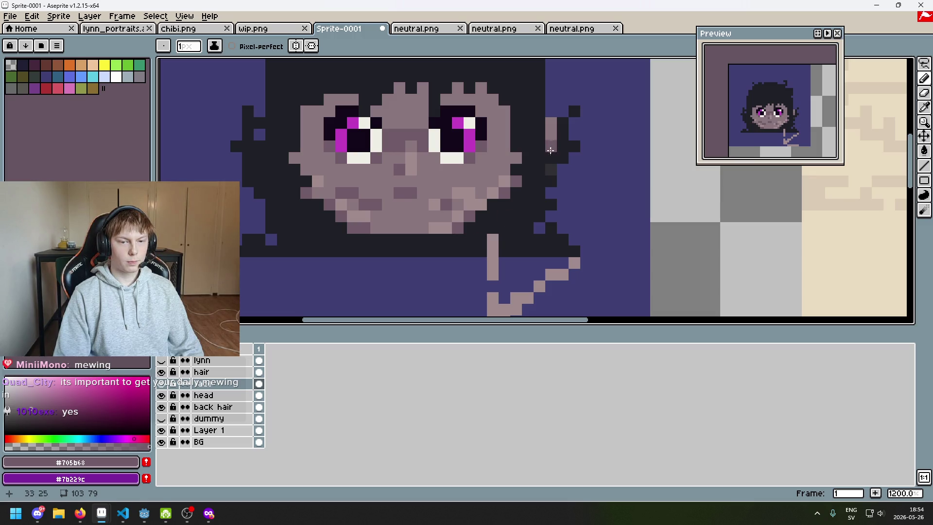
{"action": "left_click", "coordinate": [509, 159]}
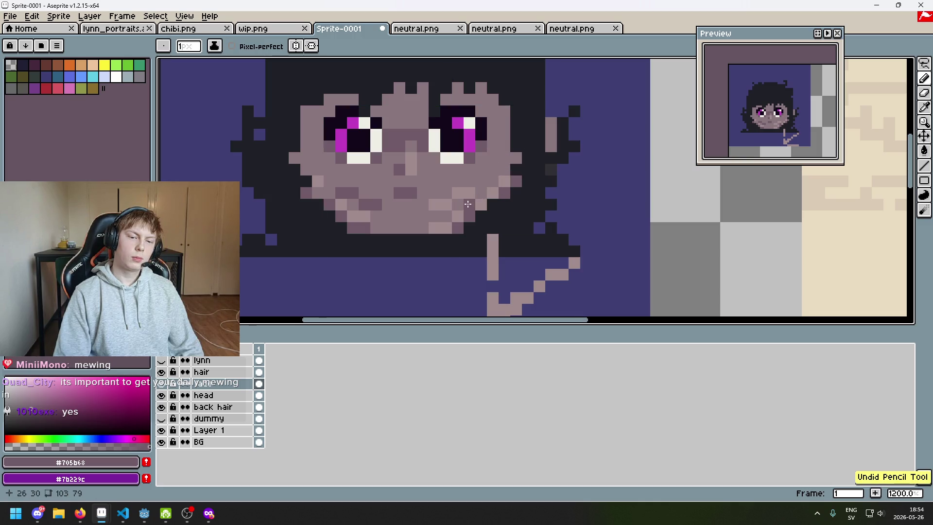
{"action": "scroll", "coordinate": [467, 226], "scroll_direction": "down", "scroll_amount": 4}
{"action": "key", "text": "b"}
{"action": "scroll", "coordinate": [465, 227], "scroll_direction": "up", "scroll_amount": 2}
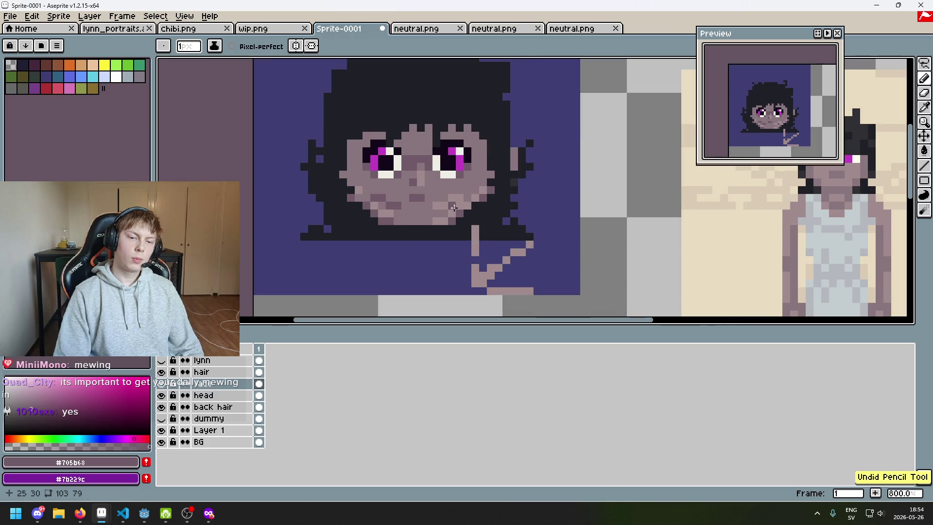
{"action": "scroll", "coordinate": [465, 221], "scroll_direction": "down", "scroll_amount": 4}
{"action": "scroll", "coordinate": [472, 223], "scroll_direction": "up", "scroll_amount": 1}
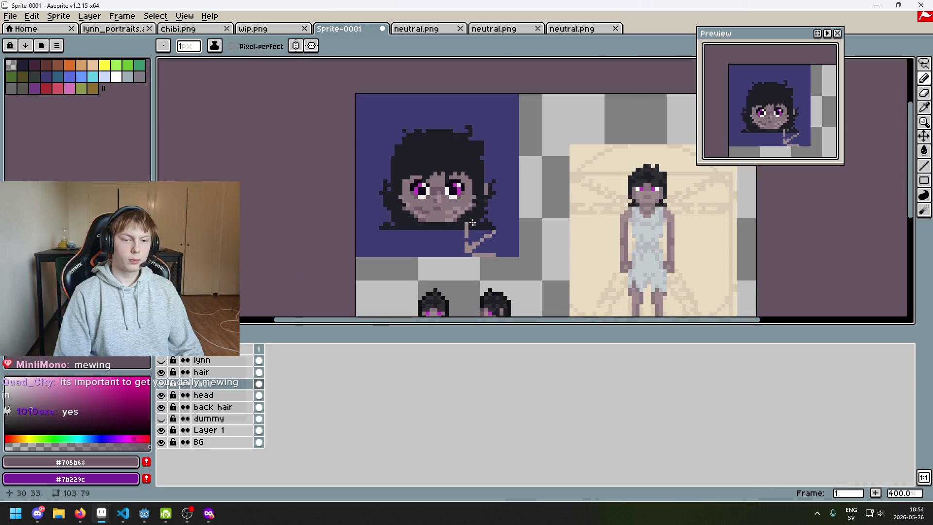
{"action": "key", "text": "ctrl+z"}
{"action": "scroll", "coordinate": [451, 212], "scroll_direction": "up", "scroll_amount": 3}
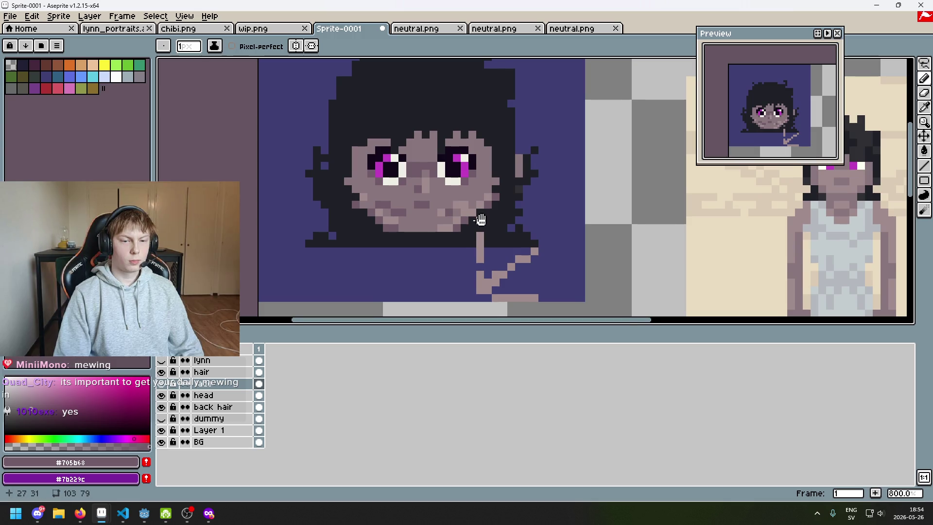
{"action": "scroll", "coordinate": [452, 212], "scroll_direction": "up", "scroll_amount": 5}
Touch up the pixels beside and above the mouth with the mid skin tone
{"action": "left_click", "coordinate": [417, 214], "text": "alt"}
{"action": "left_click", "coordinate": [373, 199]}
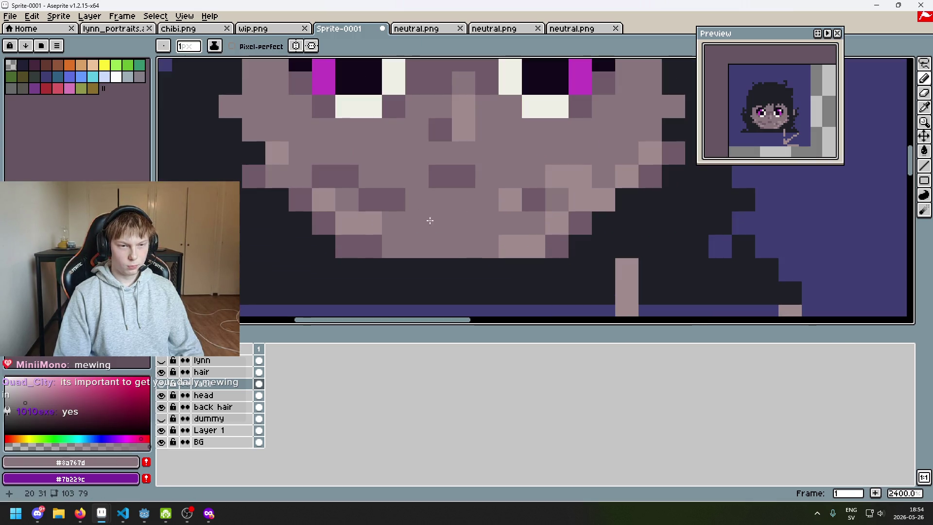
{"action": "left_click", "coordinate": [370, 201]}
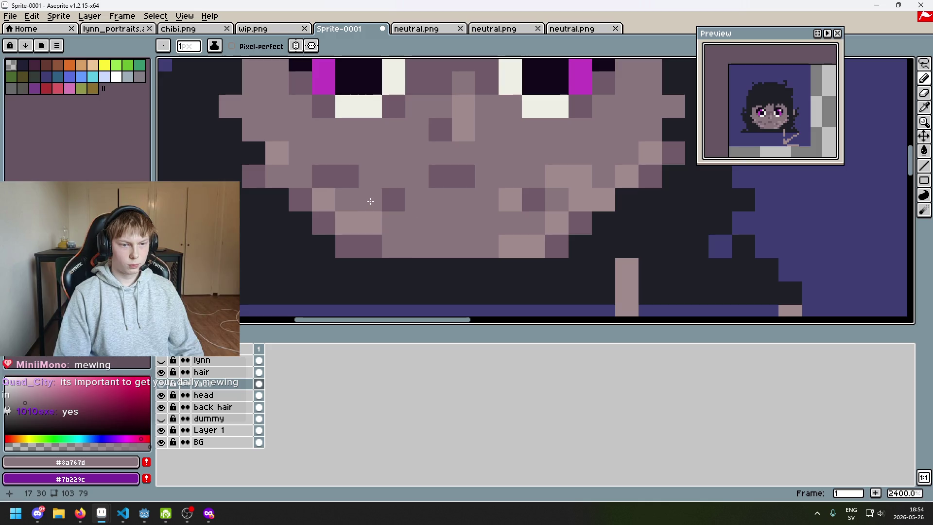
{"action": "key", "text": "ctrl+z"}
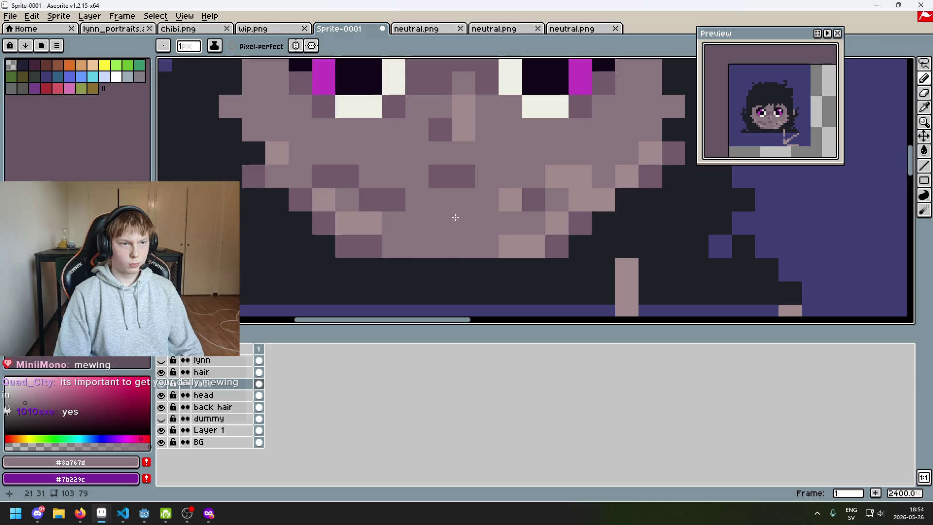
{"action": "left_click", "coordinate": [393, 189]}
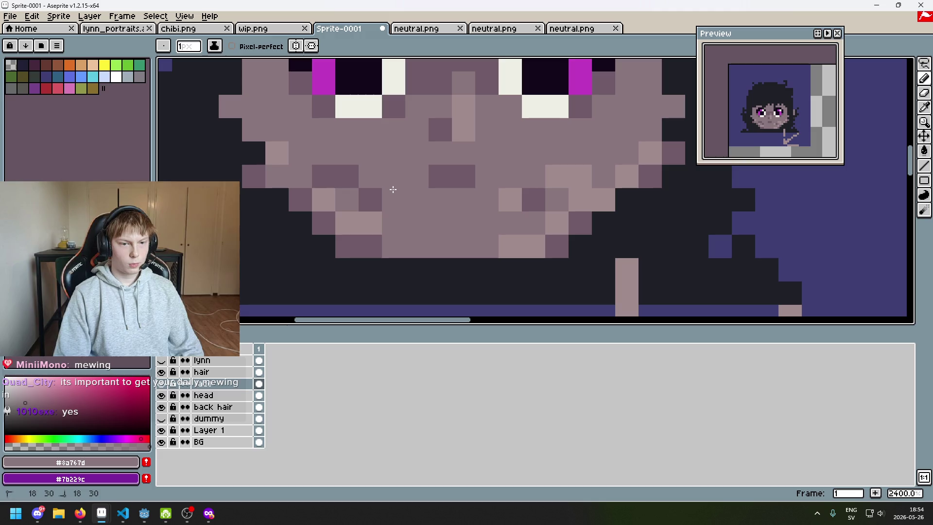
{"action": "key", "text": "ctrl+z"}
{"action": "left_click", "coordinate": [343, 177]}
{"action": "left_click", "coordinate": [393, 199]}
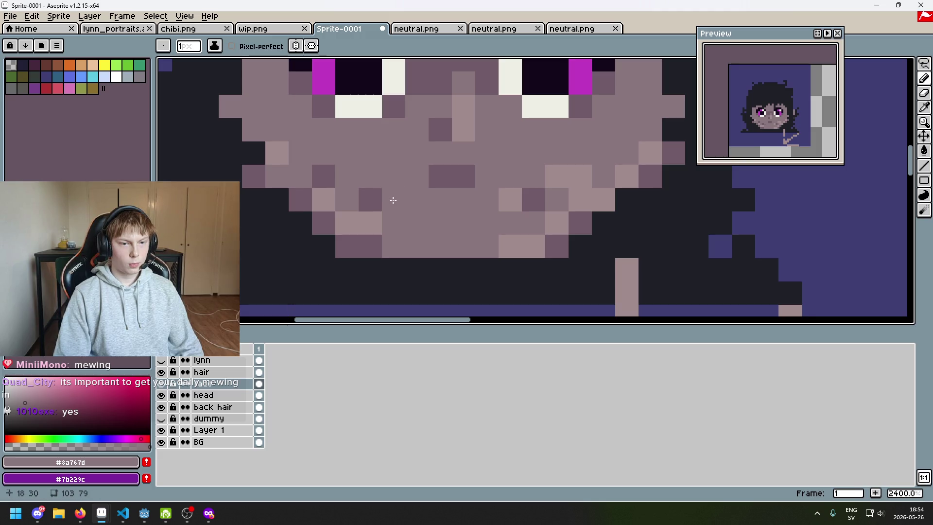
{"action": "scroll", "coordinate": [407, 214], "scroll_direction": "down", "scroll_amount": 9}
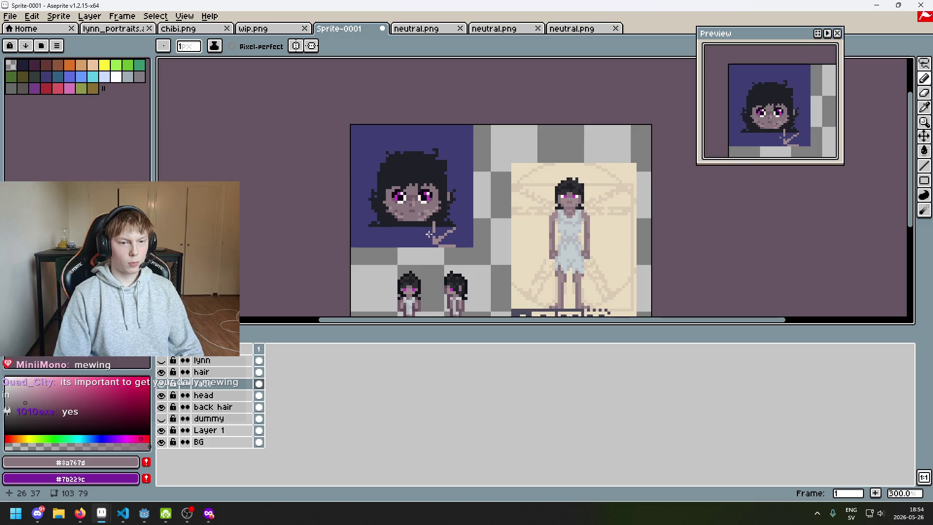
{"action": "scroll", "coordinate": [426, 231], "scroll_direction": "up", "scroll_amount": 5}
Sample the light highlight and mid skin tones from the face
{"action": "left_click", "coordinate": [449, 184], "text": "alt"}
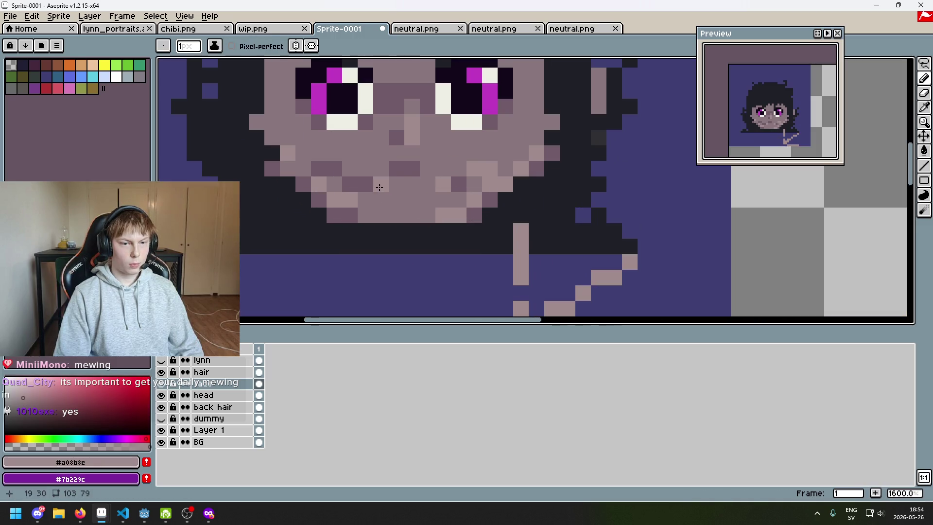
{"action": "scroll", "coordinate": [339, 165], "scroll_direction": "down", "scroll_amount": 5}
{"action": "scroll", "coordinate": [416, 220], "scroll_direction": "up", "scroll_amount": 1}
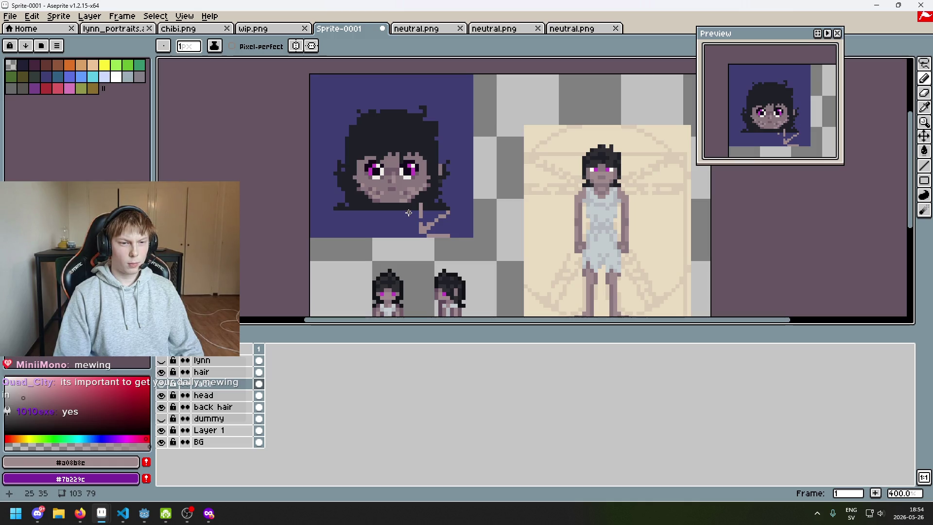
{"action": "scroll", "coordinate": [439, 229], "scroll_direction": "up", "scroll_amount": 5}
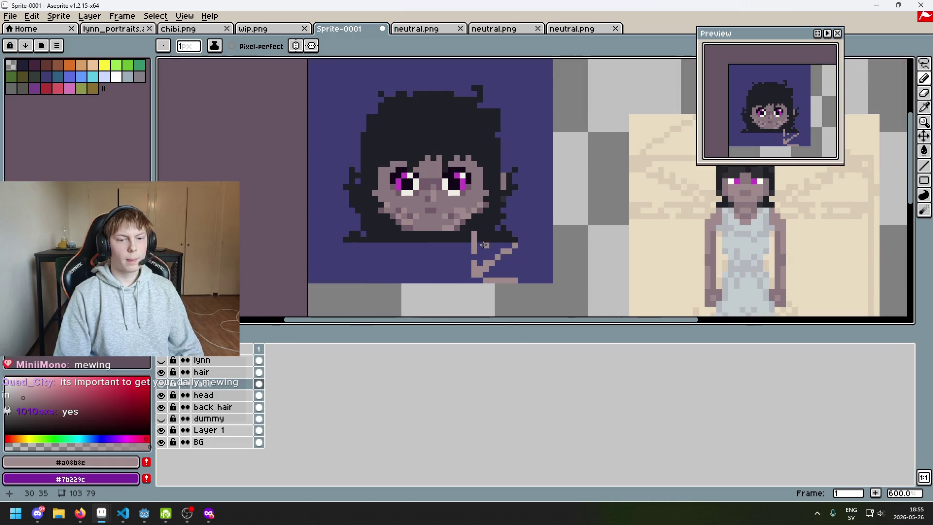
{"action": "scroll", "coordinate": [453, 230], "scroll_direction": "down", "scroll_amount": 6}
{"action": "scroll", "coordinate": [443, 254], "scroll_direction": "up", "scroll_amount": 2}
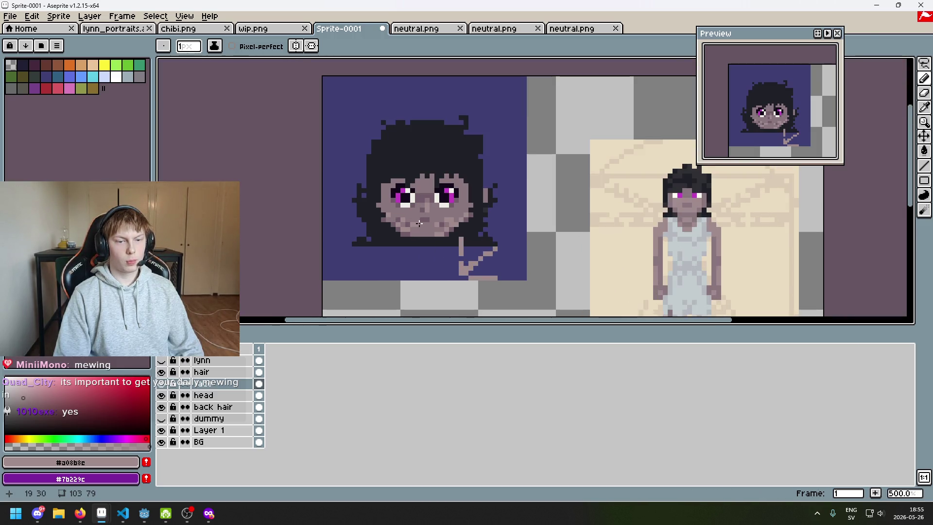
{"action": "scroll", "coordinate": [418, 223], "scroll_direction": "up", "scroll_amount": 5}
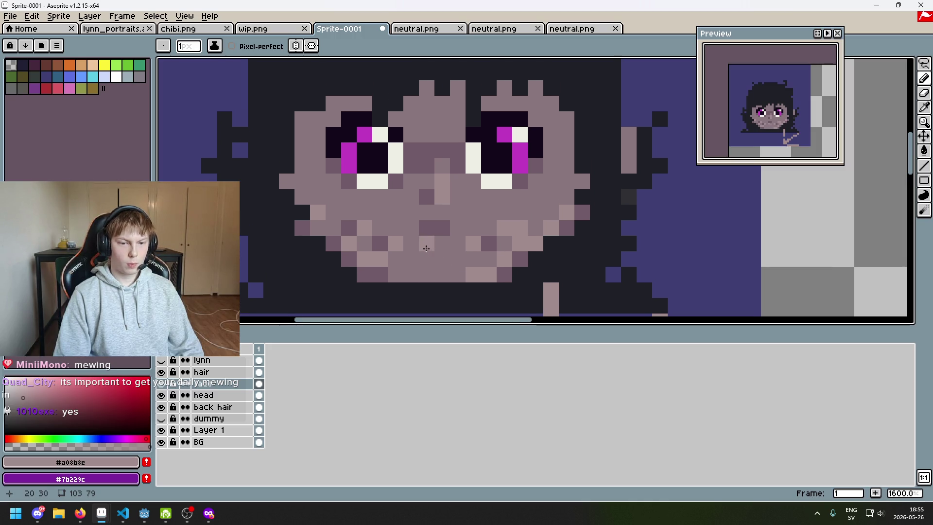
{"action": "left_click", "coordinate": [427, 248], "text": "alt"}
{"action": "scroll", "coordinate": [492, 241], "scroll_direction": "down", "scroll_amount": 6}
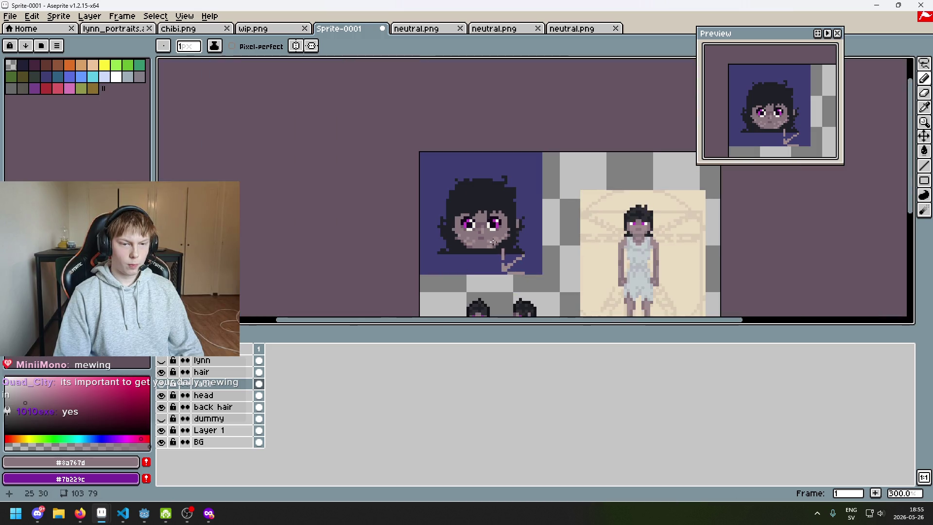
{"action": "left_click_drag", "start_coordinate": [504, 264], "coordinate": [463, 264]}
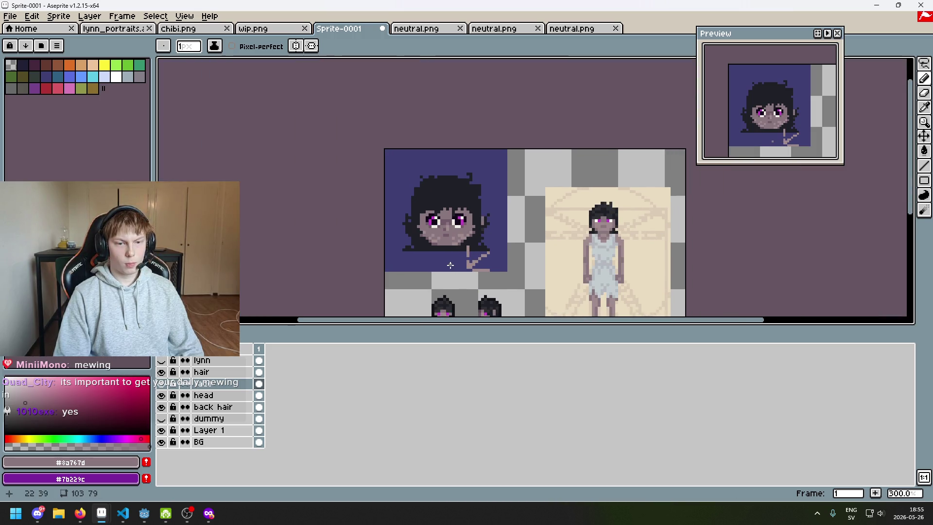
{"action": "scroll", "coordinate": [443, 271], "scroll_direction": "up", "scroll_amount": 2}
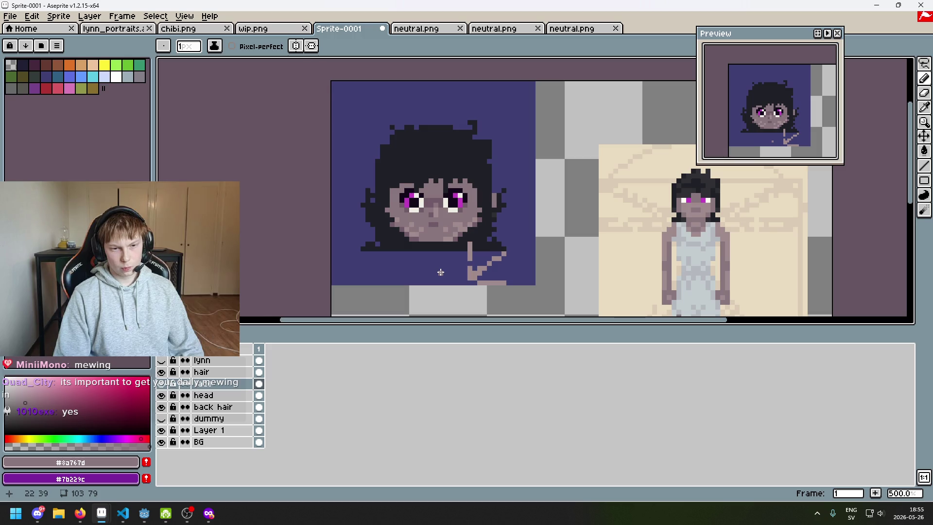
{"action": "scroll", "coordinate": [440, 272], "scroll_direction": "up", "scroll_amount": 3}
Try a darker shade on a chin pixel, then undo it
{"action": "left_click", "coordinate": [467, 179], "text": "alt"}
{"action": "left_click", "coordinate": [427, 191]}
{"action": "scroll", "coordinate": [431, 186], "scroll_direction": "up", "scroll_amount": 1}
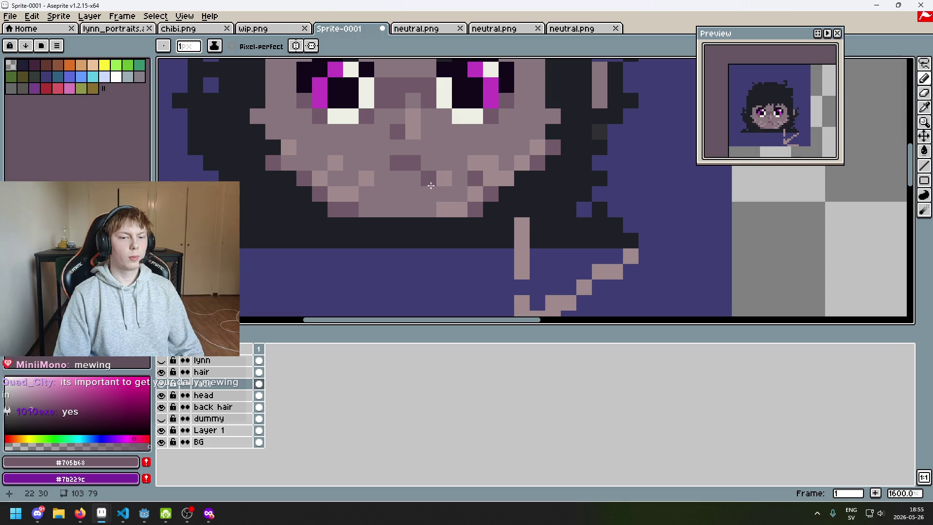
{"action": "scroll", "coordinate": [431, 185], "scroll_direction": "down", "scroll_amount": 4}
{"action": "key", "text": "ctrl+z"}
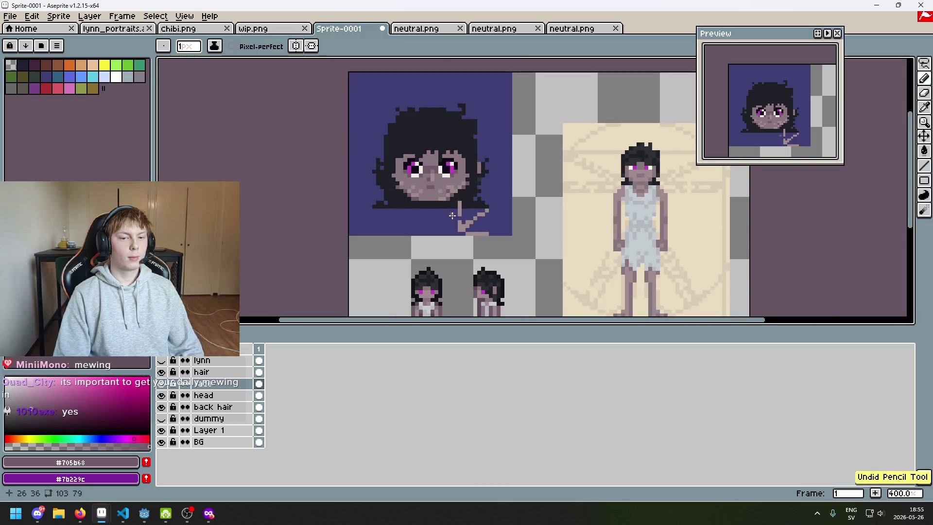
{"action": "scroll", "coordinate": [433, 202], "scroll_direction": "up", "scroll_amount": 3}
{"action": "scroll", "coordinate": [397, 181], "scroll_direction": "up", "scroll_amount": 2}
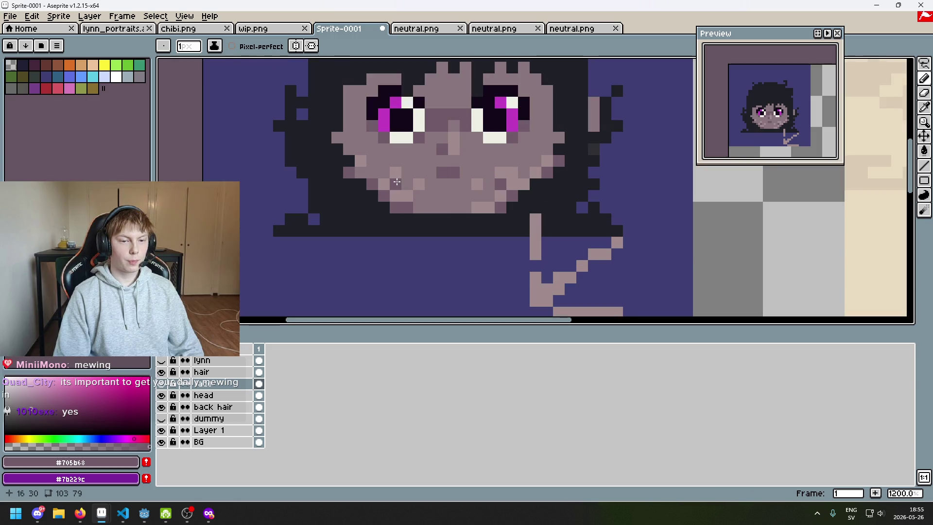
{"action": "scroll", "coordinate": [396, 182], "scroll_direction": "down", "scroll_amount": 4}
Undo the last pencil stroke and reframe the view on the girl's eyes
{"action": "left_click_drag", "start_coordinate": [427, 207], "coordinate": [433, 227]}
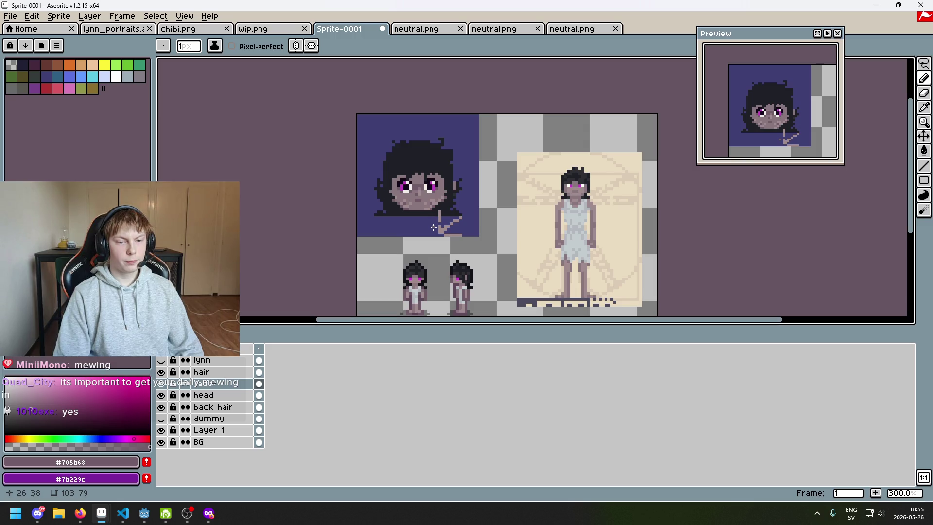
{"action": "scroll", "coordinate": [433, 227], "scroll_direction": "up", "scroll_amount": 7}
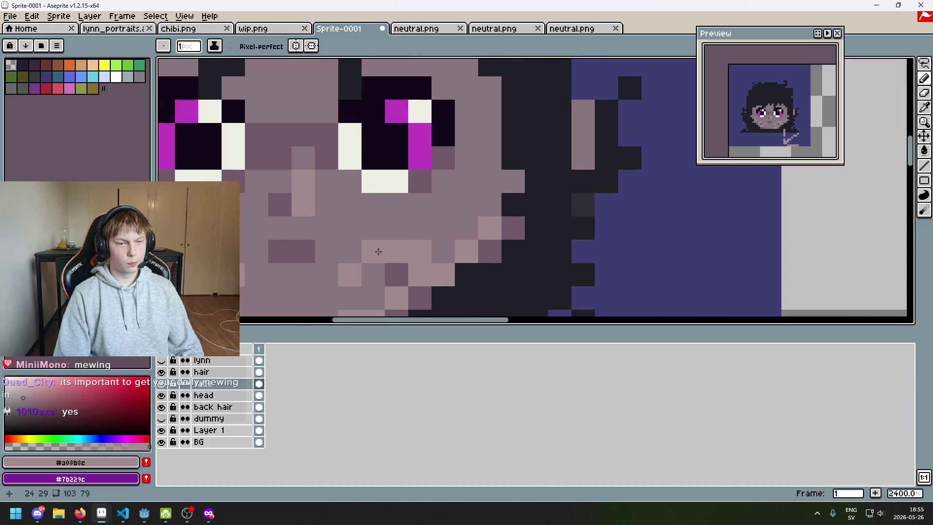
{"action": "scroll", "coordinate": [360, 255], "scroll_direction": "down", "scroll_amount": 6}
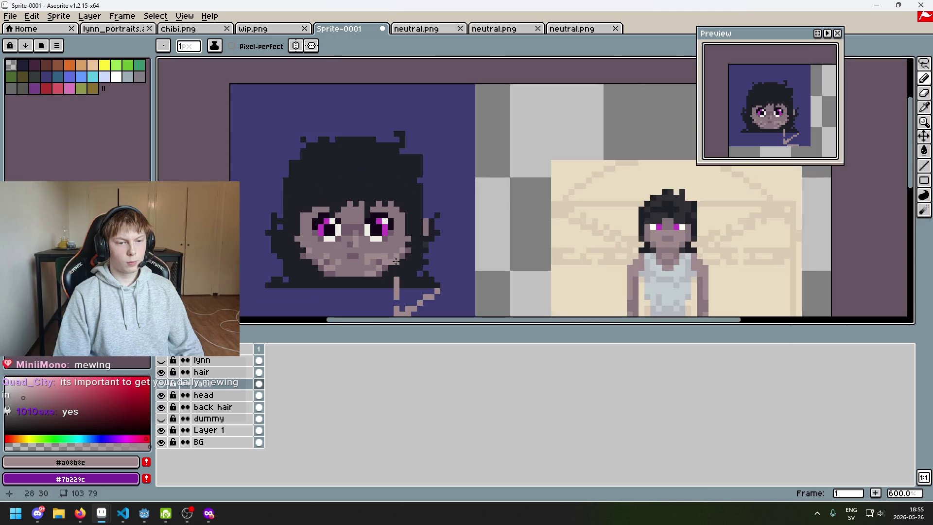
{"action": "scroll", "coordinate": [350, 258], "scroll_direction": "up", "scroll_amount": 3}
{"action": "scroll", "coordinate": [345, 261], "scroll_direction": "down", "scroll_amount": 3}
{"action": "left_click_drag", "start_coordinate": [393, 259], "coordinate": [464, 222]}
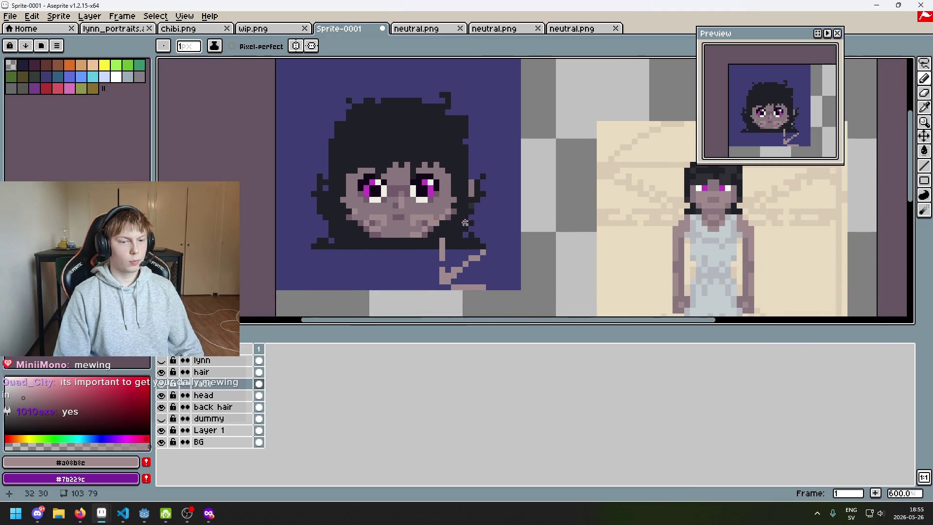
{"action": "key", "text": "ctrl+z"}
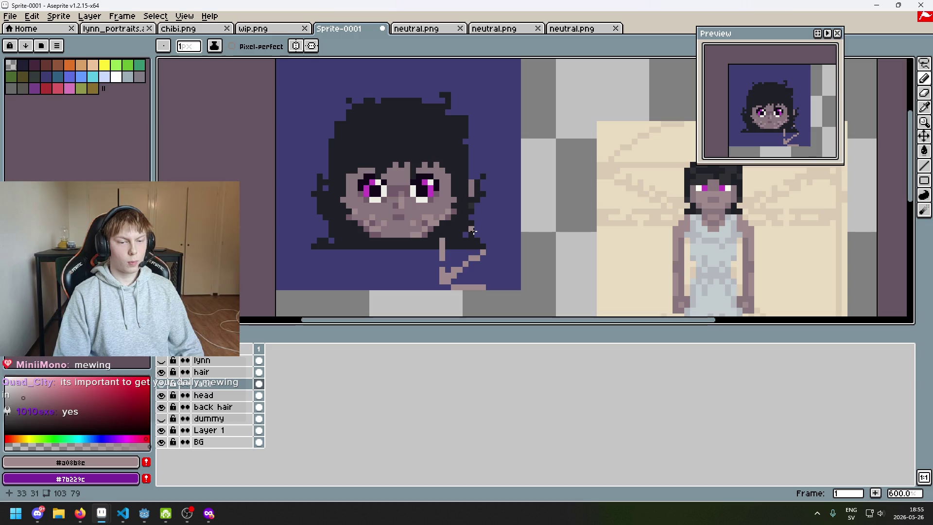
{"action": "mouse_move", "coordinate": [473, 232]}
{"action": "left_mouse_down"}
{"action": "mouse_move", "coordinate": [515, 254]}
{"action": "mouse_move", "coordinate": [440, 228]}
{"action": "mouse_move", "coordinate": [429, 179]}
{"action": "left_mouse_up"}
{"action": "scroll", "coordinate": [440, 271], "scroll_direction": "up", "scroll_amount": 3}
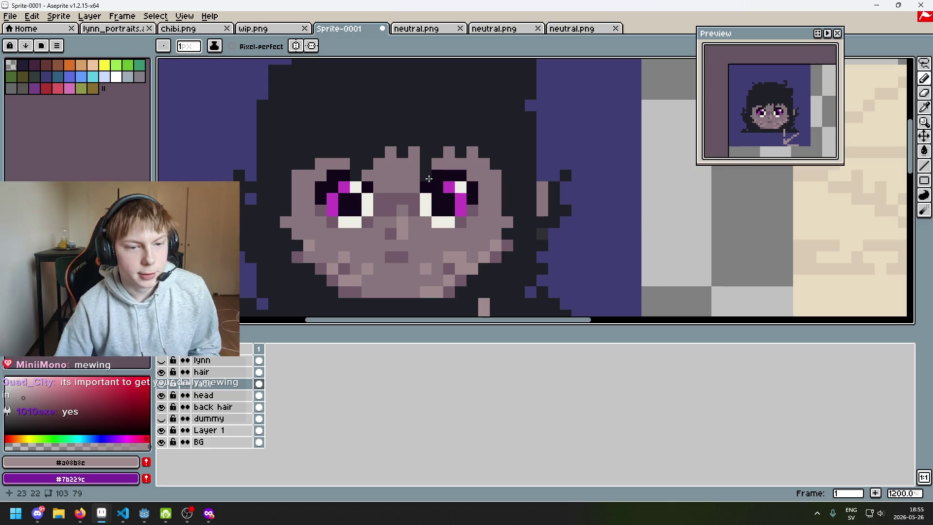
{"action": "scroll", "coordinate": [428, 178], "scroll_direction": "down", "scroll_amount": 3}
{"action": "scroll", "coordinate": [439, 186], "scroll_direction": "up", "scroll_amount": 3}
Pick the dark outline colour #13081a, enable vertical Symmetry, and darken the right eye's highlight pixel
{"action": "key", "text": "e"}
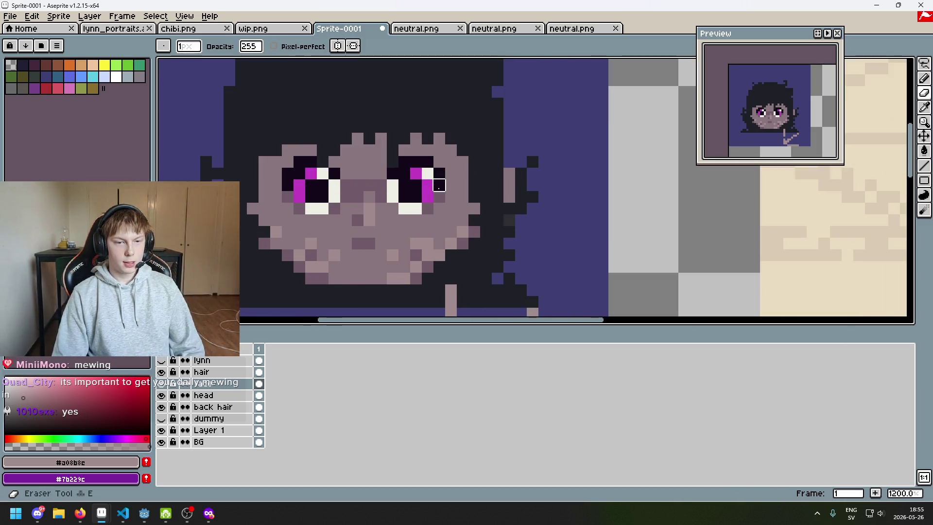
{"action": "scroll", "coordinate": [440, 174], "scroll_direction": "up", "scroll_amount": 3}
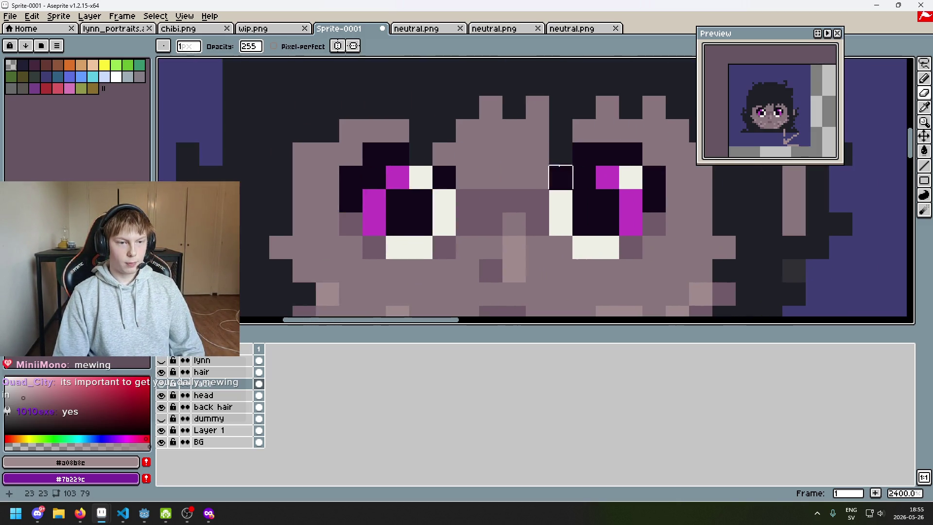
{"action": "key", "text": "b"}
{"action": "left_click", "coordinate": [378, 152], "text": "alt"}
{"action": "left_click", "coordinate": [296, 46]}
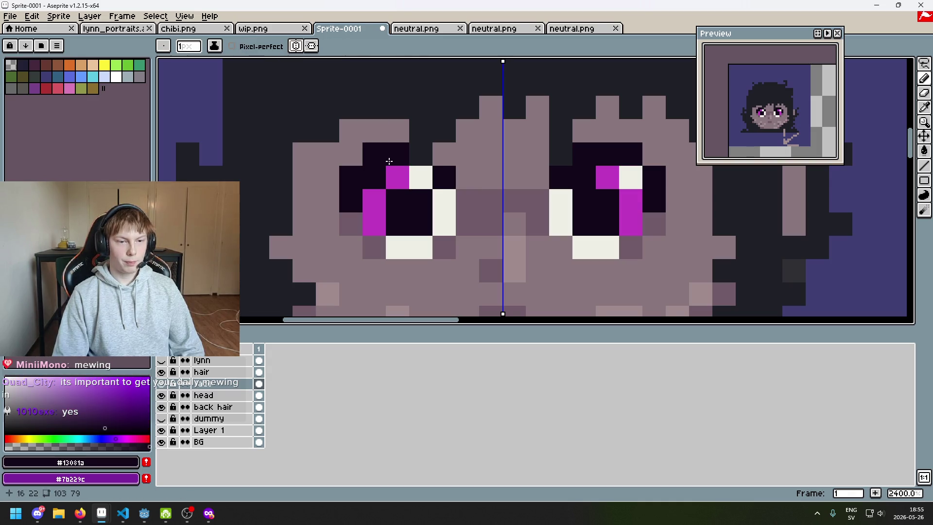
{"action": "left_click_drag", "start_coordinate": [375, 161], "coordinate": [346, 173]}
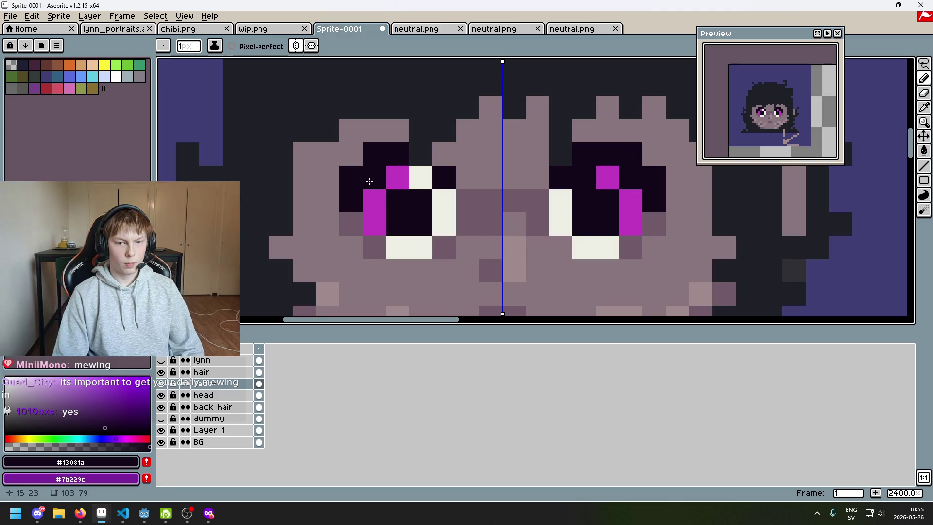
Try darkening a mirrored right-eye pixel, undo it, and reframe the view over the eyes
{"action": "scroll", "coordinate": [369, 182], "scroll_direction": "down", "scroll_amount": 4}
{"action": "scroll", "coordinate": [368, 178], "scroll_direction": "up", "scroll_amount": 2}
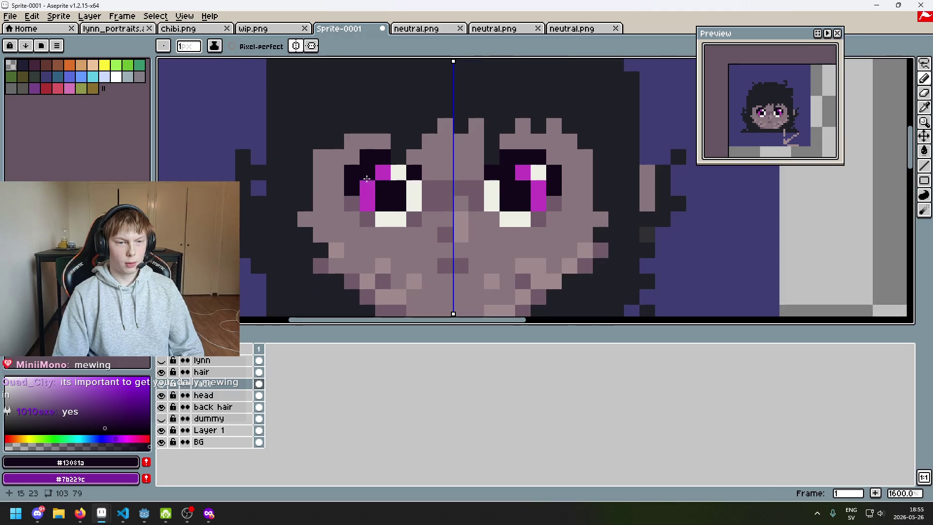
{"action": "left_click", "coordinate": [368, 179]}
{"action": "key", "text": "ctrl+z"}
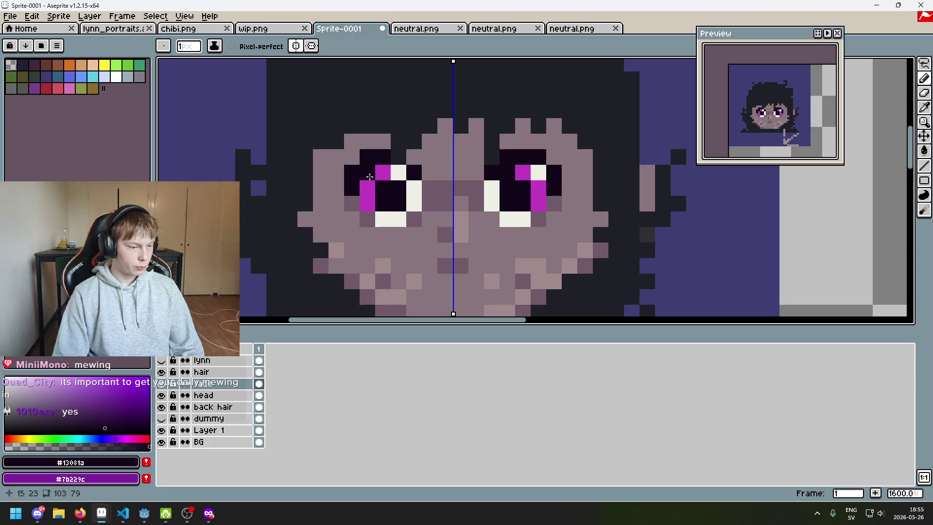
{"action": "scroll", "coordinate": [369, 176], "scroll_direction": "down", "scroll_amount": 4}
{"action": "scroll", "coordinate": [401, 199], "scroll_direction": "up", "scroll_amount": 1}
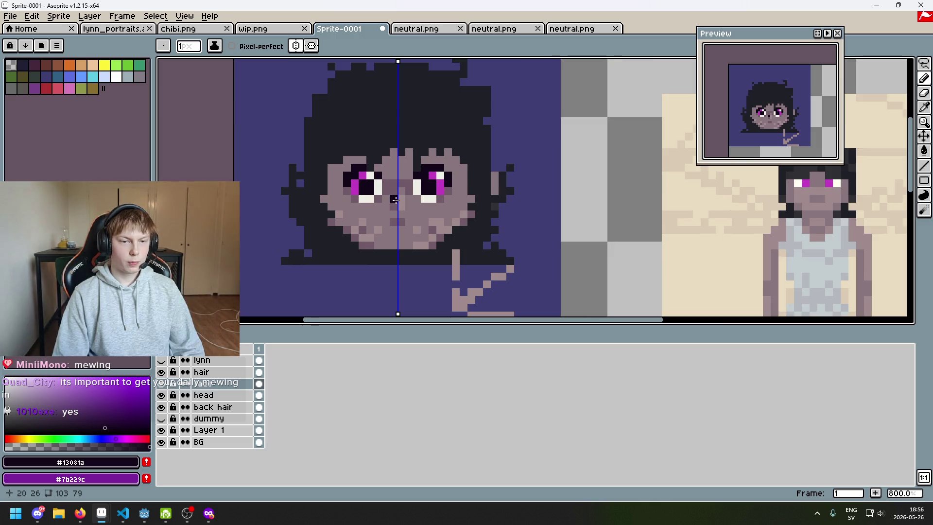
{"action": "scroll", "coordinate": [379, 188], "scroll_direction": "up", "scroll_amount": 2}
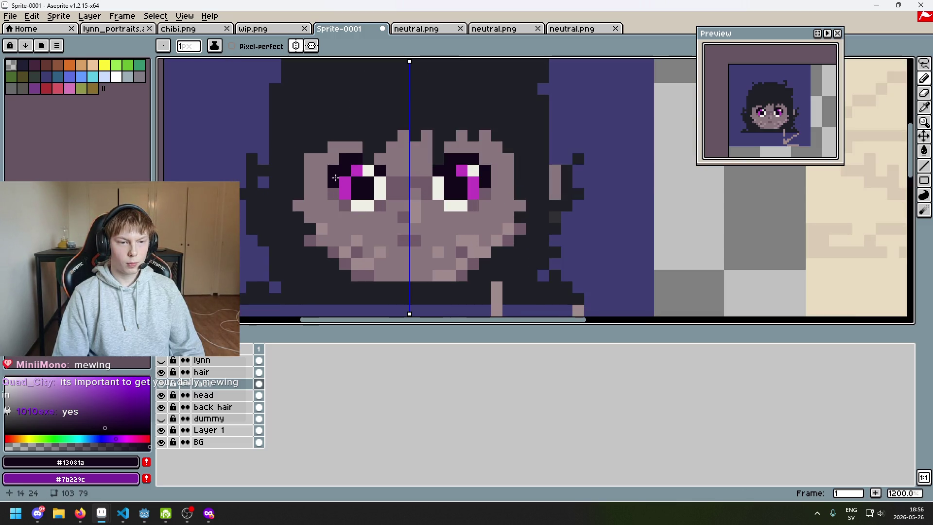
{"action": "scroll", "coordinate": [341, 170], "scroll_direction": "down", "scroll_amount": 4}
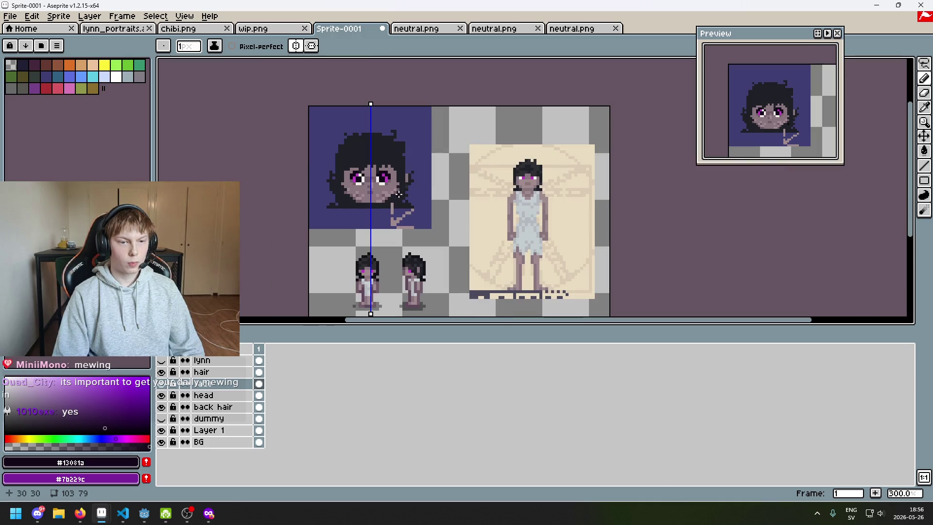
{"action": "scroll", "coordinate": [366, 182], "scroll_direction": "up", "scroll_amount": 4}
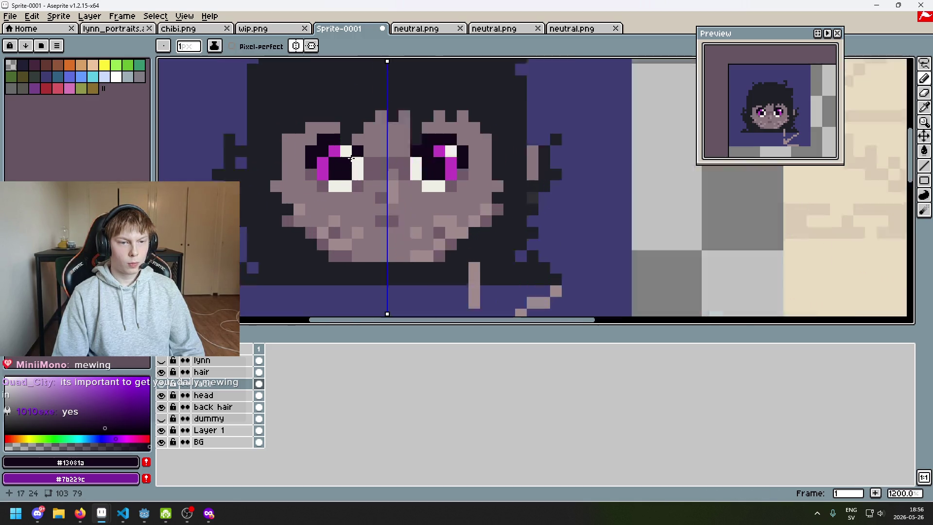
{"action": "scroll", "coordinate": [351, 159], "scroll_direction": "up", "scroll_amount": 1}
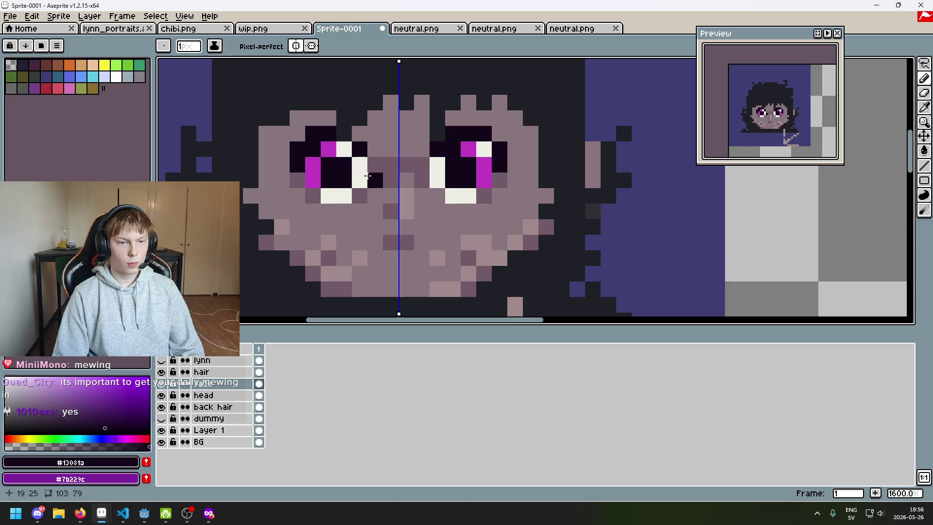
{"action": "left_click_drag", "start_coordinate": [368, 176], "coordinate": [372, 227]}
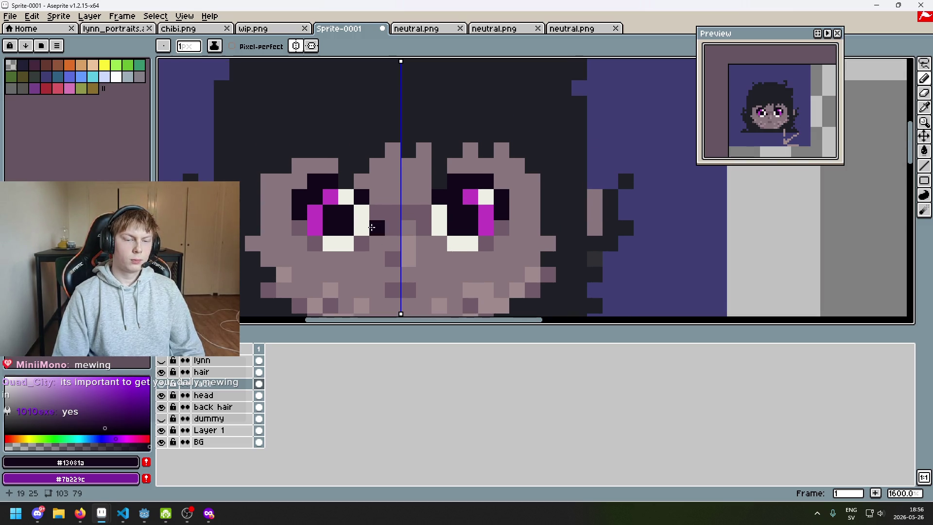
Erase the outer dark pixels of both eyes, undoing the strokes that went wrong
{"action": "key", "text": "e"}
{"action": "left_click_drag", "start_coordinate": [501, 197], "coordinate": [501, 212]}
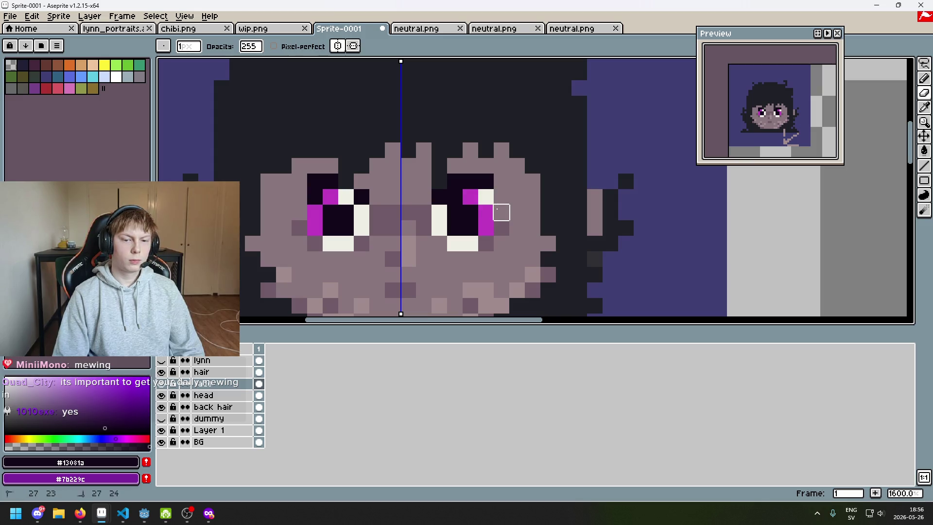
{"action": "scroll", "coordinate": [456, 200], "scroll_direction": "down", "scroll_amount": 4}
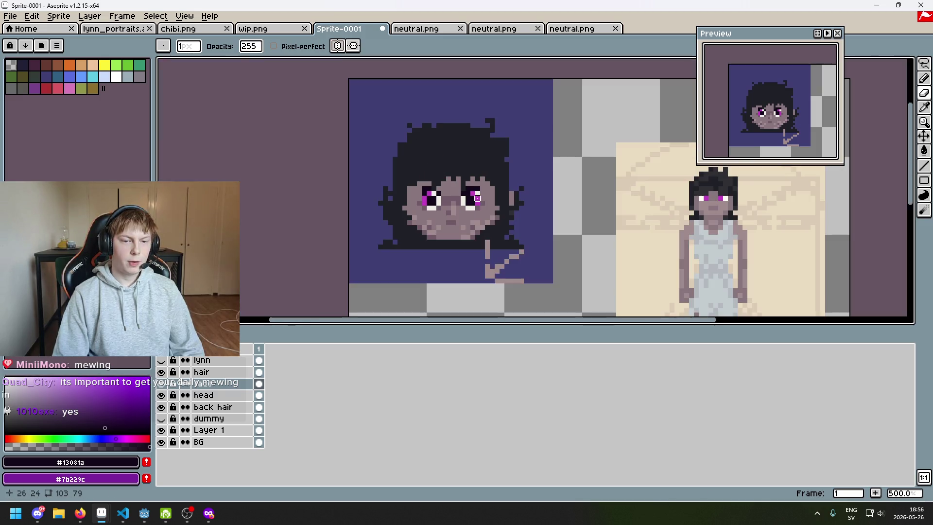
{"action": "key", "text": "ctrl+z"}
{"action": "key", "text": "v"}
{"action": "key", "text": "e"}
{"action": "scroll", "coordinate": [479, 206], "scroll_direction": "up", "scroll_amount": 4}
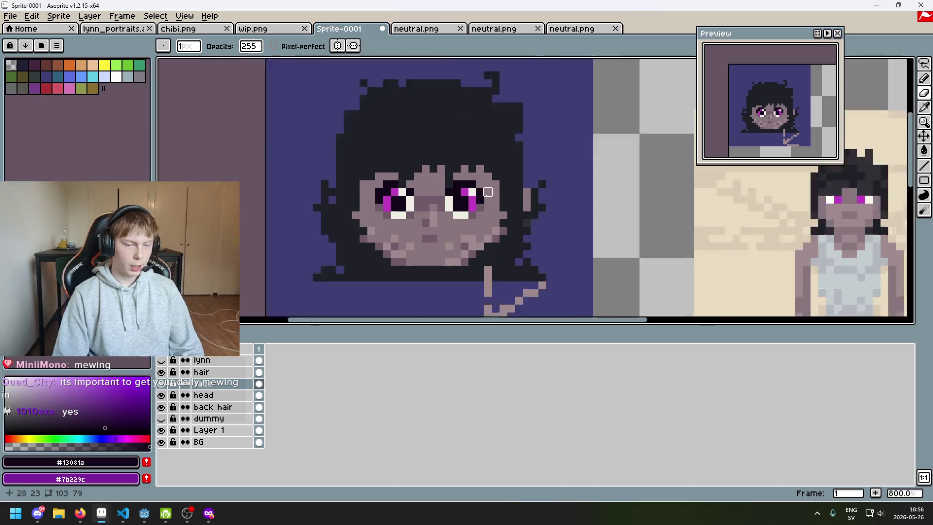
{"action": "mouse_move", "coordinate": [479, 197]}
{"action": "left_mouse_down"}
{"action": "mouse_move", "coordinate": [423, 172]}
{"action": "mouse_move", "coordinate": [457, 167]}
{"action": "mouse_move", "coordinate": [427, 173]}
{"action": "left_mouse_up"}
{"action": "key", "text": "ctrl+z"}
Erase the two dark pixels above the left eye and a stray dark pixel beside it
{"action": "left_click", "coordinate": [349, 187]}
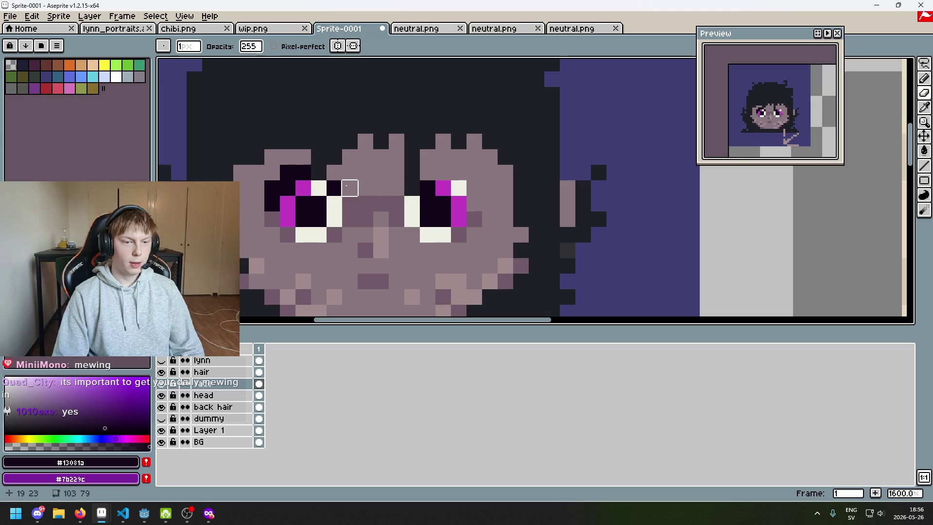
{"action": "left_click_drag", "start_coordinate": [303, 173], "coordinate": [287, 173]}
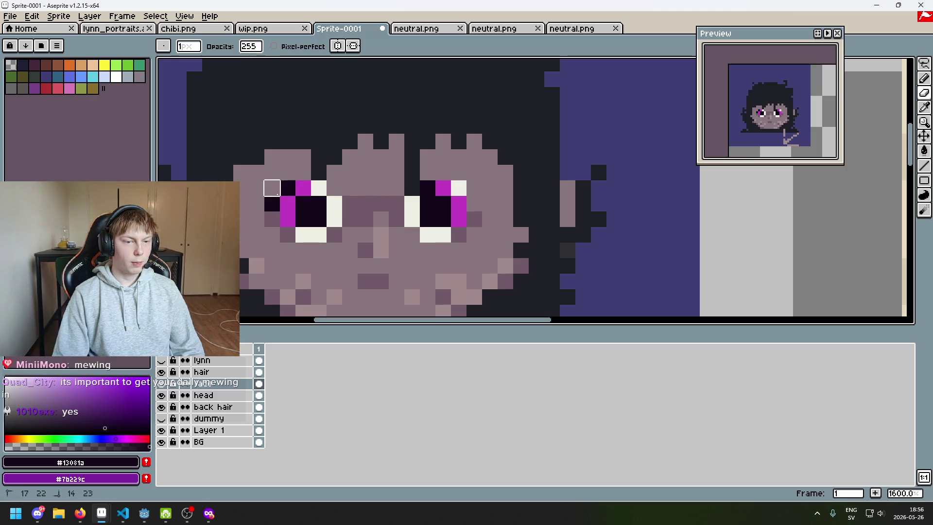
{"action": "scroll", "coordinate": [291, 189], "scroll_direction": "right", "scroll_amount": 3}
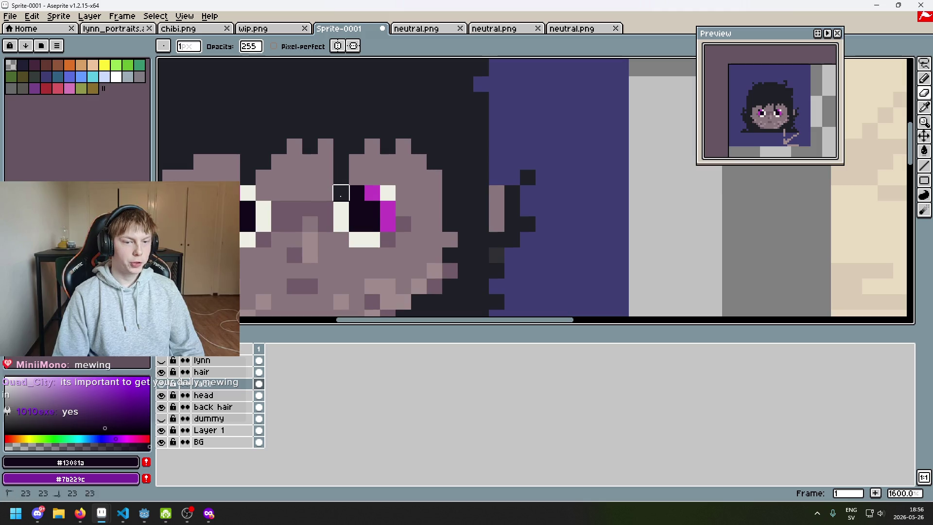
{"action": "left_click", "coordinate": [449, 239]}
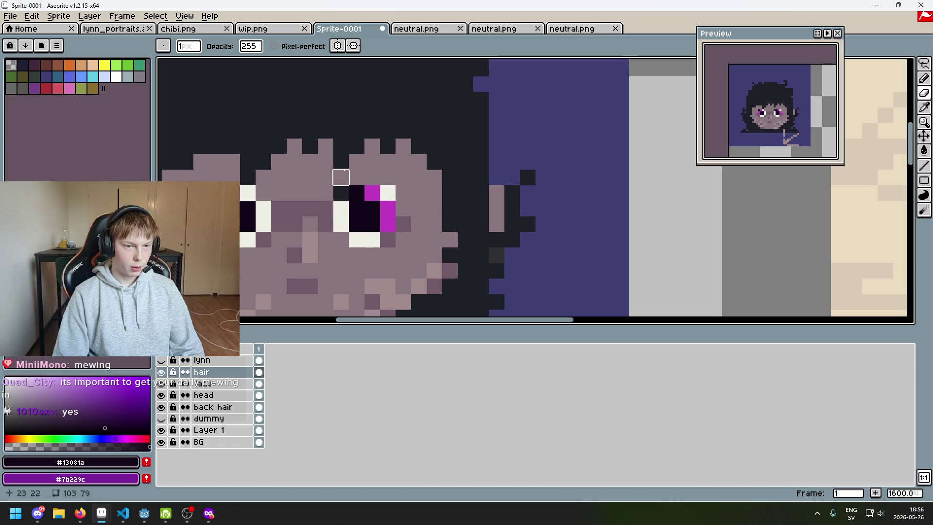
Undo the last erase and reframe the view on the whole head
{"action": "key", "text": "ctrl+z"}
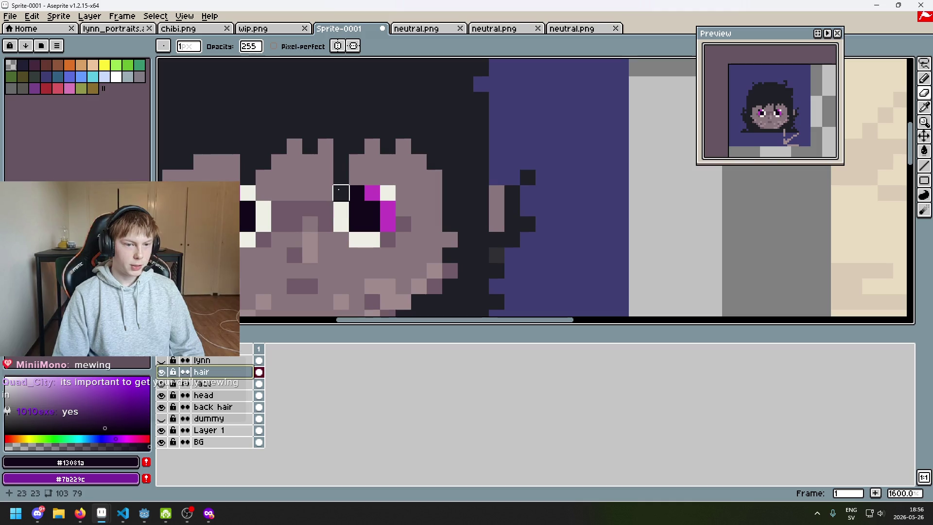
{"action": "scroll", "coordinate": [463, 232], "scroll_direction": "down", "scroll_amount": 3}
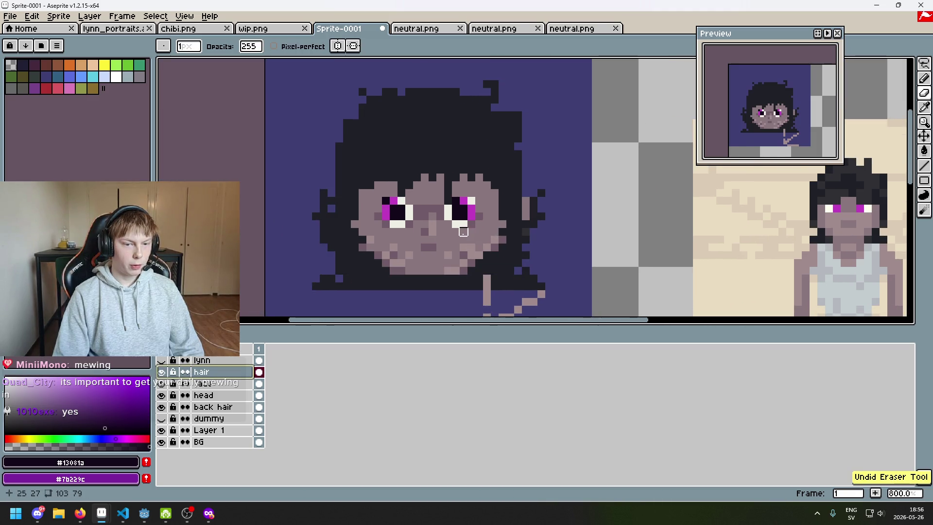
{"action": "left_click_drag", "start_coordinate": [455, 232], "coordinate": [448, 256]}
{"action": "scroll", "coordinate": [417, 225], "scroll_direction": "up", "scroll_amount": 3}
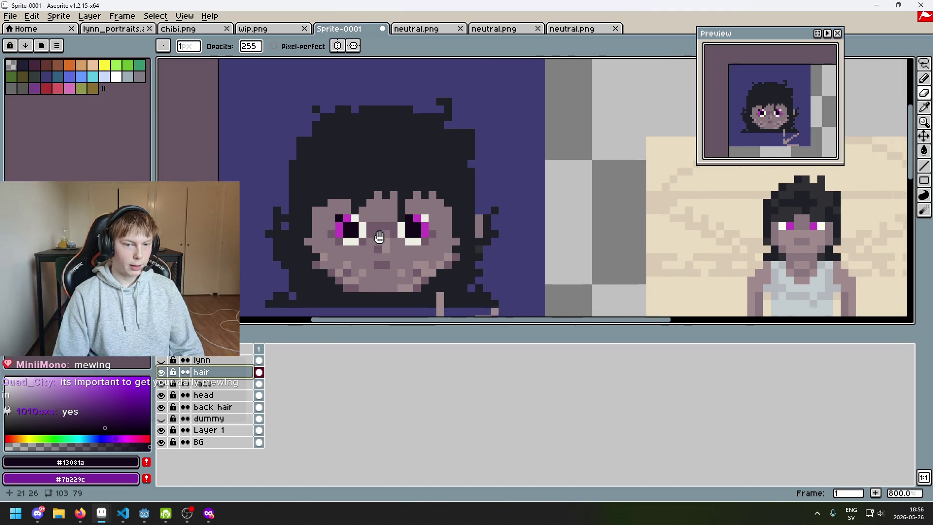
Toggle the hair and face layers' visibility repeatedly to compare each layer alone
{"action": "left_click", "coordinate": [163, 371]}
{"action": "left_click", "coordinate": [163, 372]}
{"action": "left_click", "coordinate": [163, 384]}
{"action": "left_click", "coordinate": [163, 384]}
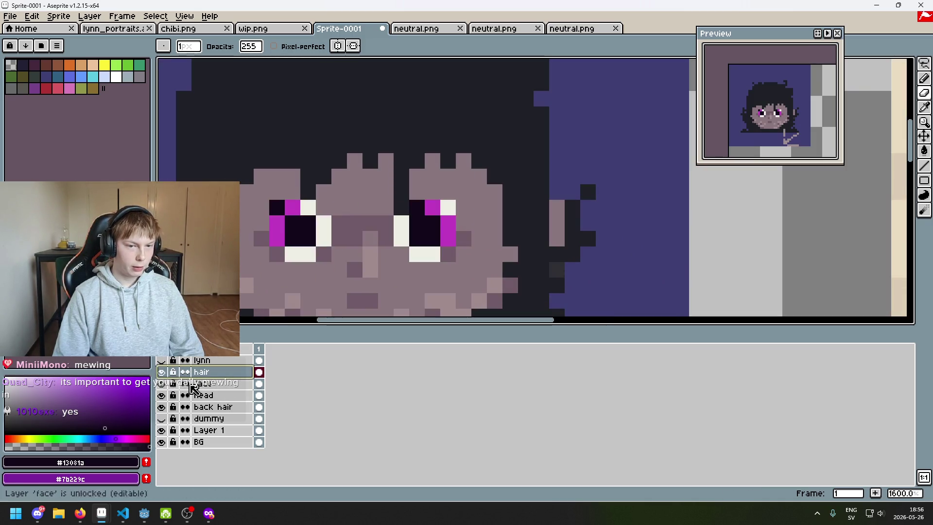
{"action": "left_click", "coordinate": [163, 372]}
{"action": "left_click", "coordinate": [164, 371]}
{"action": "left_click", "coordinate": [163, 372]}
{"action": "left_click", "coordinate": [163, 372]}
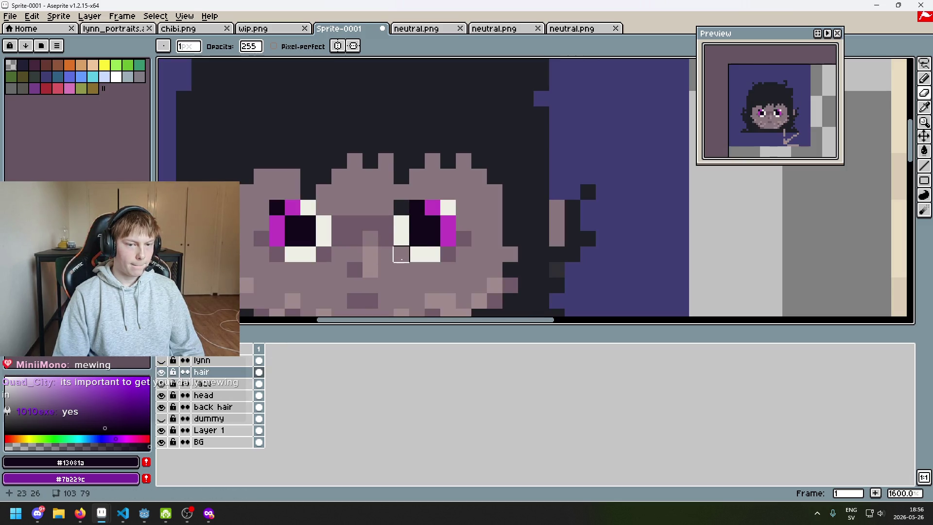
{"action": "left_click", "coordinate": [161, 383]}
{"action": "left_click", "coordinate": [162, 383]}
{"action": "left_click", "coordinate": [162, 371]}
{"action": "left_click", "coordinate": [162, 372]}
{"action": "left_click", "coordinate": [161, 372]}
{"action": "left_click", "coordinate": [162, 371]}
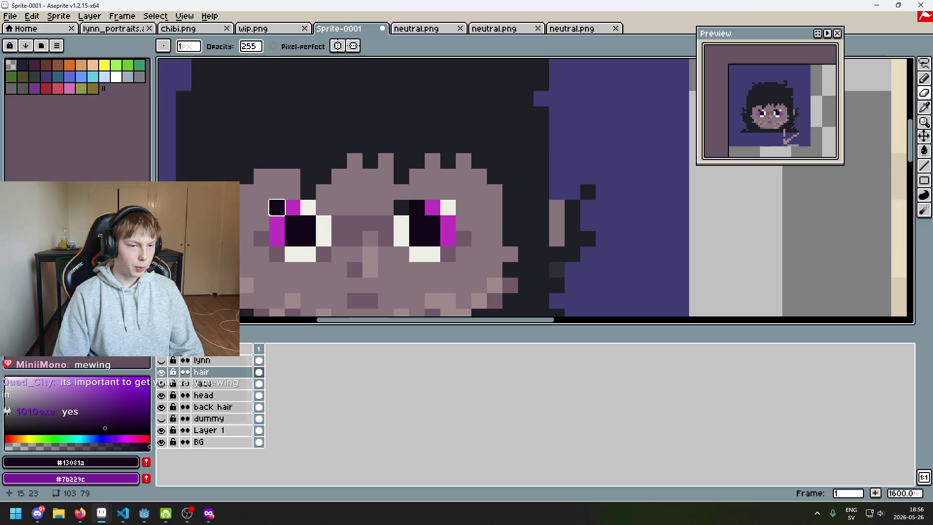
{"action": "left_click", "coordinate": [161, 383]}
{"action": "left_click", "coordinate": [161, 383]}
Select the face layer and undo its last Eraser stroke
{"action": "left_click", "coordinate": [207, 383]}
{"action": "key", "text": "ctrl+z"}
{"action": "key", "text": "v"}
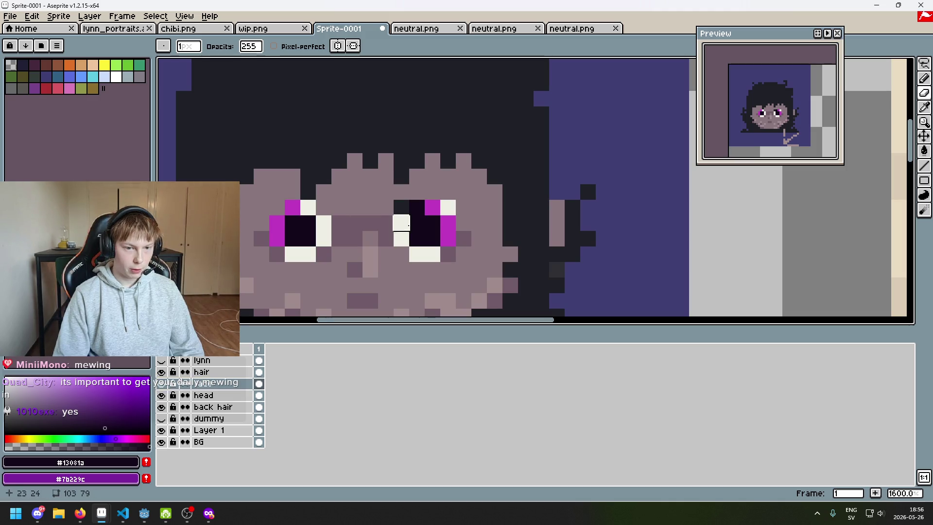